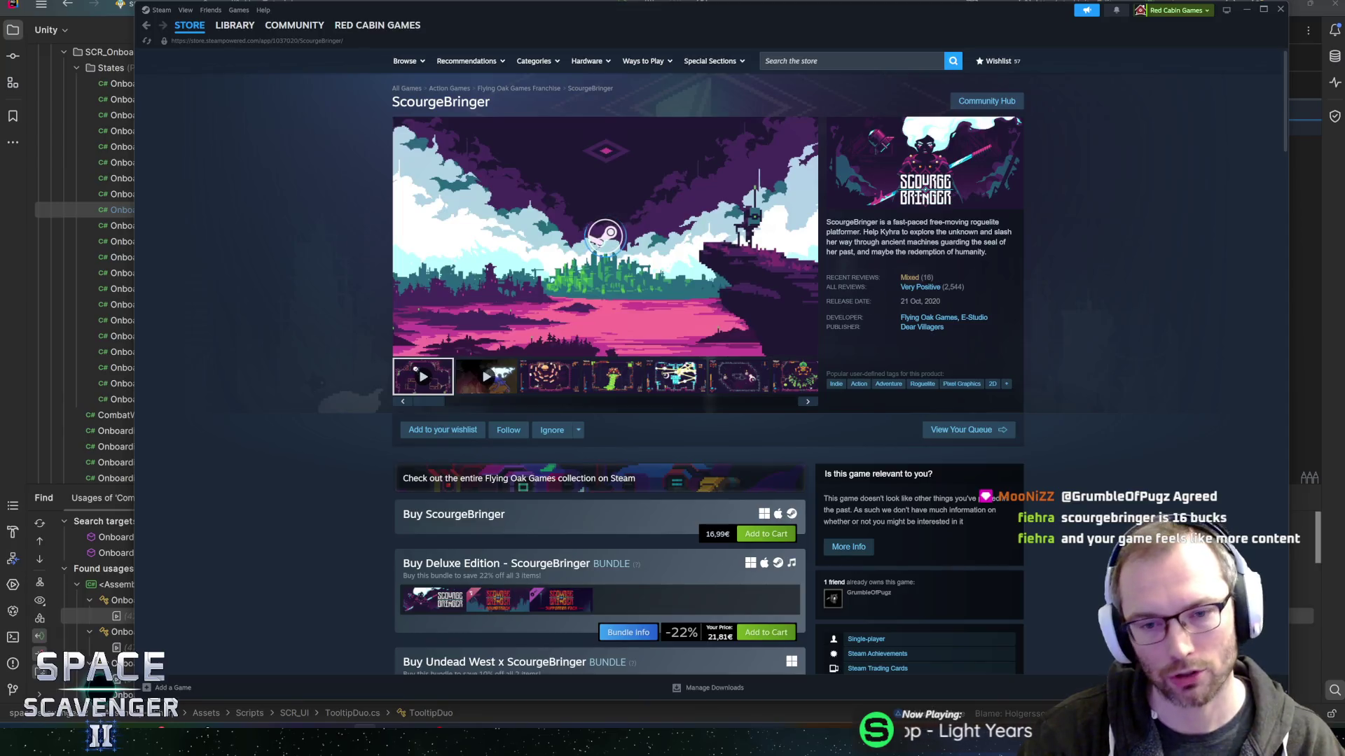
Pause the ScourgeBringer trailer and jump to its customer reviews.
{"action": "scroll", "coordinate": [632, 540], "scroll_direction": "down", "scroll_amount": 3}
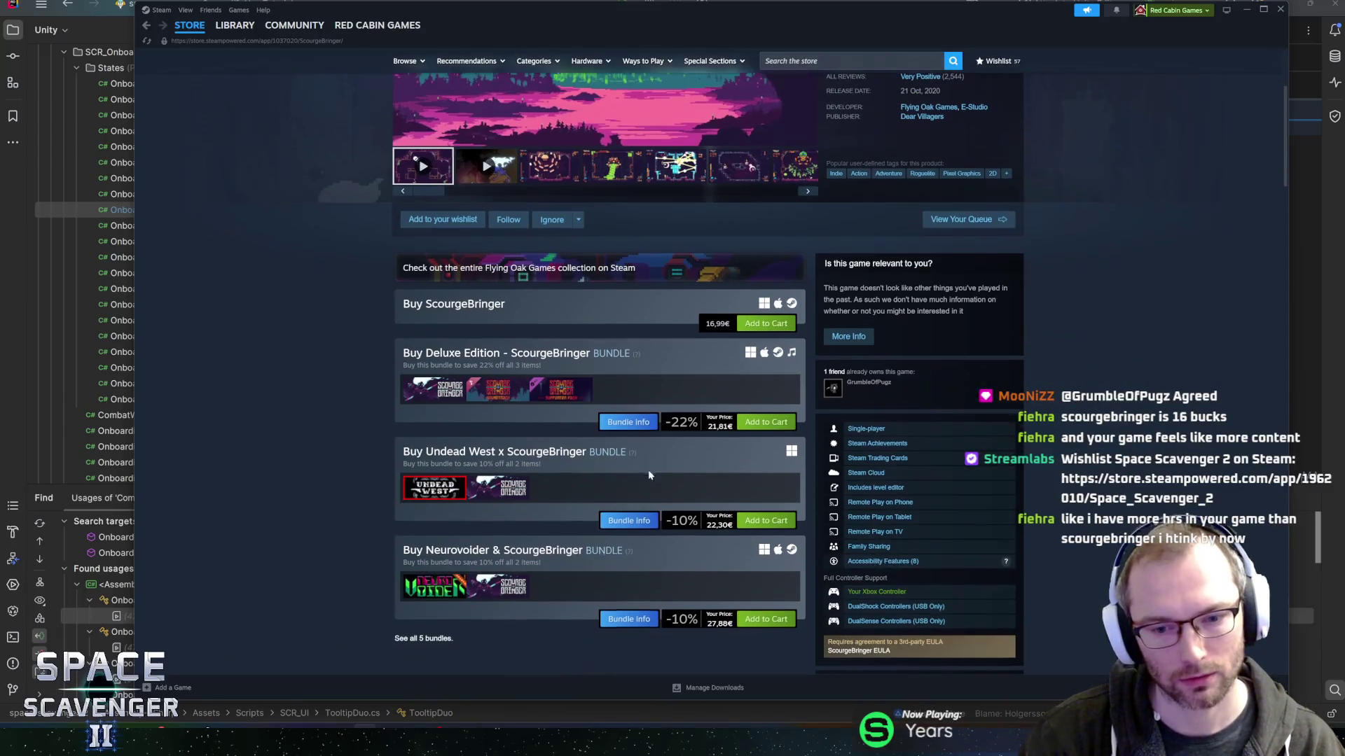
{"action": "scroll", "coordinate": [274, 300], "scroll_direction": "up", "scroll_amount": 3}
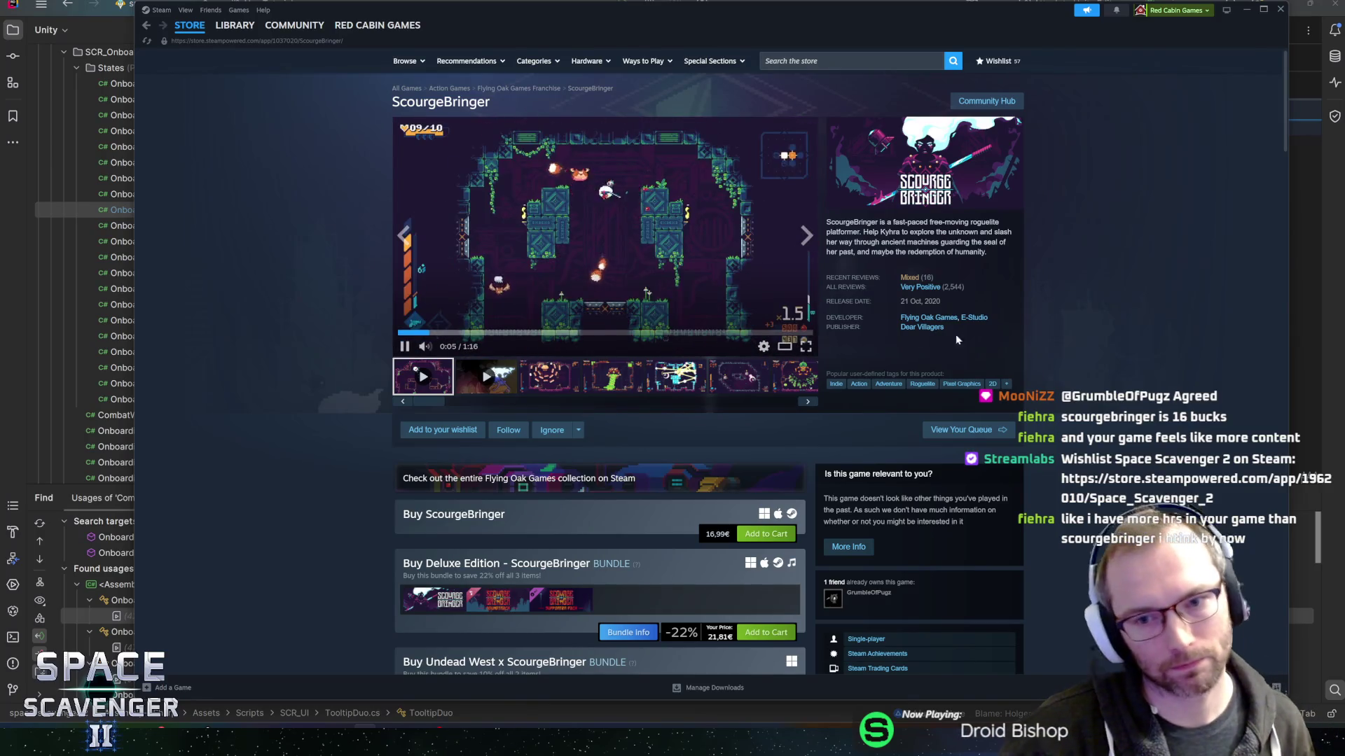
{"action": "left_click", "coordinate": [700, 292]}
{"action": "mouse_move", "coordinate": [903, 292]}
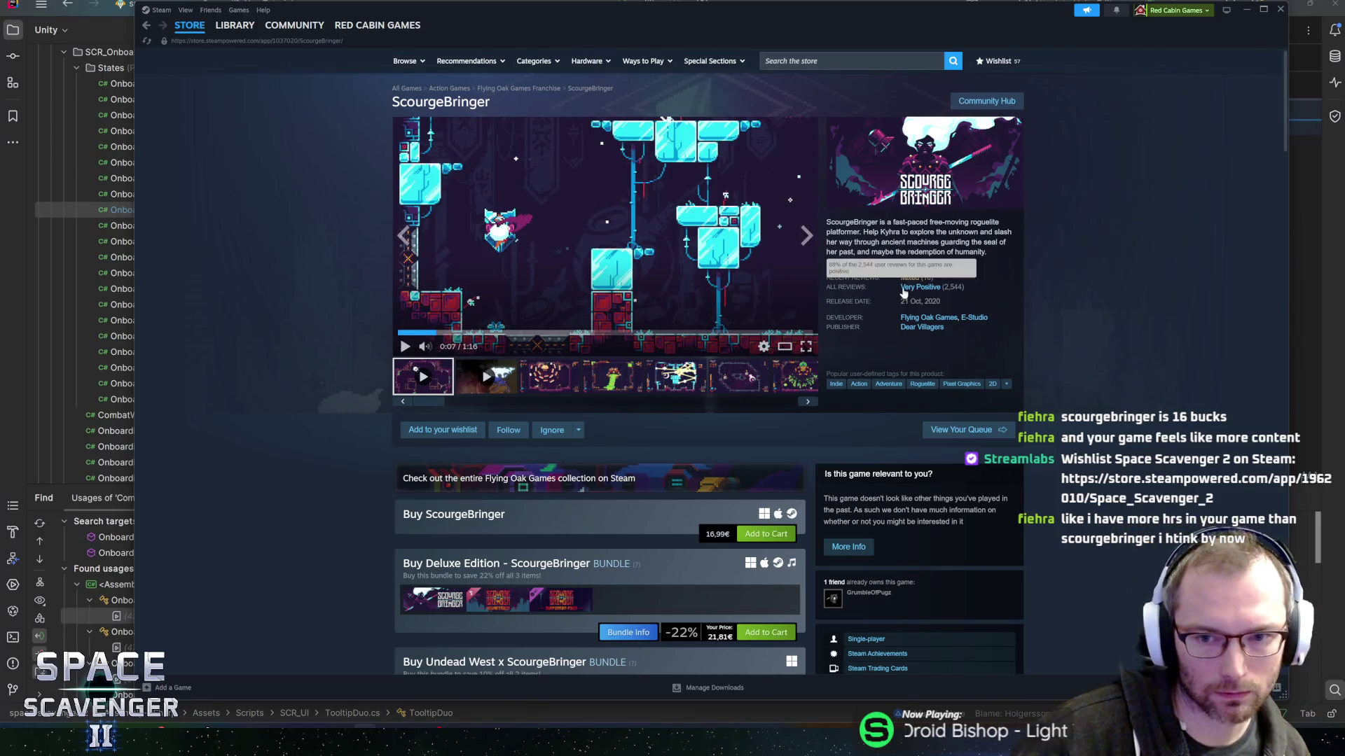
{"action": "left_click", "coordinate": [911, 279]}
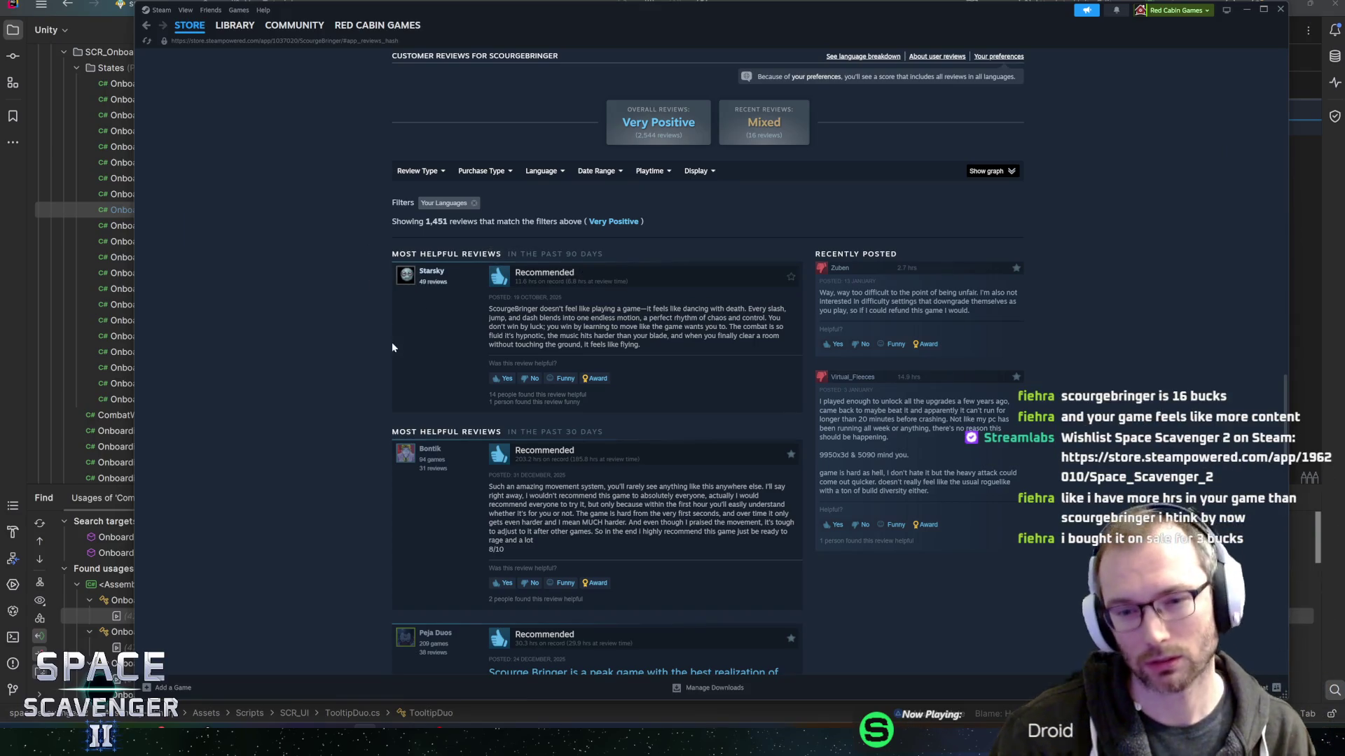
{"action": "scroll", "coordinate": [265, 196], "scroll_direction": "up", "scroll_amount": 15}
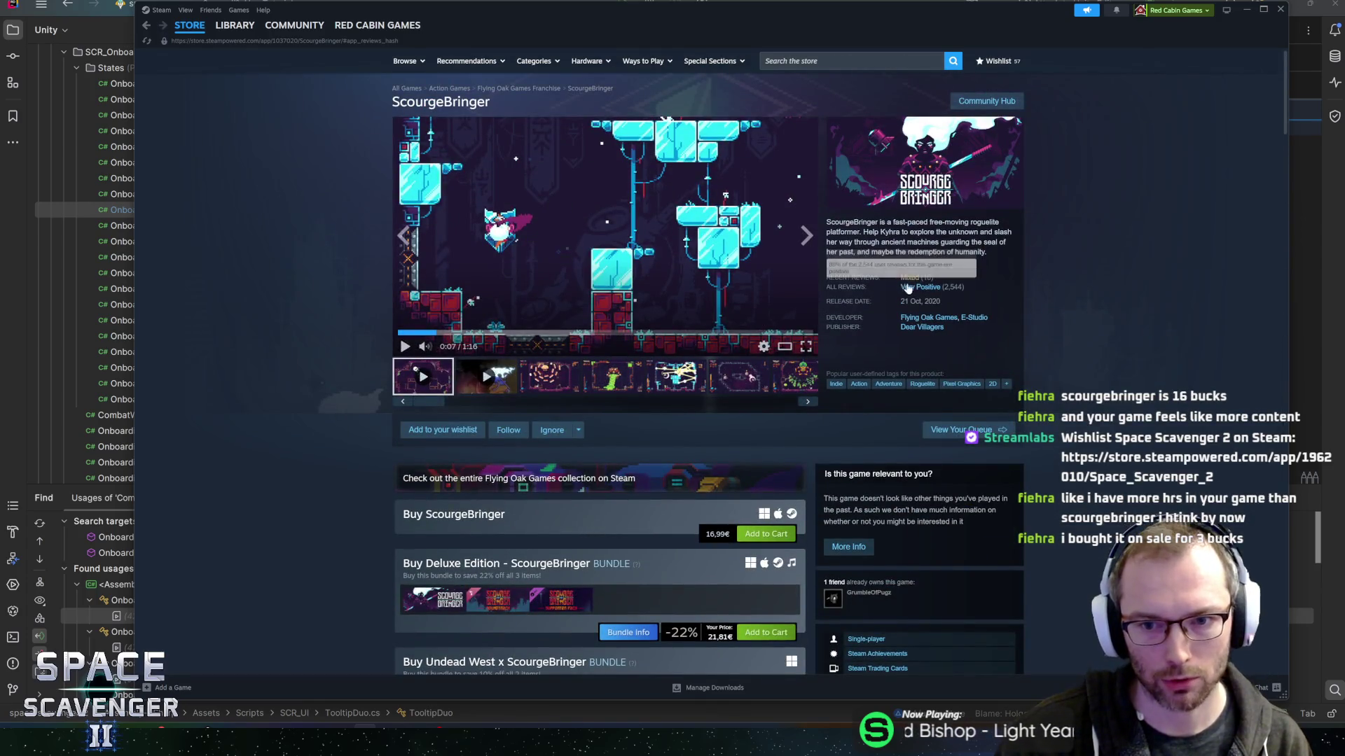
{"action": "mouse_move", "coordinate": [913, 281]}
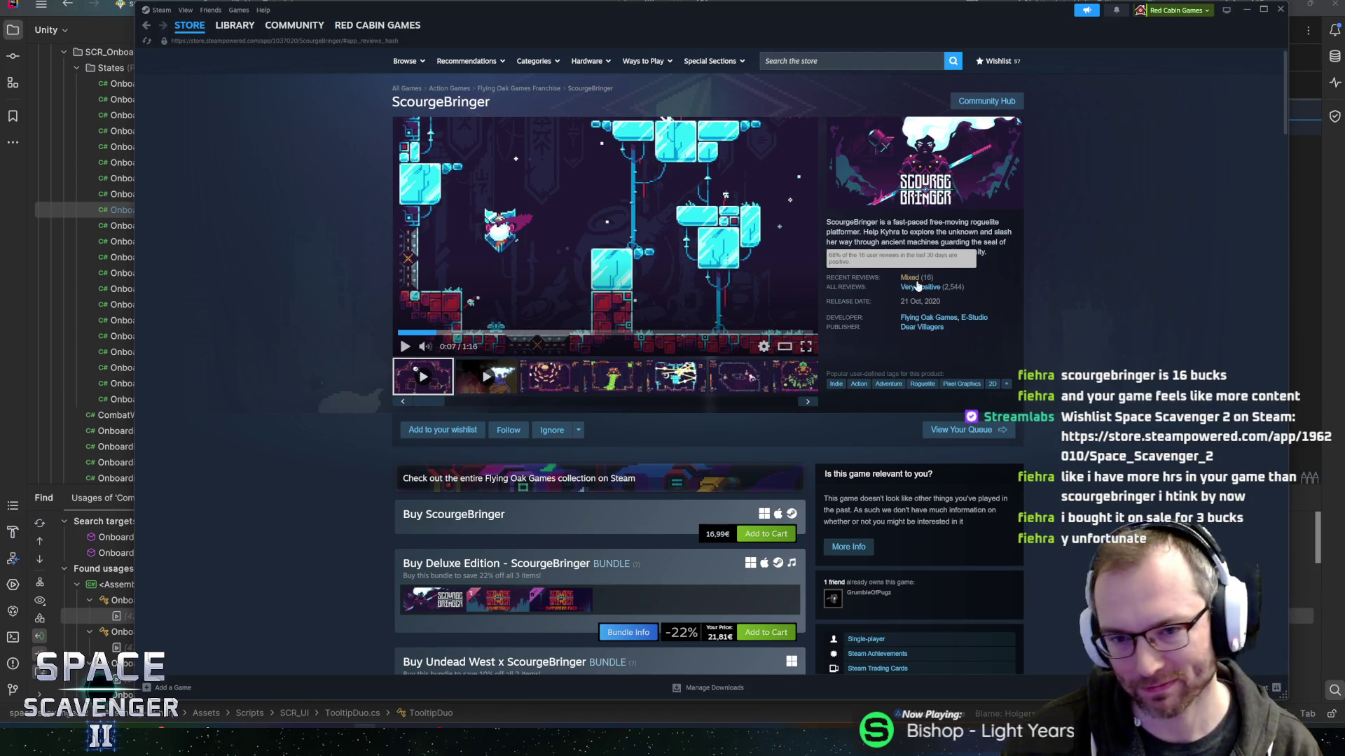
{"action": "left_click", "coordinate": [920, 287]}
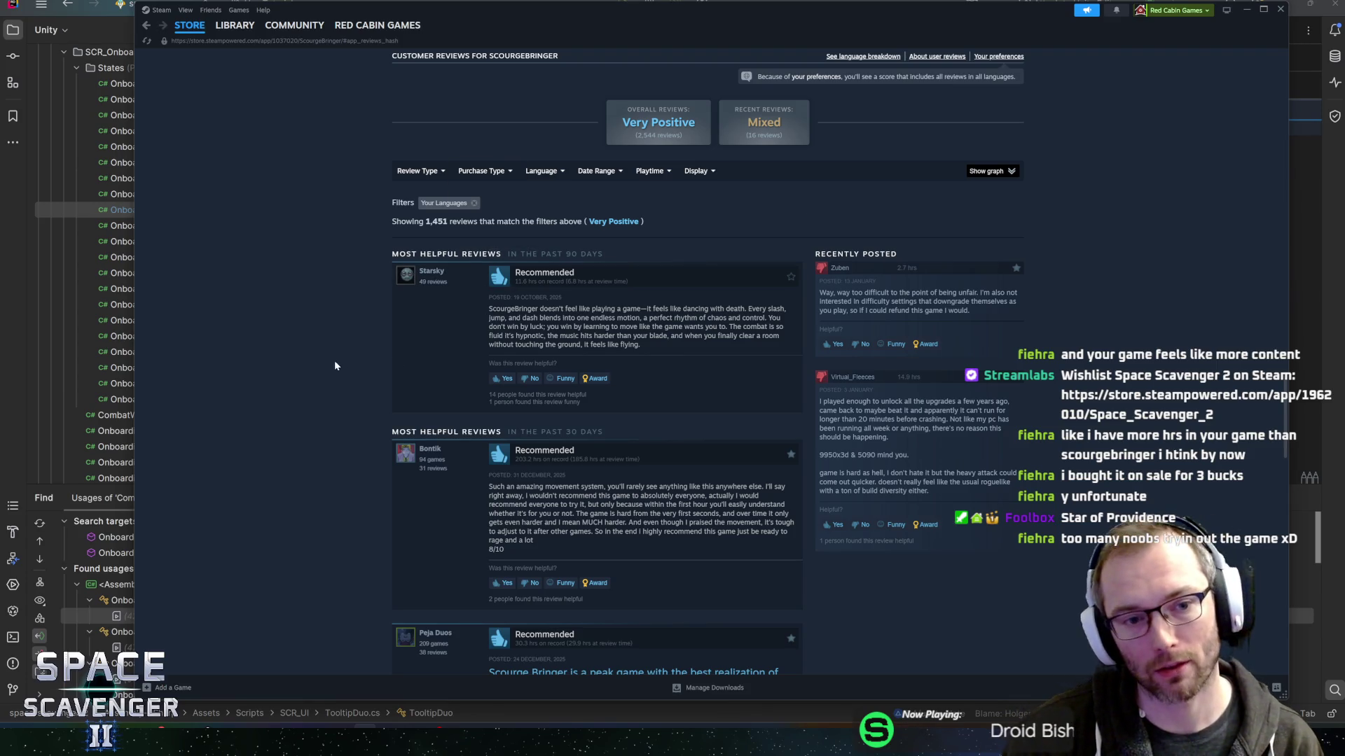
Skim the game description, then go to the Steam library and back to Rider.
{"action": "scroll", "coordinate": [334, 360], "scroll_direction": "up", "scroll_amount": 15}
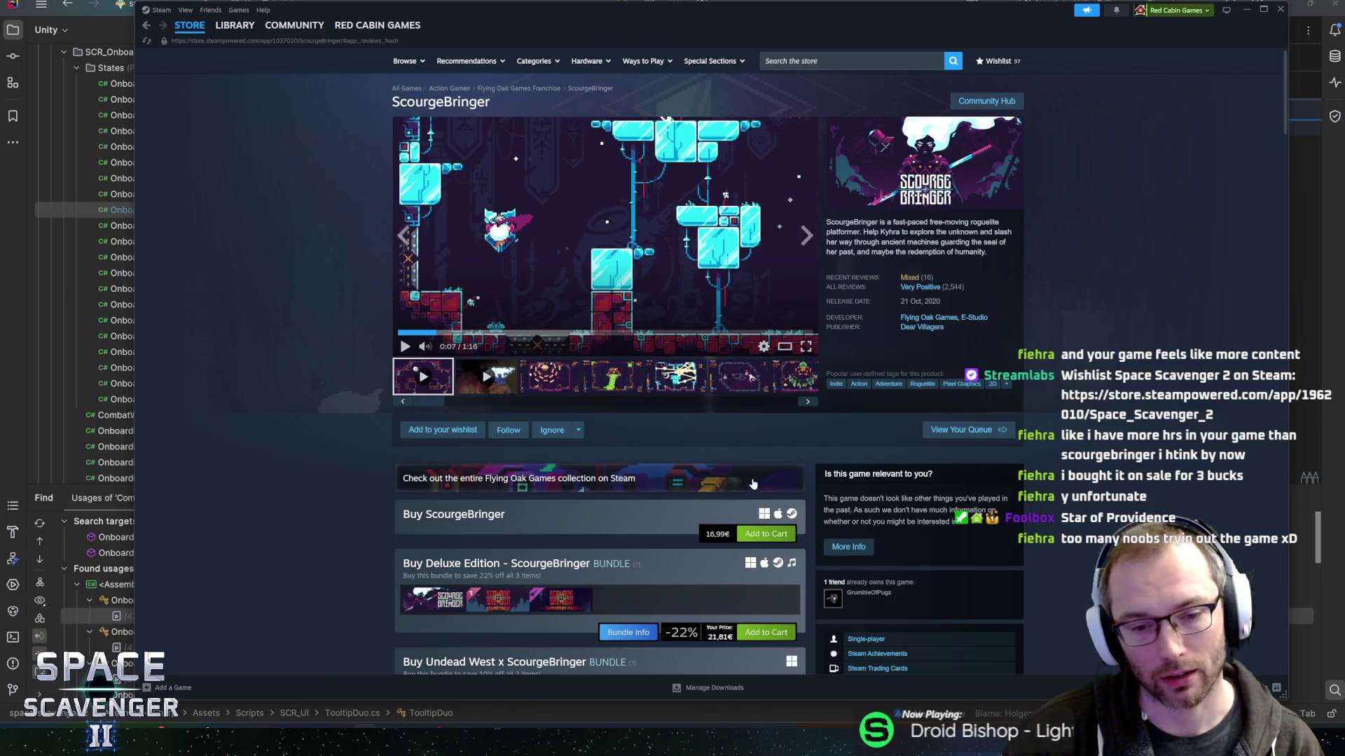
{"action": "scroll", "coordinate": [728, 476], "scroll_direction": "down", "scroll_amount": 2}
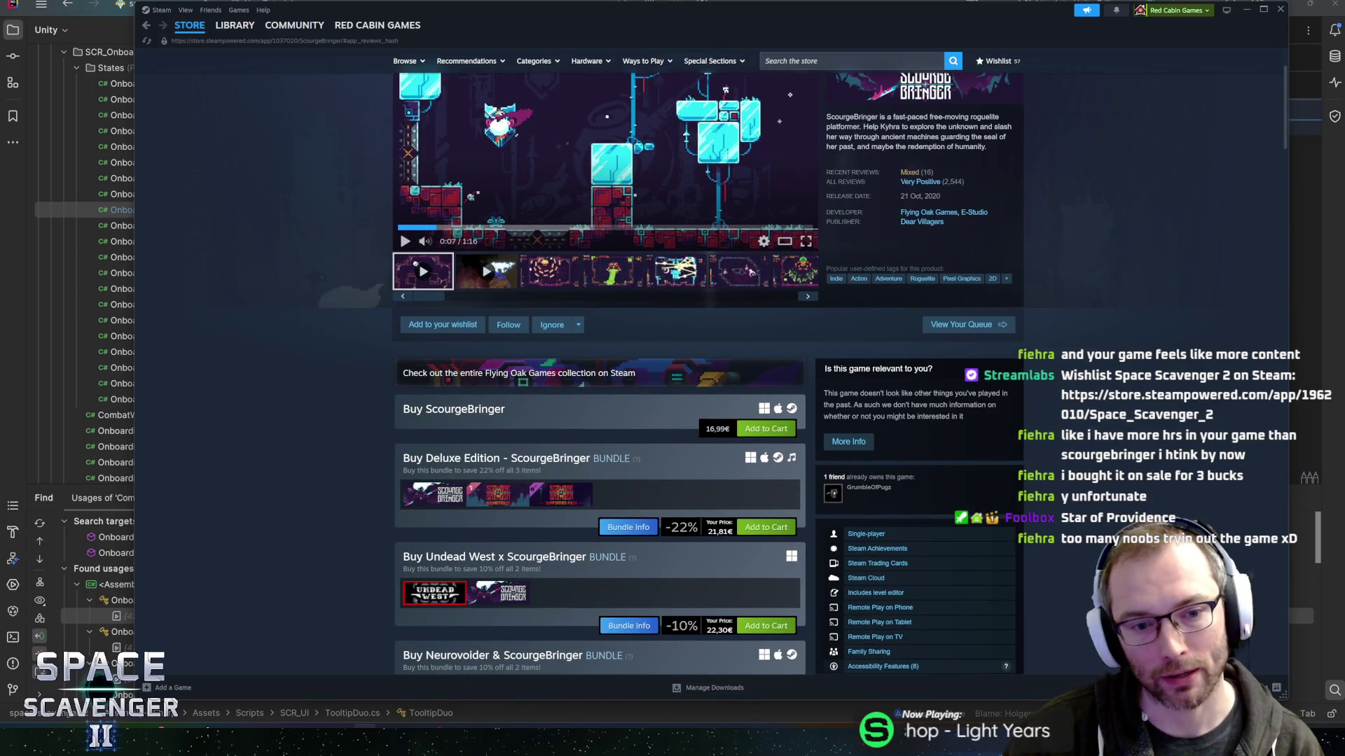
{"action": "scroll", "coordinate": [470, 418], "scroll_direction": "up", "scroll_amount": 2}
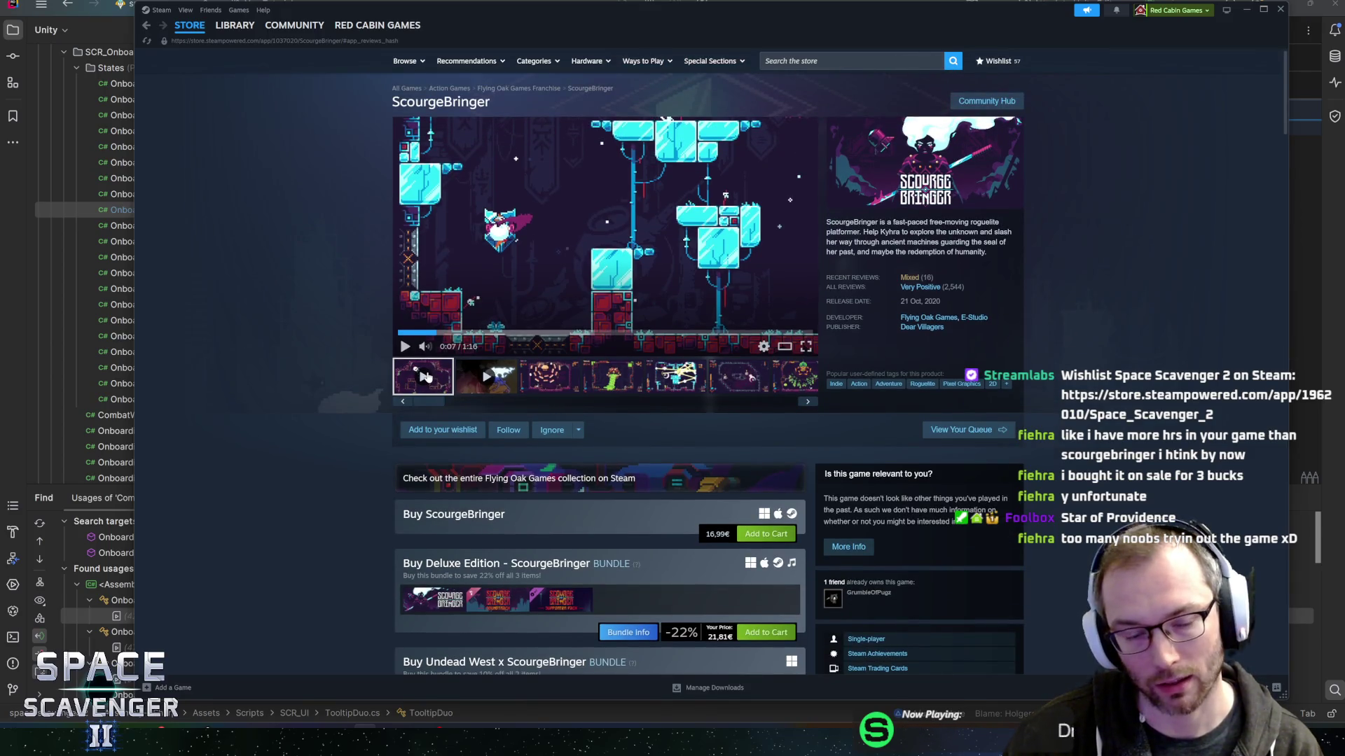
{"action": "left_click_drag", "start_coordinate": [838, 222], "coordinate": [953, 232]}
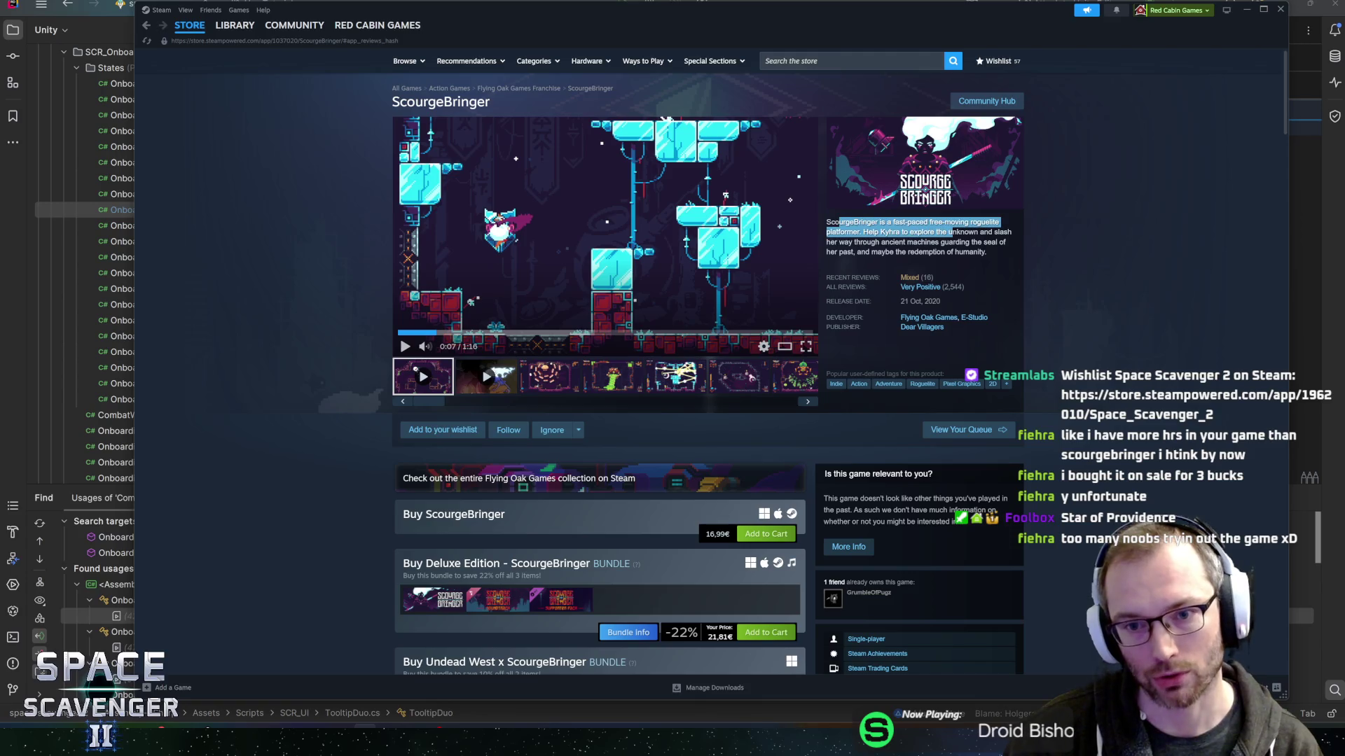
{"action": "left_click", "coordinate": [910, 264]}
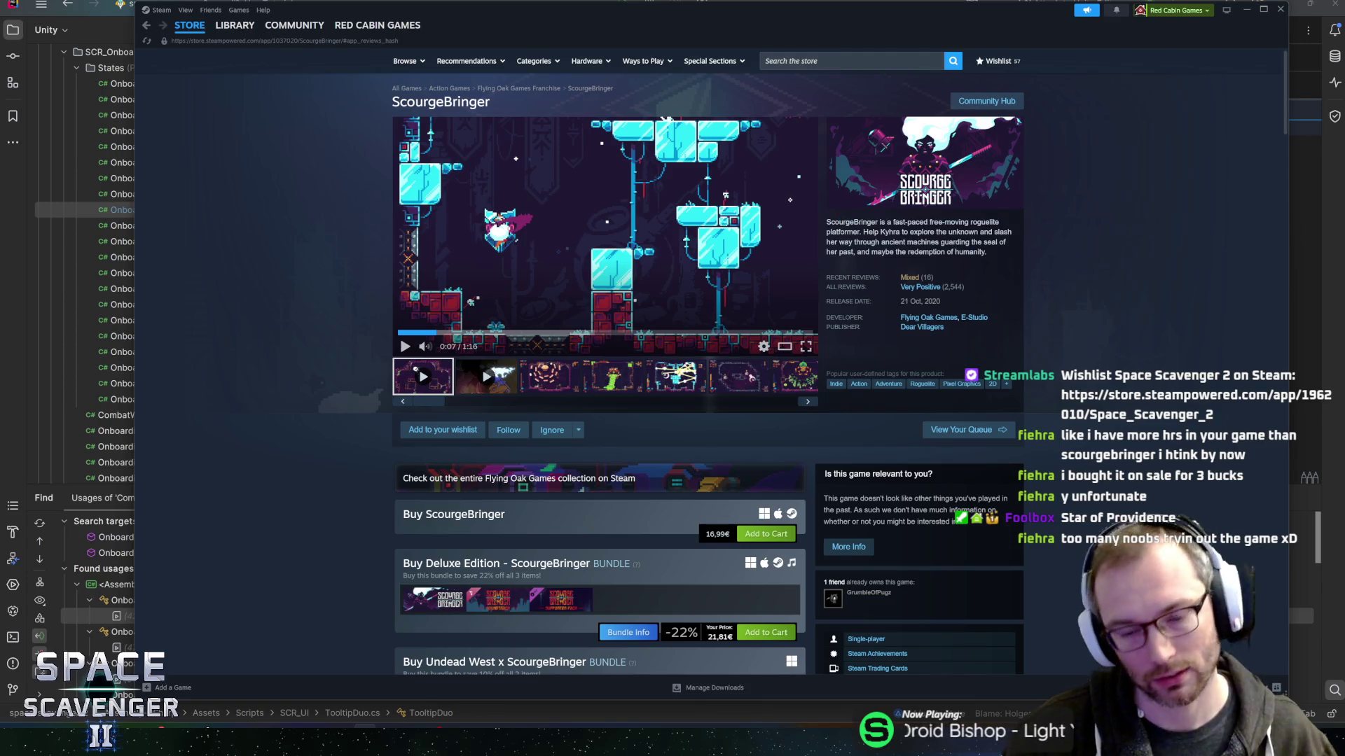
{"action": "left_click", "coordinate": [235, 26]}
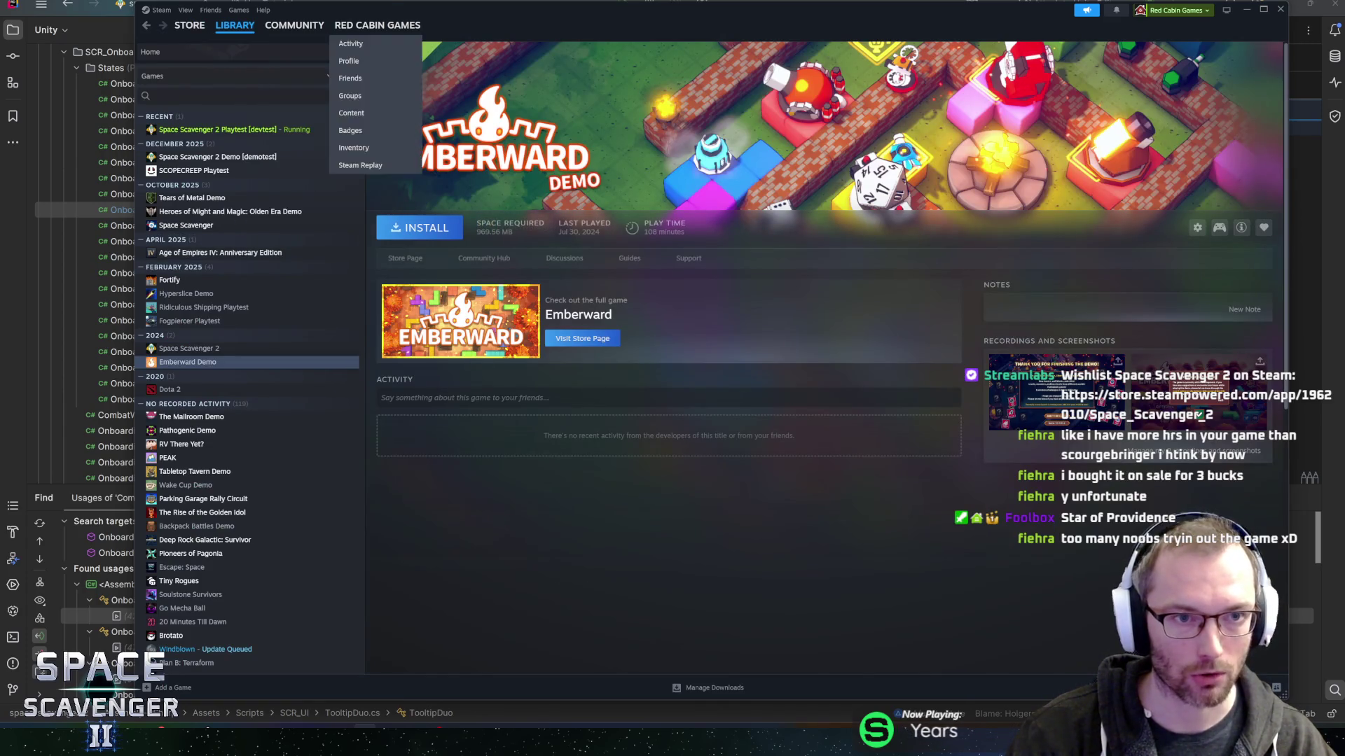
{"action": "key", "text": "alt+Tab"}
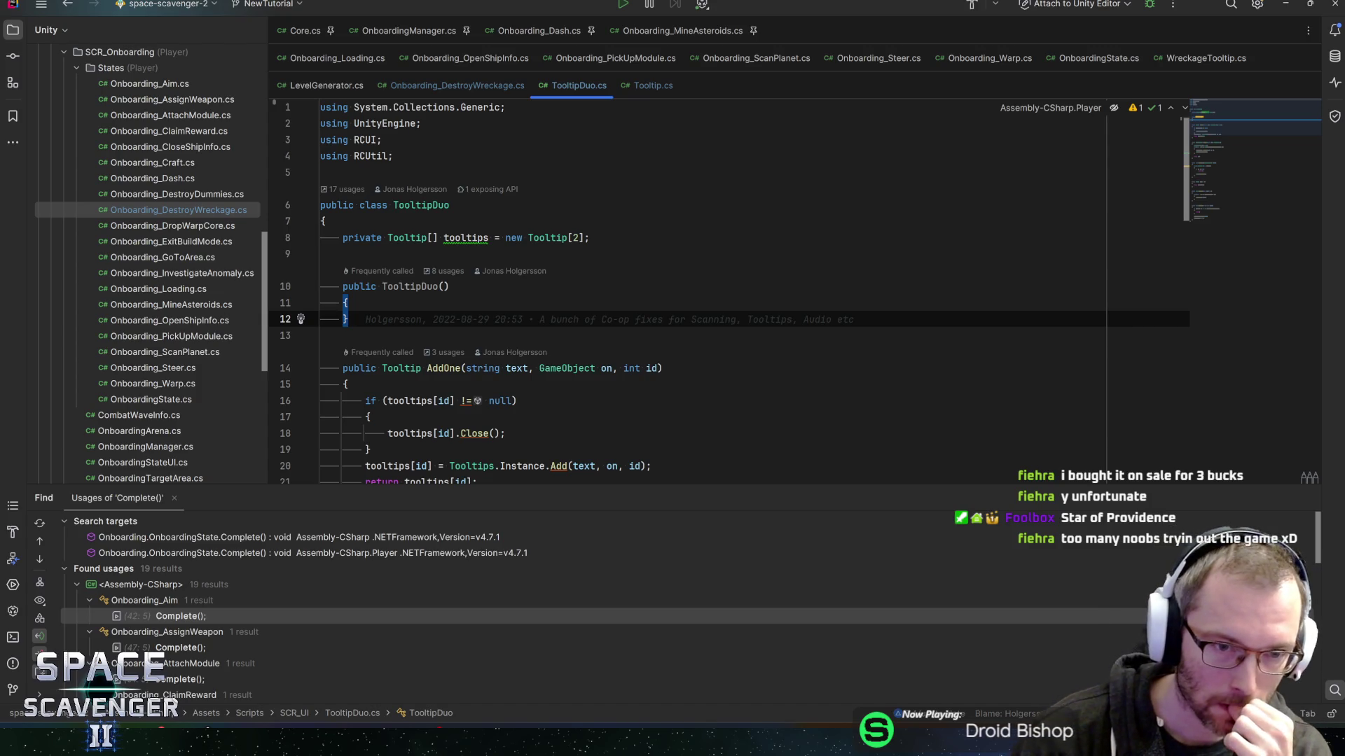
{"action": "left_click", "coordinate": [349, 303]}
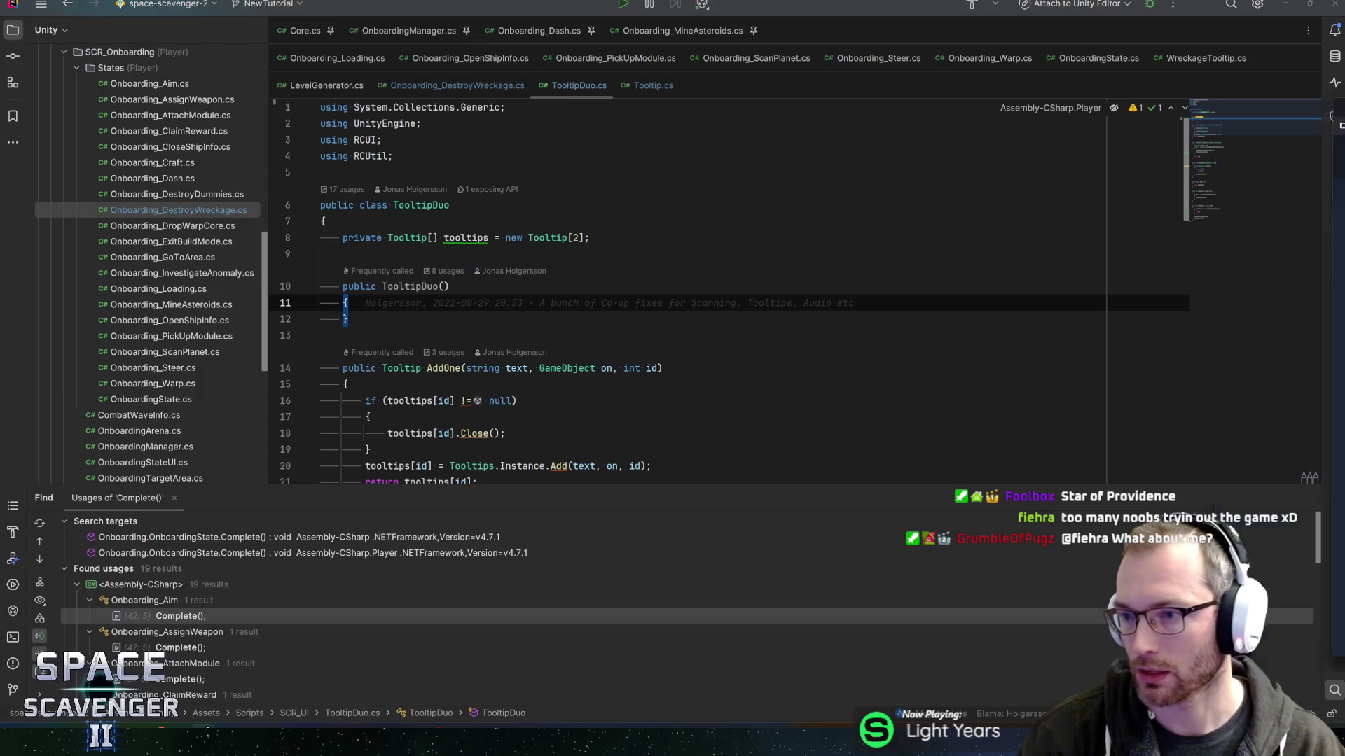
{"action": "key", "text": "alt+Tab"}
{"action": "left_click_drag", "start_coordinate": [329, 22], "coordinate": [352, 56]}
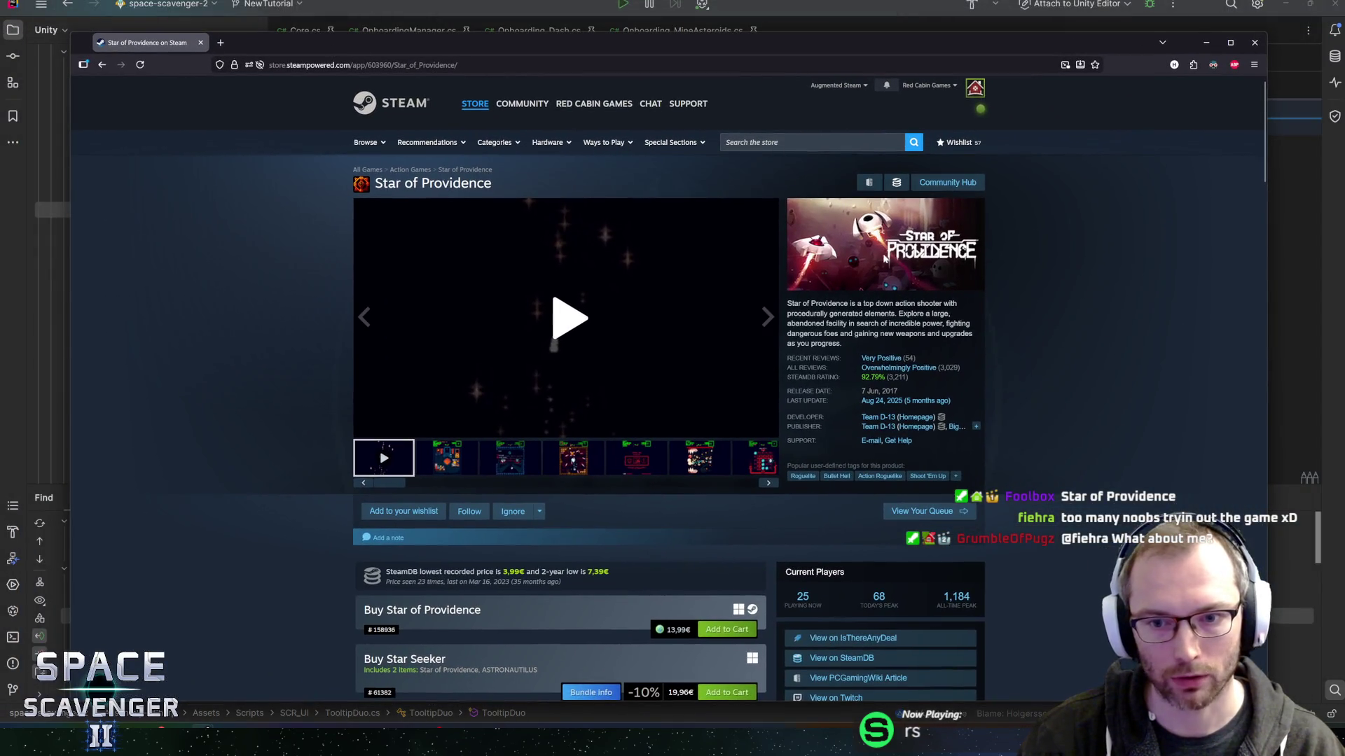
Step through the Star of Providence screenshot thumbnails up to the Choose One screenshot.
{"action": "left_click_drag", "start_coordinate": [809, 304], "coordinate": [903, 313]}
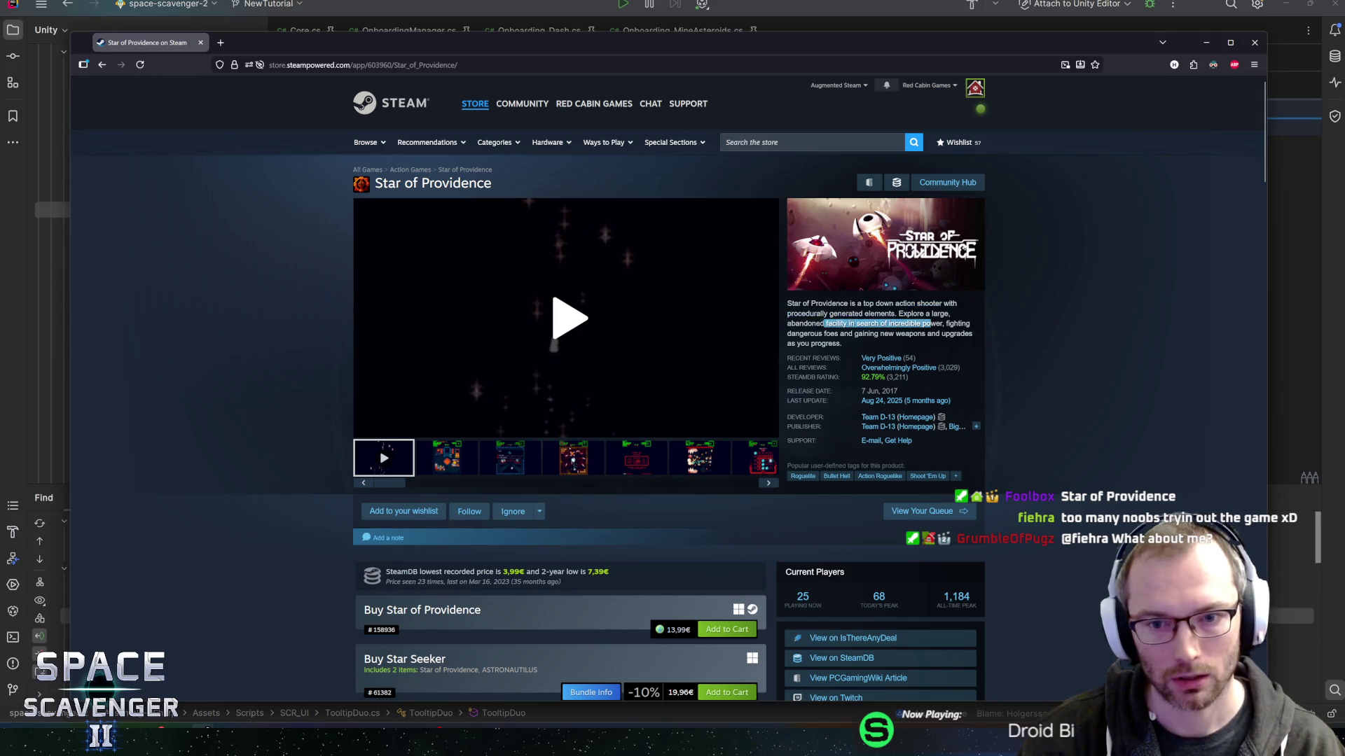
{"action": "left_click", "coordinate": [456, 458]}
{"action": "left_click", "coordinate": [501, 454]}
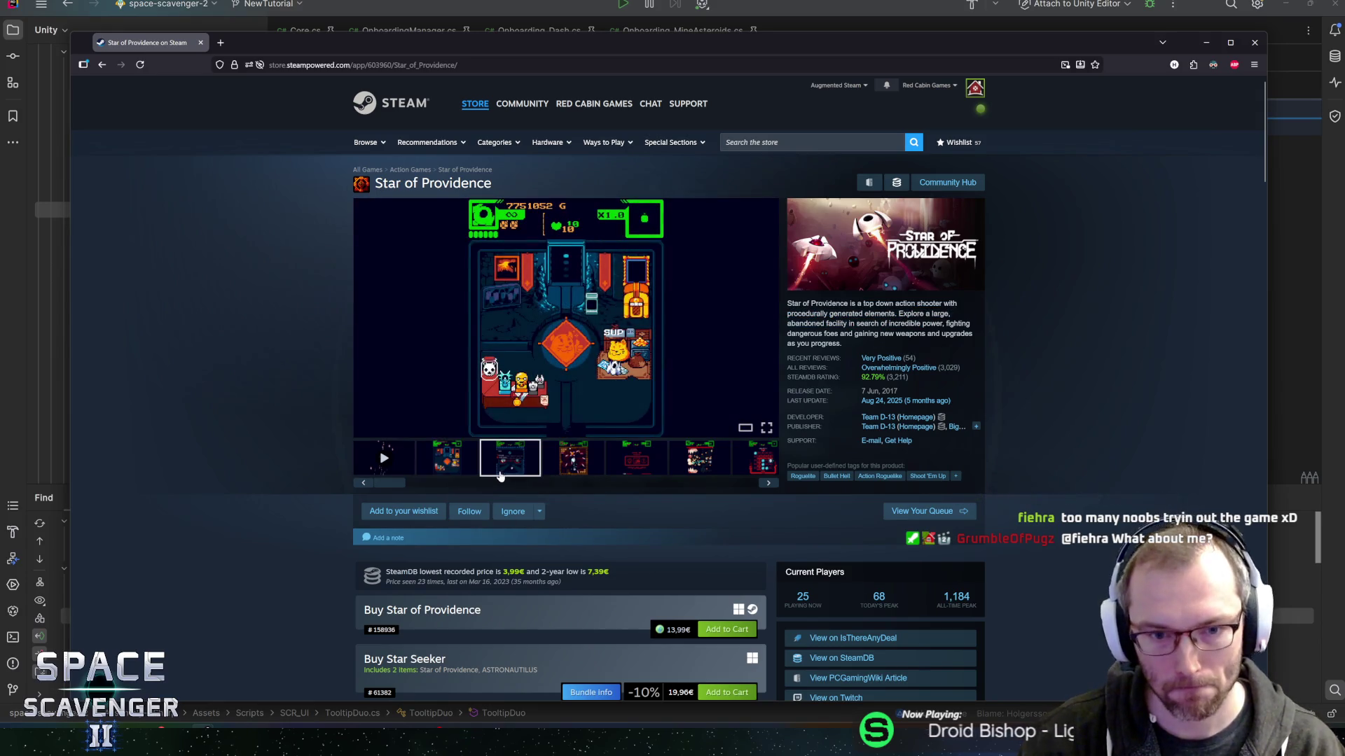
{"action": "left_click", "coordinate": [573, 458]}
{"action": "left_click", "coordinate": [636, 458]}
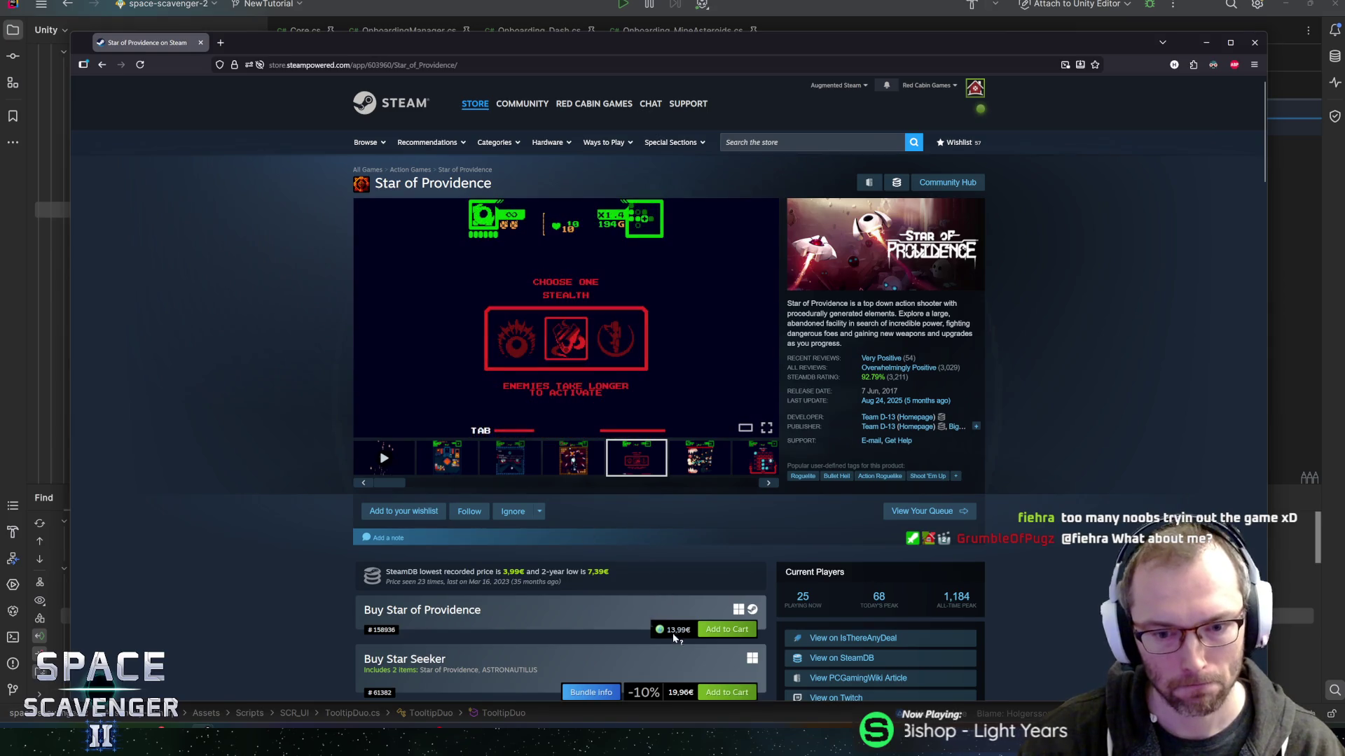
{"action": "scroll", "coordinate": [155, 321], "scroll_direction": "down", "scroll_amount": 1}
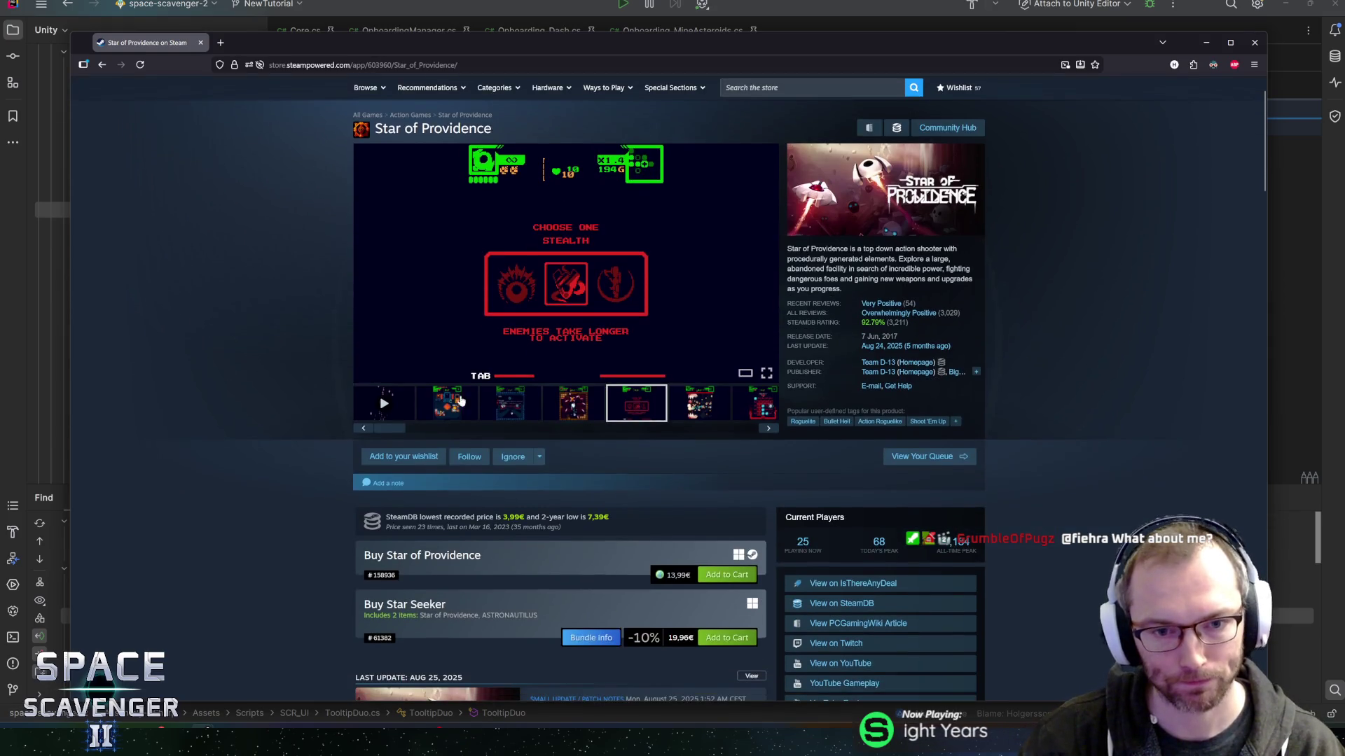
{"action": "scroll", "coordinate": [222, 398], "scroll_direction": "up", "scroll_amount": 1}
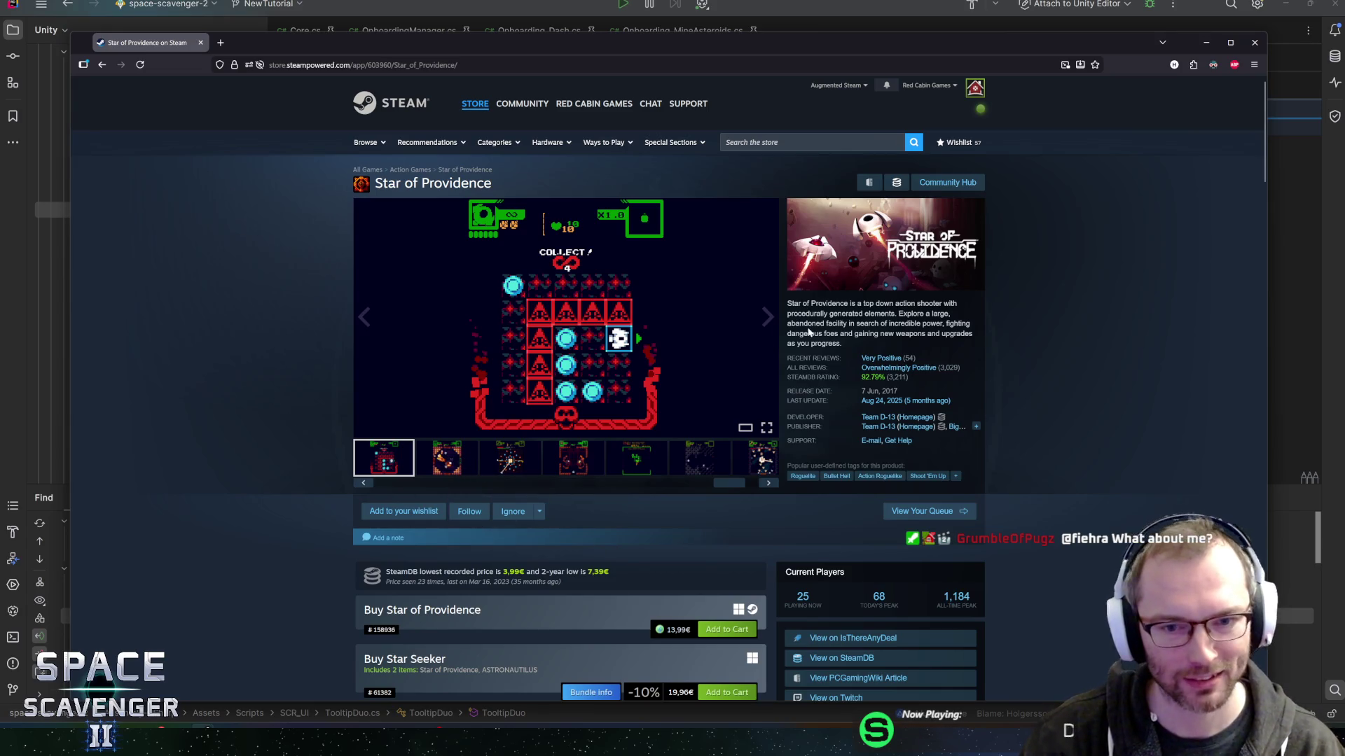
Cycle the main viewer through every screenshot and the trailer, stopping at the fourth screenshot.
{"action": "left_click", "coordinate": [768, 318]}
{"action": "left_click", "coordinate": [768, 317]}
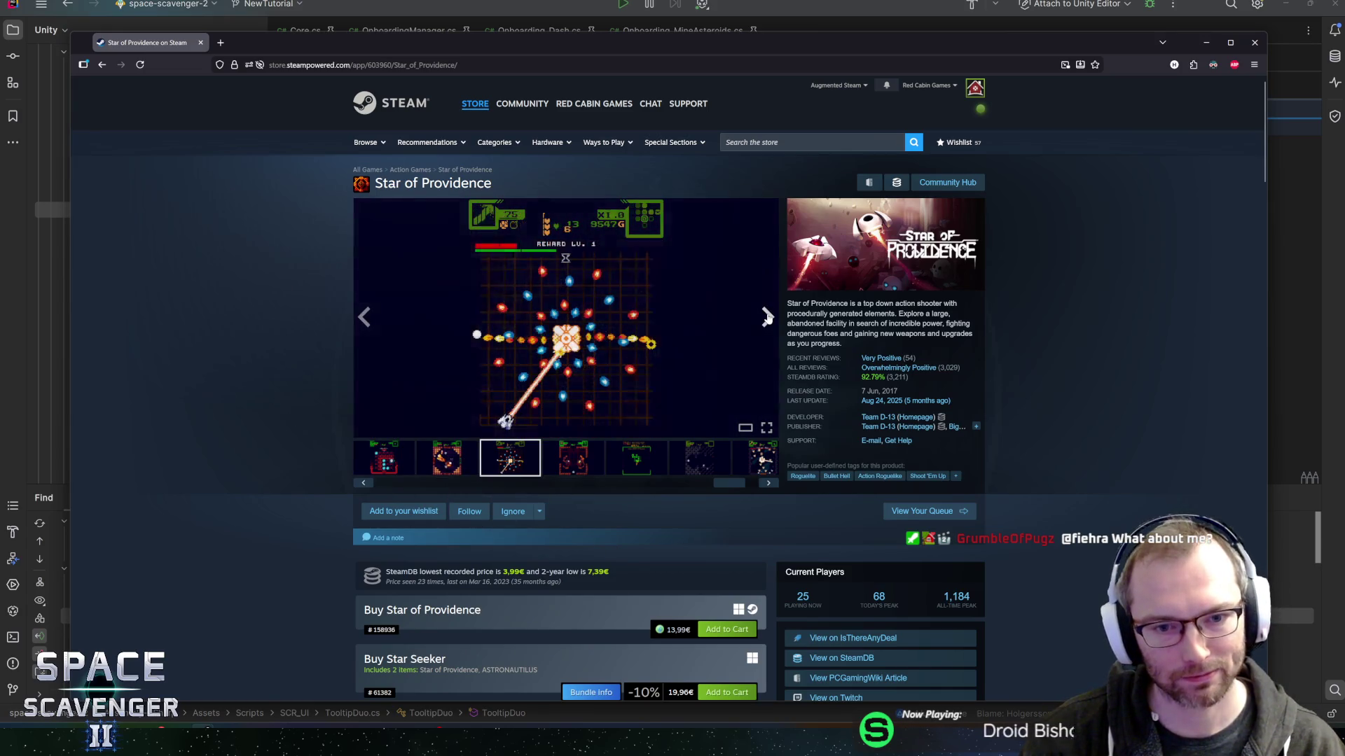
{"action": "left_click", "coordinate": [767, 317]}
{"action": "left_click", "coordinate": [767, 318]}
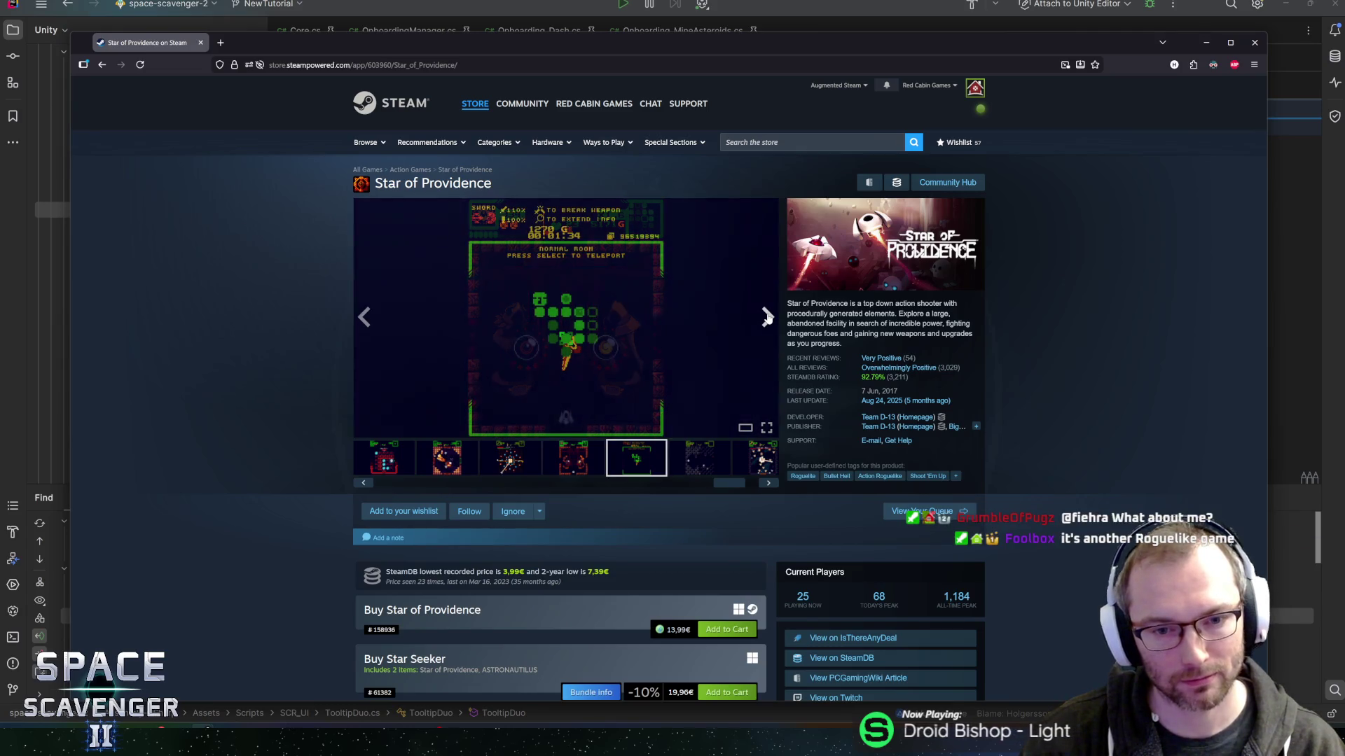
{"action": "left_click", "coordinate": [768, 317]}
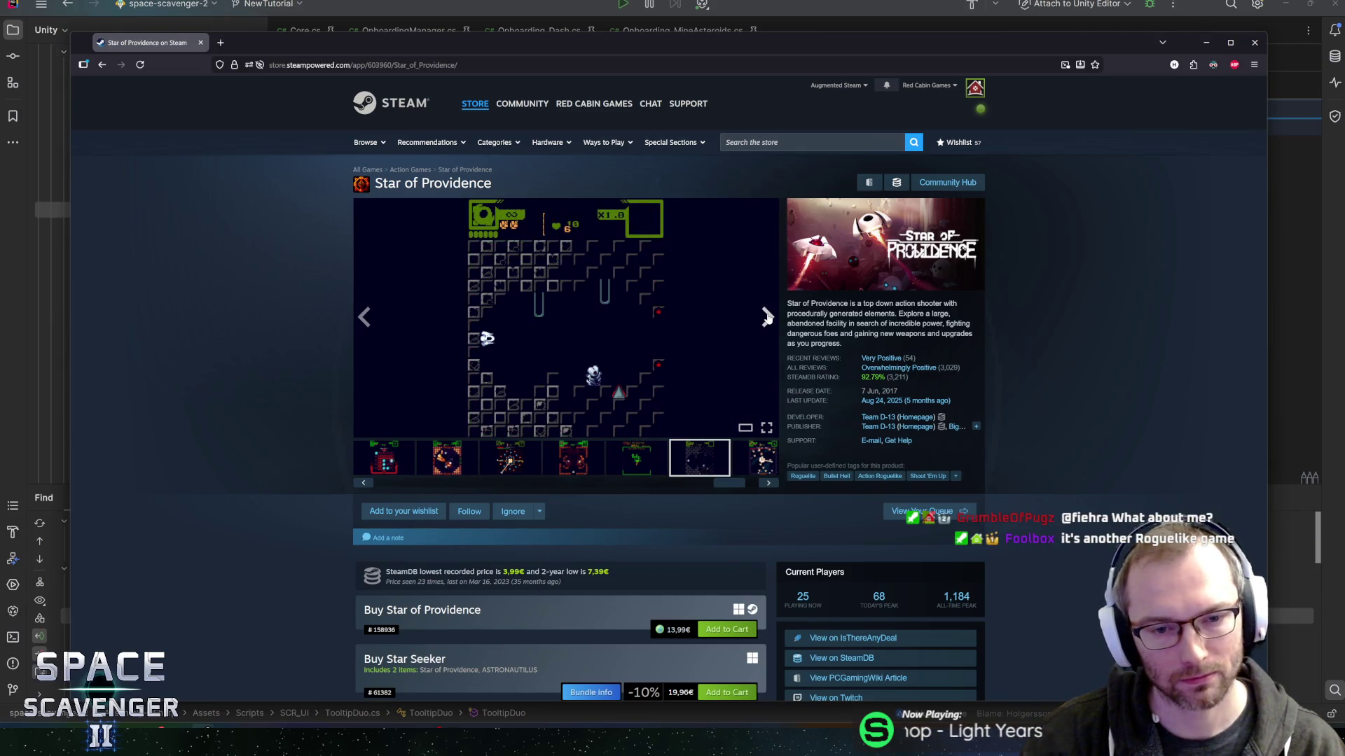
{"action": "left_click", "coordinate": [768, 317]}
{"action": "left_click", "coordinate": [767, 318]}
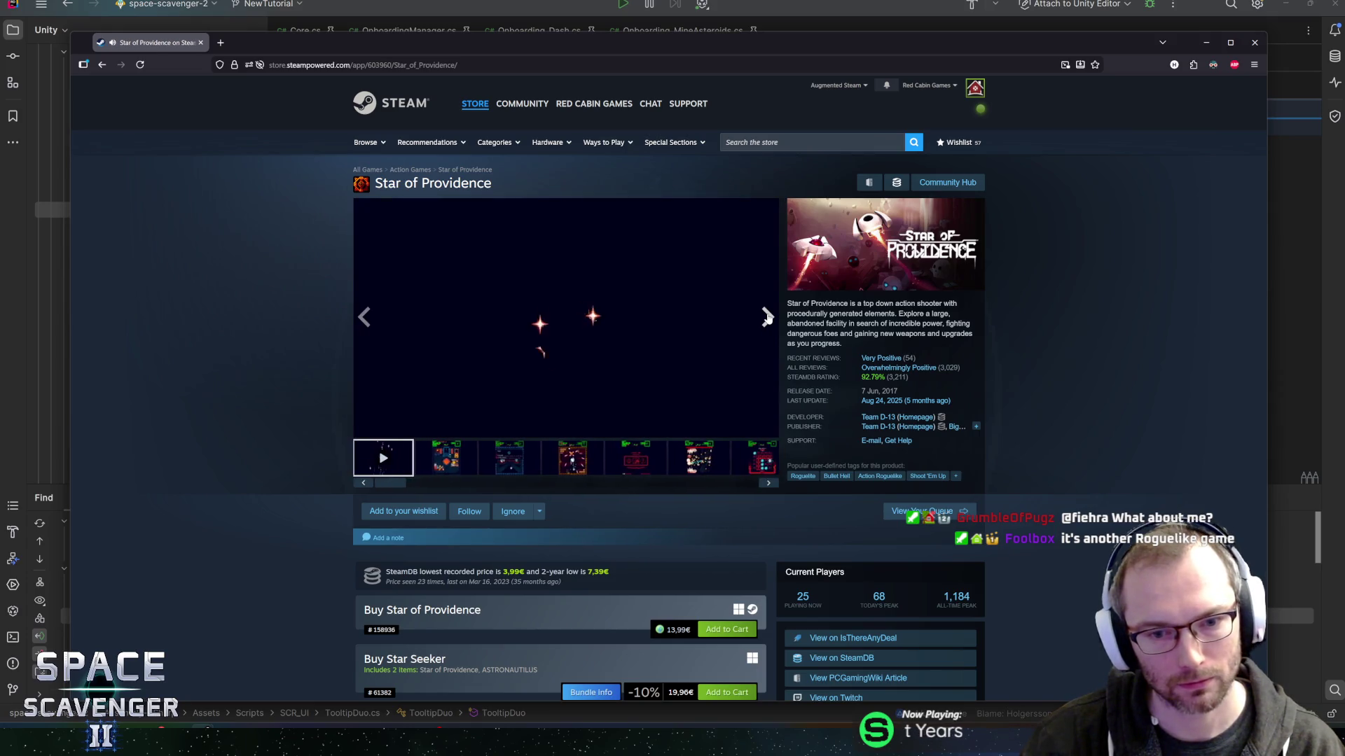
{"action": "left_click", "coordinate": [768, 318]}
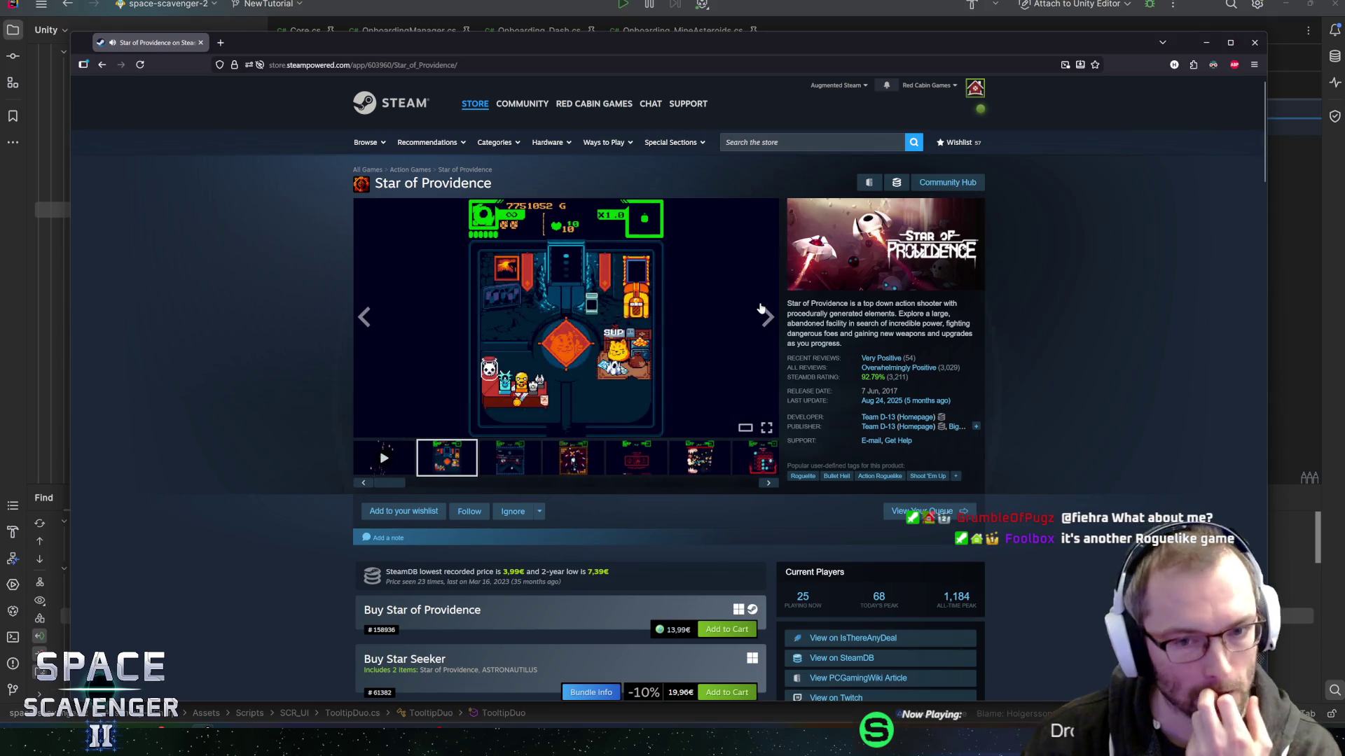
{"action": "left_click", "coordinate": [764, 317]}
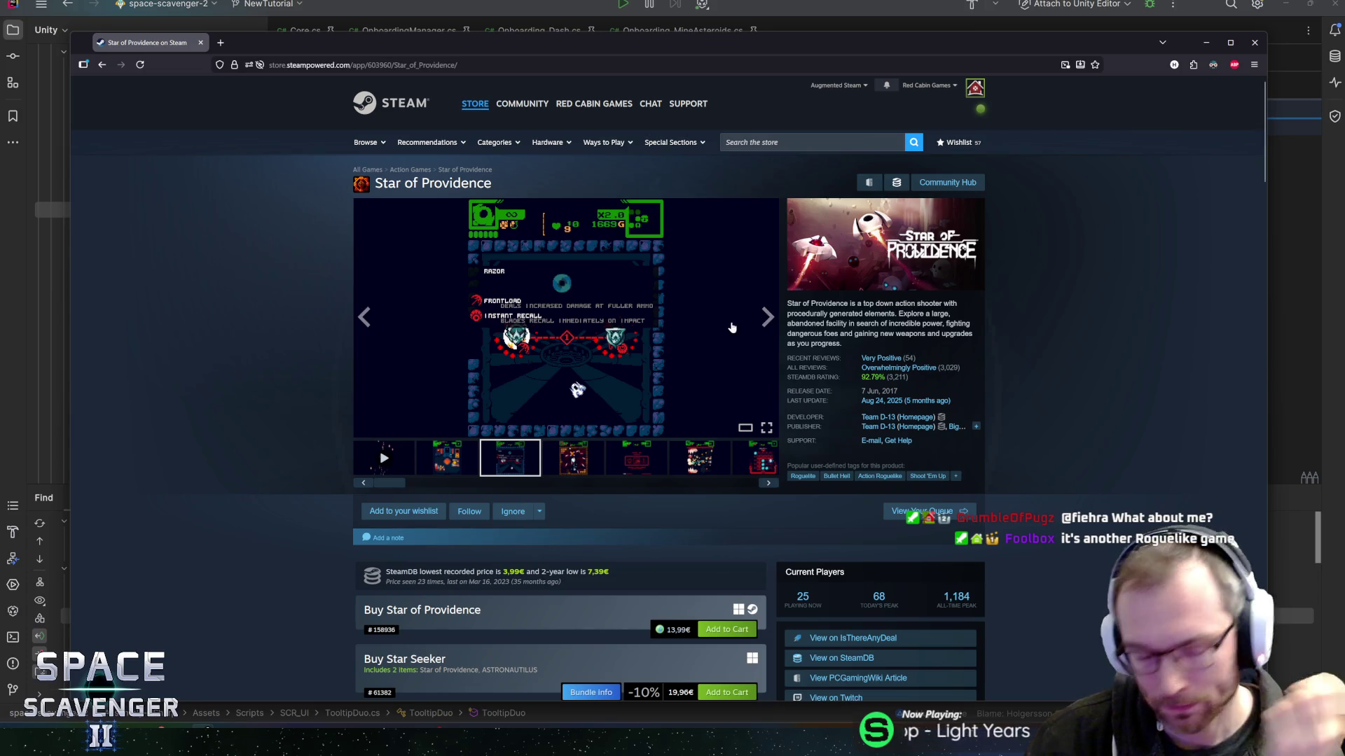
{"action": "left_click", "coordinate": [767, 318]}
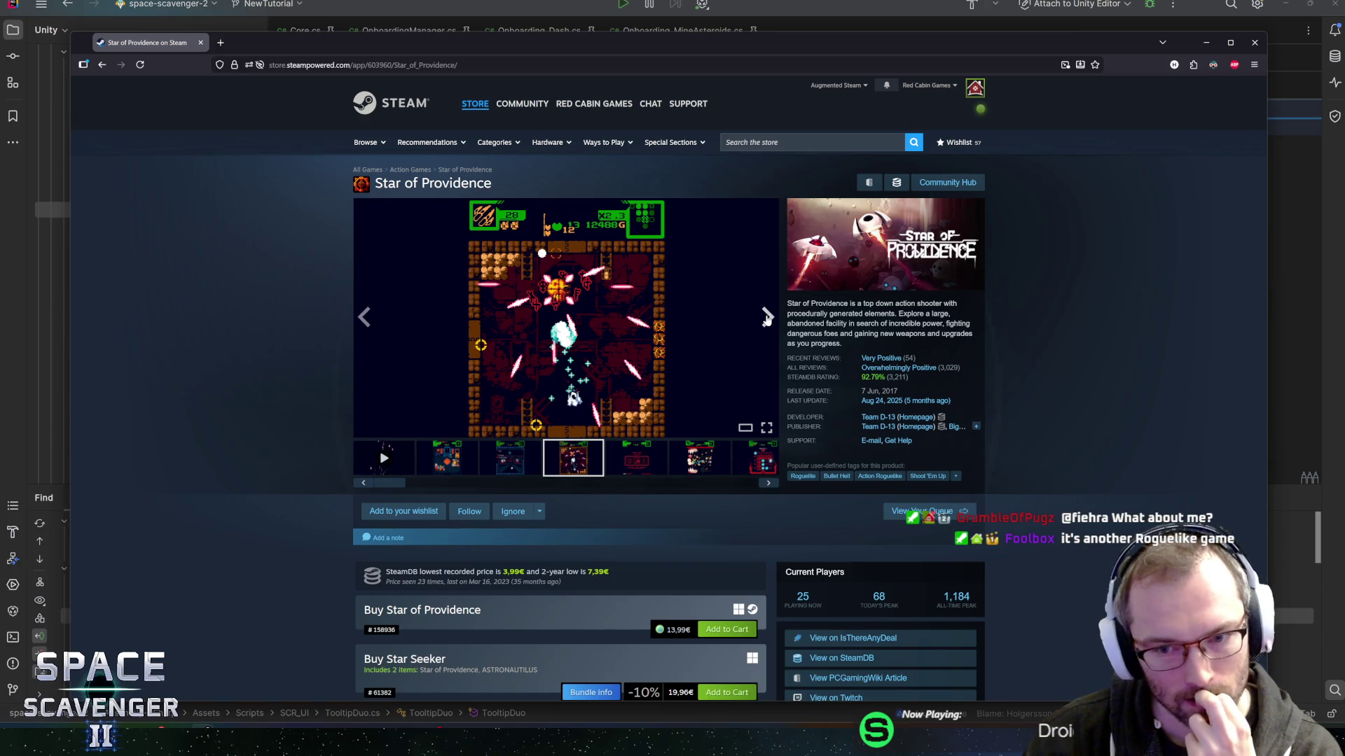
Check the release date, then follow the View on SteamDB link.
{"action": "left_click_drag", "start_coordinate": [865, 390], "coordinate": [897, 386]}
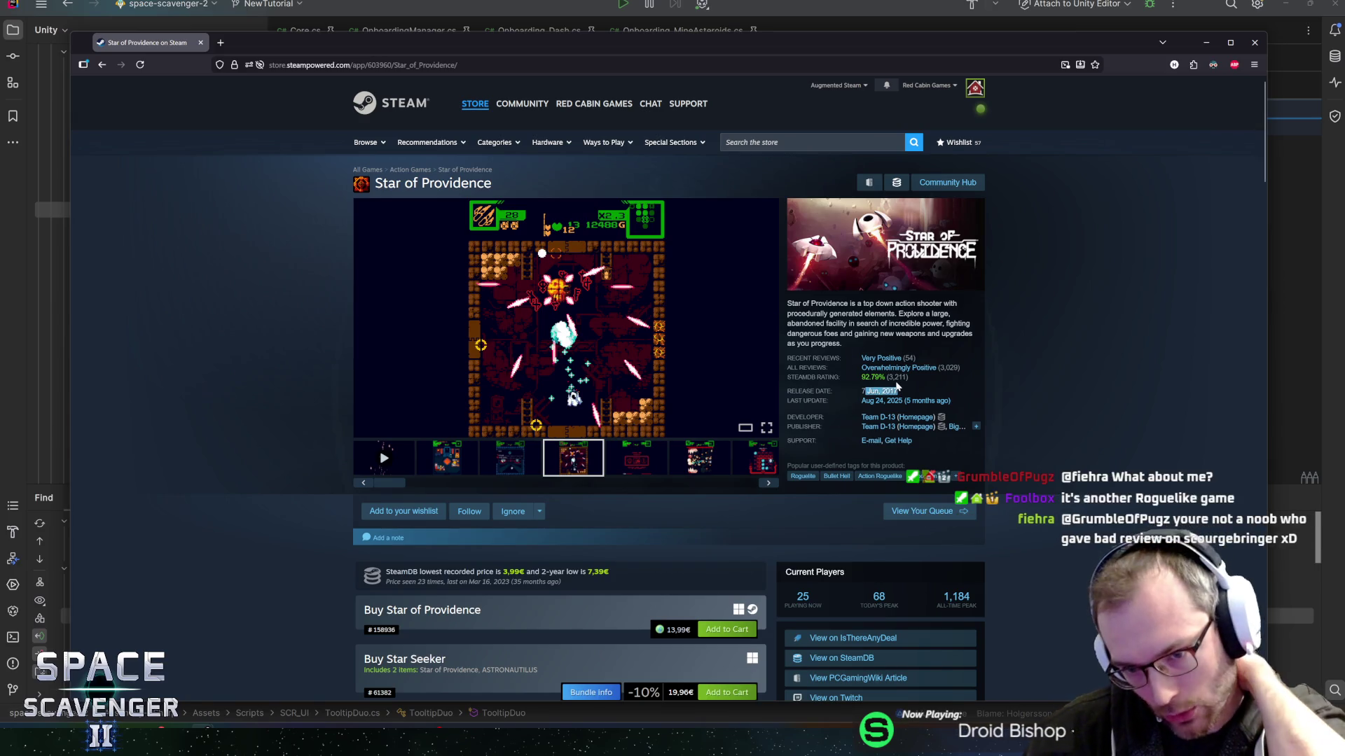
{"action": "left_click", "coordinate": [849, 382]}
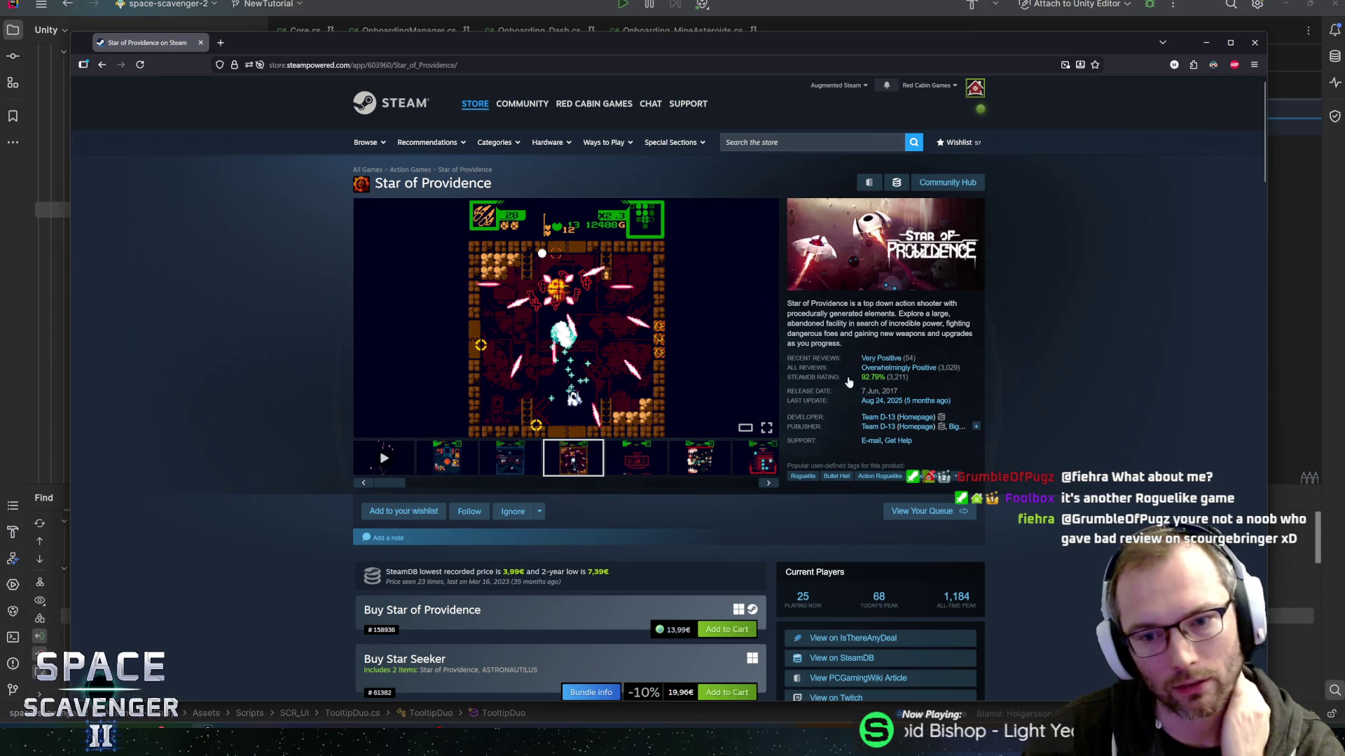
{"action": "left_click", "coordinate": [884, 401]}
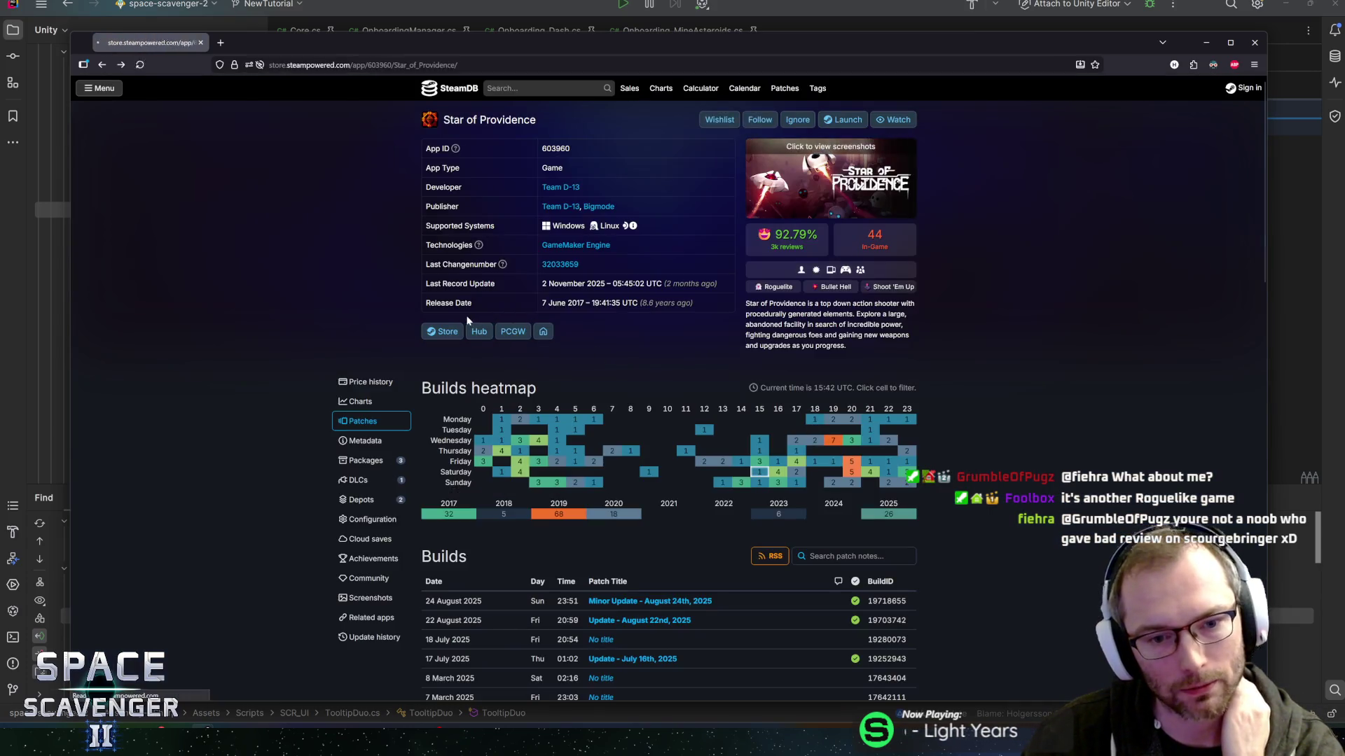
Open the latest Star of Providence update's patch notes and start reading them.
{"action": "scroll", "coordinate": [441, 480], "scroll_direction": "down", "scroll_amount": 5}
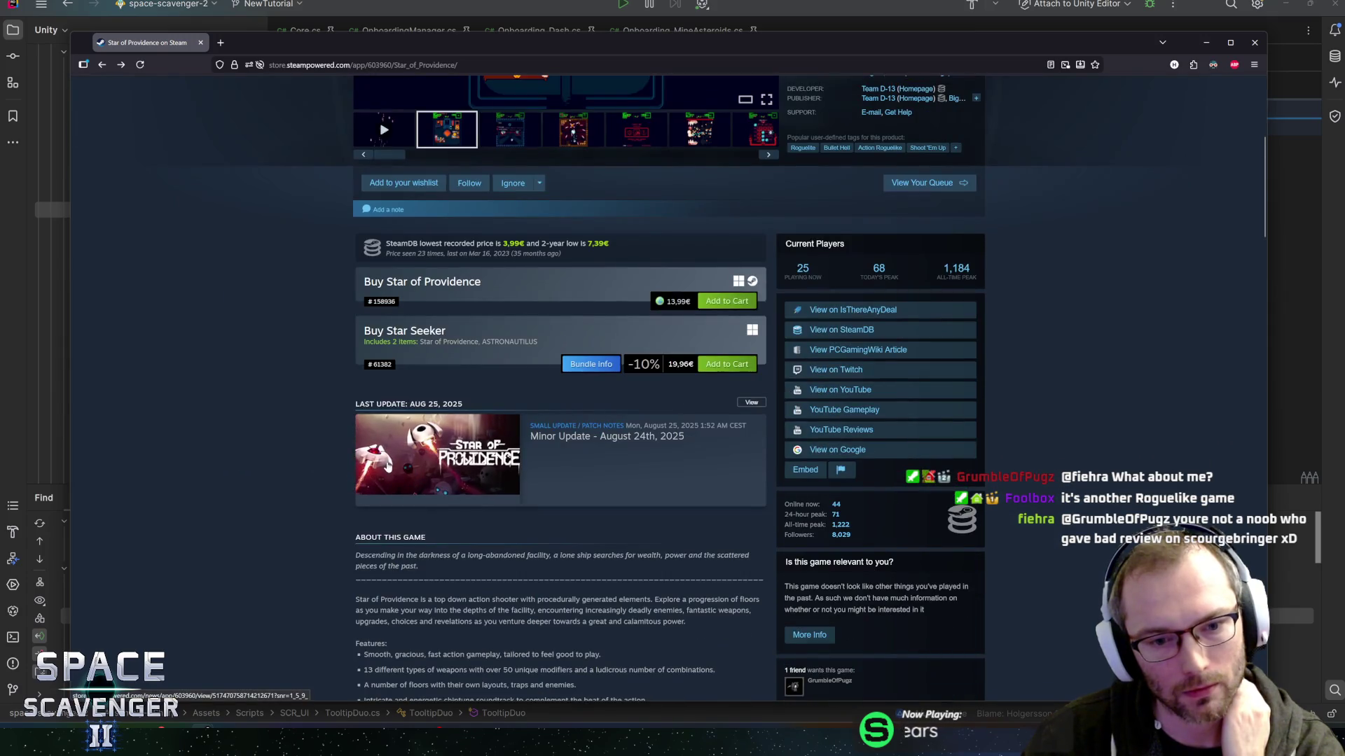
{"action": "left_click", "coordinate": [605, 440]}
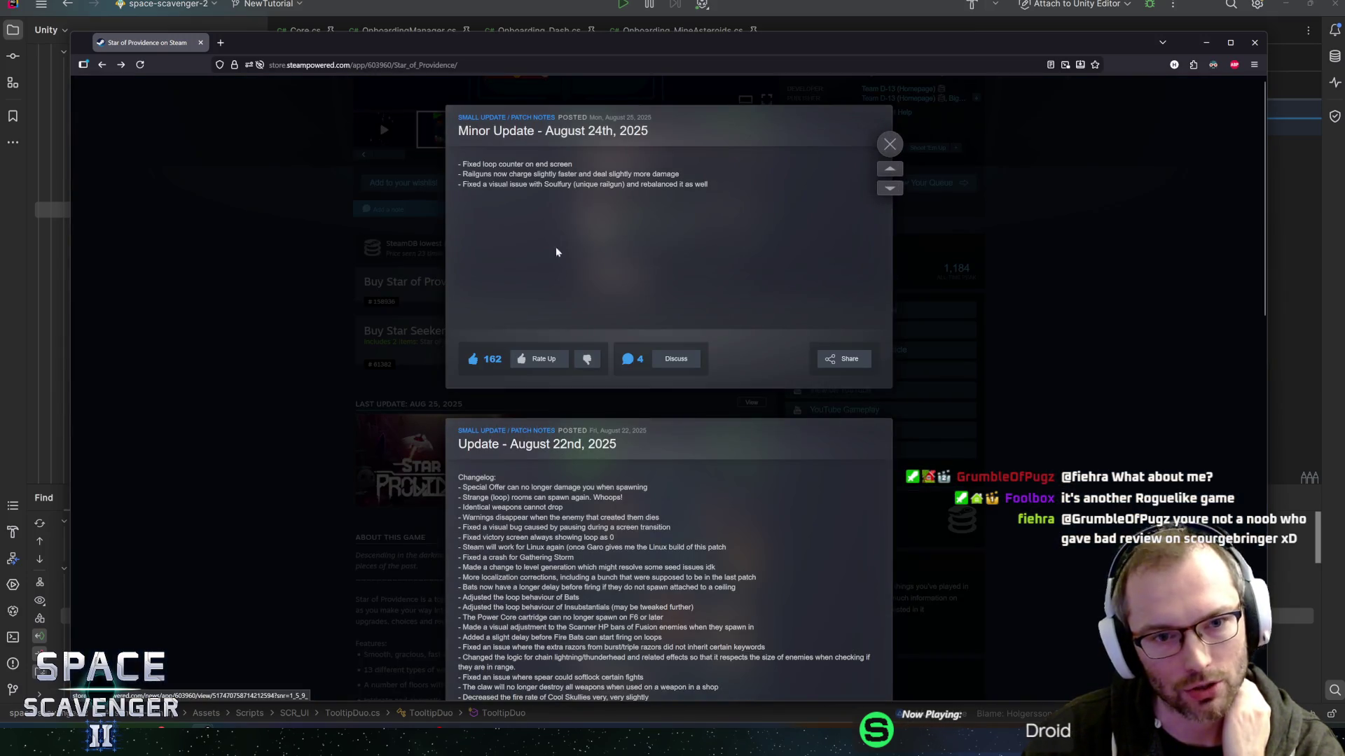
{"action": "mouse_move", "coordinate": [462, 164]}
{"action": "left_mouse_down"}
{"action": "mouse_move", "coordinate": [683, 184]}
{"action": "mouse_move", "coordinate": [651, 184]}
{"action": "left_mouse_up"}
{"action": "left_click", "coordinate": [526, 409]}
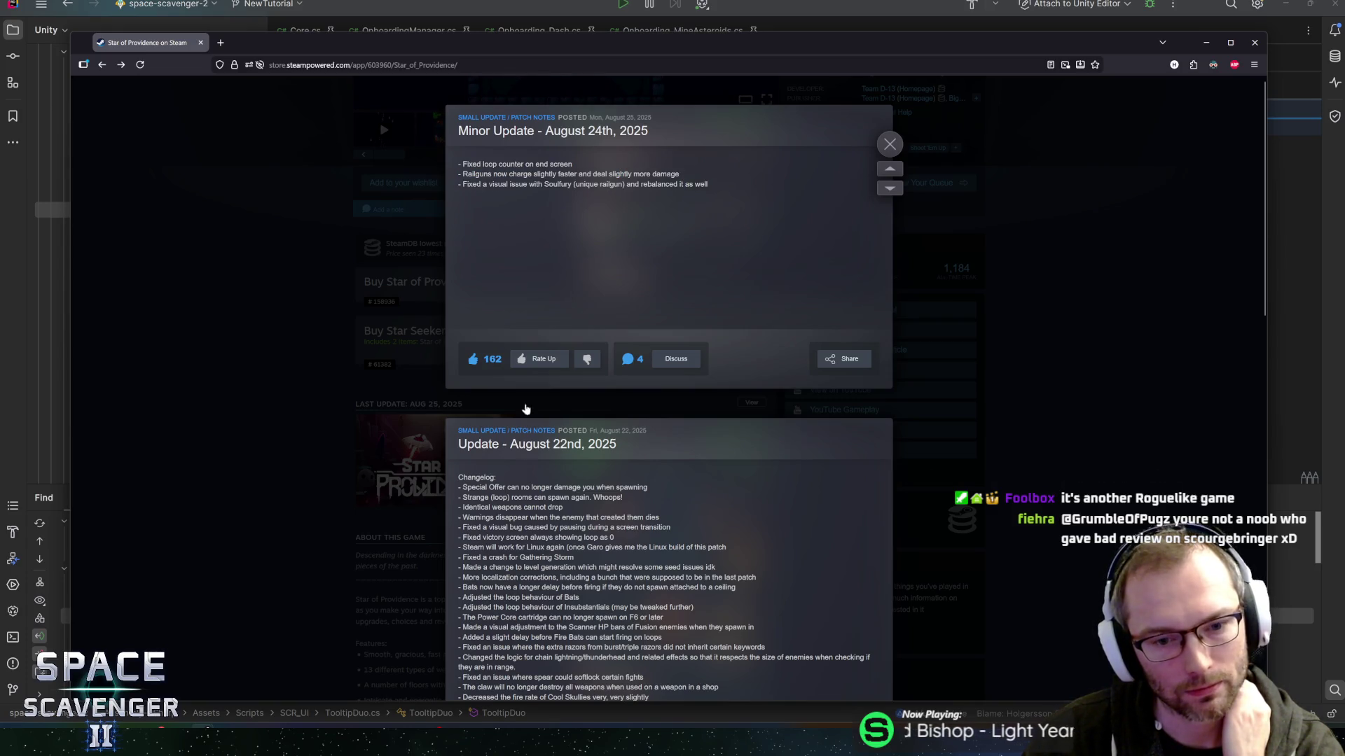
{"action": "scroll", "coordinate": [526, 409], "scroll_direction": "down", "scroll_amount": 3}
{"action": "left_click_drag", "start_coordinate": [459, 353], "coordinate": [553, 519]}
Scroll through the rest of the patch notes, close them and return to the store page top.
{"action": "scroll", "coordinate": [554, 518], "scroll_direction": "down", "scroll_amount": 3}
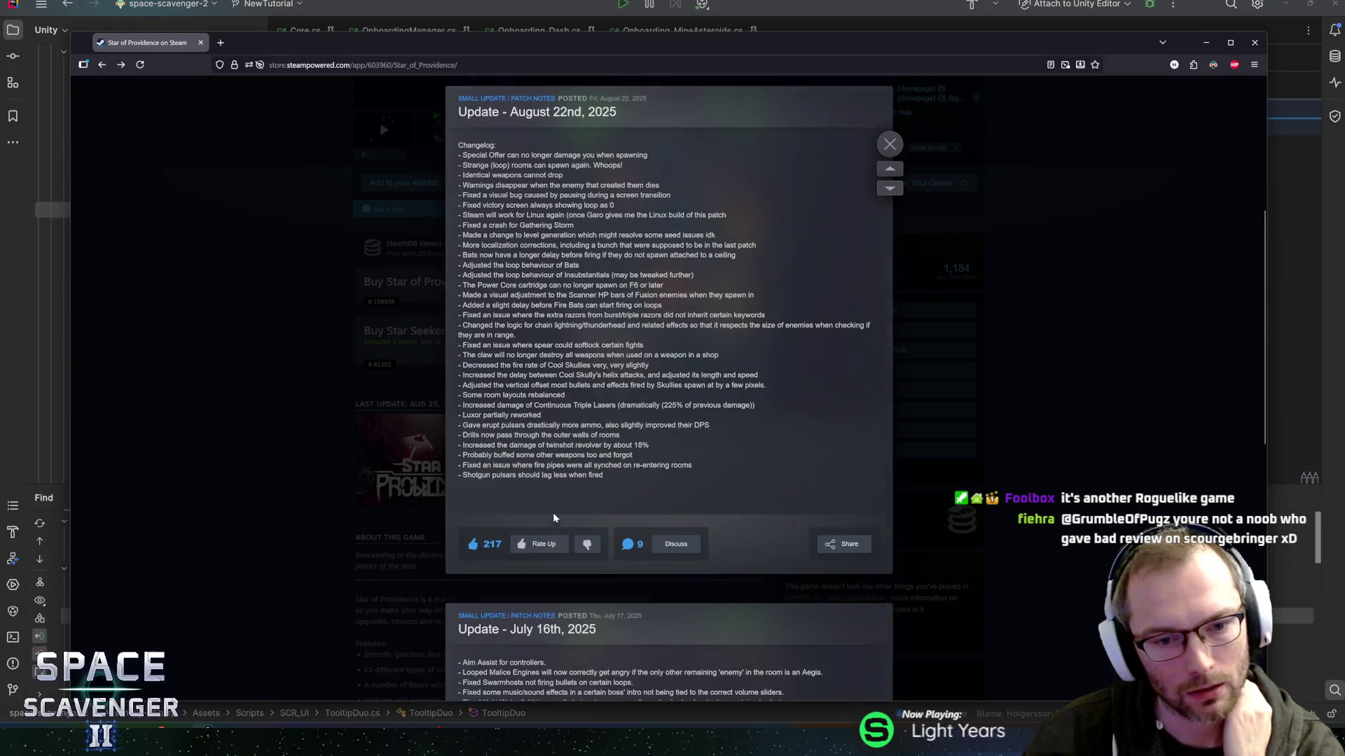
{"action": "scroll", "coordinate": [553, 518], "scroll_direction": "down", "scroll_amount": 5}
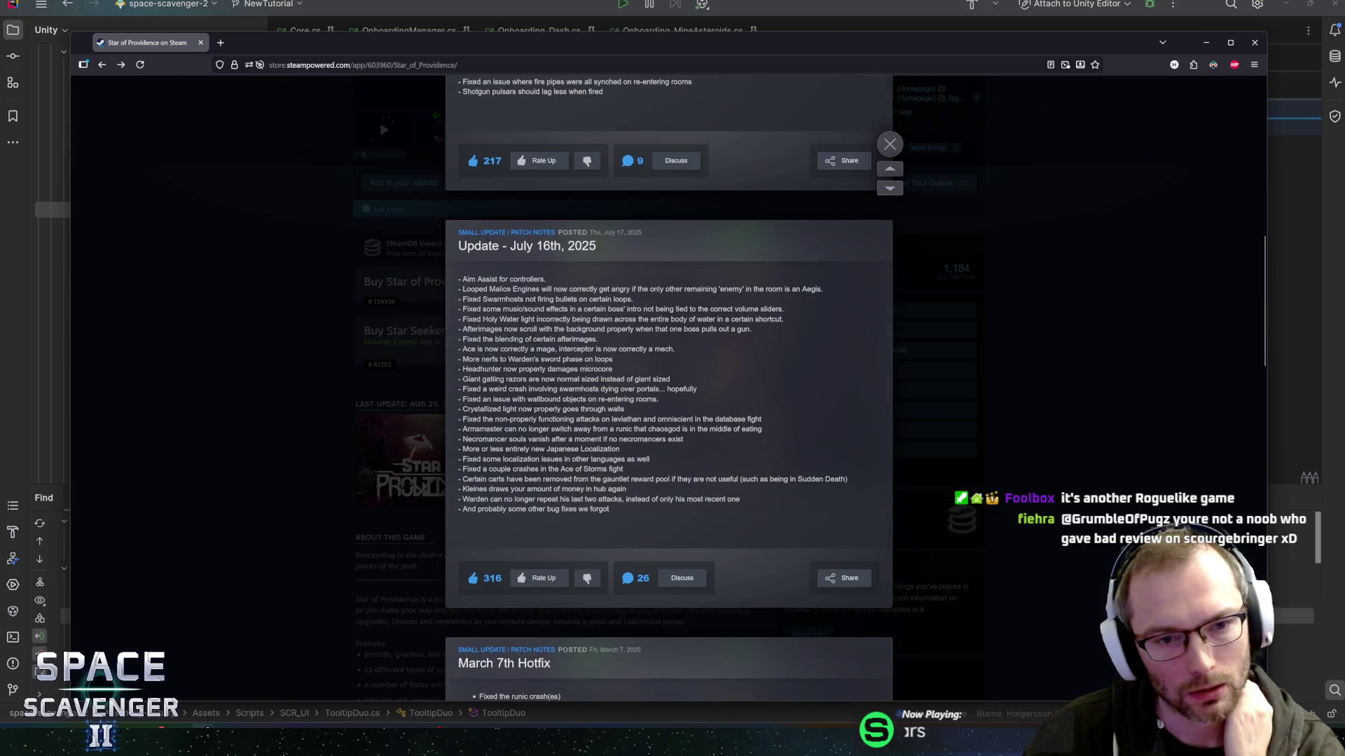
{"action": "scroll", "coordinate": [502, 385], "scroll_direction": "down", "scroll_amount": 5}
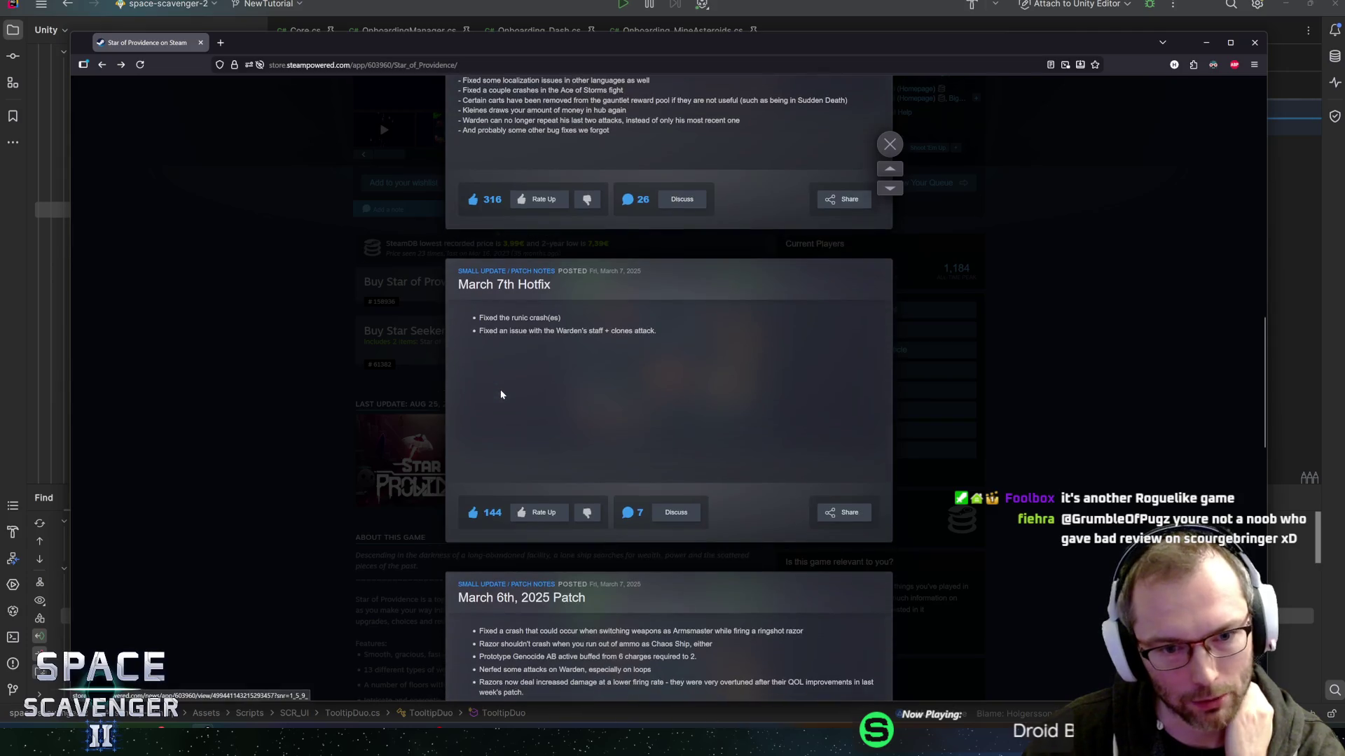
{"action": "scroll", "coordinate": [506, 396], "scroll_direction": "up", "scroll_amount": 15}
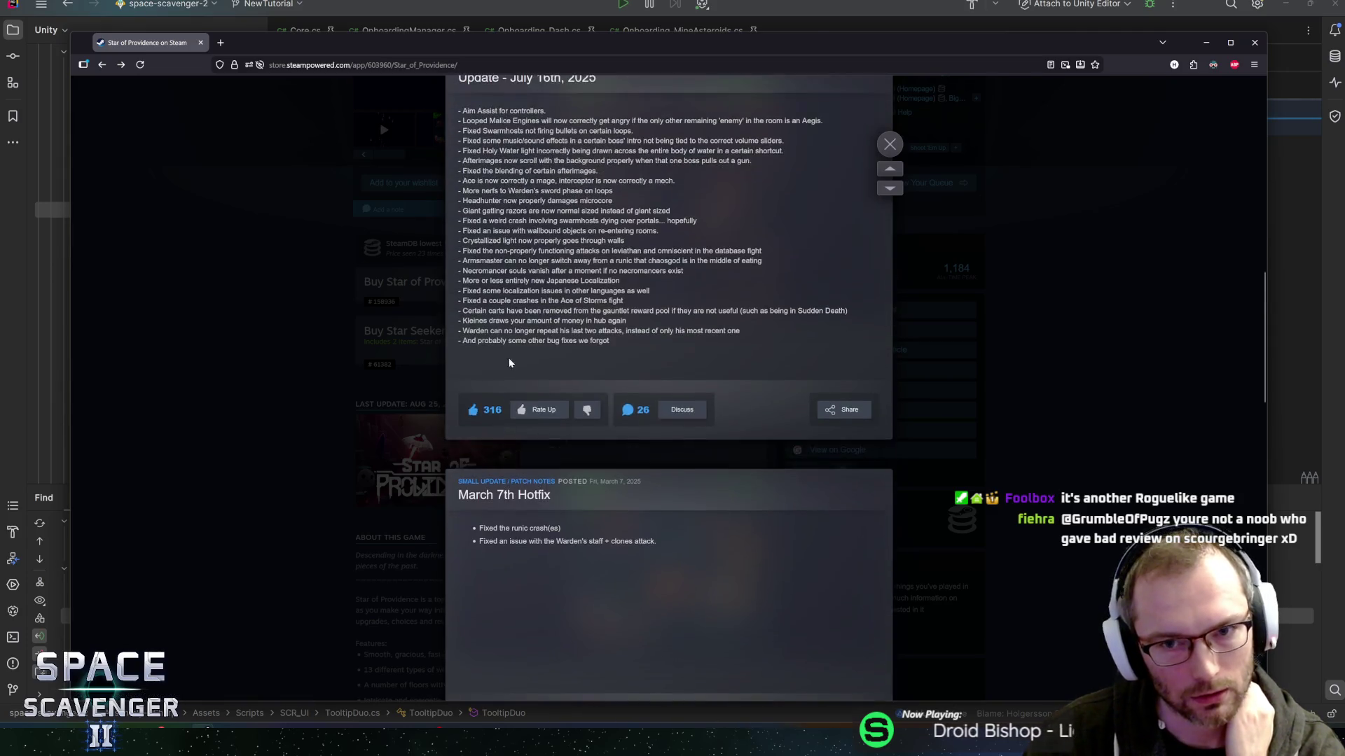
{"action": "left_click", "coordinate": [889, 144]}
{"action": "scroll", "coordinate": [326, 407], "scroll_direction": "up", "scroll_amount": 4}
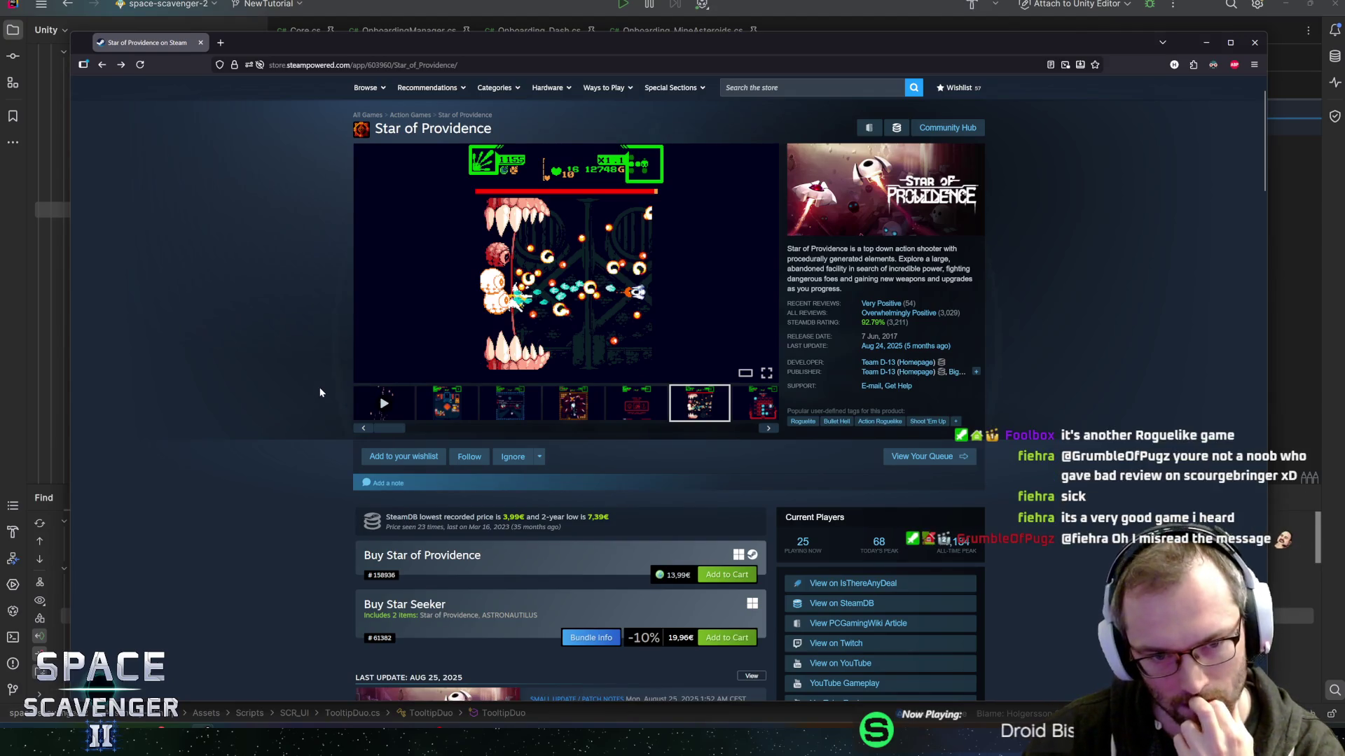
{"action": "left_click", "coordinate": [599, 412]}
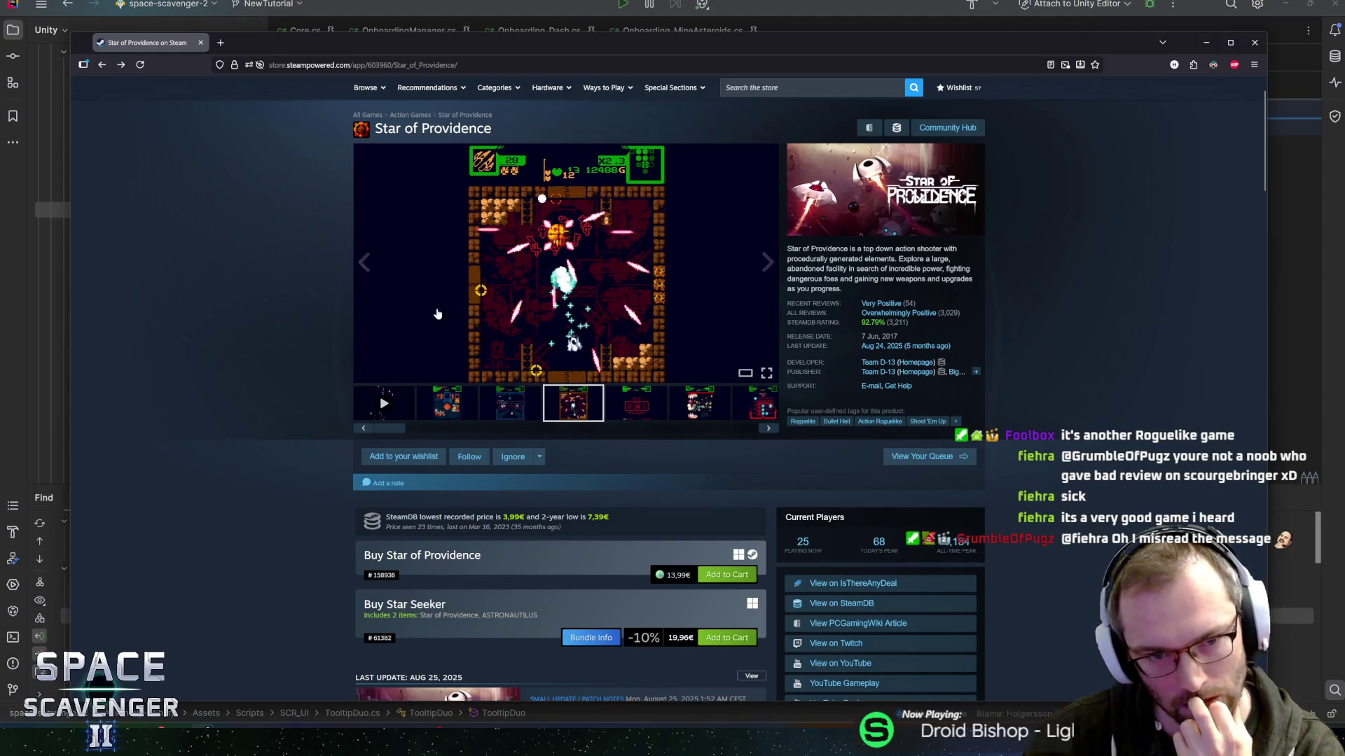
{"action": "left_click", "coordinate": [594, 259]}
{"action": "left_click", "coordinate": [1151, 392]}
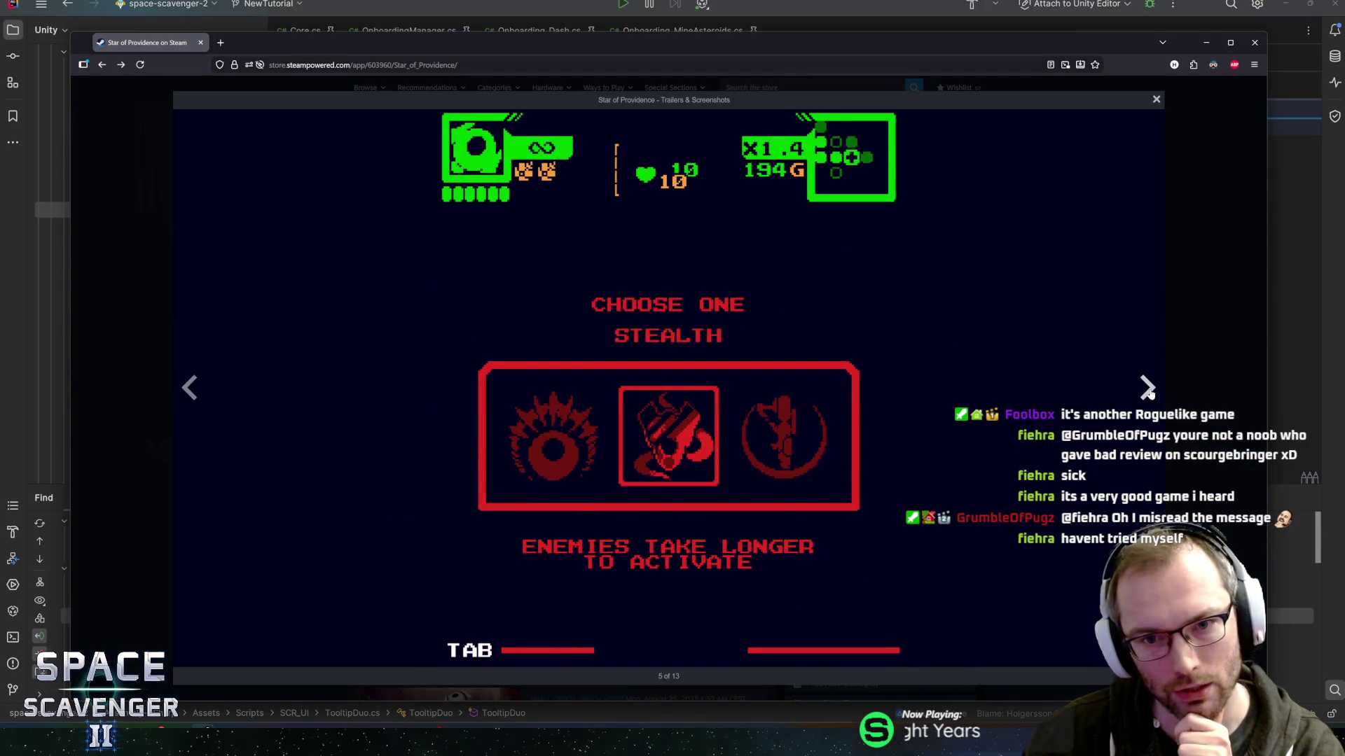
{"action": "left_click", "coordinate": [1149, 394]}
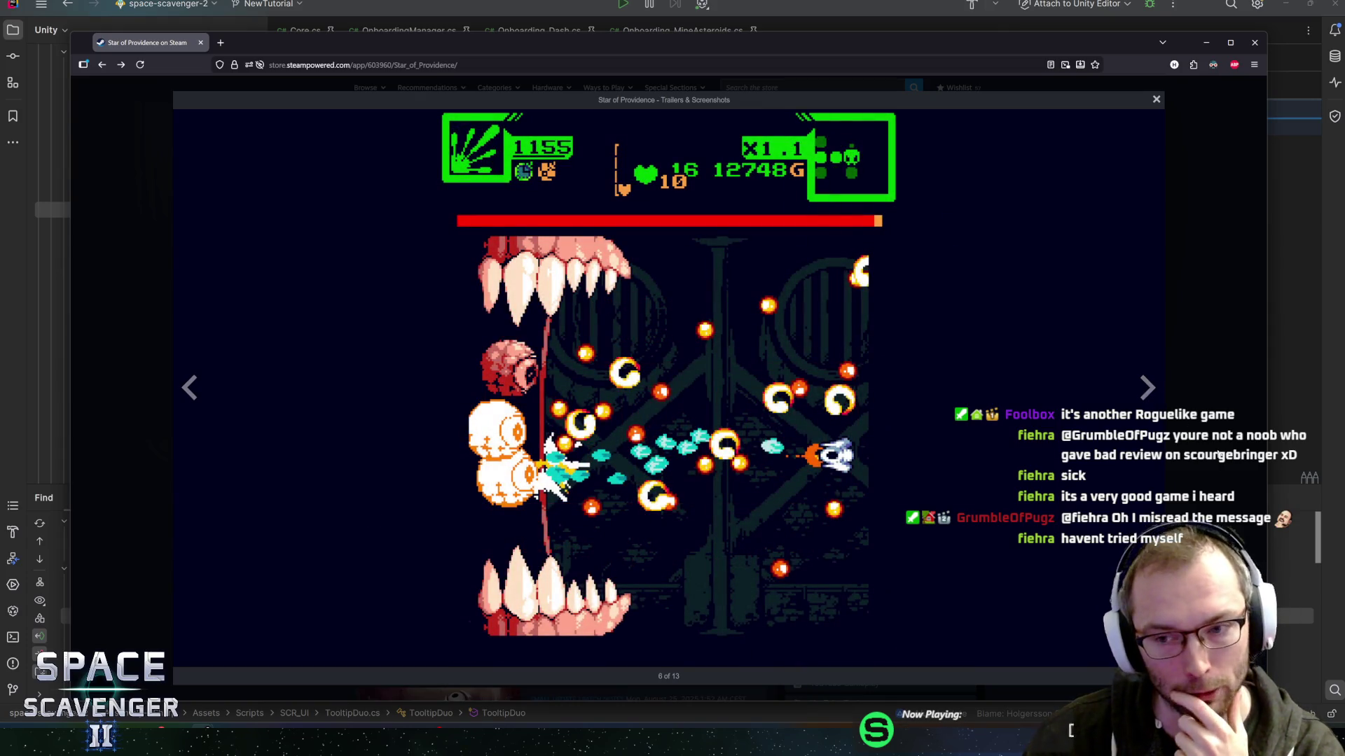
{"action": "key", "text": "Escape"}
{"action": "left_click", "coordinate": [620, 357]}
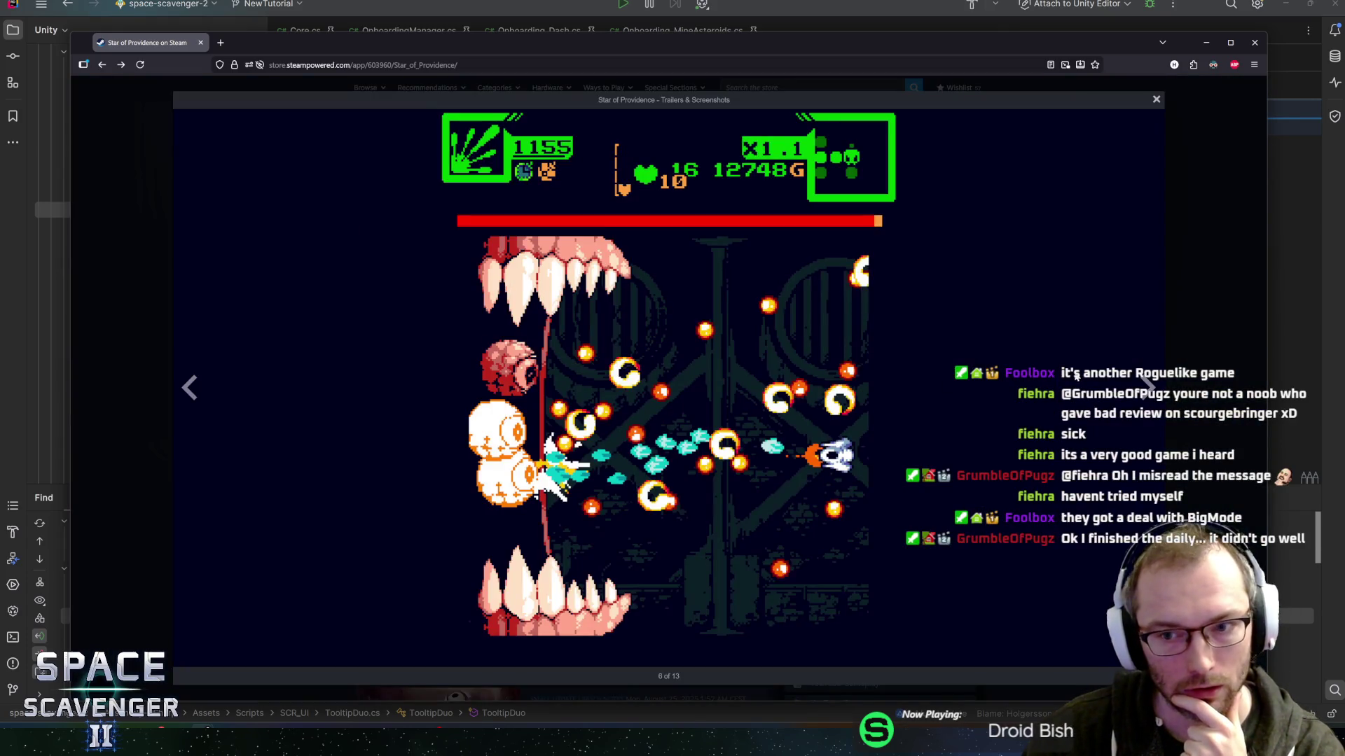
{"action": "left_click", "coordinate": [1149, 387]}
{"action": "left_click", "coordinate": [1148, 387]}
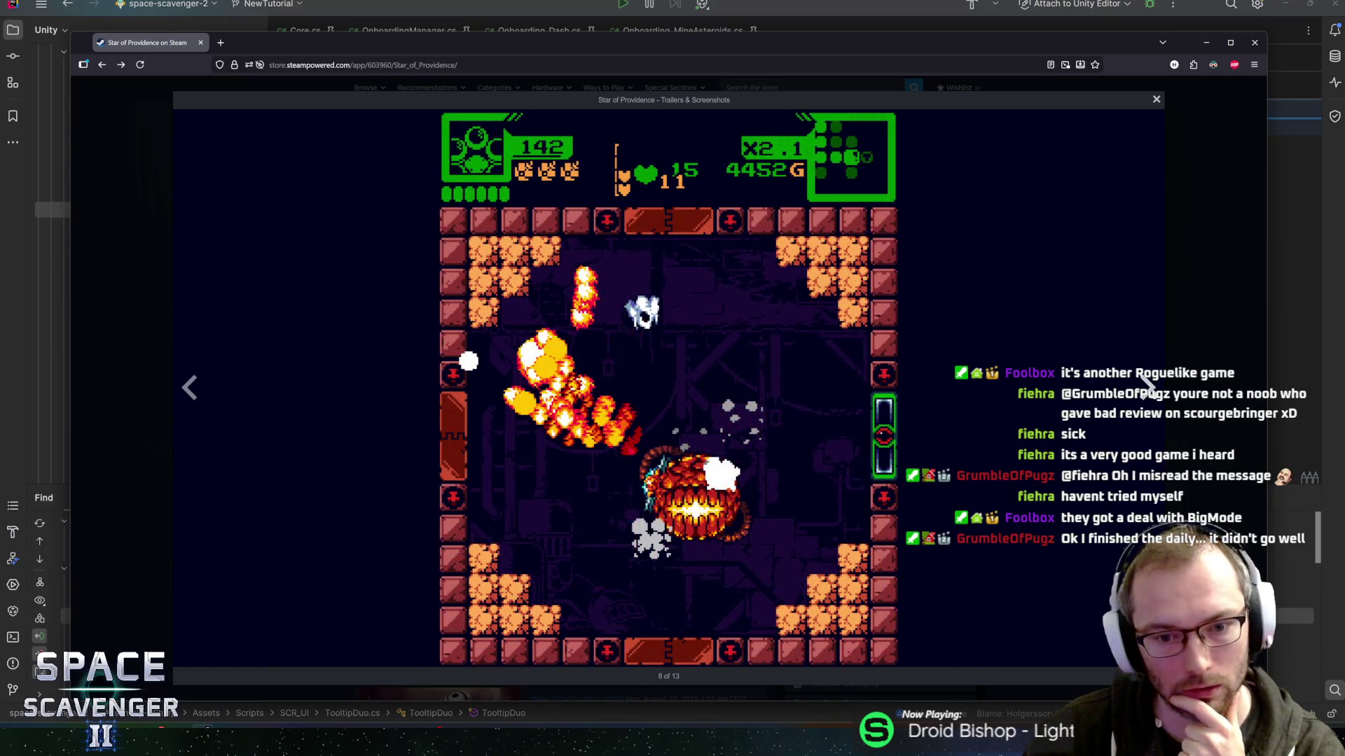
{"action": "left_click", "coordinate": [1147, 384]}
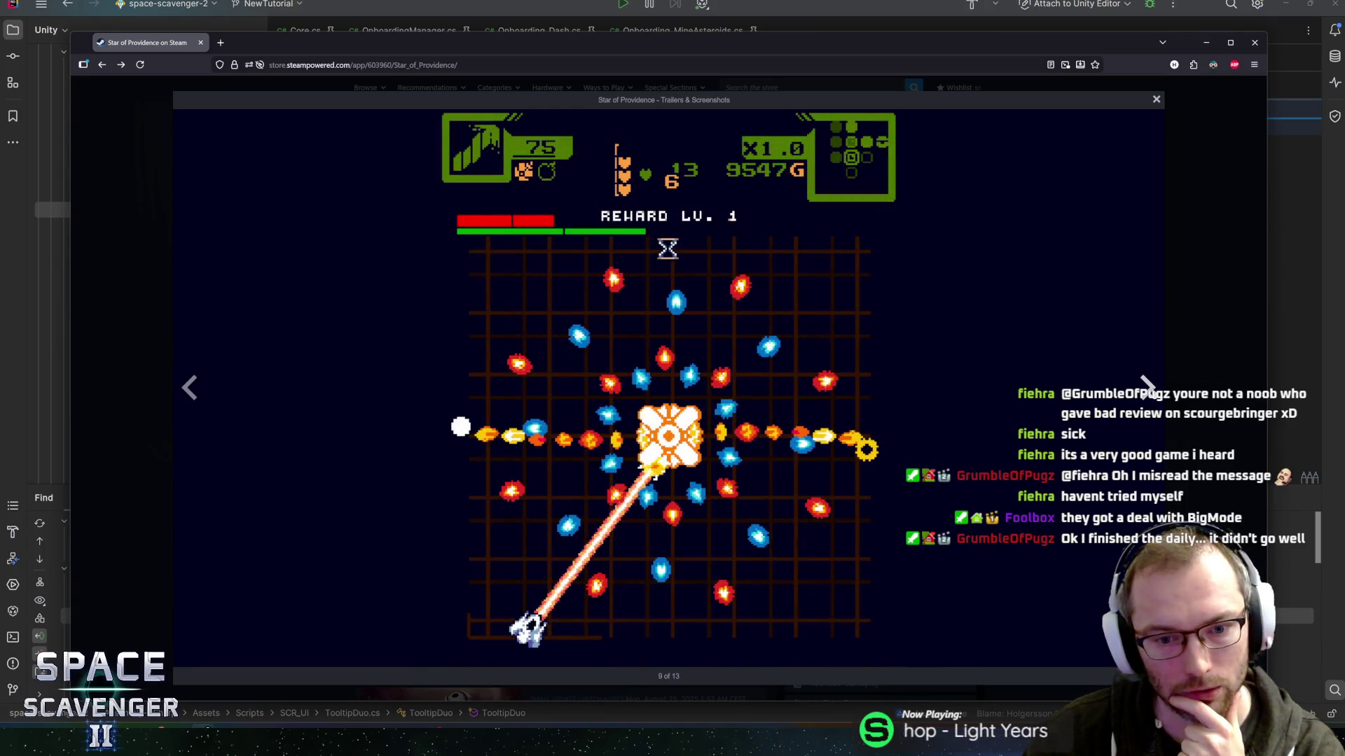
{"action": "left_click", "coordinate": [1147, 385]}
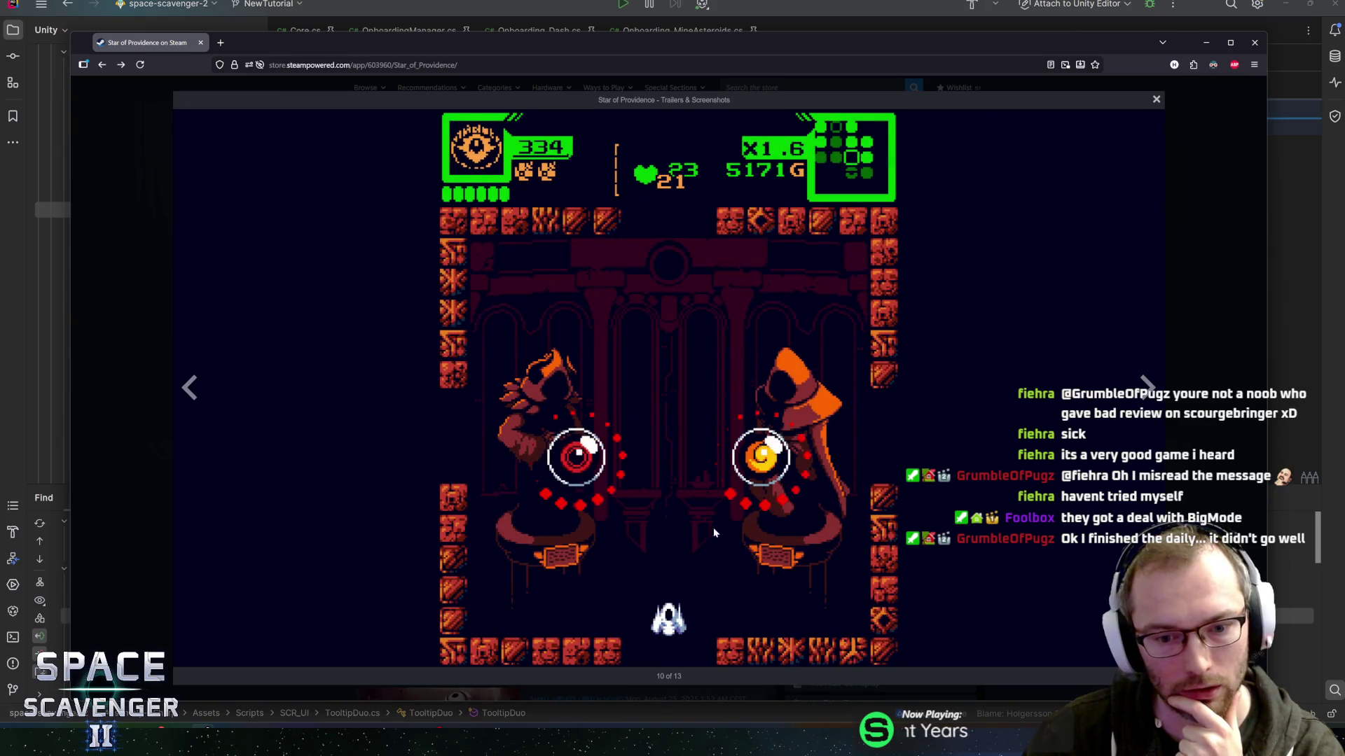
{"action": "left_click", "coordinate": [1147, 384]}
{"action": "key", "text": "Escape"}
{"action": "scroll", "coordinate": [674, 407], "scroll_direction": "down", "scroll_amount": 5}
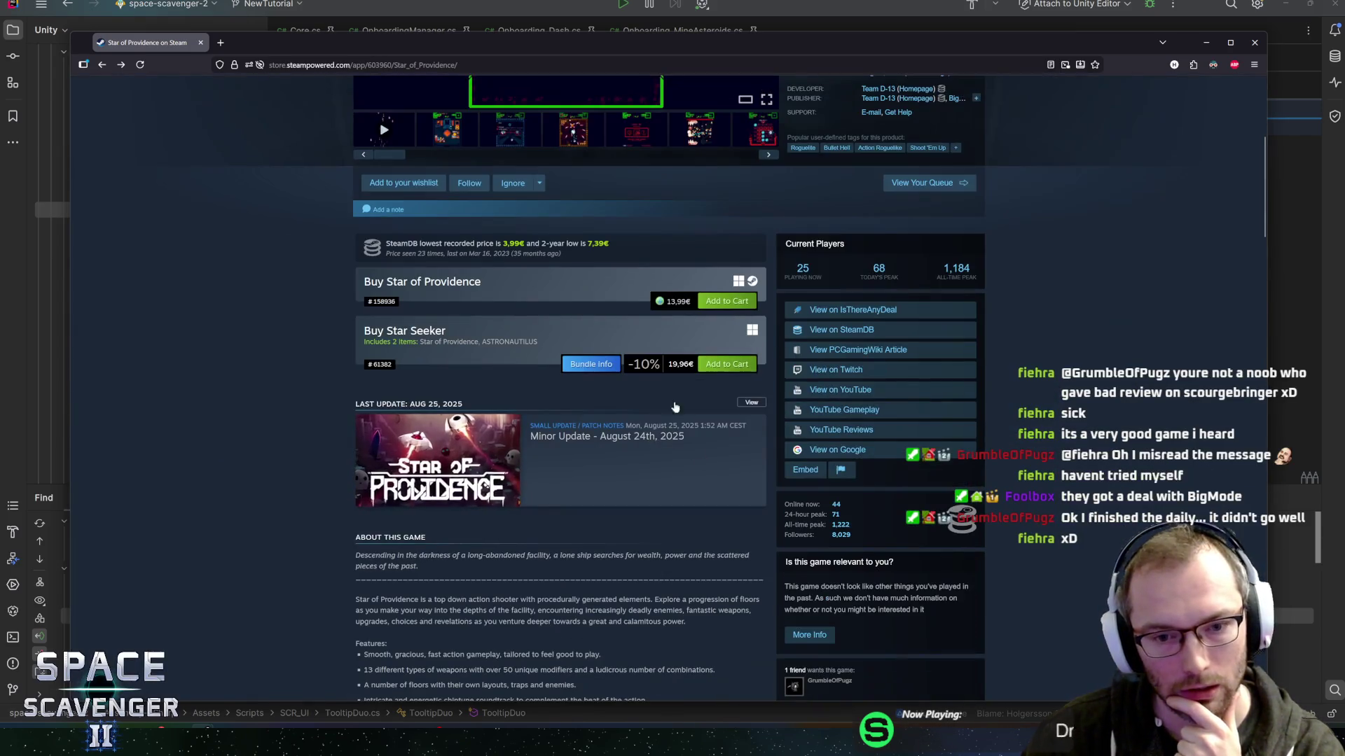
{"action": "mouse_move", "coordinate": [679, 308]}
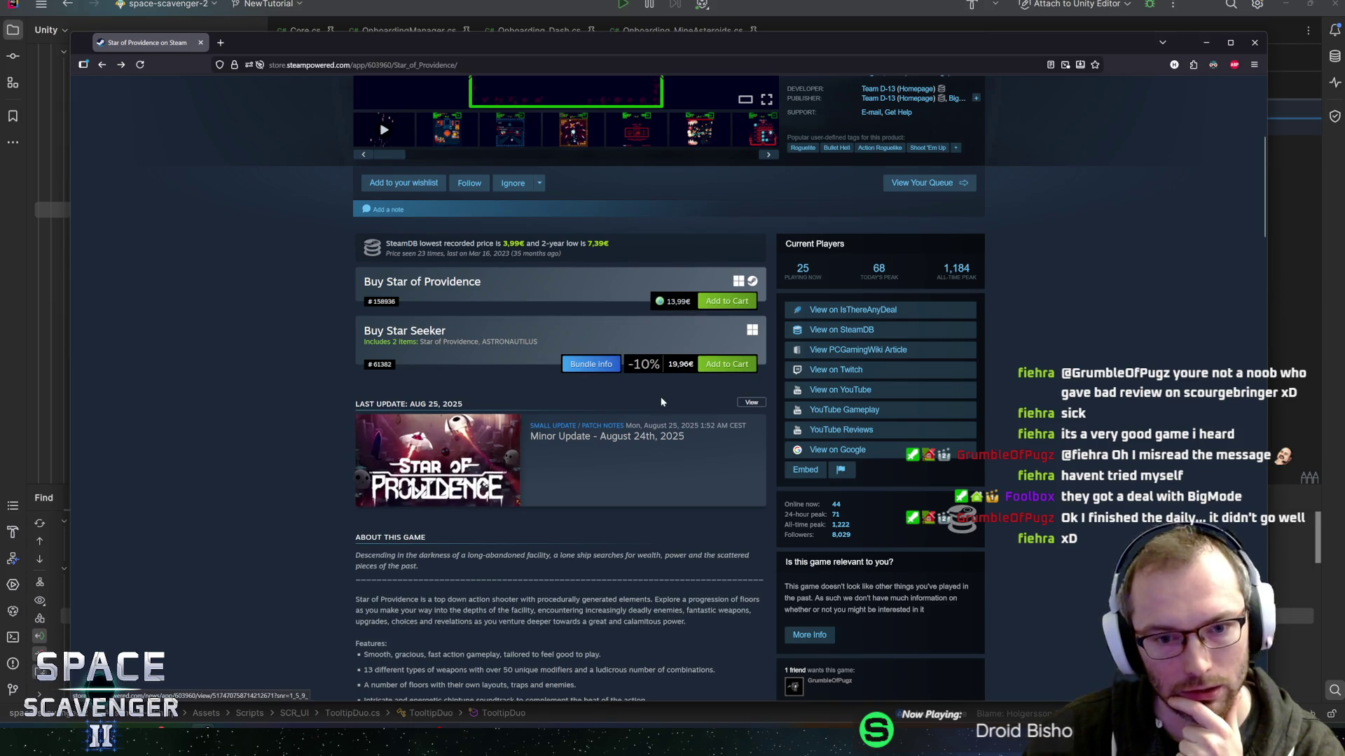
{"action": "scroll", "coordinate": [661, 396], "scroll_direction": "up", "scroll_amount": 2}
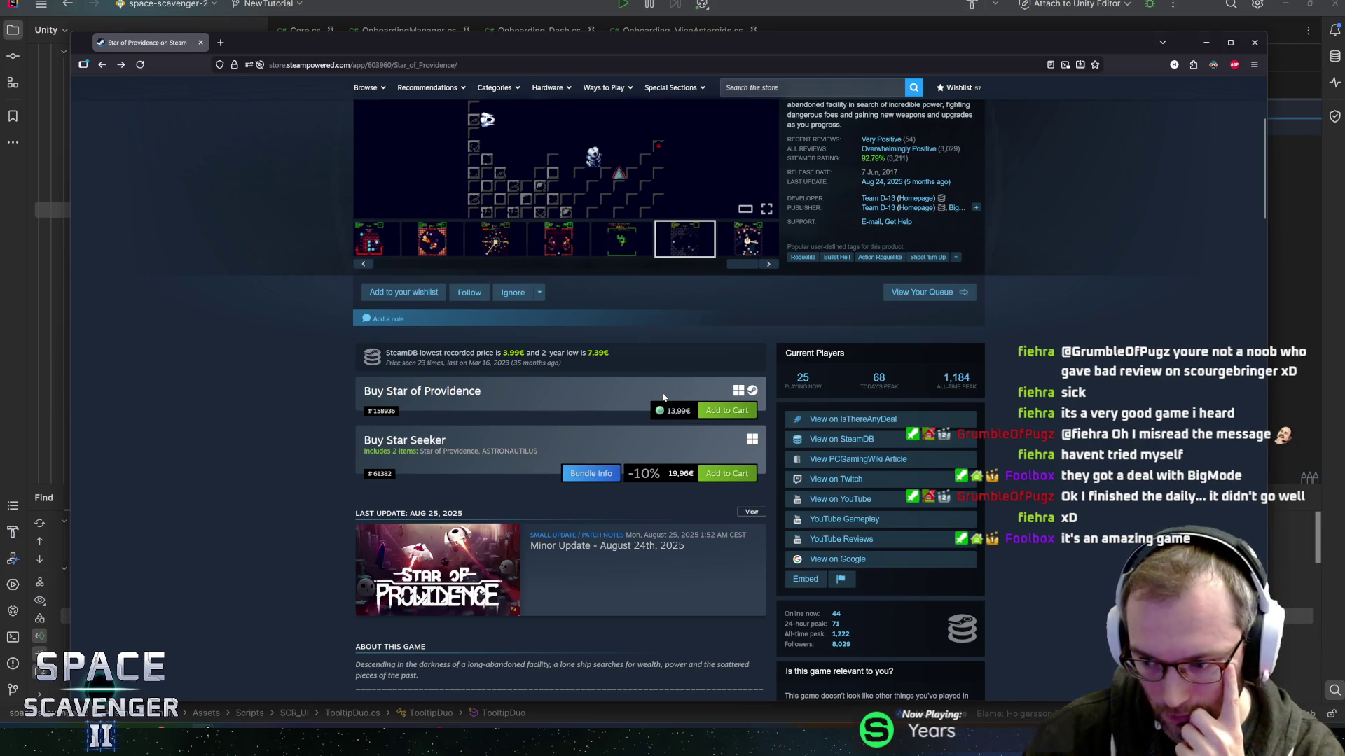
{"action": "scroll", "coordinate": [384, 376], "scroll_direction": "up", "scroll_amount": 4}
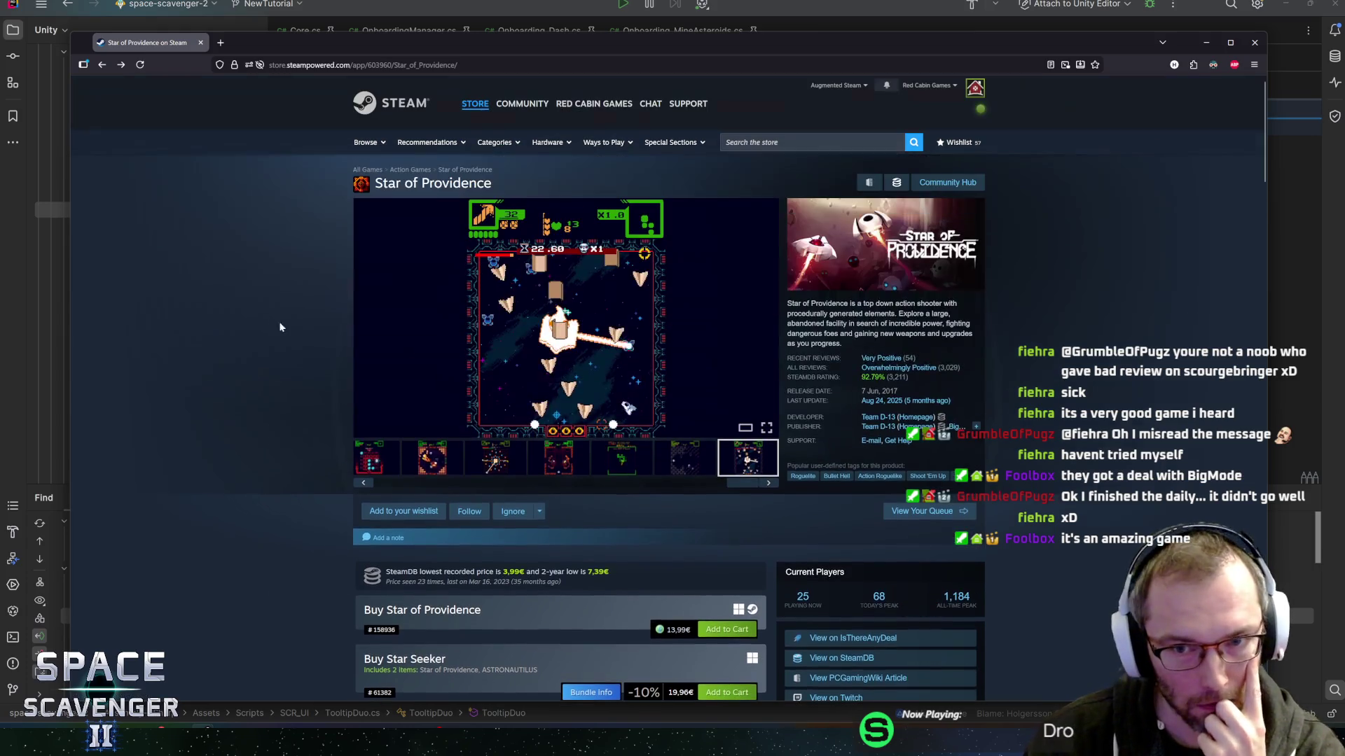
{"action": "mouse_move", "coordinate": [875, 371]}
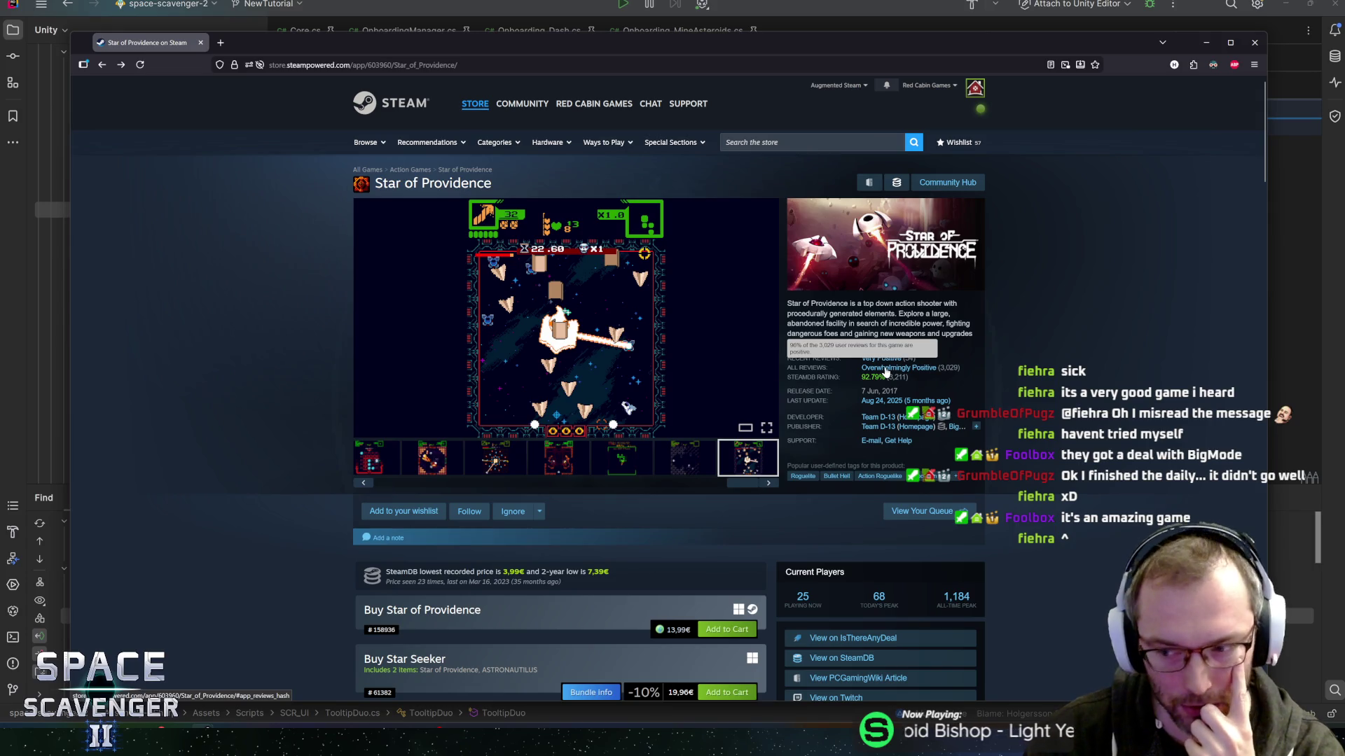
{"action": "left_click", "coordinate": [886, 370]}
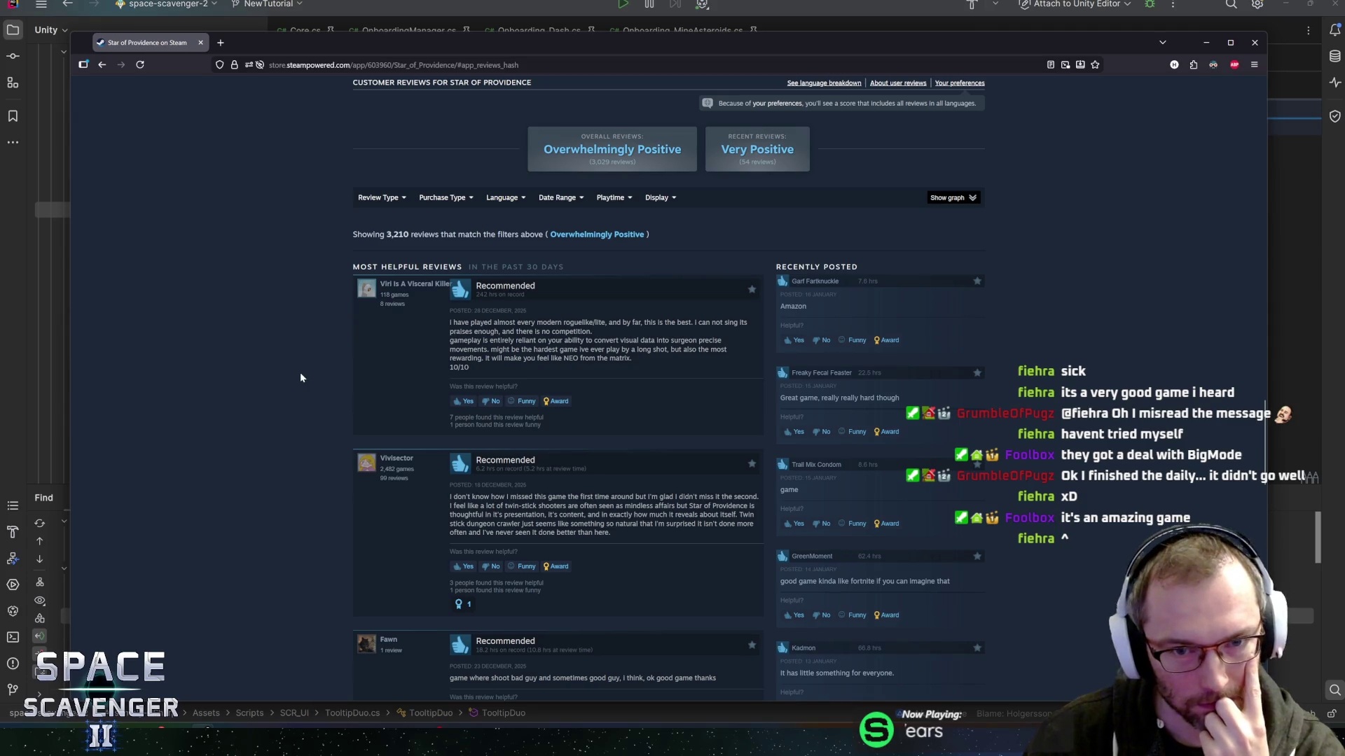
Scroll down through Star of Providence's customer reviews.
{"action": "scroll", "coordinate": [300, 374], "scroll_direction": "down", "scroll_amount": 5}
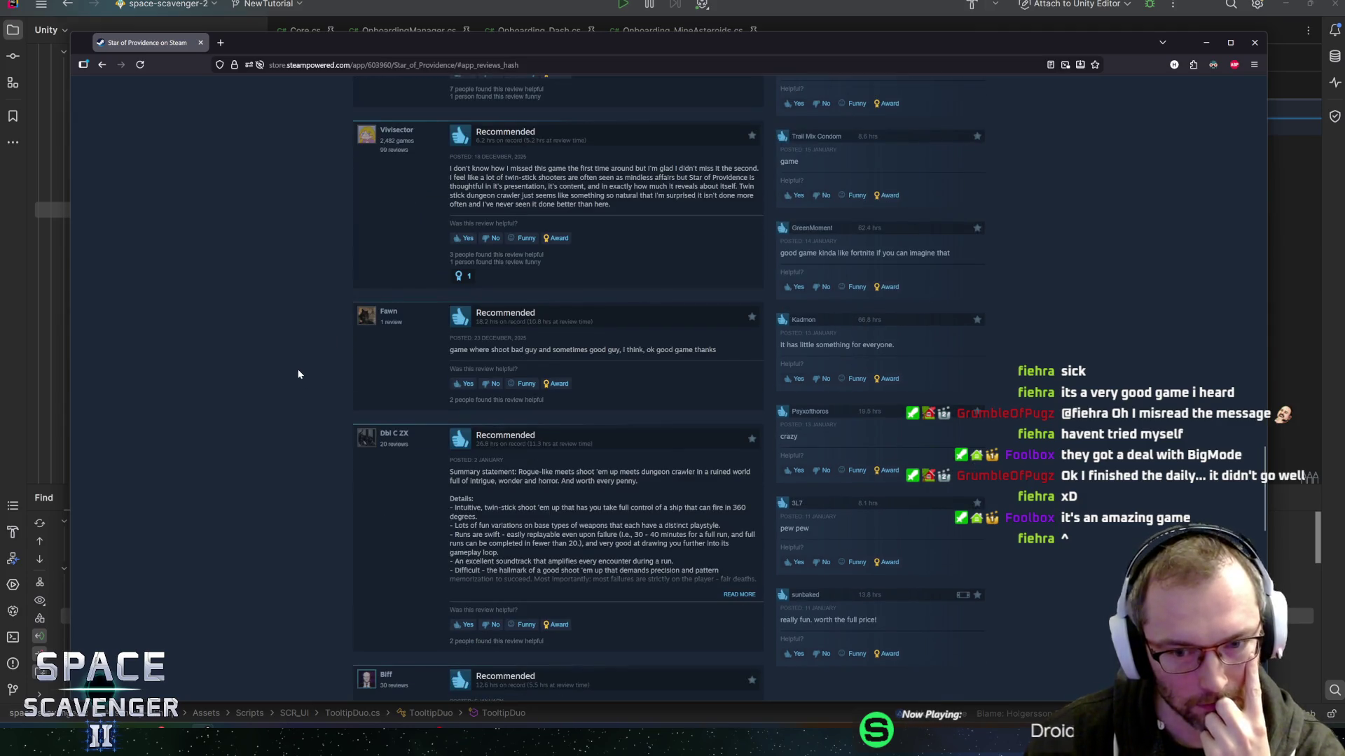
{"action": "scroll", "coordinate": [298, 374], "scroll_direction": "down", "scroll_amount": 3}
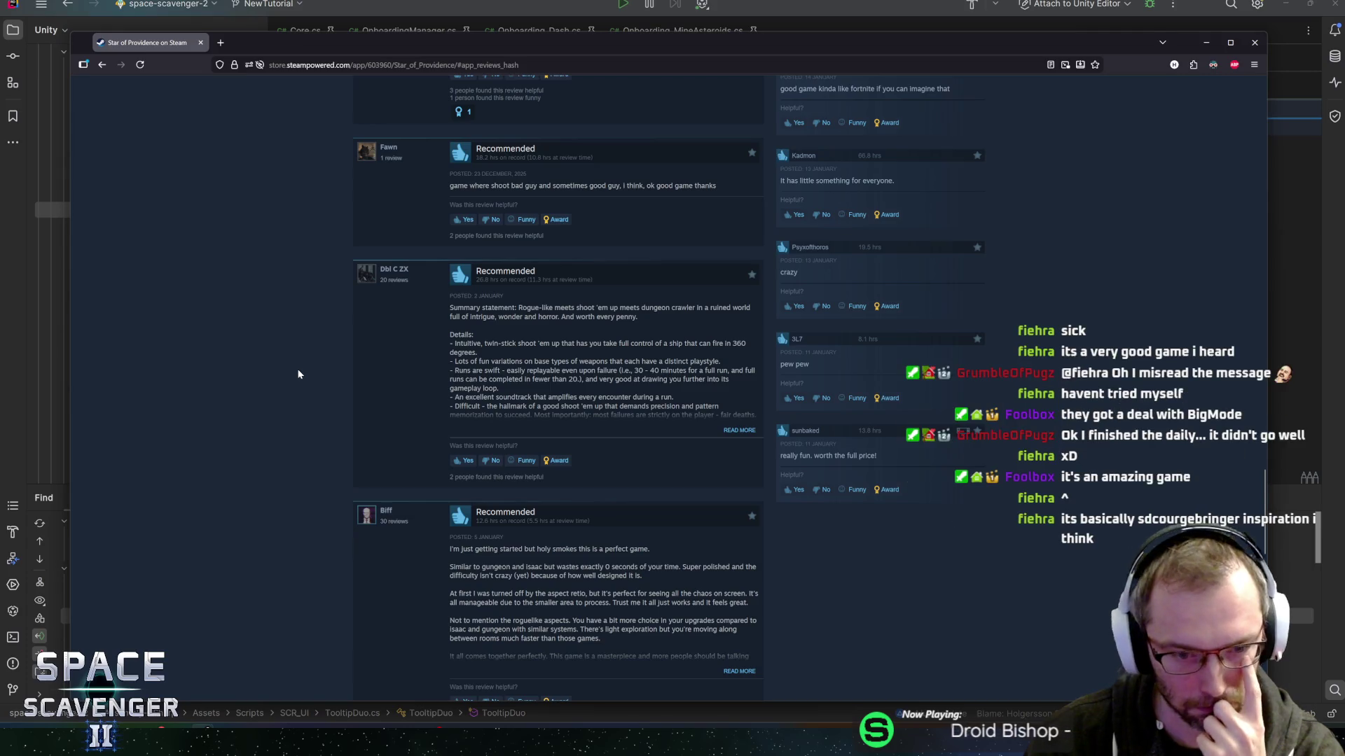
{"action": "scroll", "coordinate": [298, 374], "scroll_direction": "down", "scroll_amount": 10}
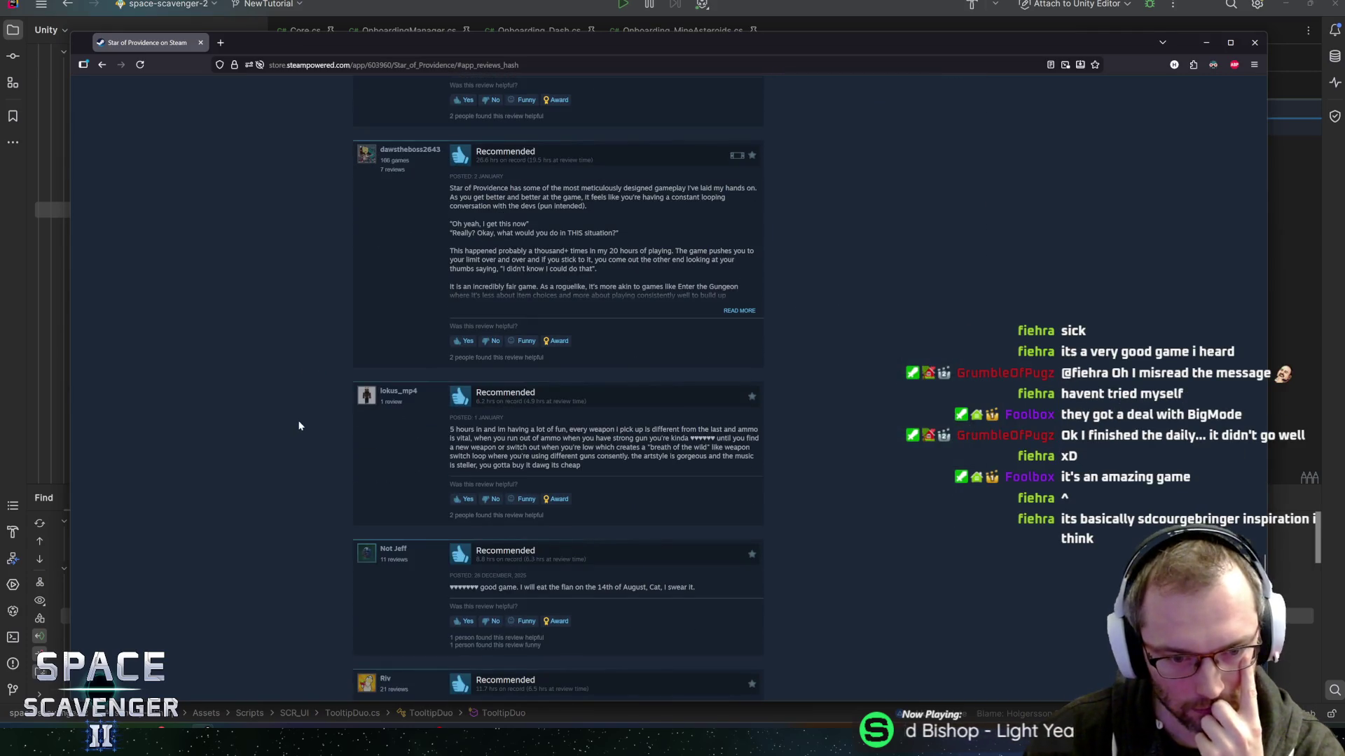
{"action": "scroll", "coordinate": [298, 425], "scroll_direction": "down", "scroll_amount": 5}
{"action": "middle_click", "coordinate": [303, 371]}
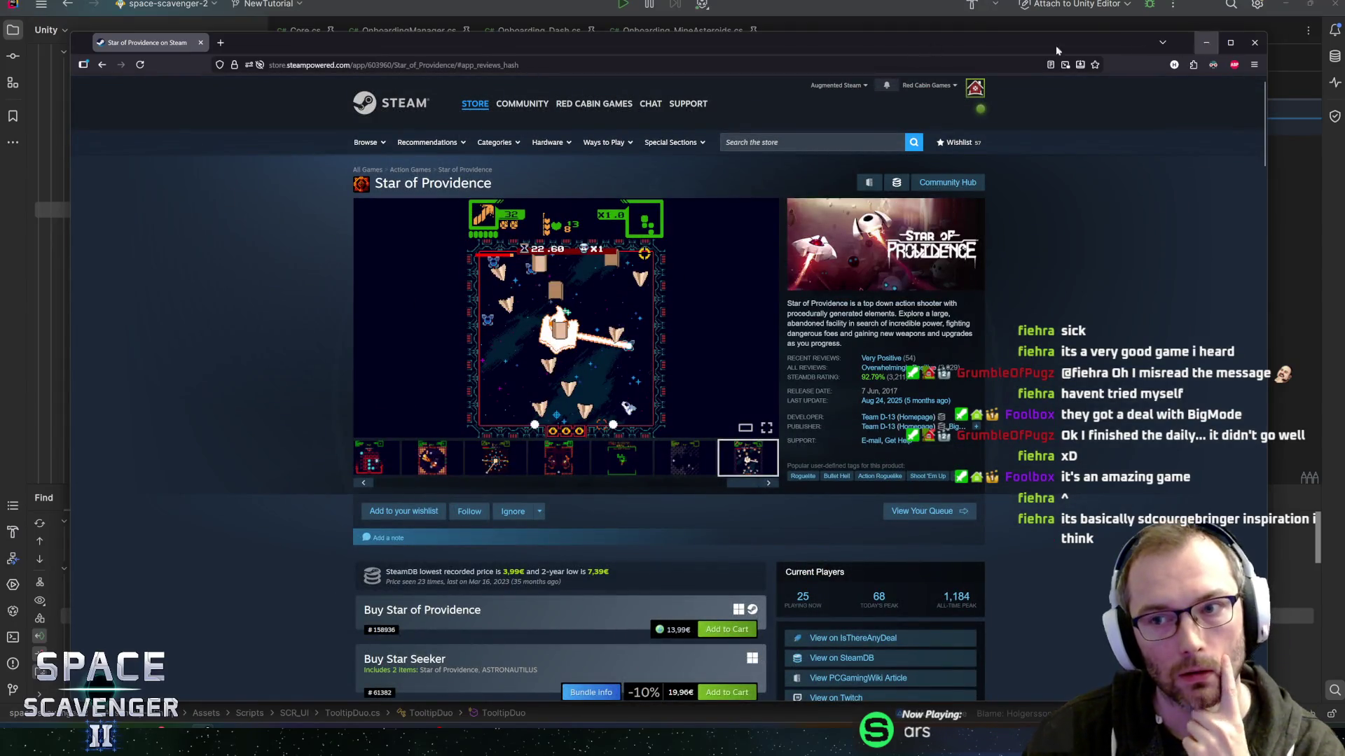
Minimize the browser, restore it and focus the store search box.
{"action": "left_click", "coordinate": [1207, 45]}
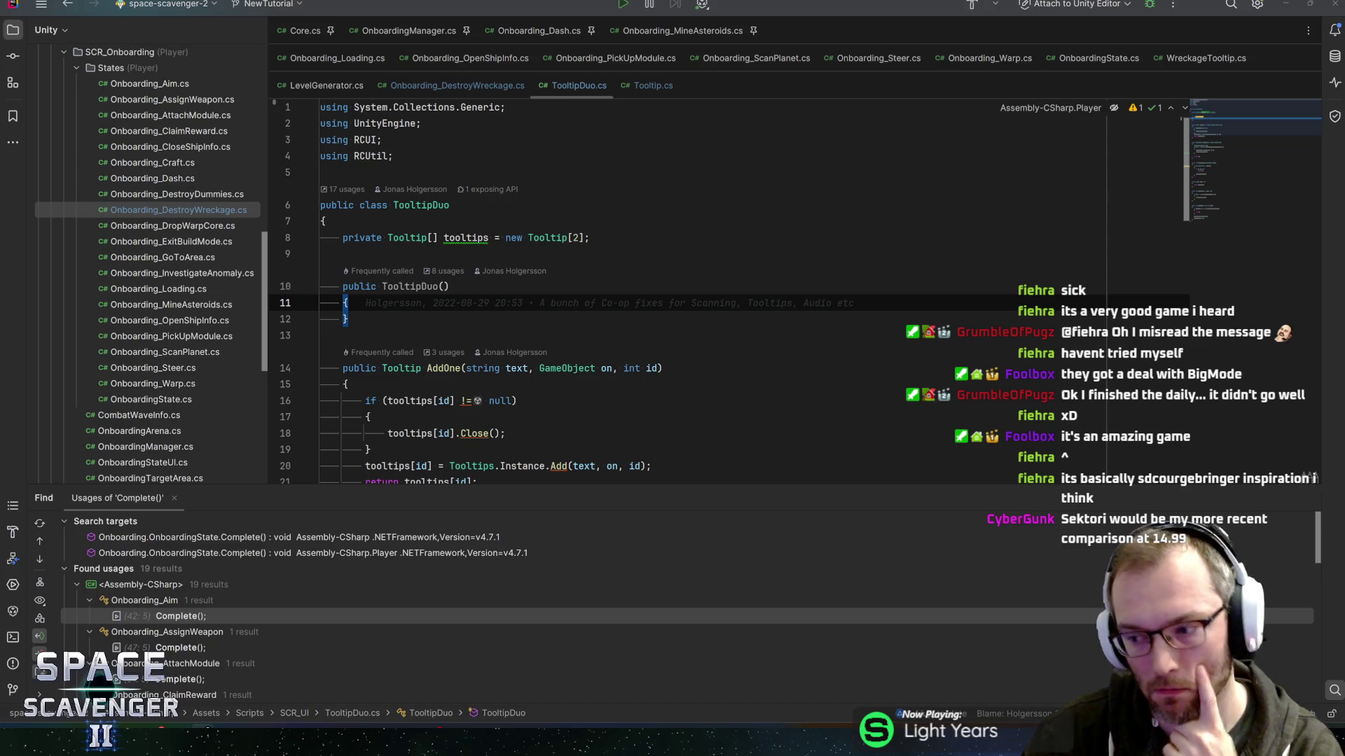
{"action": "key", "text": "alt+Tab"}
{"action": "left_click", "coordinate": [805, 142]}
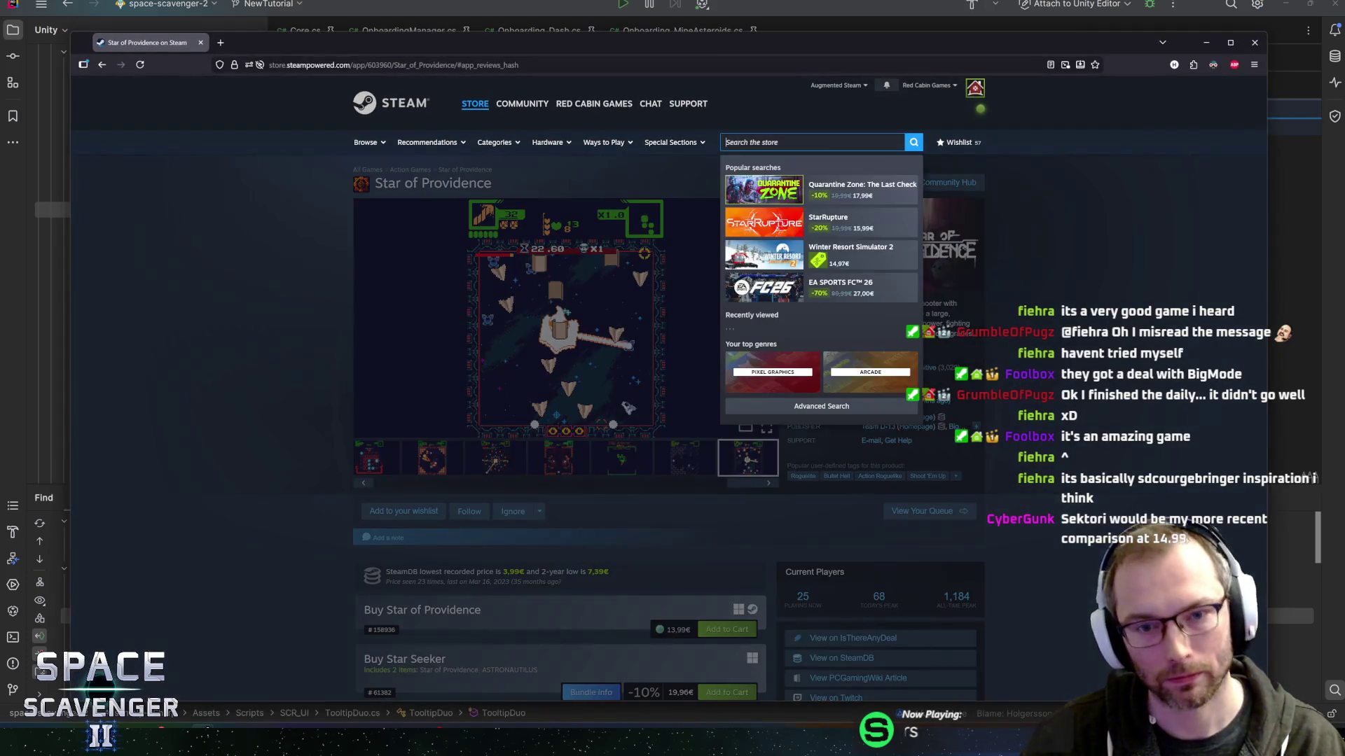
Search the store for 'sektori' and open the Sektori suggestion.
{"action": "type", "text": "sektori"}
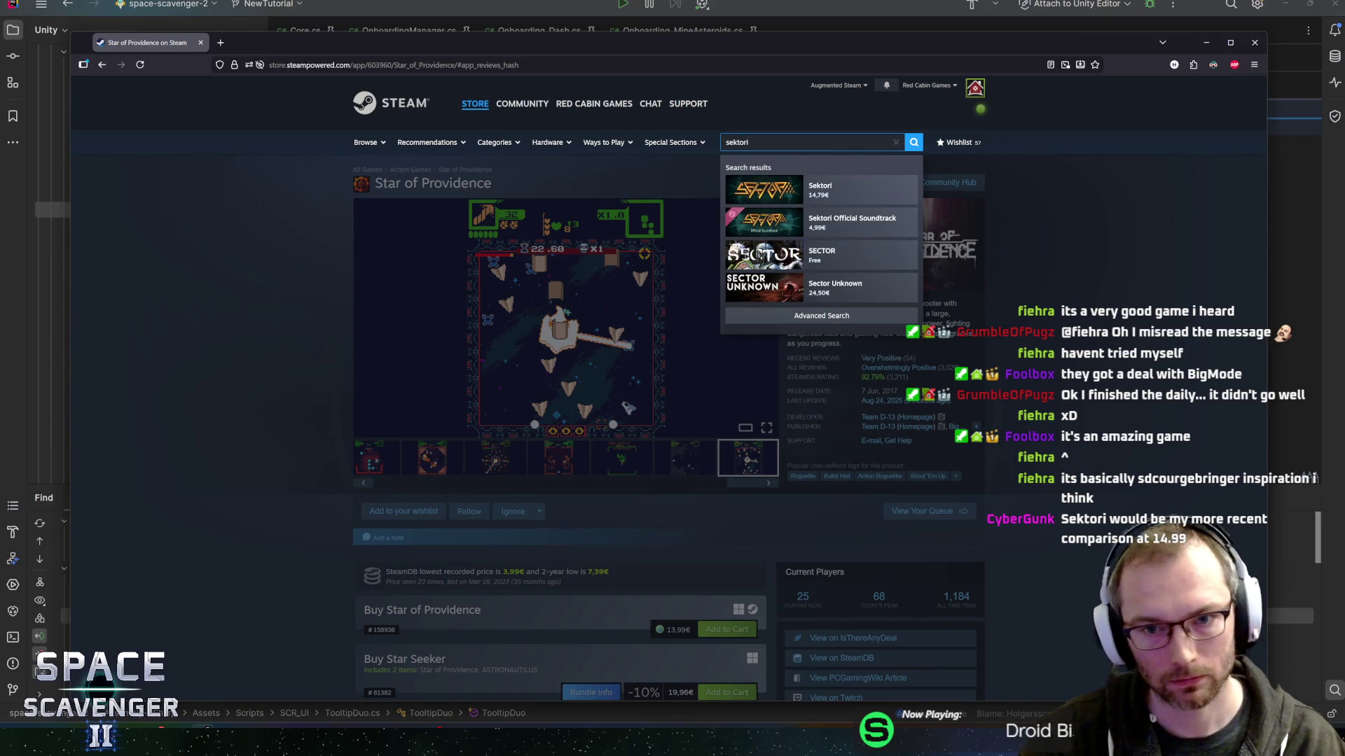
{"action": "left_click", "coordinate": [844, 189]}
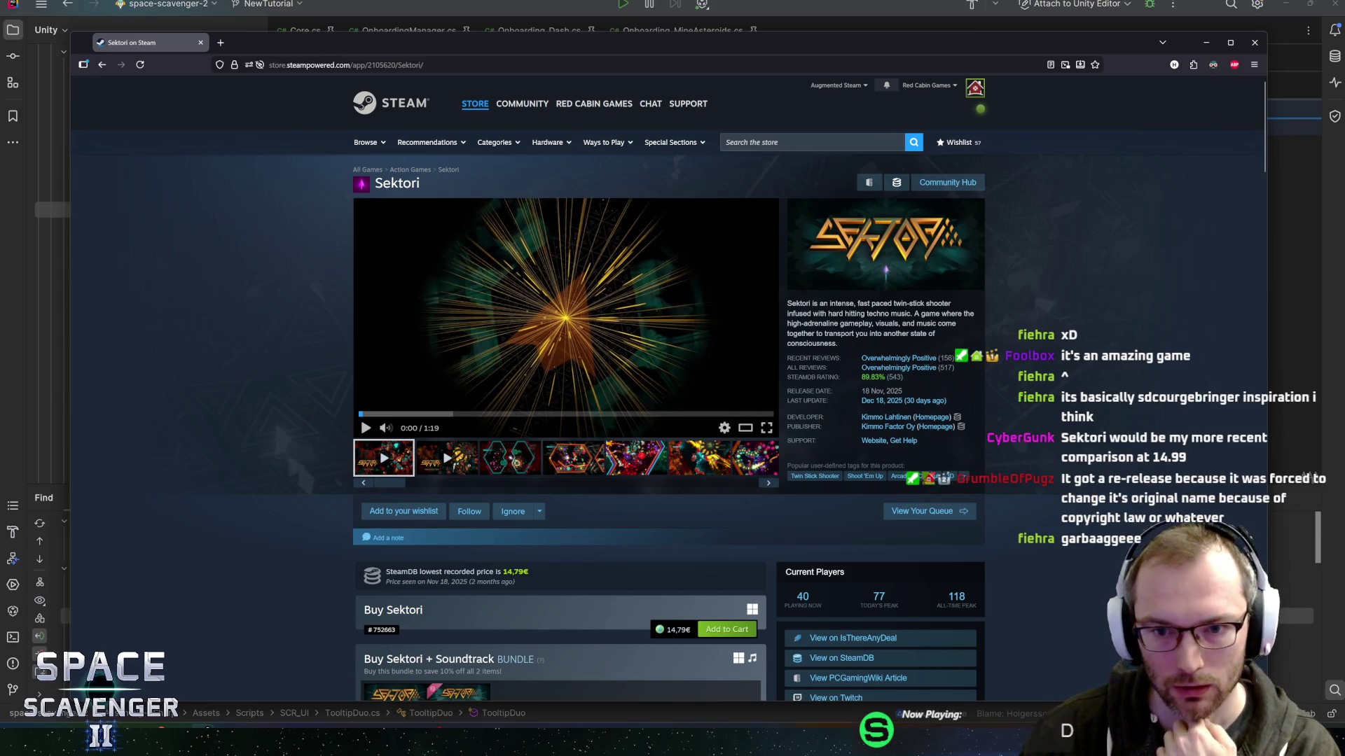
Enlarge Sektori's screenshots and page through all 13 before closing the gallery.
{"action": "left_click", "coordinate": [510, 459]}
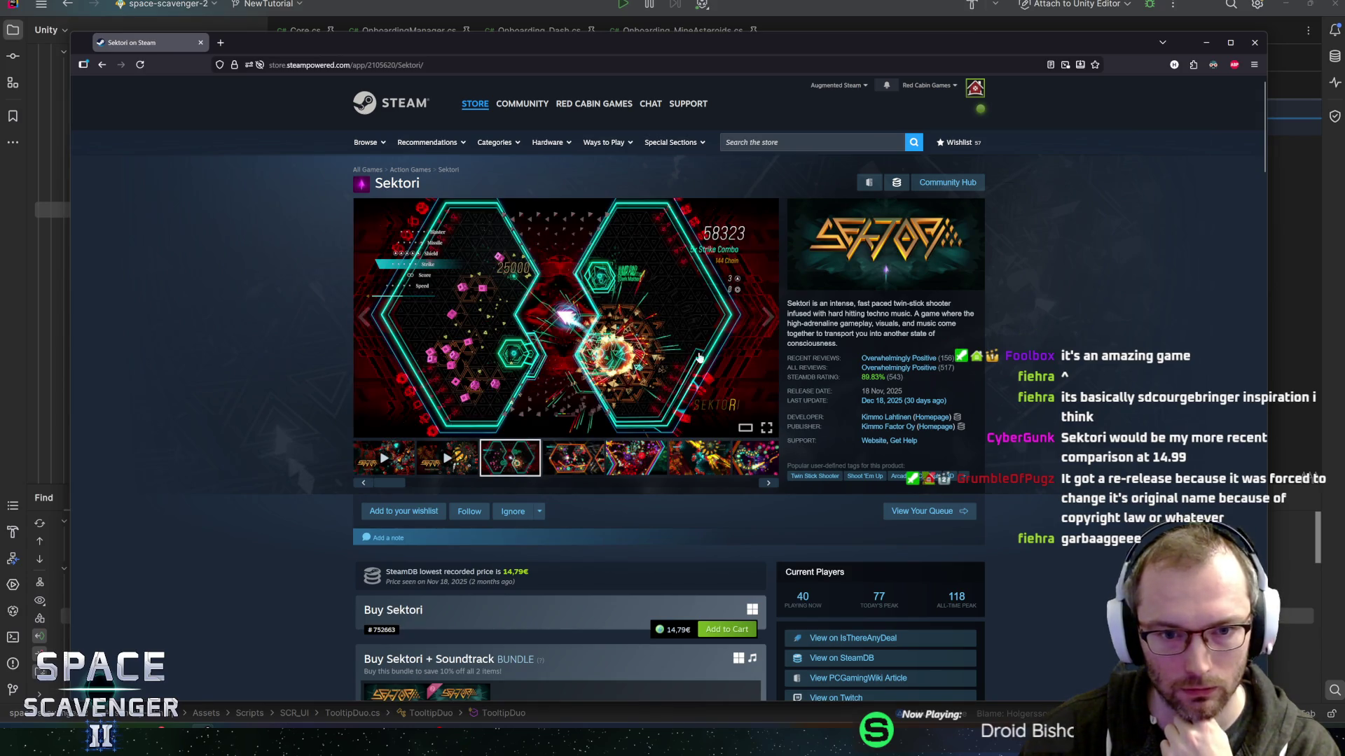
{"action": "left_click", "coordinate": [775, 320]}
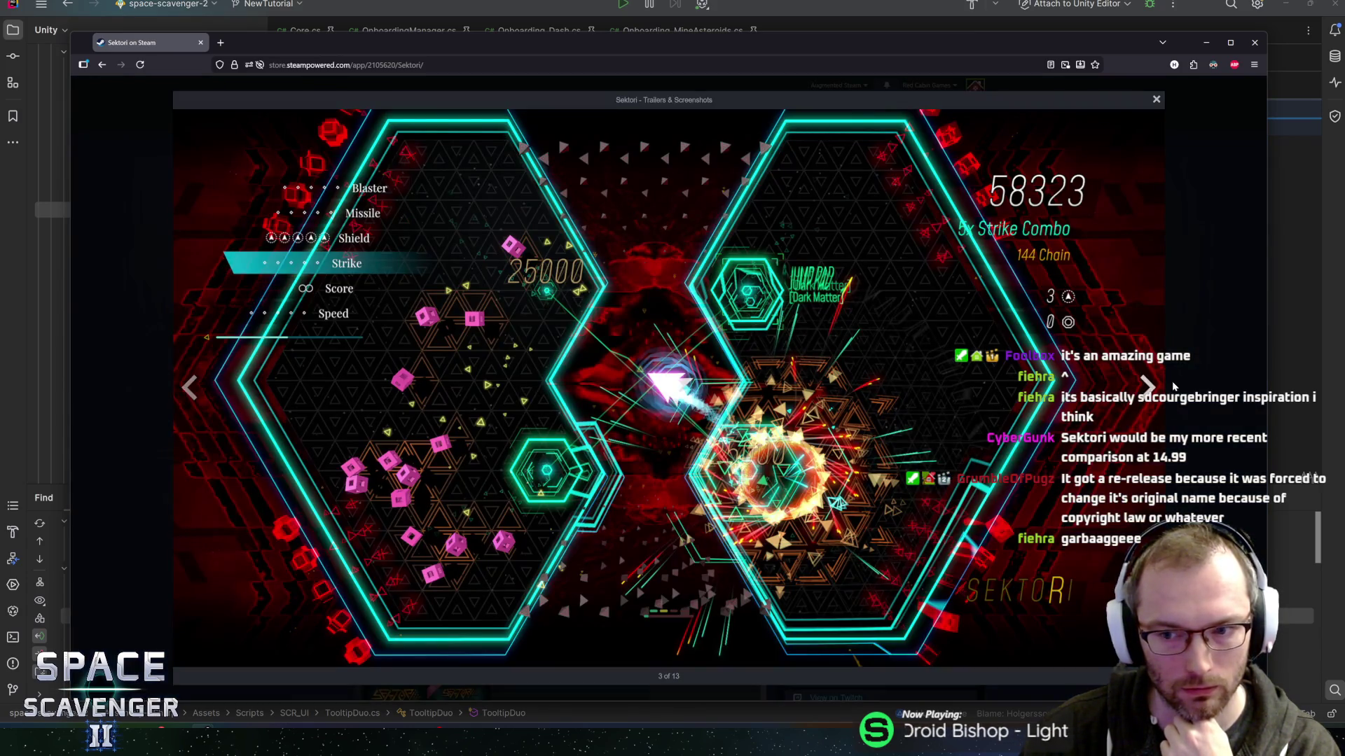
{"action": "left_click", "coordinate": [1146, 386]}
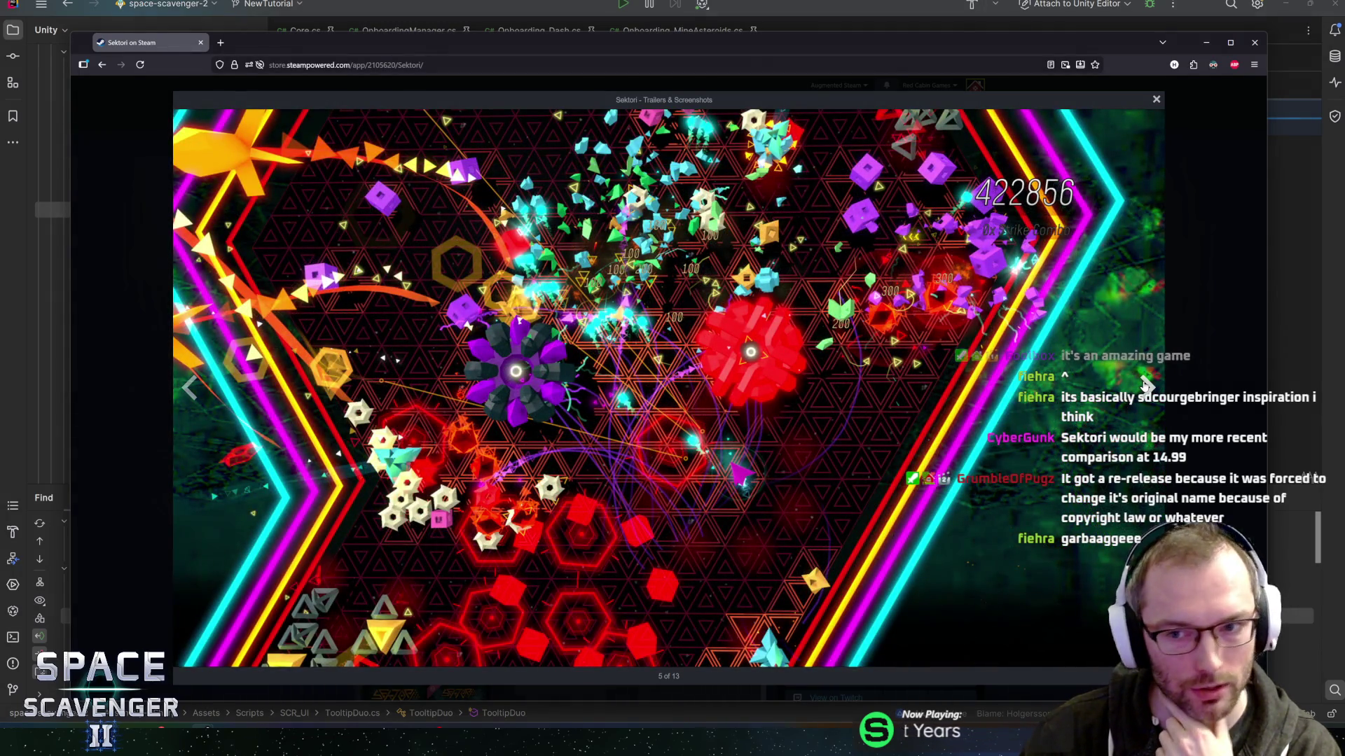
{"action": "left_click", "coordinate": [1147, 386]}
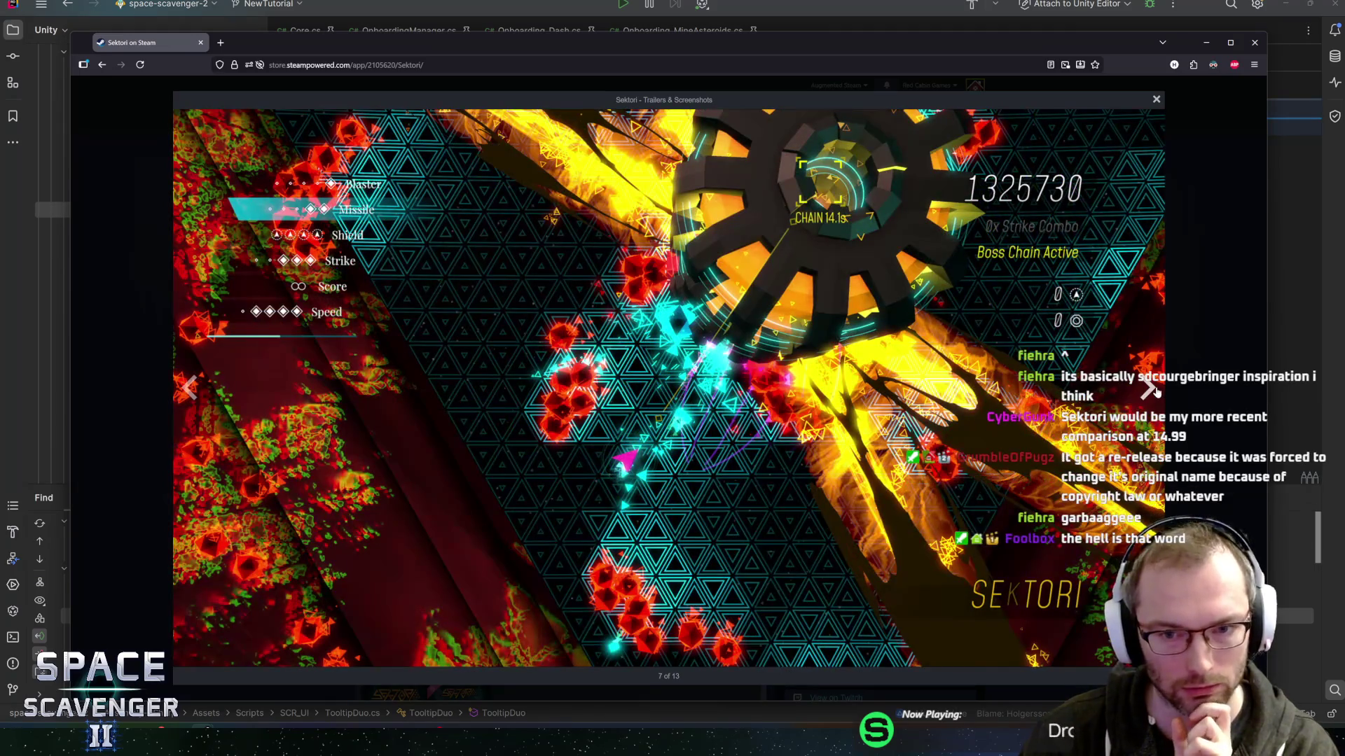
{"action": "left_click", "coordinate": [1156, 392]}
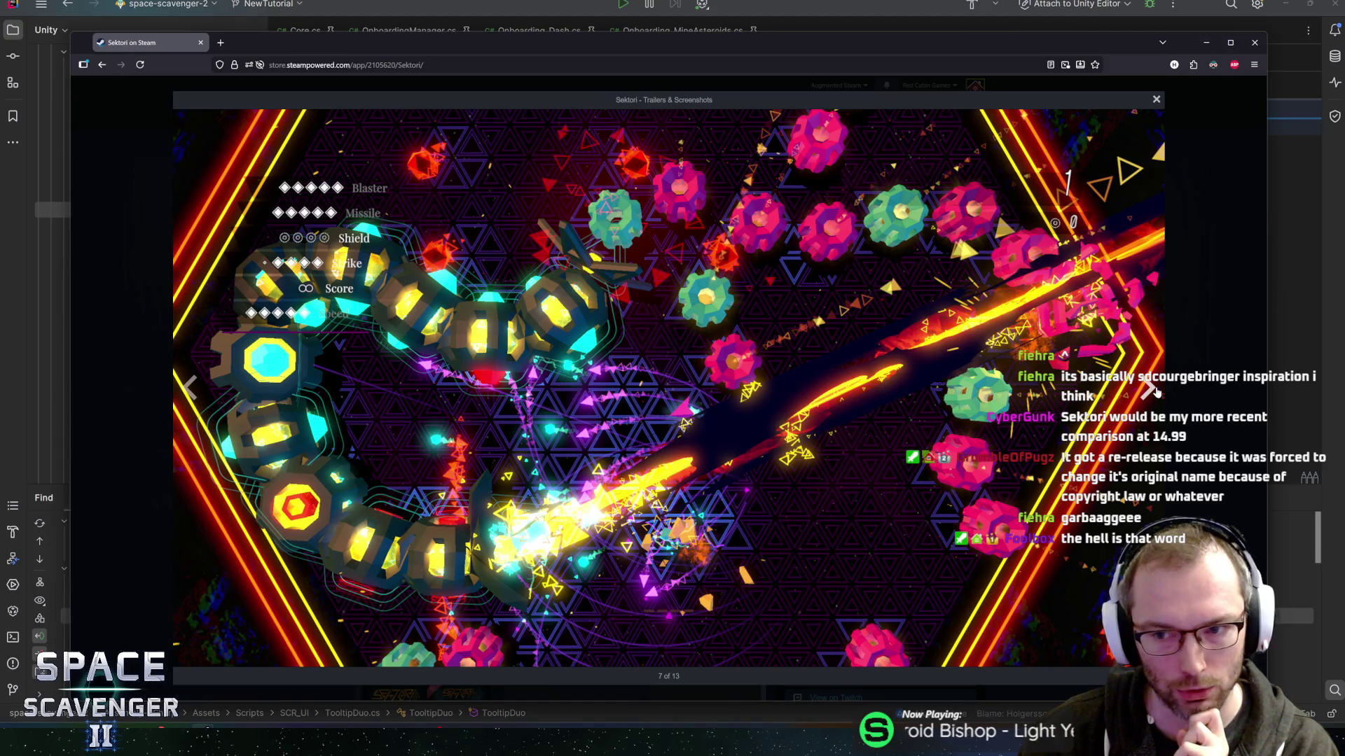
{"action": "left_click", "coordinate": [1154, 391]}
{"action": "left_click", "coordinate": [1147, 390]}
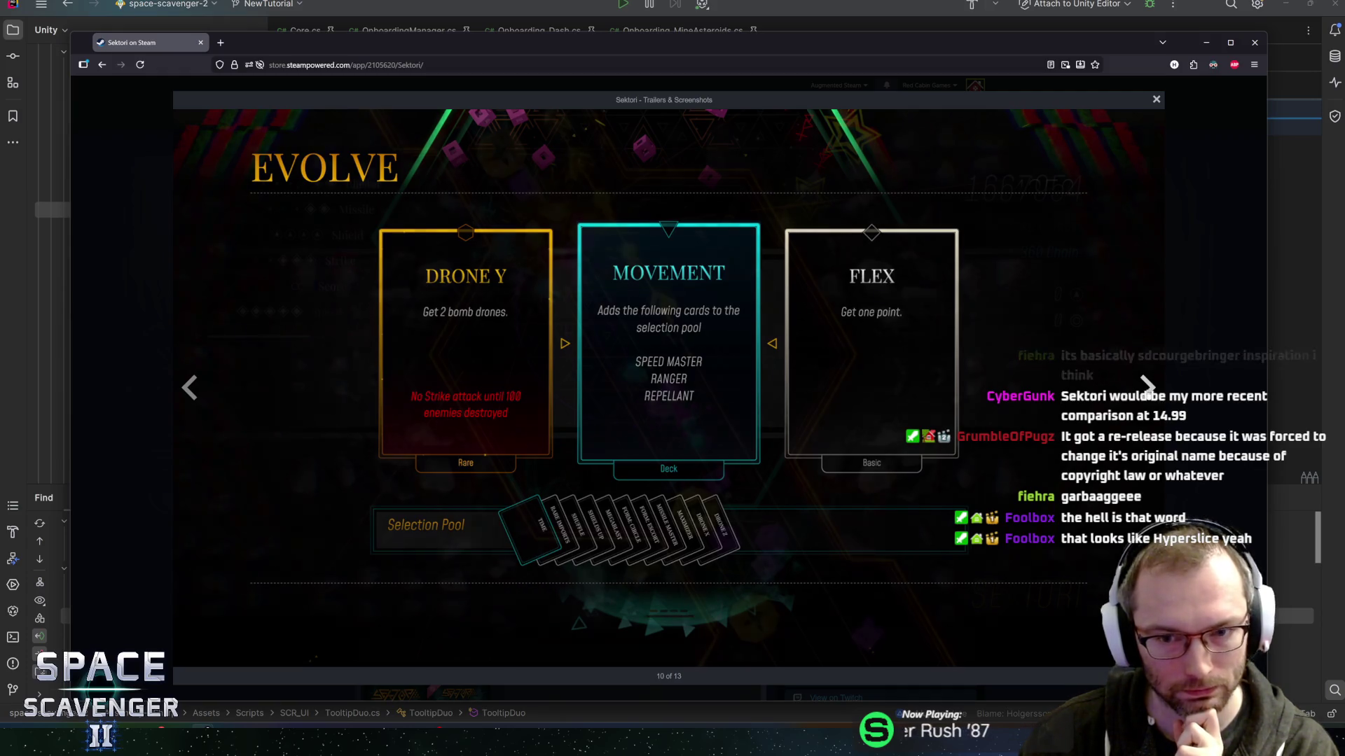
{"action": "left_click", "coordinate": [1147, 387]}
{"action": "left_click", "coordinate": [1148, 388]}
{"action": "left_click", "coordinate": [1147, 387]}
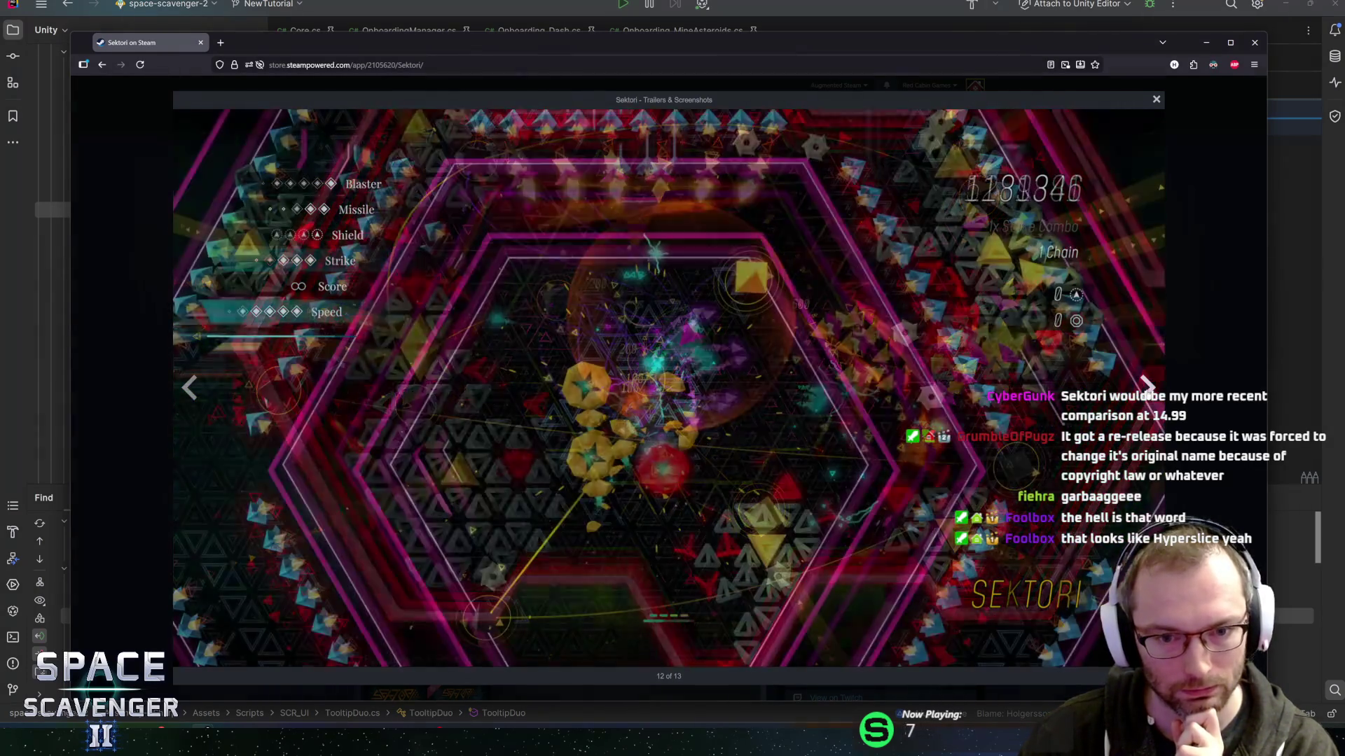
{"action": "left_click", "coordinate": [1147, 387]}
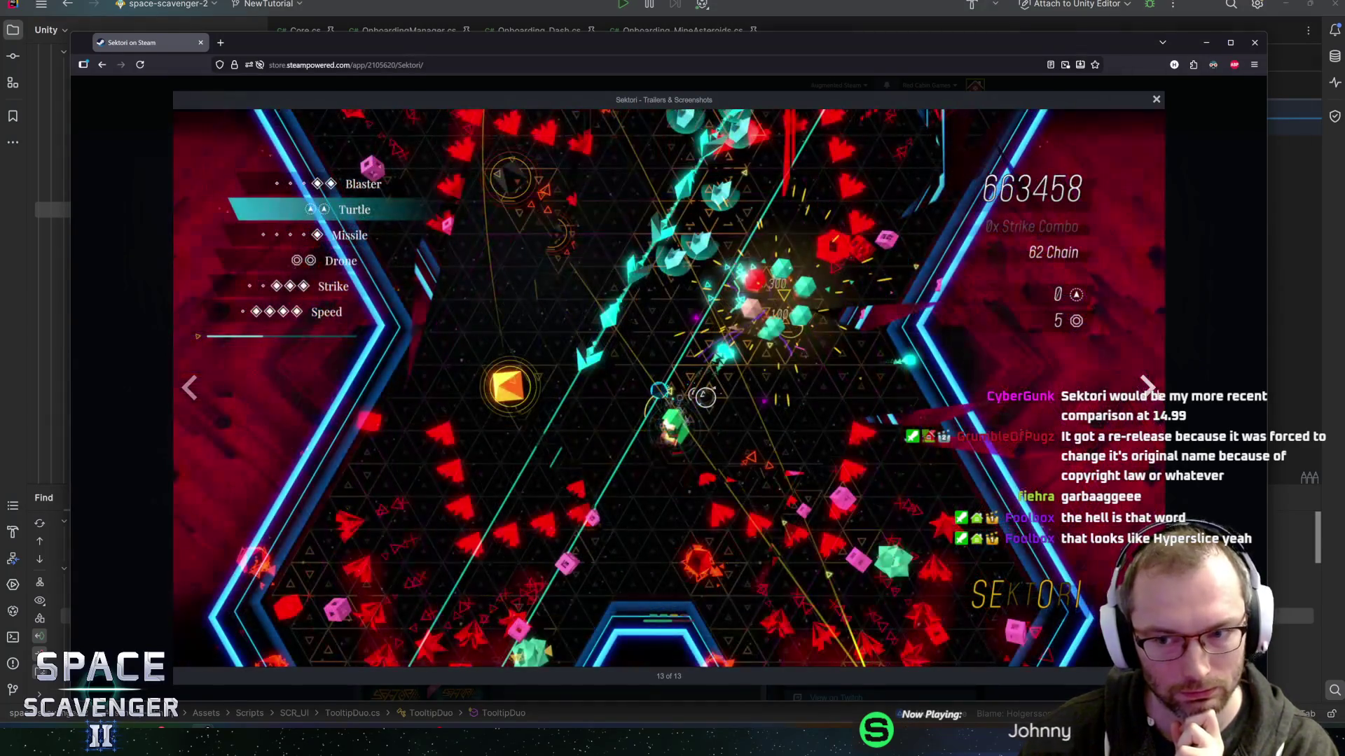
{"action": "left_click", "coordinate": [1206, 395]}
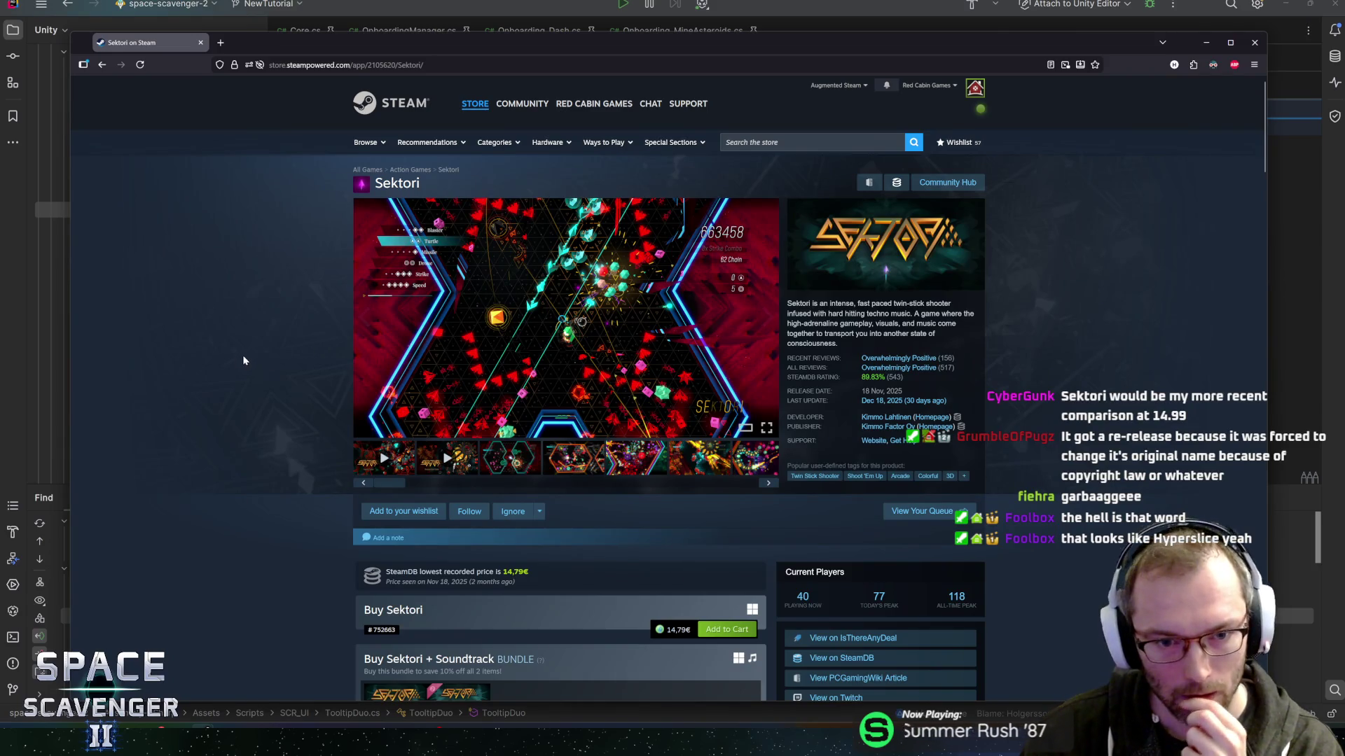
Scroll the Sektori store page and follow its View on SteamDB link.
{"action": "scroll", "coordinate": [315, 328], "scroll_direction": "down", "scroll_amount": 3}
{"action": "scroll", "coordinate": [308, 330], "scroll_direction": "down", "scroll_amount": 3}
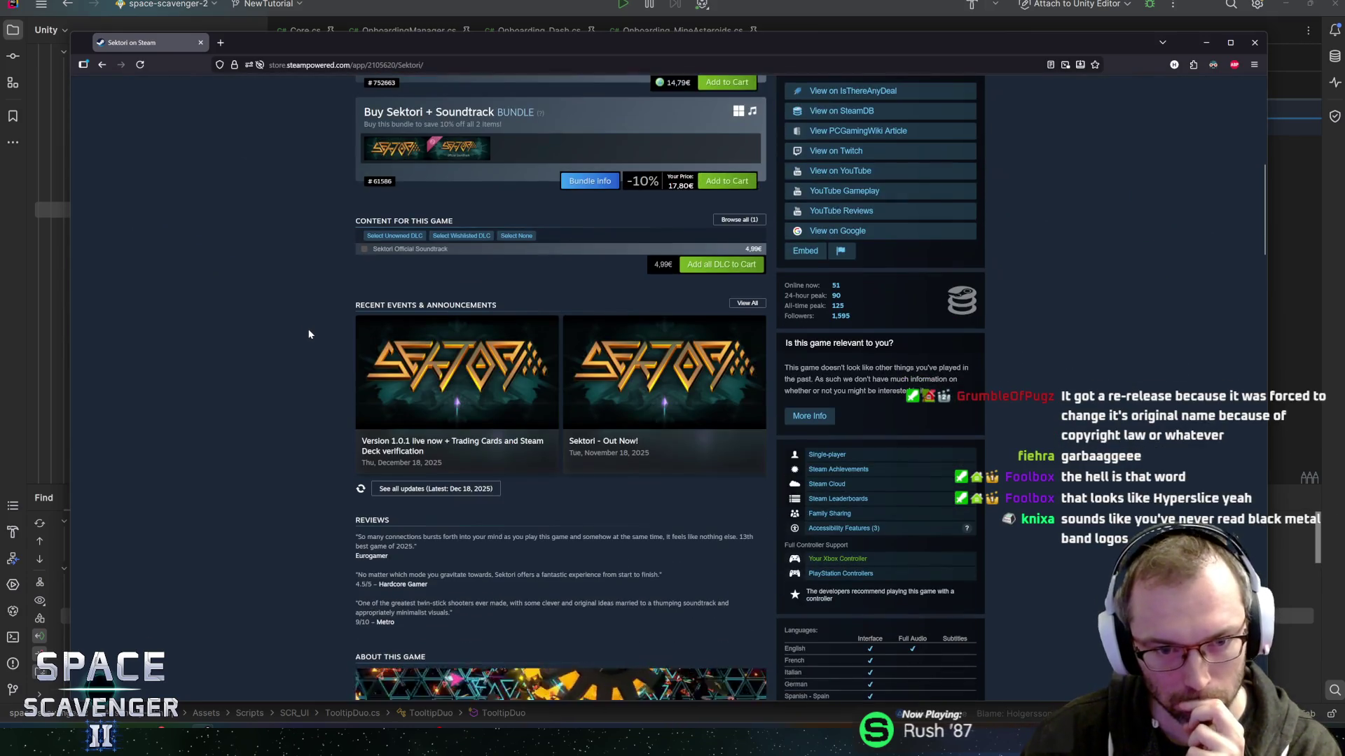
{"action": "scroll", "coordinate": [312, 332], "scroll_direction": "down", "scroll_amount": 2}
{"action": "scroll", "coordinate": [330, 350], "scroll_direction": "up", "scroll_amount": 8}
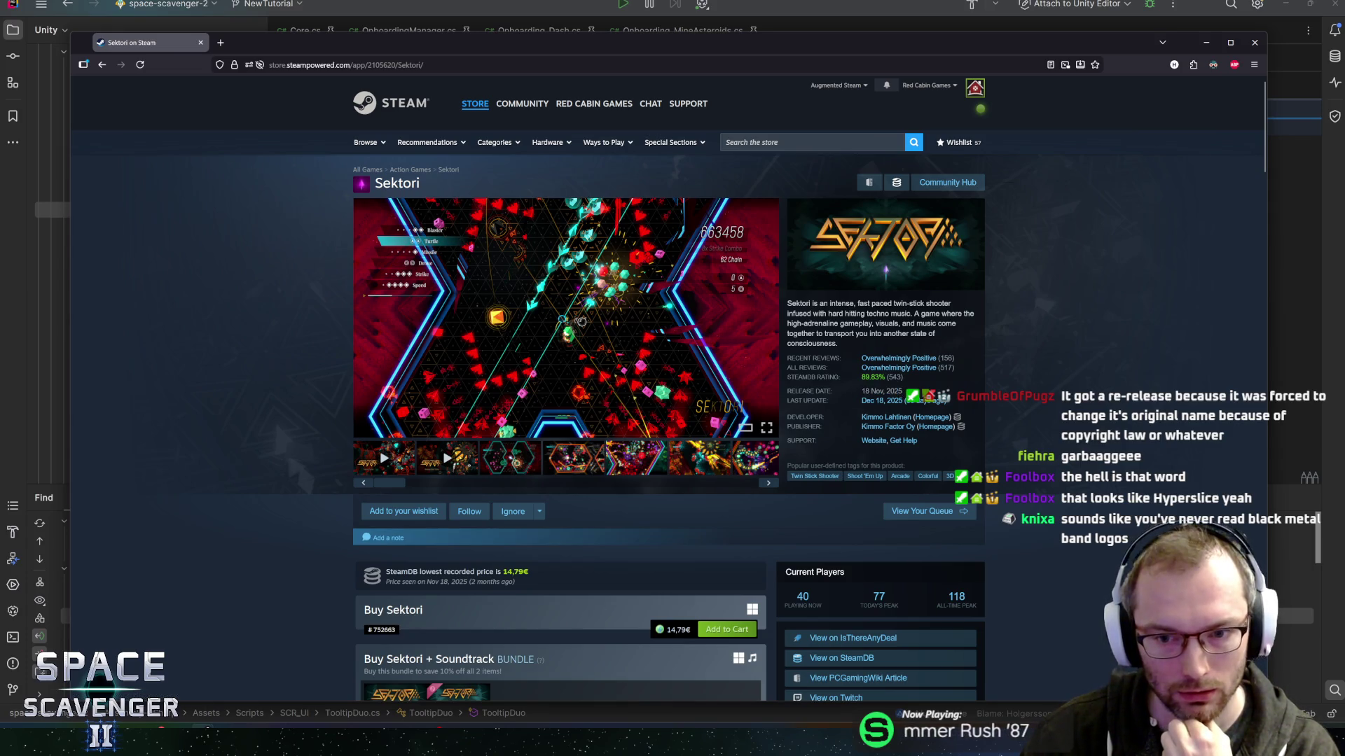
{"action": "scroll", "coordinate": [297, 354], "scroll_direction": "down", "scroll_amount": 4}
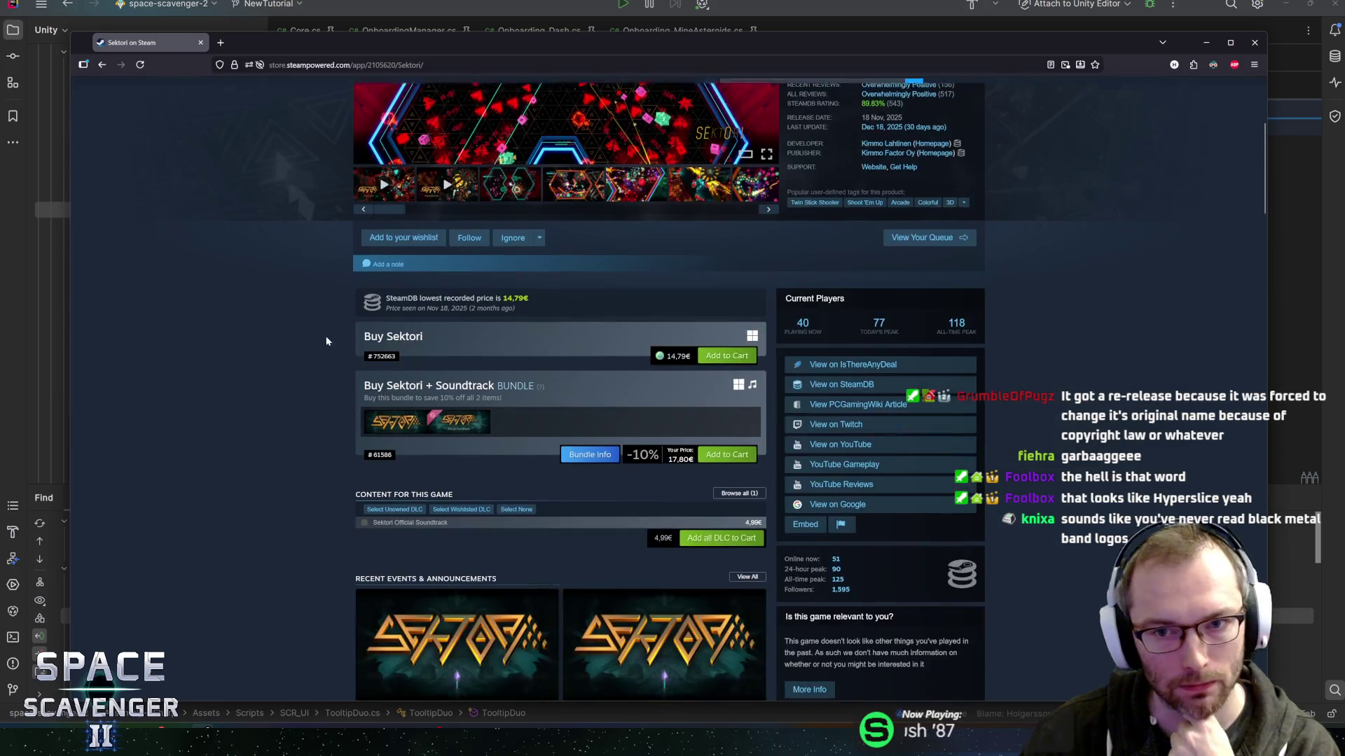
{"action": "scroll", "coordinate": [330, 339], "scroll_direction": "up", "scroll_amount": 4}
{"action": "left_click", "coordinate": [897, 183]}
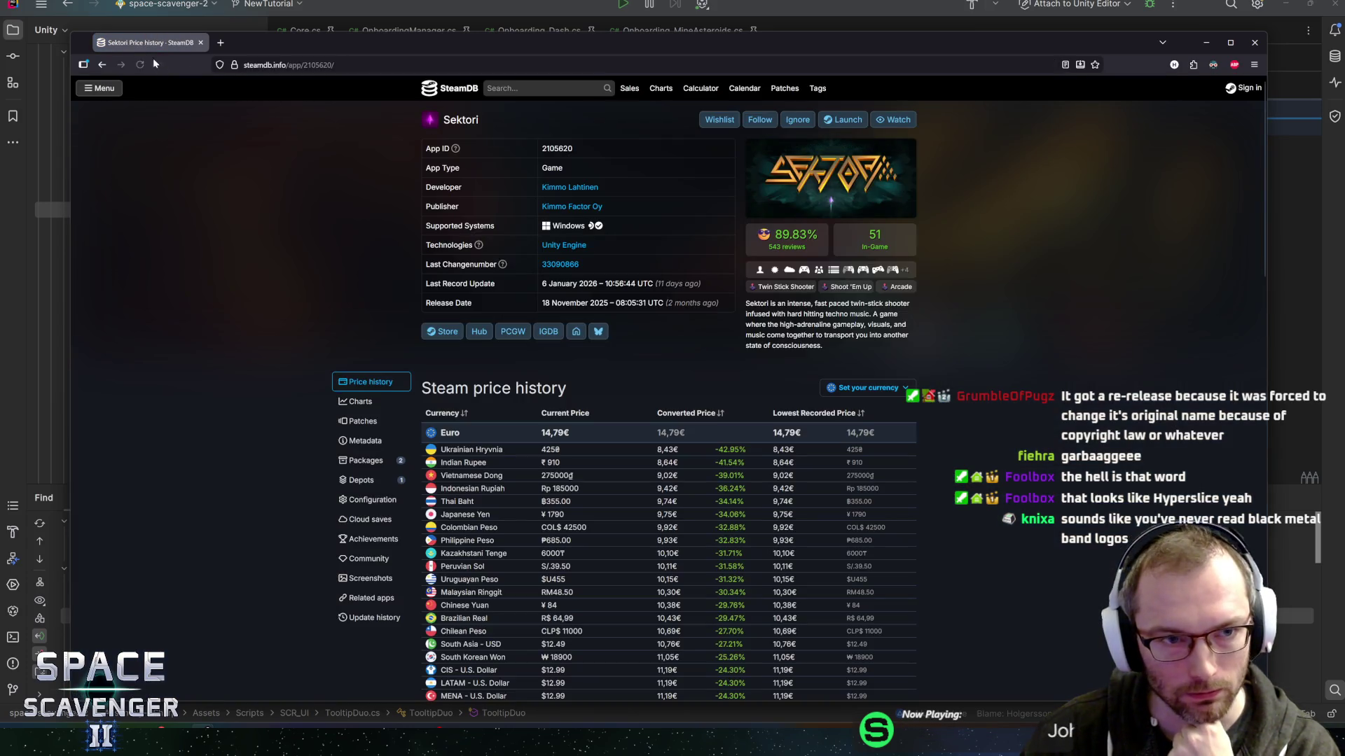
Open Sektori's SteamDB Charts and scroll down to the followers history chart.
{"action": "scroll", "coordinate": [322, 329], "scroll_direction": "down", "scroll_amount": 3}
{"action": "left_click", "coordinate": [360, 292]}
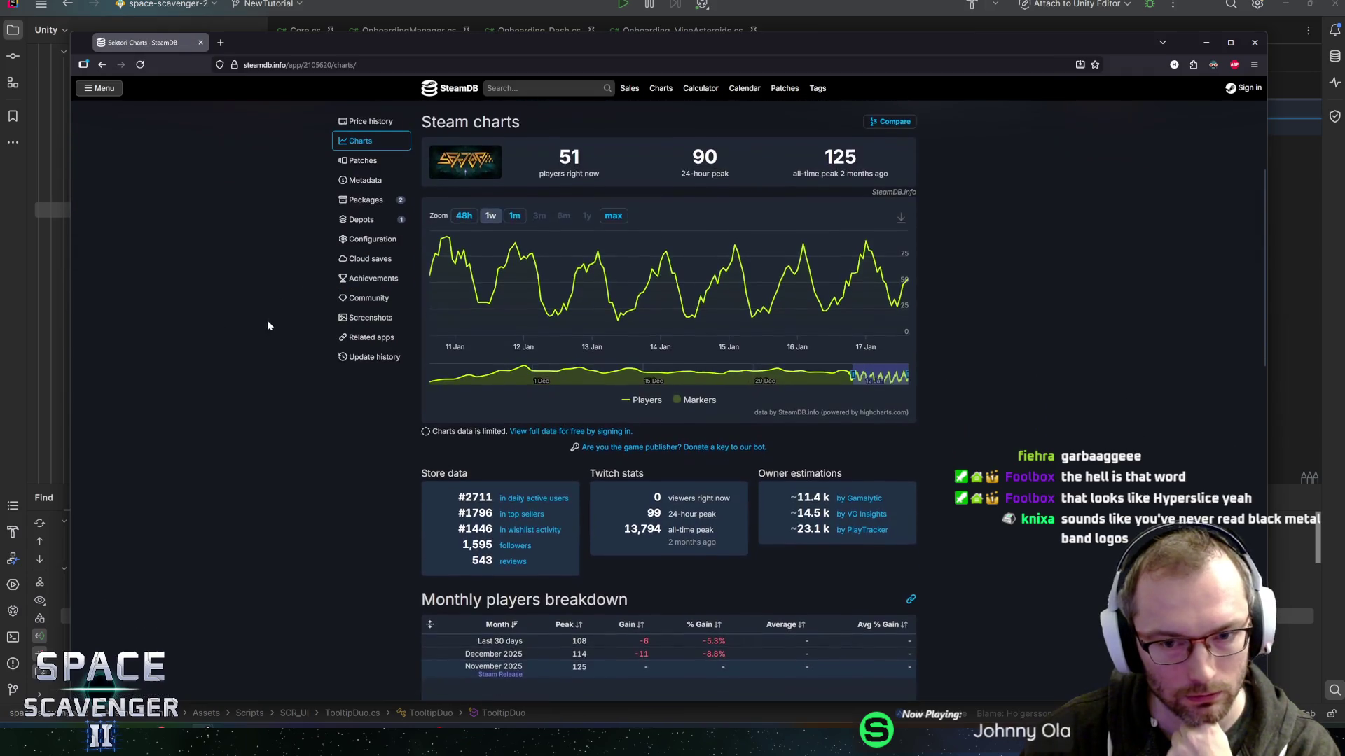
{"action": "scroll", "coordinate": [356, 363], "scroll_direction": "down", "scroll_amount": 3}
{"action": "scroll", "coordinate": [777, 304], "scroll_direction": "up", "scroll_amount": 3}
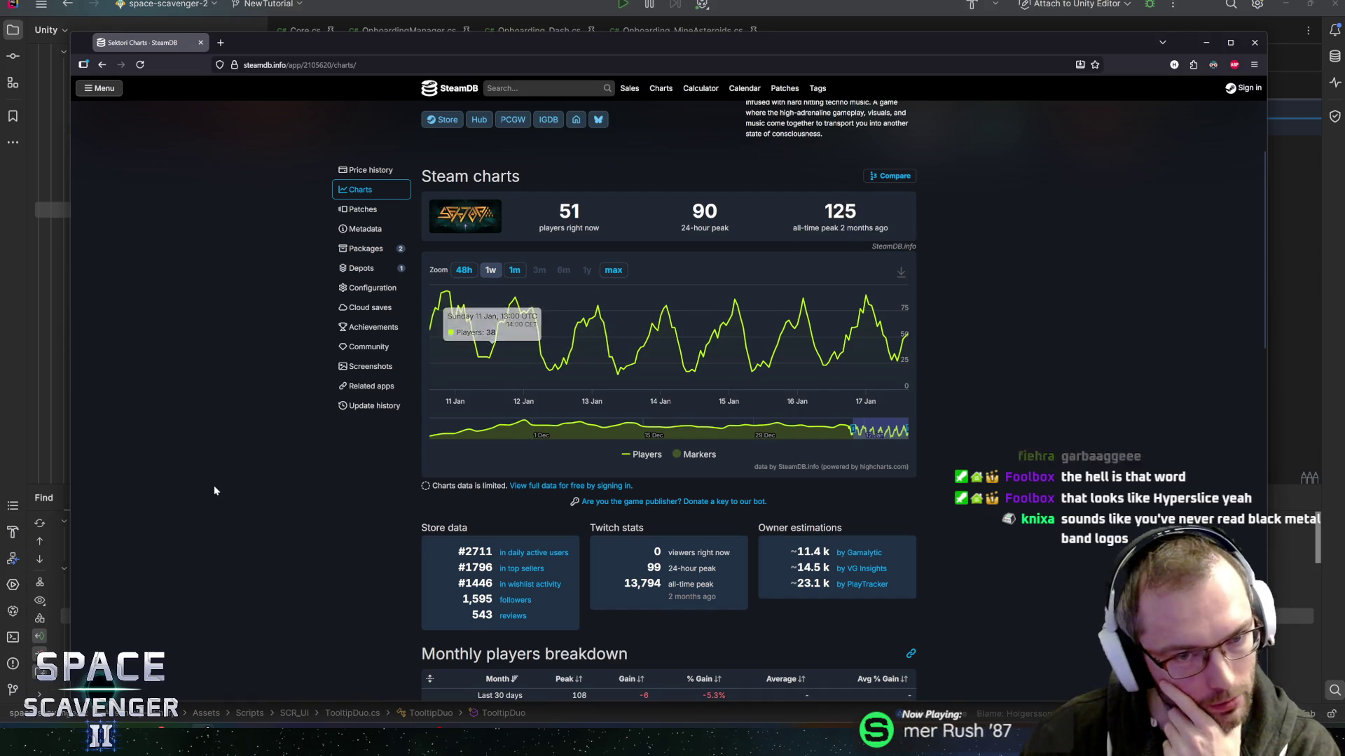
{"action": "scroll", "coordinate": [209, 474], "scroll_direction": "down", "scroll_amount": 1}
{"action": "scroll", "coordinate": [209, 473], "scroll_direction": "down", "scroll_amount": 10}
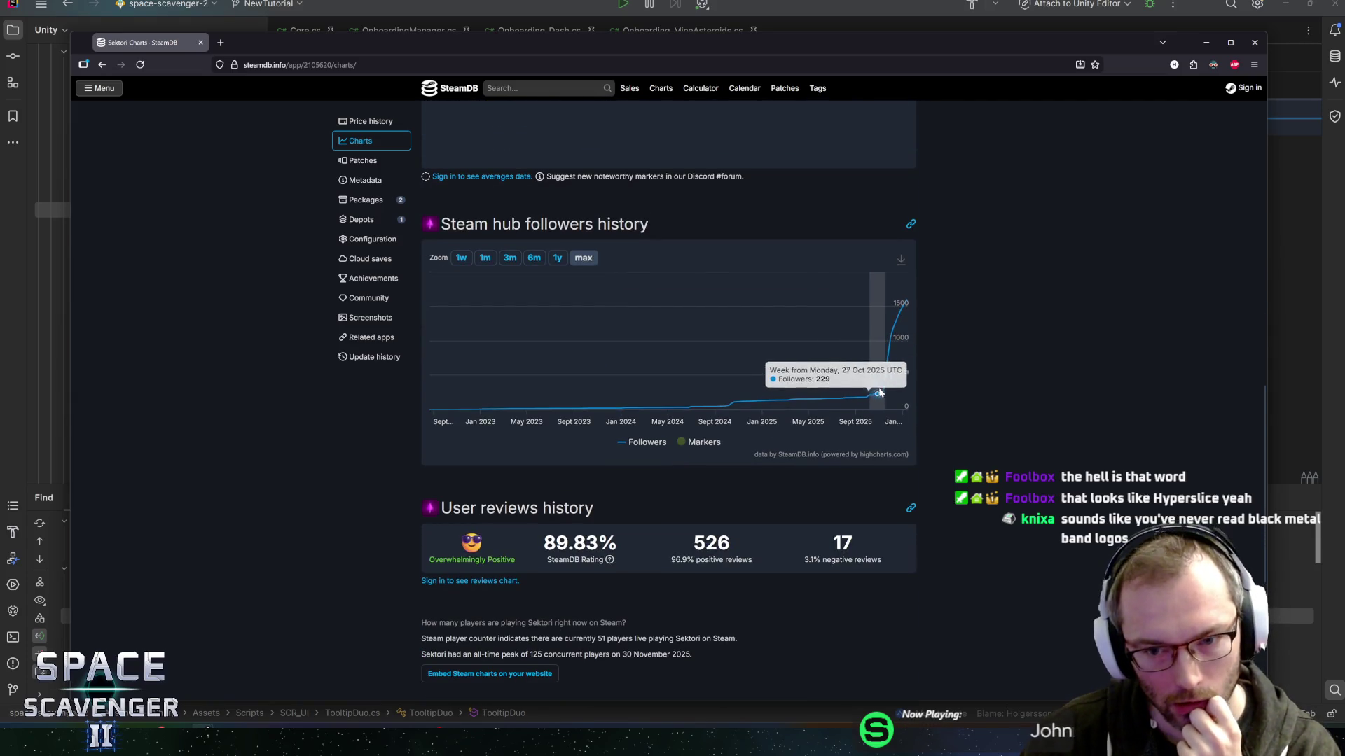
{"action": "mouse_move", "coordinate": [906, 340]}
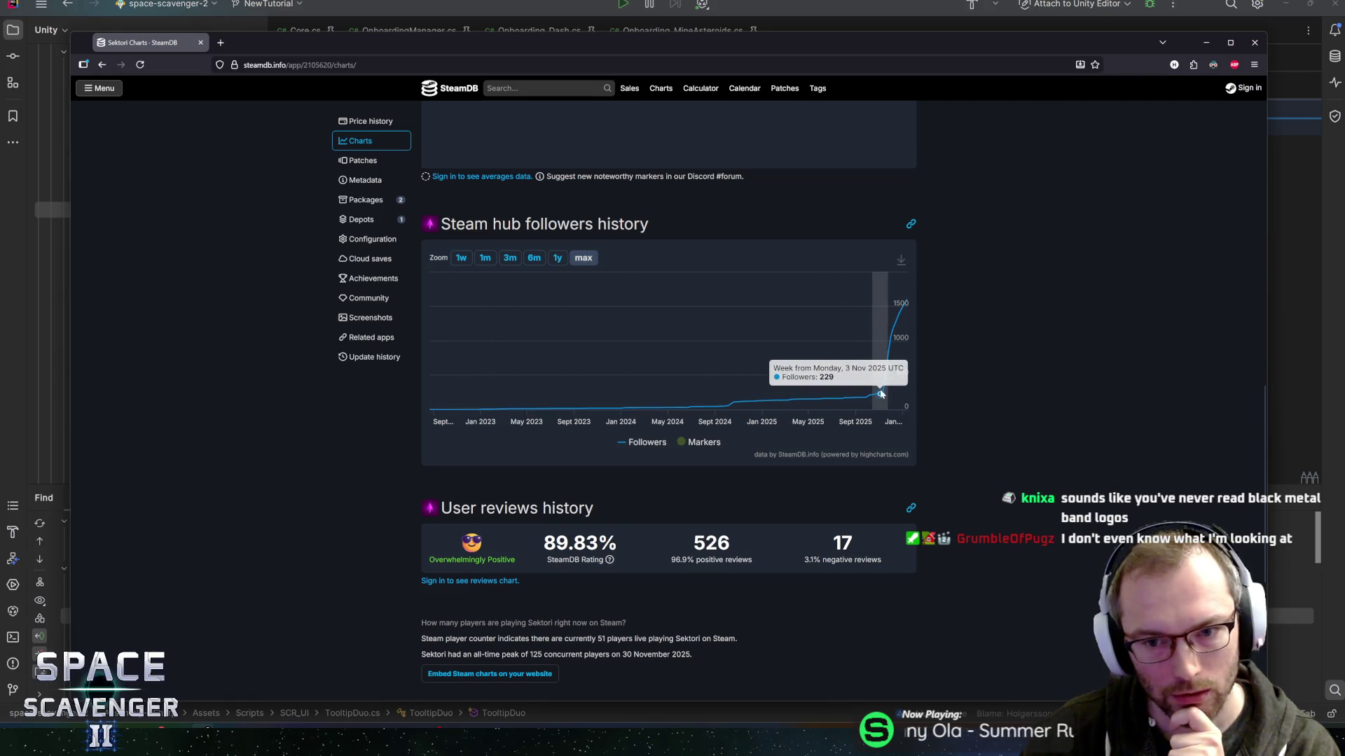
Go back to the Sektori Steam store page and view its current player counts.
{"action": "key", "text": "alt+Left"}
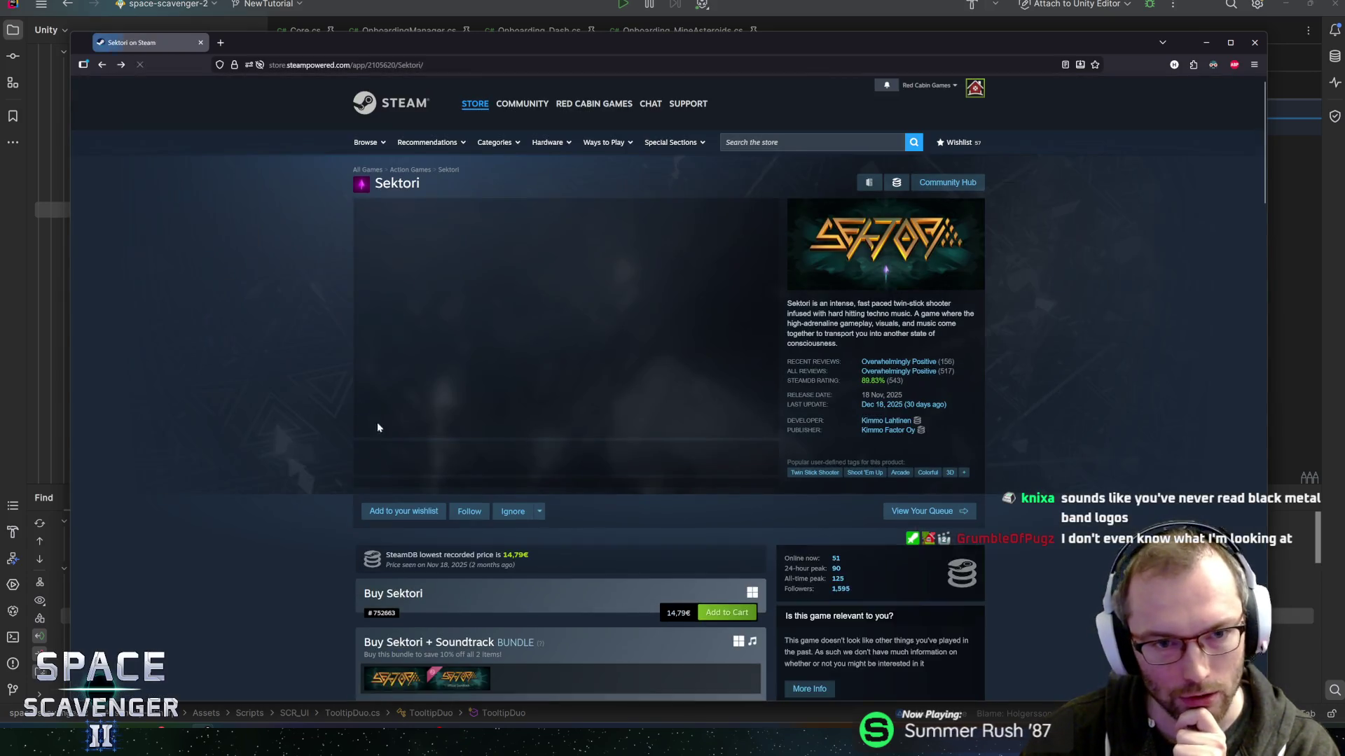
{"action": "scroll", "coordinate": [313, 386], "scroll_direction": "down", "scroll_amount": 4}
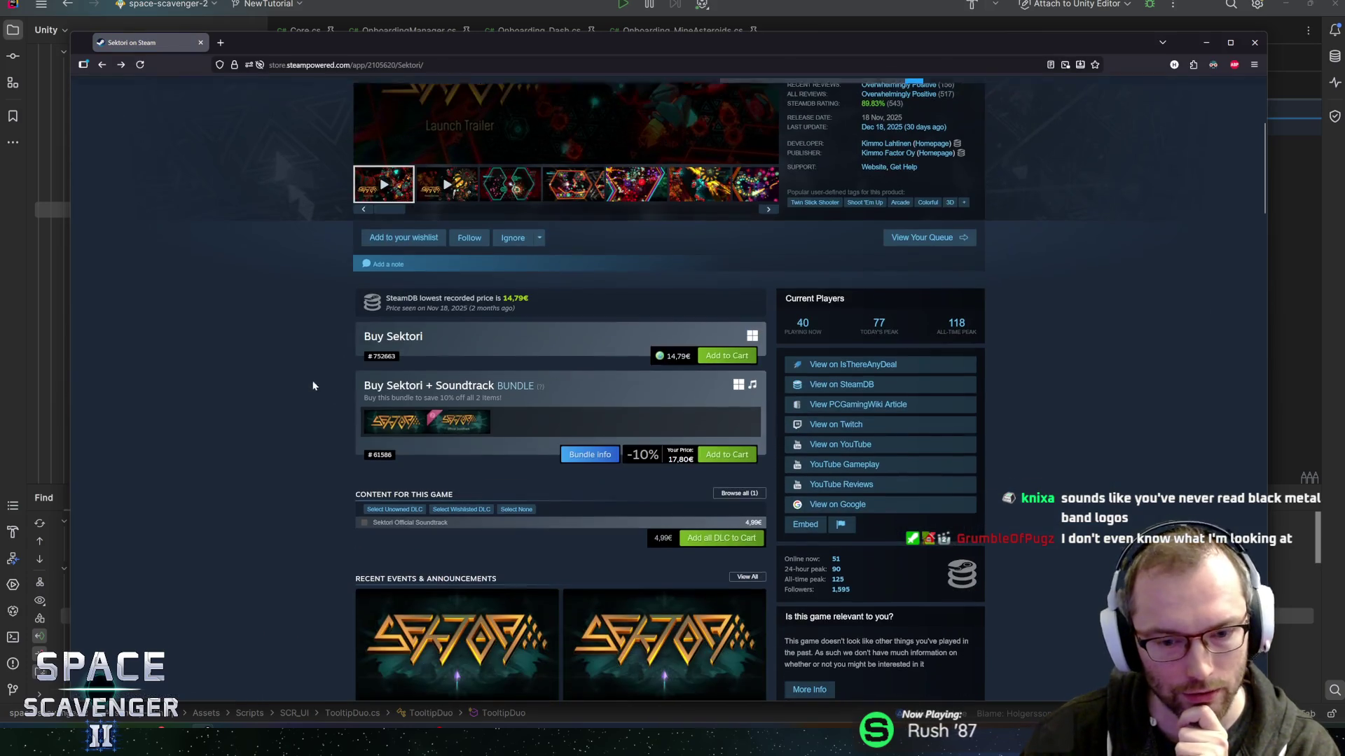
{"action": "mouse_move", "coordinate": [685, 357]}
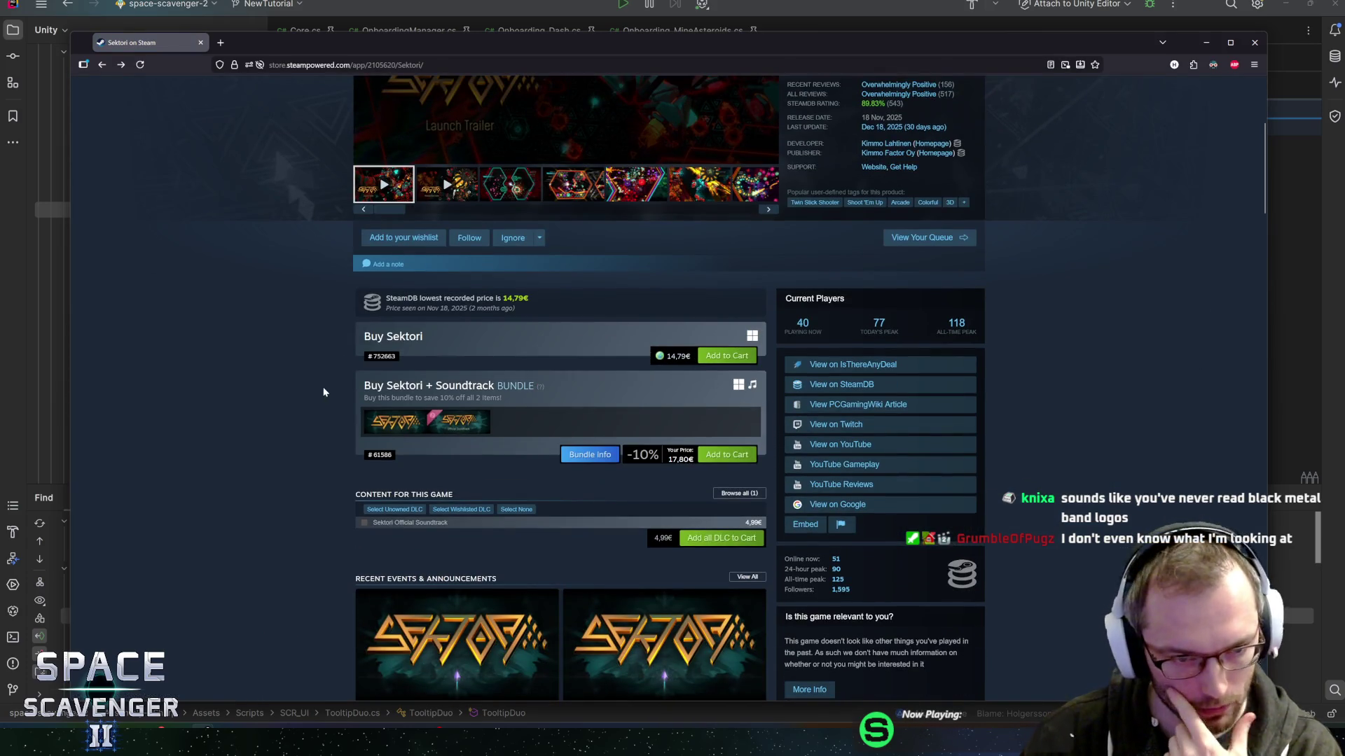
{"action": "scroll", "coordinate": [301, 388], "scroll_direction": "down", "scroll_amount": 4}
{"action": "scroll", "coordinate": [297, 386], "scroll_direction": "down", "scroll_amount": 4}
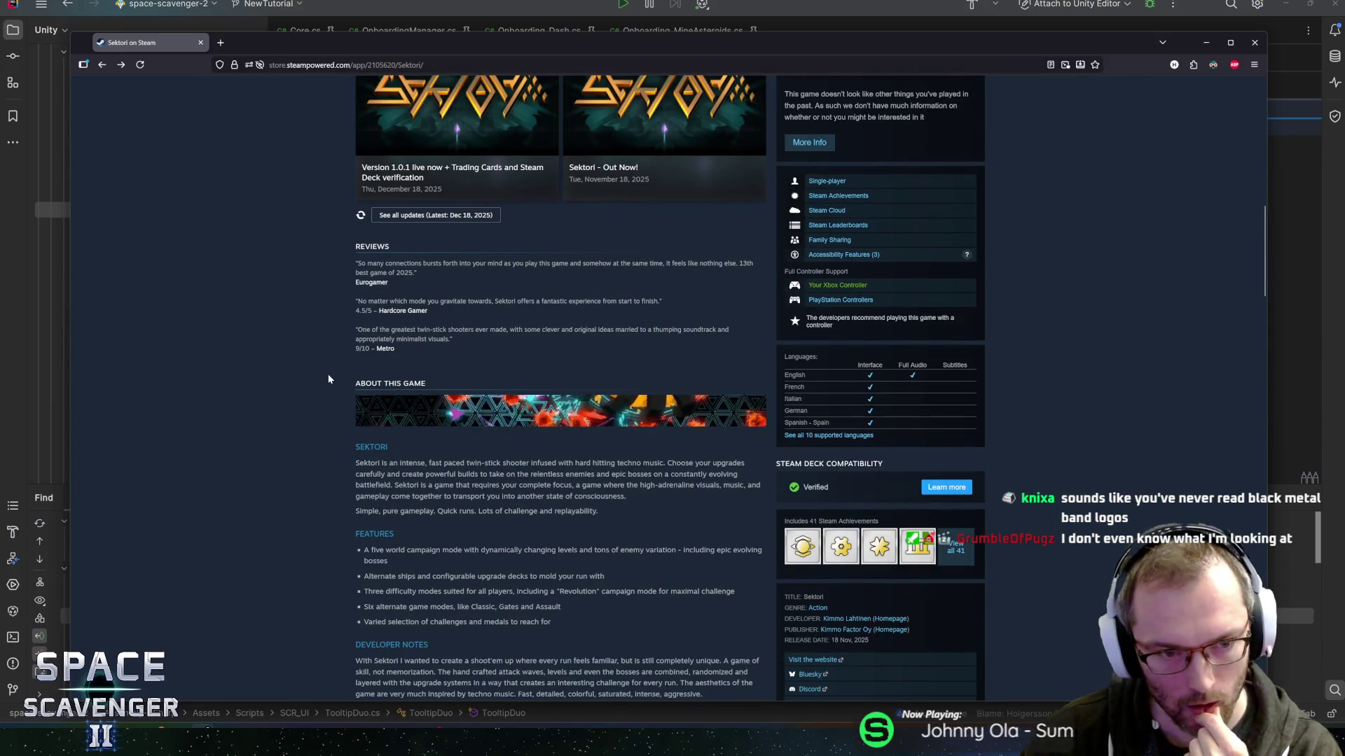
{"action": "scroll", "coordinate": [339, 382], "scroll_direction": "up", "scroll_amount": 1}
{"action": "scroll", "coordinate": [343, 382], "scroll_direction": "up", "scroll_amount": 3}
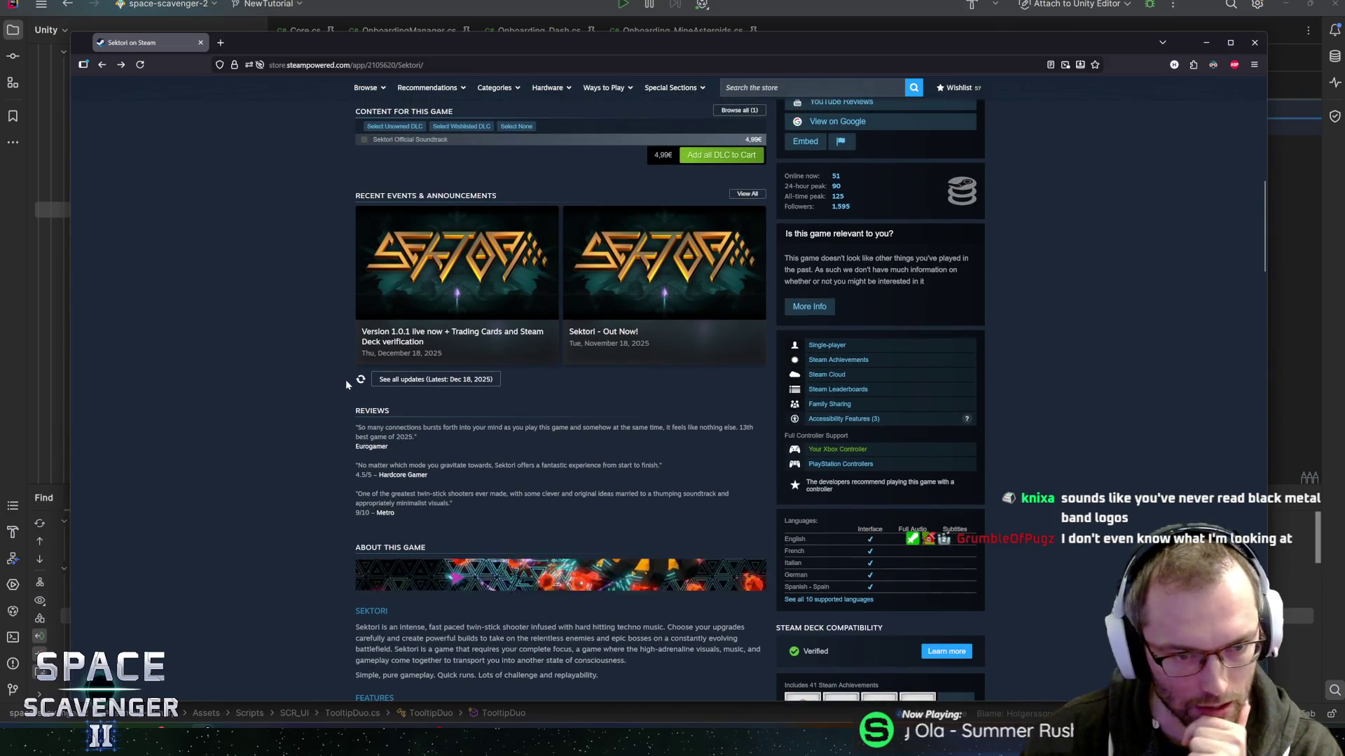
{"action": "scroll", "coordinate": [346, 384], "scroll_direction": "up", "scroll_amount": 2}
{"action": "scroll", "coordinate": [345, 385], "scroll_direction": "up", "scroll_amount": 2}
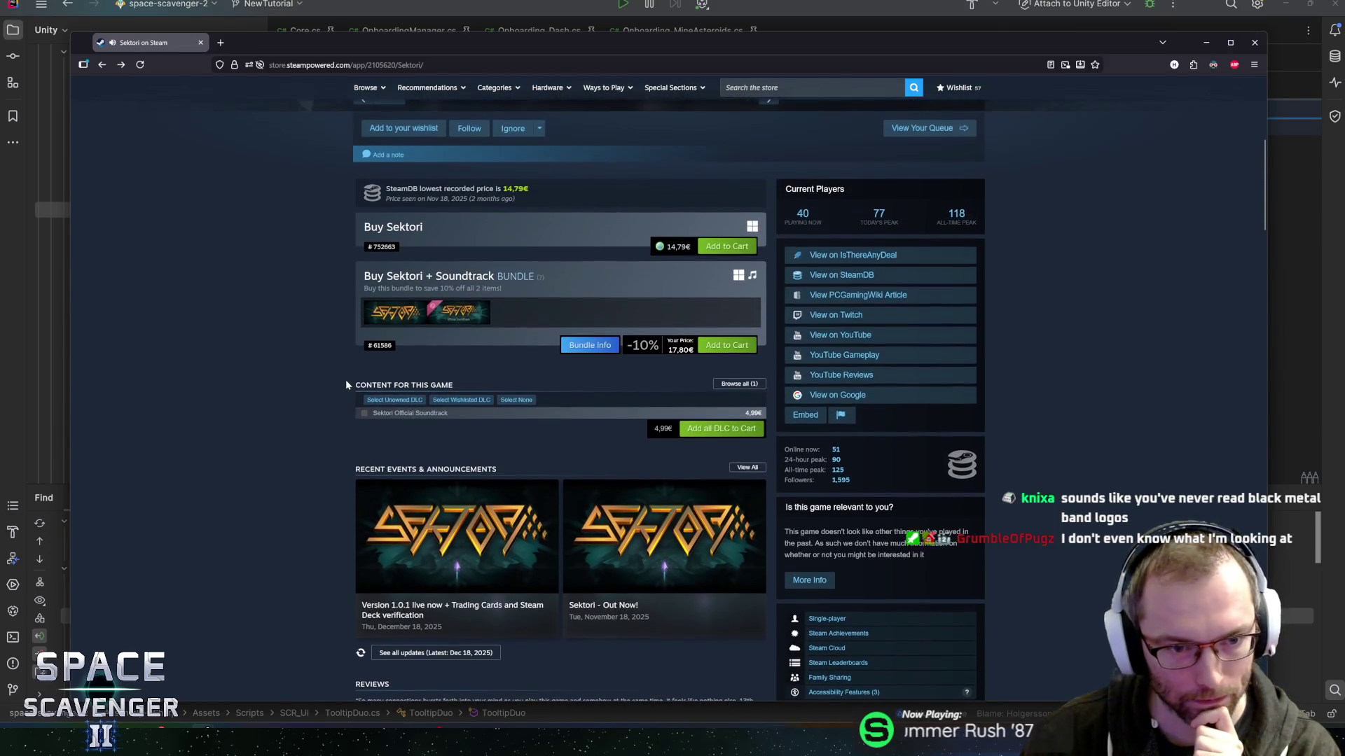
{"action": "scroll", "coordinate": [346, 384], "scroll_direction": "down", "scroll_amount": 2}
{"action": "scroll", "coordinate": [342, 385], "scroll_direction": "down", "scroll_amount": 4}
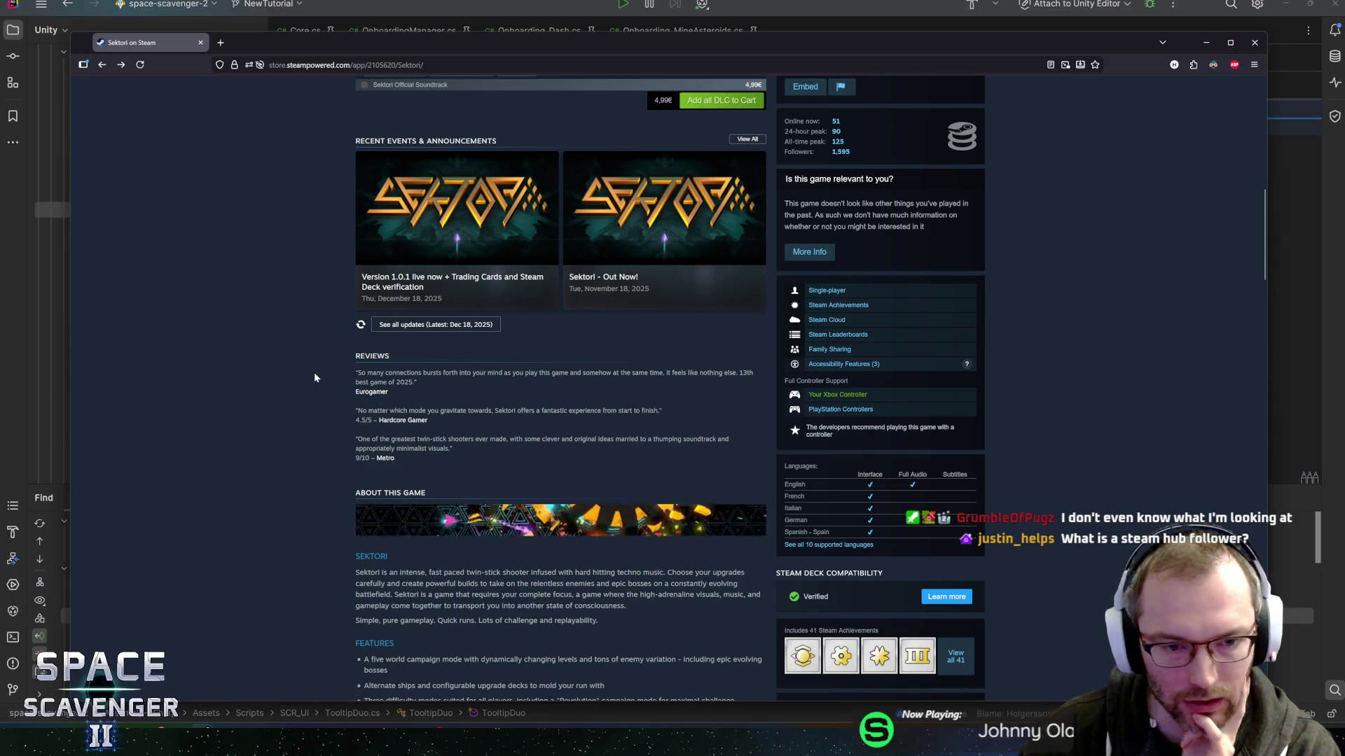
{"action": "scroll", "coordinate": [314, 377], "scroll_direction": "down", "scroll_amount": 3}
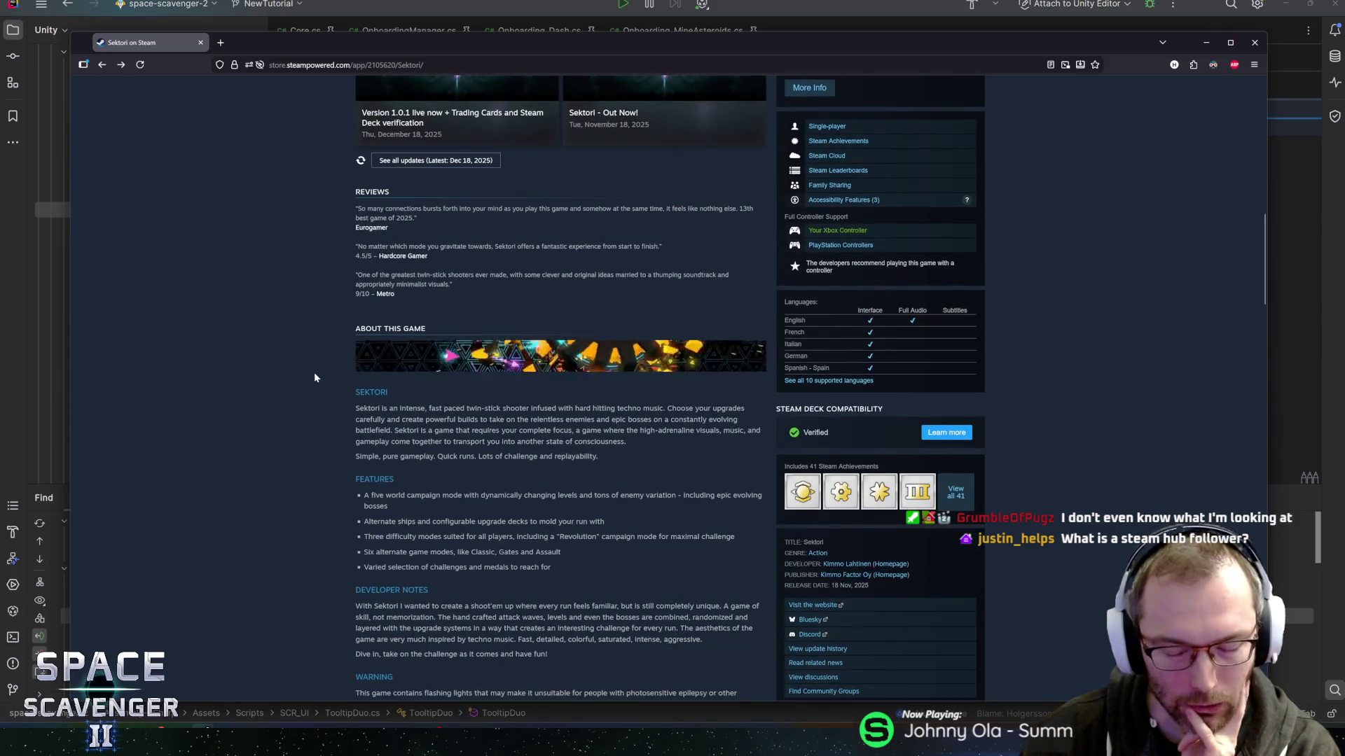
{"action": "scroll", "coordinate": [313, 377], "scroll_direction": "down", "scroll_amount": 2}
{"action": "scroll", "coordinate": [322, 411], "scroll_direction": "up", "scroll_amount": 3}
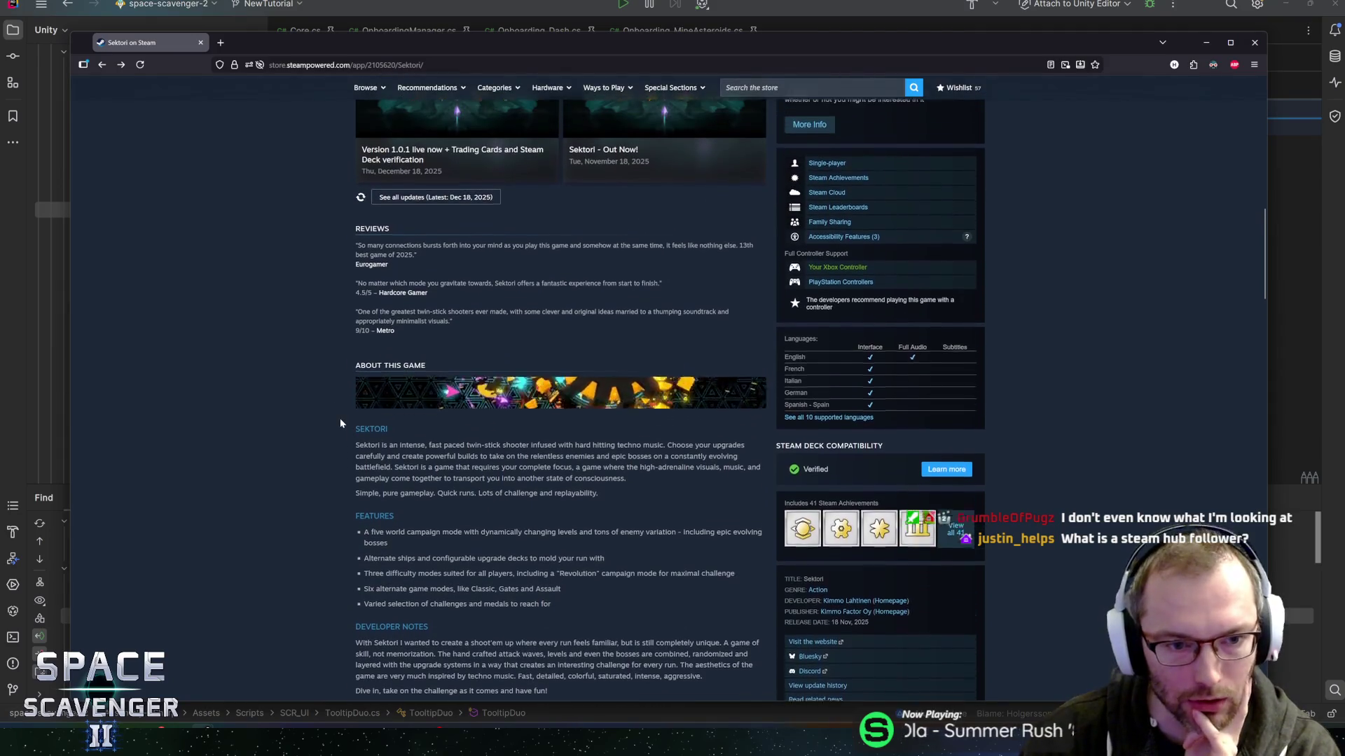
{"action": "scroll", "coordinate": [345, 435], "scroll_direction": "up", "scroll_amount": 1}
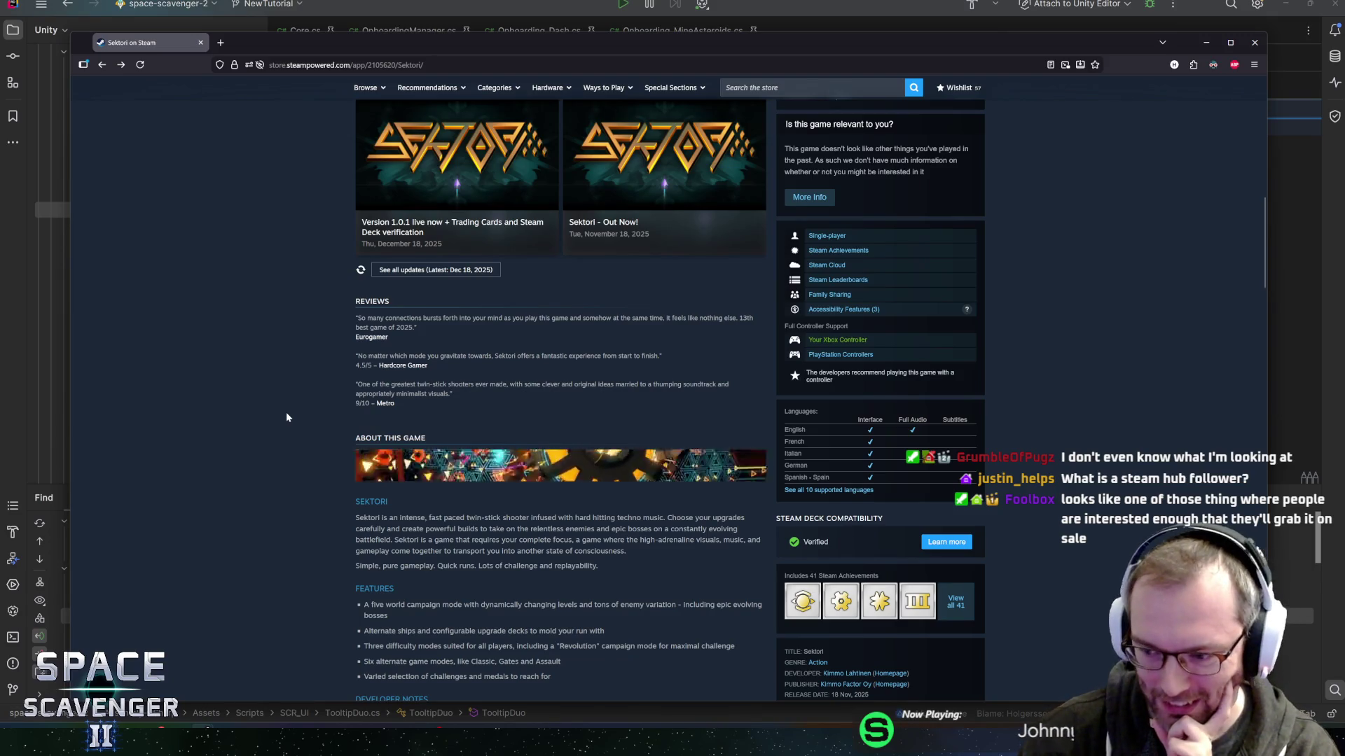
{"action": "scroll", "coordinate": [270, 363], "scroll_direction": "up", "scroll_amount": 10}
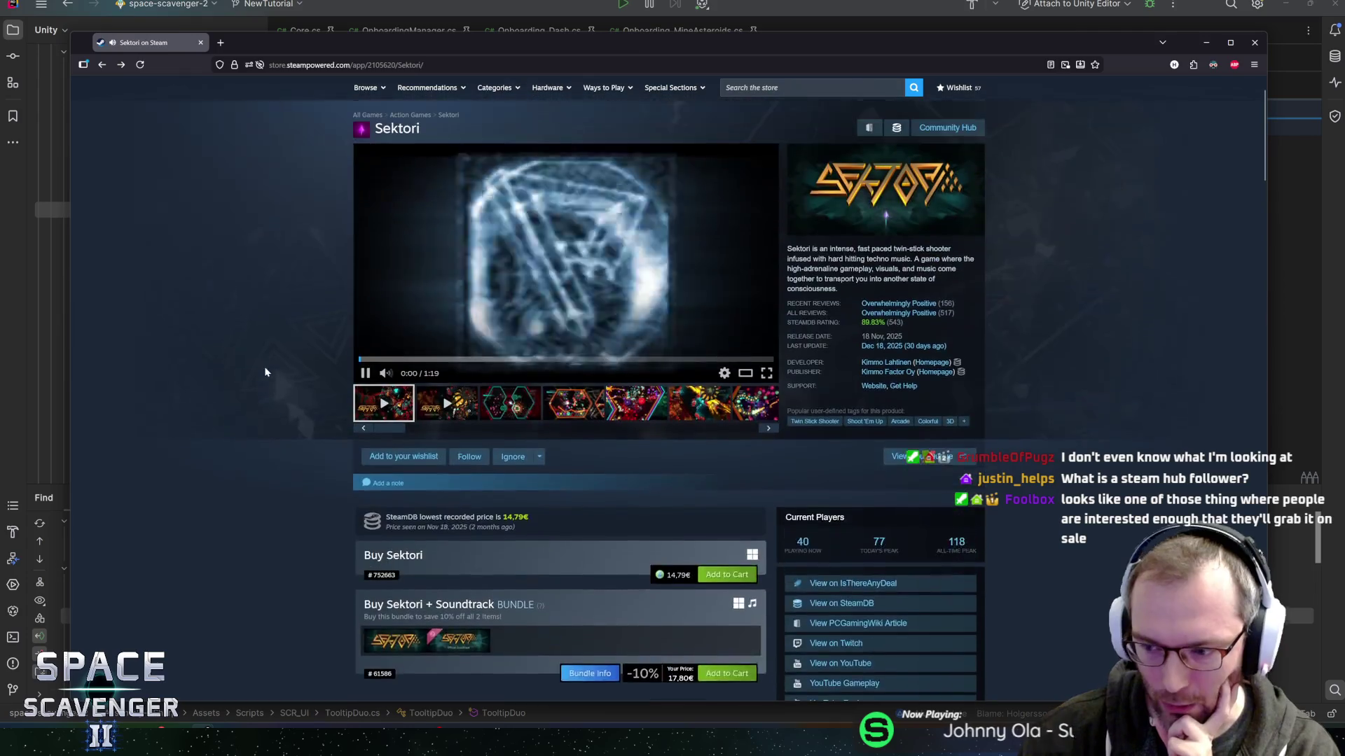
Start the Sektori trailer and scroll back to the top of the page.
{"action": "scroll", "coordinate": [250, 393], "scroll_direction": "down", "scroll_amount": 2}
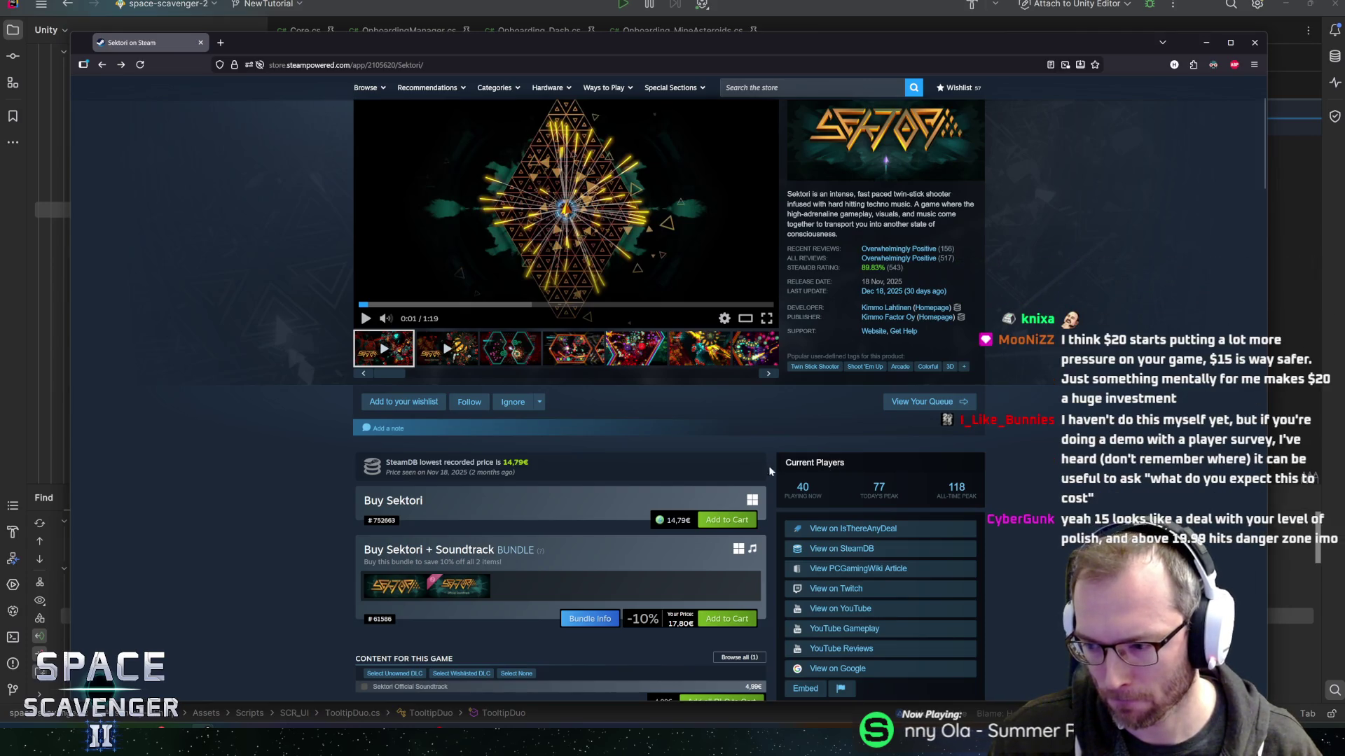
{"action": "left_click", "coordinate": [366, 318]}
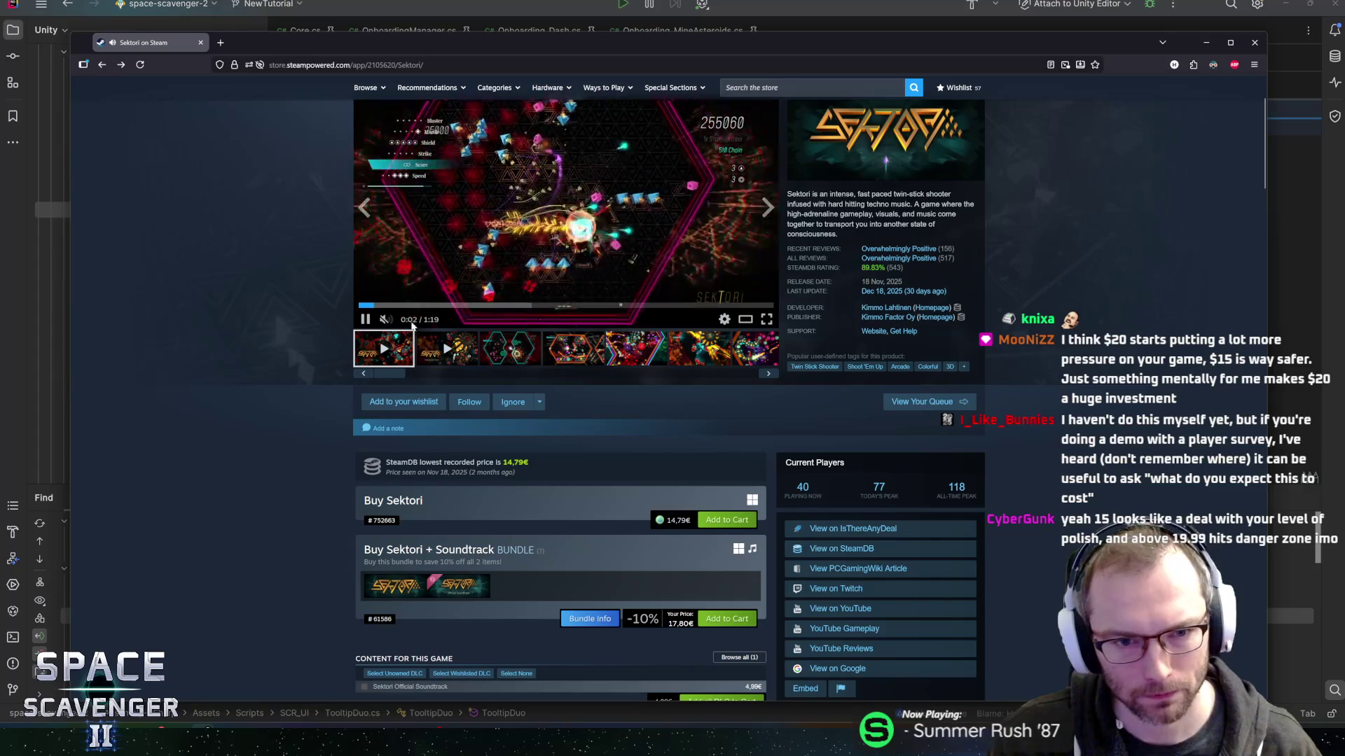
{"action": "scroll", "coordinate": [254, 304], "scroll_direction": "up", "scroll_amount": 3}
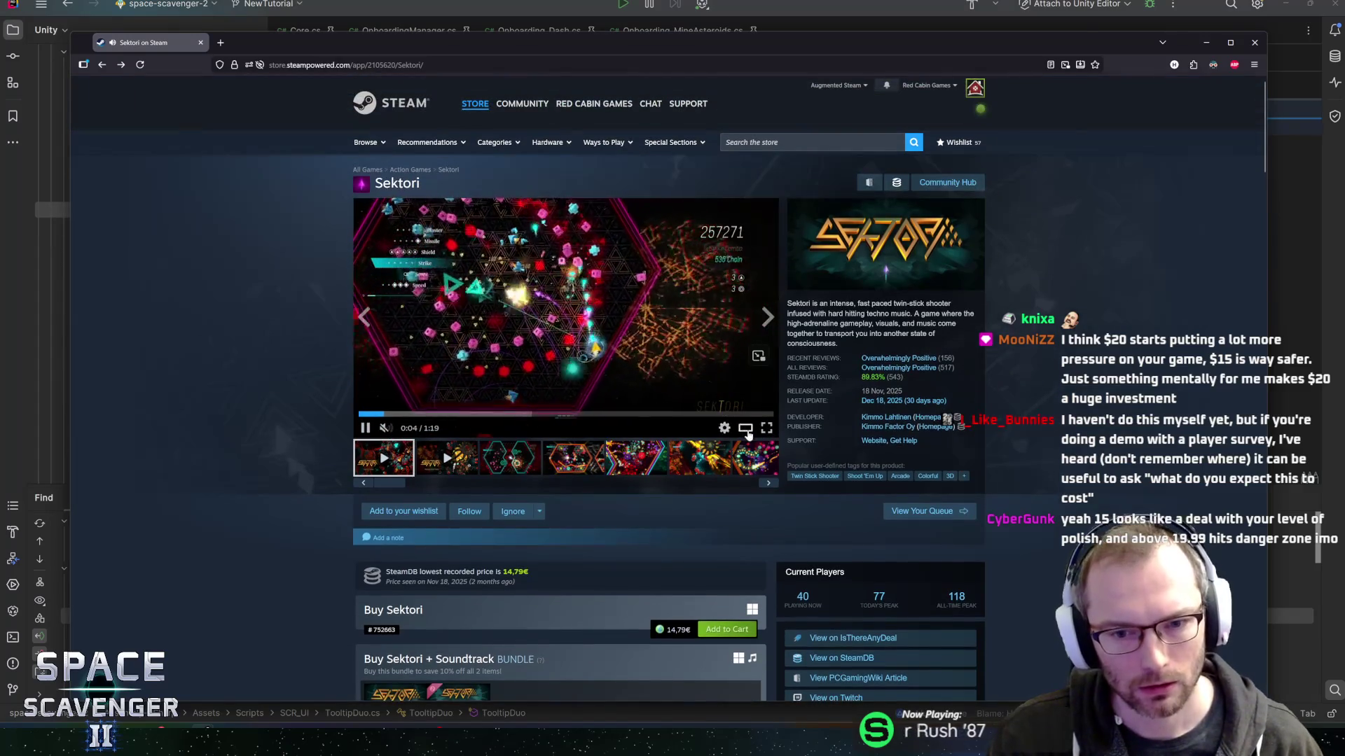
Watch the Sektori trailer enlarged, pause it at 1:09 and close the lightbox.
{"action": "left_click", "coordinate": [733, 417]}
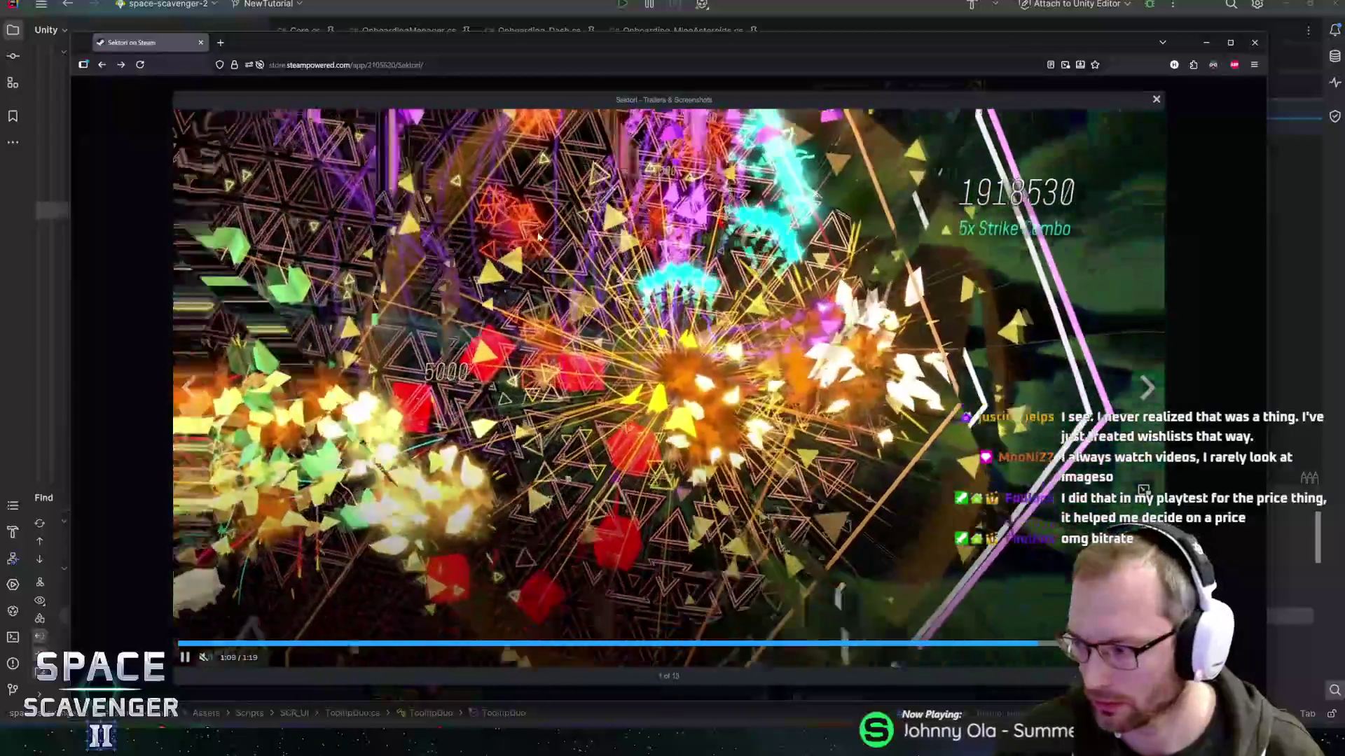
{"action": "left_click", "coordinate": [545, 240]}
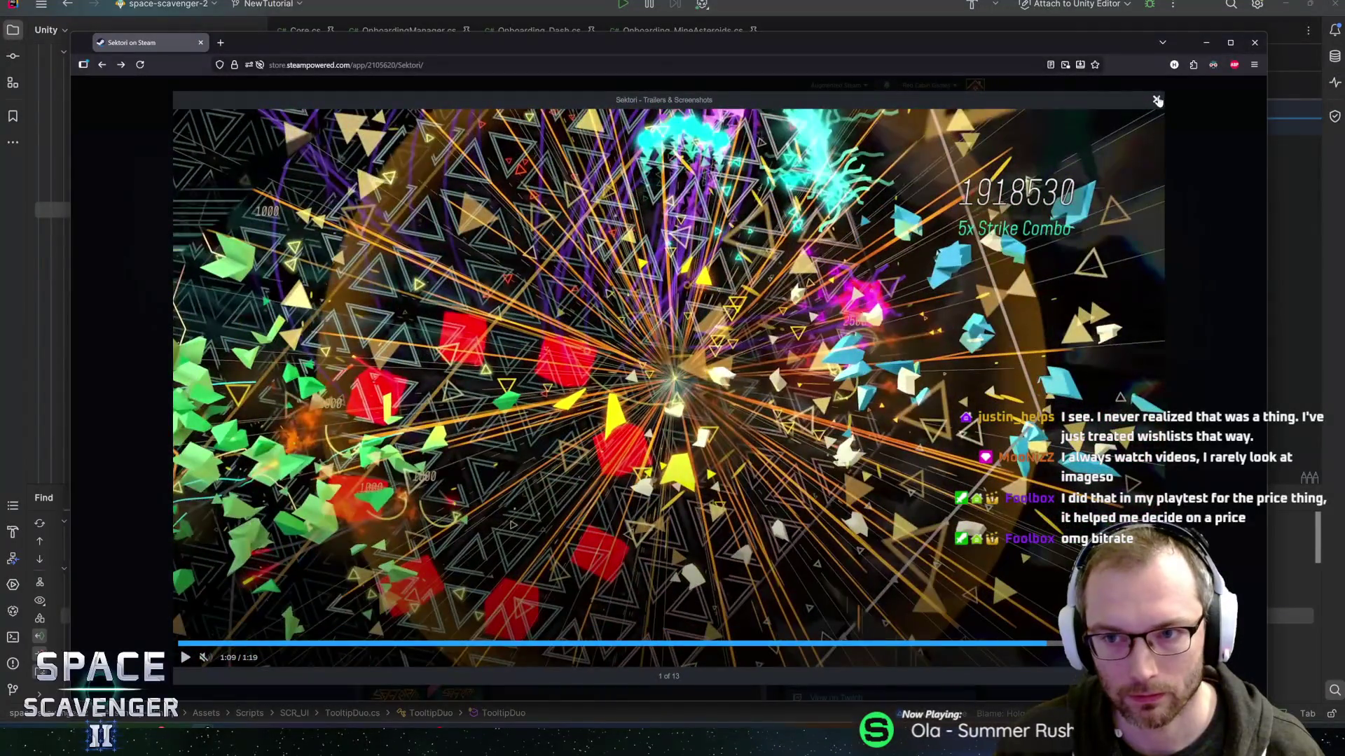
{"action": "left_click", "coordinate": [1156, 99]}
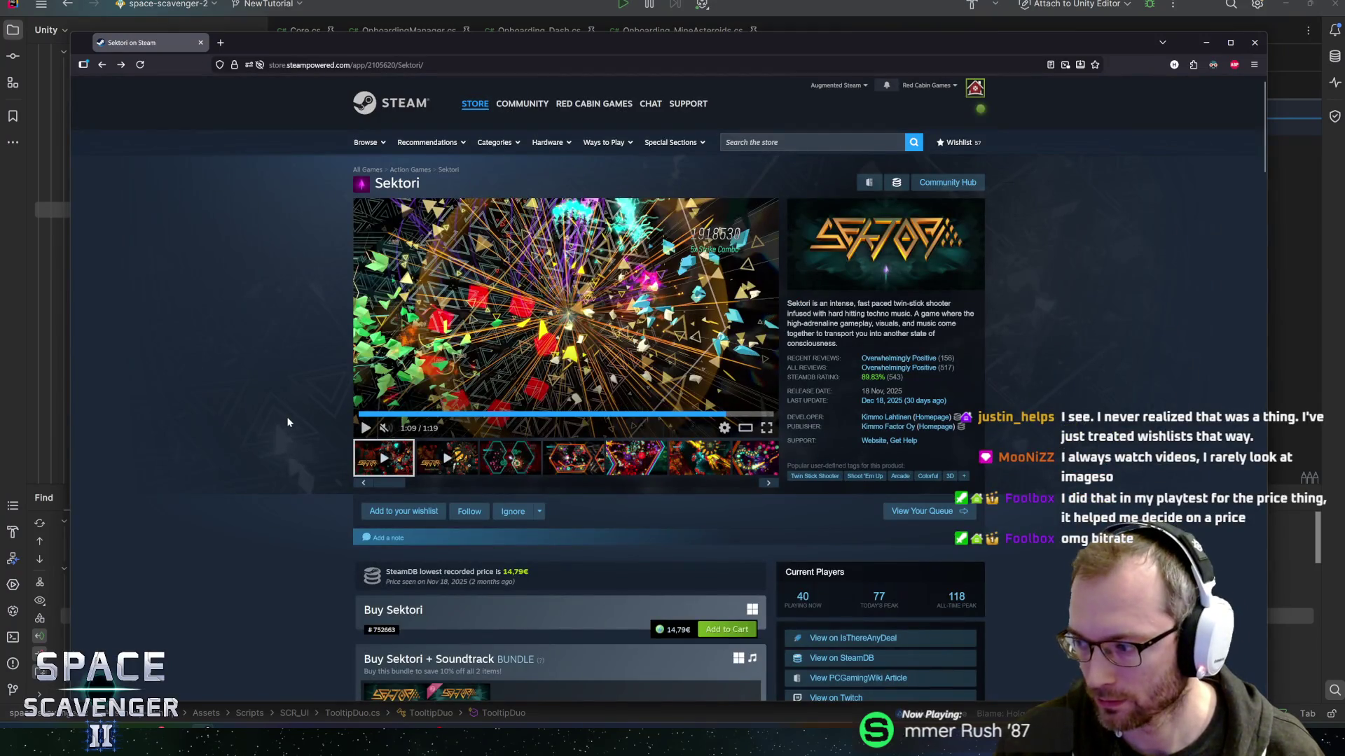
Scroll down the store page and back up, then return to Rider.
{"action": "scroll", "coordinate": [320, 388], "scroll_direction": "down", "scroll_amount": 2}
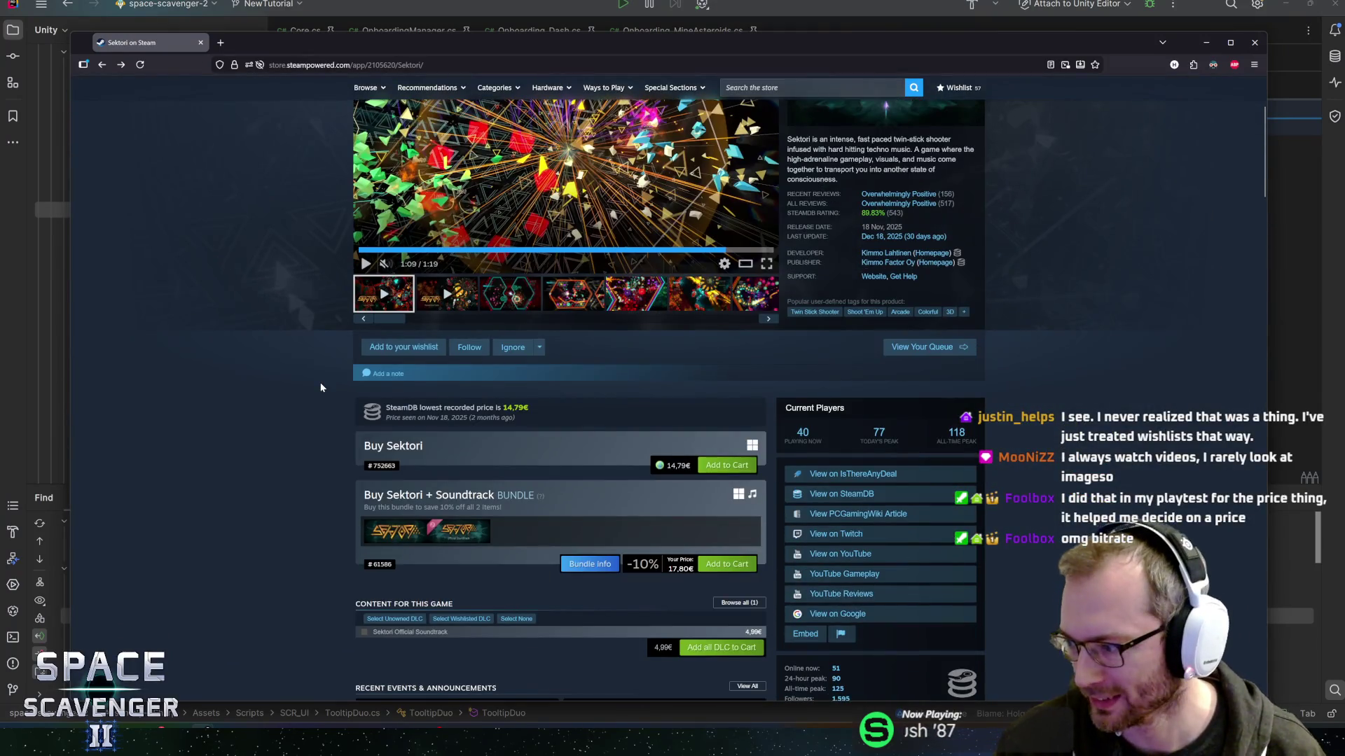
{"action": "scroll", "coordinate": [321, 383], "scroll_direction": "down", "scroll_amount": 12}
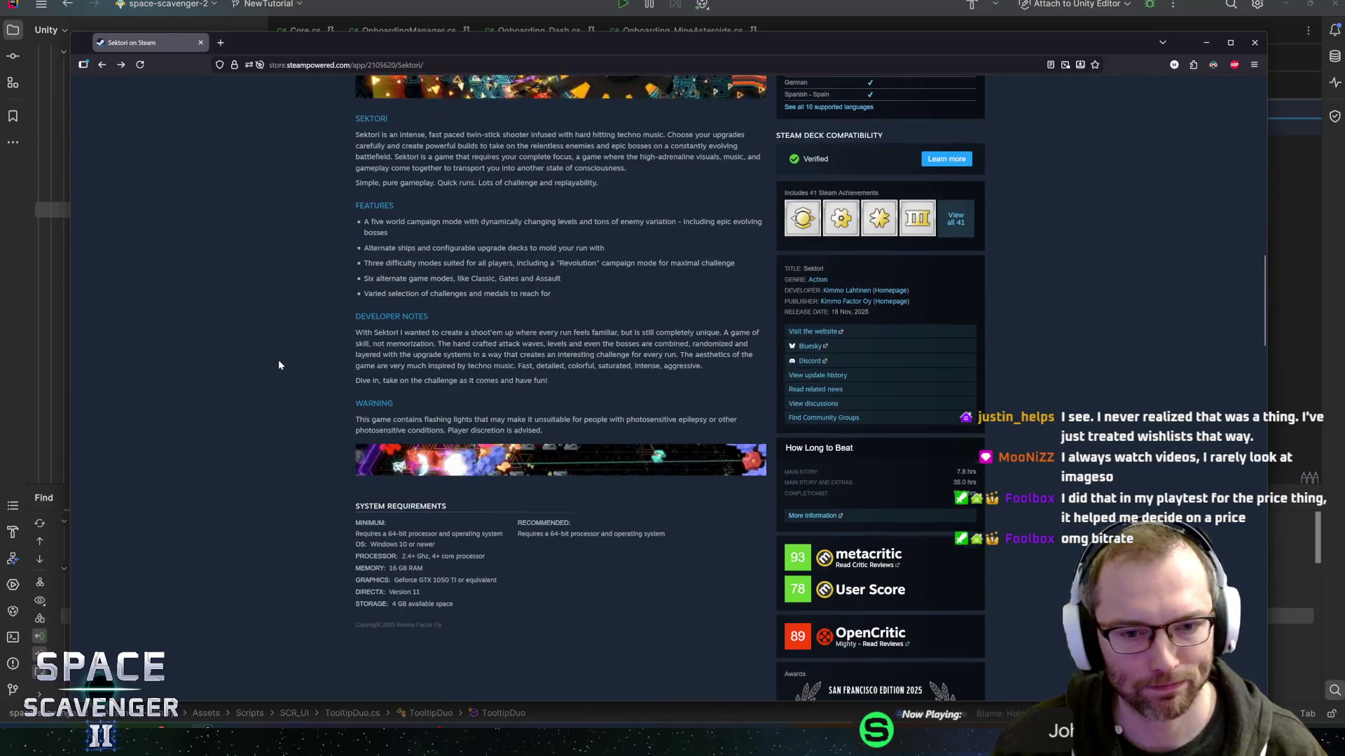
{"action": "scroll", "coordinate": [279, 365], "scroll_direction": "up", "scroll_amount": 3}
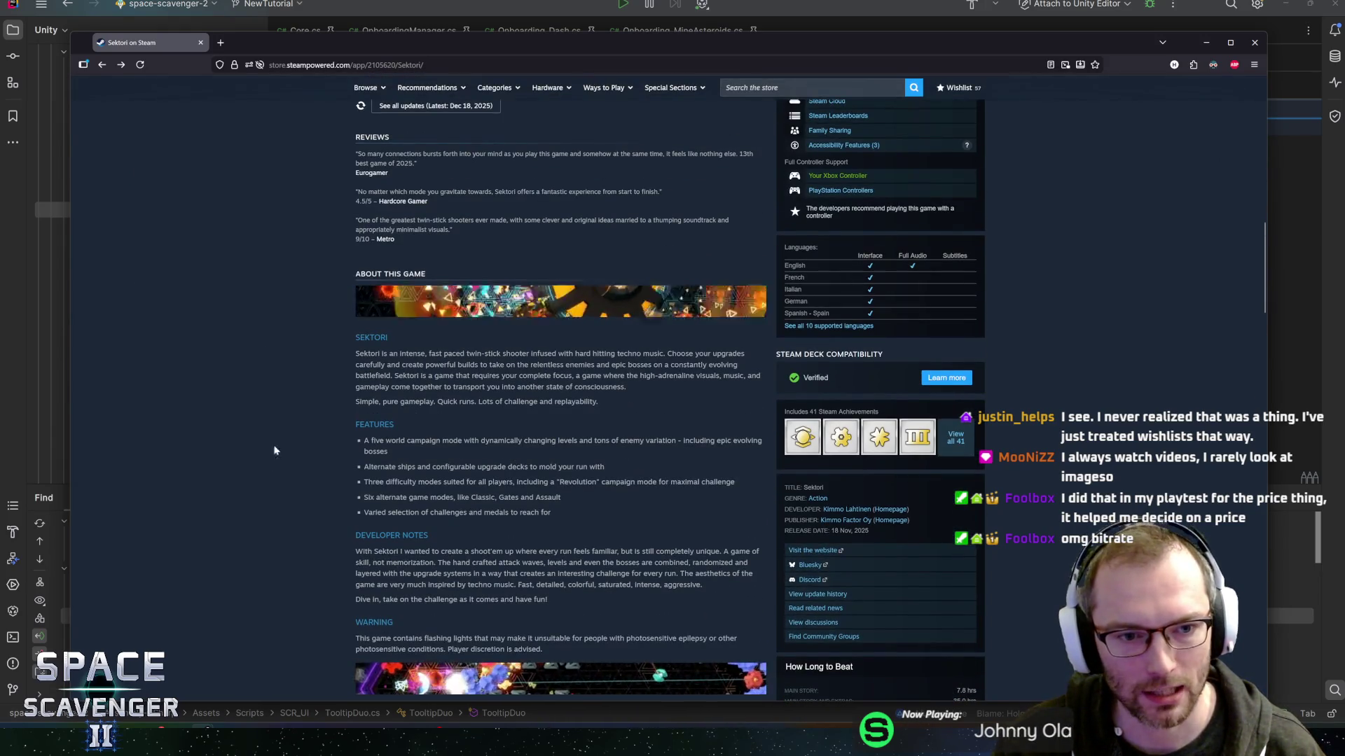
{"action": "scroll", "coordinate": [275, 450], "scroll_direction": "up", "scroll_amount": 12}
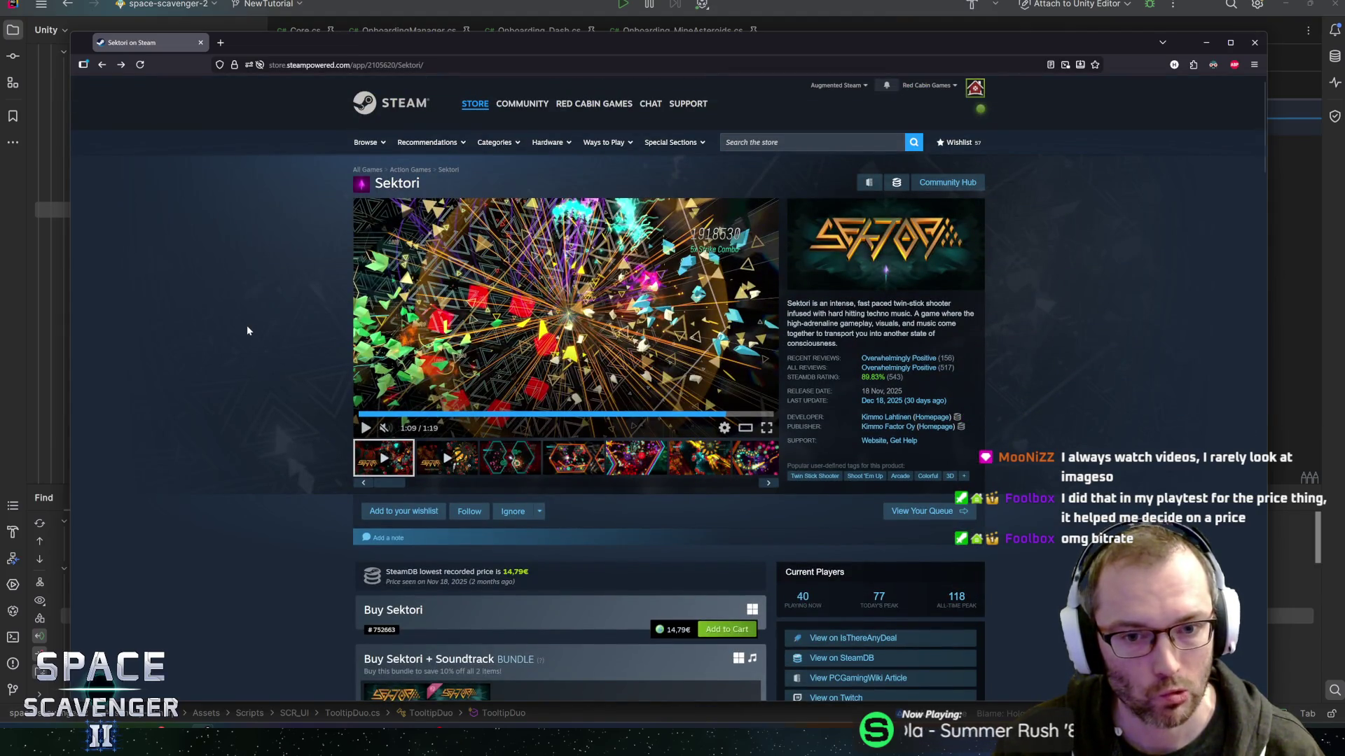
{"action": "key", "text": "alt+Tab"}
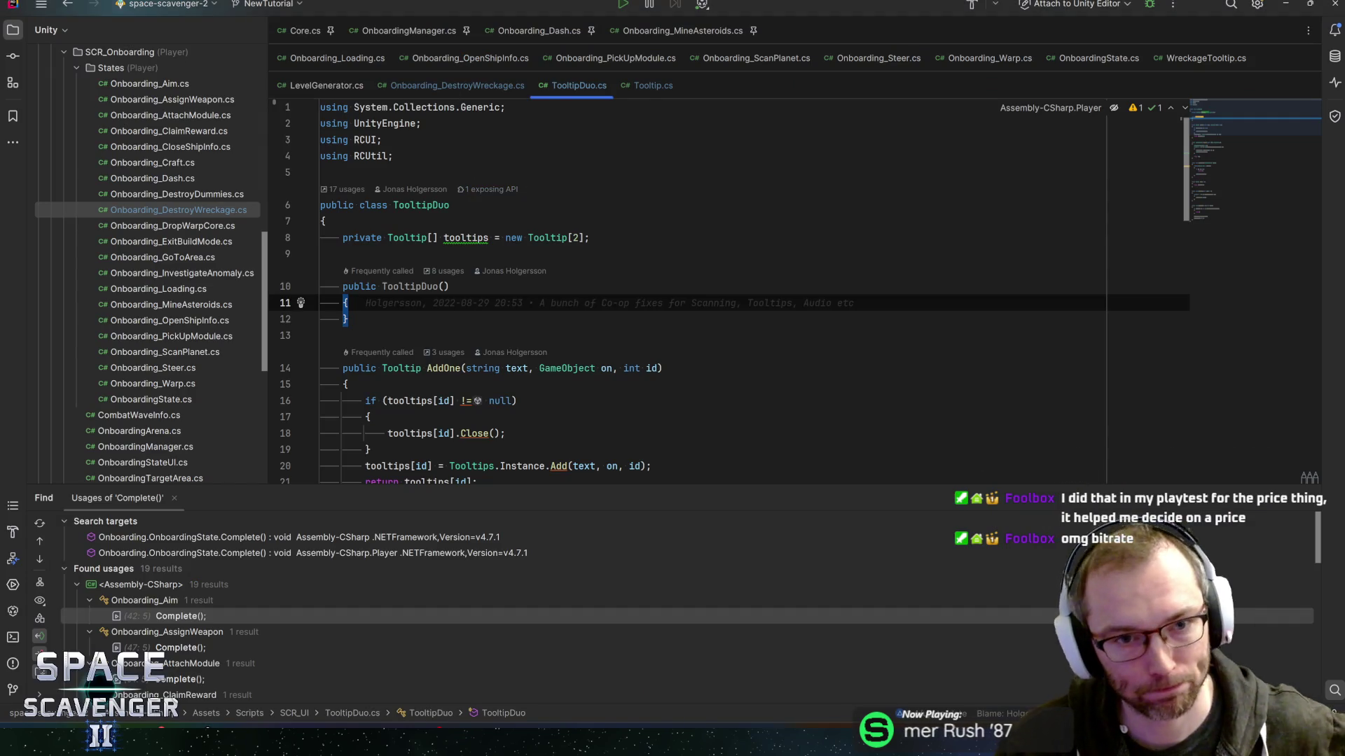
Bring up Onboarding_DestroyWreckage.cs in Rider and scroll through its OnLevelGenerated tooltip code.
{"action": "left_click", "coordinate": [477, 89]}
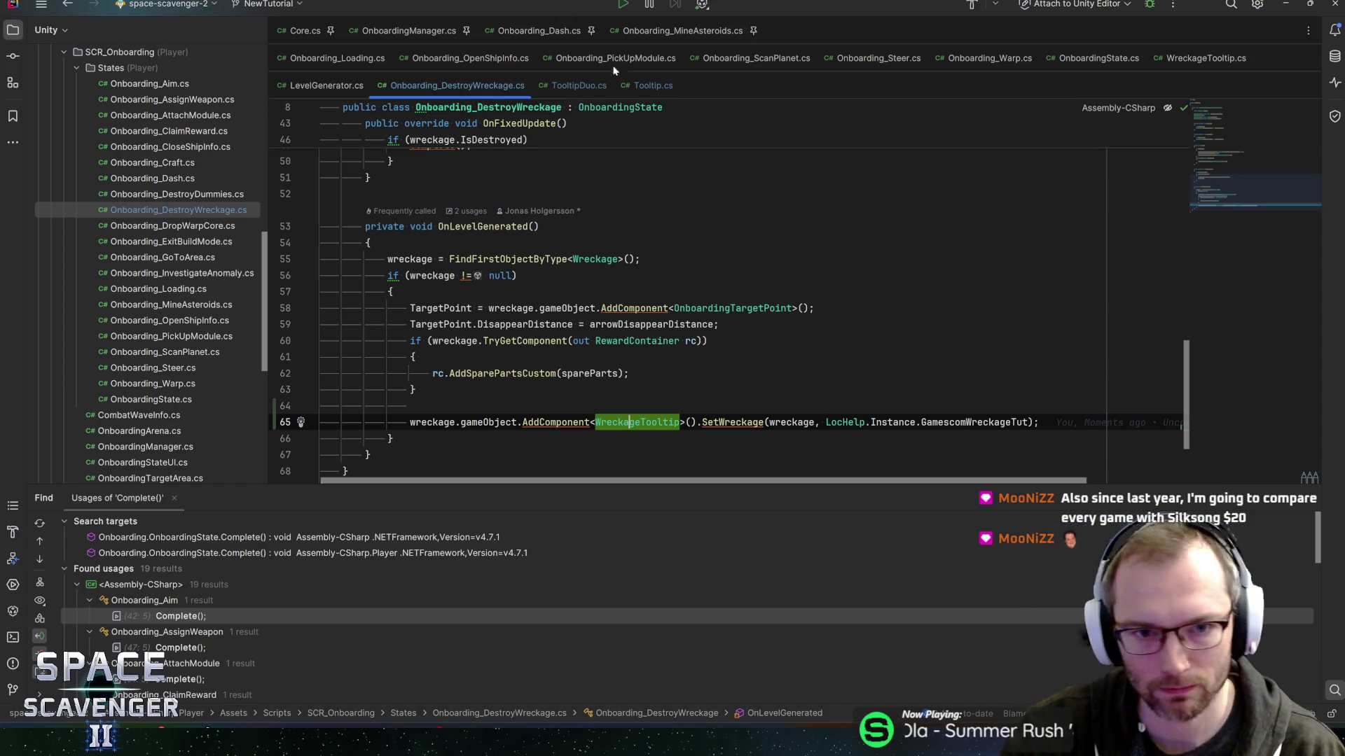
{"action": "scroll", "coordinate": [628, 420], "scroll_direction": "down", "scroll_amount": 3}
{"action": "scroll", "coordinate": [629, 450], "scroll_direction": "up", "scroll_amount": 4}
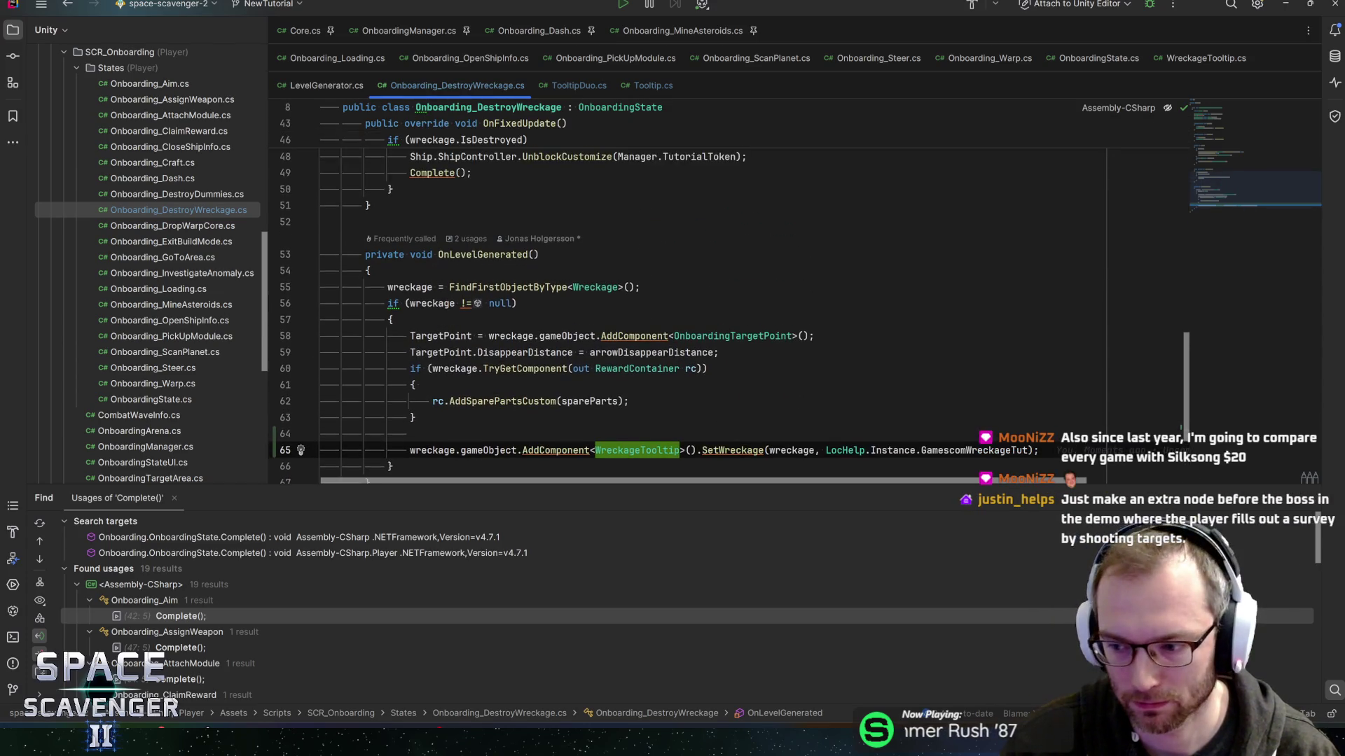
{"action": "scroll", "coordinate": [700, 294], "scroll_direction": "up", "scroll_amount": 10}
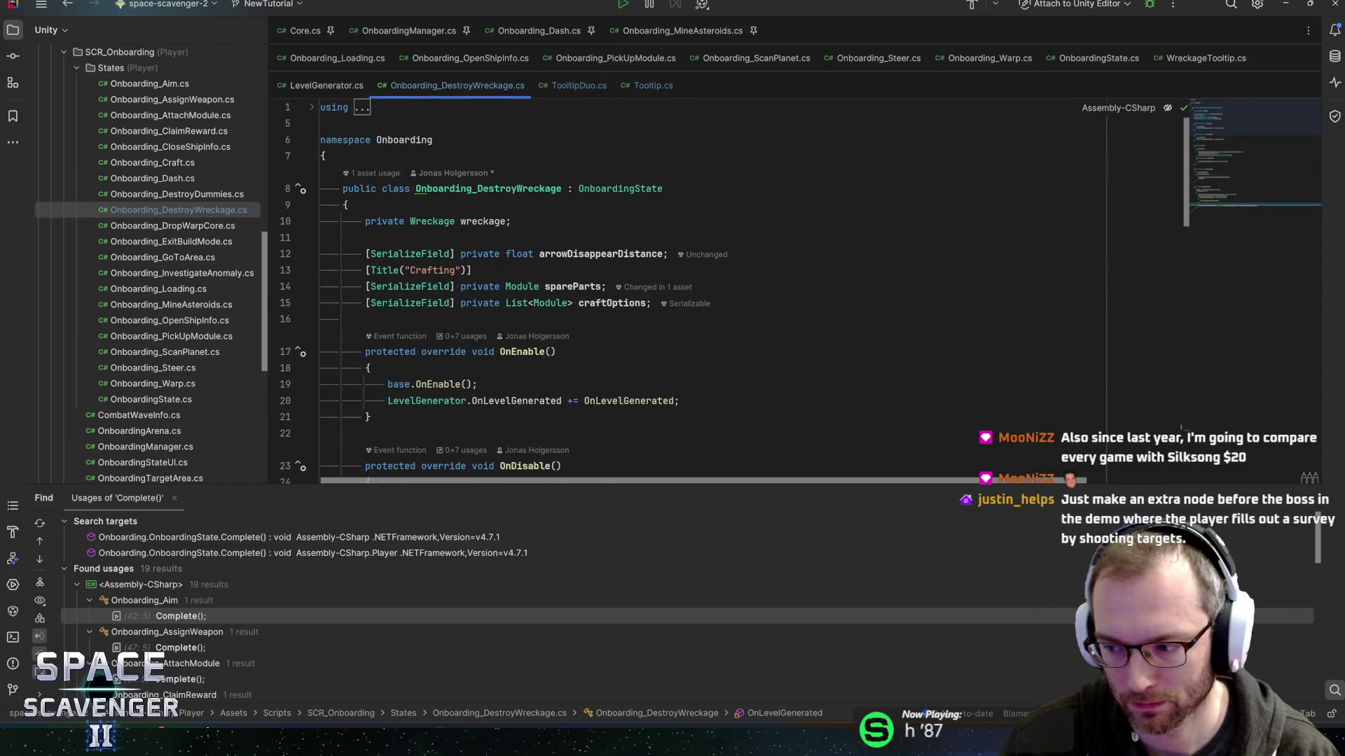
{"action": "scroll", "coordinate": [701, 294], "scroll_direction": "down", "scroll_amount": 15}
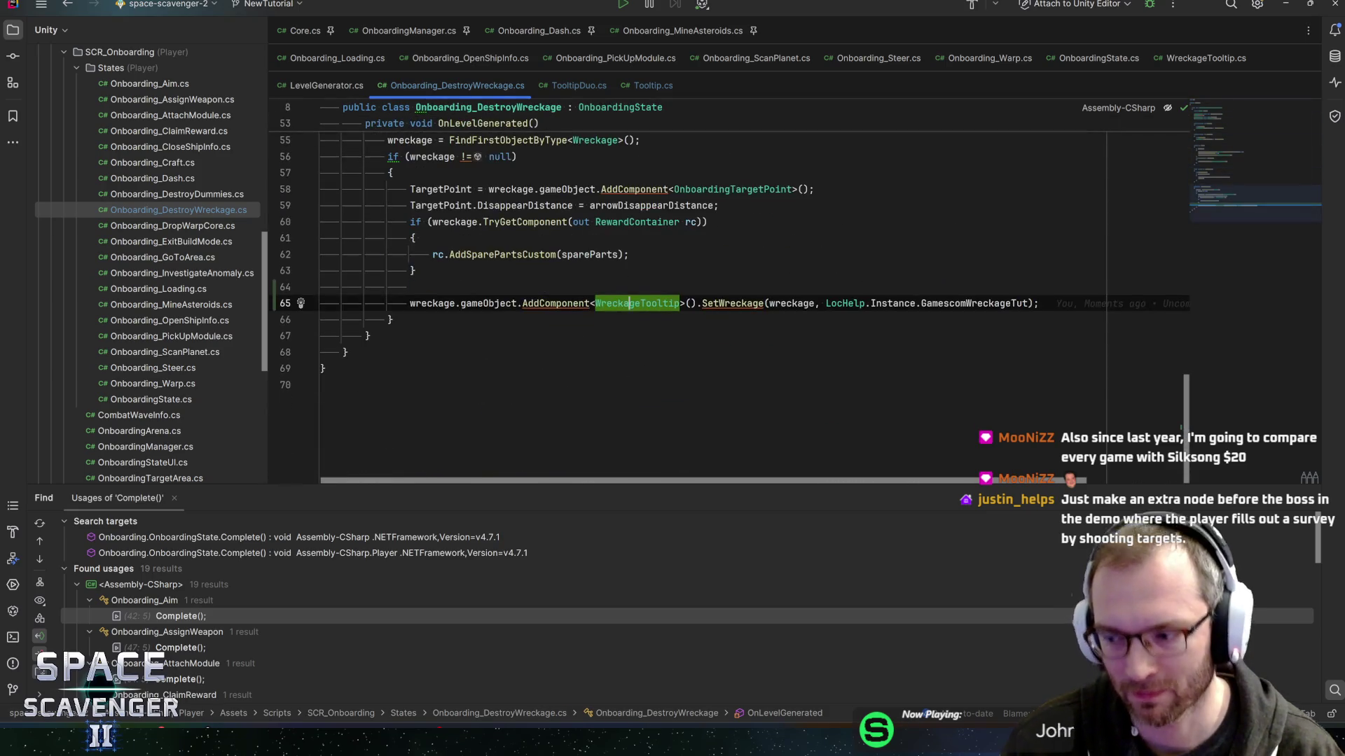
{"action": "scroll", "coordinate": [1182, 184], "scroll_direction": "up", "scroll_amount": 9}
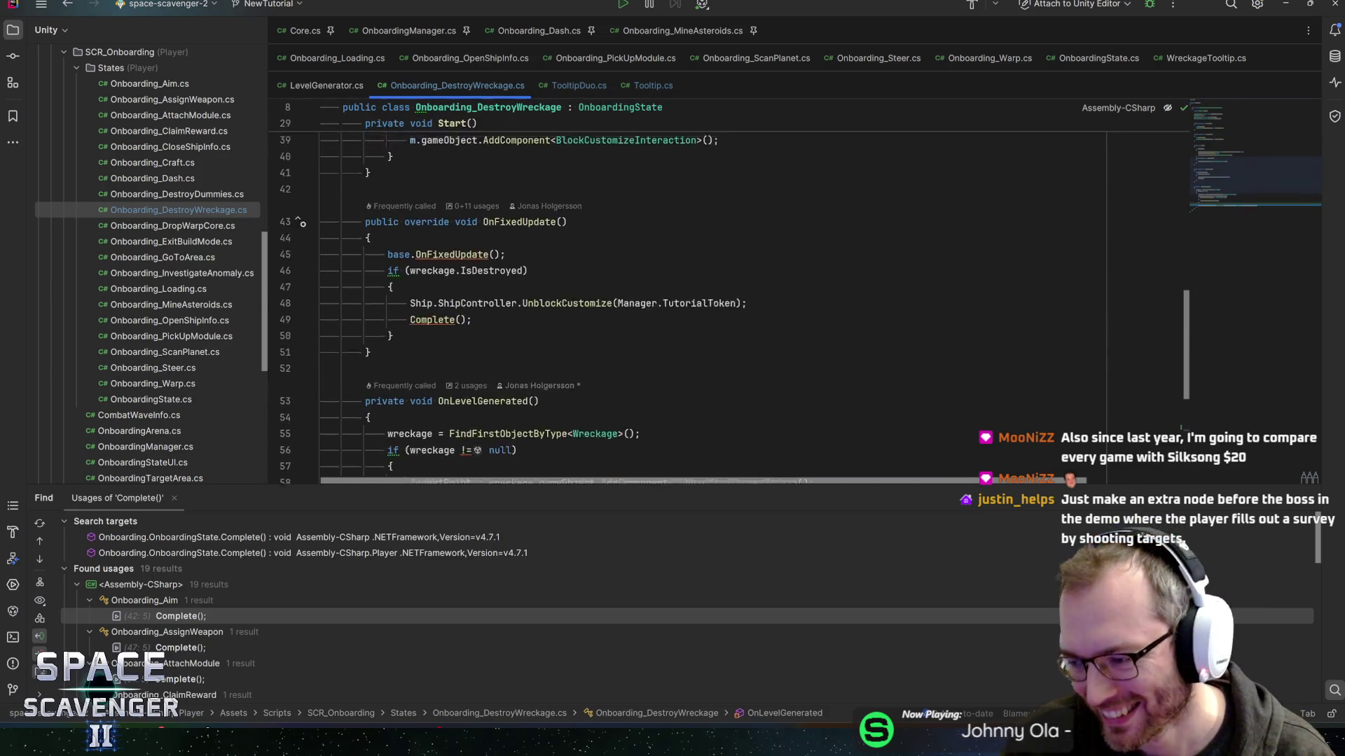
{"action": "scroll", "coordinate": [1183, 184], "scroll_direction": "up", "scroll_amount": 9}
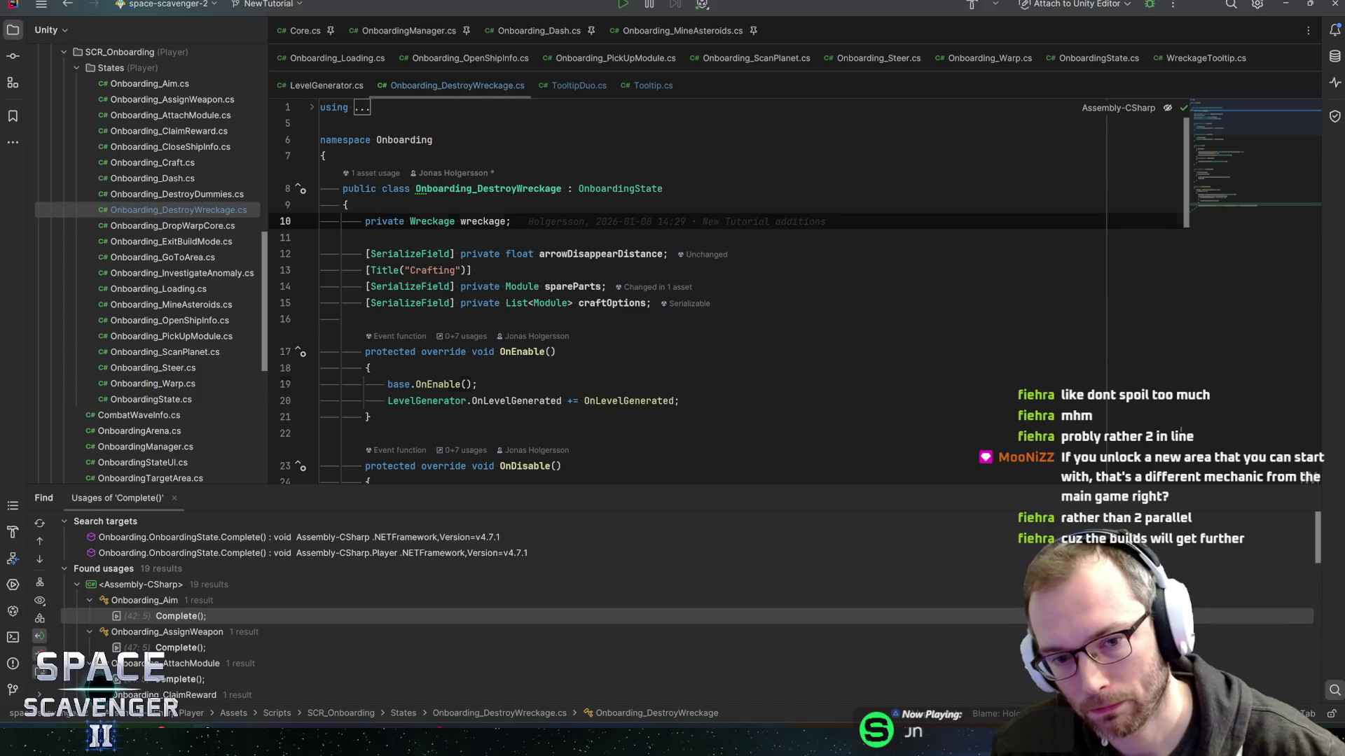
{"action": "left_click", "coordinate": [477, 384]}
{"action": "key", "text": "Up"}
{"action": "key", "text": "Up"}
{"action": "key", "text": "Up"}
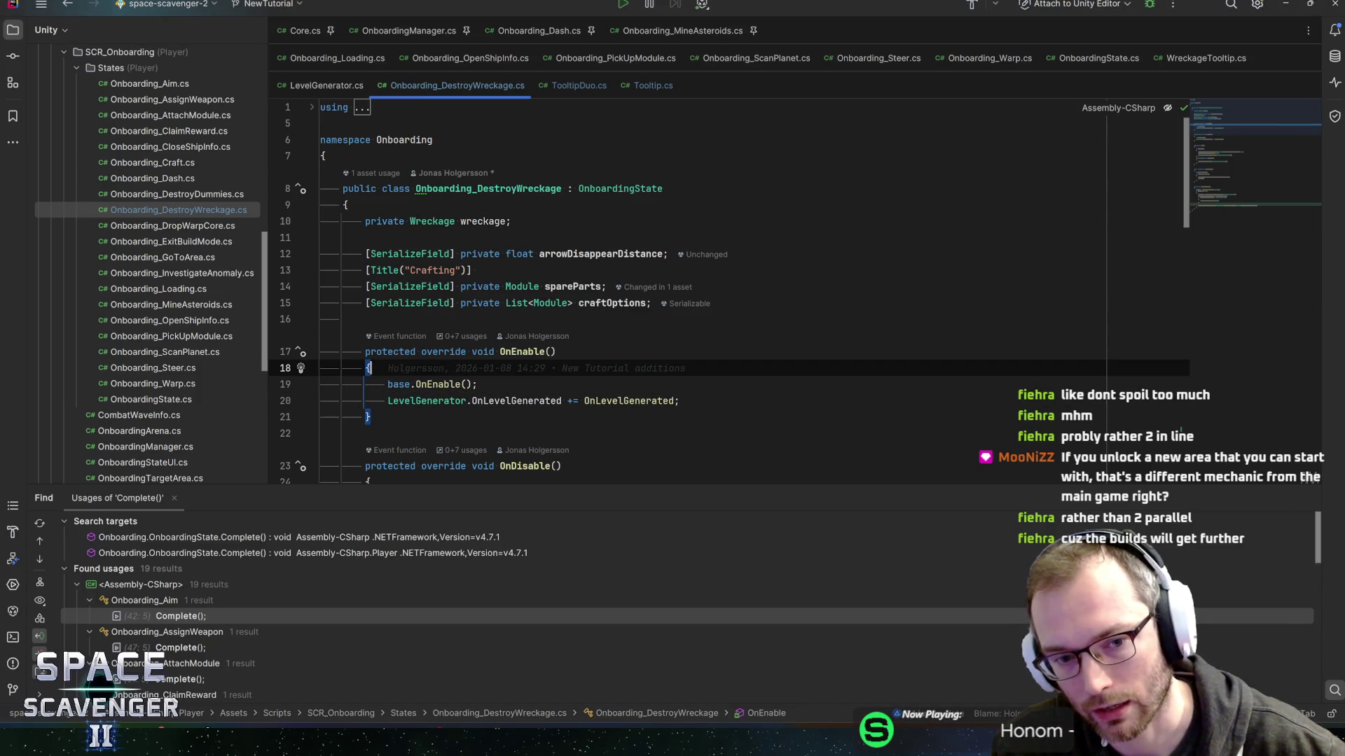
{"action": "key", "text": "End"}
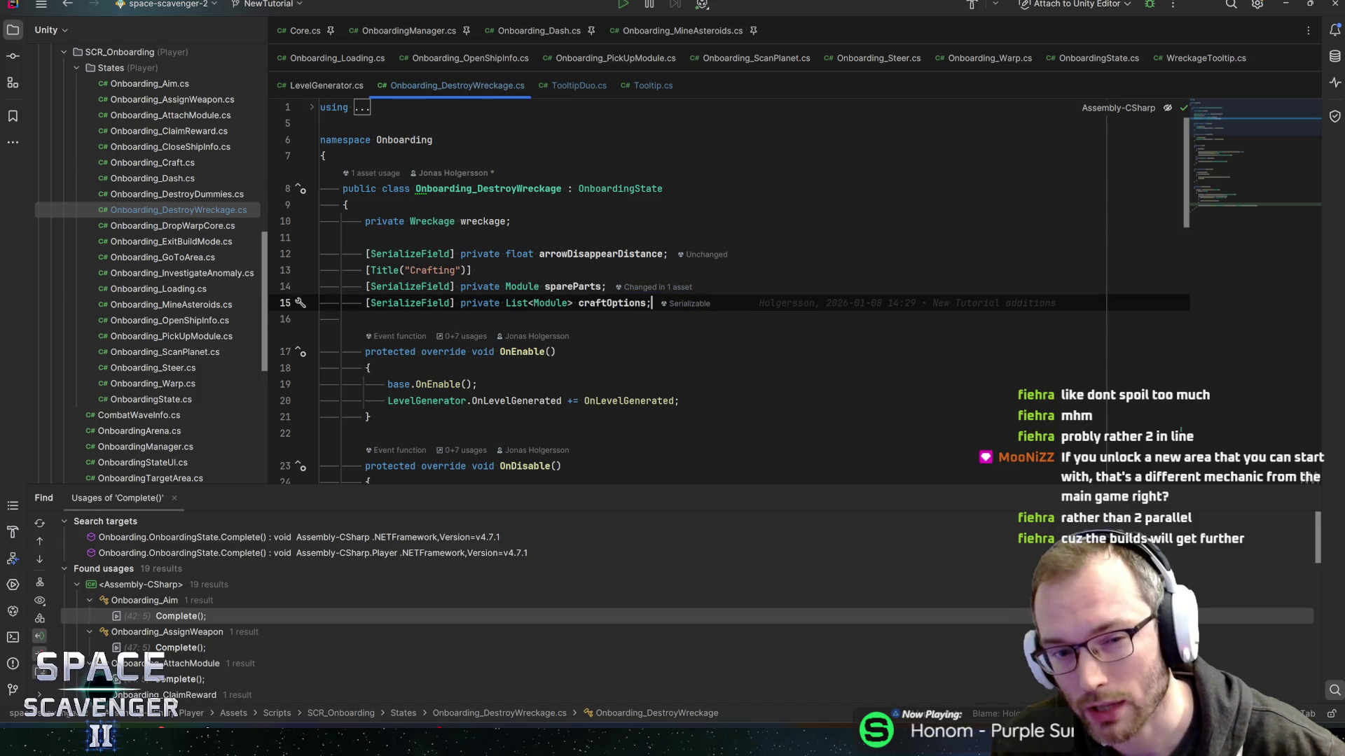
{"action": "key", "text": "Up"}
{"action": "key", "text": "Up"}
{"action": "key", "text": "Up"}
{"action": "key", "text": "Up"}
{"action": "key", "text": "Up"}
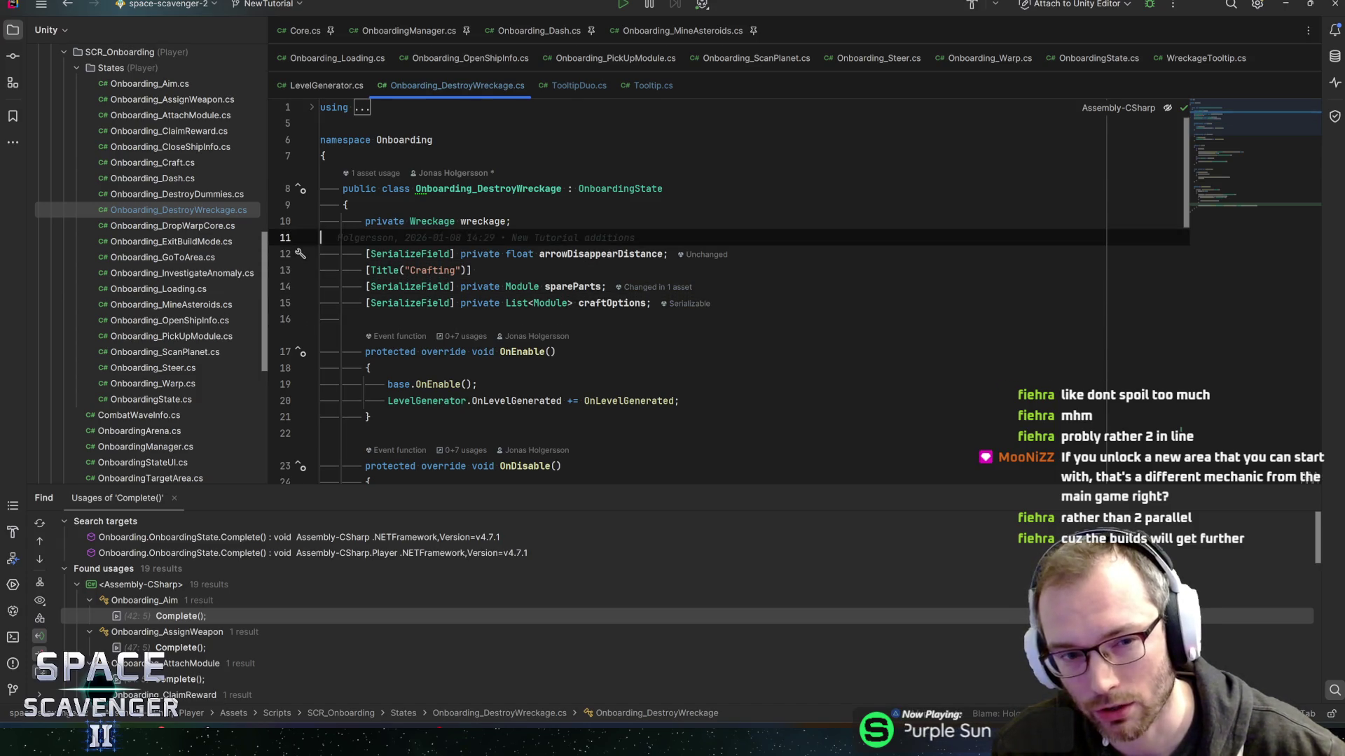
{"action": "key", "text": "Down"}
{"action": "key", "text": "Down"}
{"action": "key", "text": "Down"}
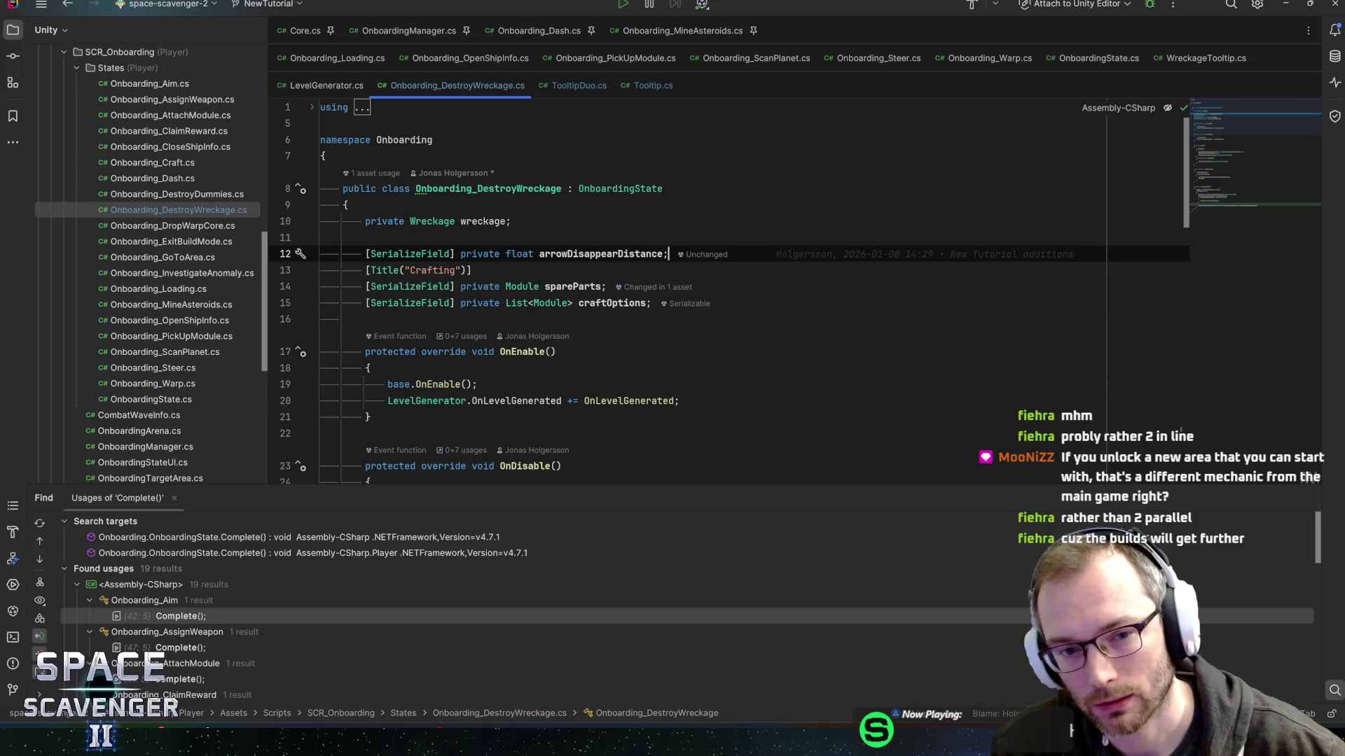
{"action": "key", "text": "Down"}
{"action": "key", "text": "Down"}
{"action": "key", "text": "Down"}
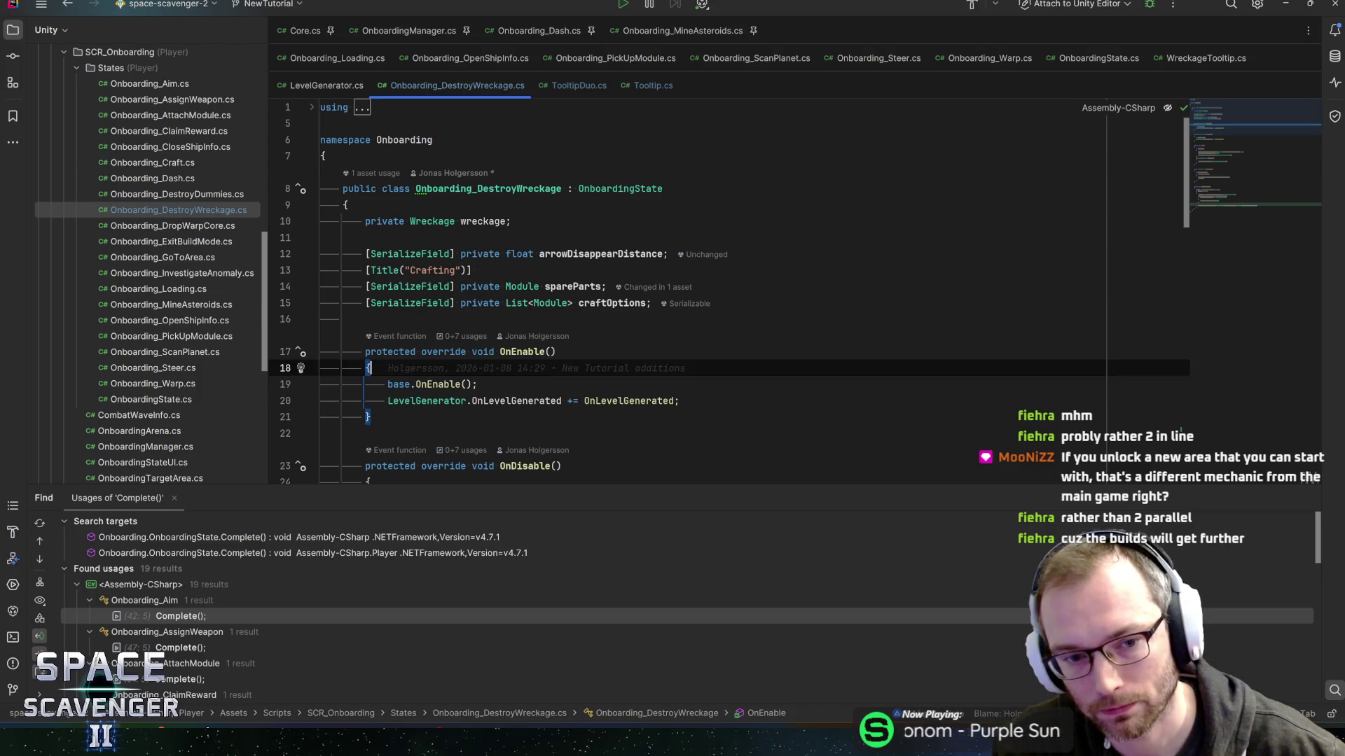
{"action": "key", "text": "Up"}
{"action": "key", "text": "End"}
{"action": "scroll", "coordinate": [728, 294], "scroll_direction": "down", "scroll_amount": 1}
{"action": "key", "text": "Down"}
{"action": "key", "text": "Down"}
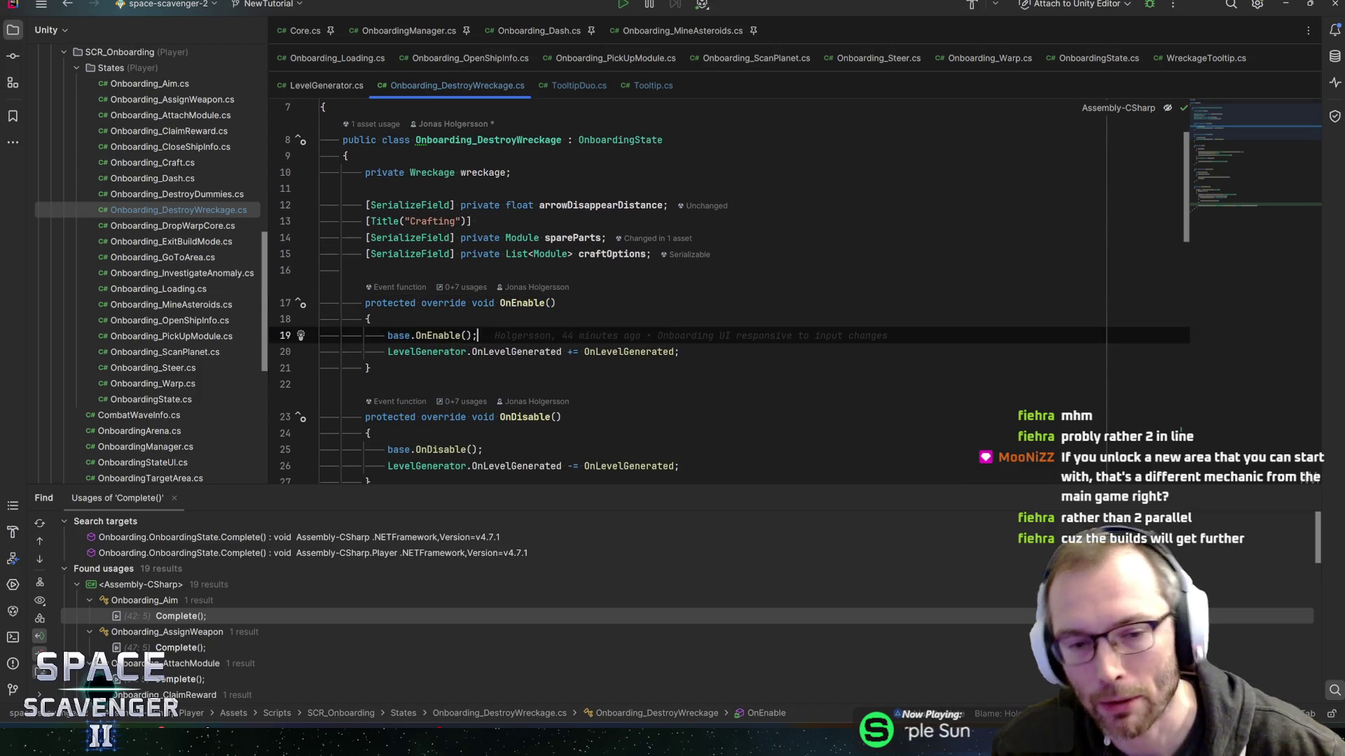
{"action": "key", "text": "Down"}
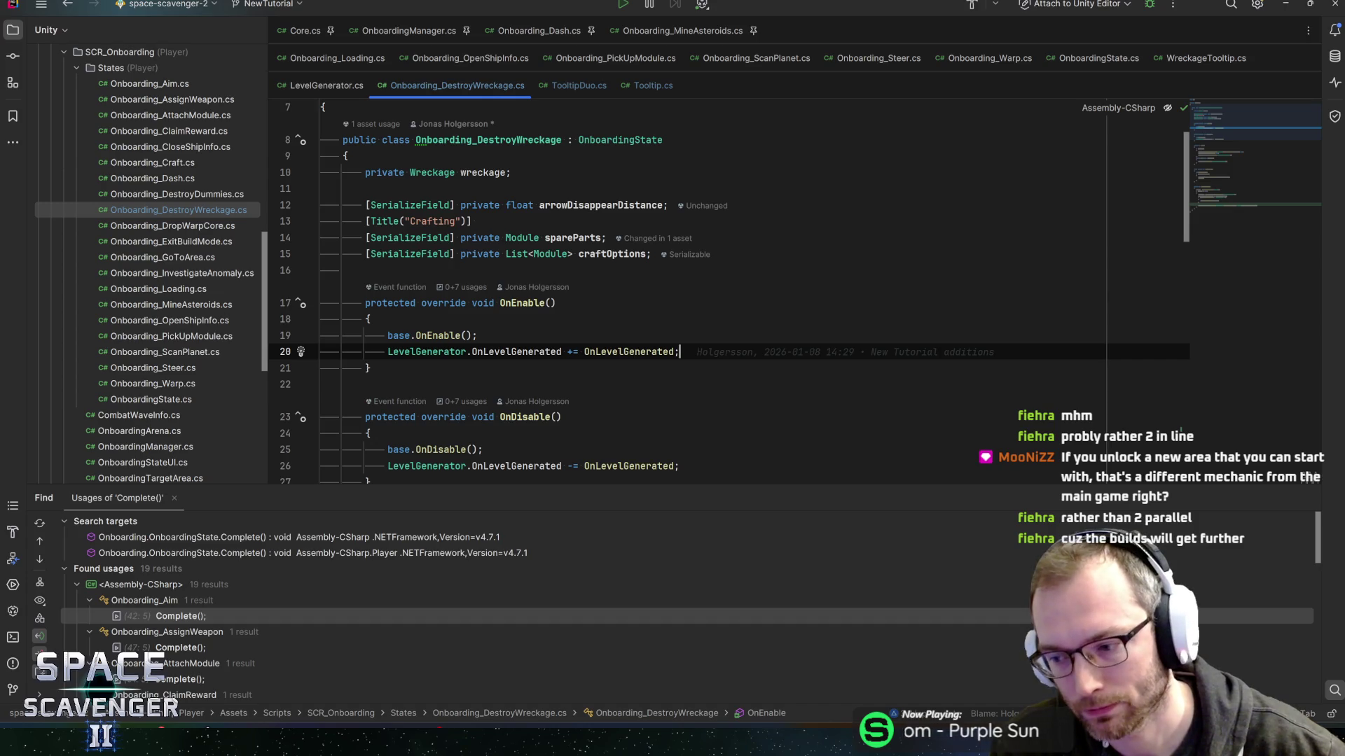
{"action": "scroll", "coordinate": [792, 292], "scroll_direction": "down", "scroll_amount": 1}
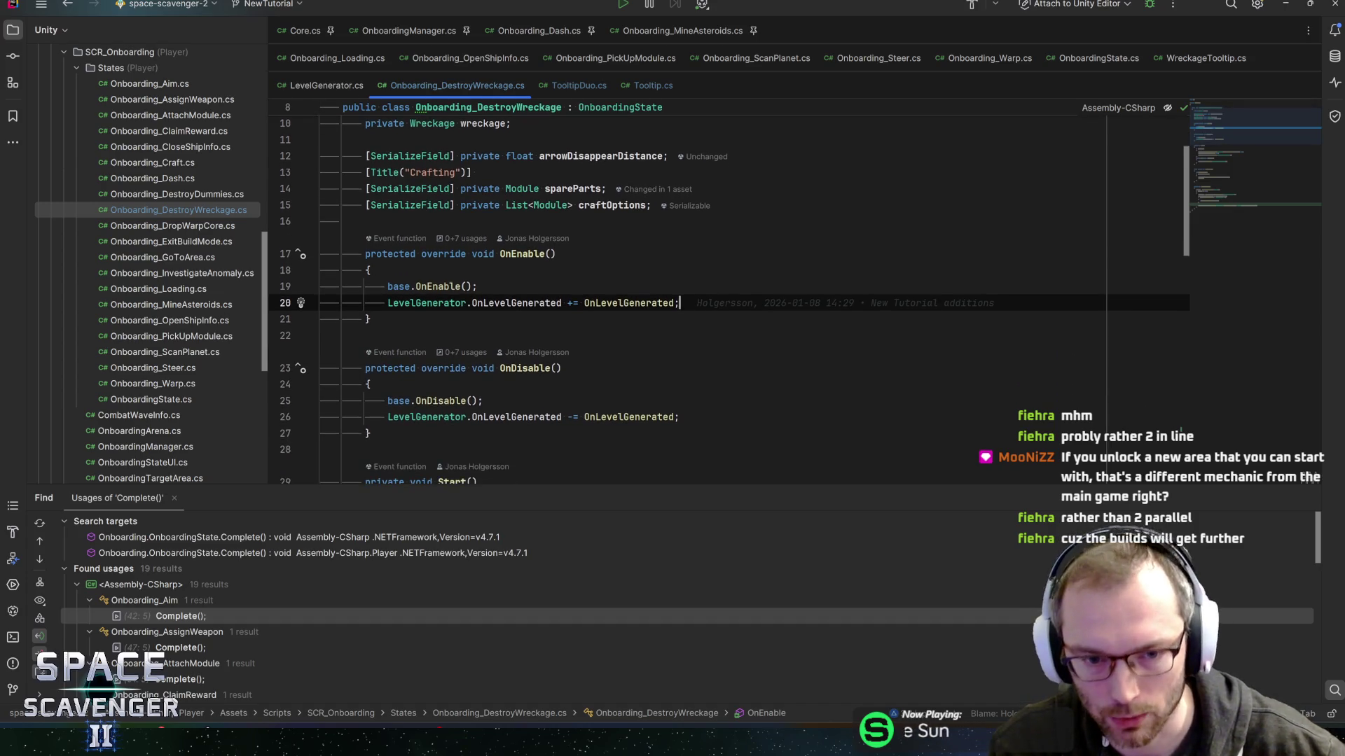
{"action": "key", "text": "Down"}
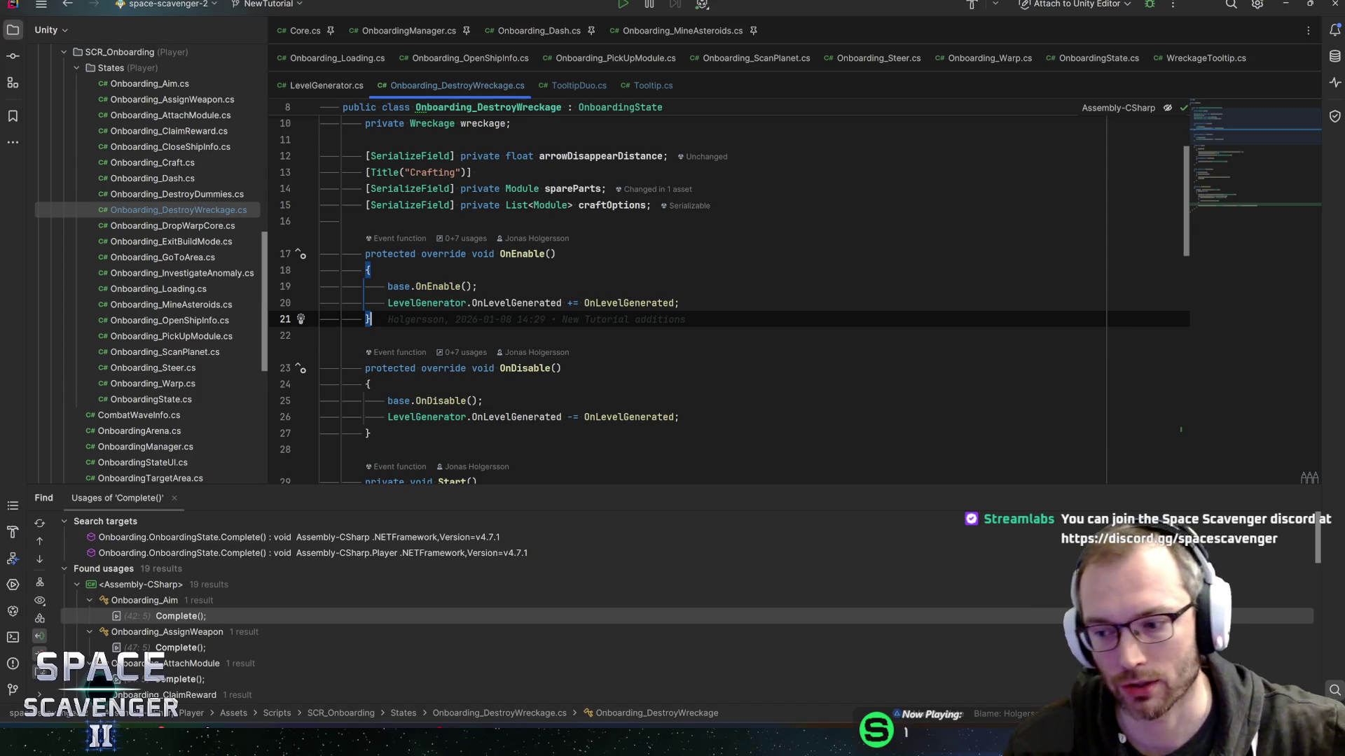
{"action": "left_click", "coordinate": [680, 302]}
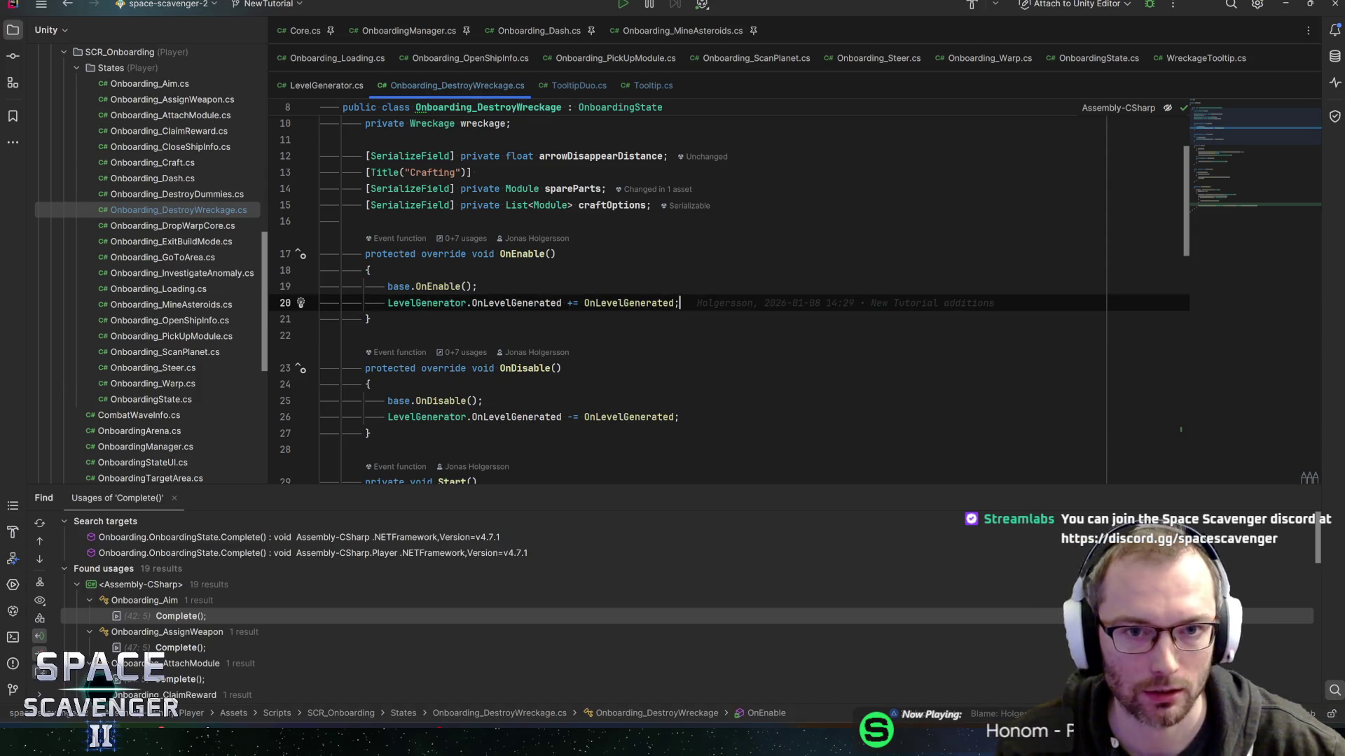
{"action": "scroll", "coordinate": [686, 294], "scroll_direction": "up", "scroll_amount": 2}
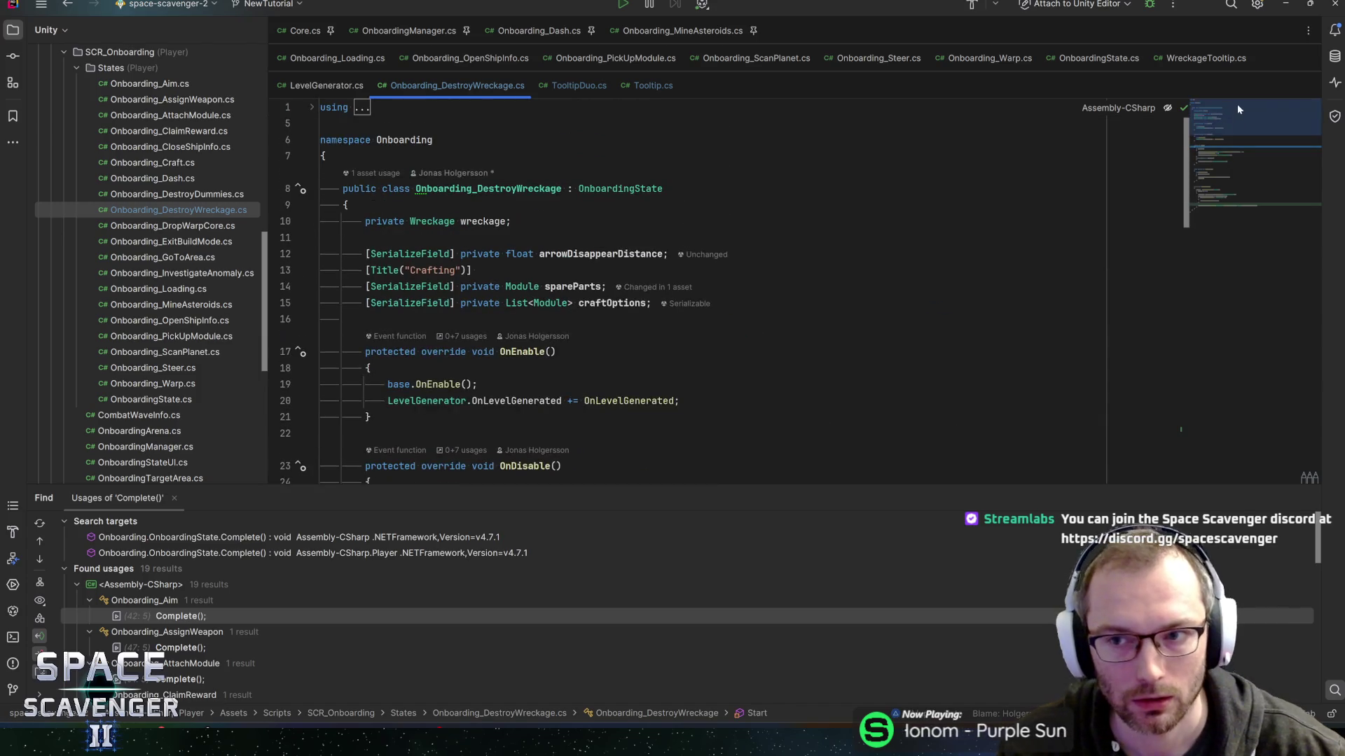
{"action": "scroll", "coordinate": [687, 294], "scroll_direction": "down", "scroll_amount": 4}
{"action": "left_click", "coordinate": [368, 450]}
{"action": "key", "text": "ctrl+alt+Left"}
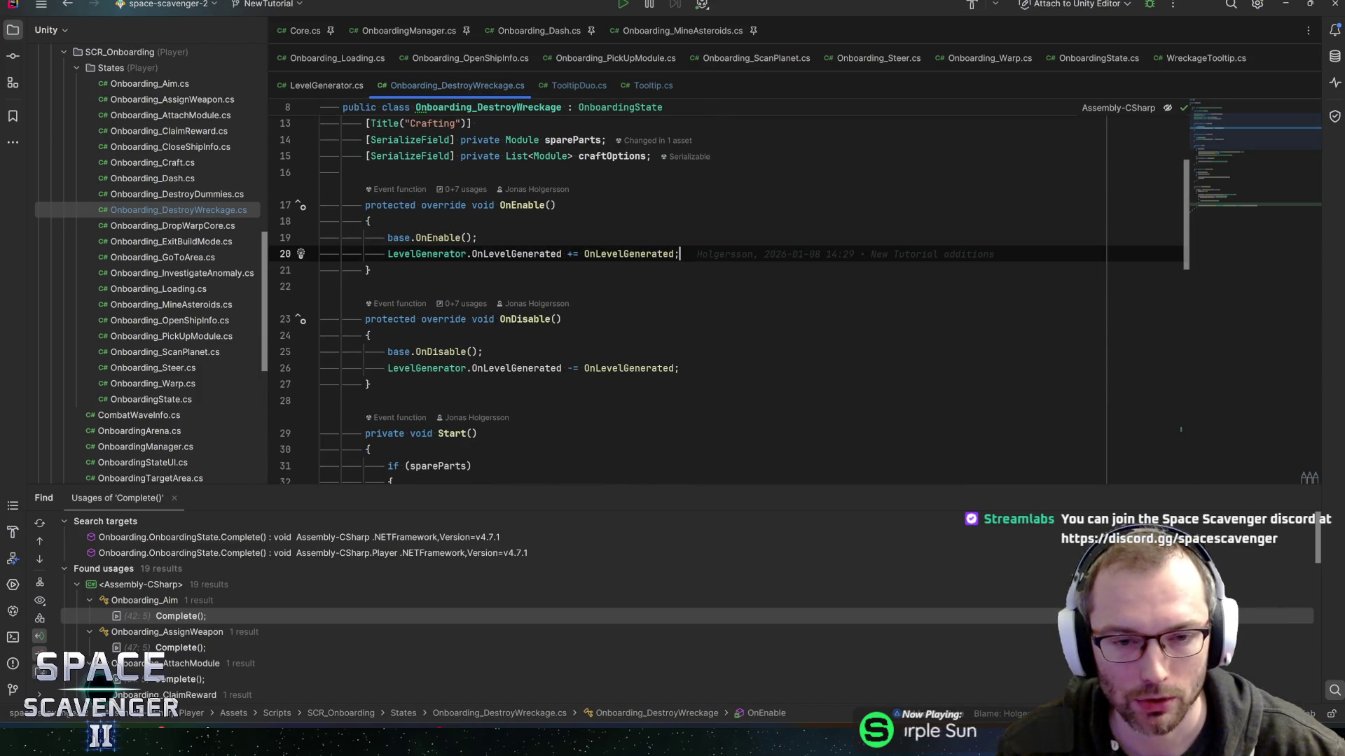
{"action": "left_click", "coordinate": [1221, 157]}
{"action": "left_click_drag", "start_coordinate": [1221, 157], "coordinate": [1236, 165]}
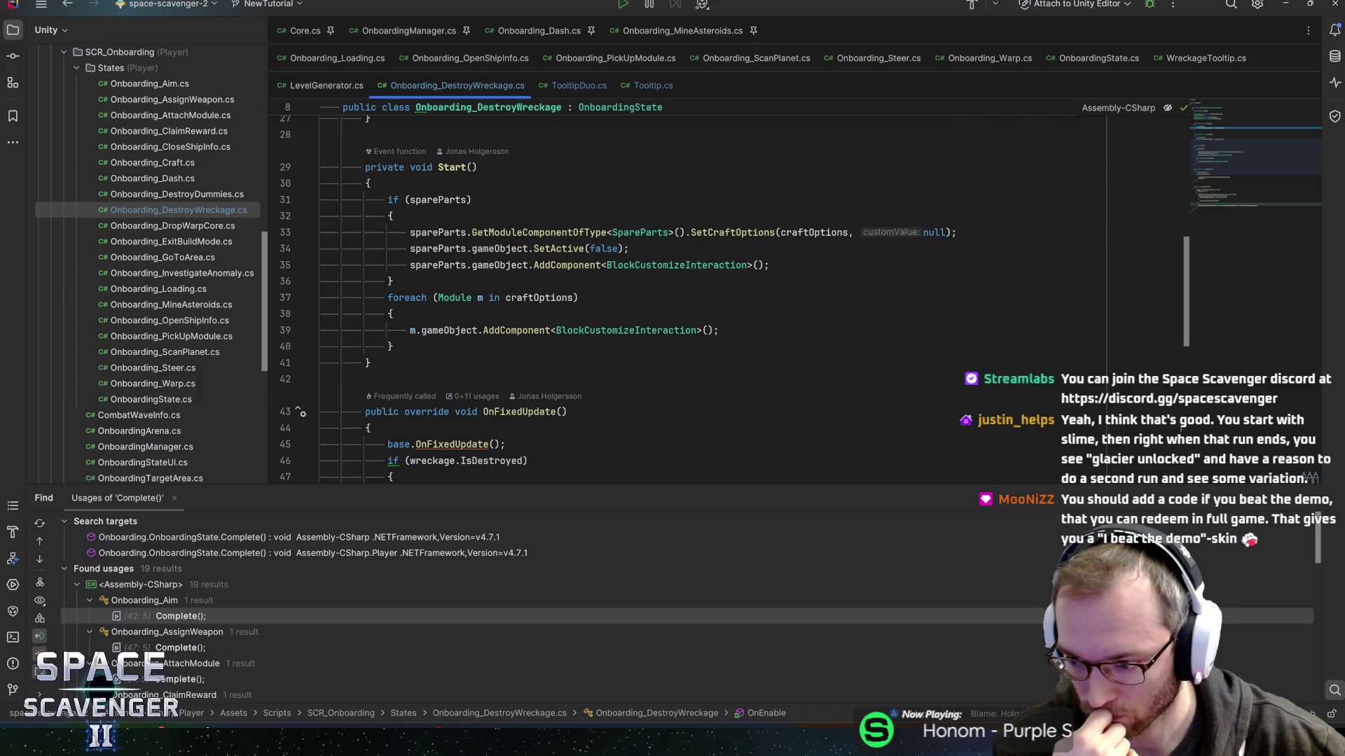
{"action": "left_click", "coordinate": [277, 716]}
Open the Game Design Document in Figma and zoom to the Bravery Challenges screenshot.
{"action": "left_click", "coordinate": [138, 10]}
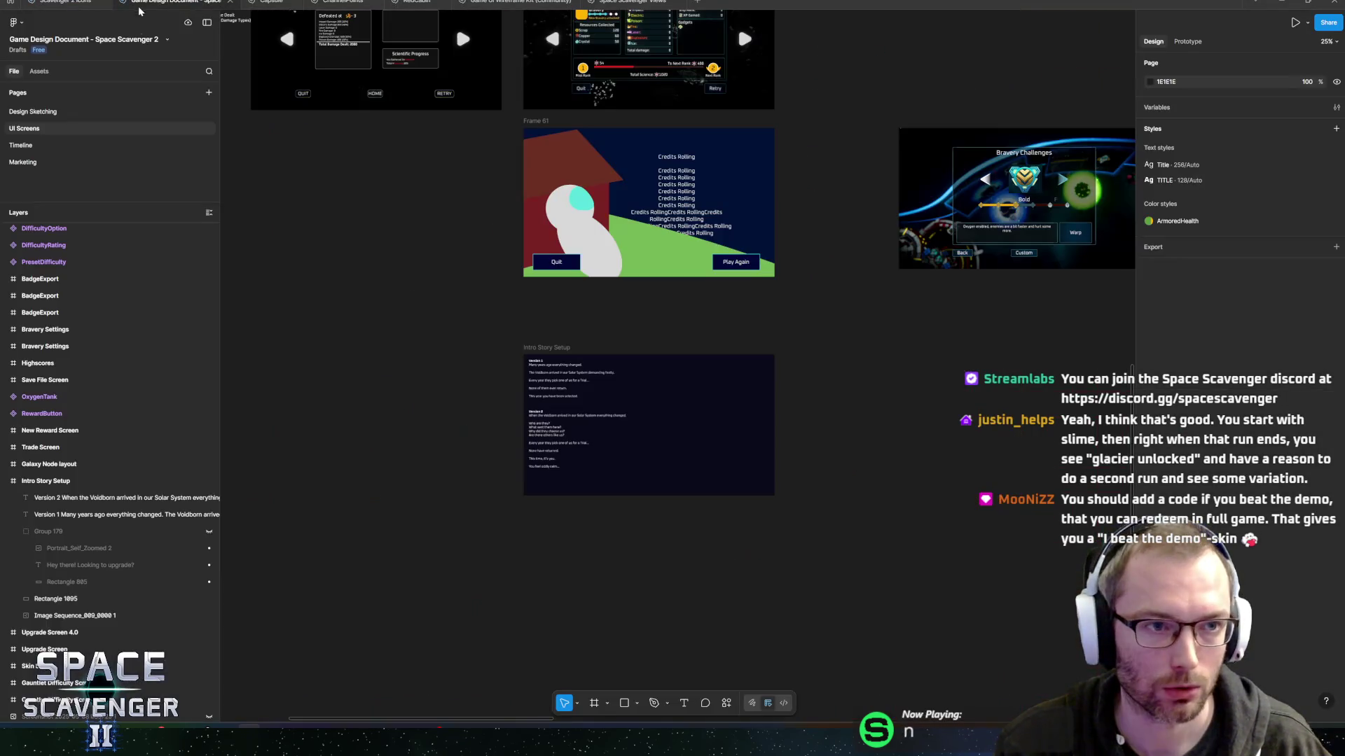
{"action": "scroll", "coordinate": [462, 301], "scroll_direction": "down", "scroll_amount": 3}
{"action": "left_click", "coordinate": [760, 225]}
{"action": "key", "text": "shift+2"}
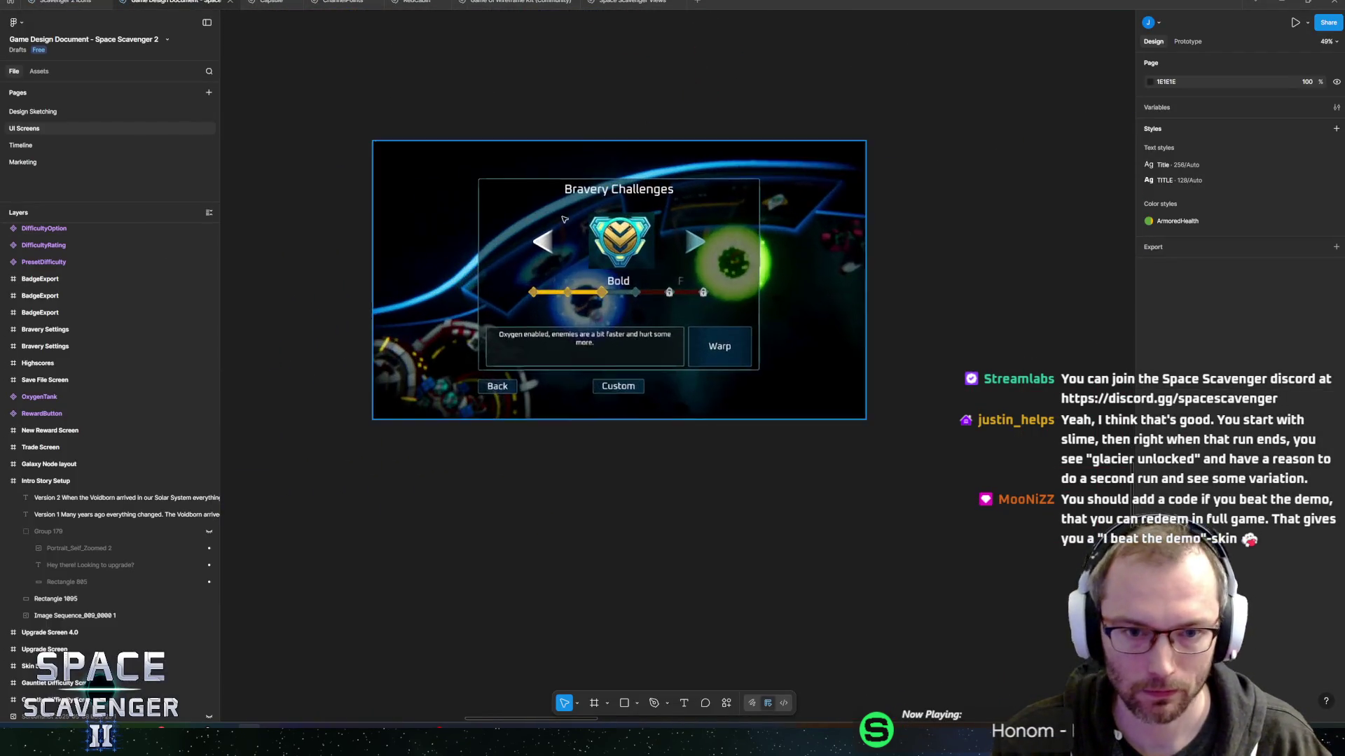
{"action": "scroll", "coordinate": [760, 226], "scroll_direction": "down", "scroll_amount": 10}
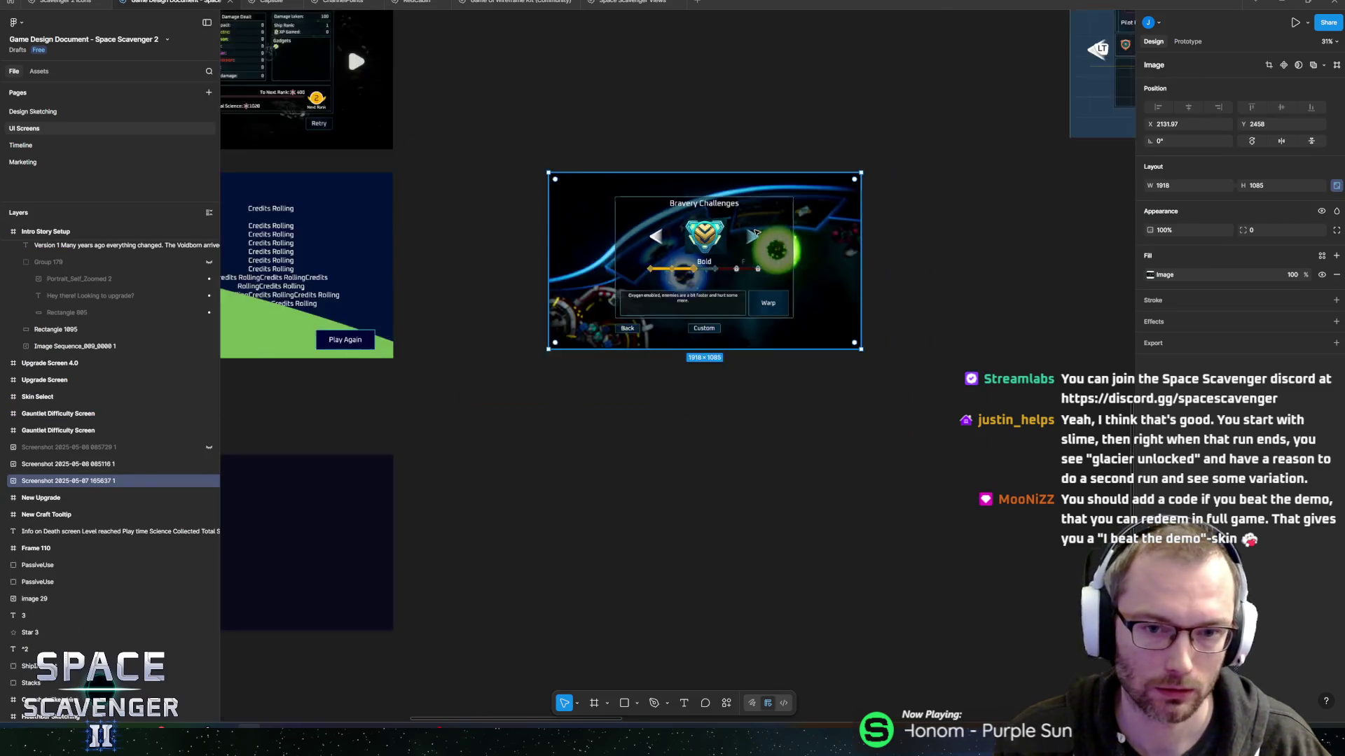
{"action": "mouse_move", "coordinate": [568, 356]}
{"action": "left_mouse_down"}
{"action": "mouse_move", "coordinate": [660, 343]}
{"action": "mouse_move", "coordinate": [575, 347]}
{"action": "mouse_move", "coordinate": [639, 334]}
{"action": "mouse_move", "coordinate": [558, 334]}
{"action": "mouse_move", "coordinate": [612, 334]}
{"action": "left_mouse_up"}
Inspect the screenshot's medal image, then reselect the full Bravery Challenges screenshot.
{"action": "scroll", "coordinate": [532, 396], "scroll_direction": "up", "scroll_amount": 10}
{"action": "scroll", "coordinate": [566, 466], "scroll_direction": "down", "scroll_amount": 3}
{"action": "scroll", "coordinate": [566, 465], "scroll_direction": "right", "scroll_amount": 4}
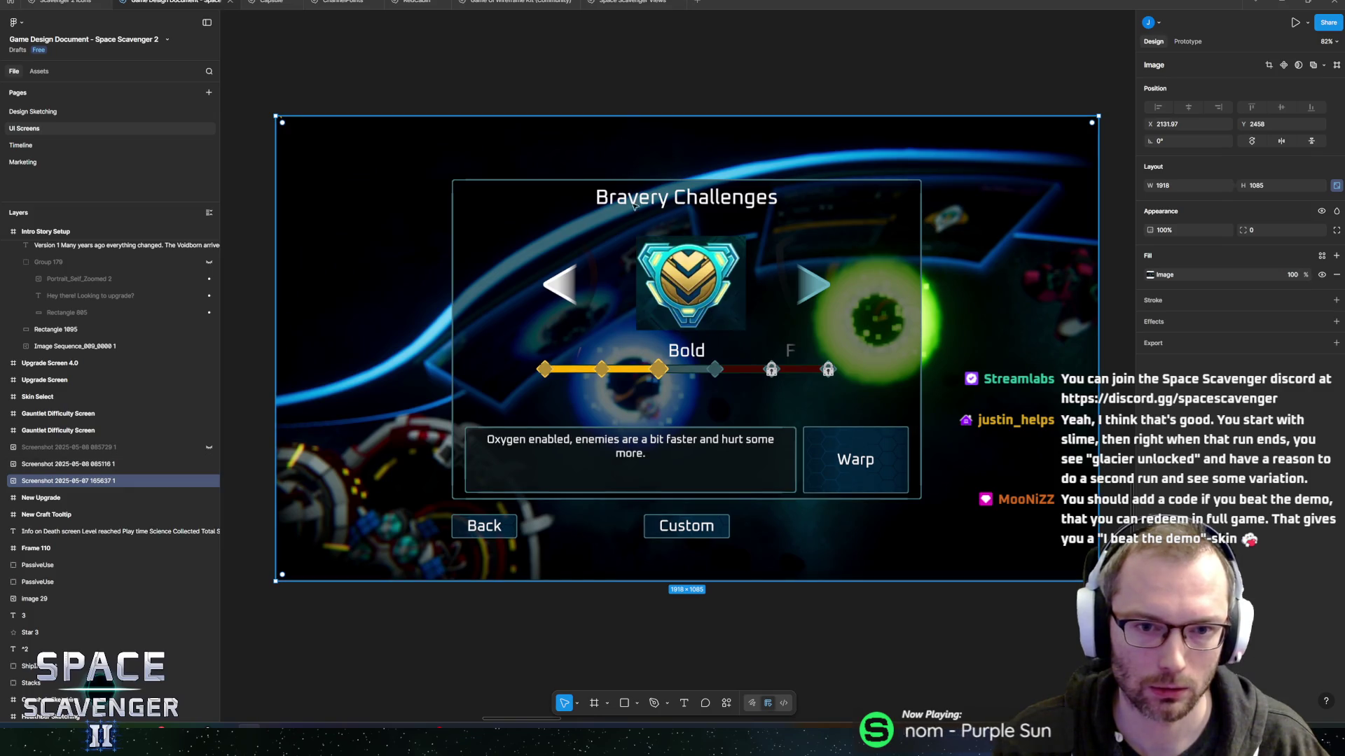
{"action": "left_click", "coordinate": [743, 260]}
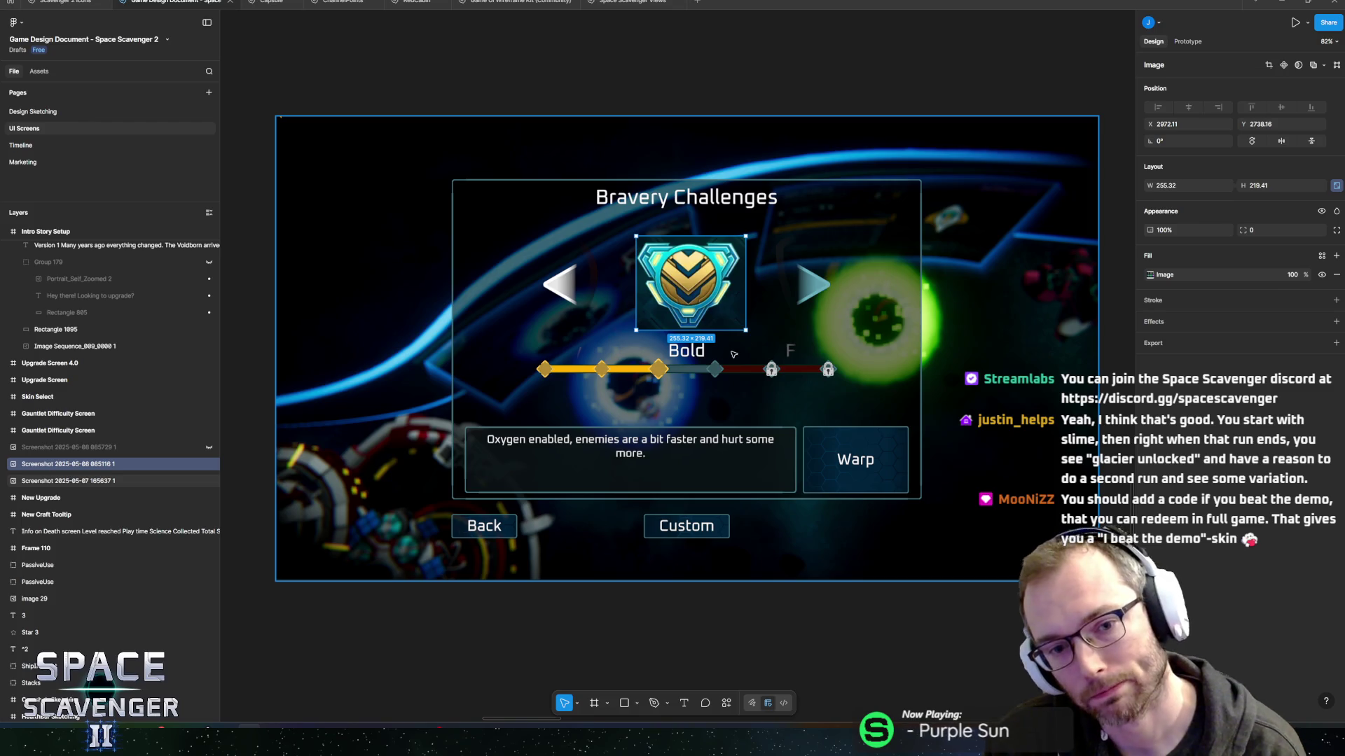
{"action": "left_click", "coordinate": [994, 408]}
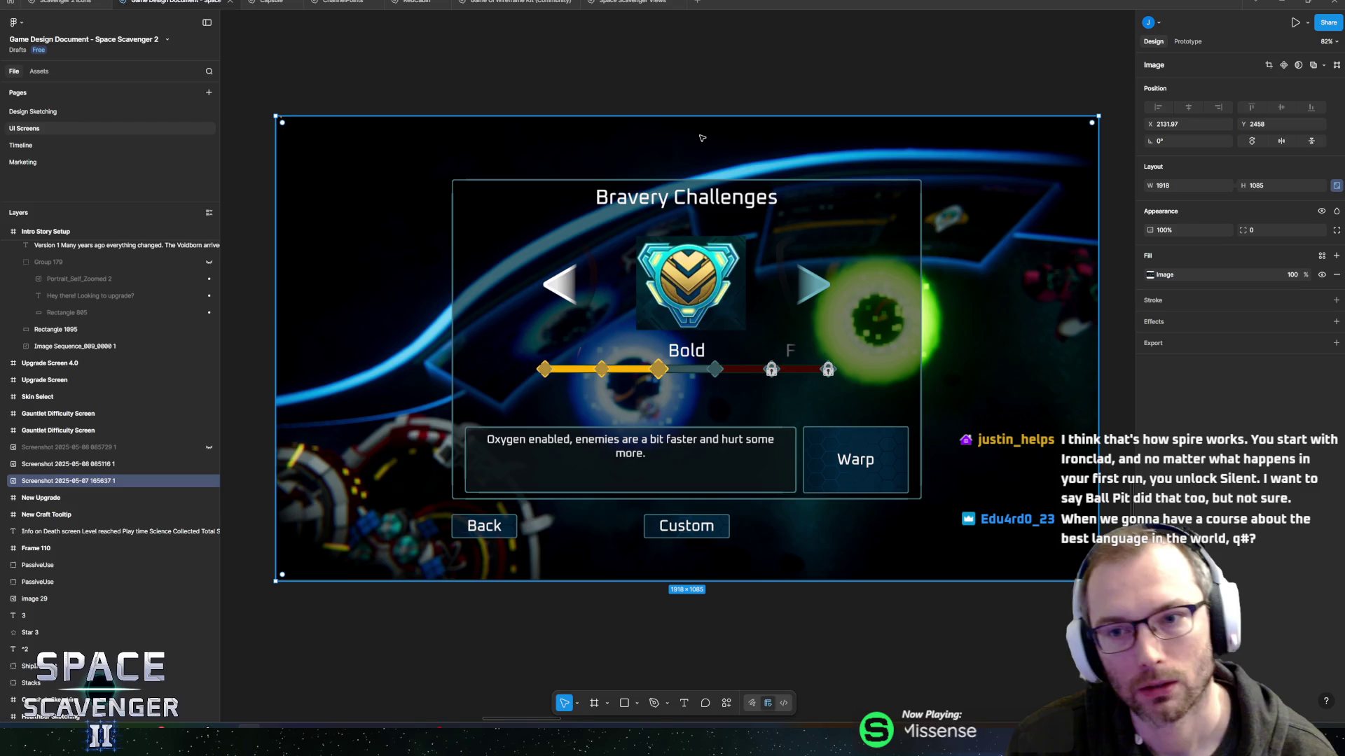
{"action": "scroll", "coordinate": [874, 212], "scroll_direction": "down", "scroll_amount": 5}
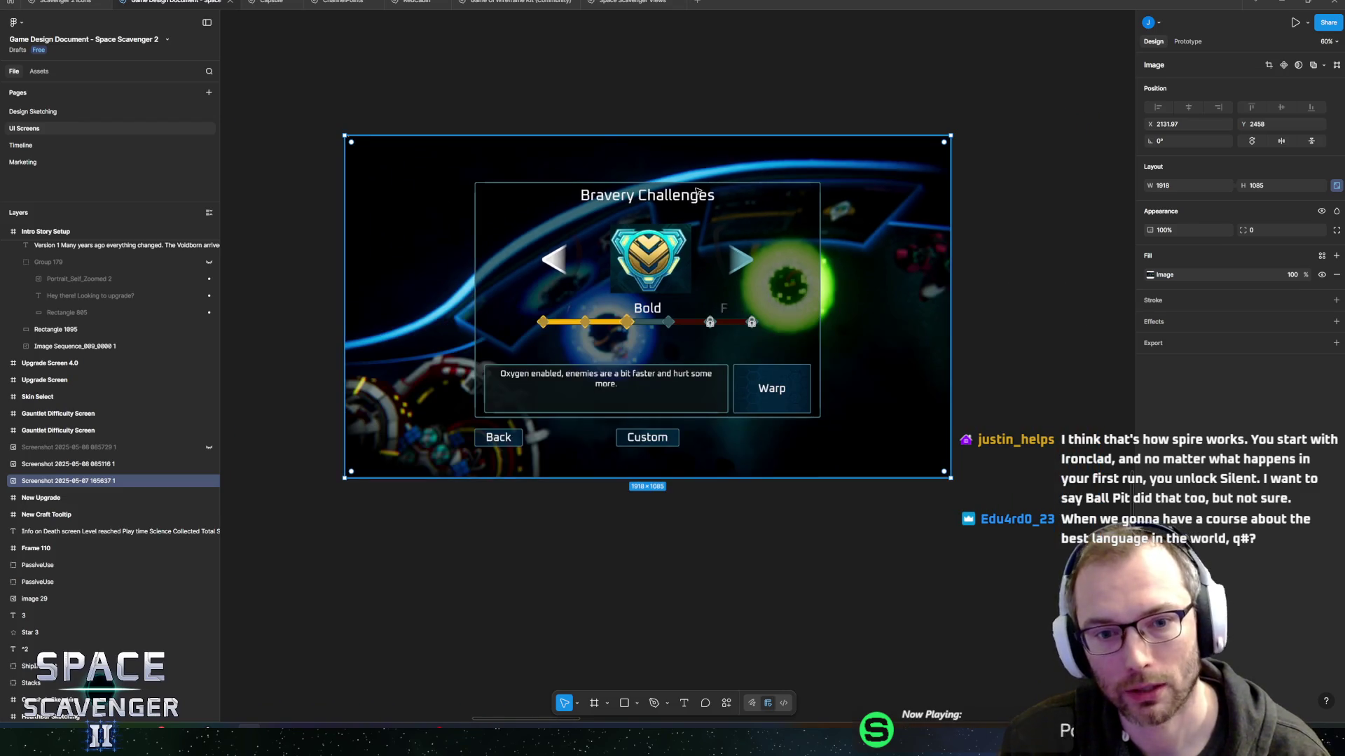
{"action": "key", "text": "alt+Tab"}
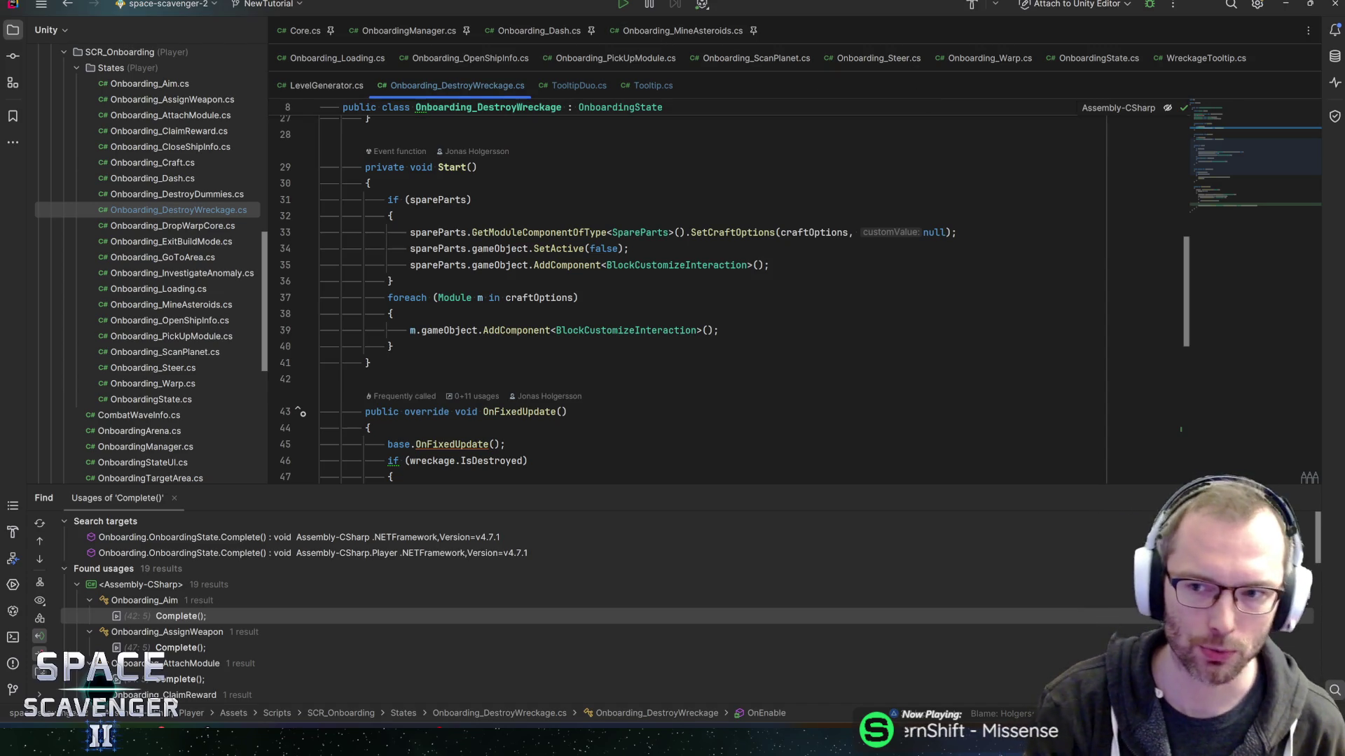
Review the wreckage state's OnEnable method down to its base.OnEnable() call.
{"action": "left_click_drag", "start_coordinate": [1226, 161], "coordinate": [1234, 136]}
{"action": "key", "text": "Up"}
{"action": "key", "text": "Down"}
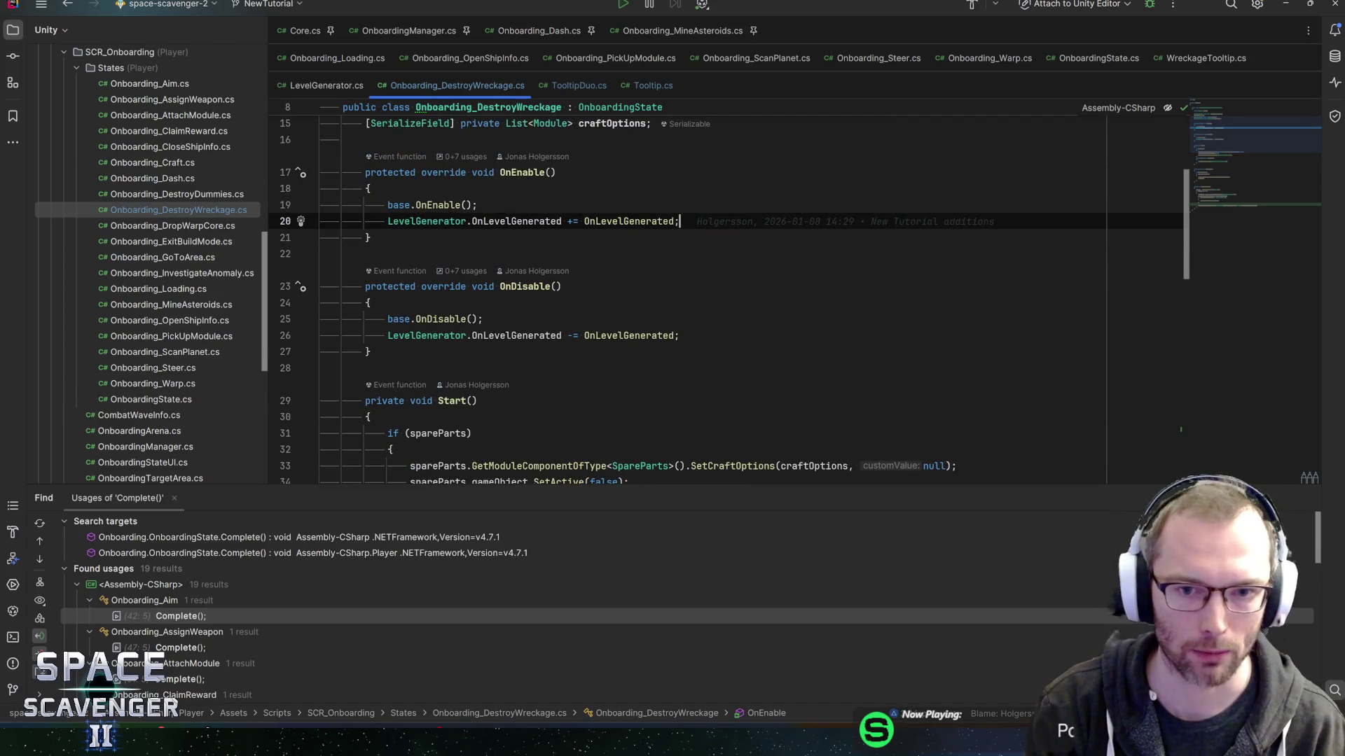
{"action": "key", "text": "Up"}
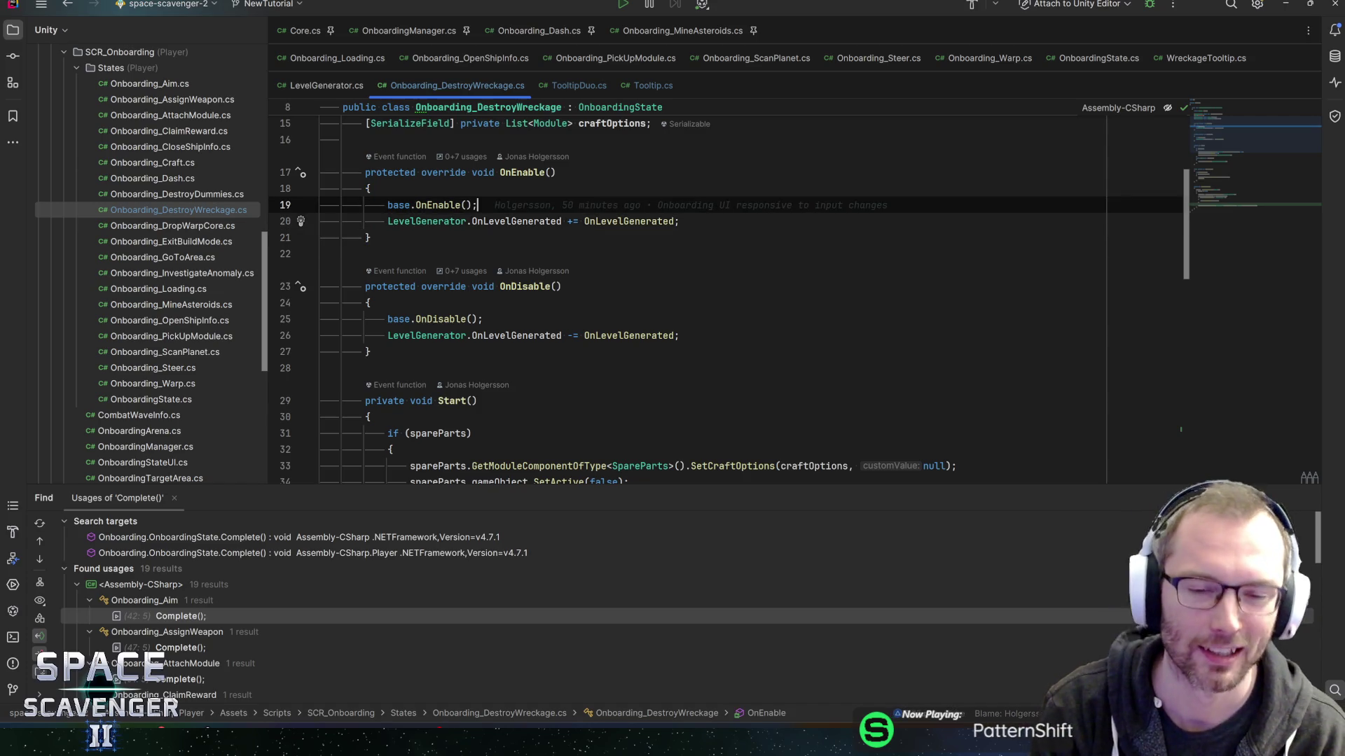
{"action": "left_click_drag", "start_coordinate": [1249, 141], "coordinate": [1256, 118]}
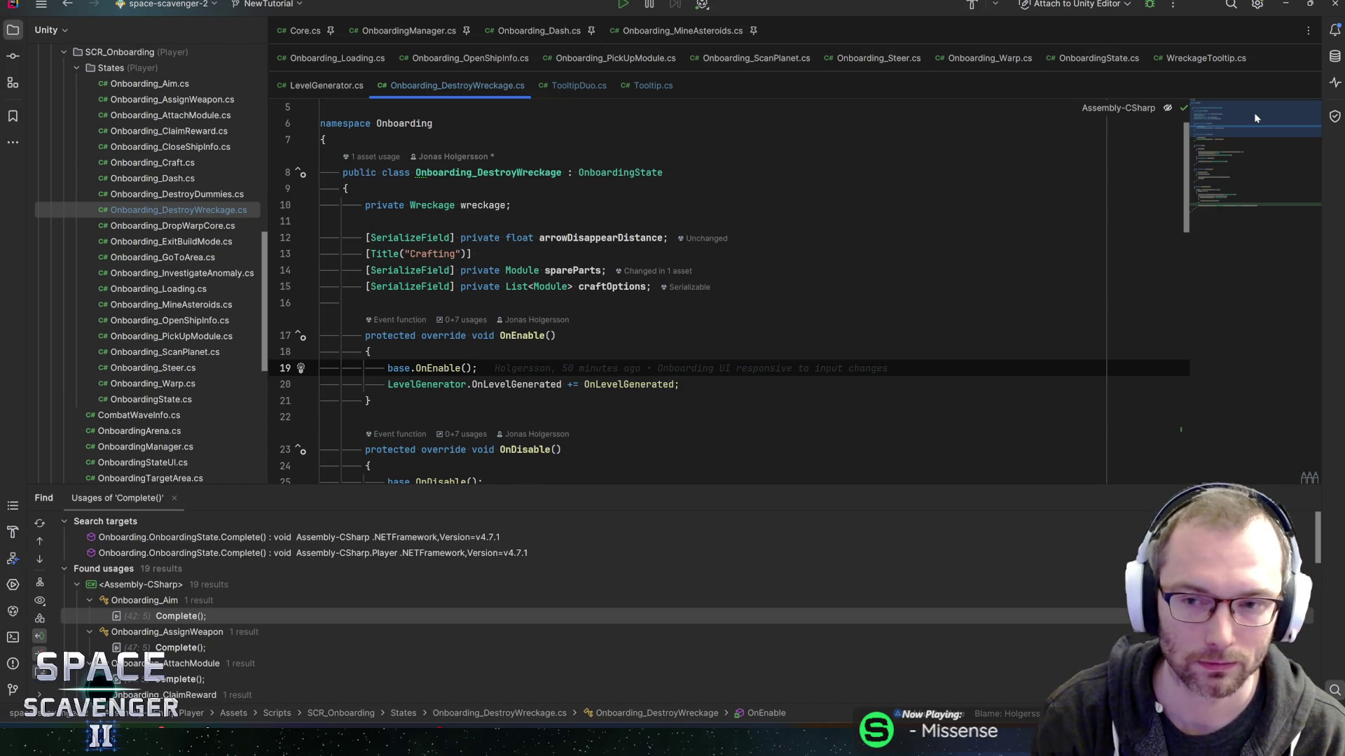
Open TrainingDummy.cs and inspect the dummy's health field.
{"action": "scroll", "coordinate": [1257, 118], "scroll_direction": "up", "scroll_amount": 1}
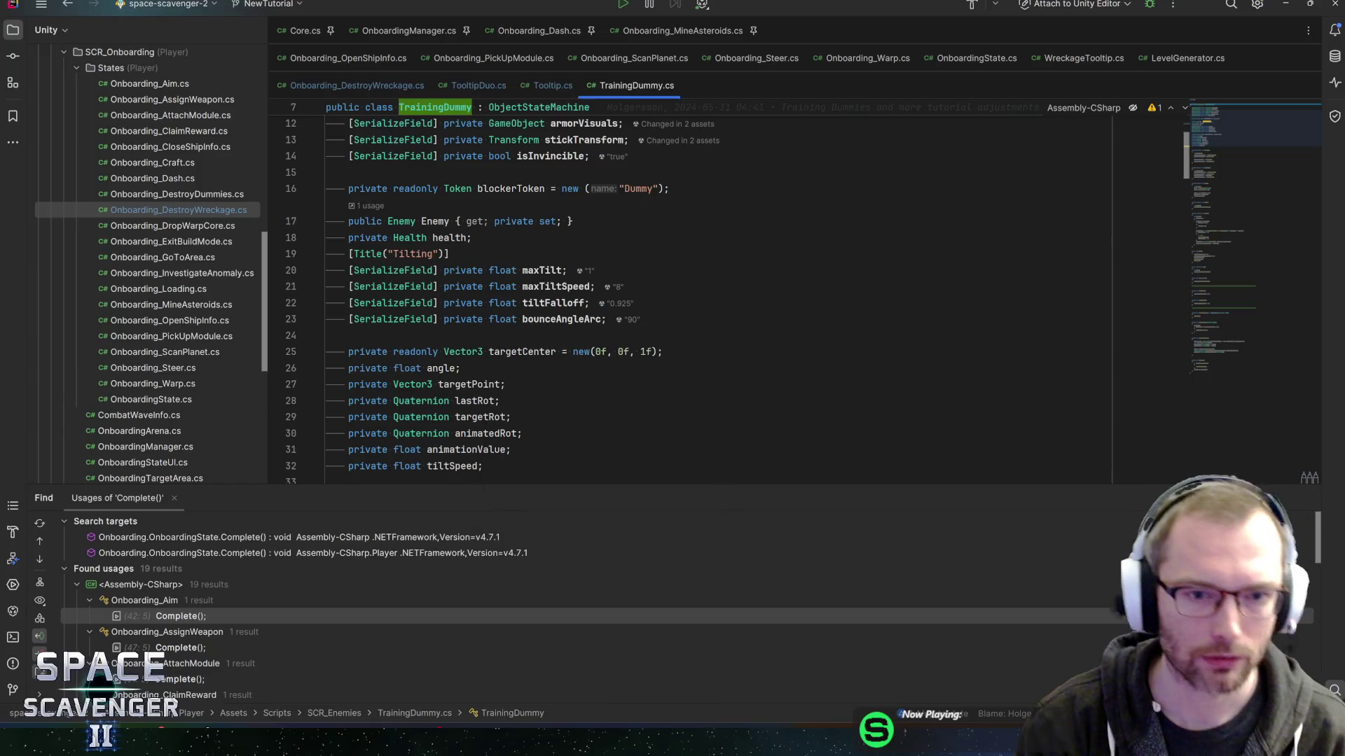
{"action": "left_click", "coordinate": [473, 237]}
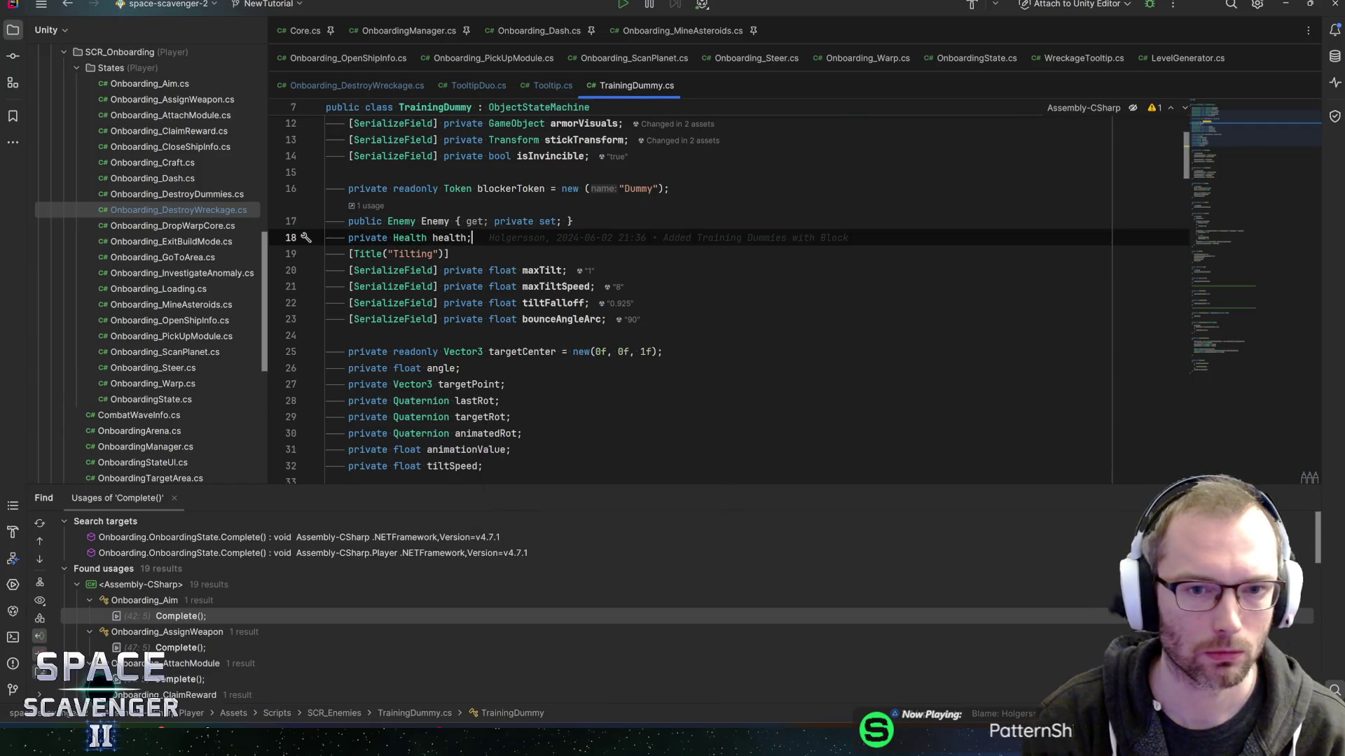
{"action": "scroll", "coordinate": [701, 280], "scroll_direction": "up", "scroll_amount": 2}
{"action": "key", "text": "alt+Tab"}
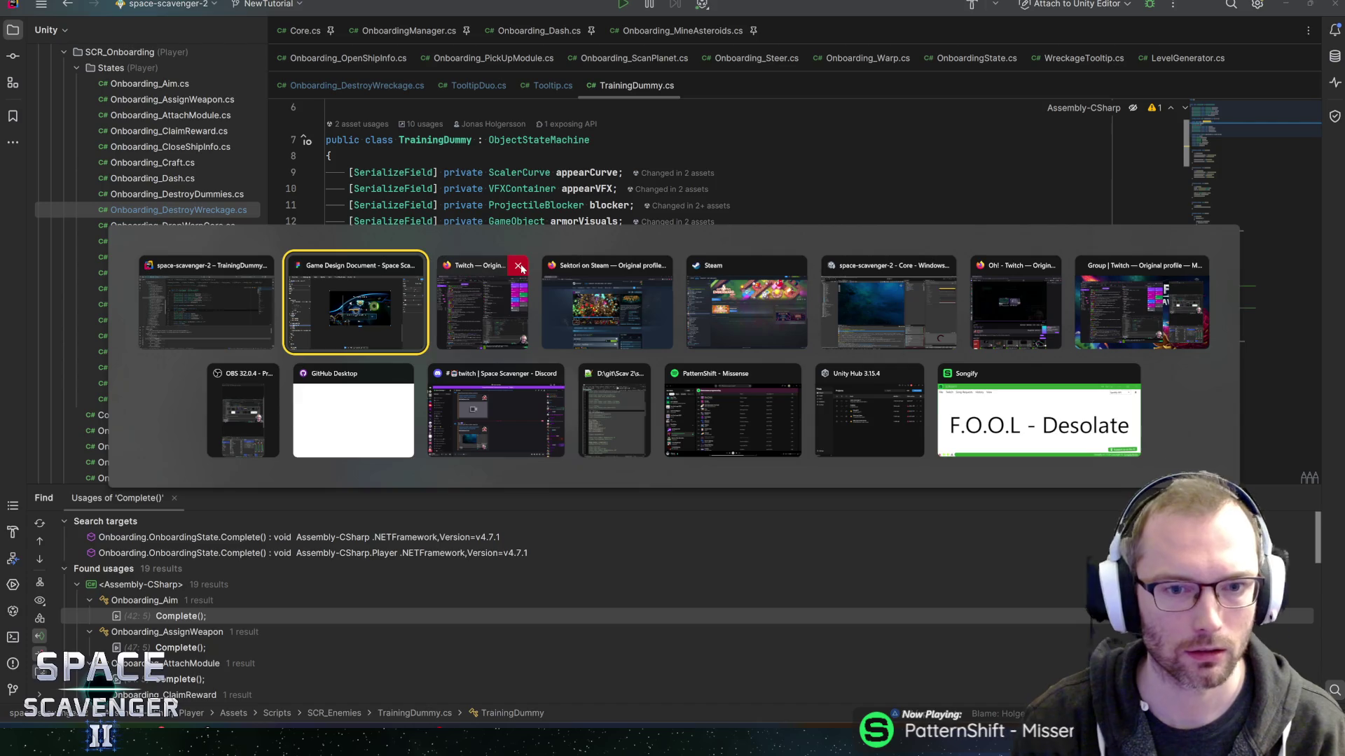
Glance at Unity, then return to Rider on WreckageTooltip.cs and its OnDestroyed subscription.
{"action": "key", "text": "alt+Tab"}
{"action": "key", "text": "alt+Tab"}
{"action": "key", "text": "alt+Tab"}
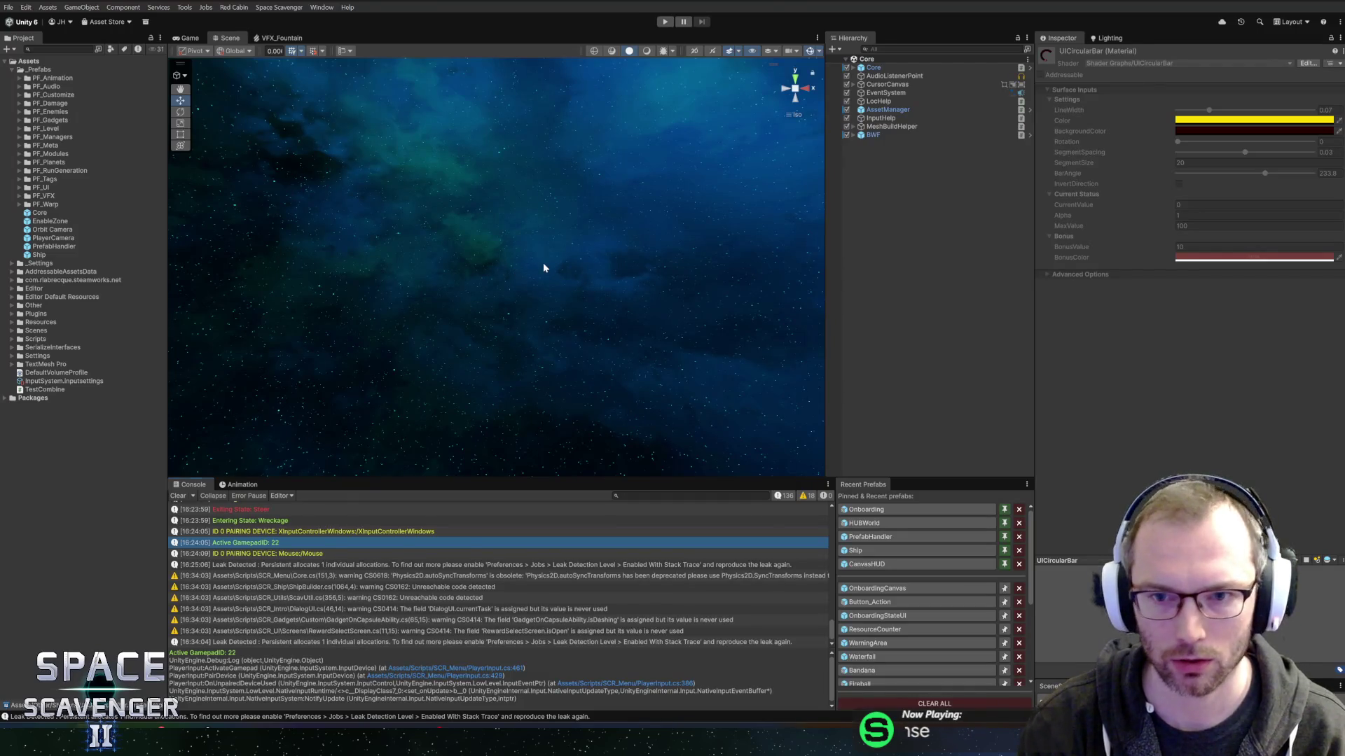
{"action": "key", "text": "alt+Tab"}
{"action": "left_click", "coordinate": [1080, 60]}
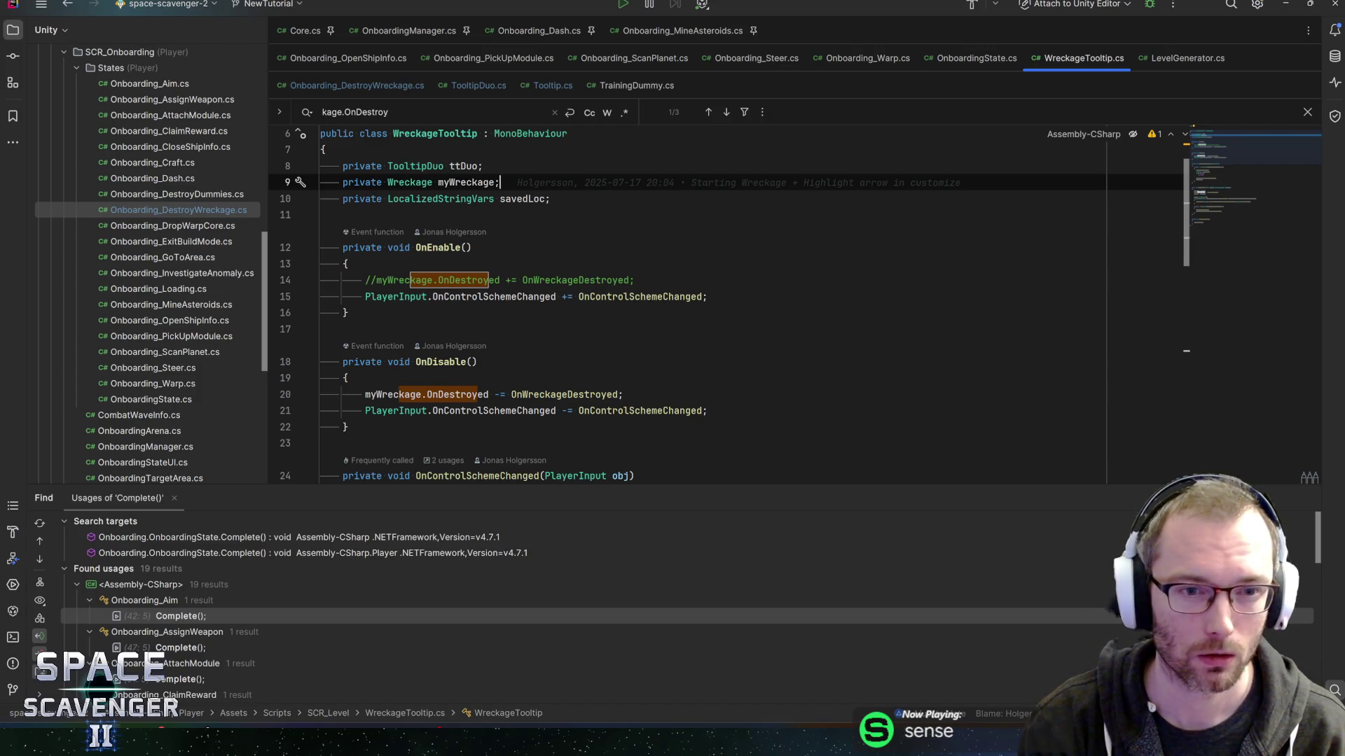
Open Onboarding_DestroyDummies.cs, view the declaration of d.Appear() from OnEnter, then navigate back.
{"action": "scroll", "coordinate": [701, 308], "scroll_direction": "down", "scroll_amount": 3}
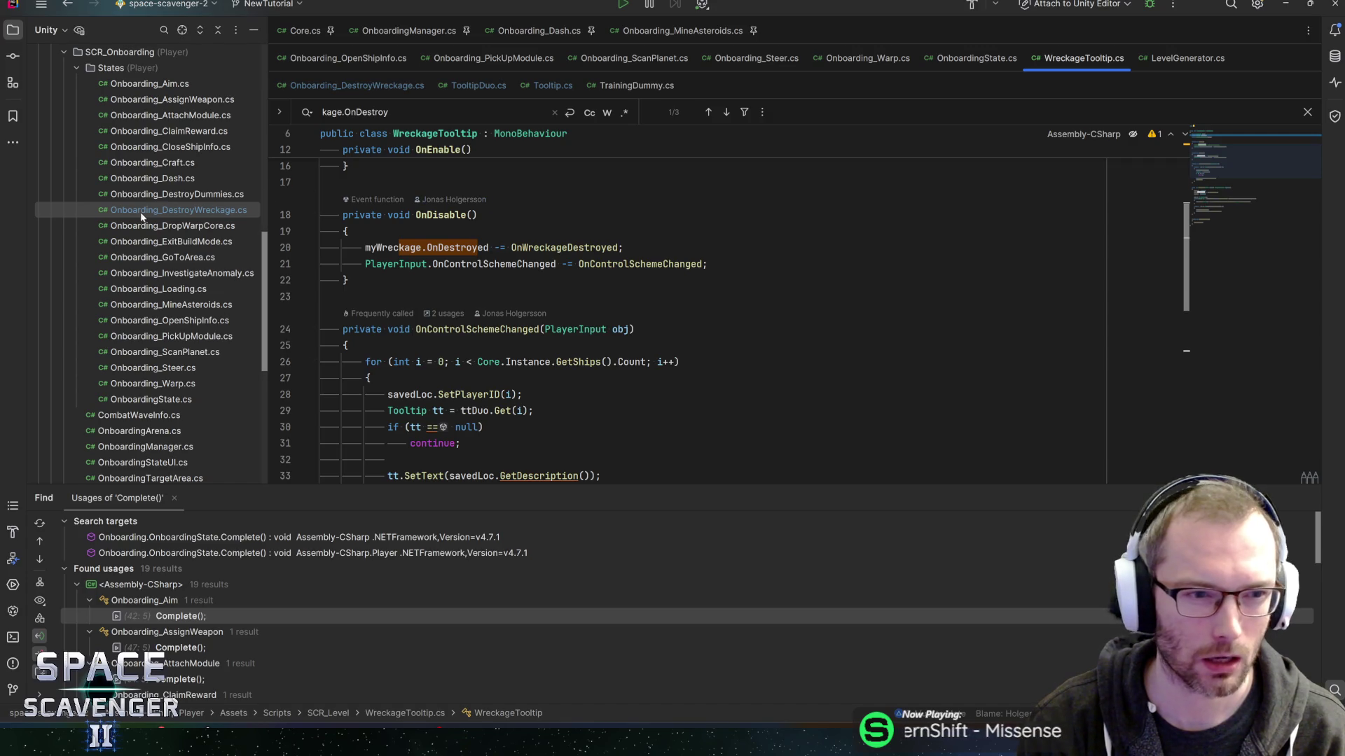
{"action": "double_click", "coordinate": [167, 199]}
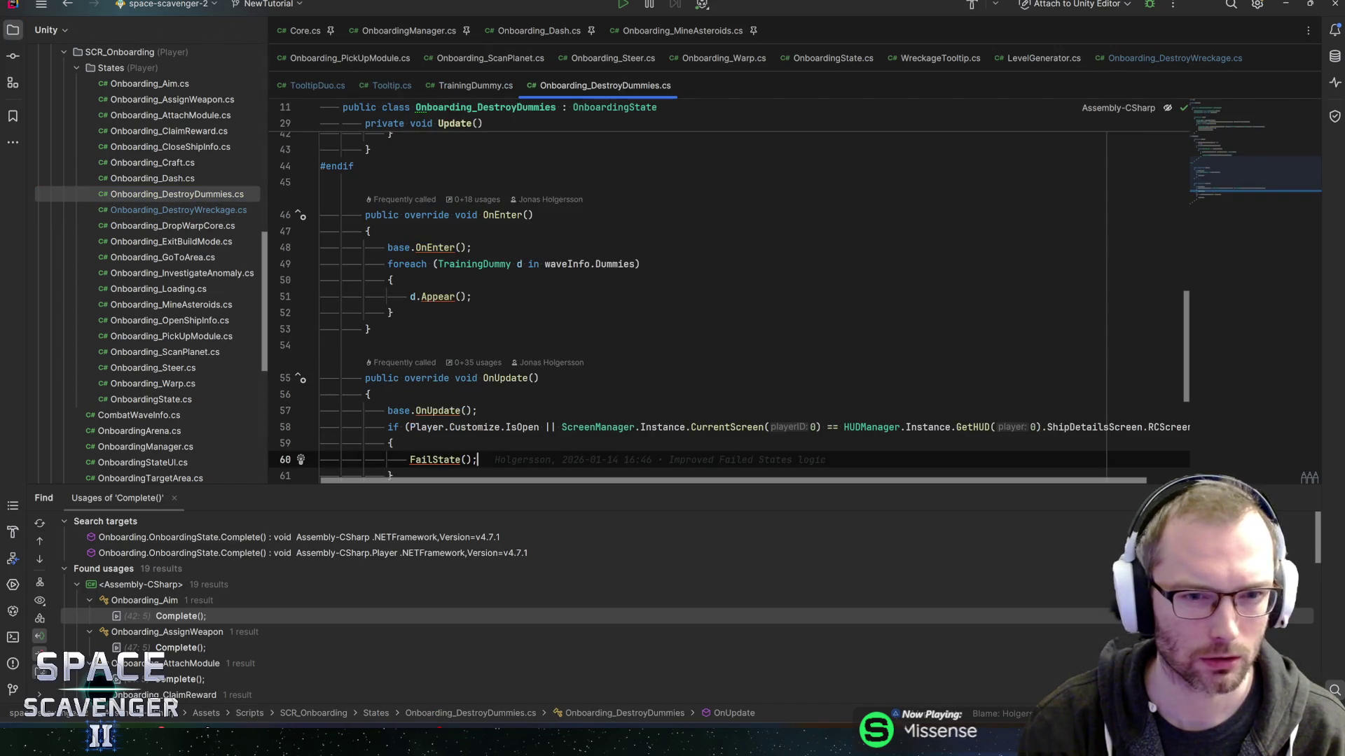
{"action": "key", "text": "Up"}
{"action": "key", "text": "Up"}
{"action": "key", "text": "Up"}
{"action": "key", "text": "Home"}
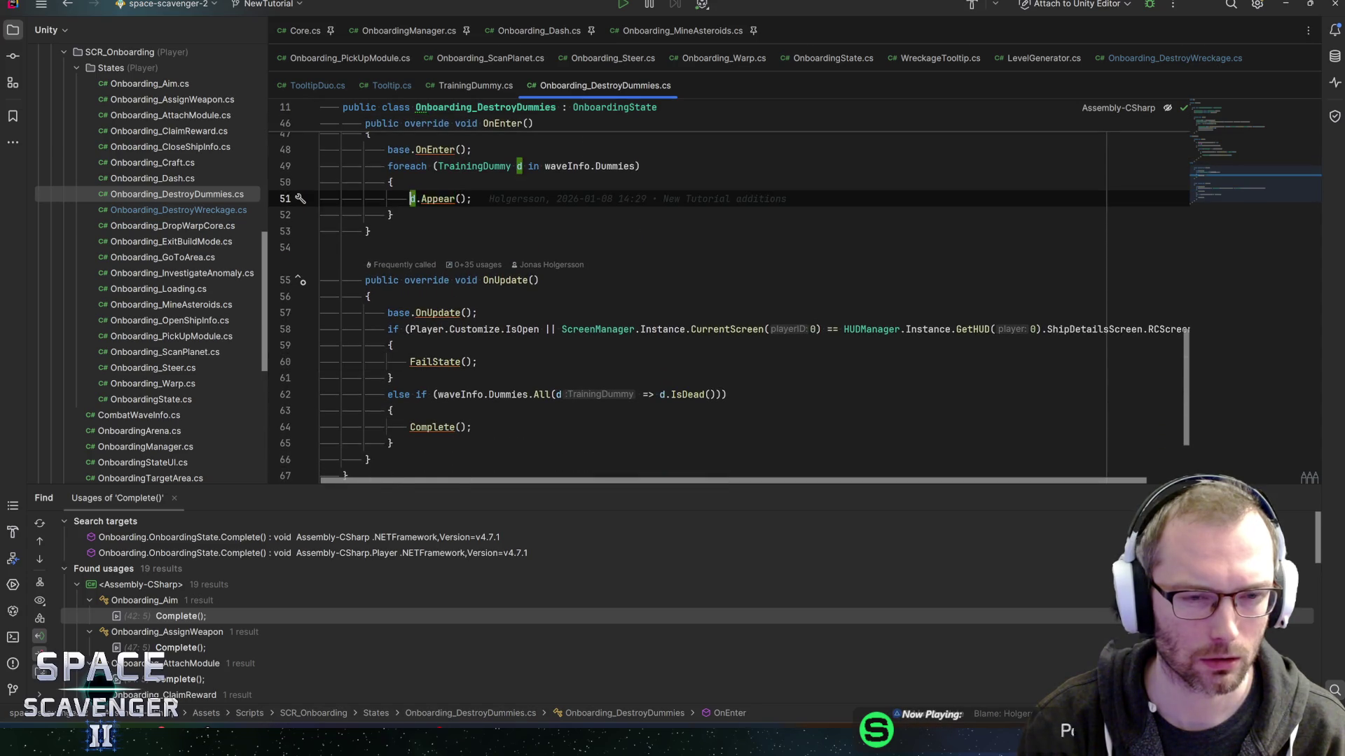
{"action": "key", "text": "End"}
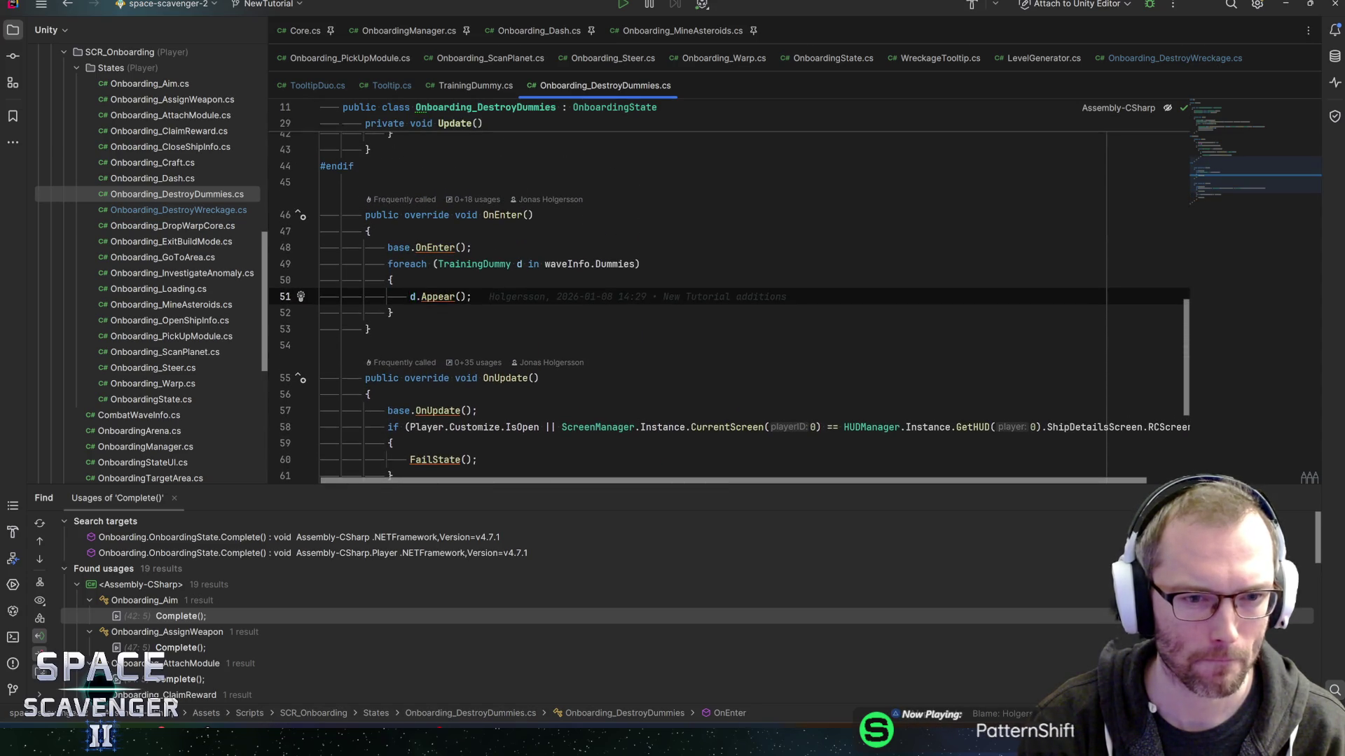
{"action": "scroll", "coordinate": [728, 305], "scroll_direction": "up", "scroll_amount": 2}
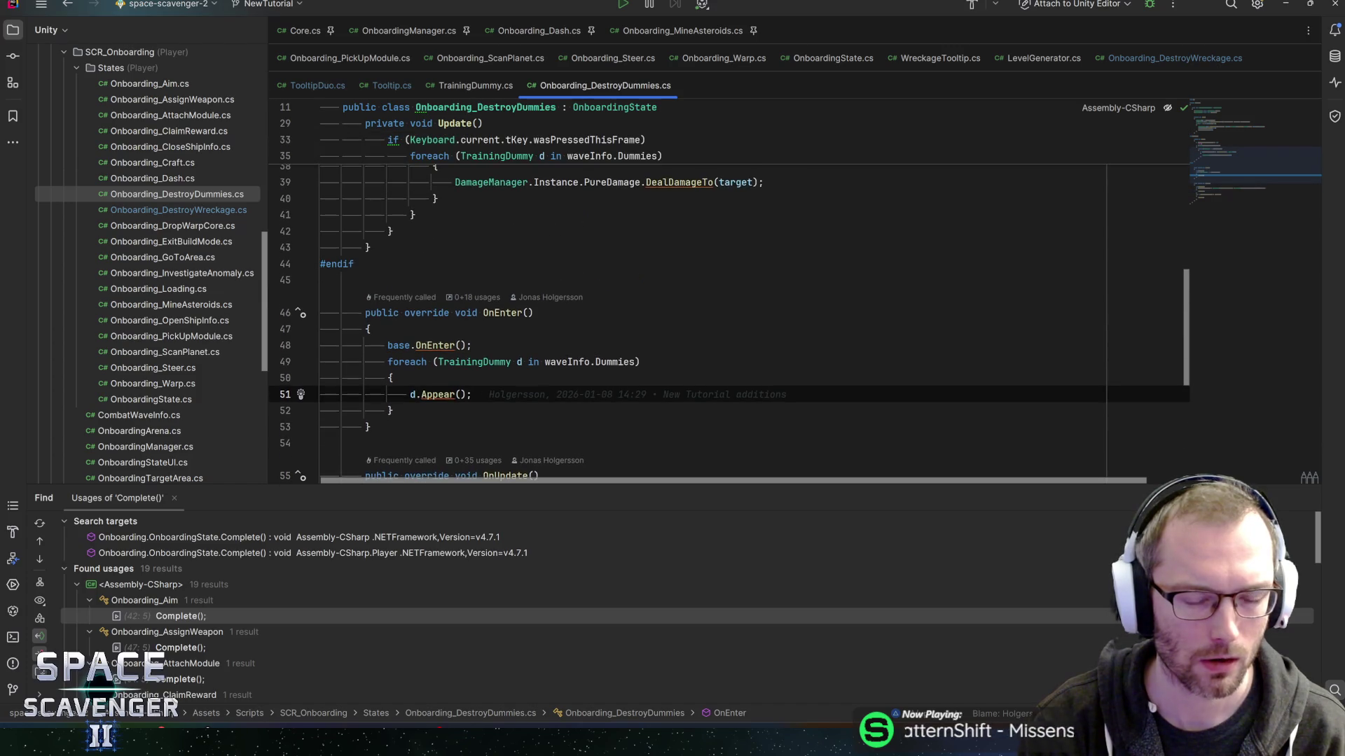
{"action": "left_click", "coordinate": [438, 395], "text": "ctrl"}
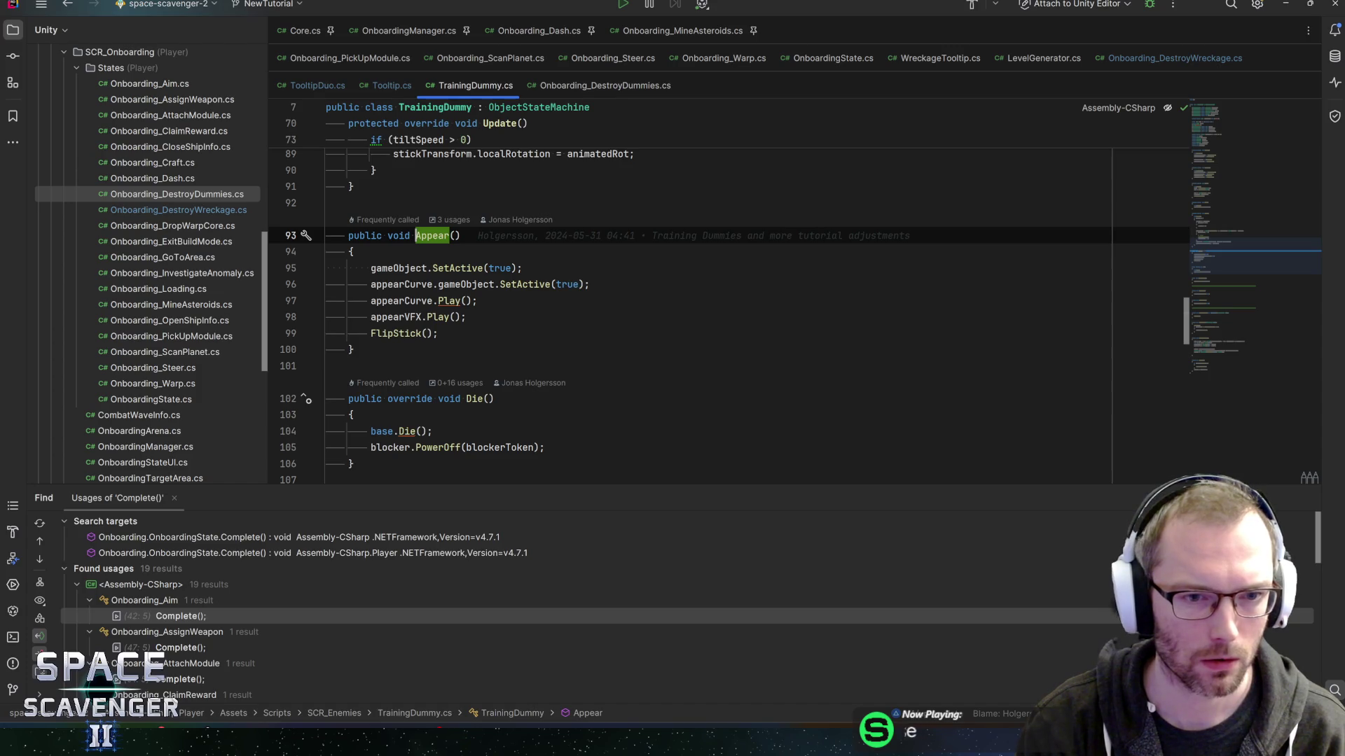
{"action": "key", "text": "ctrl+minus"}
{"action": "key", "text": "Up"}
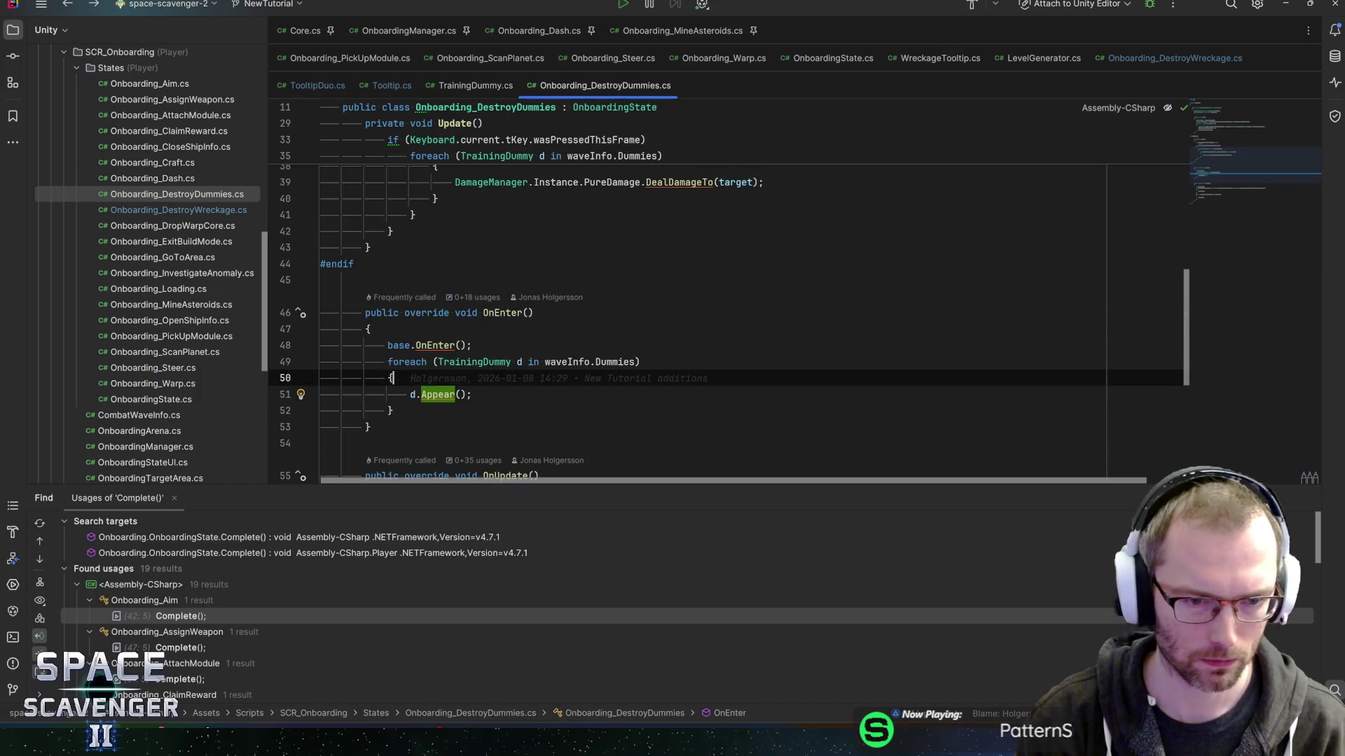
Skip already-active dummies with an if (d.gameObject.activeSelf) continue; check in the loop.
{"action": "key", "text": "Return"}
{"action": "type", "text": "if (d.gameObject)"}
{"action": "key", "text": "Return"}
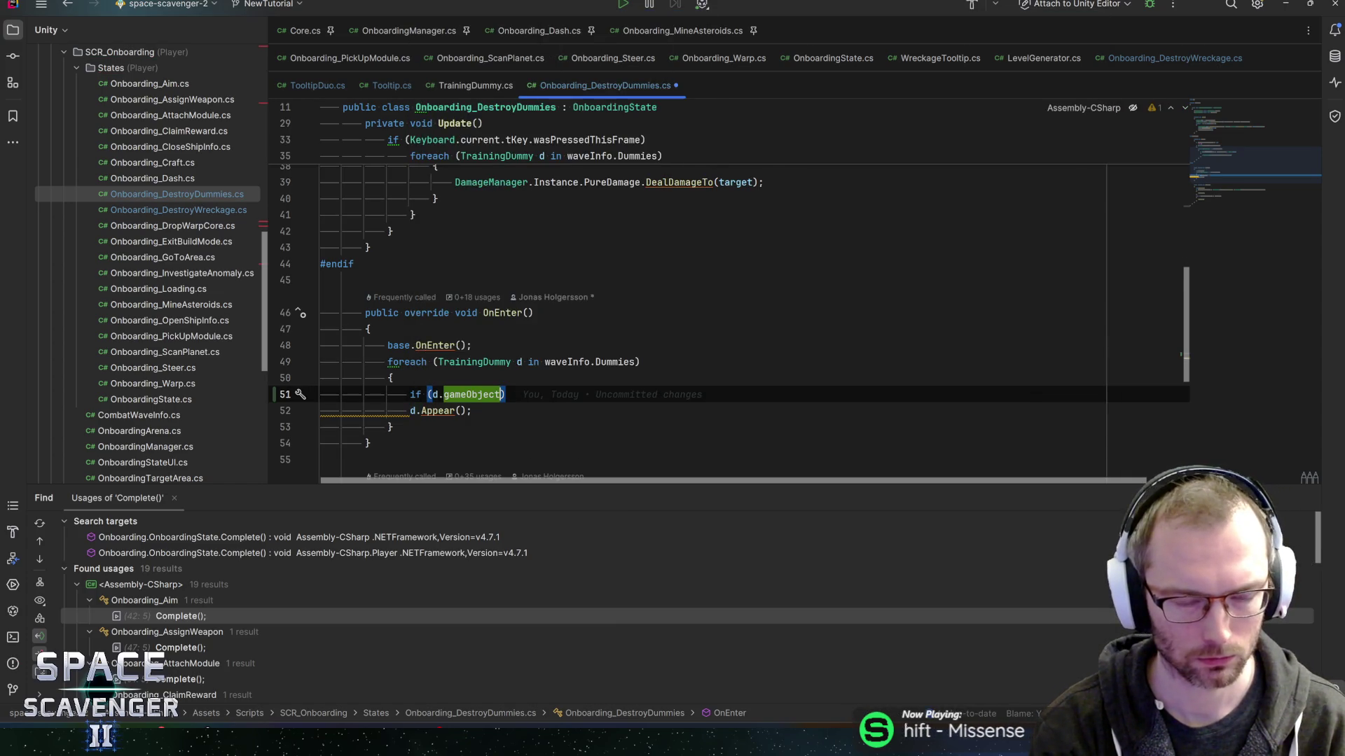
{"action": "type", "text": ".active"}
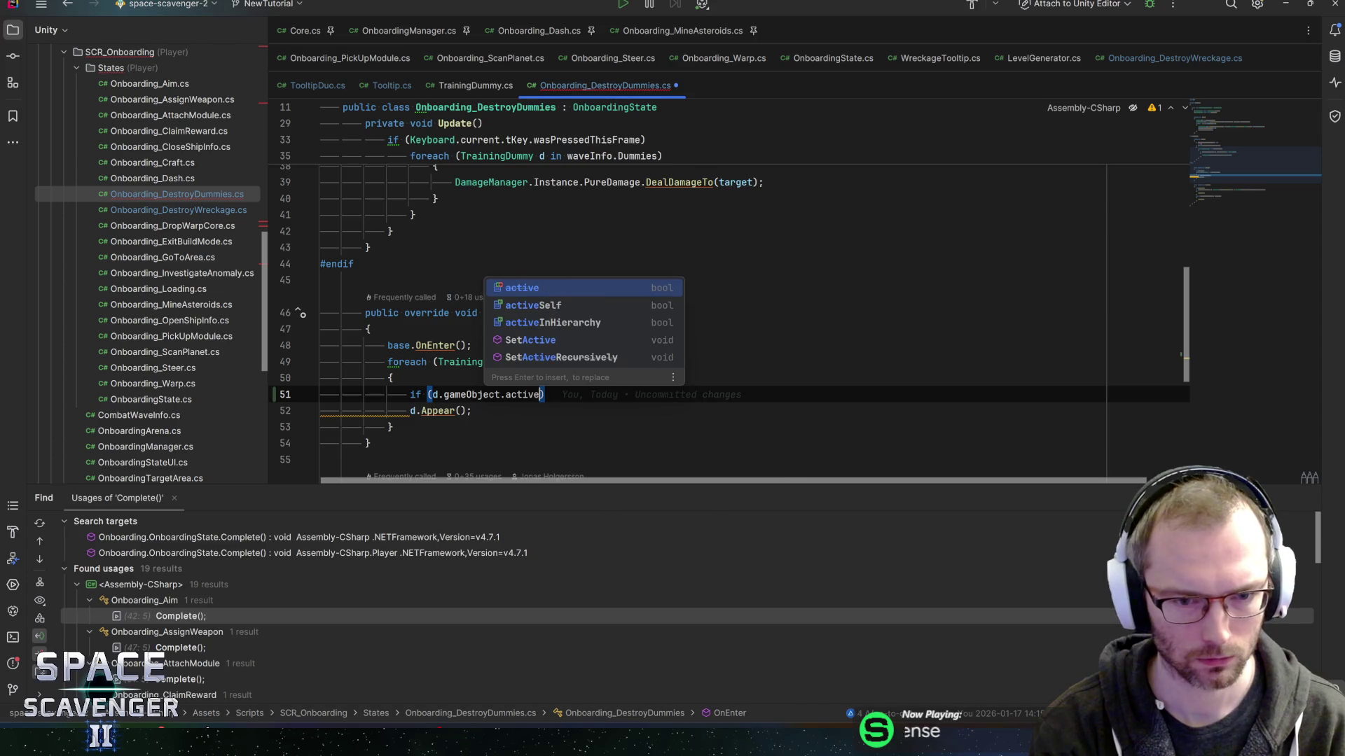
{"action": "key", "text": "Down"}
{"action": "key", "text": "Return"}
{"action": "key", "text": "End"}
{"action": "key", "text": "Return"}
{"action": "type", "text": "continu"}
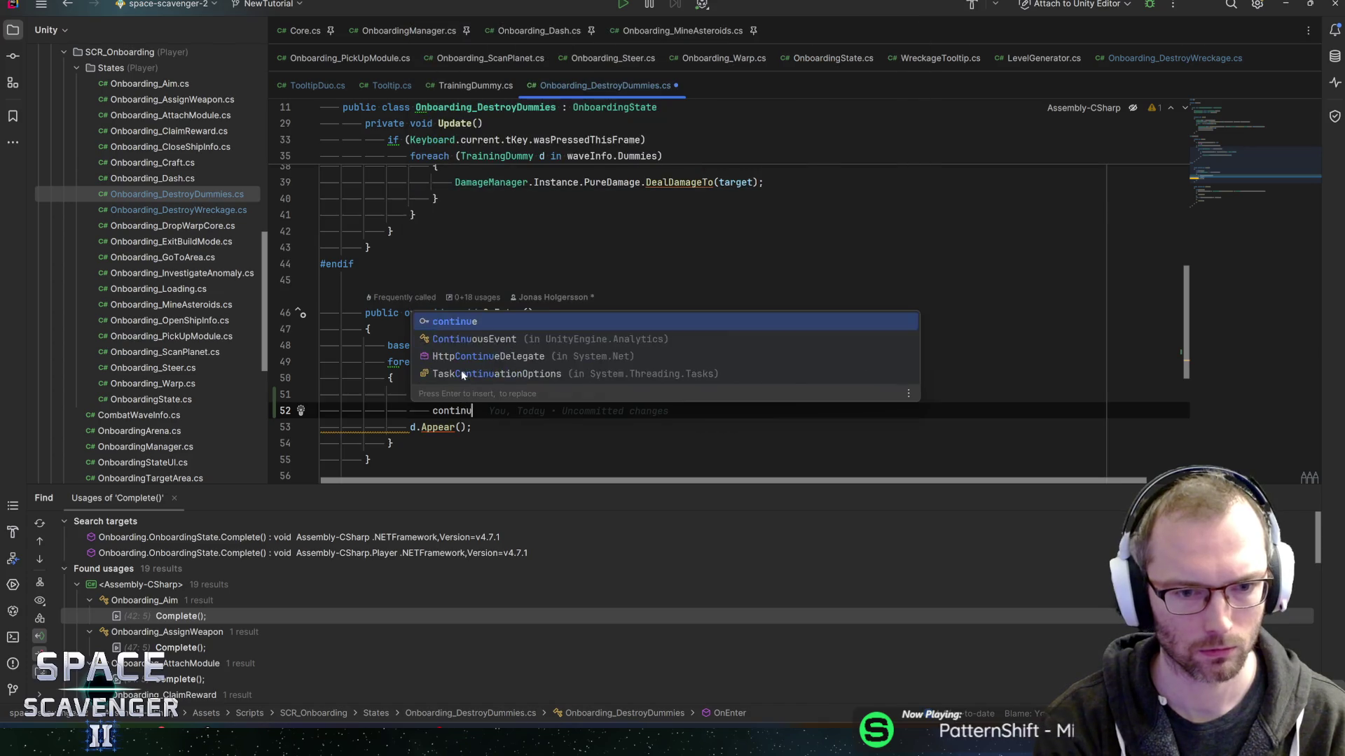
{"action": "key", "text": "Return"}
{"action": "type", "text": ";"}
{"action": "key", "text": "Return"}
After d.Appear(), add Tooltips.Instance.Add(LocHelp.Instance.GamescomWreckageTut).
{"action": "key", "text": "Down"}
{"action": "key", "text": "End"}
{"action": "key", "text": "Return"}
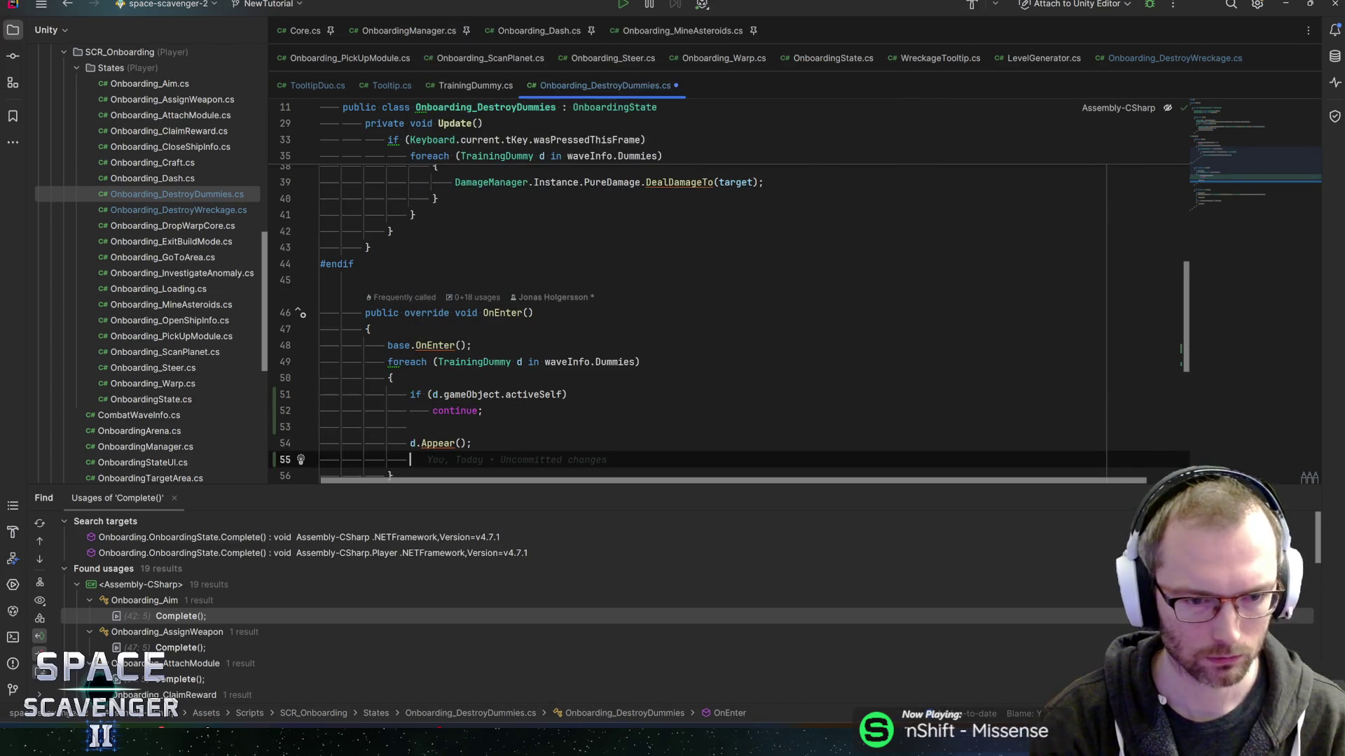
{"action": "scroll", "coordinate": [480, 319], "scroll_direction": "down", "scroll_amount": 1}
{"action": "type", "text": "Tooltips"}
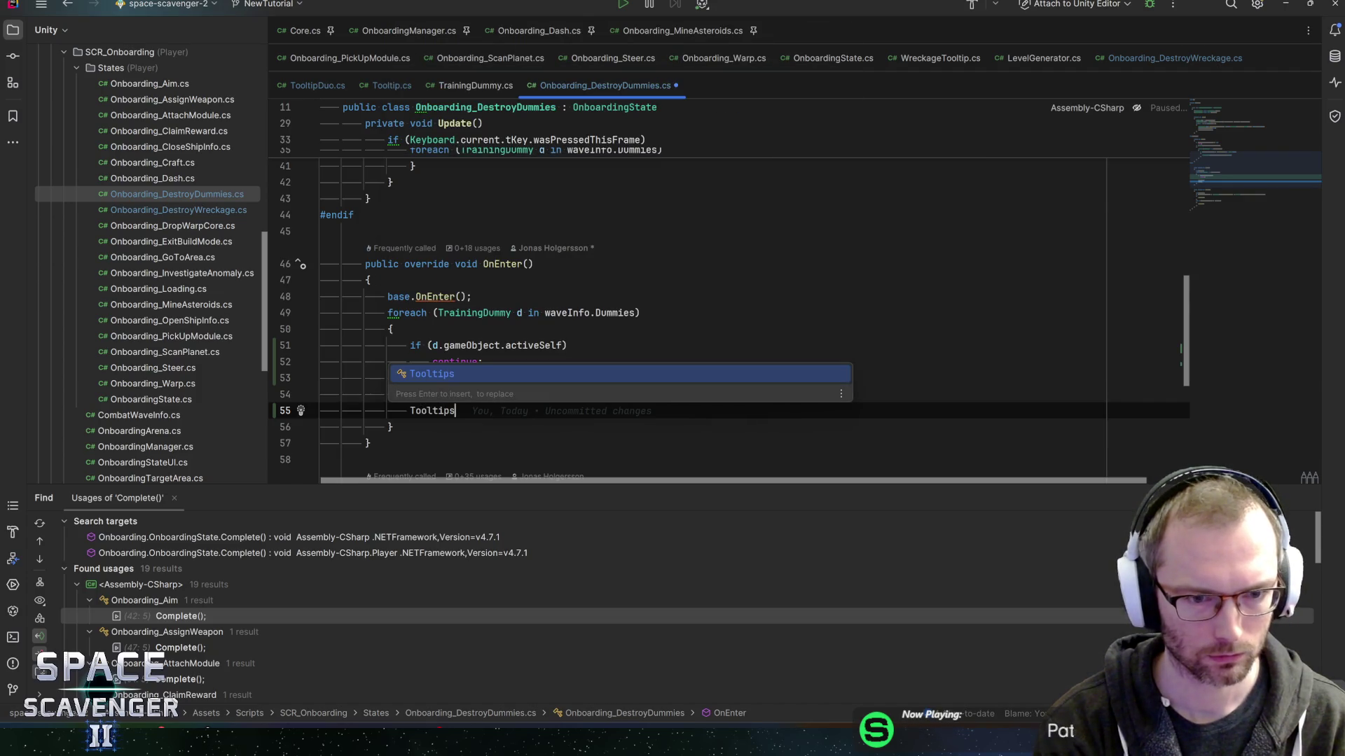
{"action": "type", "text": ".inst"}
{"action": "key", "text": "Return"}
{"action": "type", "text": ".add"}
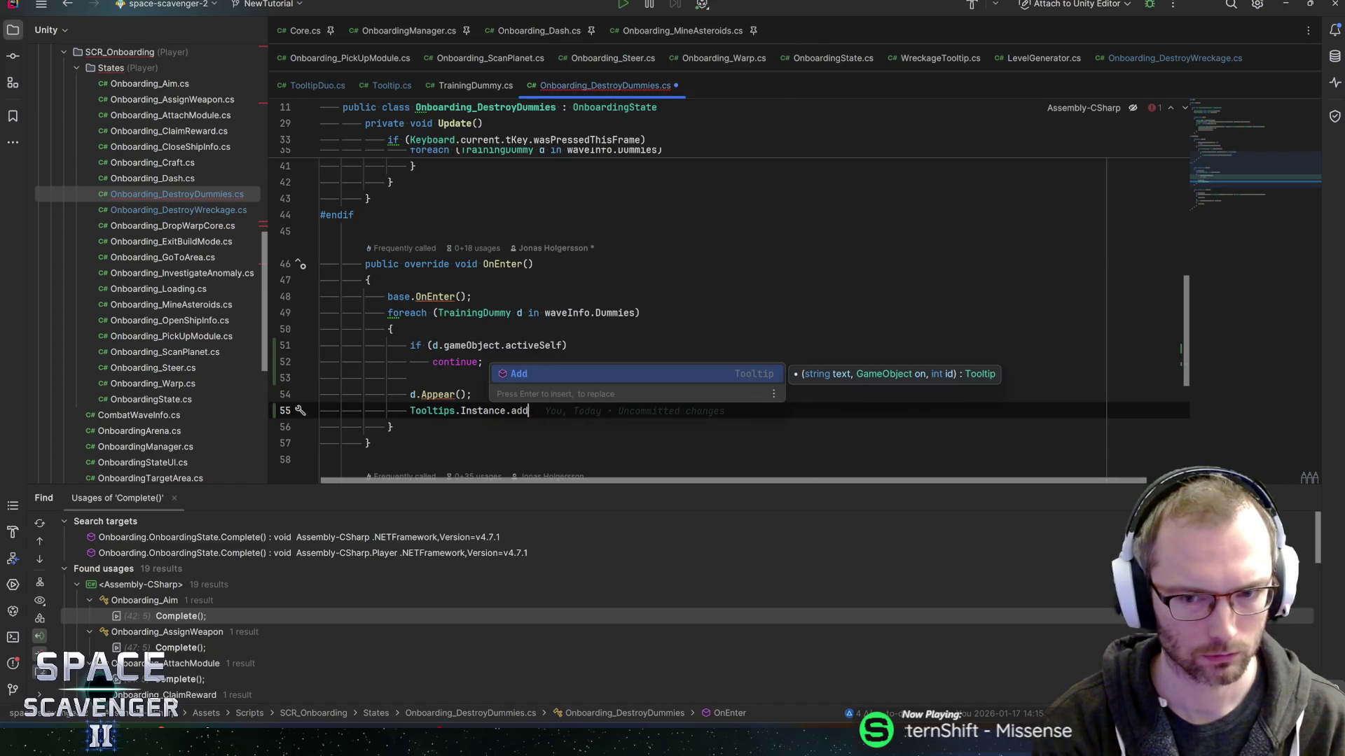
{"action": "key", "text": "Return"}
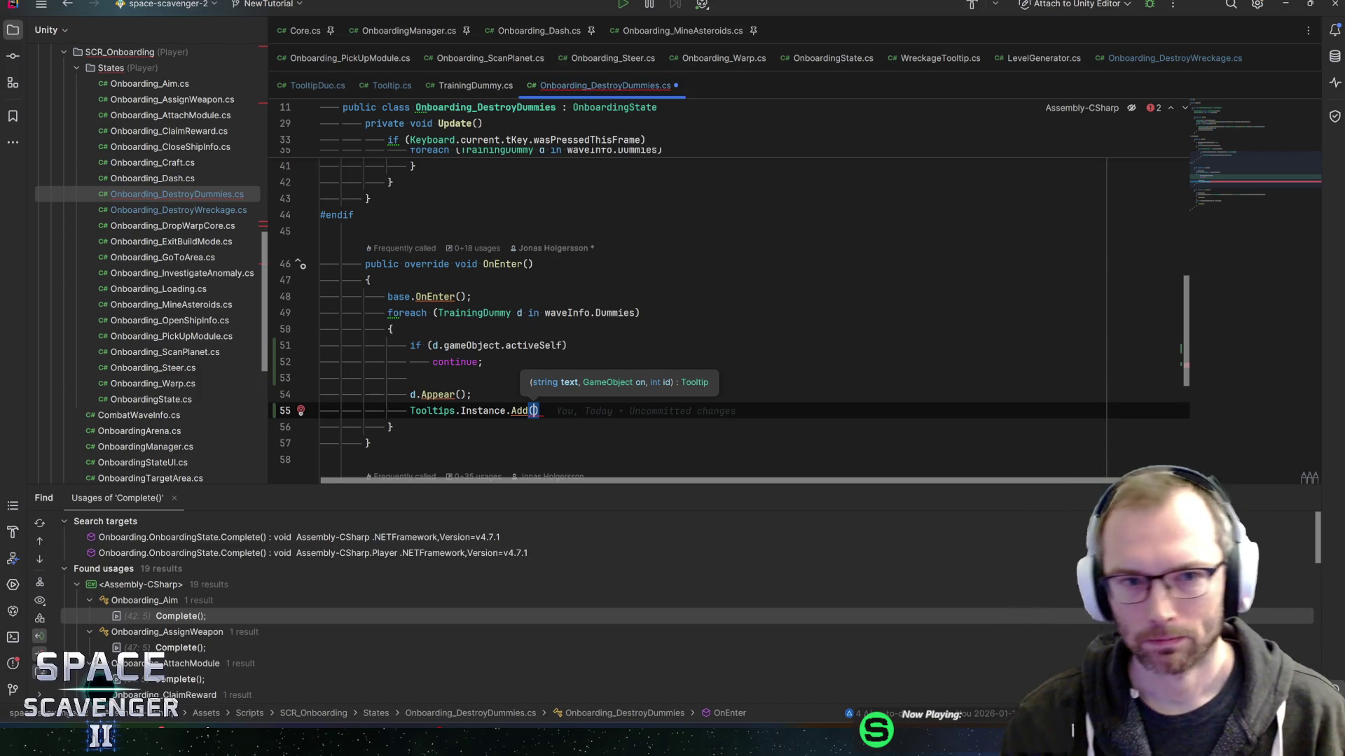
{"action": "type", "text": "Loche"}
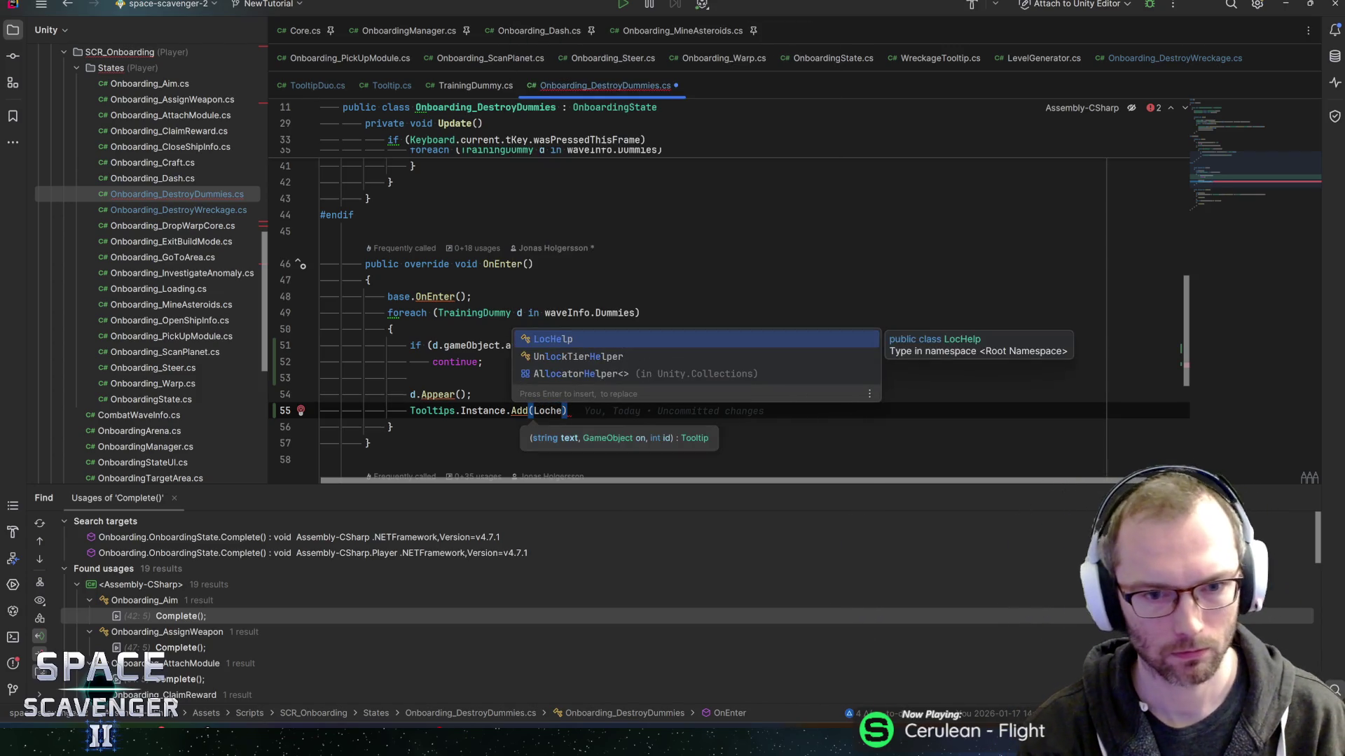
{"action": "key", "text": "Return"}
{"action": "type", "text": ".In"}
{"action": "key", "text": "Return"}
{"action": "type", "text": ".Instance."}
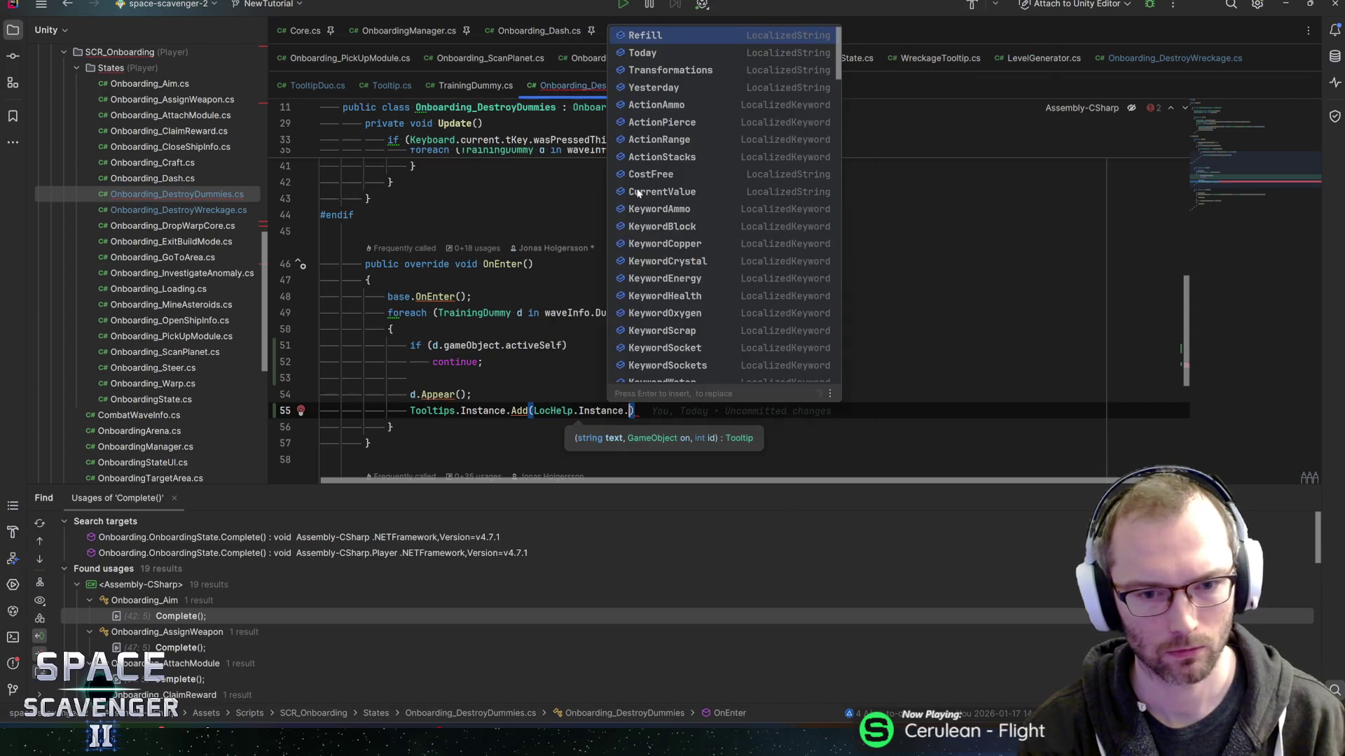
{"action": "type", "text": "Gam"}
{"action": "key", "text": "Return"}
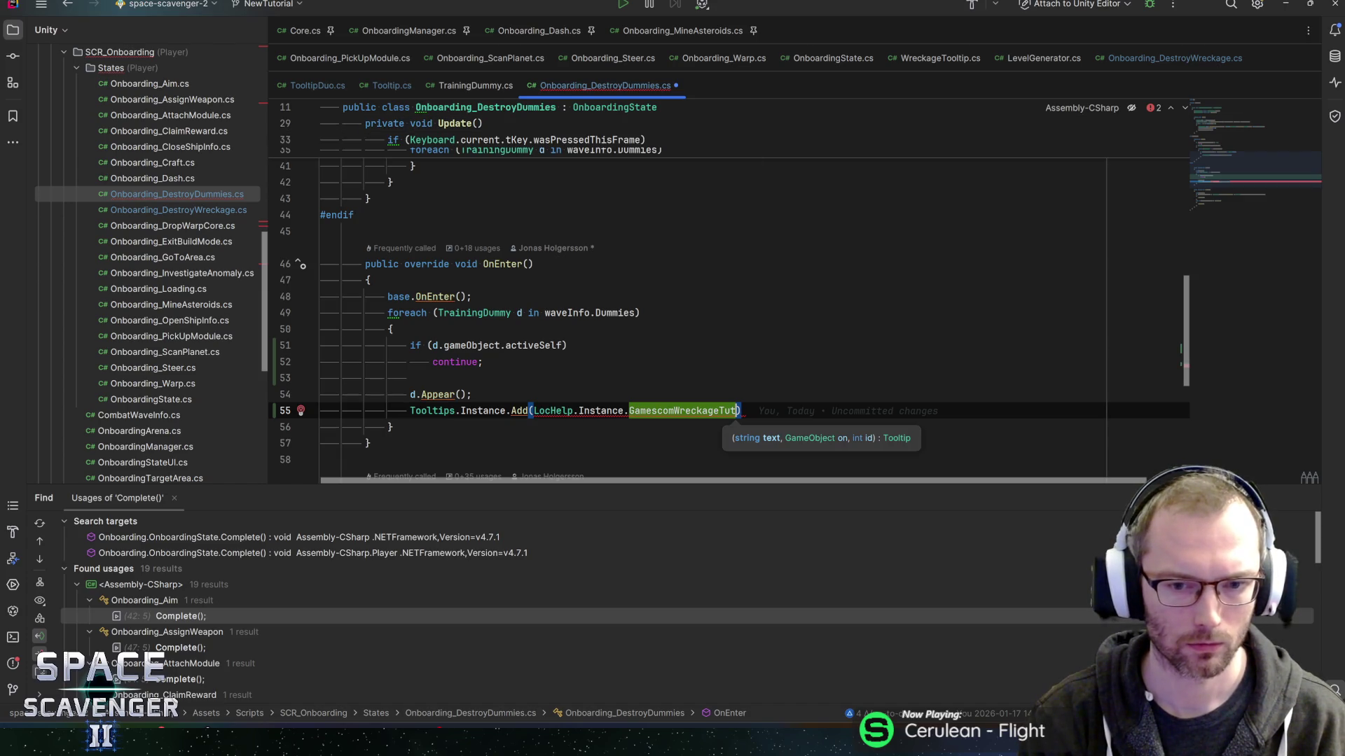
{"action": "key", "text": "alt+Tab"}
Expand LocHelp's Gamescom Wreckage Tut entry in Unity and preview its '{0}/{1} Scavenge wreckage' text.
{"action": "left_click", "coordinate": [891, 103]}
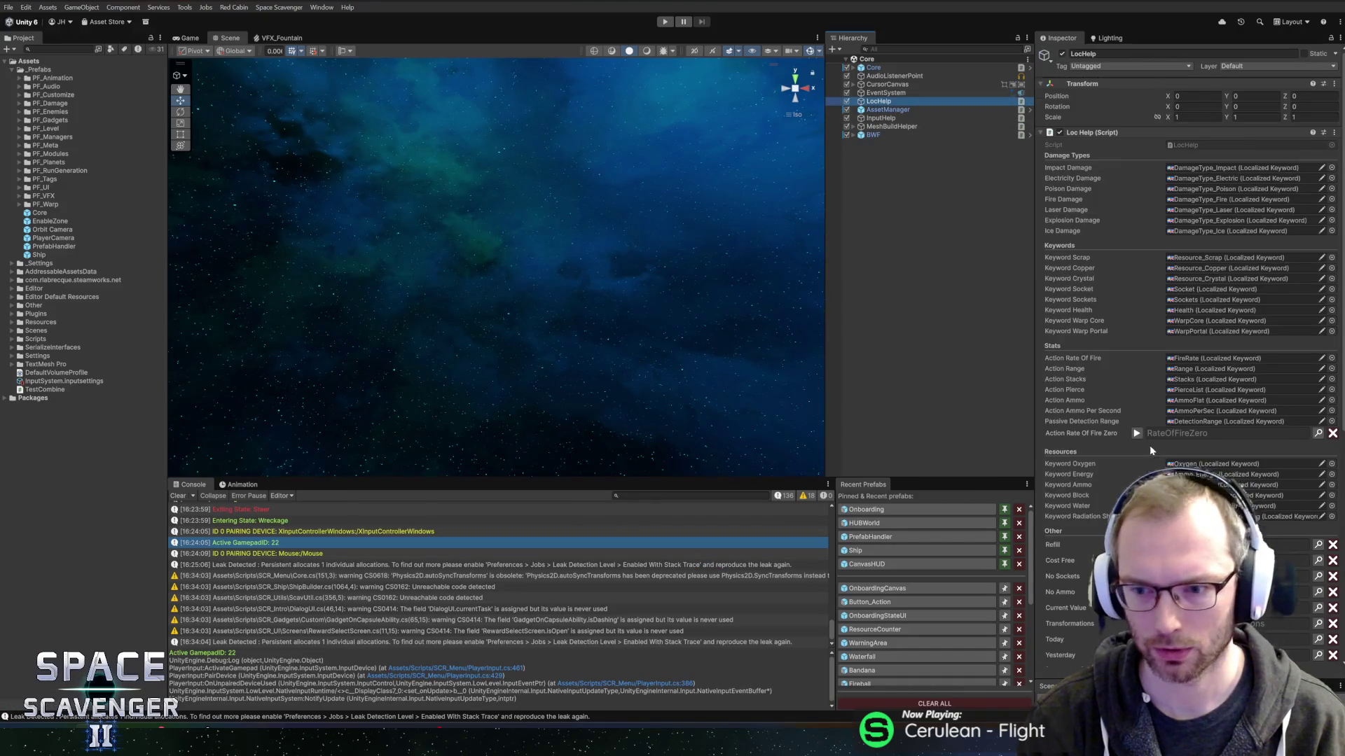
{"action": "scroll", "coordinate": [1149, 445], "scroll_direction": "down", "scroll_amount": 5}
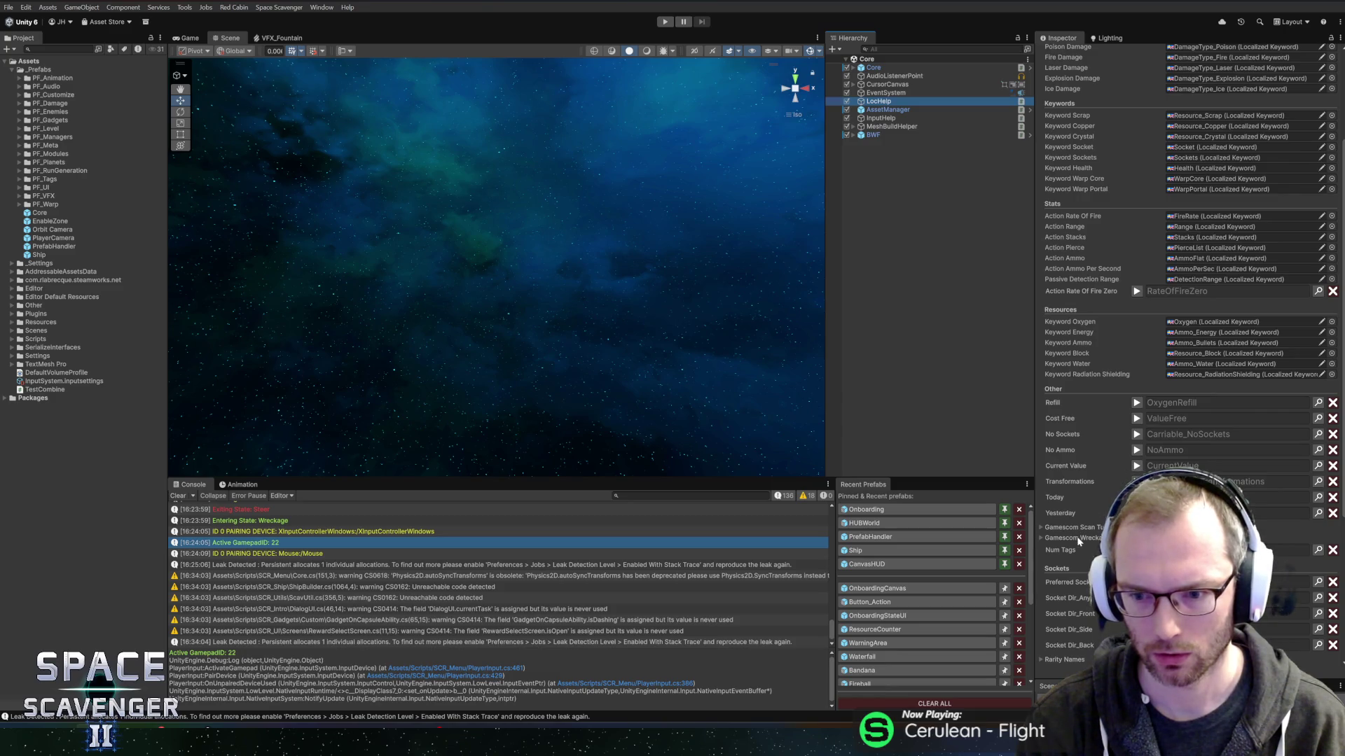
{"action": "left_click", "coordinate": [1079, 538]}
{"action": "scroll", "coordinate": [1132, 452], "scroll_direction": "down", "scroll_amount": 4}
{"action": "left_click", "coordinate": [1137, 436]}
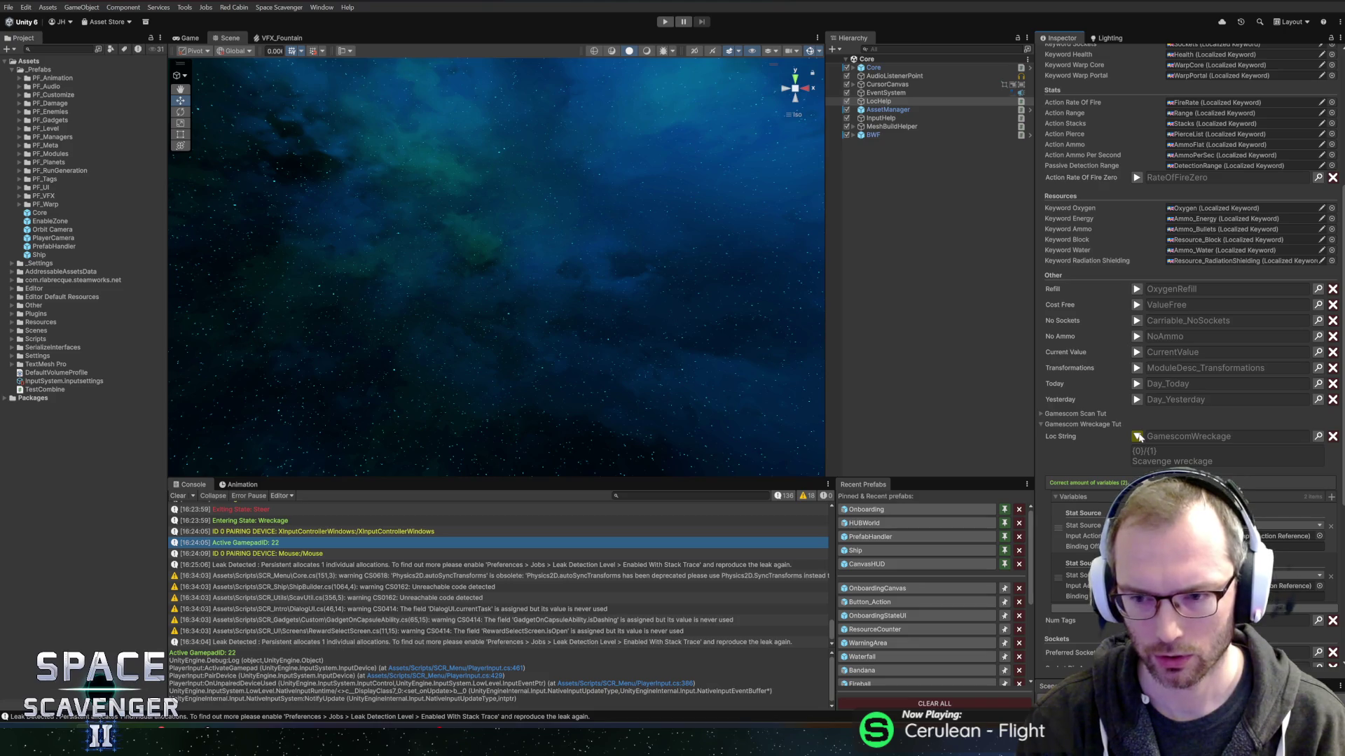
{"action": "left_click", "coordinate": [1136, 437]}
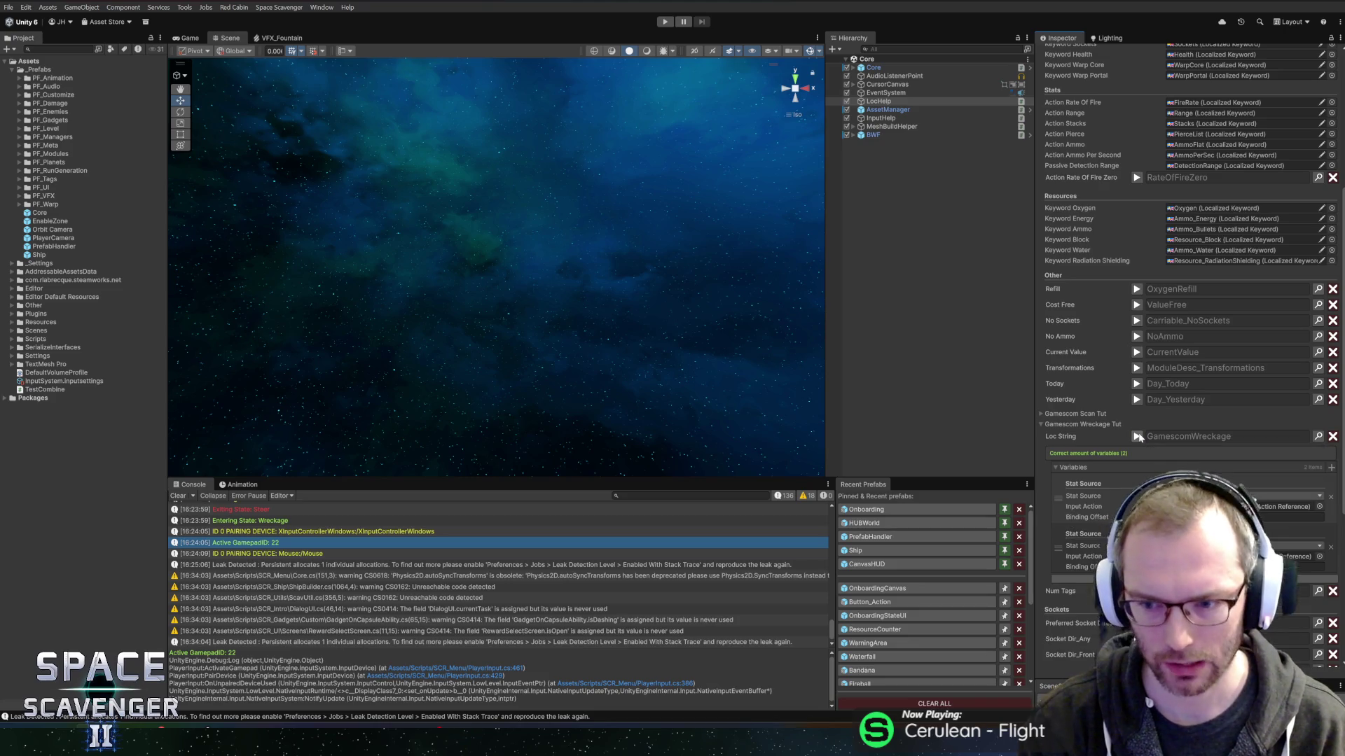
{"action": "left_click", "coordinate": [1078, 425]}
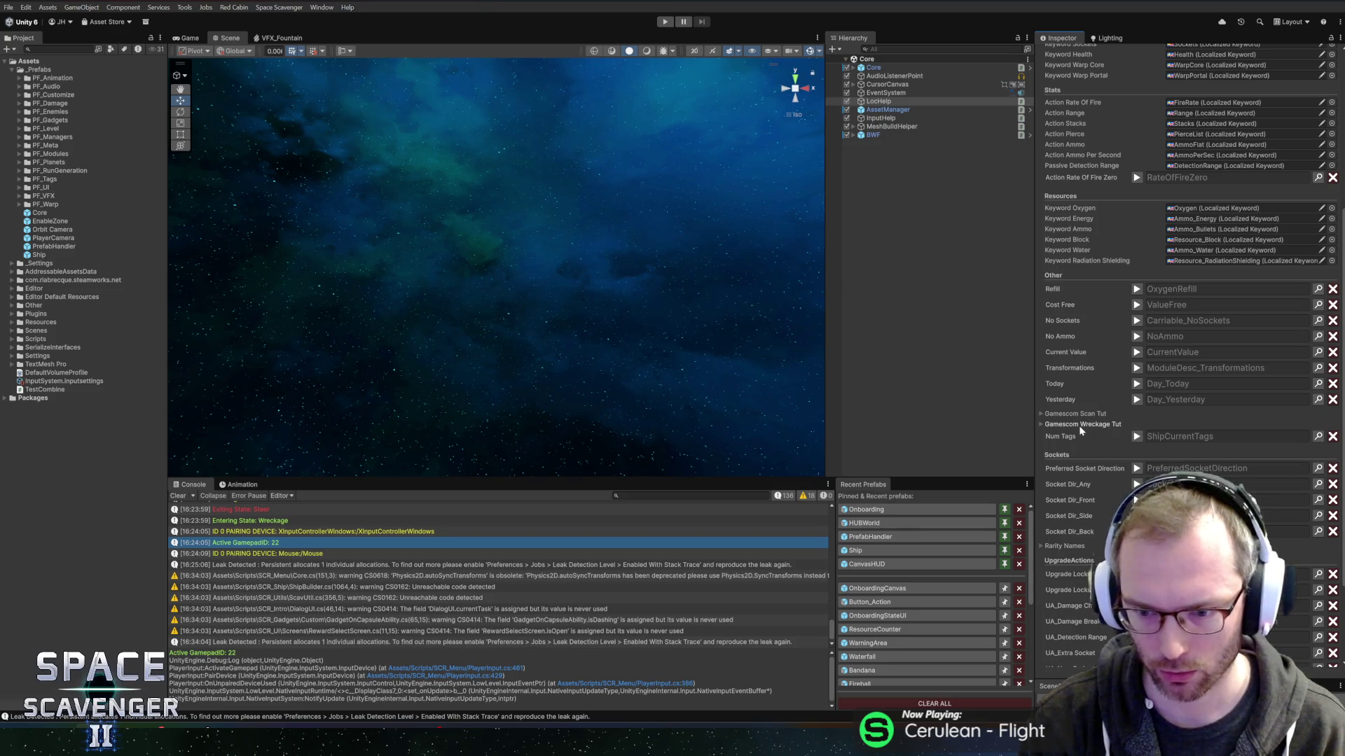
{"action": "key", "text": "alt+Tab"}
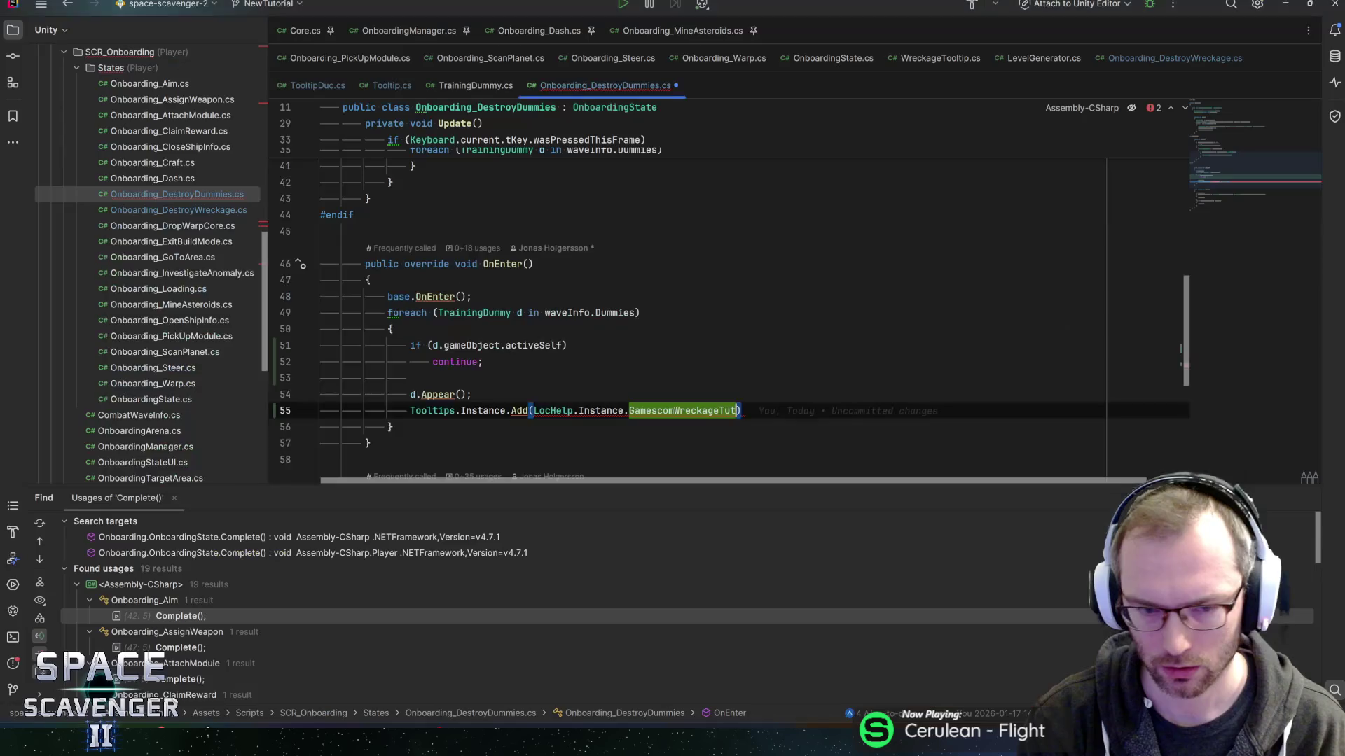
Insert Manager.DestroyDummyLoc right after Add( on line 55.
{"action": "left_click", "coordinate": [472, 394]}
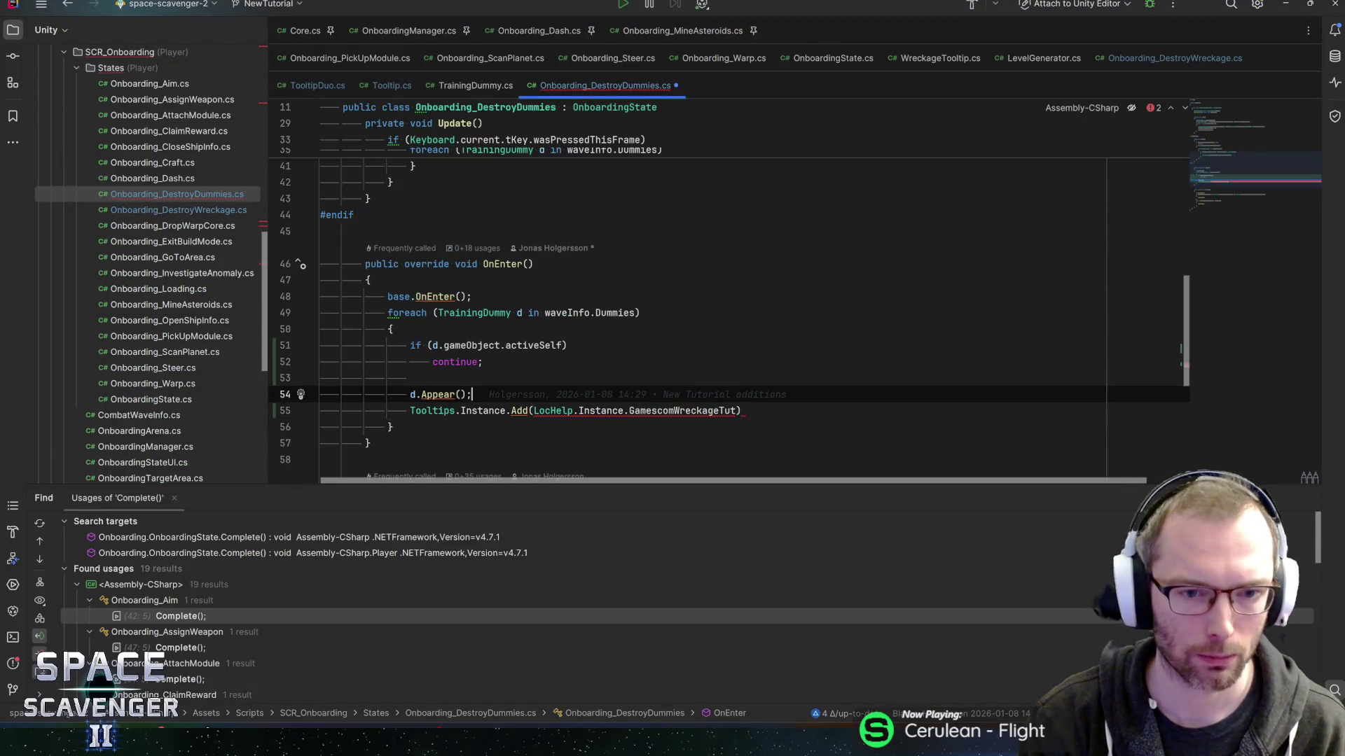
{"action": "left_click", "coordinate": [536, 411]}
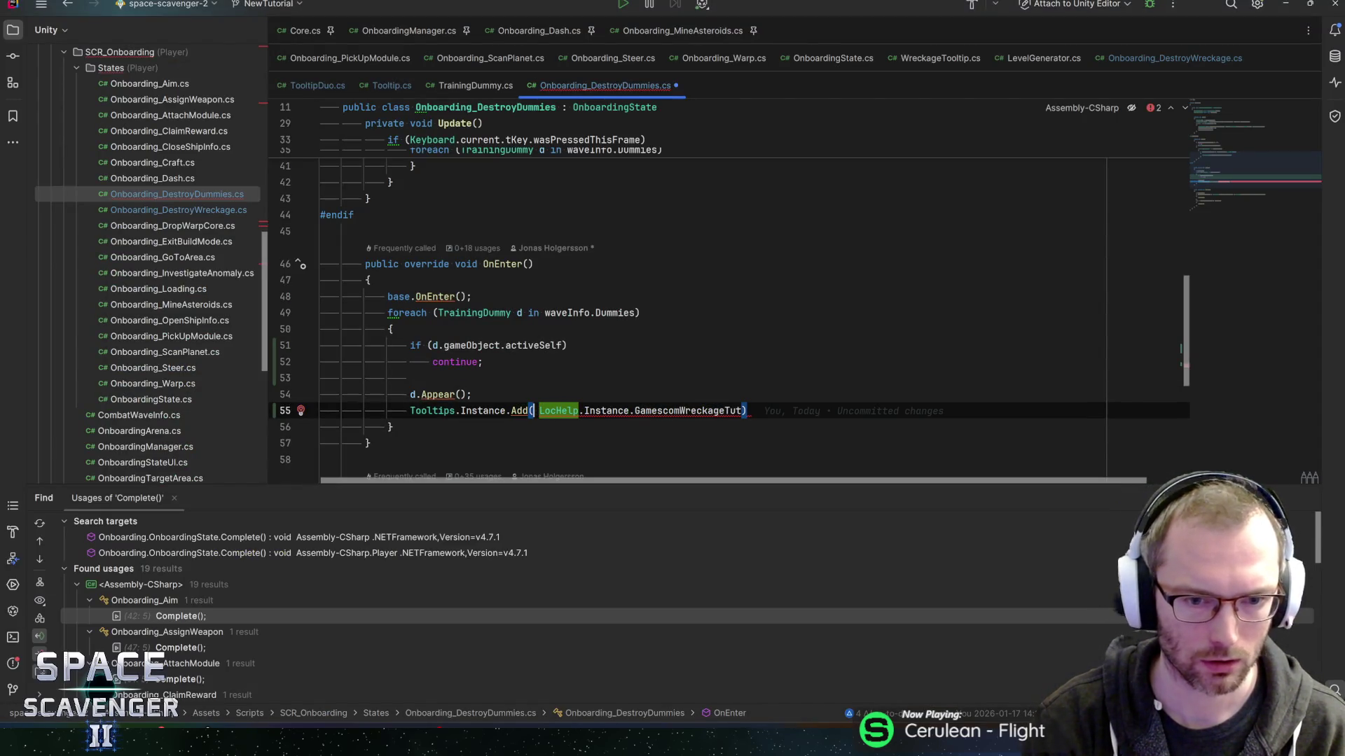
{"action": "type", "text": "Manager.GetInstanceID()"}
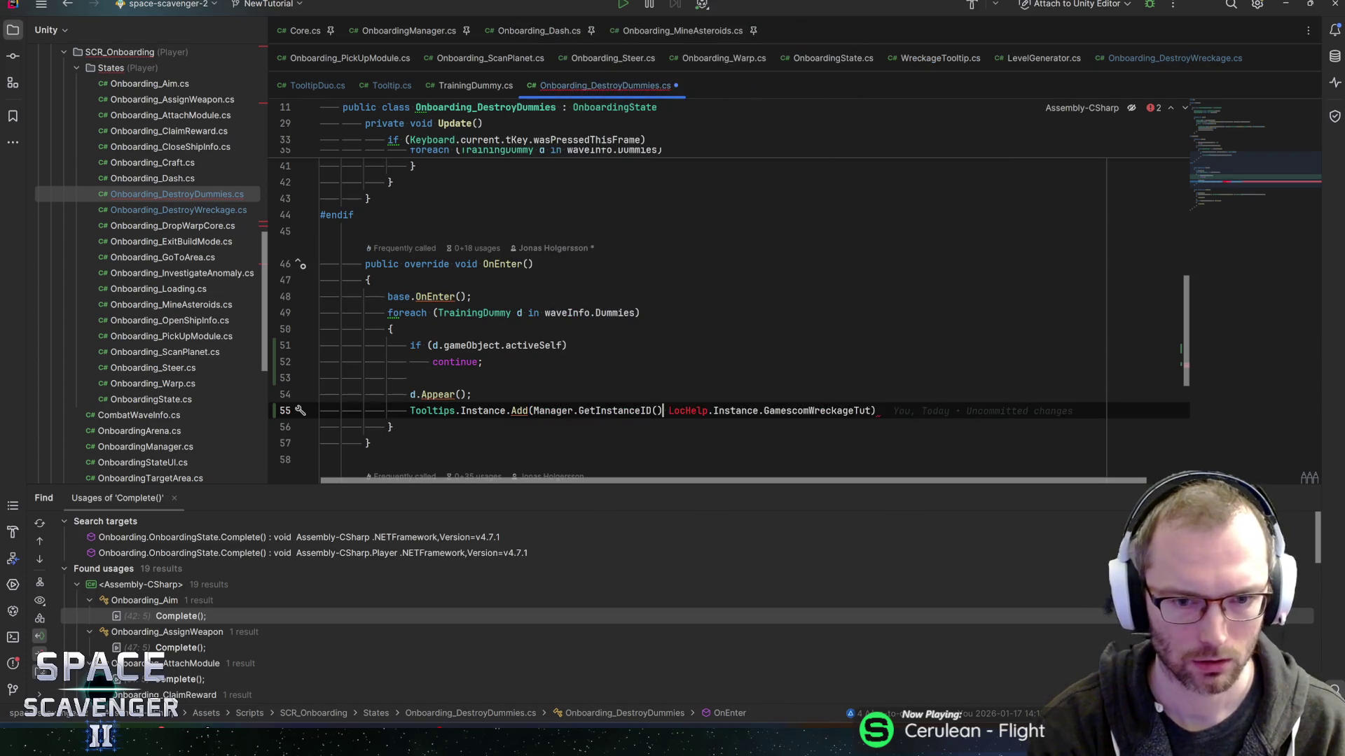
{"action": "key", "text": "BackSpace"}
{"action": "key", "text": "BackSpace"}
{"action": "key", "text": "BackSpace"}
{"action": "type", "text": "i"}
{"action": "key", "text": "BackSpace"}
{"action": "key", "text": "ctrl+space"}
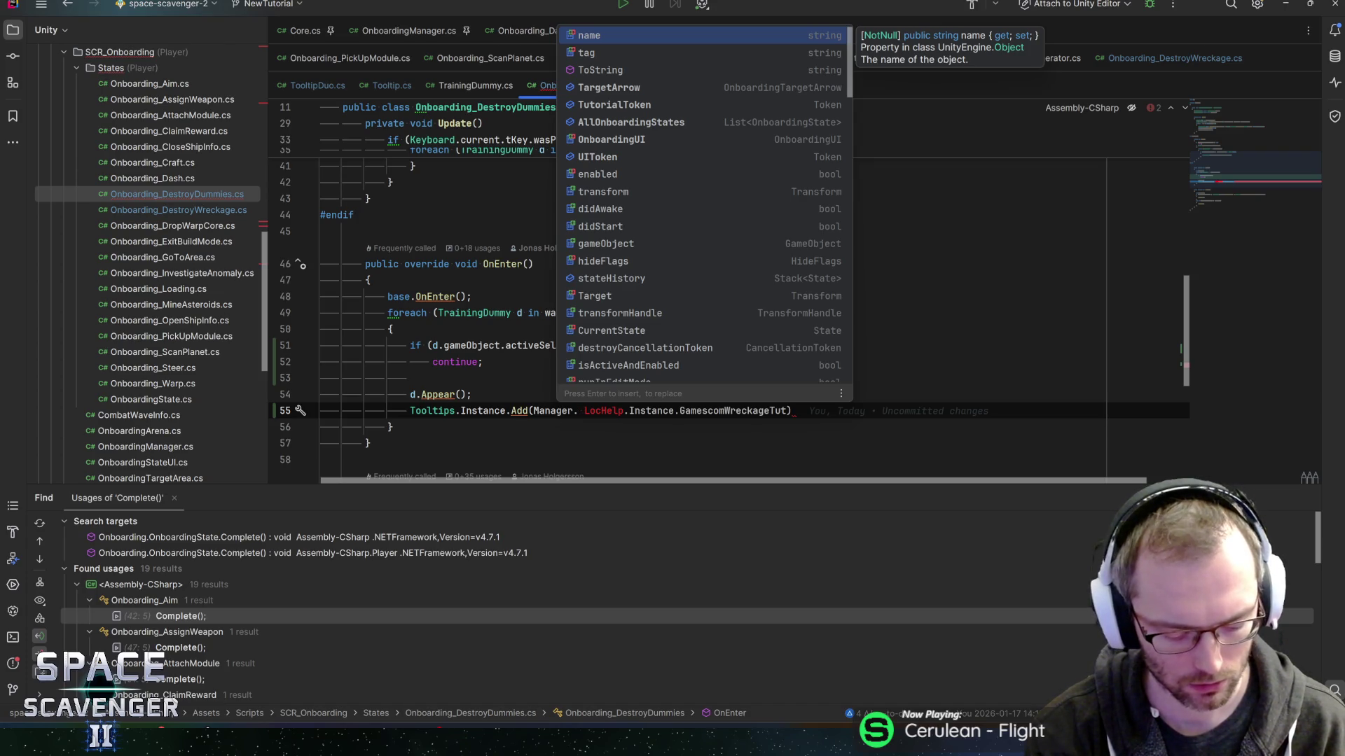
{"action": "type", "text": "DestroyD"}
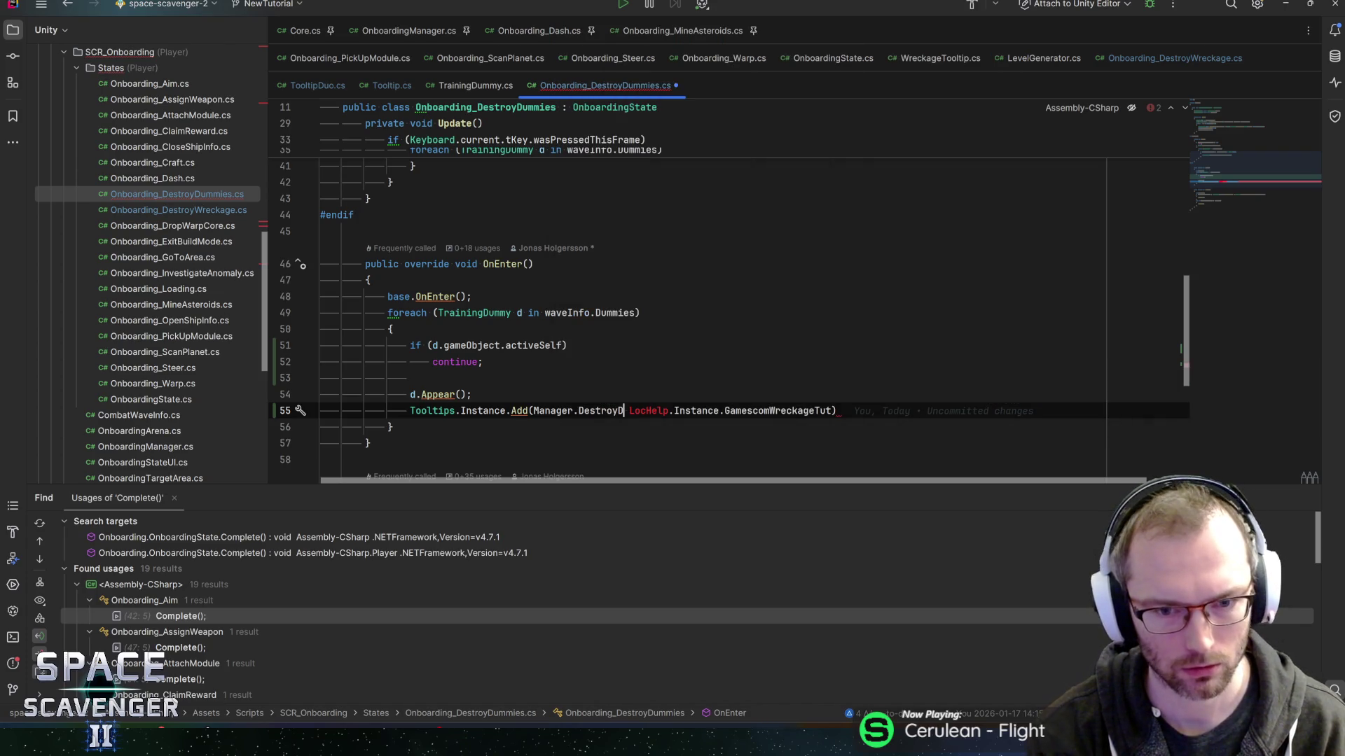
{"action": "type", "text": "ummyL"}
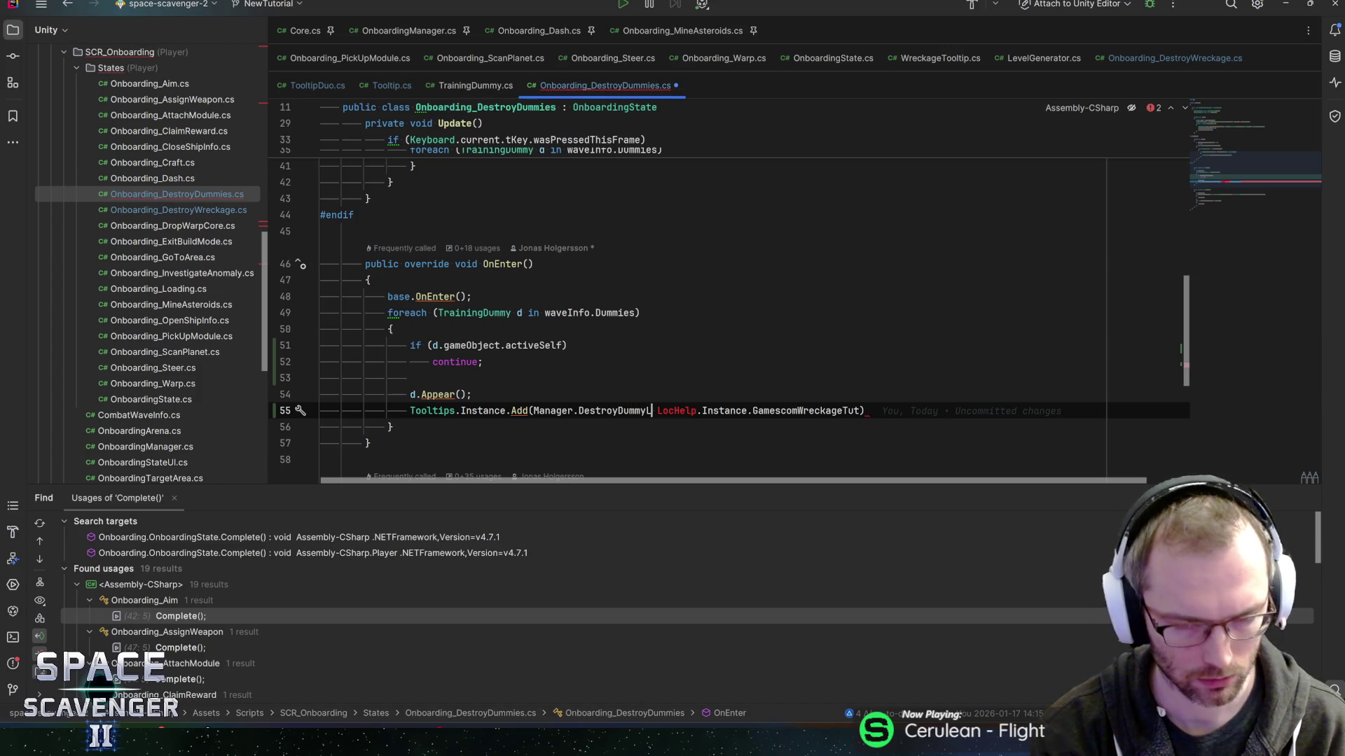
{"action": "type", "text": "oc"}
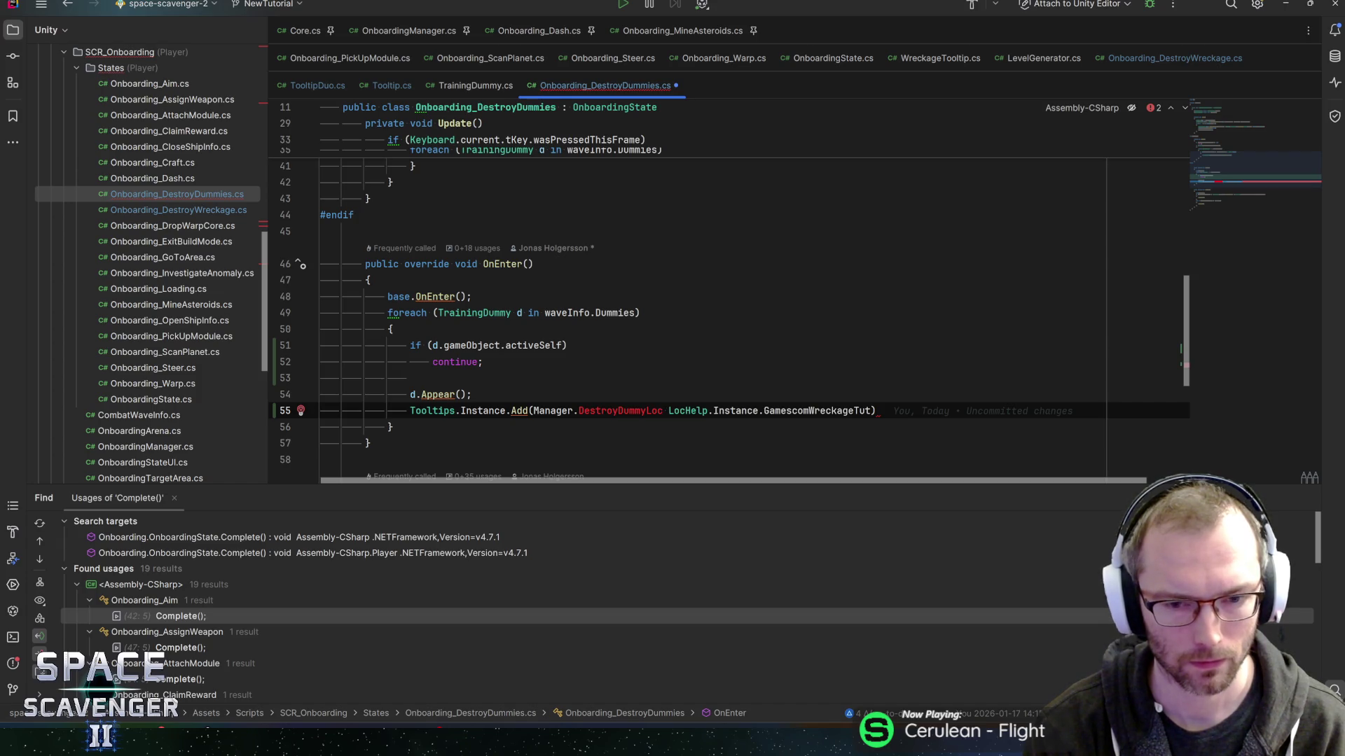
Replace the old LocHelp argument so the call reads Add(Manager.DestroyDummyLoc.Get, d.gameObject, 0), and save.
{"action": "key", "text": "shift+End"}
{"action": "key", "text": "shift+Left"}
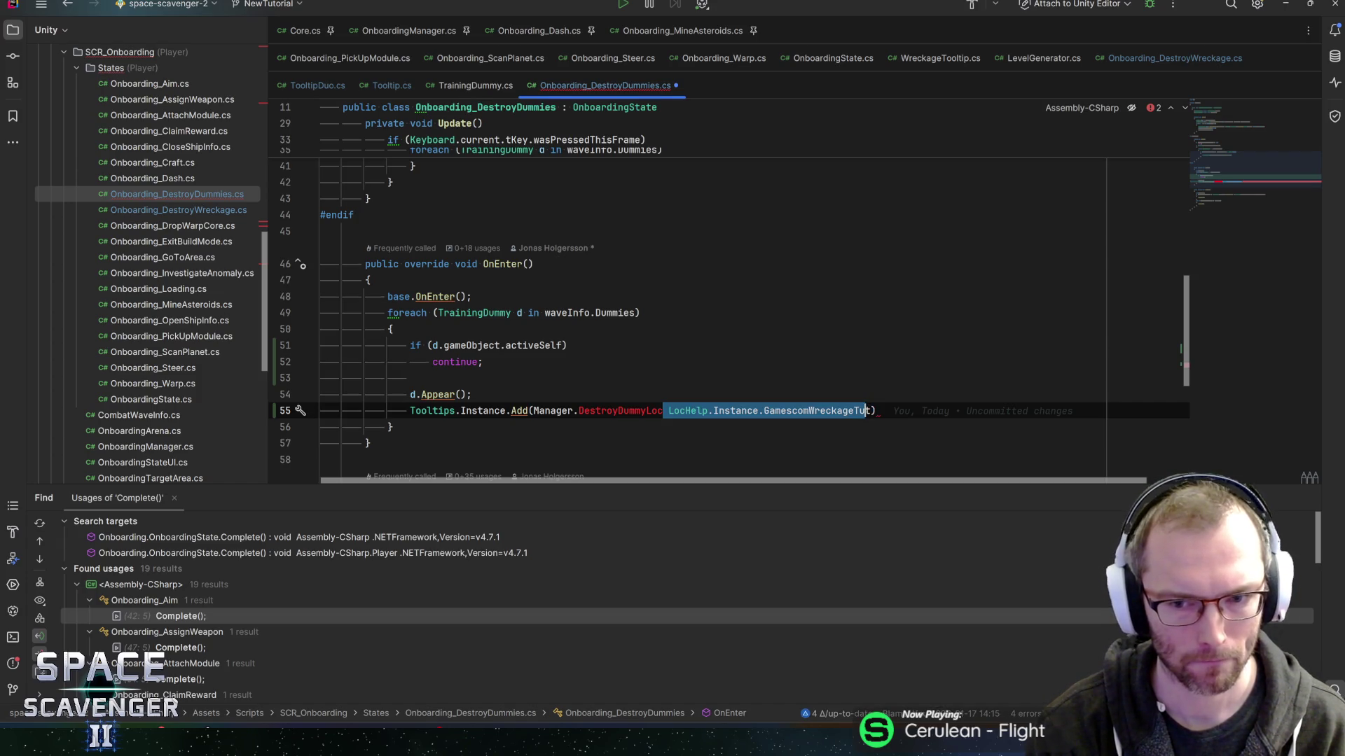
{"action": "key", "text": "Delete"}
{"action": "type", "text": ".Get, "}
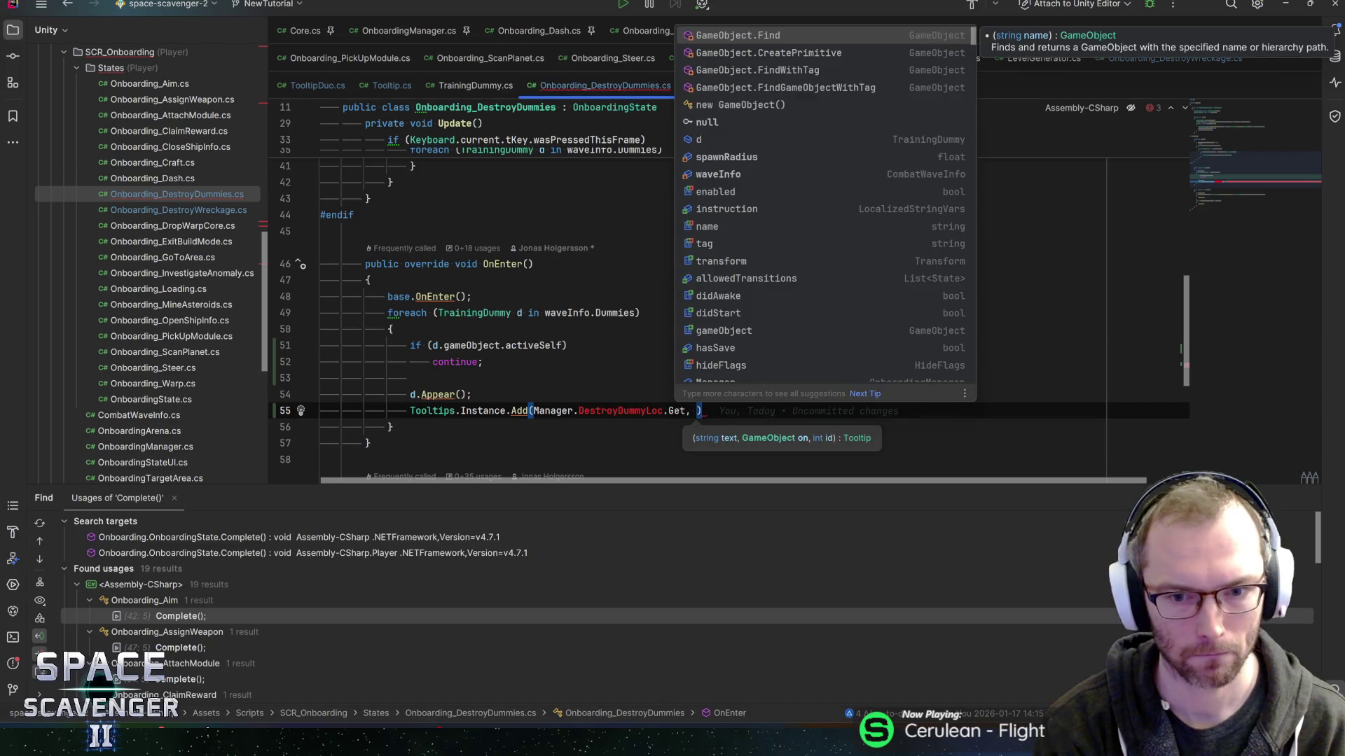
{"action": "type", "text": "d.game"}
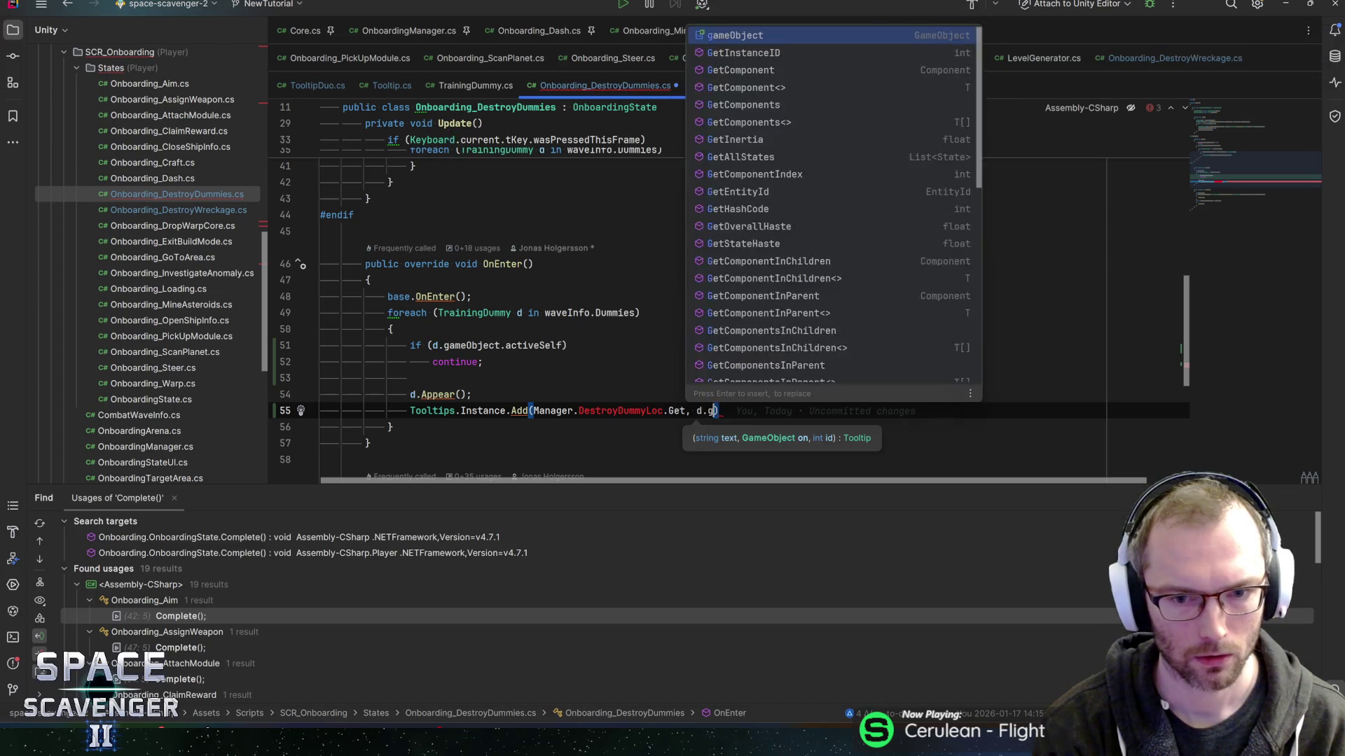
{"action": "key", "text": "Return"}
{"action": "type", "text": ", 0"}
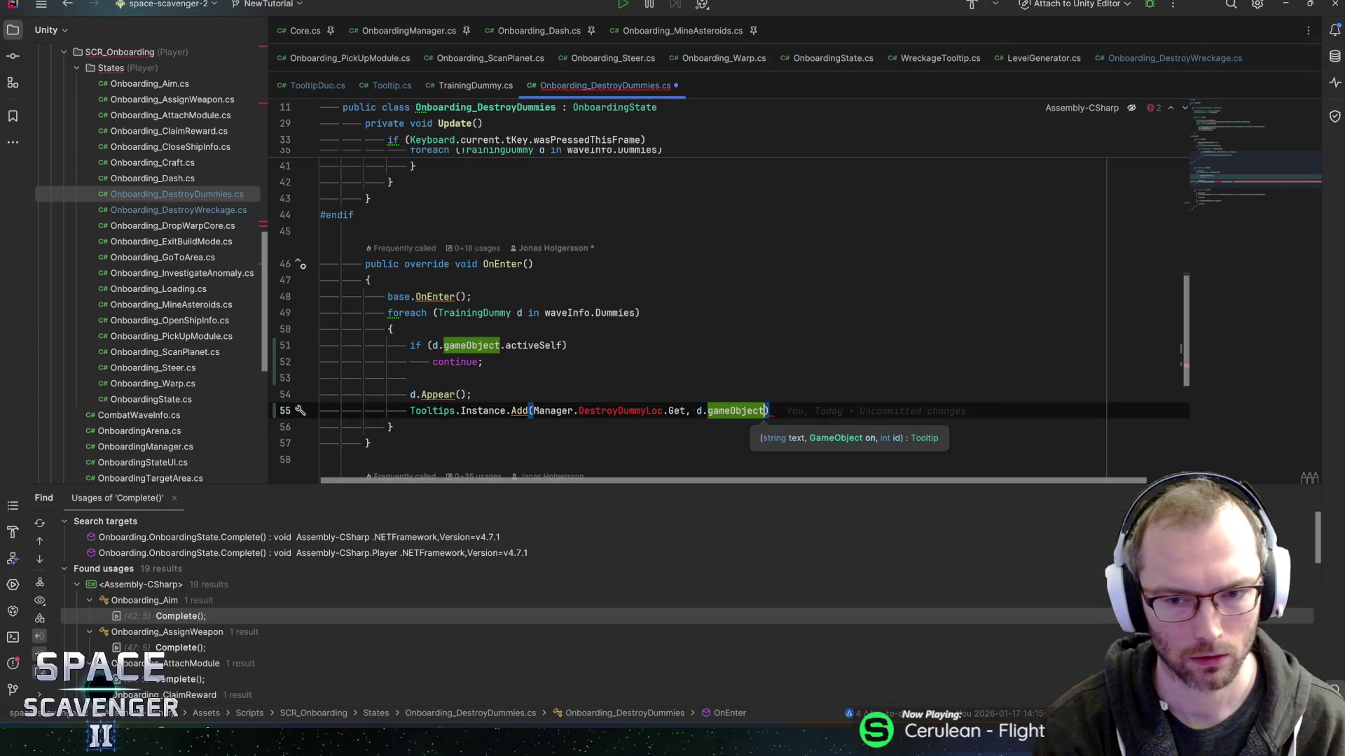
{"action": "type", "text": ");"}
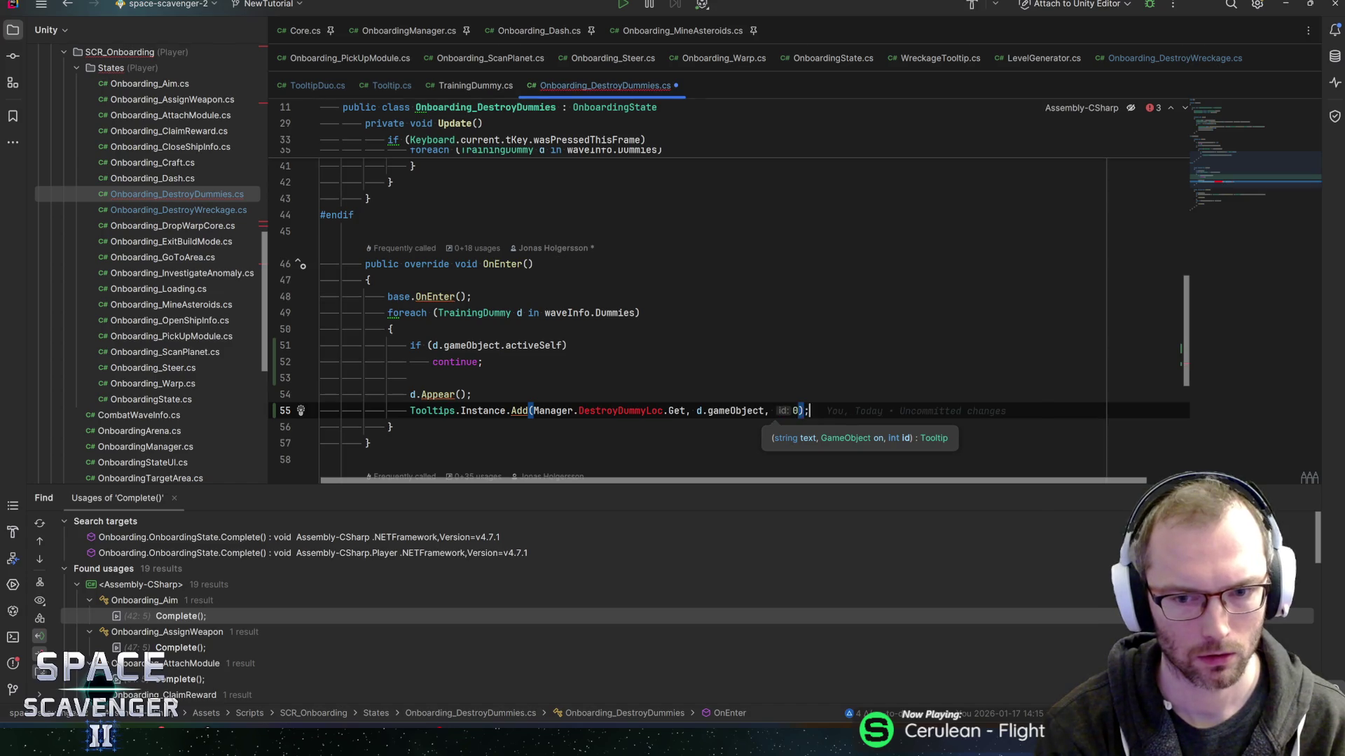
{"action": "key", "text": "ctrl+s"}
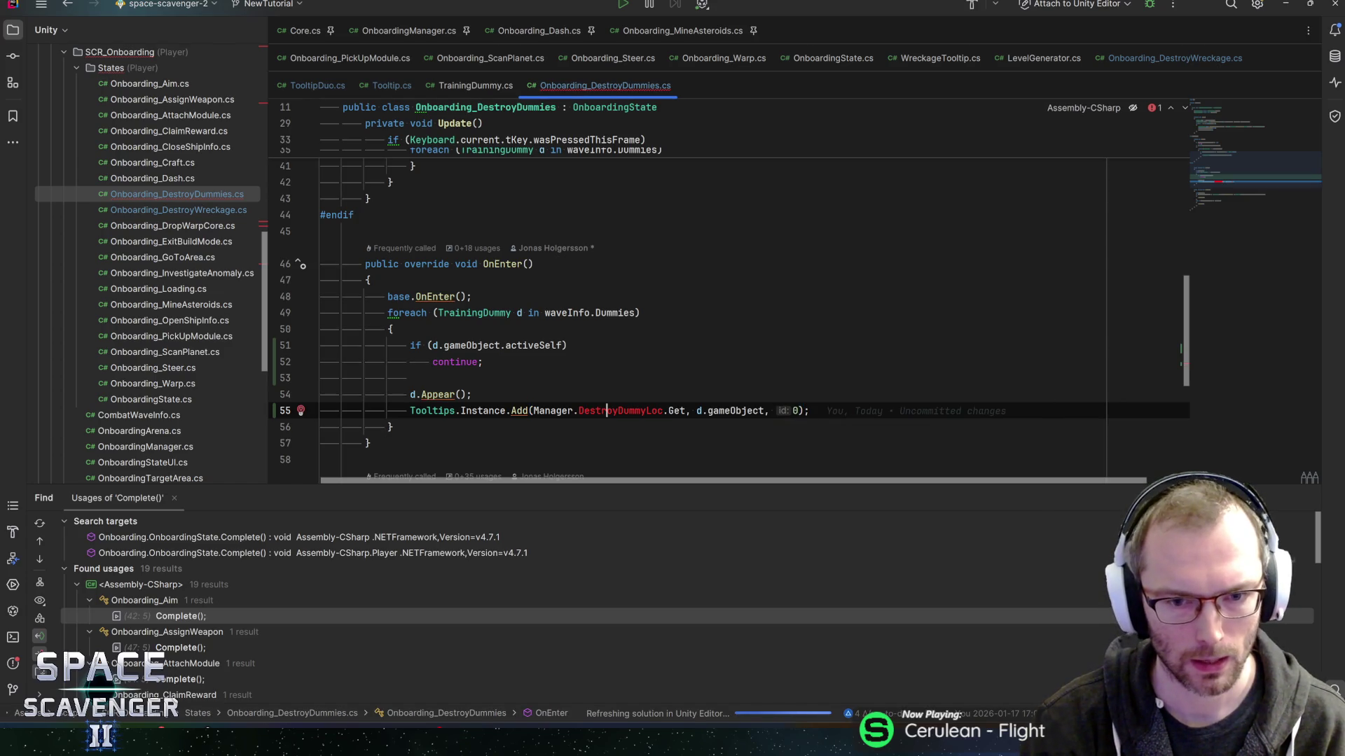
{"action": "double_click", "coordinate": [596, 412]}
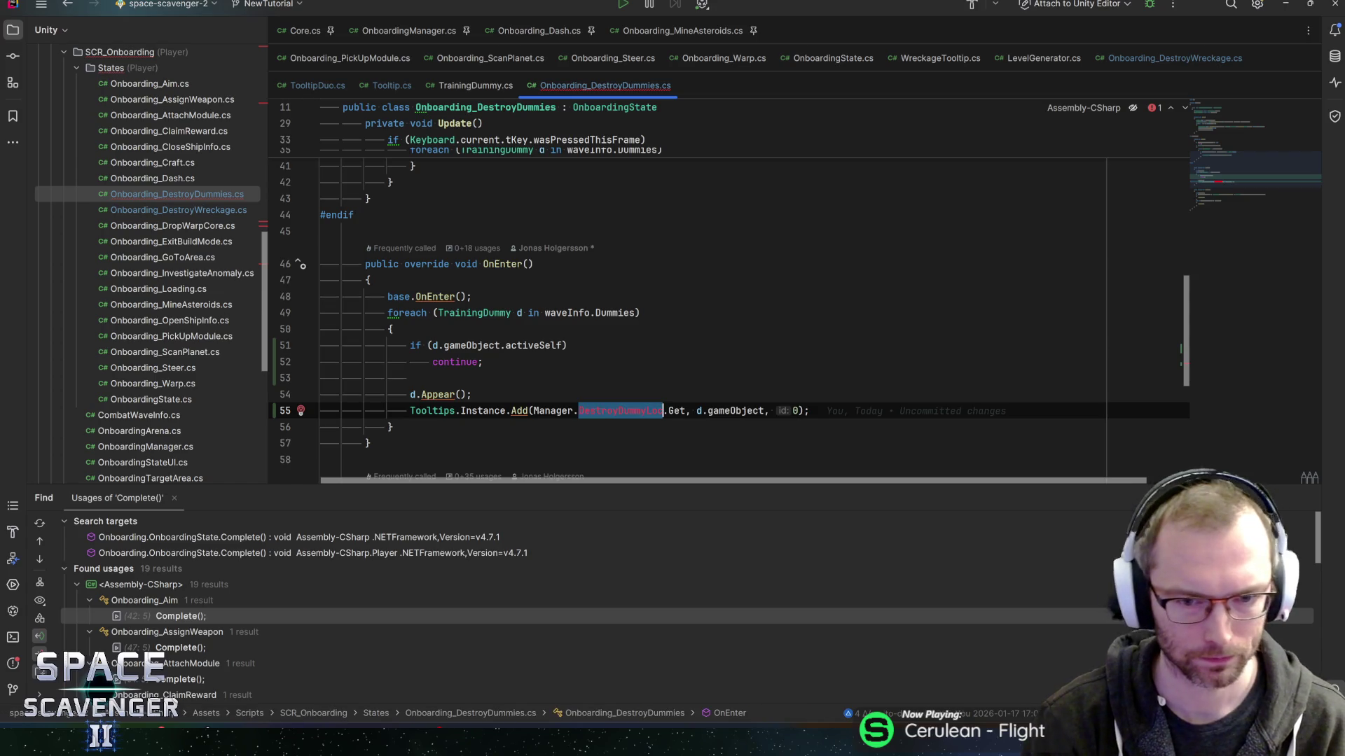
{"action": "left_click", "coordinate": [554, 410], "text": "ctrl"}
In OnboardingManager.cs, add a [SerializeField] LocalizedStringVars DestroyDummyLoc field on line 18.
{"action": "left_click", "coordinate": [474, 210], "text": "ctrl"}
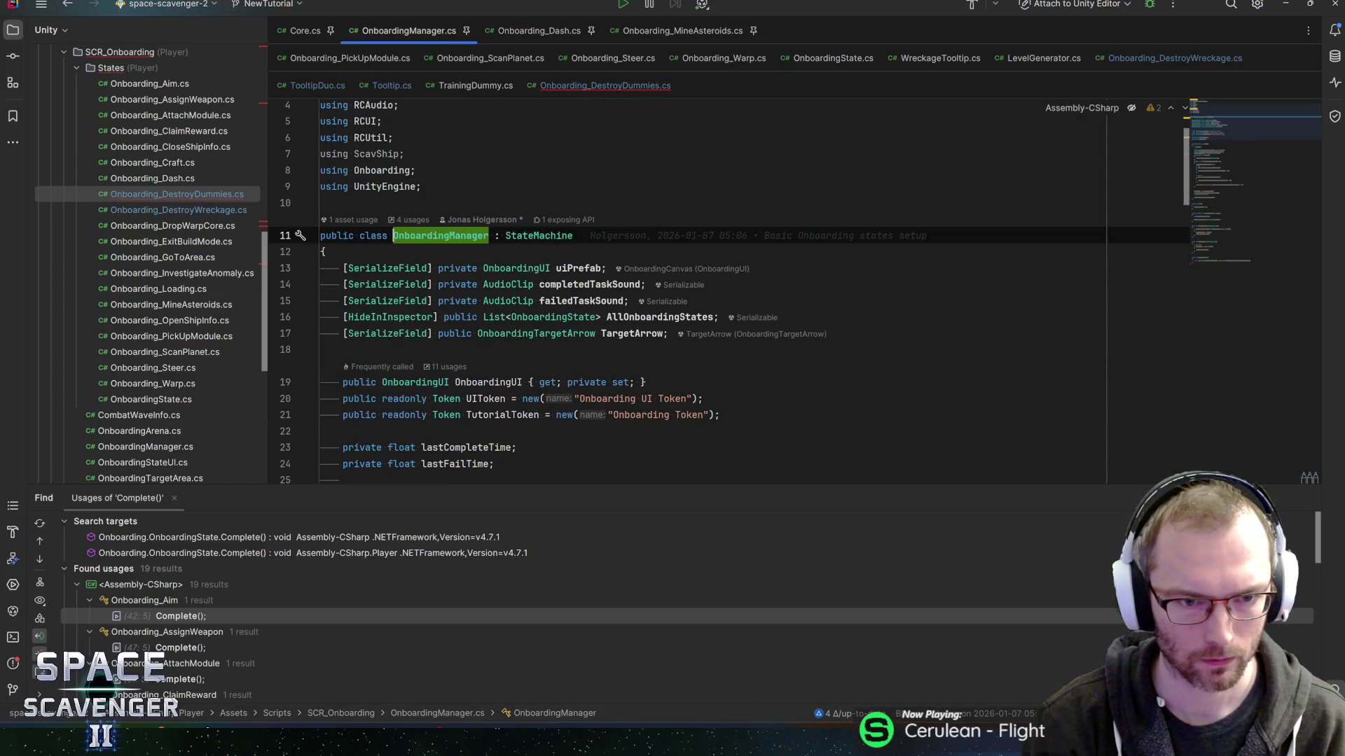
{"action": "left_click", "coordinate": [669, 334]}
{"action": "key", "text": "Return"}
{"action": "type", "text": "[SerializeField] private "}
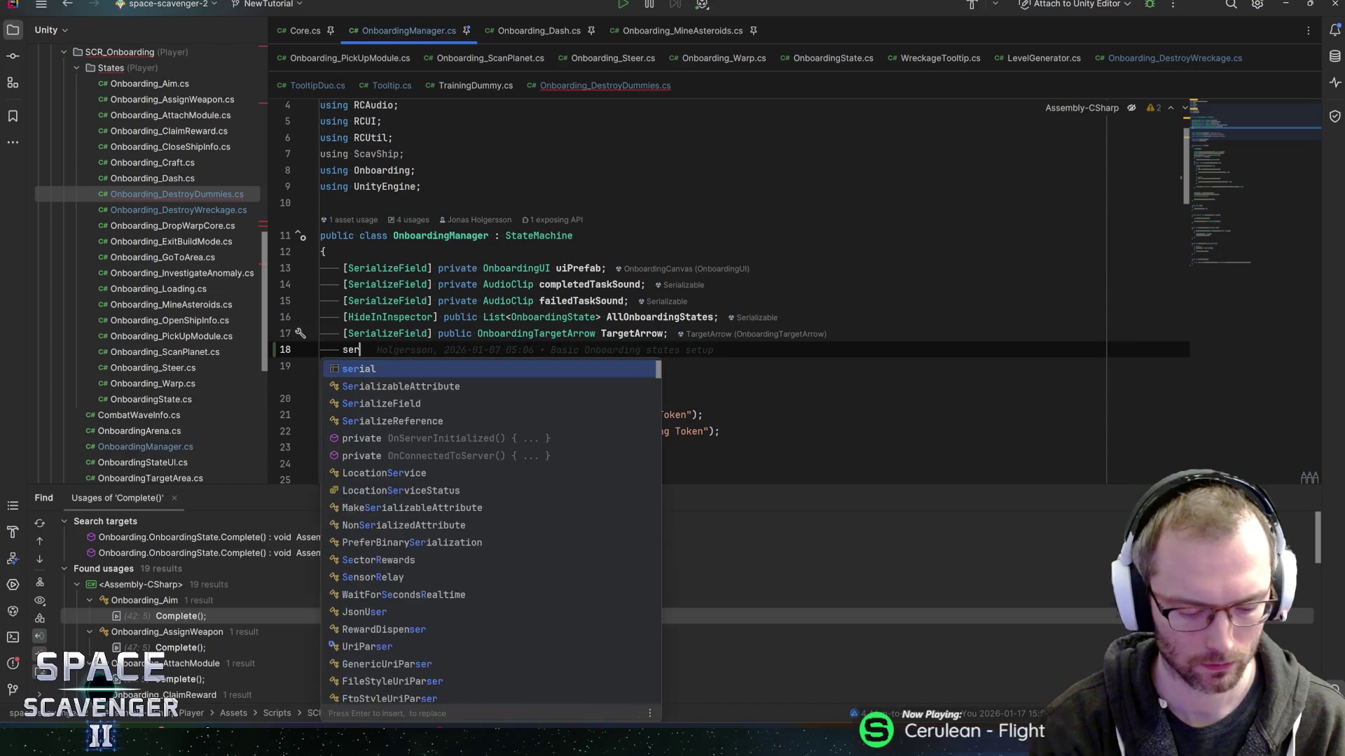
{"action": "type", "text": "Localizedstr"}
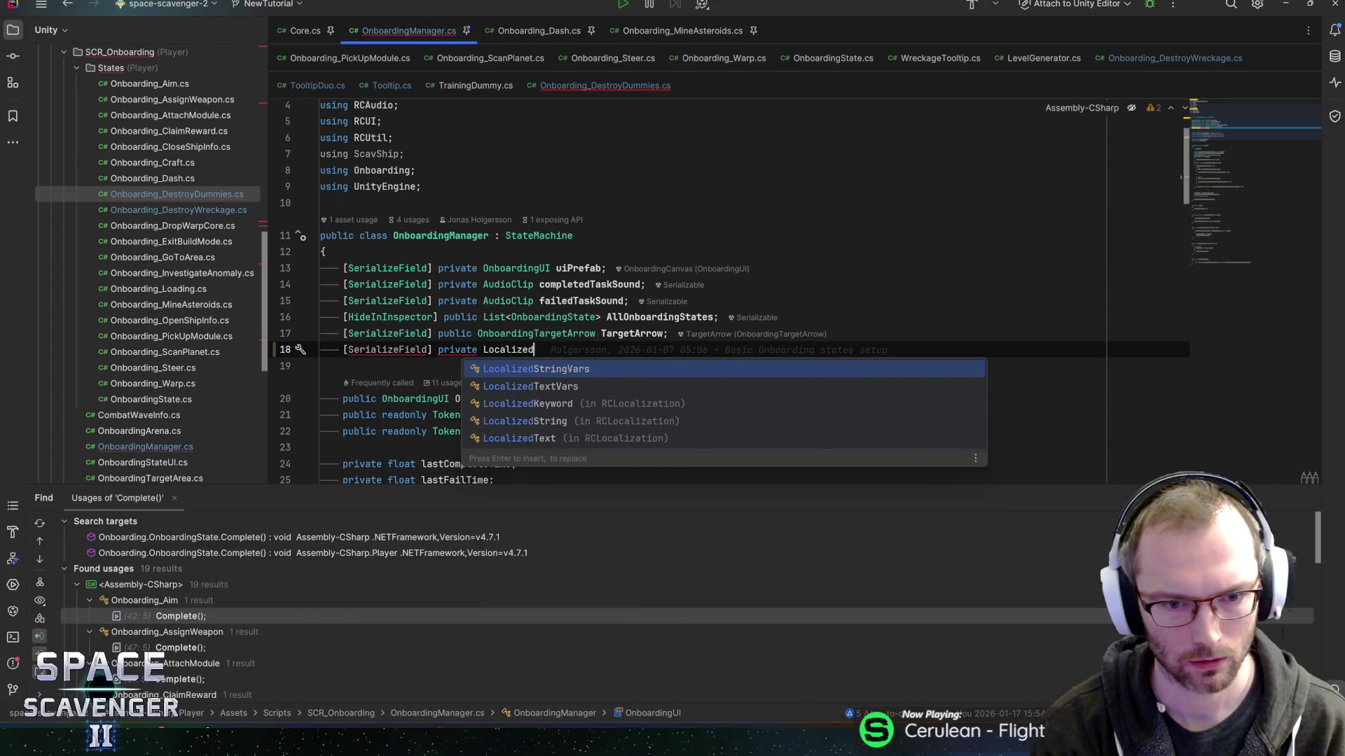
{"action": "key", "text": "Return"}
{"action": "type", "text": "DestroyDummyLoc;"}
Make the DestroyDummyLoc field public, save, and return to Onboarding_DestroyDummies.cs.
{"action": "key", "text": "Home"}
{"action": "double_click", "coordinate": [457, 349]}
{"action": "type", "text": "public"}
{"action": "key", "text": "End"}
{"action": "key", "text": "ctrl+s"}
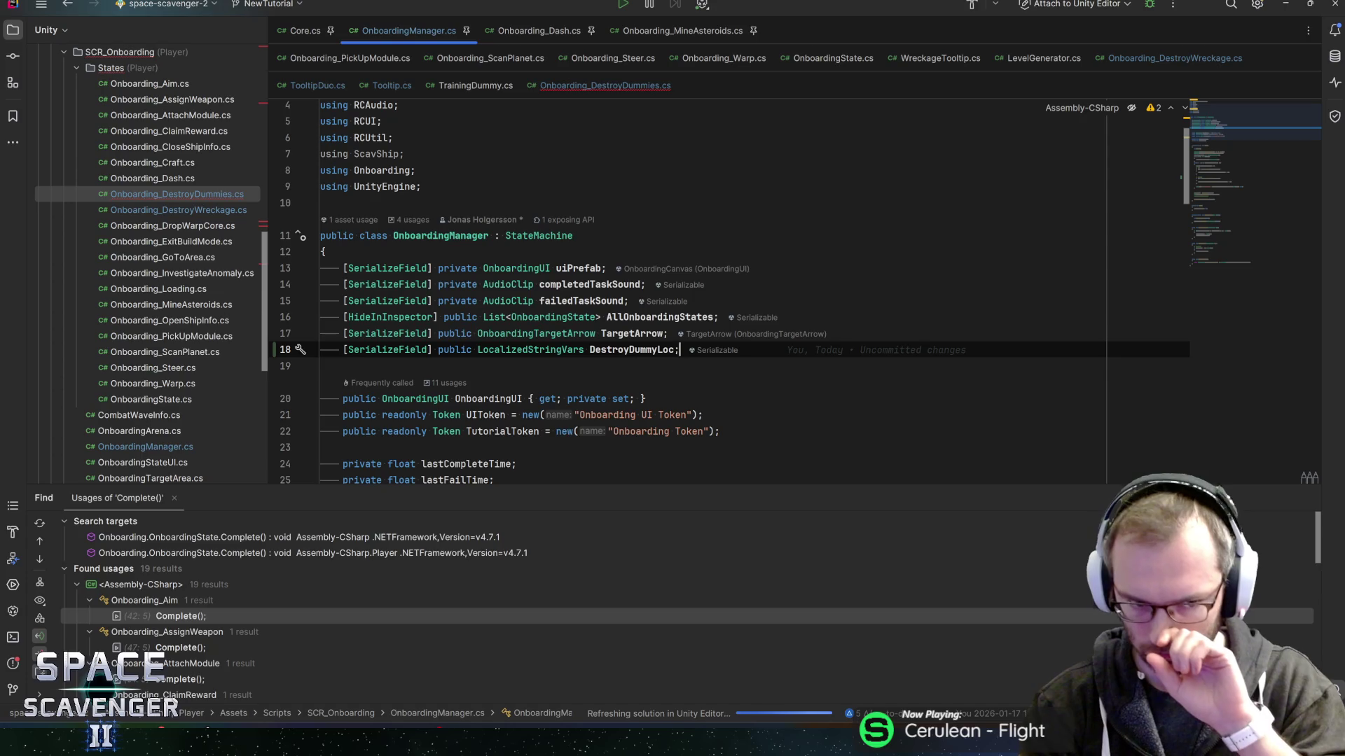
{"action": "key", "text": "ctrl+Tab"}
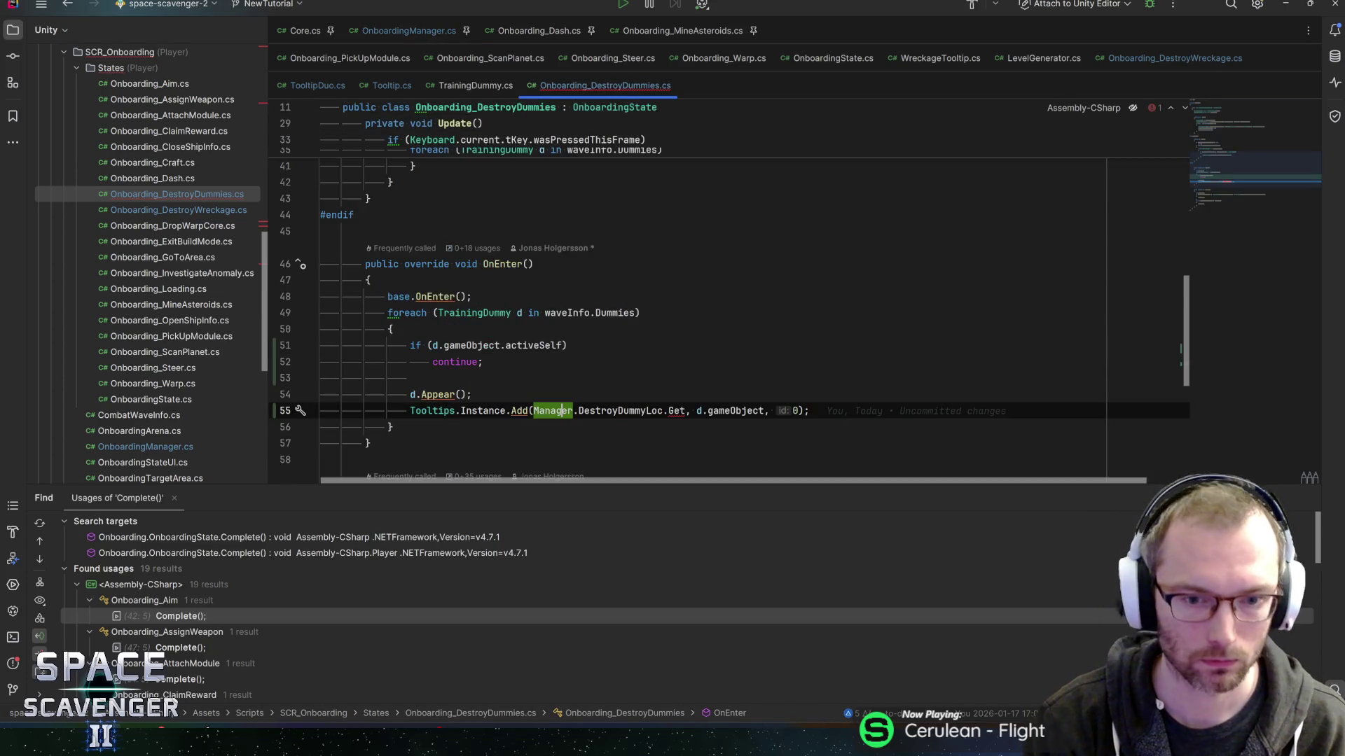
Change the tooltip's text argument to Manager.DestroyDummyLoc.GetDescription().
{"action": "left_click", "coordinate": [685, 410]}
{"action": "type", "text": "des"}
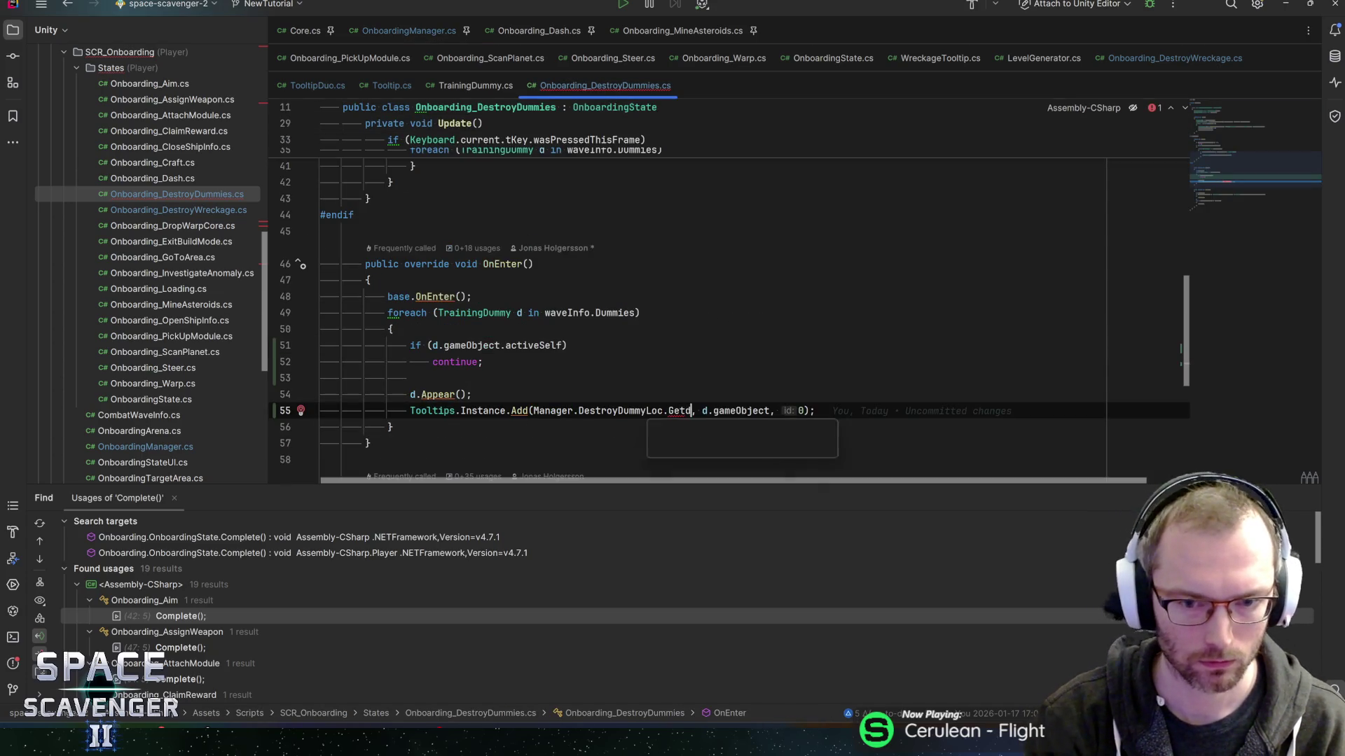
{"action": "key", "text": "Return"}
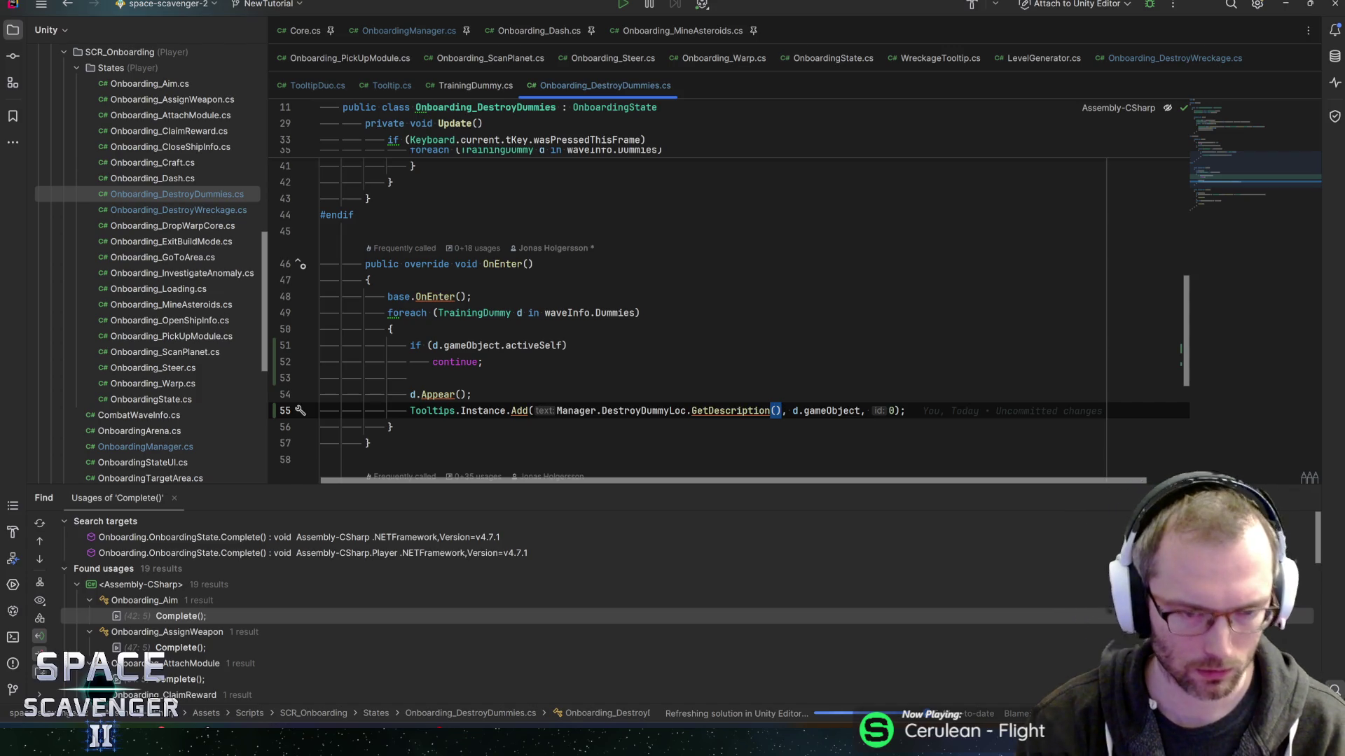
{"action": "mouse_move", "coordinate": [581, 412]}
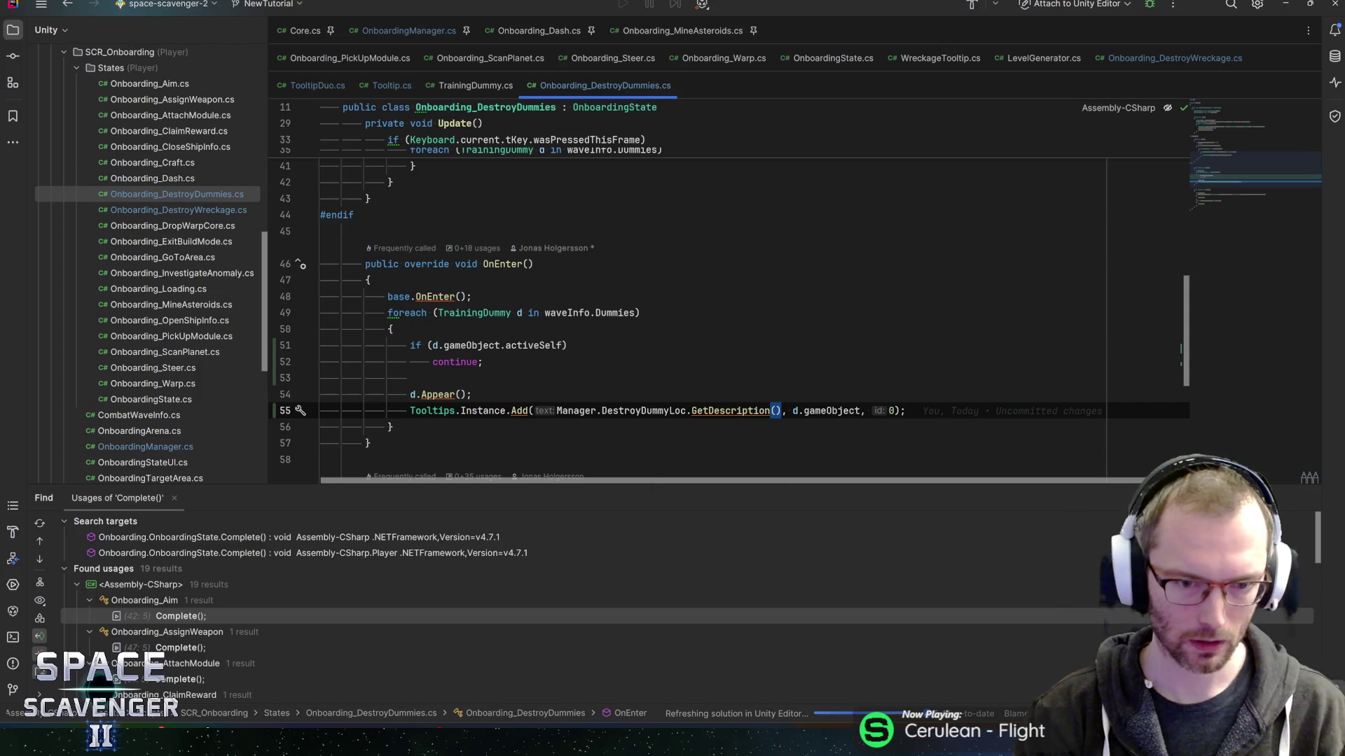
{"action": "mouse_move", "coordinate": [519, 411]}
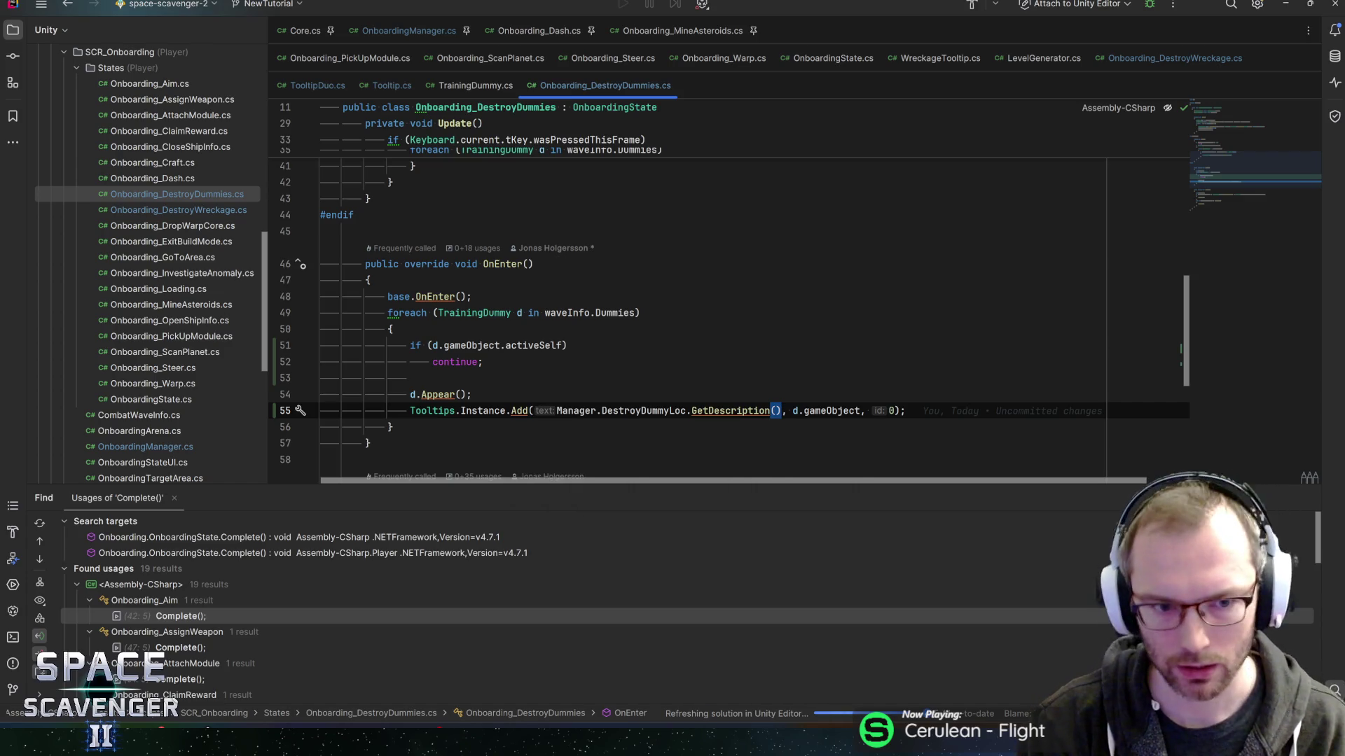
{"action": "left_click", "coordinate": [1225, 139]}
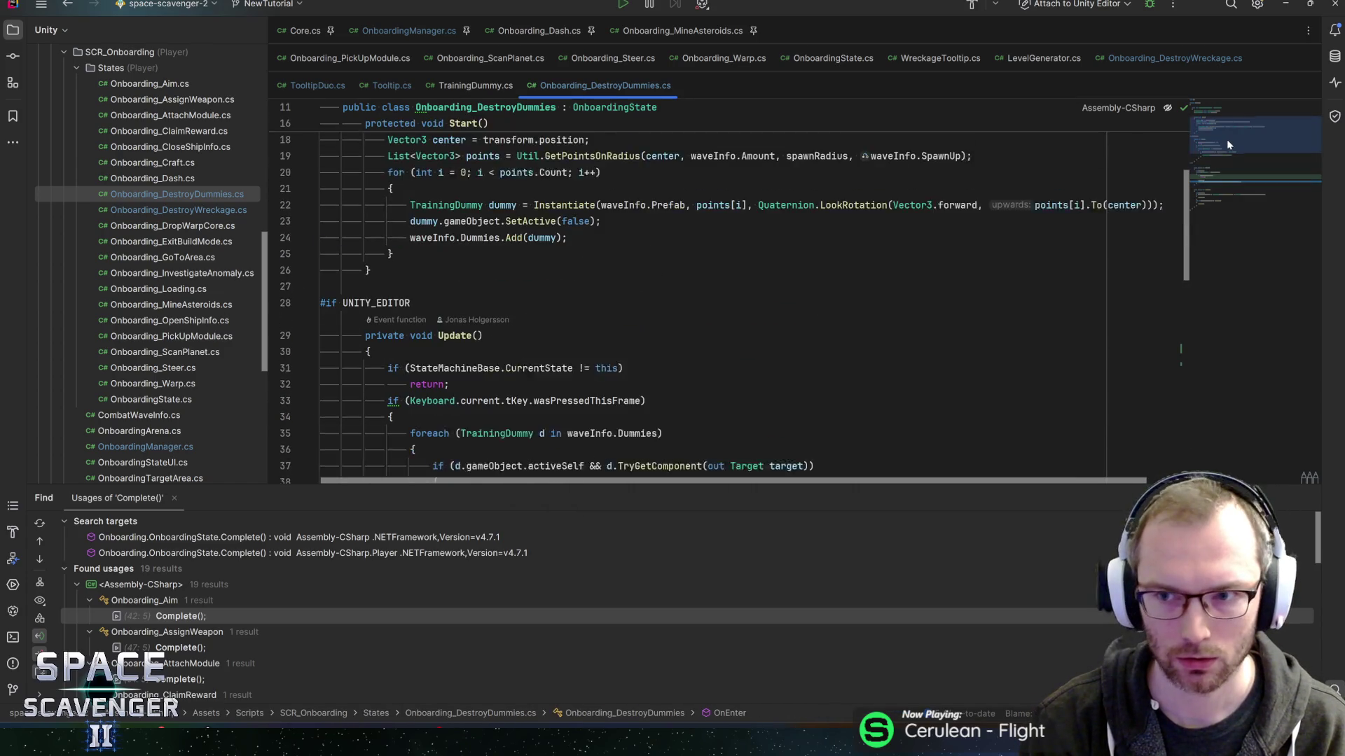
Declare a private Dictionary<TrainingDummy, Tooltip> tooltipMap field below spawnRadius.
{"action": "left_click_drag", "start_coordinate": [1226, 134], "coordinate": [1226, 129]}
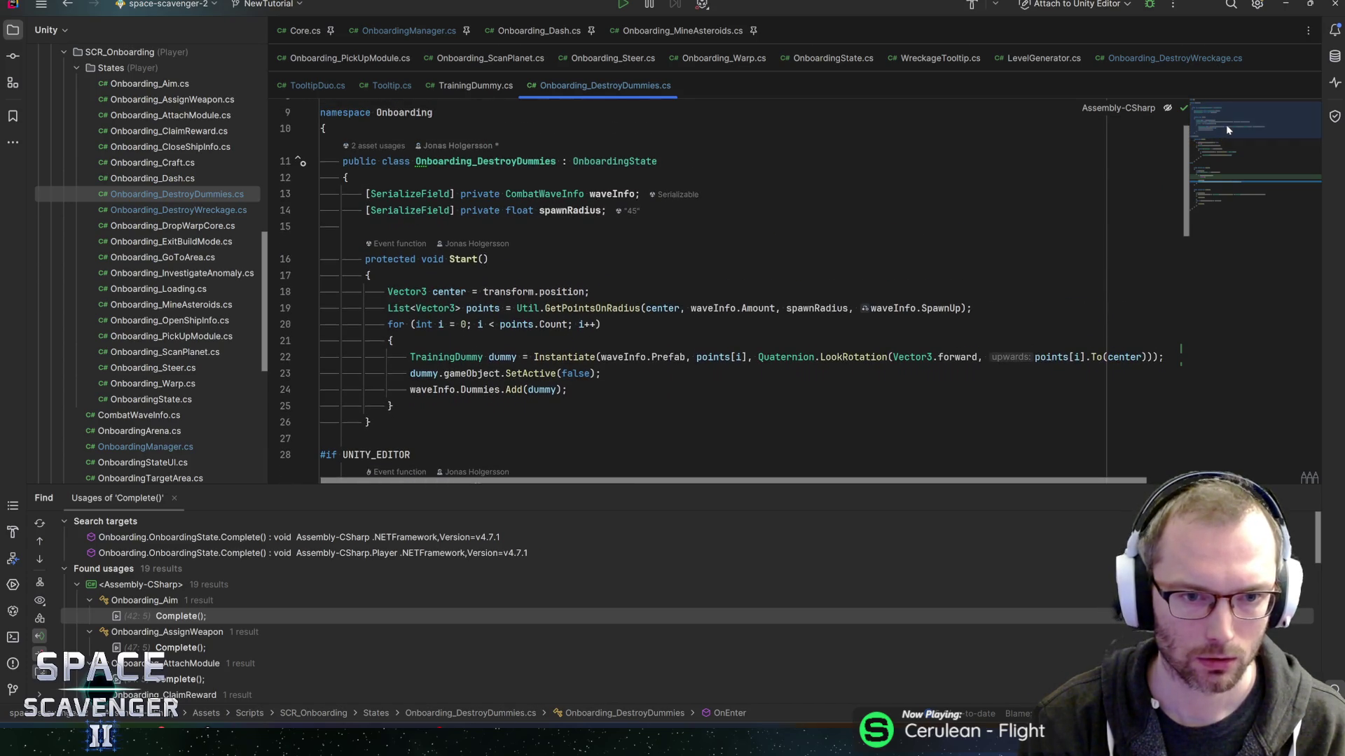
{"action": "left_click", "coordinate": [607, 210]}
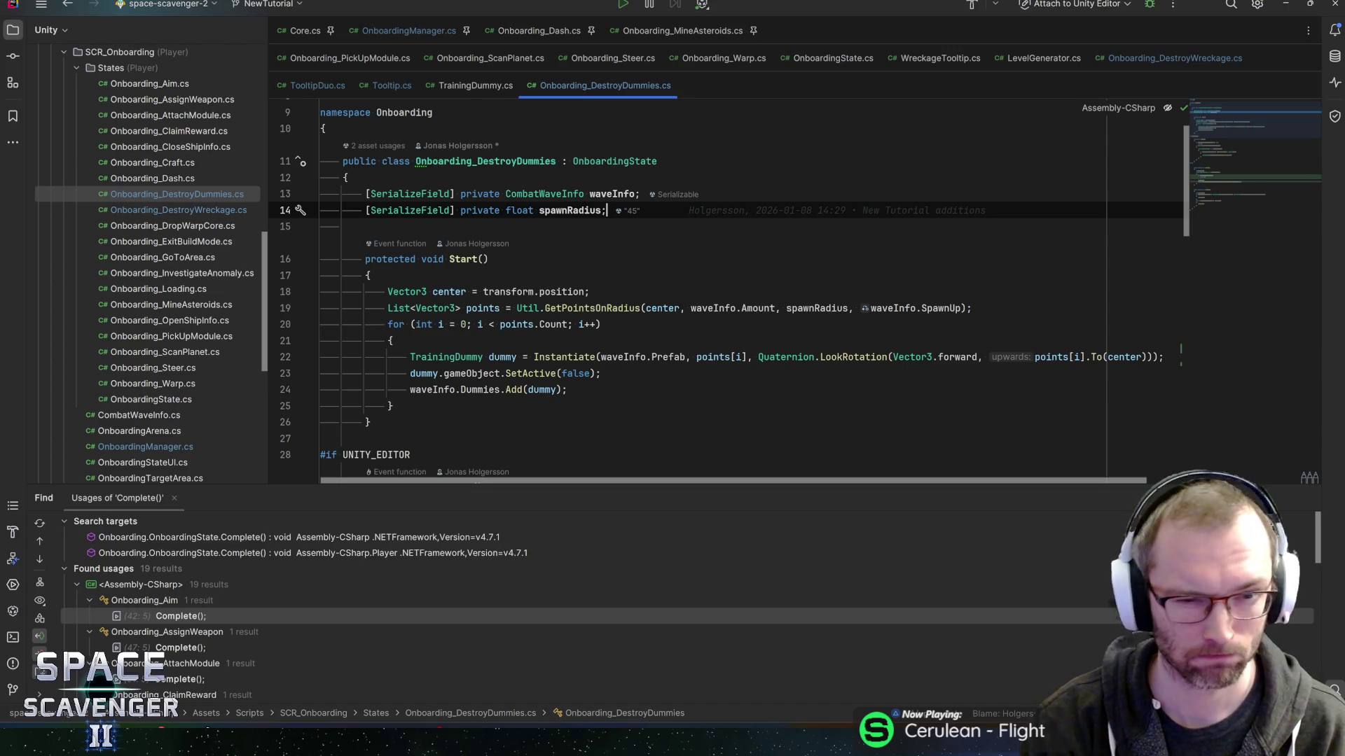
{"action": "key", "text": "Return"}
{"action": "key", "text": "Return"}
{"action": "type", "text": "private List<Tooltips"}
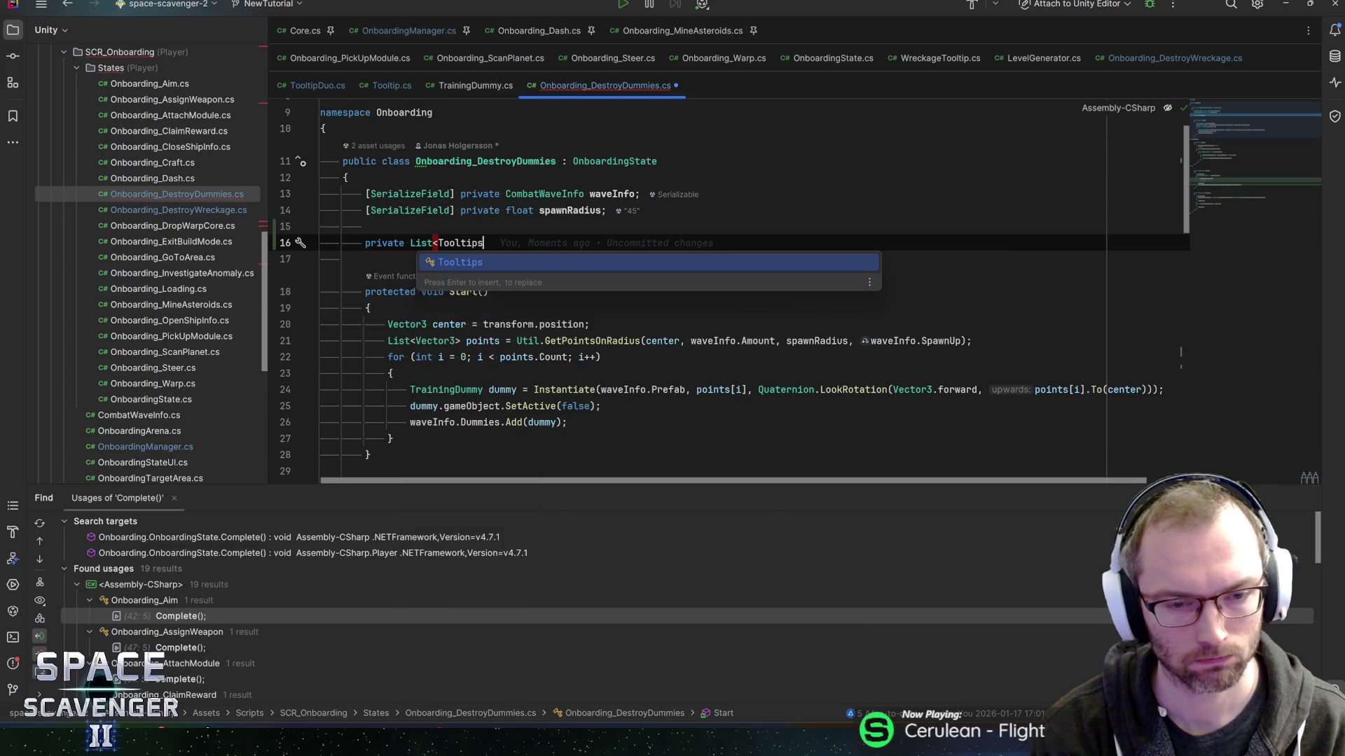
{"action": "key", "text": "Escape"}
{"action": "key", "text": "BackSpace"}
{"action": "key", "text": "BackSpace"}
{"action": "key", "text": "BackSpace"}
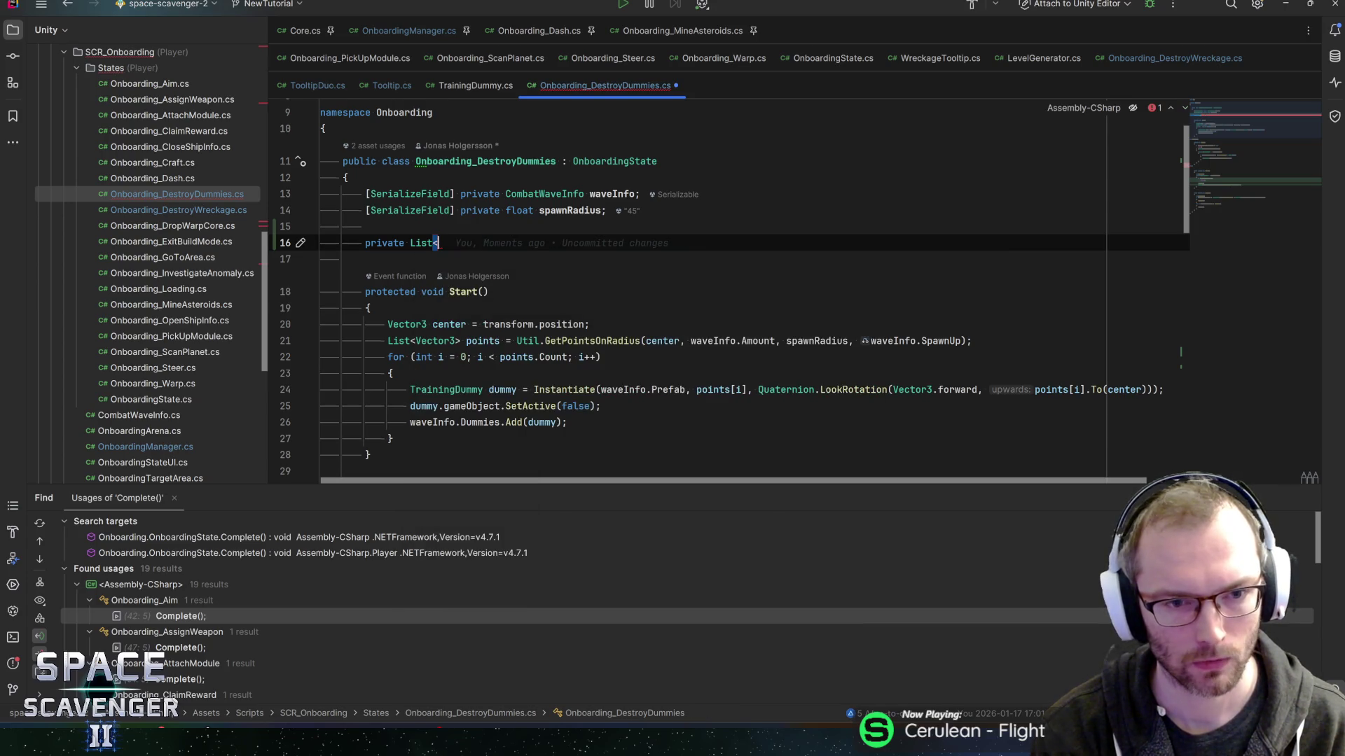
{"action": "key", "text": "BackSpace"}
{"action": "key", "text": "BackSpace"}
{"action": "key", "text": "BackSpace"}
{"action": "type", "text": "Dict"}
{"action": "key", "text": "Return"}
{"action": "type", "text": "Dumm"}
{"action": "key", "text": "Down"}
{"action": "key", "text": "Return"}
{"action": "type", "text": ", "}
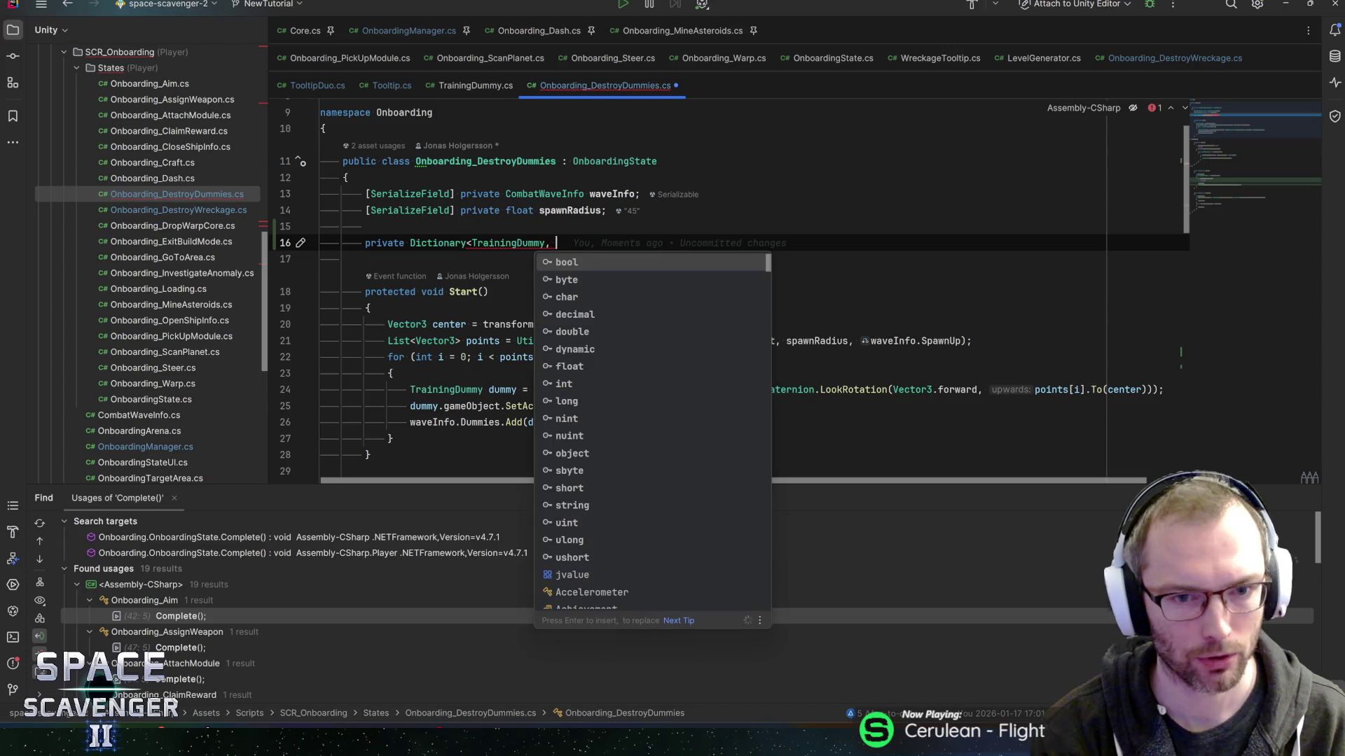
{"action": "type", "text": "Tooltip"}
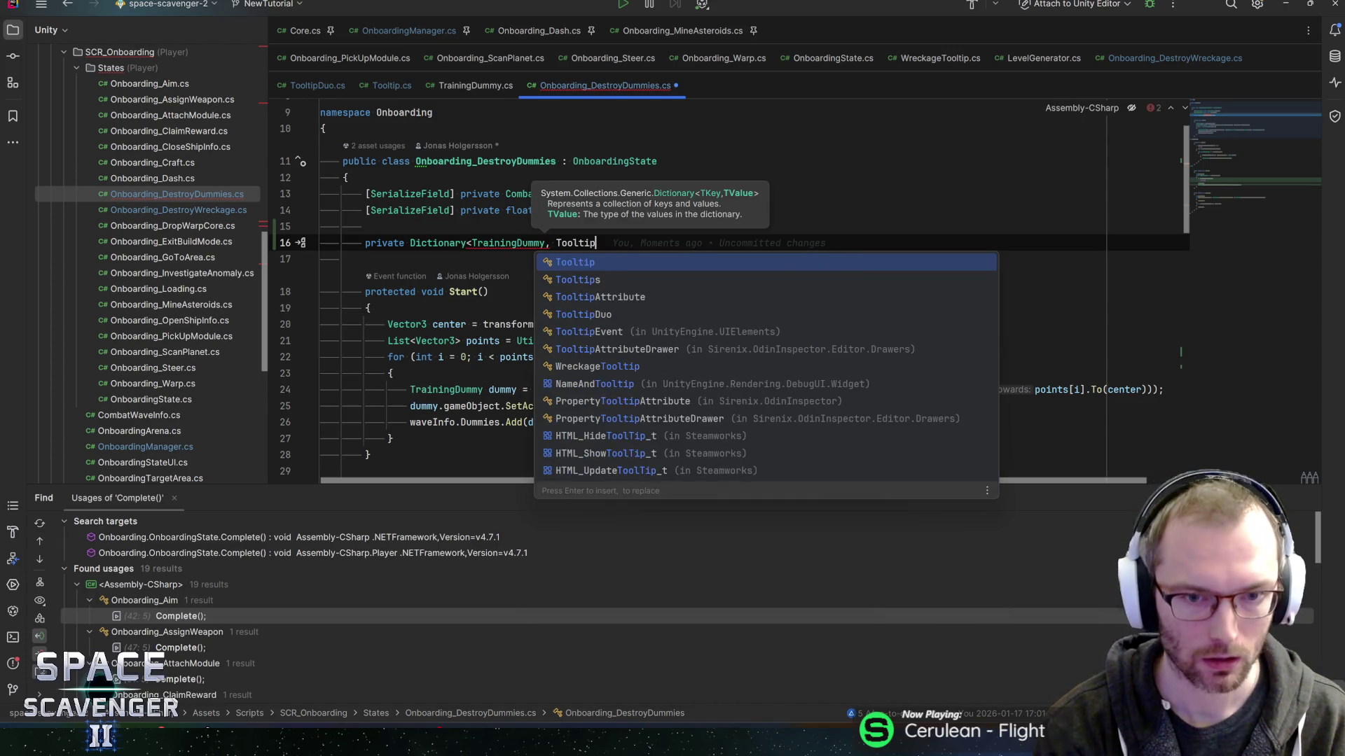
{"action": "type", "text": "> "}
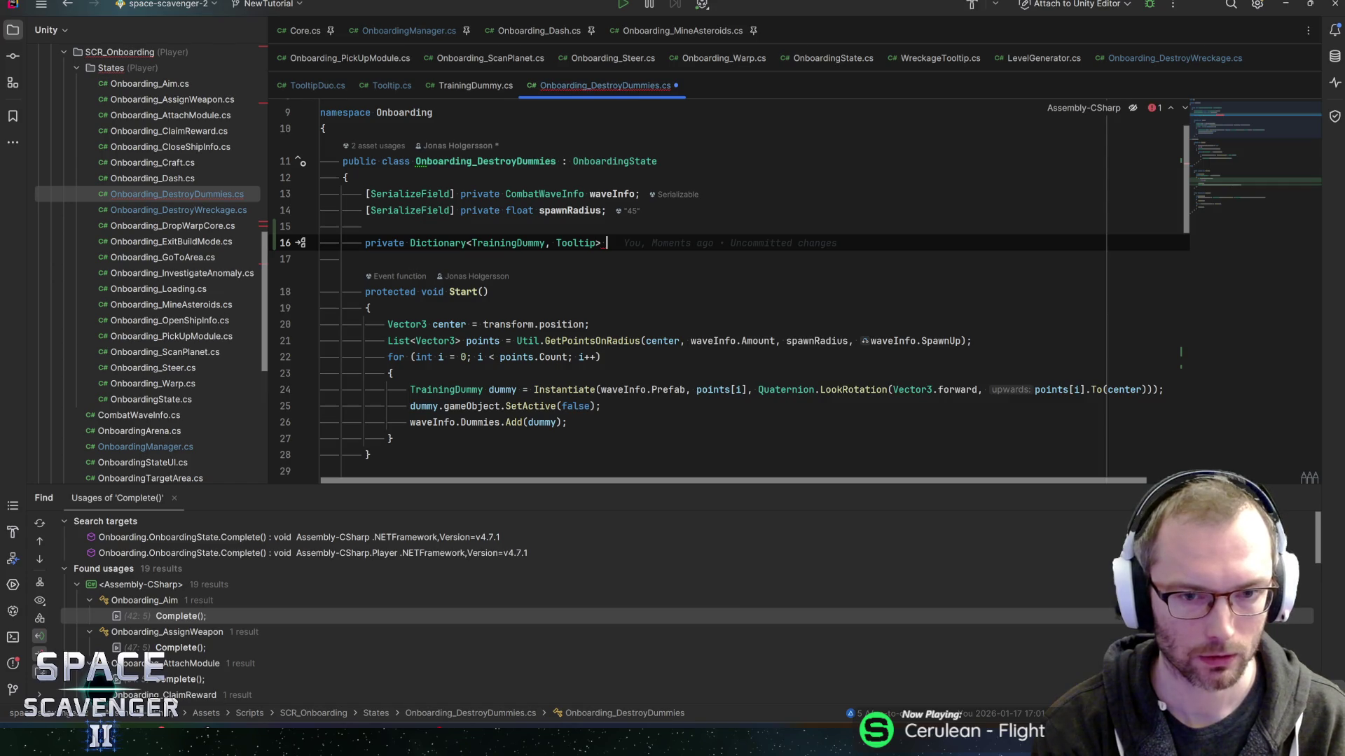
{"action": "type", "text": "tooltipMap;"}
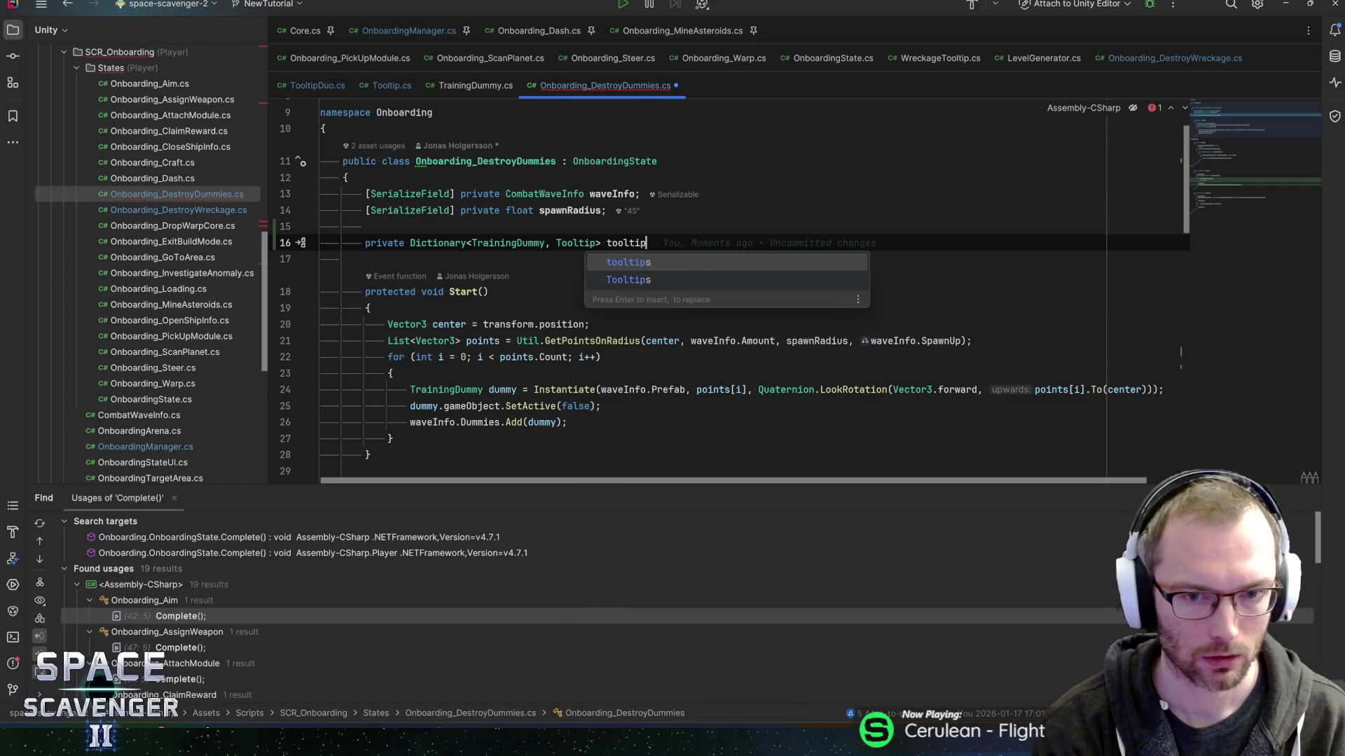
Initialize tooltipMap with new() and save the script.
{"action": "key", "text": "Left"}
{"action": "type", "text": "= new"}
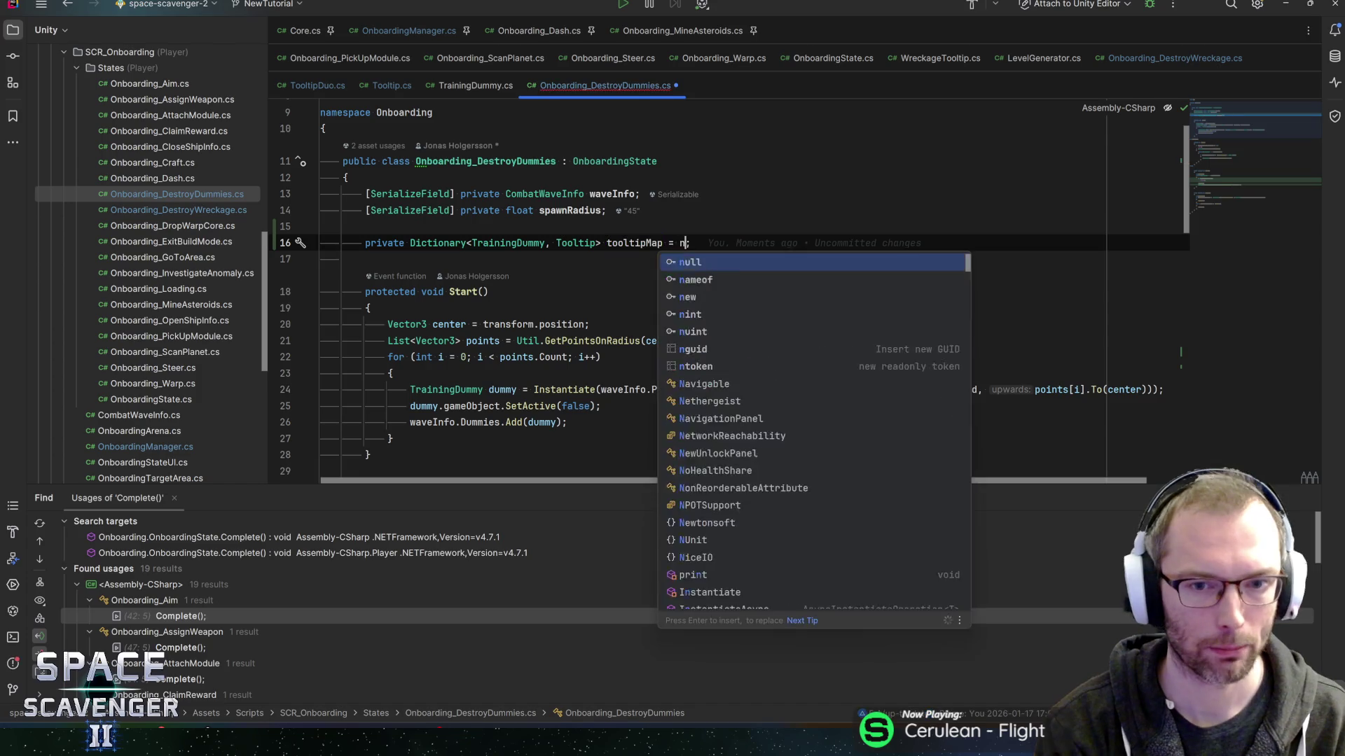
{"action": "type", "text": "()"}
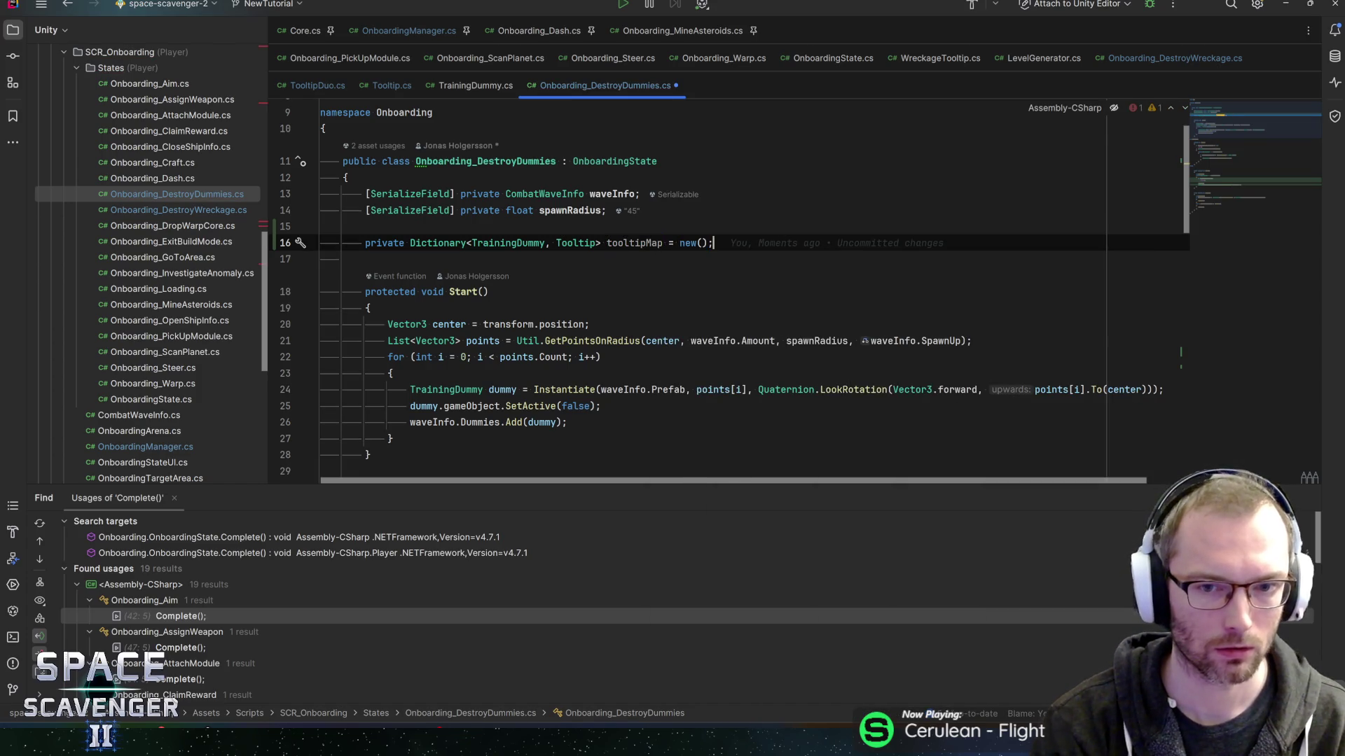
{"action": "key", "text": "Left"}
{"action": "key", "text": "Left"}
{"action": "key", "text": "Left"}
{"action": "key", "text": "ctrl+s"}
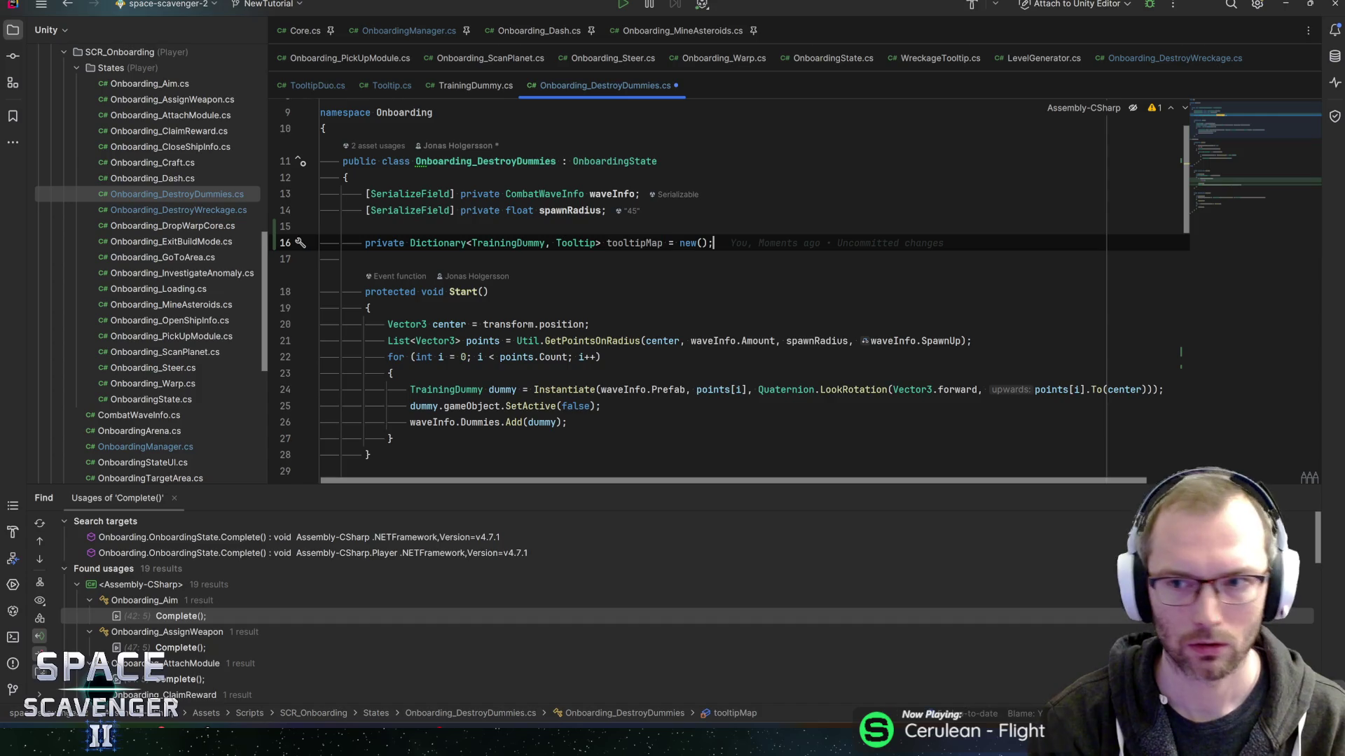
{"action": "scroll", "coordinate": [728, 295], "scroll_direction": "down", "scroll_amount": 10}
{"action": "scroll", "coordinate": [728, 294], "scroll_direction": "up", "scroll_amount": 12}
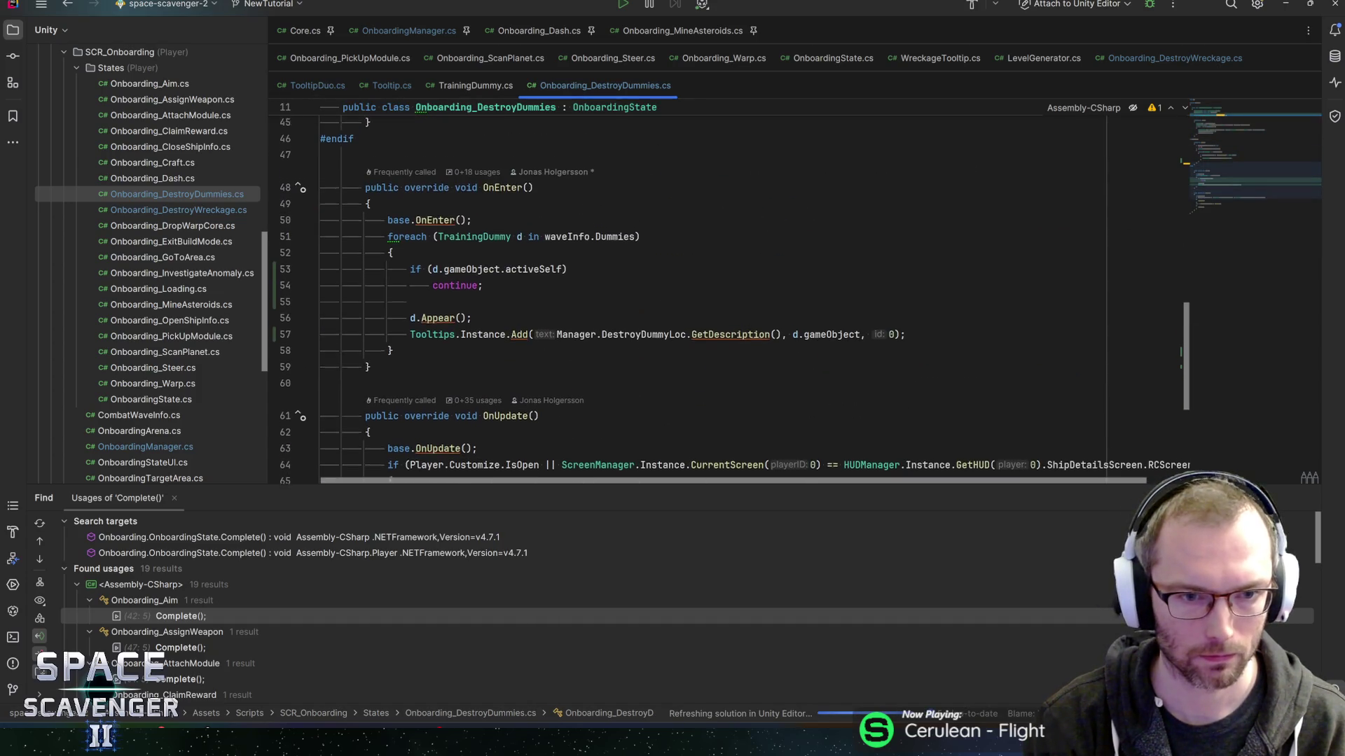
In OnEnter, assign the added tooltip to 'Tooltip tt', add tooltipMap.Add(d, tt), and save.
{"action": "scroll", "coordinate": [728, 294], "scroll_direction": "down", "scroll_amount": 5}
{"action": "scroll", "coordinate": [728, 294], "scroll_direction": "down", "scroll_amount": 6}
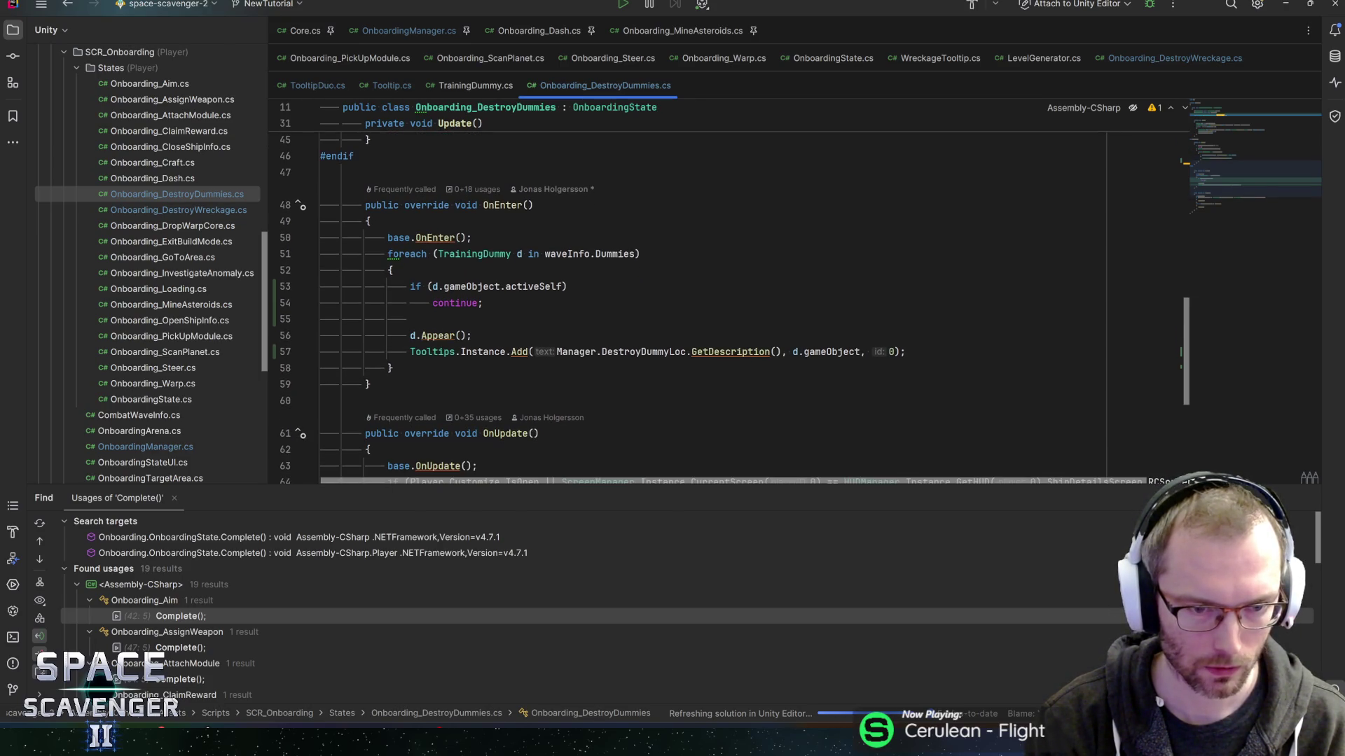
{"action": "left_click", "coordinate": [415, 335]}
{"action": "key", "text": "Down"}
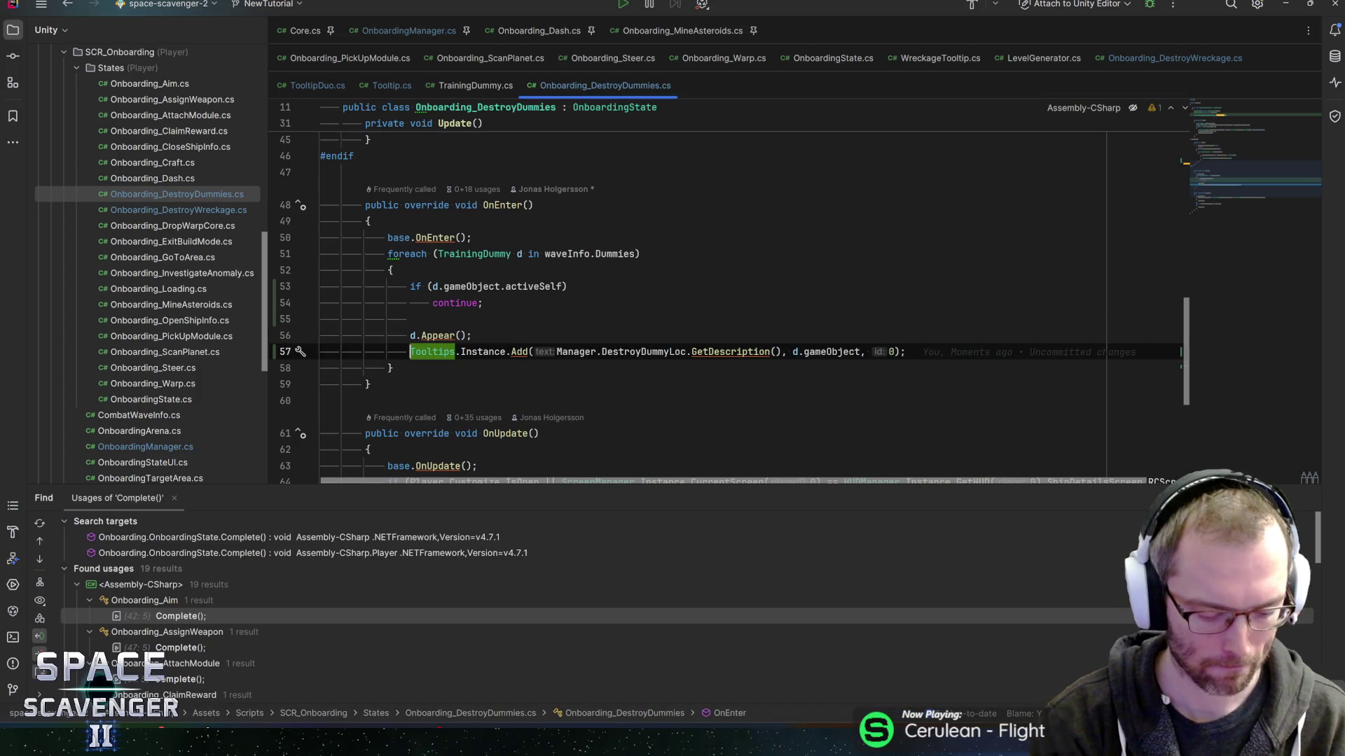
{"action": "type", "text": "ooltip "}
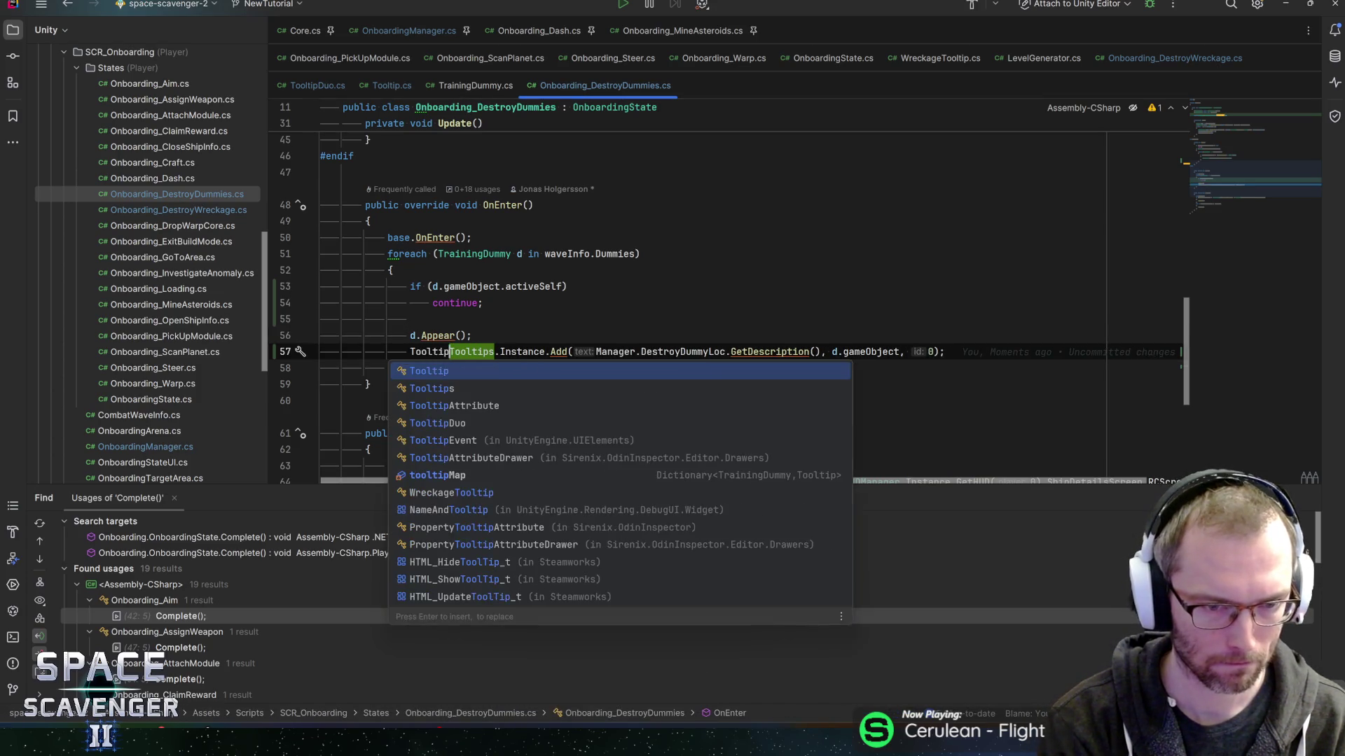
{"action": "type", "text": "tt ="}
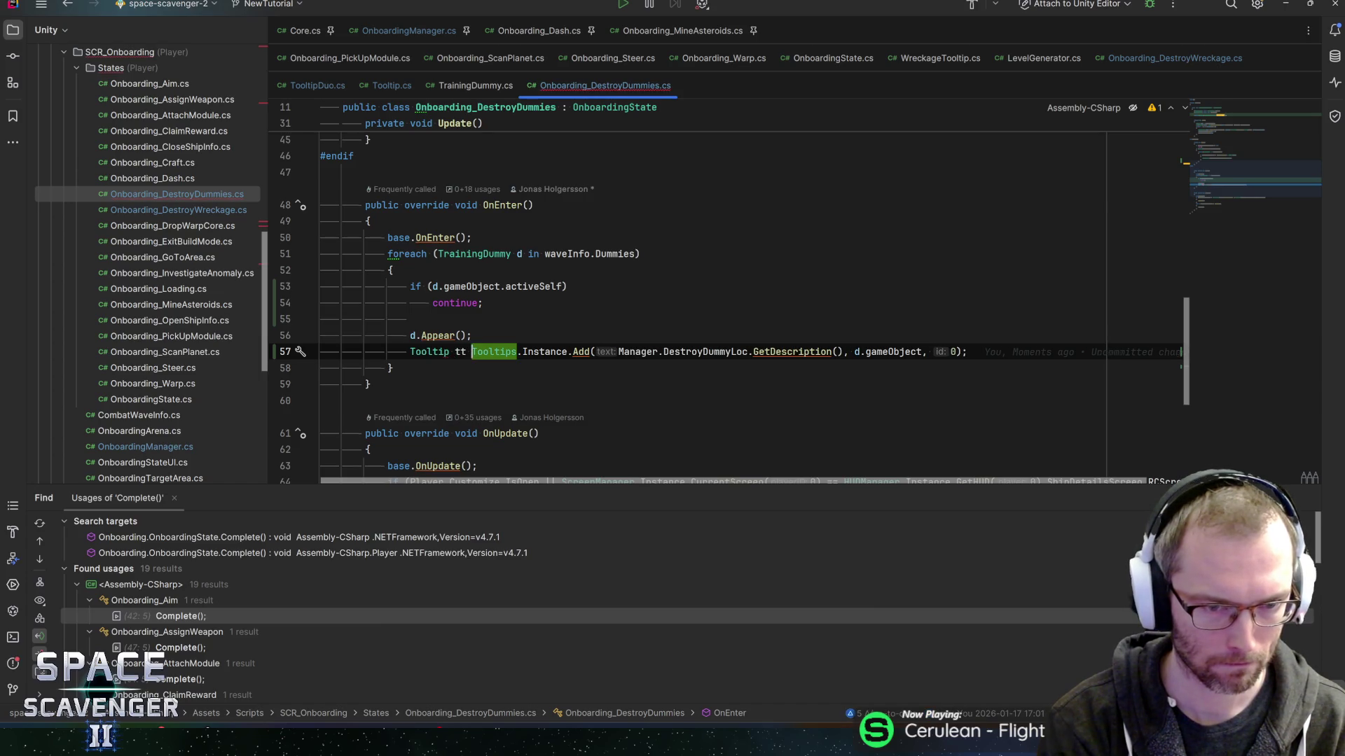
{"action": "key", "text": "Escape"}
{"action": "key", "text": "End"}
{"action": "key", "text": "Return"}
{"action": "type", "text": "tooltipMap"}
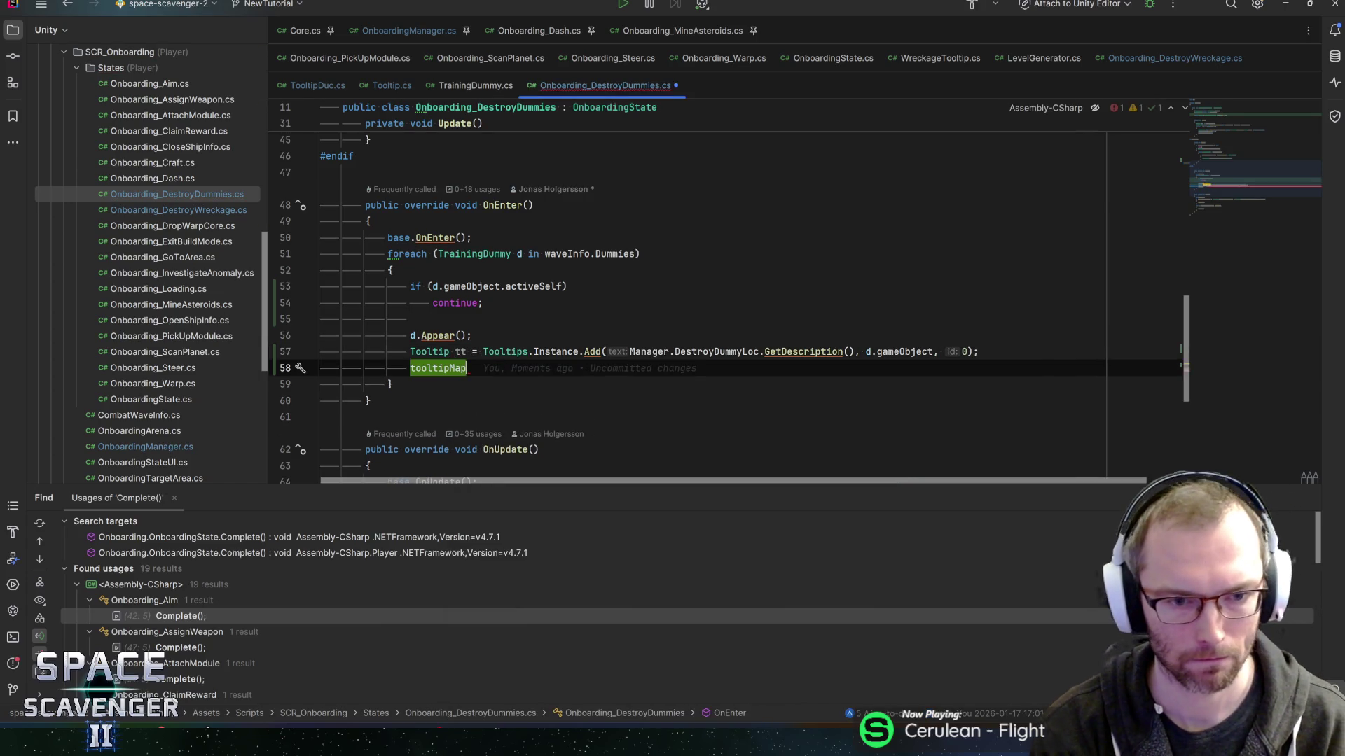
{"action": "type", "text": ".Add(d"}
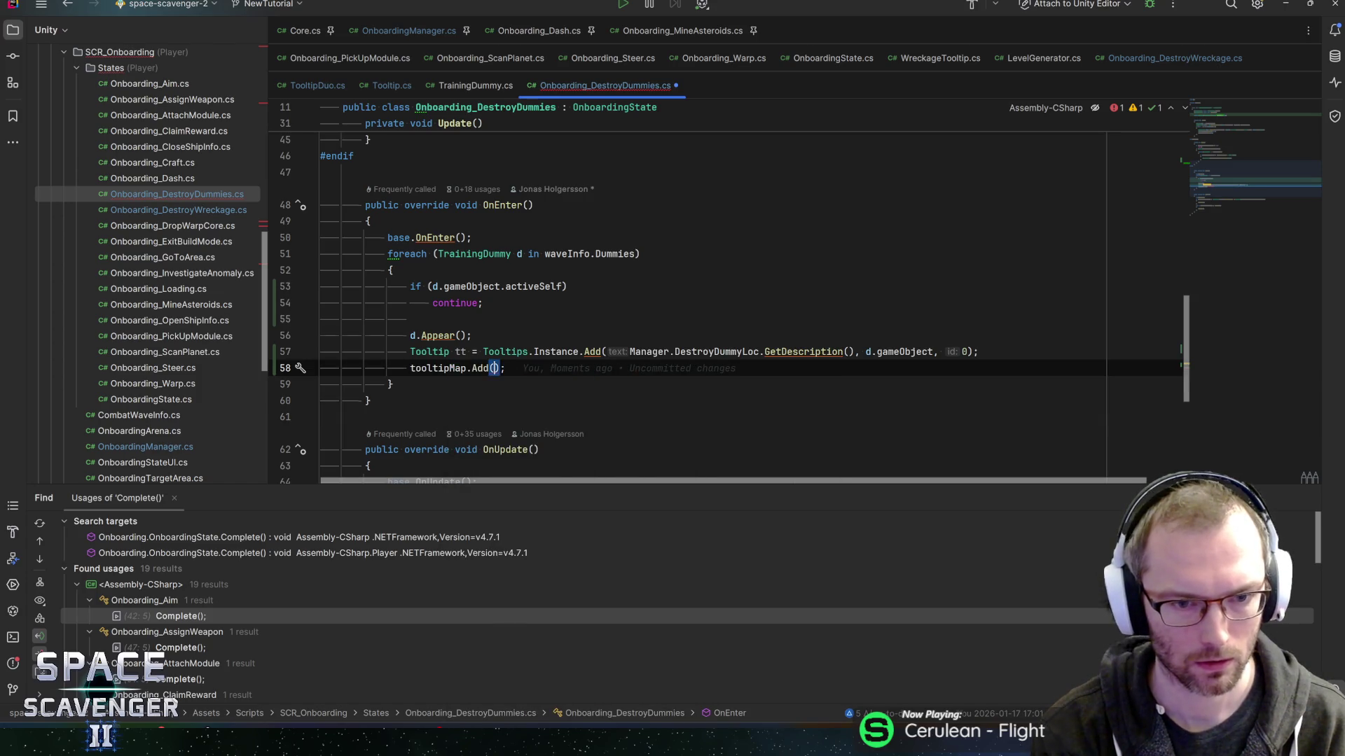
{"action": "type", "text": ", tt"}
{"action": "key", "text": "End"}
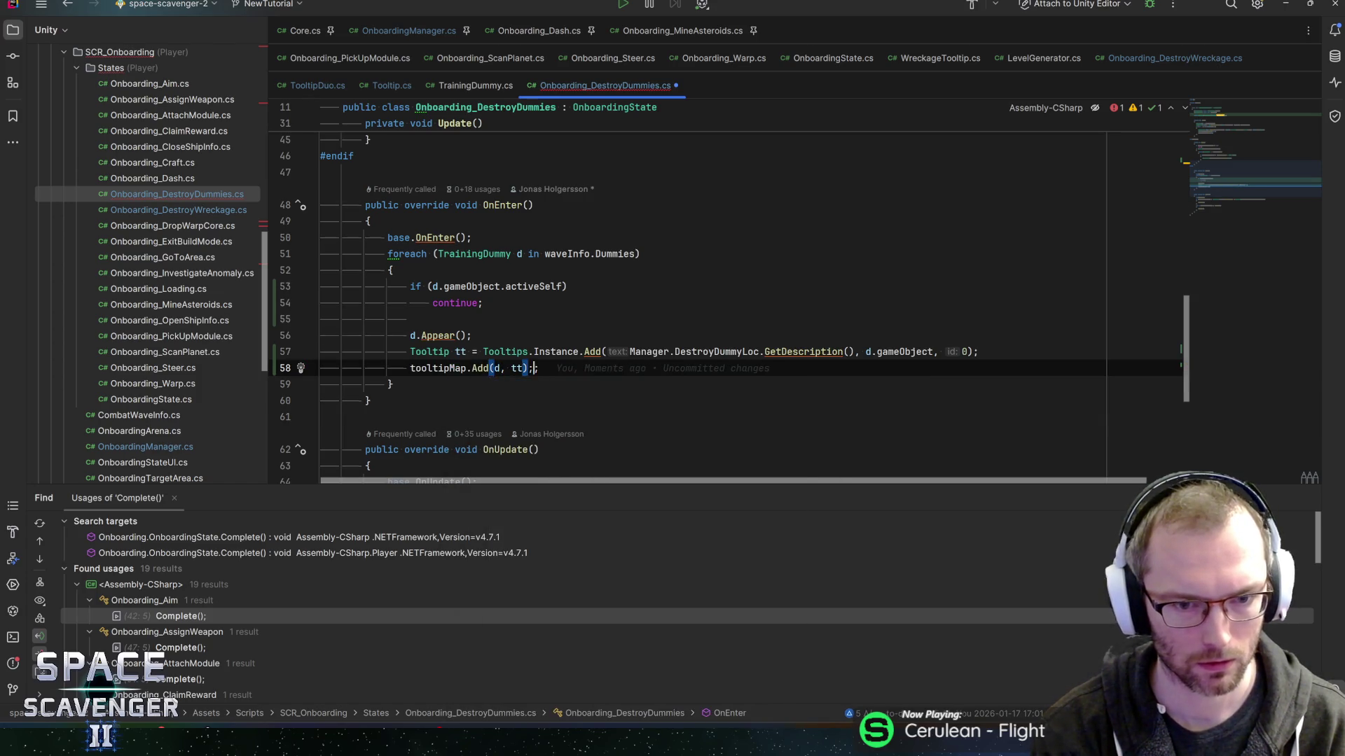
{"action": "key", "text": "ctrl+s"}
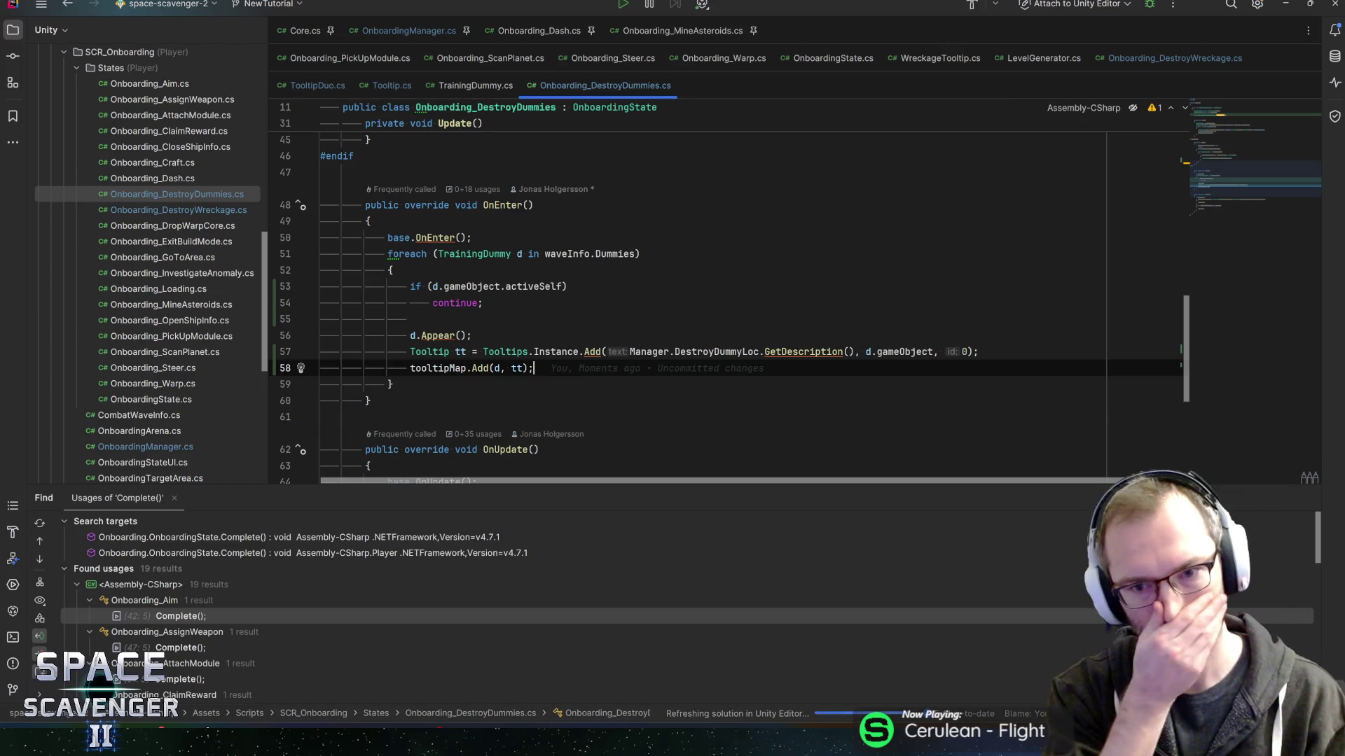
Chain .SetArrowDirection(Tooltip.ArrowDirection.Up).Open() onto the tooltip creation line.
{"action": "key", "text": "Up"}
{"action": "key", "text": "End"}
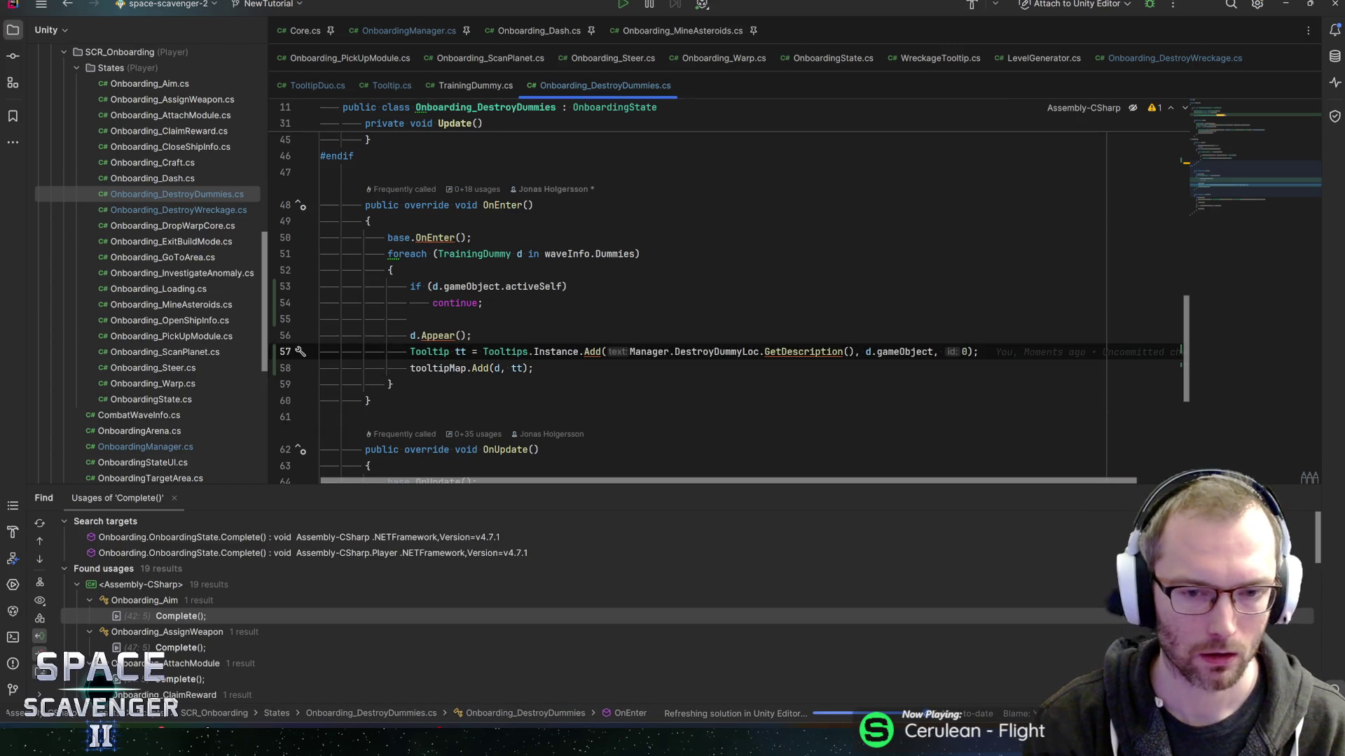
{"action": "key", "text": "Left"}
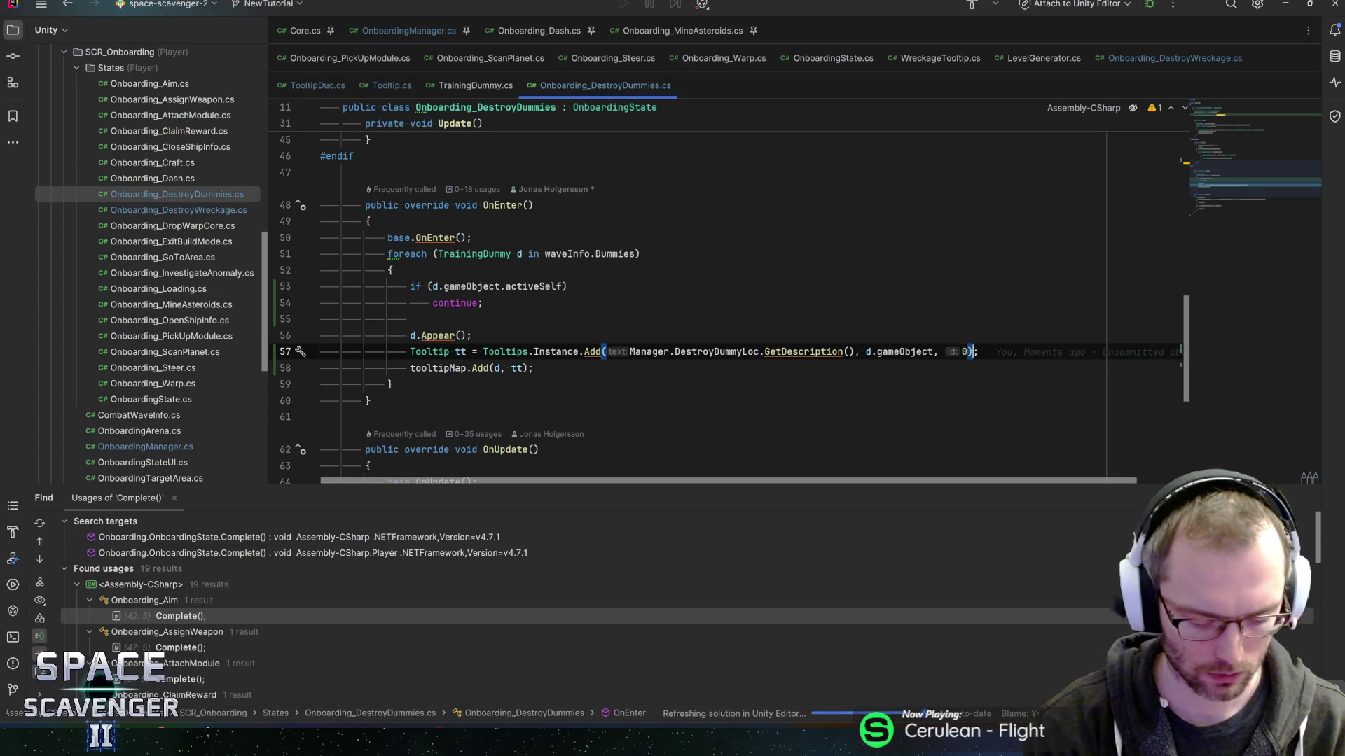
{"action": "type", "text": ".Ope"}
{"action": "key", "text": "Return"}
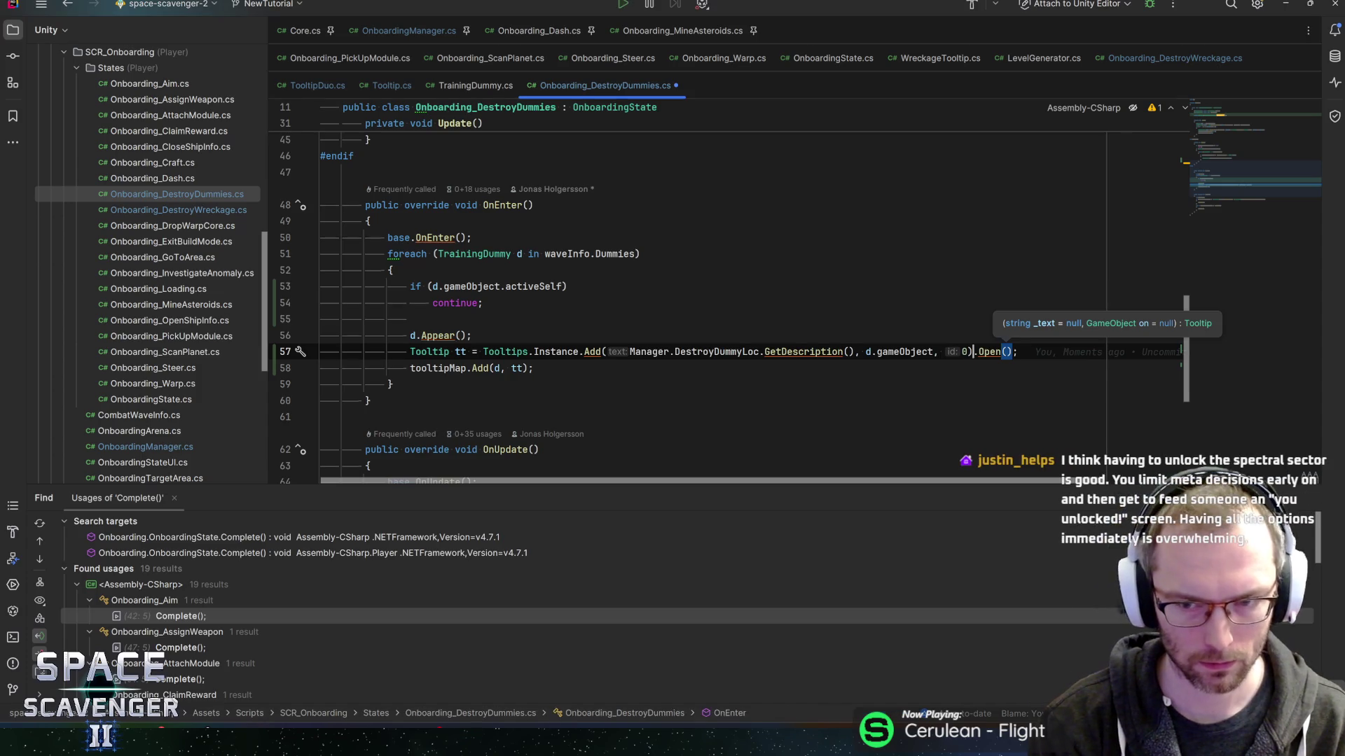
{"action": "left_click", "coordinate": [970, 352]}
{"action": "type", "text": ".set"}
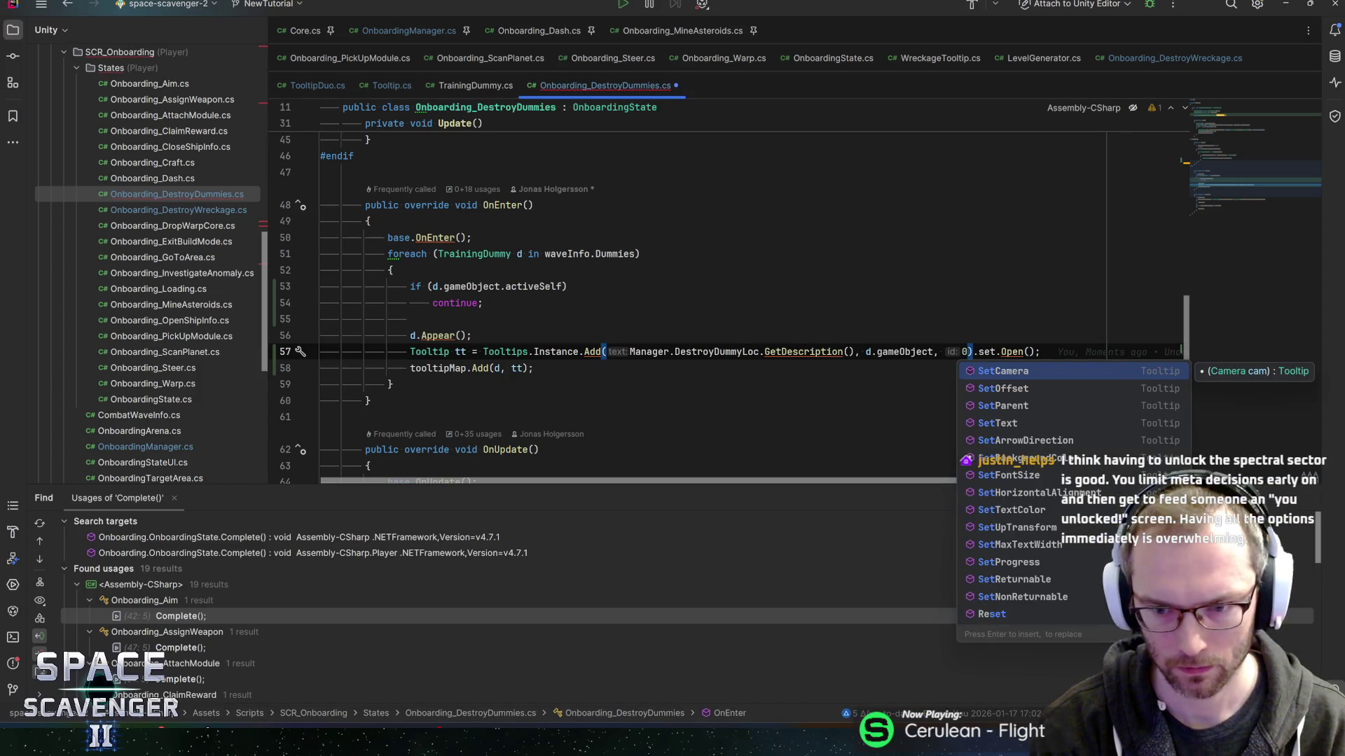
{"action": "type", "text": "arr"}
{"action": "key", "text": "Return"}
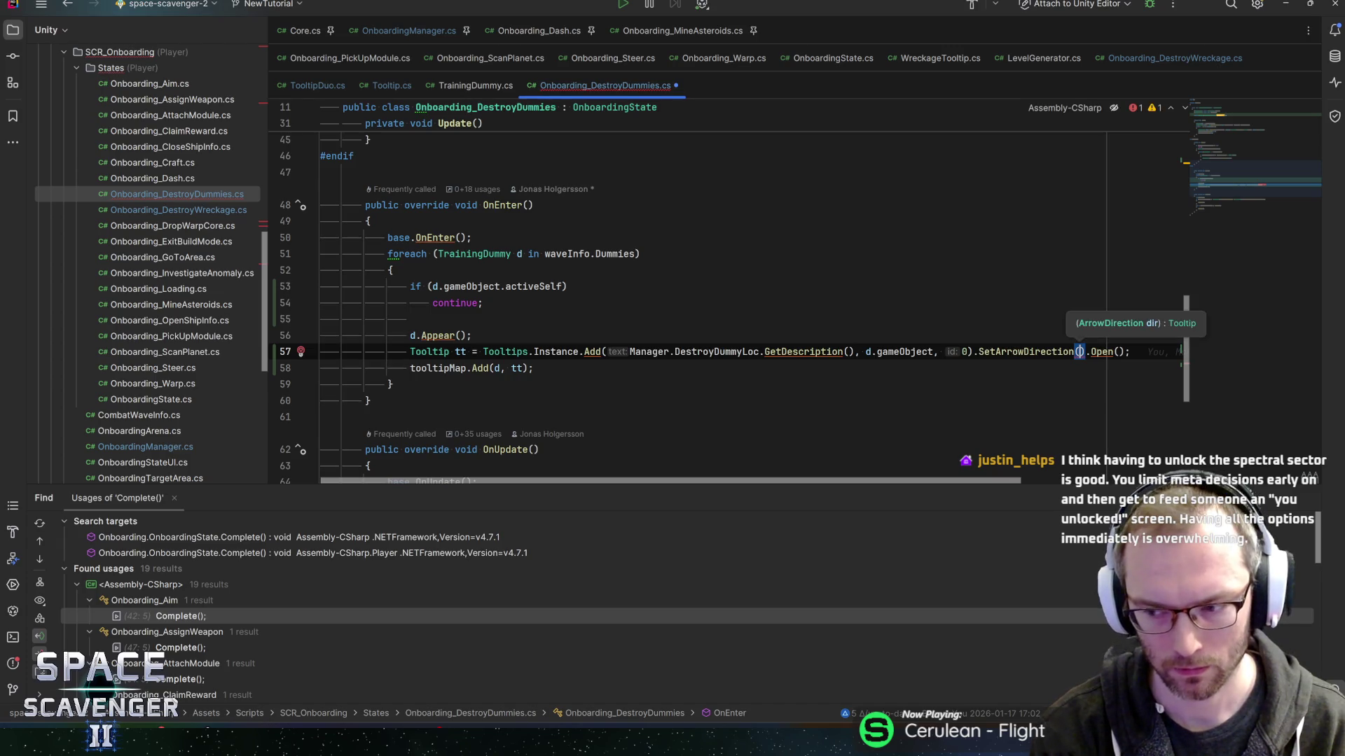
{"action": "type", "text": "up"}
{"action": "key", "text": "Return"}
Wrap the chained calls onto their own line and save the script.
{"action": "key", "text": "End"}
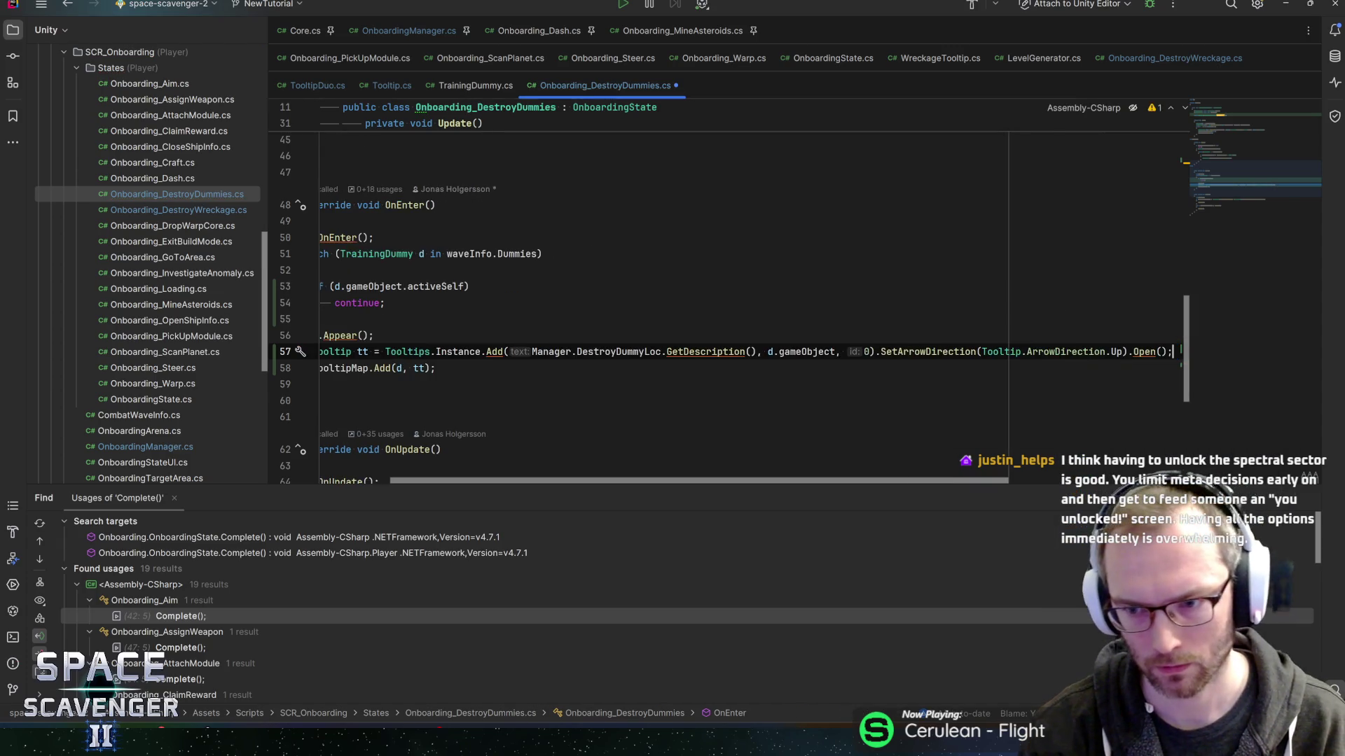
{"action": "key", "text": "ctrl+Left"}
{"action": "key", "text": "ctrl+Left"}
{"action": "key", "text": "ctrl+Left"}
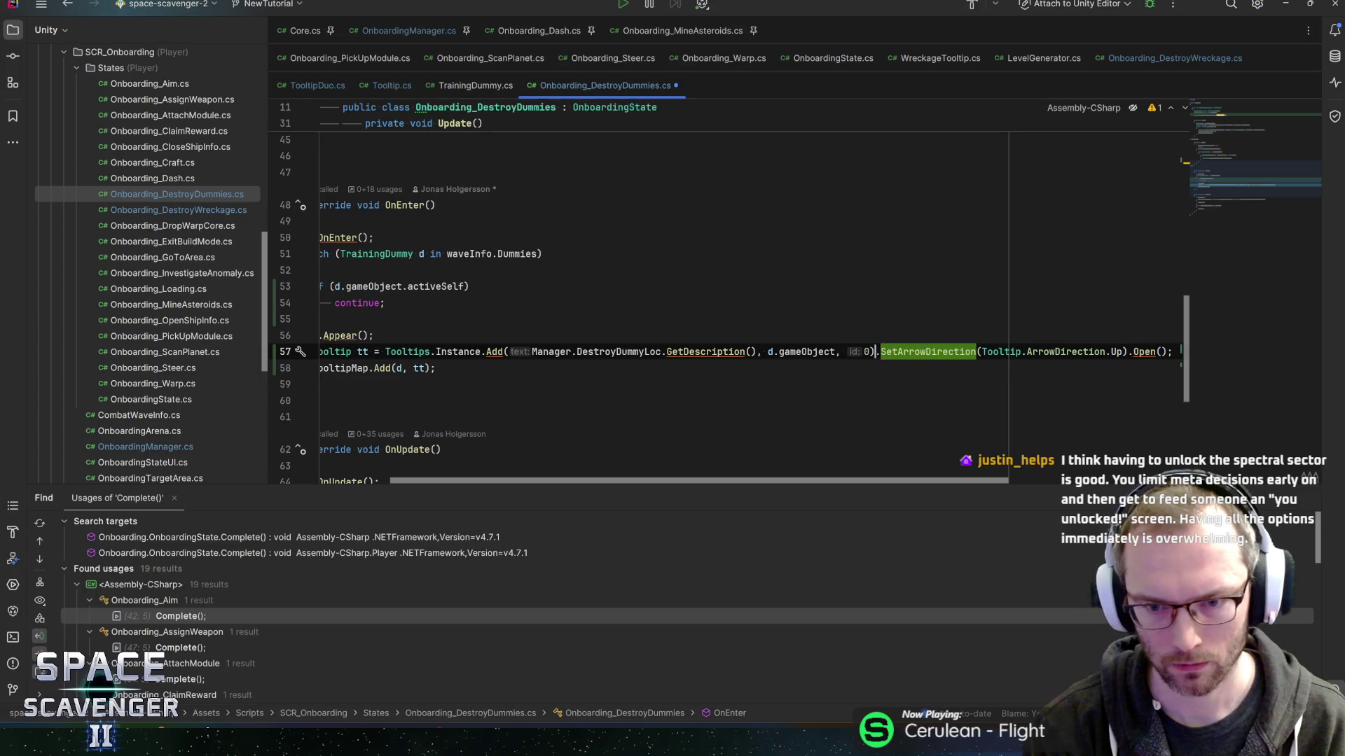
{"action": "key", "text": "Return"}
{"action": "key", "text": "ctrl+shift+Right"}
{"action": "key", "text": "ctrl+shift+Right"}
{"action": "key", "text": "ctrl+shift+Right"}
{"action": "key", "text": "End"}
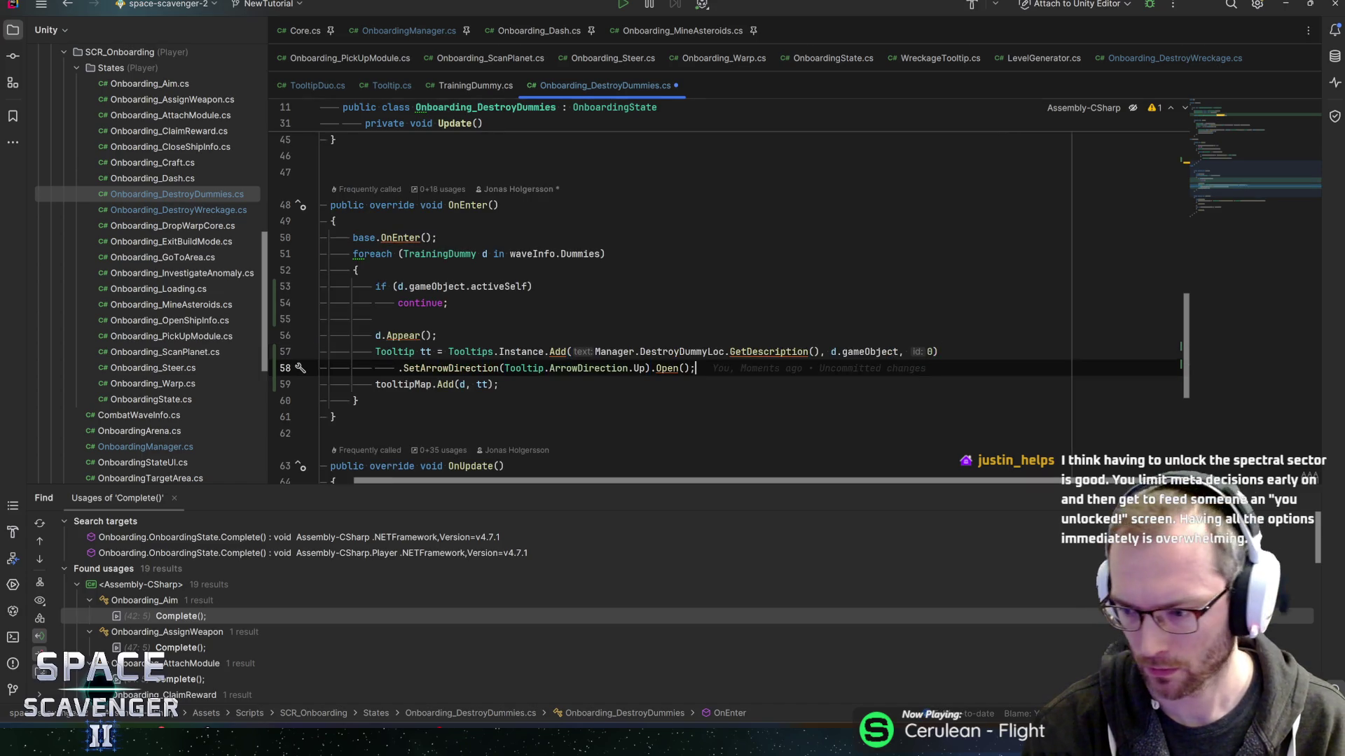
{"action": "key", "text": "ctrl+s"}
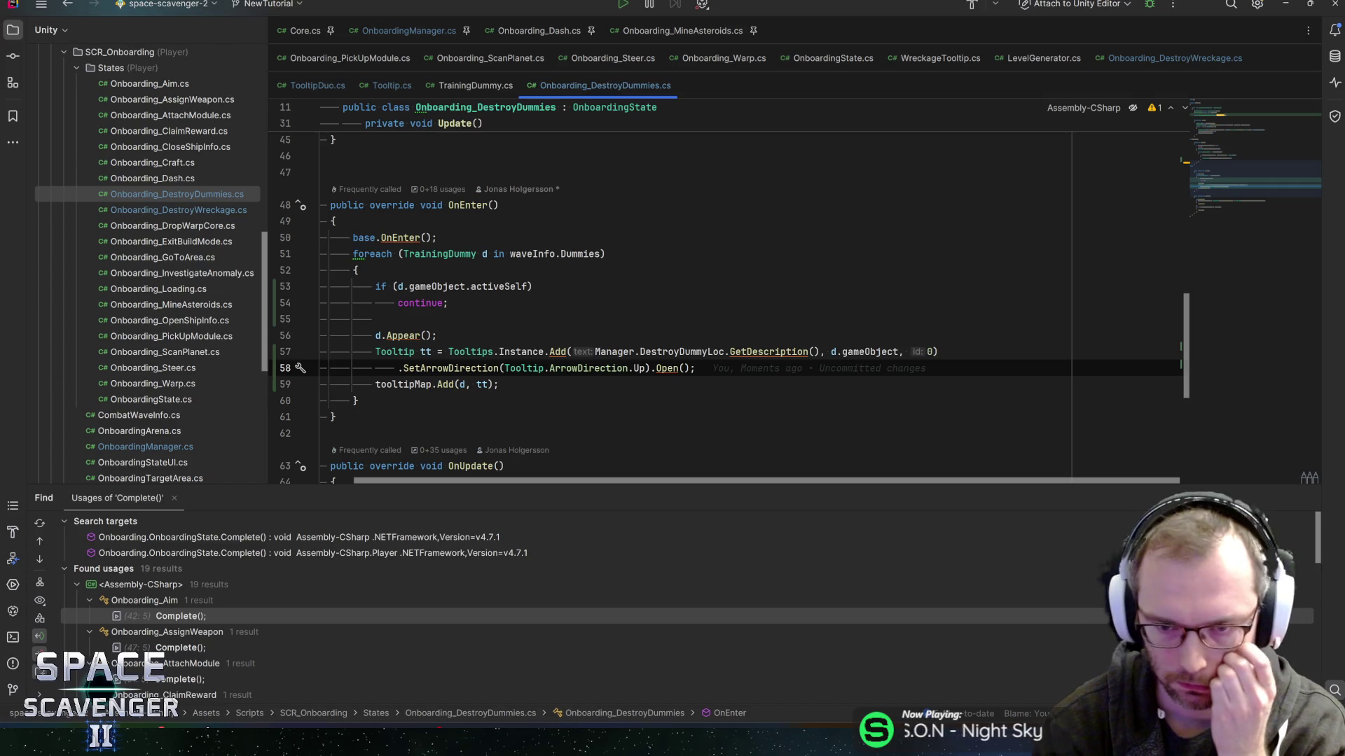
Review the OnEnter tooltip code, checking the DestroyDummyLoc description reference.
{"action": "left_click", "coordinate": [651, 352]}
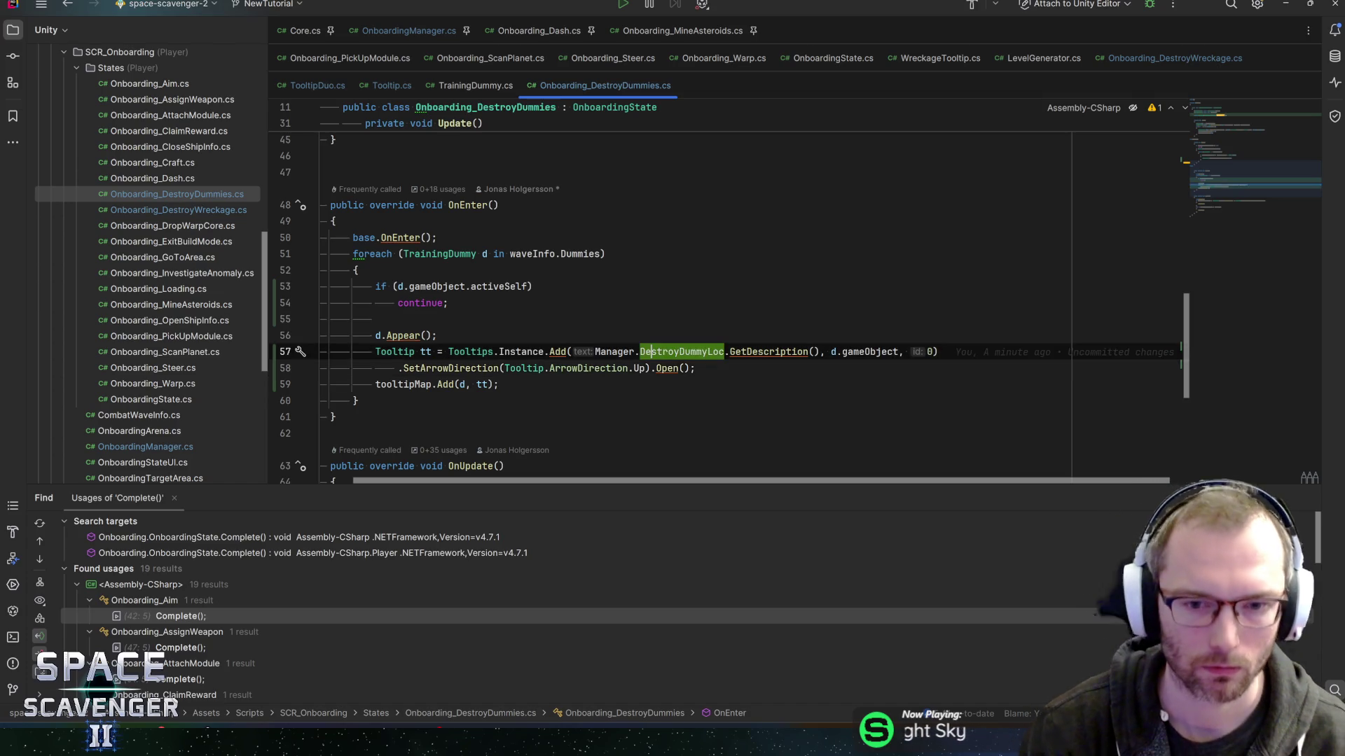
{"action": "left_click", "coordinate": [695, 369]}
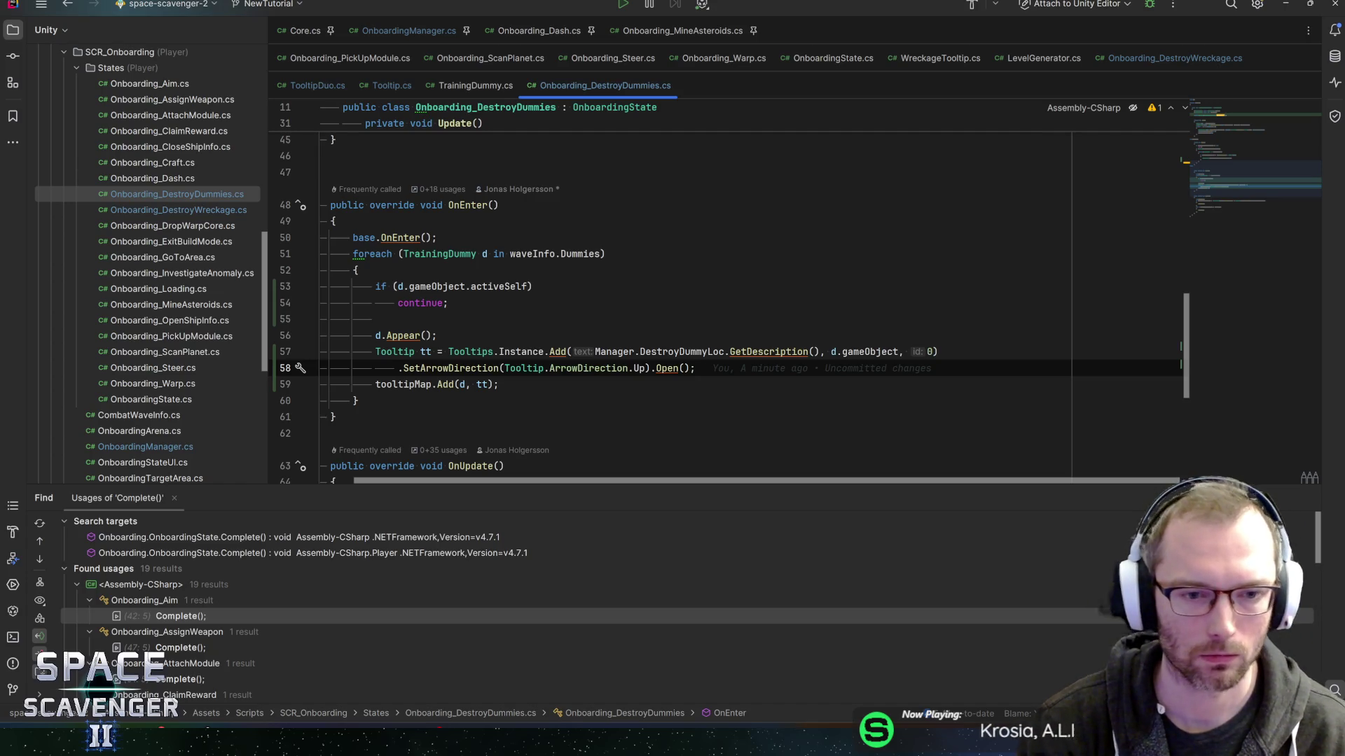
{"action": "scroll", "coordinate": [695, 369], "scroll_direction": "down", "scroll_amount": 5}
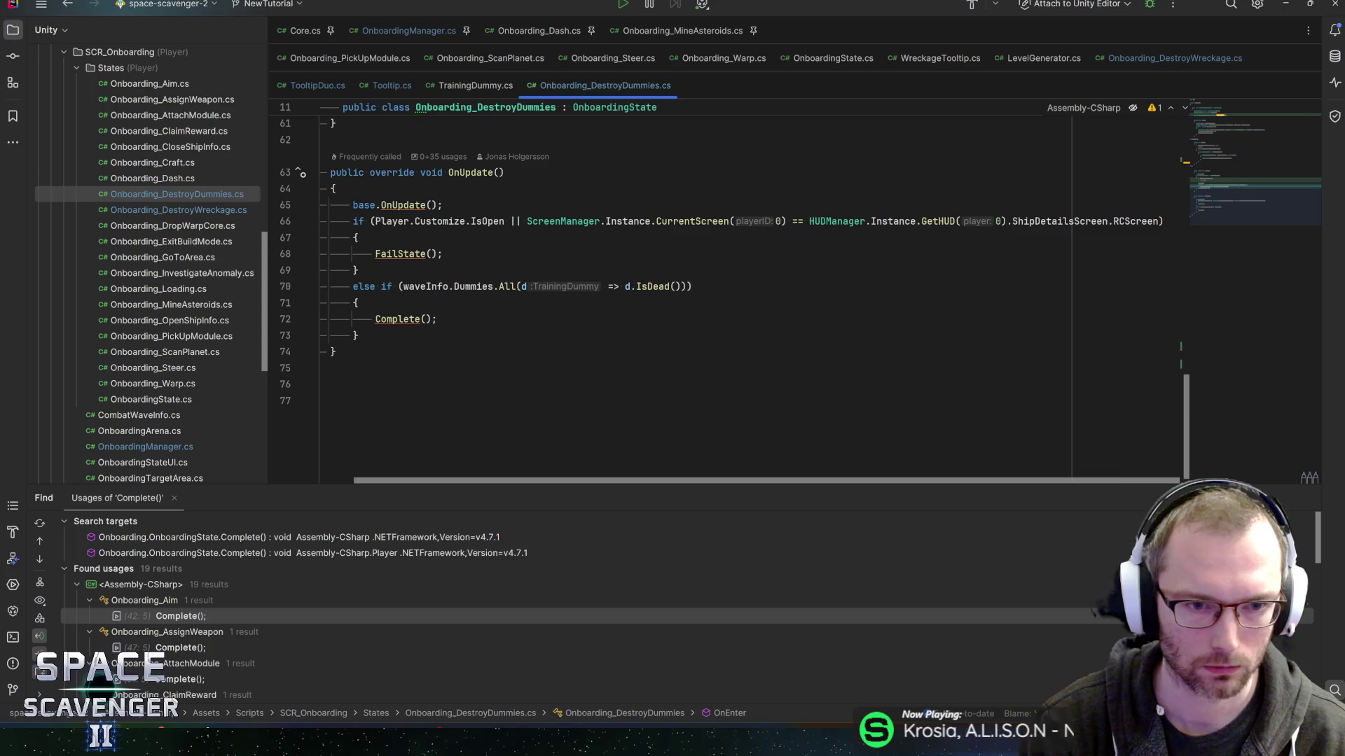
{"action": "scroll", "coordinate": [700, 294], "scroll_direction": "up", "scroll_amount": 2}
After base.OnUpdate(), add a for loop bounded by waveInfo.Dummies.Count.
{"action": "left_click", "coordinate": [443, 302]}
{"action": "key", "text": "Return"}
{"action": "type", "text": "for"}
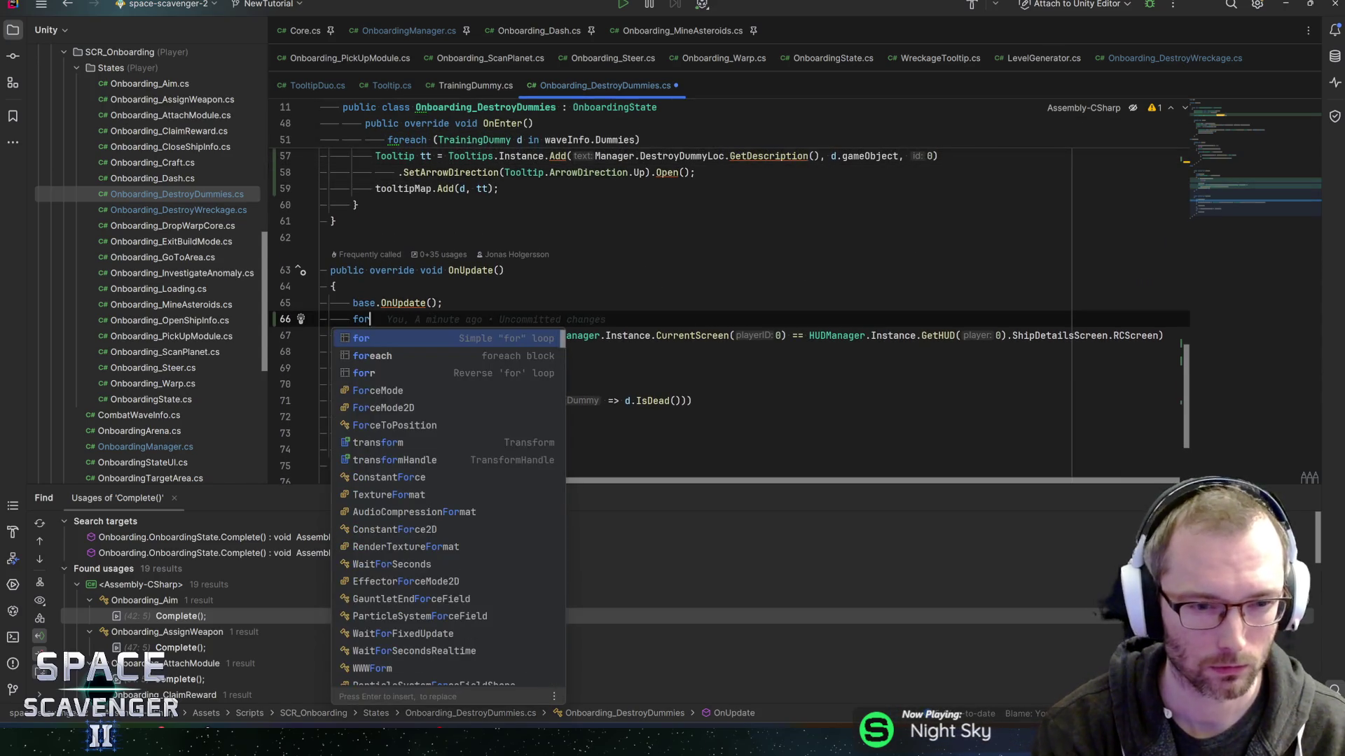
{"action": "key", "text": "Return"}
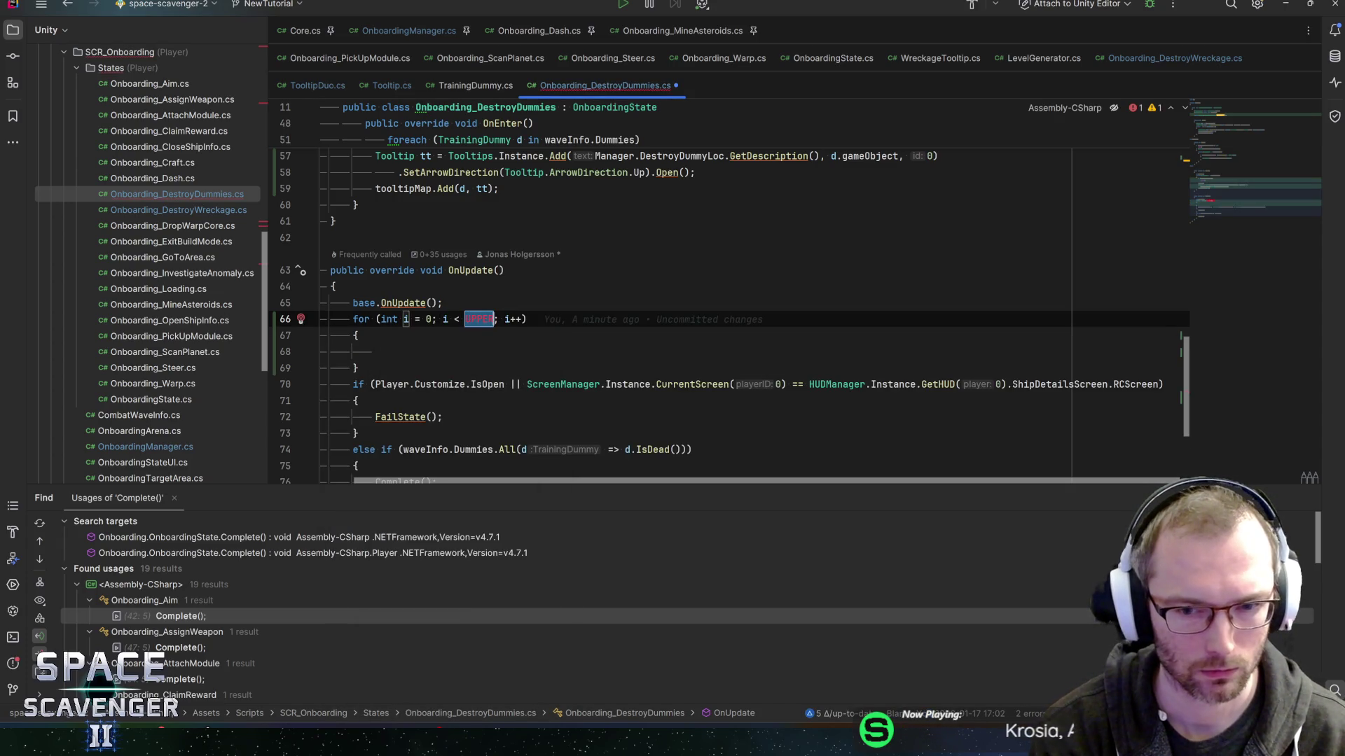
{"action": "type", "text": "waveInfo.dumm"}
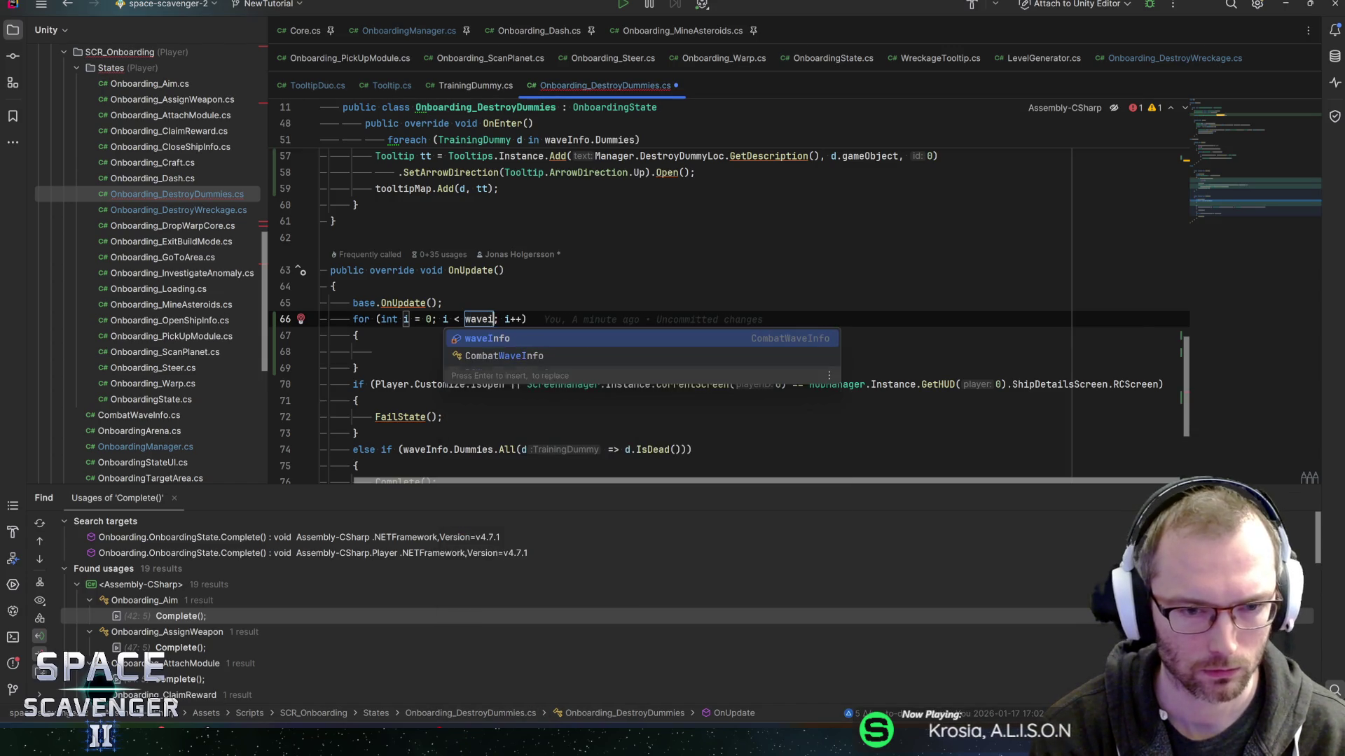
{"action": "key", "text": "Return"}
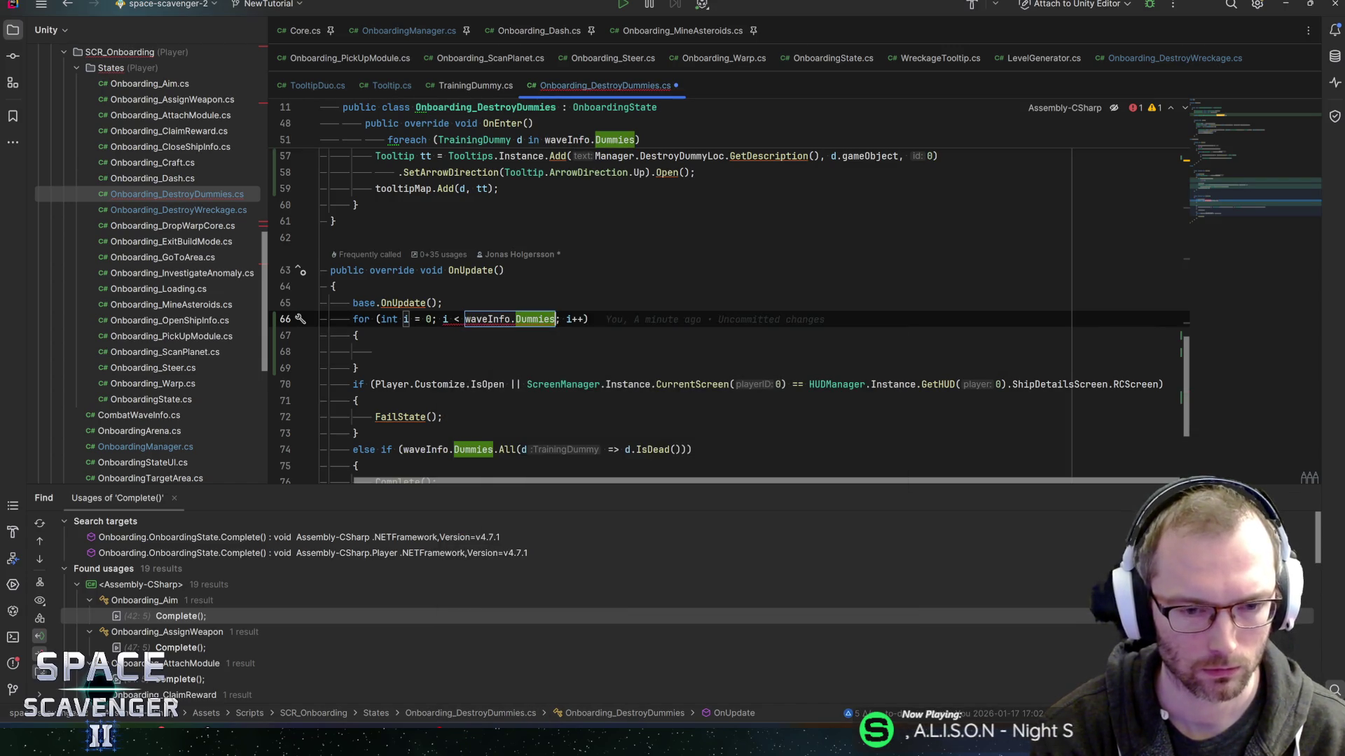
{"action": "type", "text": ".co"}
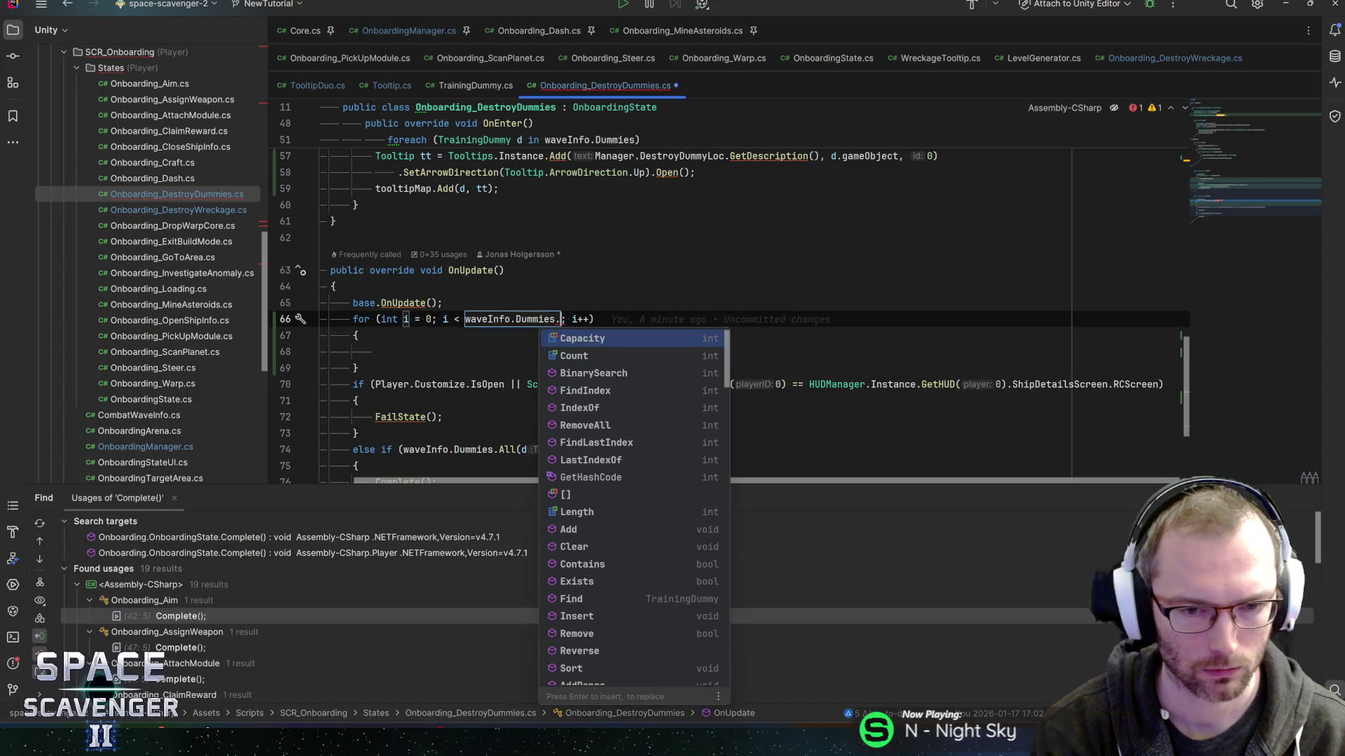
{"action": "key", "text": "Return"}
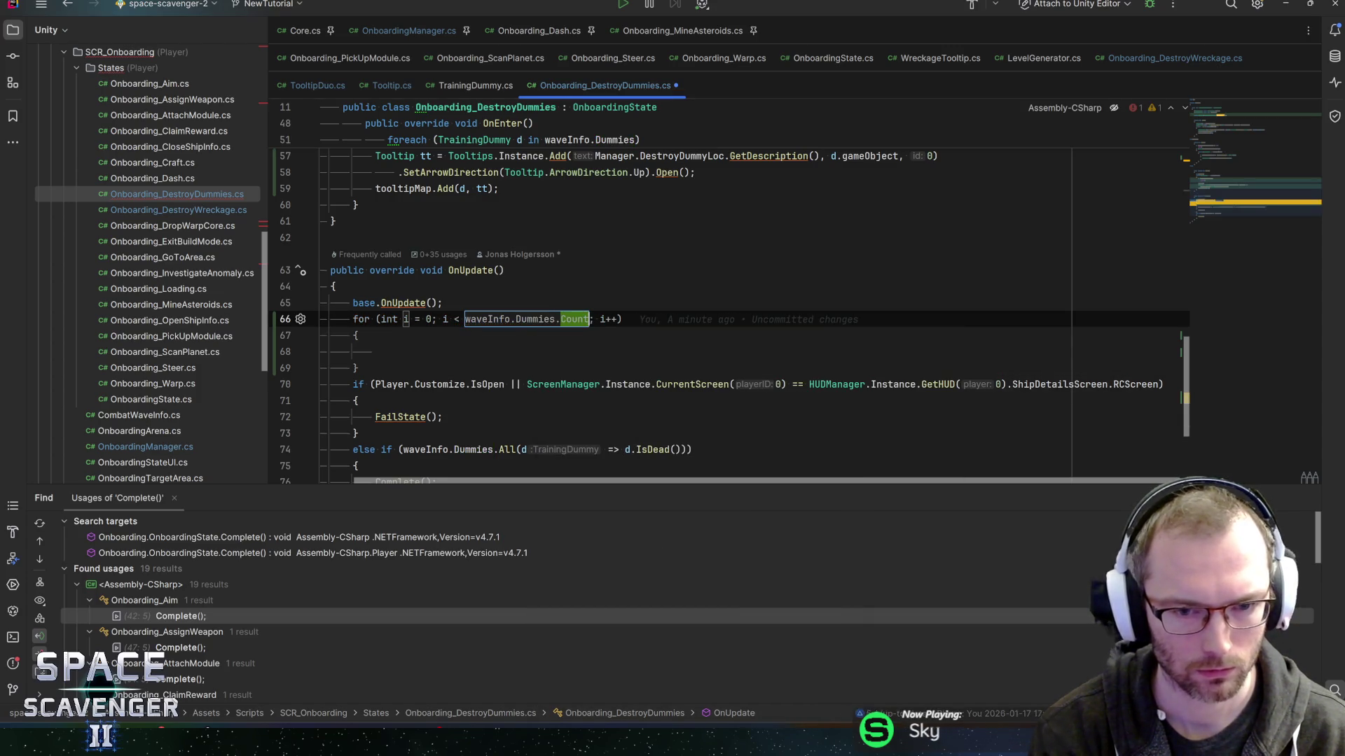
{"action": "key", "text": "Return"}
Inside the loop, set TrainingDummy dummy = waveInfo.Dummies[i] and add an if (dummy.IsDead()) block.
{"action": "type", "text": "Training"}
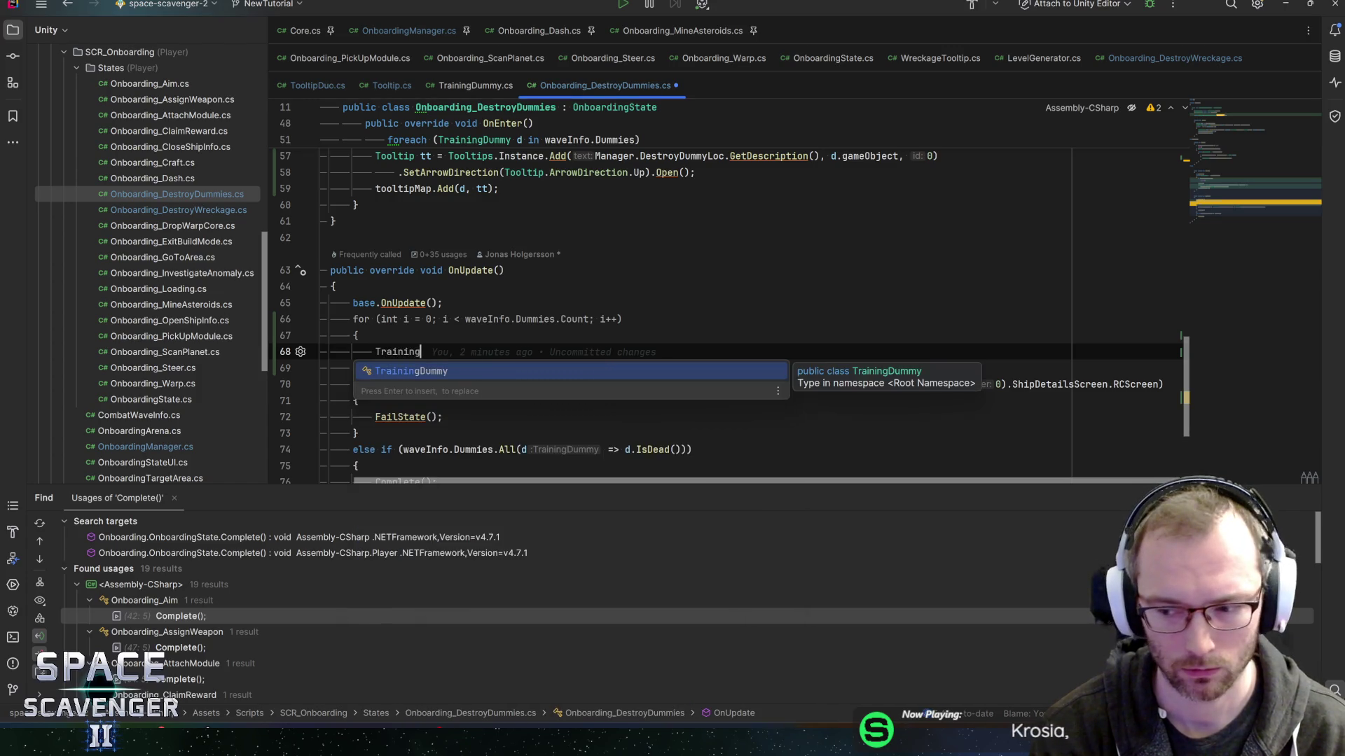
{"action": "key", "text": "Return"}
{"action": "type", "text": "dummy = w"}
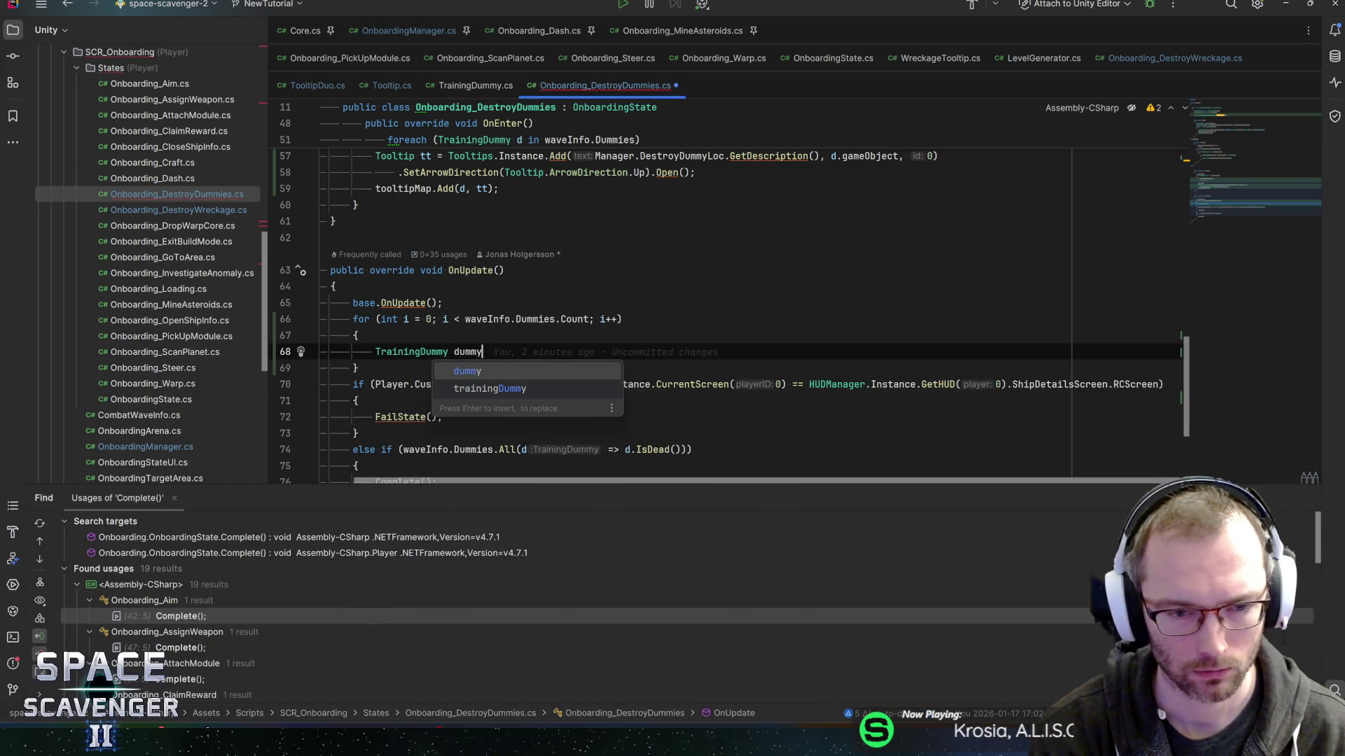
{"action": "key", "text": "Return"}
{"action": "type", "text": "."}
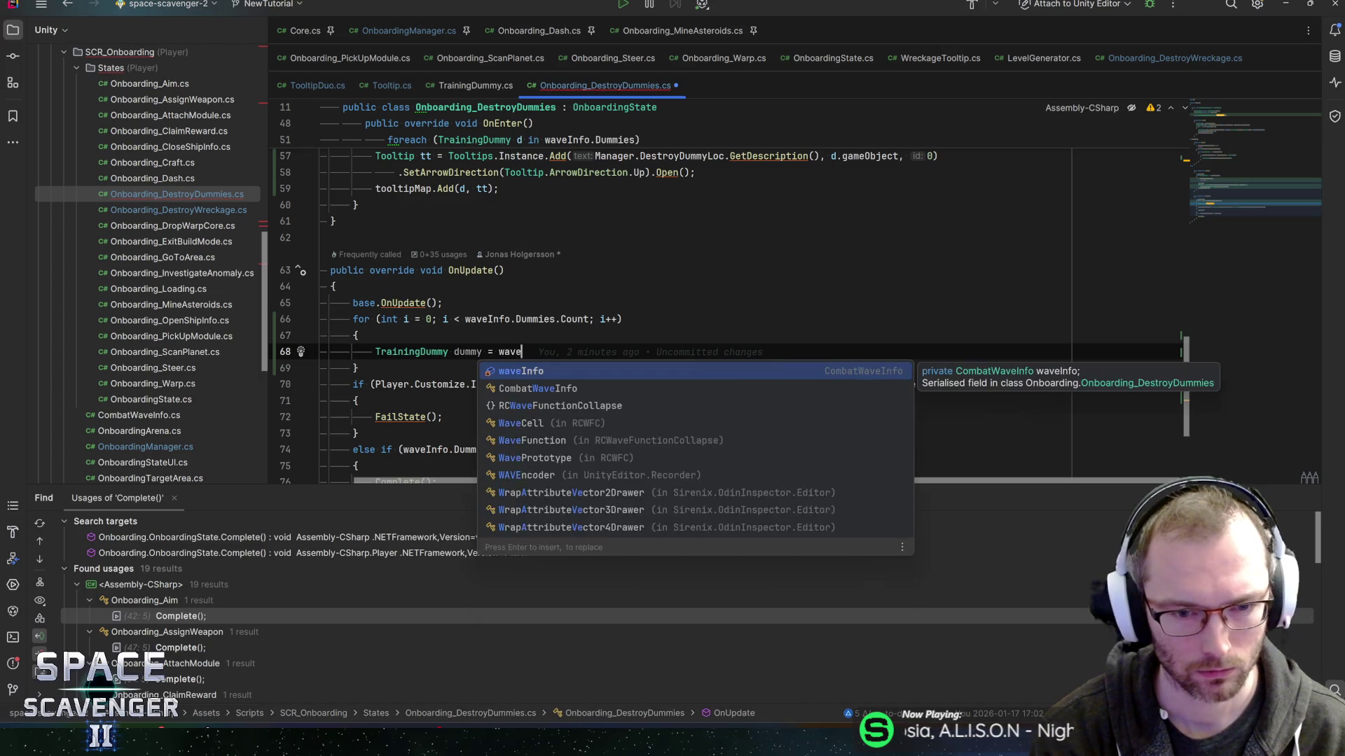
{"action": "type", "text": "Du"}
{"action": "key", "text": "Return"}
{"action": "type", "text": "[i];"}
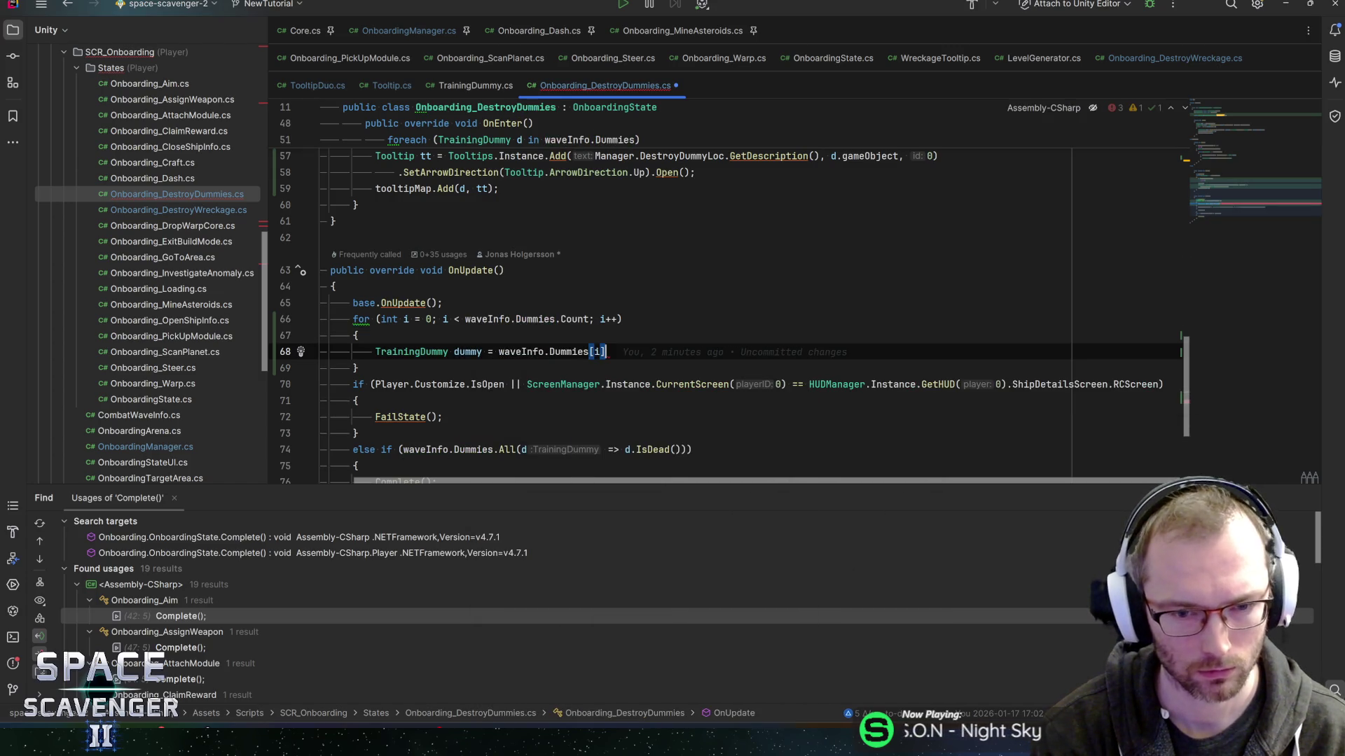
{"action": "key", "text": "Return"}
{"action": "type", "text": "if (dummy."}
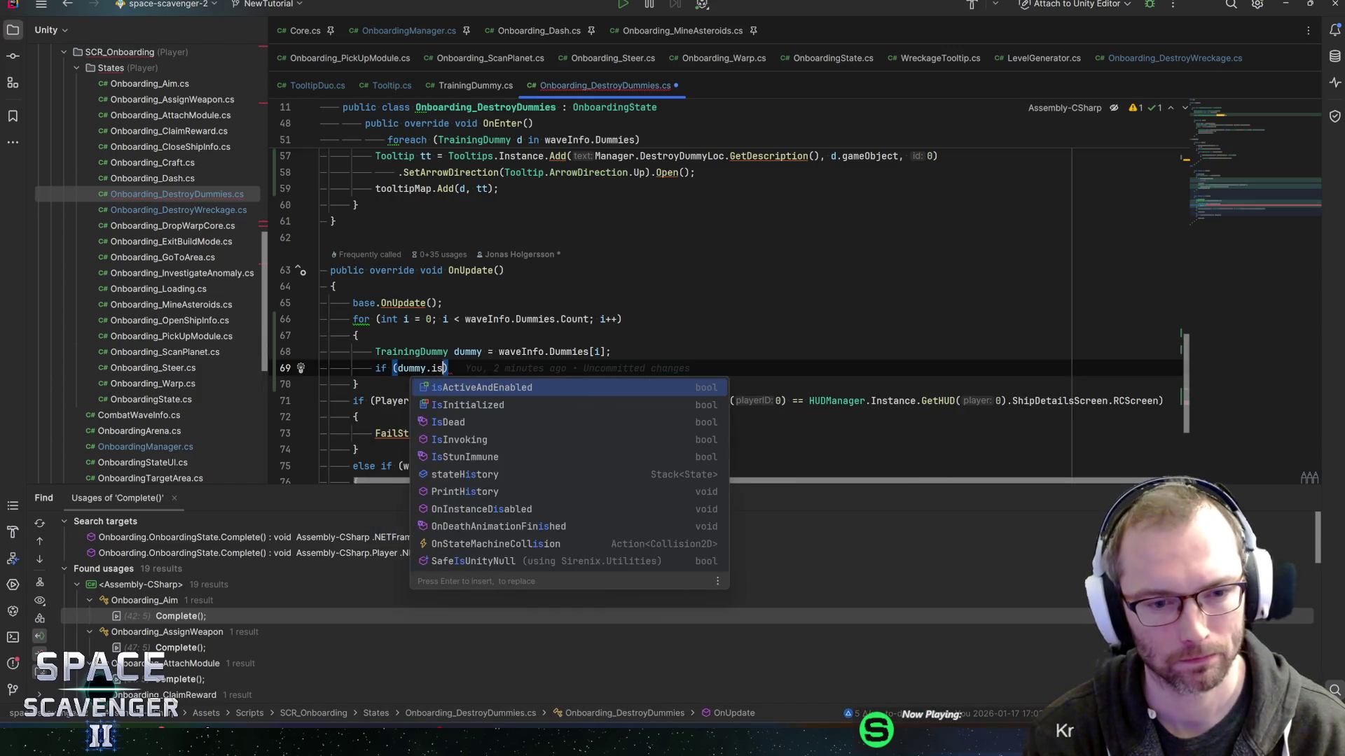
{"action": "type", "text": "IsD"}
{"action": "key", "text": "Return"}
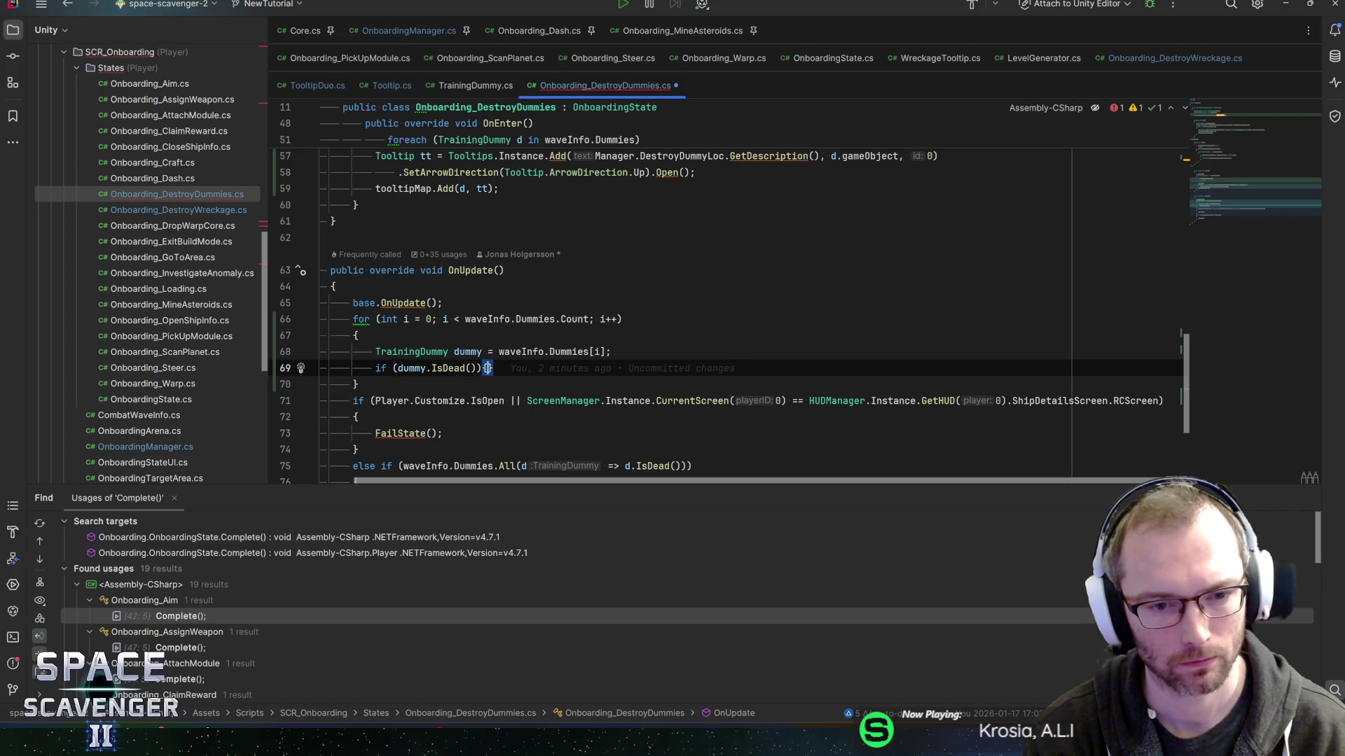
{"action": "key", "text": "Return"}
Extend the if condition with && tooltipMap[dummy].IsOpen().
{"action": "type", "text": "{"}
{"action": "key", "text": "Return"}
{"action": "key", "text": "Up"}
{"action": "key", "text": "Up"}
{"action": "type", "text": "&& too"}
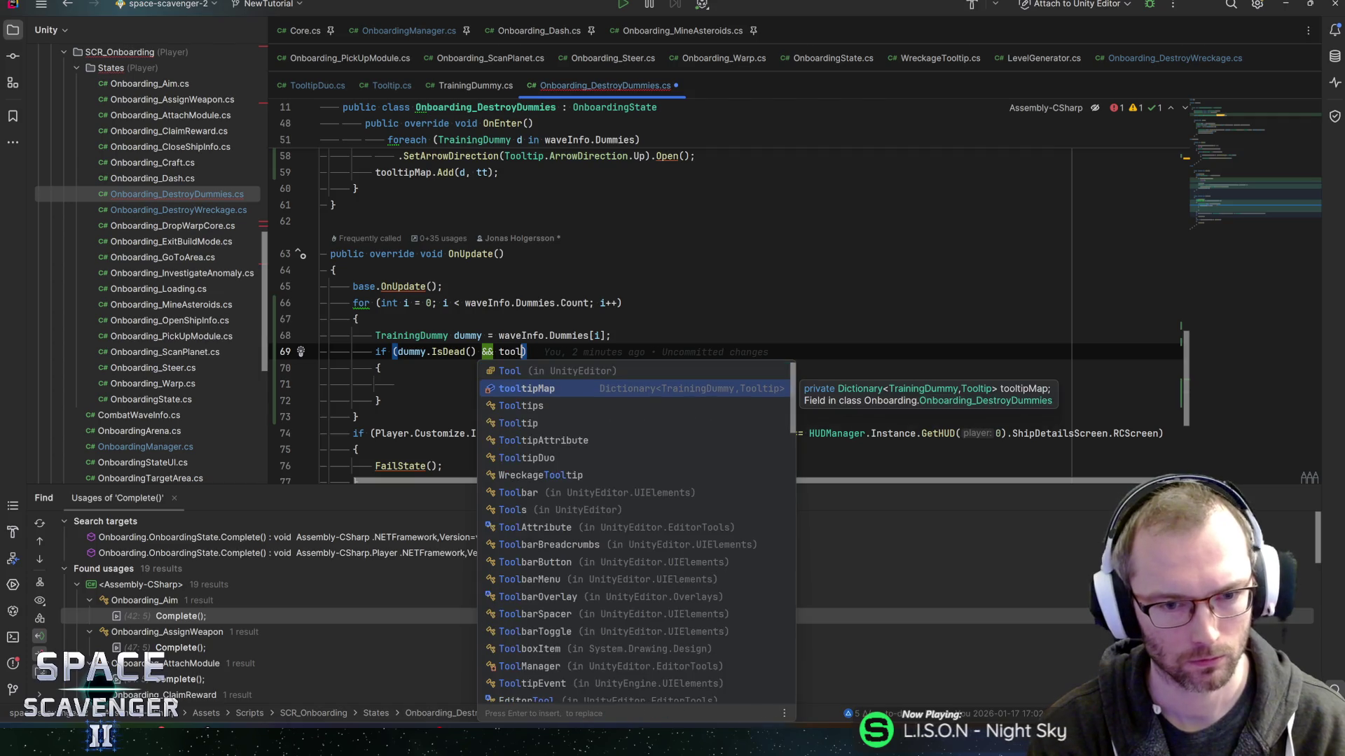
{"action": "key", "text": "Return"}
{"action": "type", "text": "["}
{"action": "key", "text": "Escape"}
{"action": "type", "text": "dummy]."}
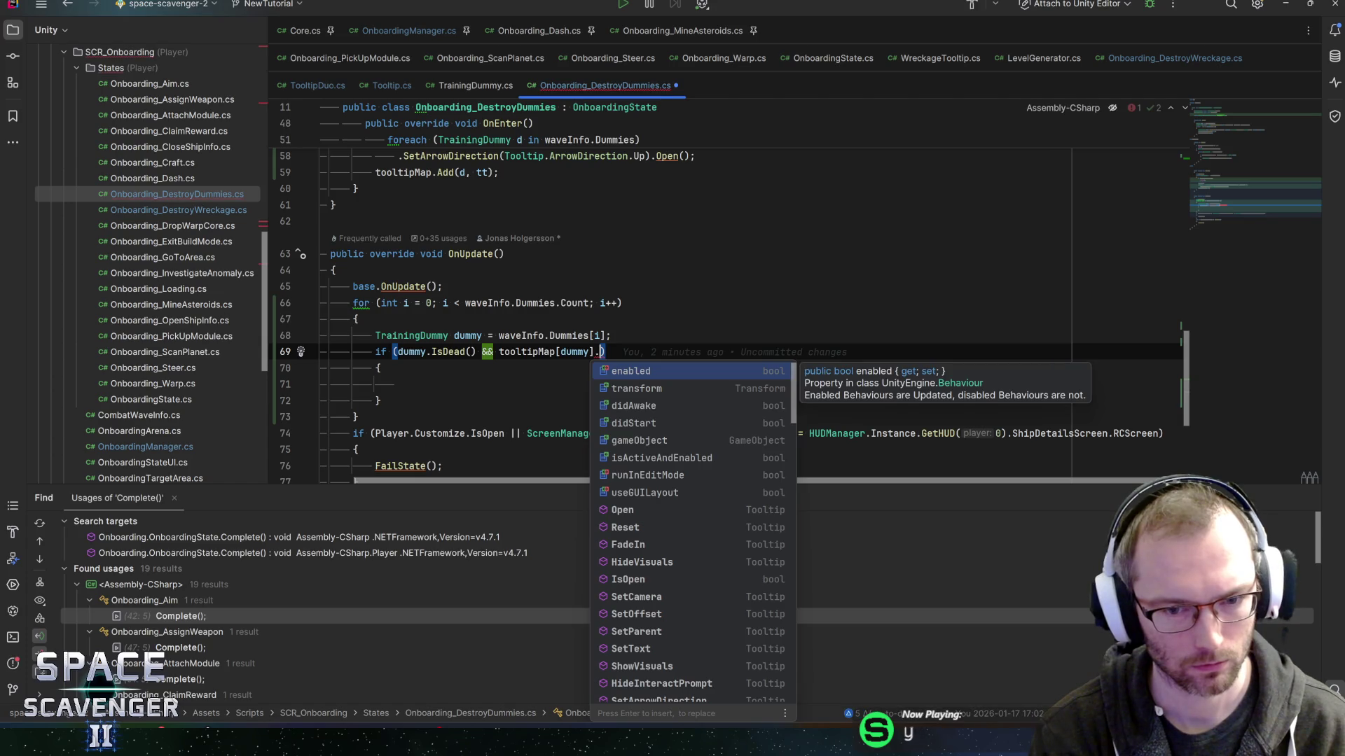
{"action": "type", "text": "IsO"}
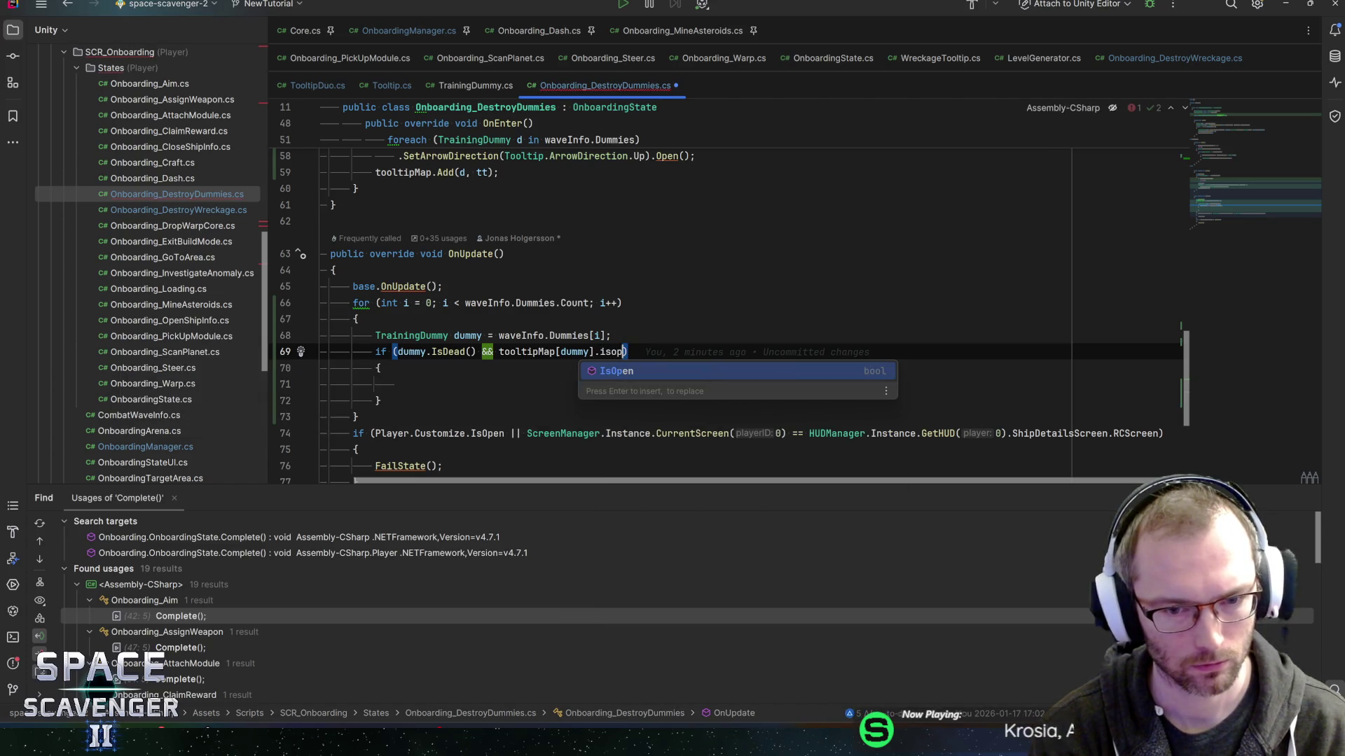
{"action": "key", "text": "Return"}
Put tooltipMap[dummy].Close(2f); in the if body and save the script.
{"action": "left_click", "coordinate": [398, 385]}
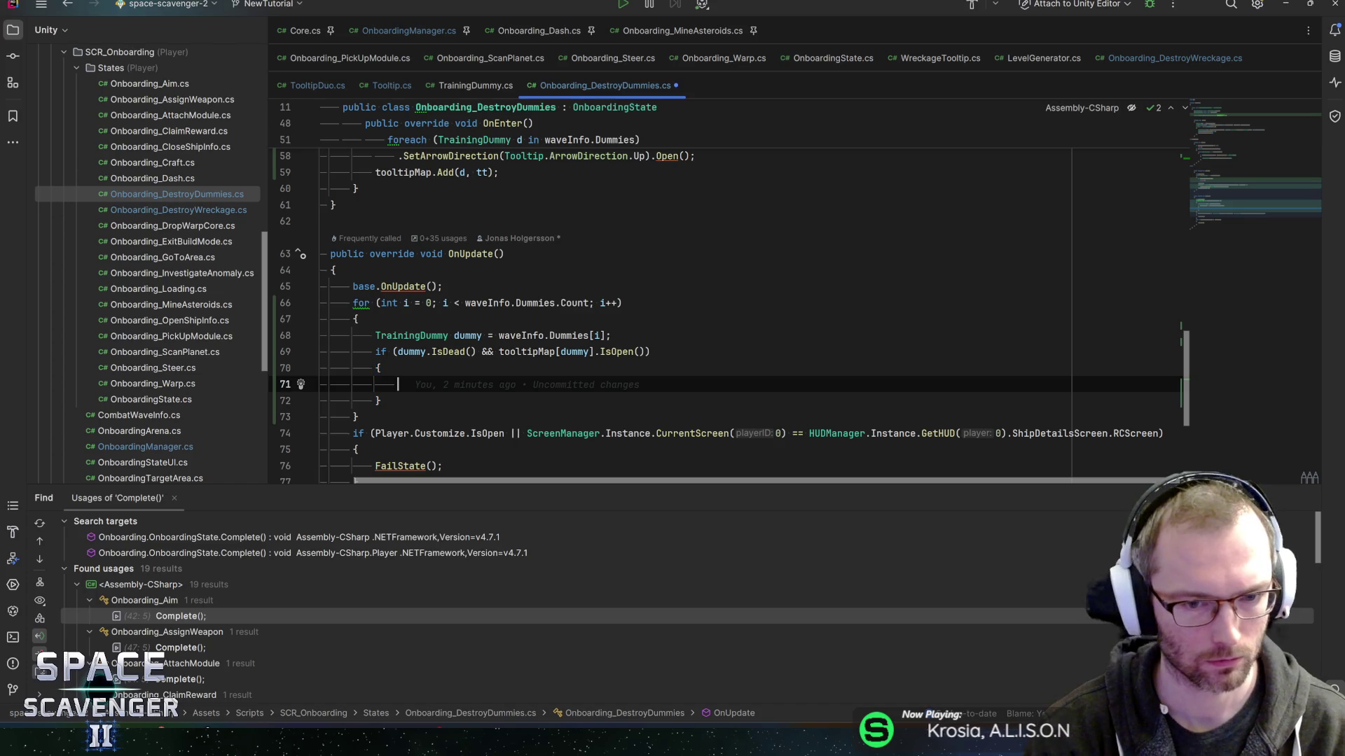
{"action": "key", "text": "Up"}
{"action": "key", "text": "Up"}
{"action": "key", "text": "End"}
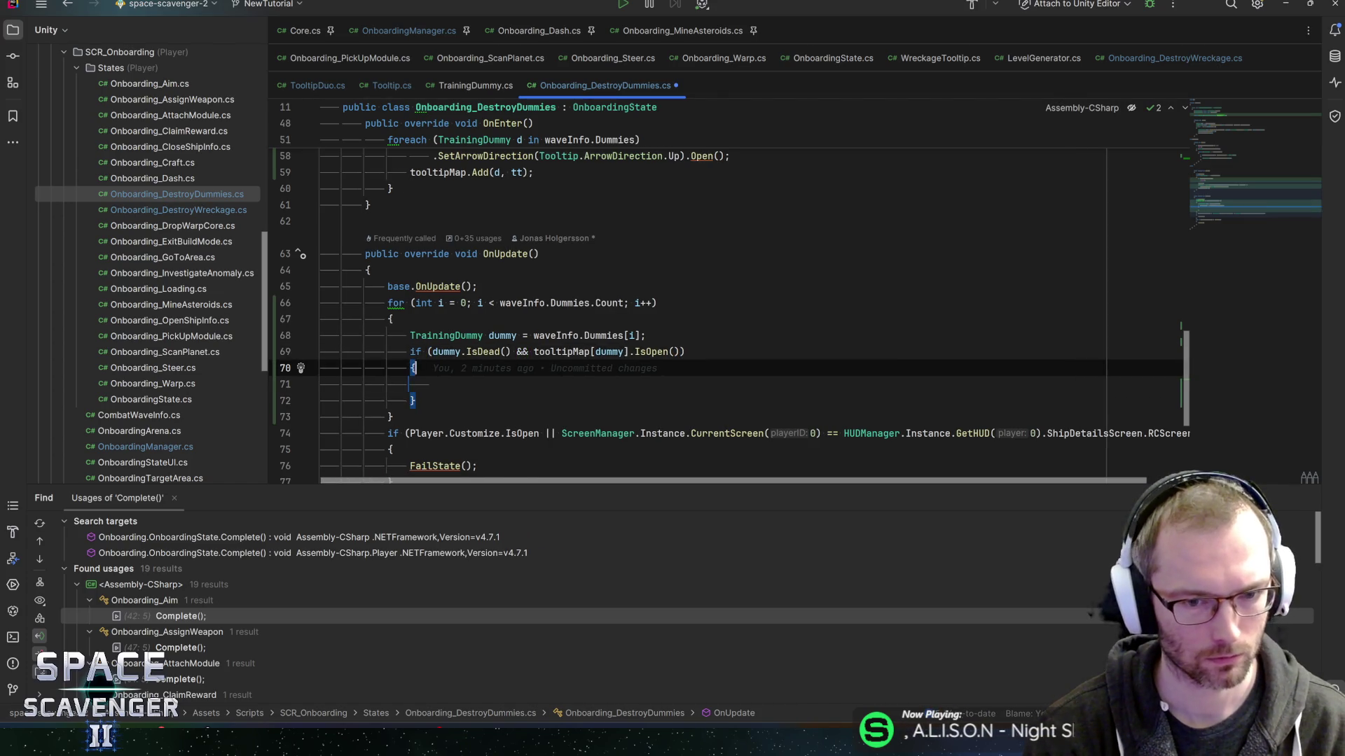
{"action": "key", "text": "ctrl+Left"}
{"action": "key", "text": "ctrl+Left"}
{"action": "key", "text": "ctrl+w"}
{"action": "key", "text": "ctrl+w"}
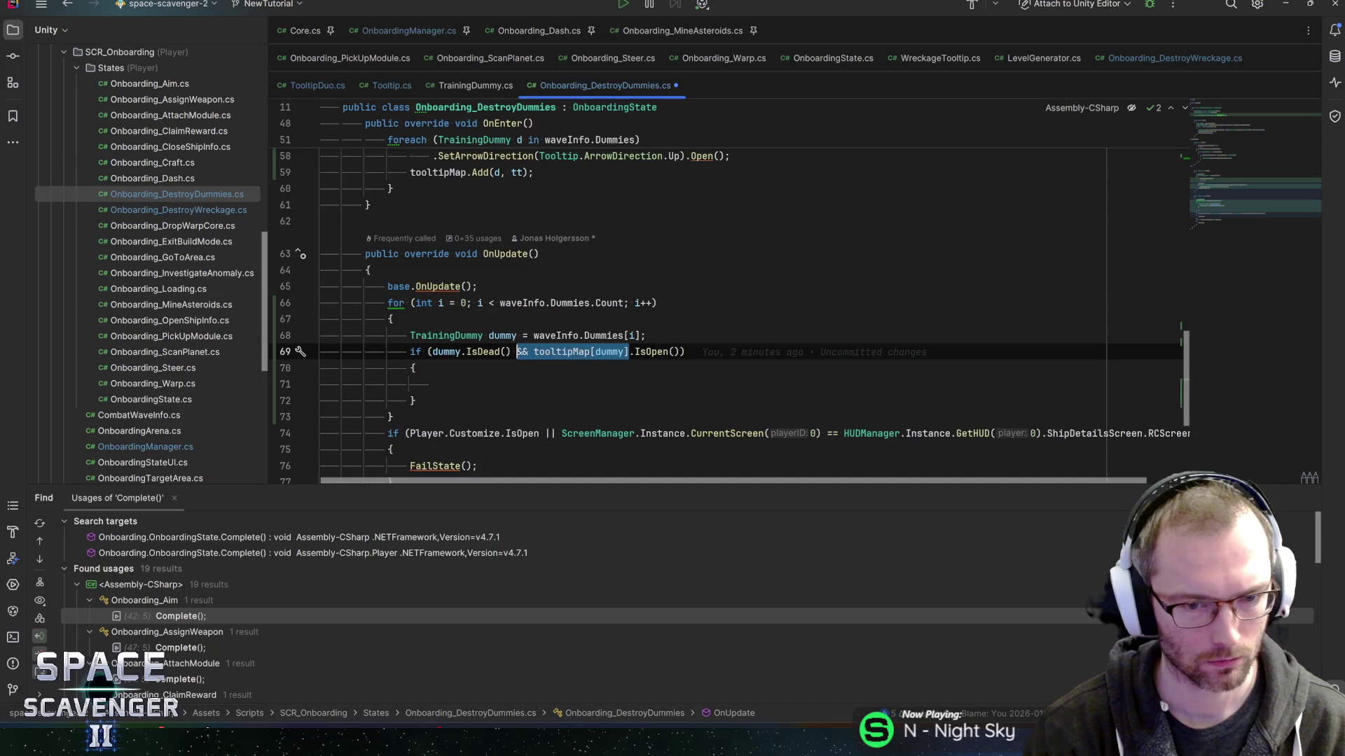
{"action": "key", "text": "ctrl+c"}
{"action": "key", "text": "Down"}
{"action": "key", "text": "Down"}
{"action": "key", "text": "ctrl+v"}
{"action": "type", "text": ".cl"}
{"action": "key", "text": "Return"}
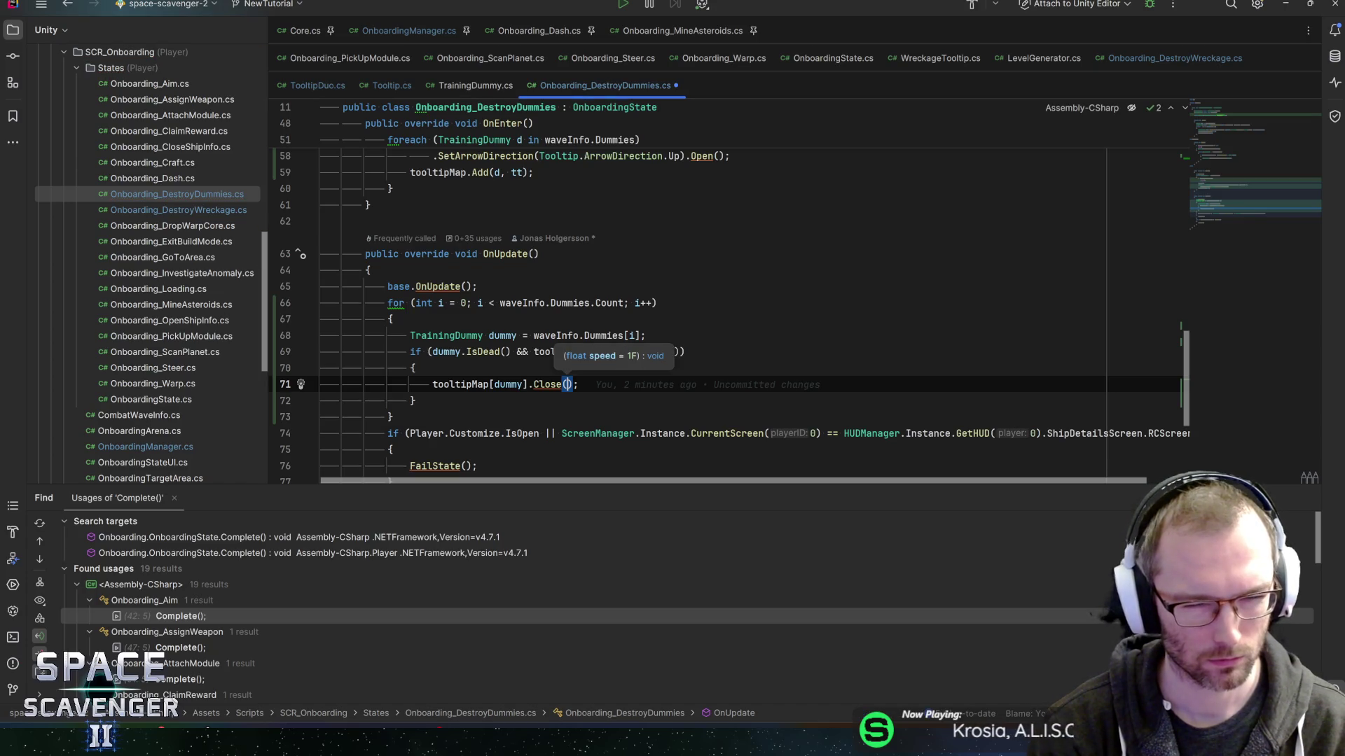
{"action": "type", "text": "2f"}
{"action": "key", "text": "End"}
{"action": "key", "text": "ctrl+s"}
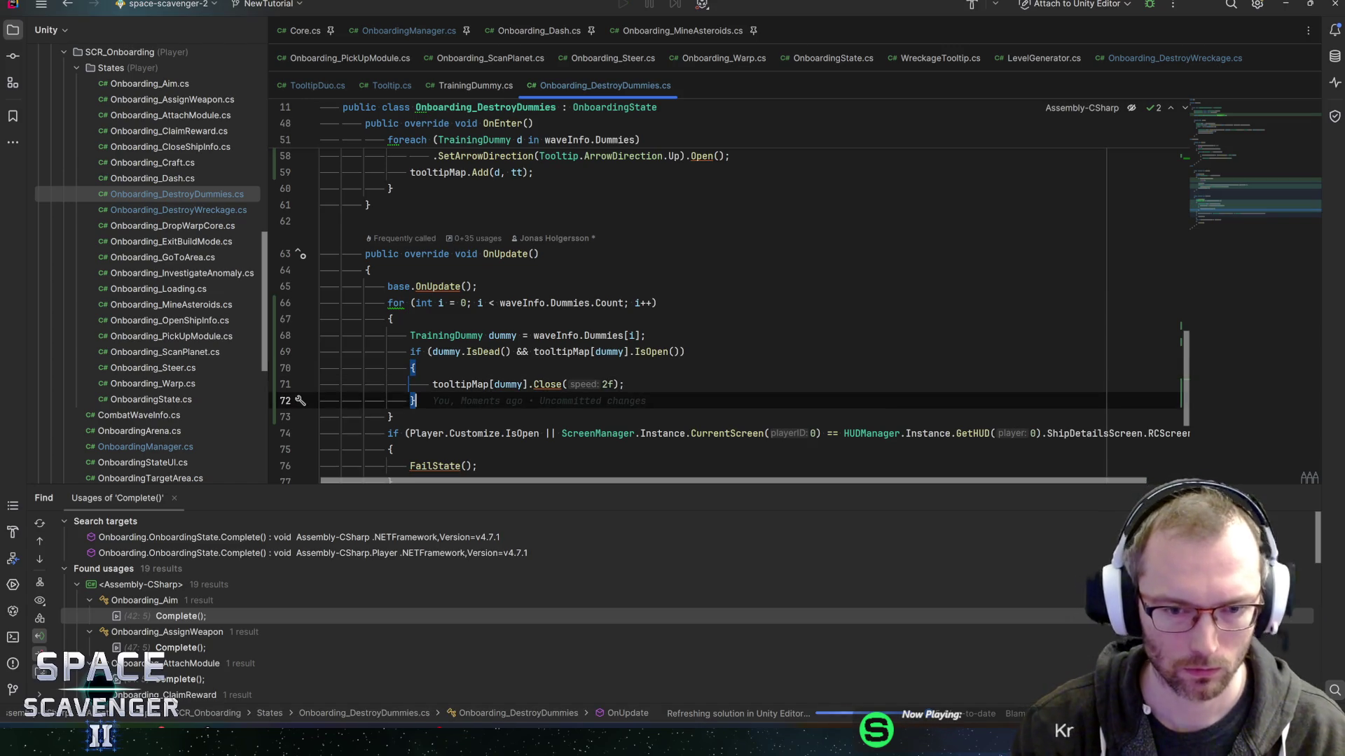
Check the new loop's braces, then open the Onboarding prefab in Unity Editor.
{"action": "key", "text": "Up"}
{"action": "key", "text": "Up"}
{"action": "key", "text": "Up"}
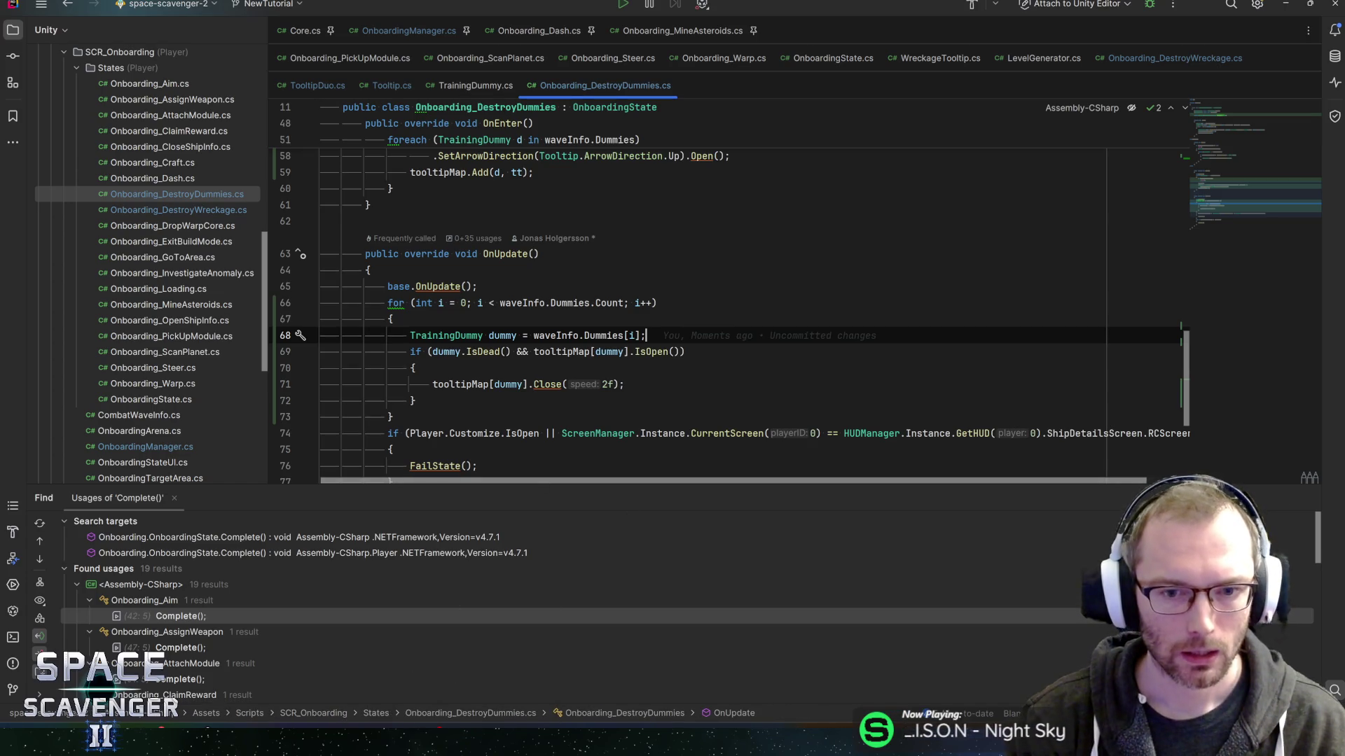
{"action": "left_click", "coordinate": [414, 368]}
{"action": "left_click", "coordinate": [623, 385]}
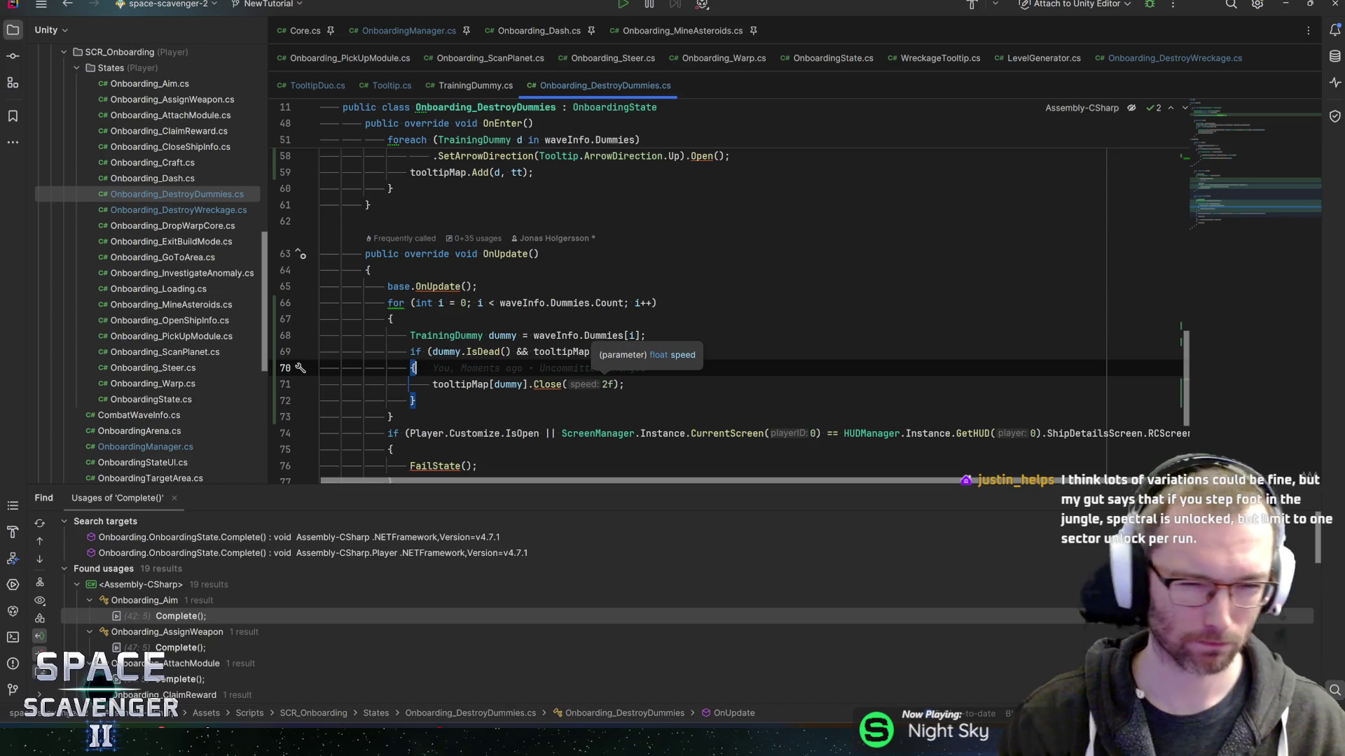
{"action": "scroll", "coordinate": [728, 294], "scroll_direction": "down", "scroll_amount": 2}
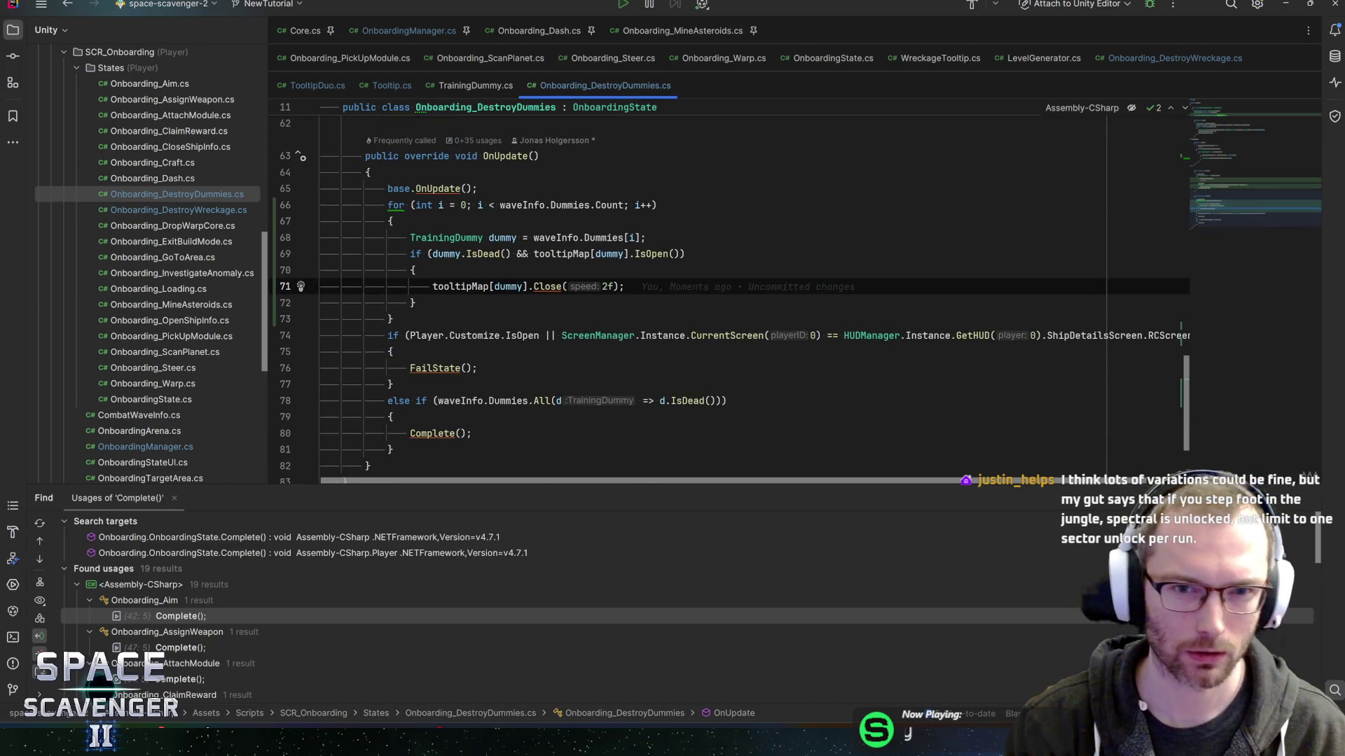
{"action": "scroll", "coordinate": [728, 294], "scroll_direction": "up", "scroll_amount": 2}
{"action": "key", "text": "alt+Tab"}
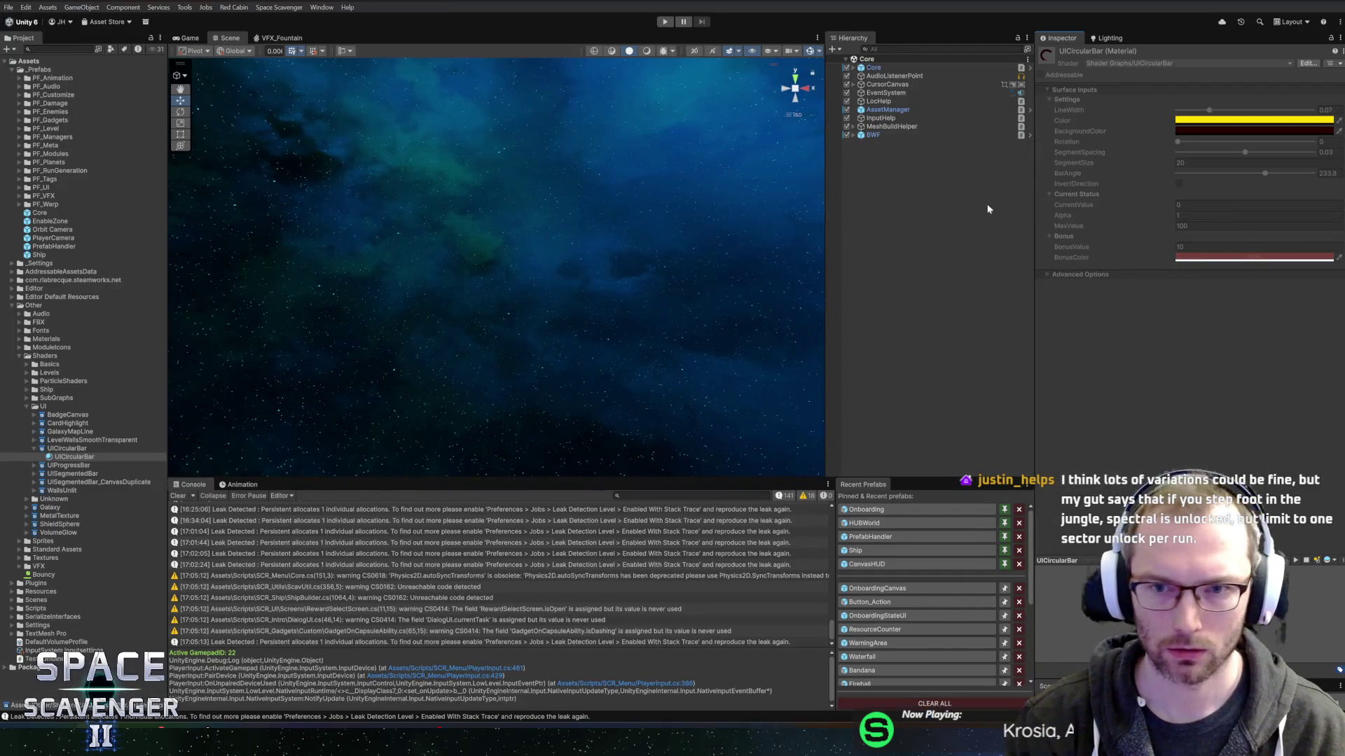
{"action": "left_click", "coordinate": [855, 509]}
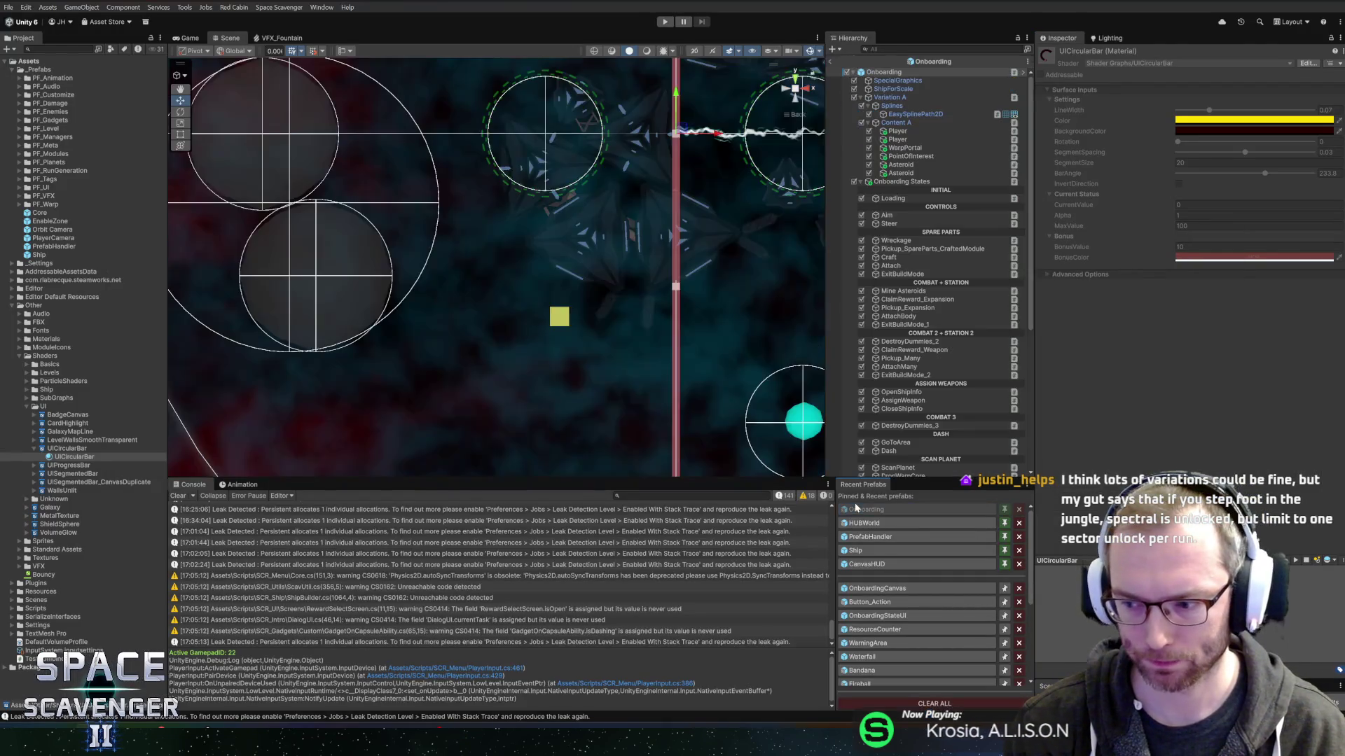
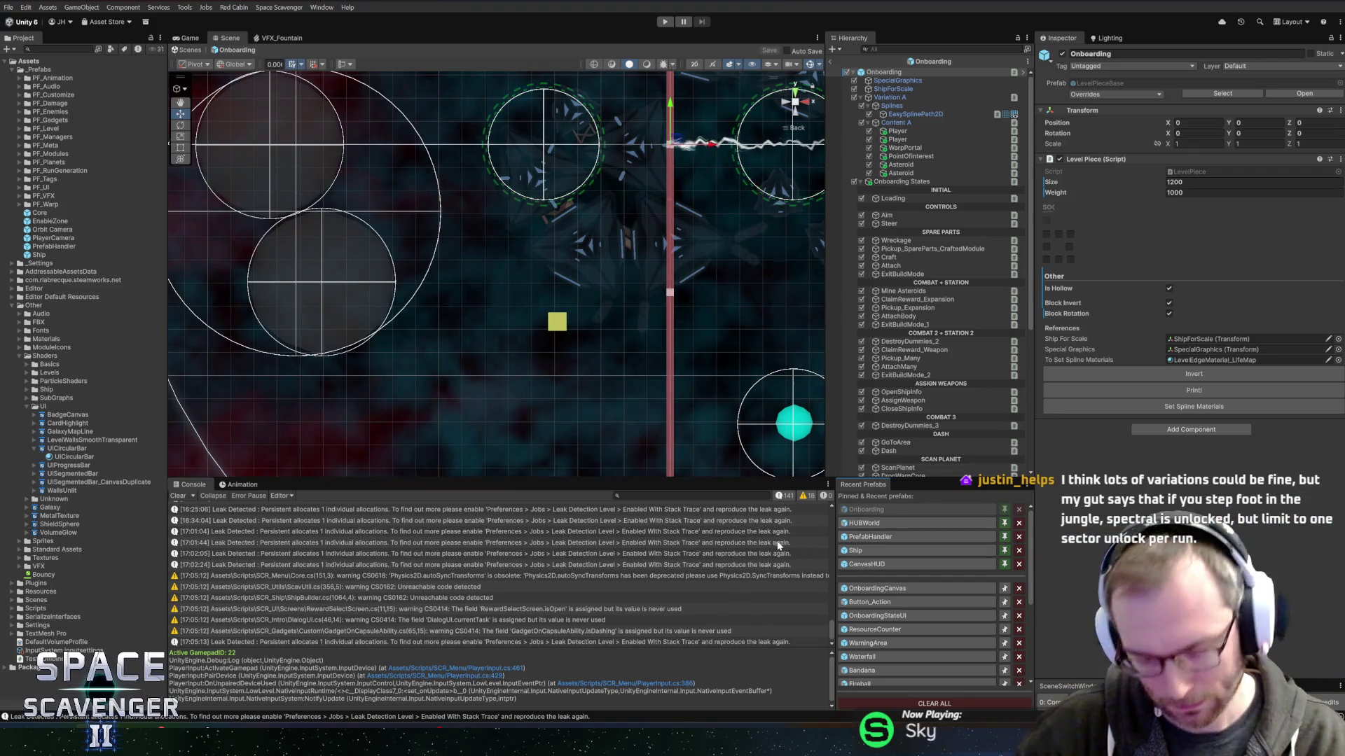
Select Onboarding States, expand Destroy Dummy Loc and open its Localization Editor.
{"action": "scroll", "coordinate": [635, 226], "scroll_direction": "down", "scroll_amount": 2}
{"action": "mouse_move", "coordinate": [636, 226]}
{"action": "left_mouse_down"}
{"action": "mouse_move", "coordinate": [478, 263]}
{"action": "mouse_move", "coordinate": [471, 279]}
{"action": "mouse_move", "coordinate": [556, 320]}
{"action": "mouse_move", "coordinate": [530, 312]}
{"action": "left_mouse_up"}
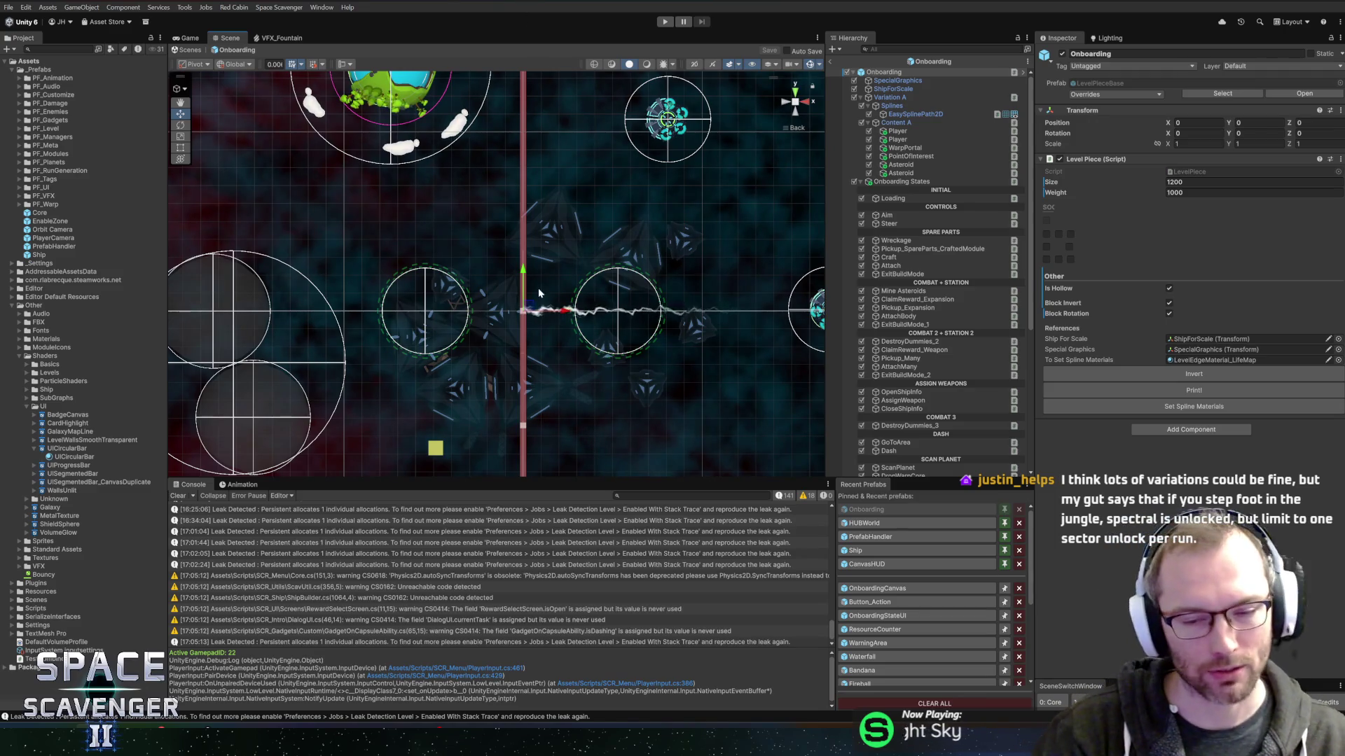
{"action": "scroll", "coordinate": [528, 330], "scroll_direction": "up", "scroll_amount": 3}
{"action": "scroll", "coordinate": [536, 343], "scroll_direction": "up", "scroll_amount": 3}
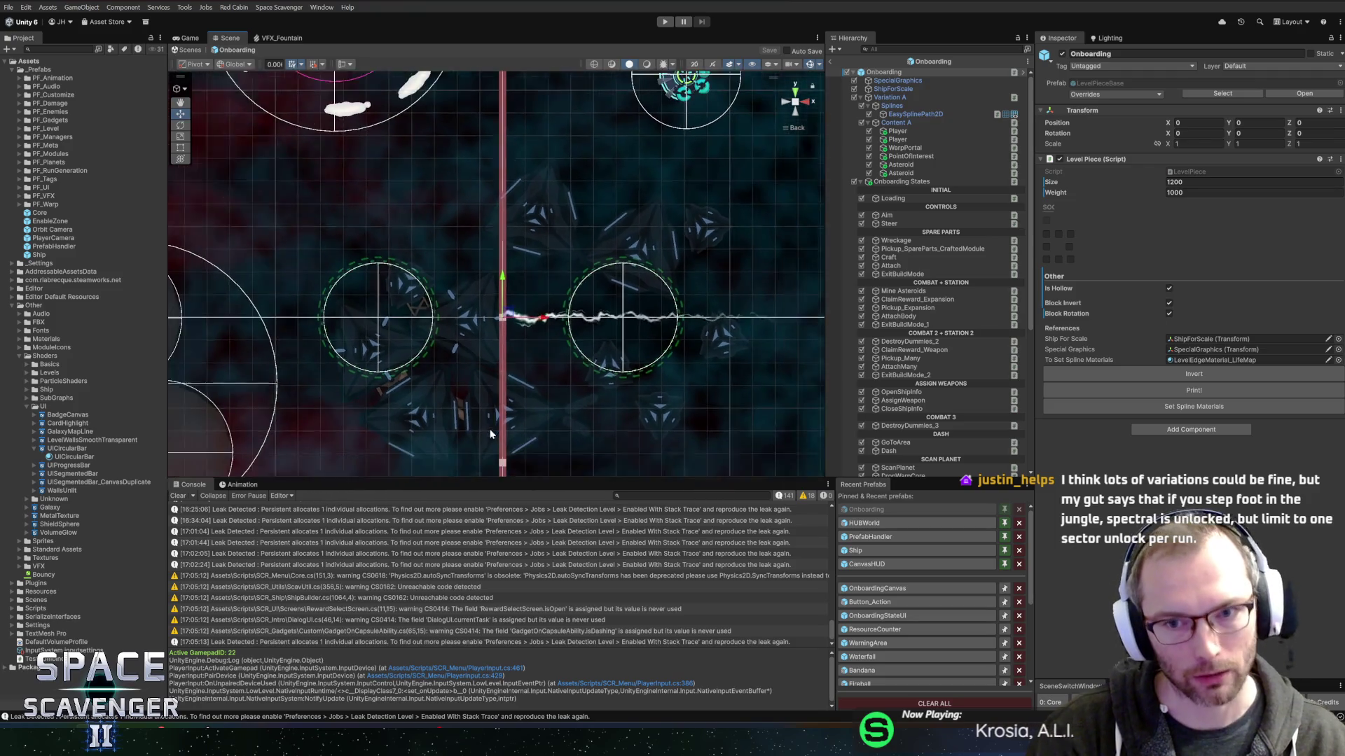
{"action": "scroll", "coordinate": [588, 364], "scroll_direction": "down", "scroll_amount": 2}
{"action": "scroll", "coordinate": [581, 379], "scroll_direction": "up", "scroll_amount": 2}
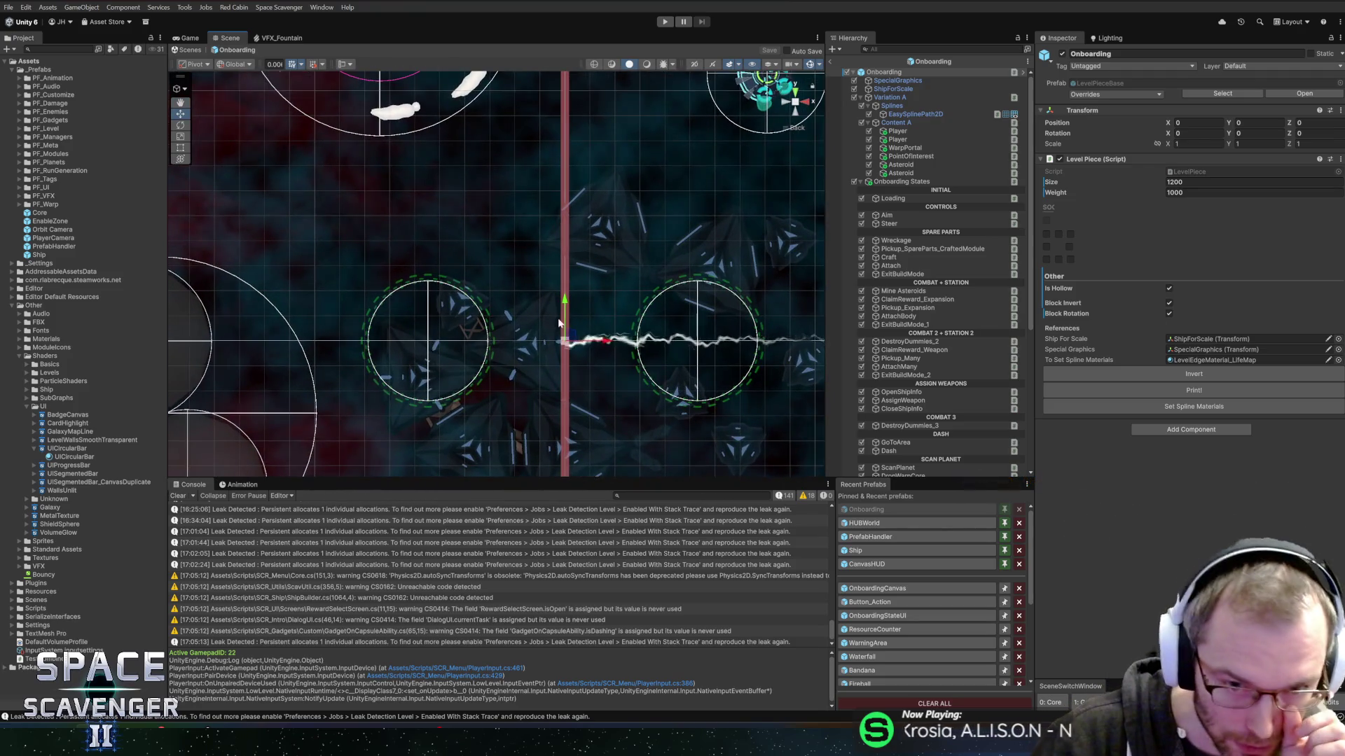
{"action": "scroll", "coordinate": [628, 326], "scroll_direction": "down", "scroll_amount": 4}
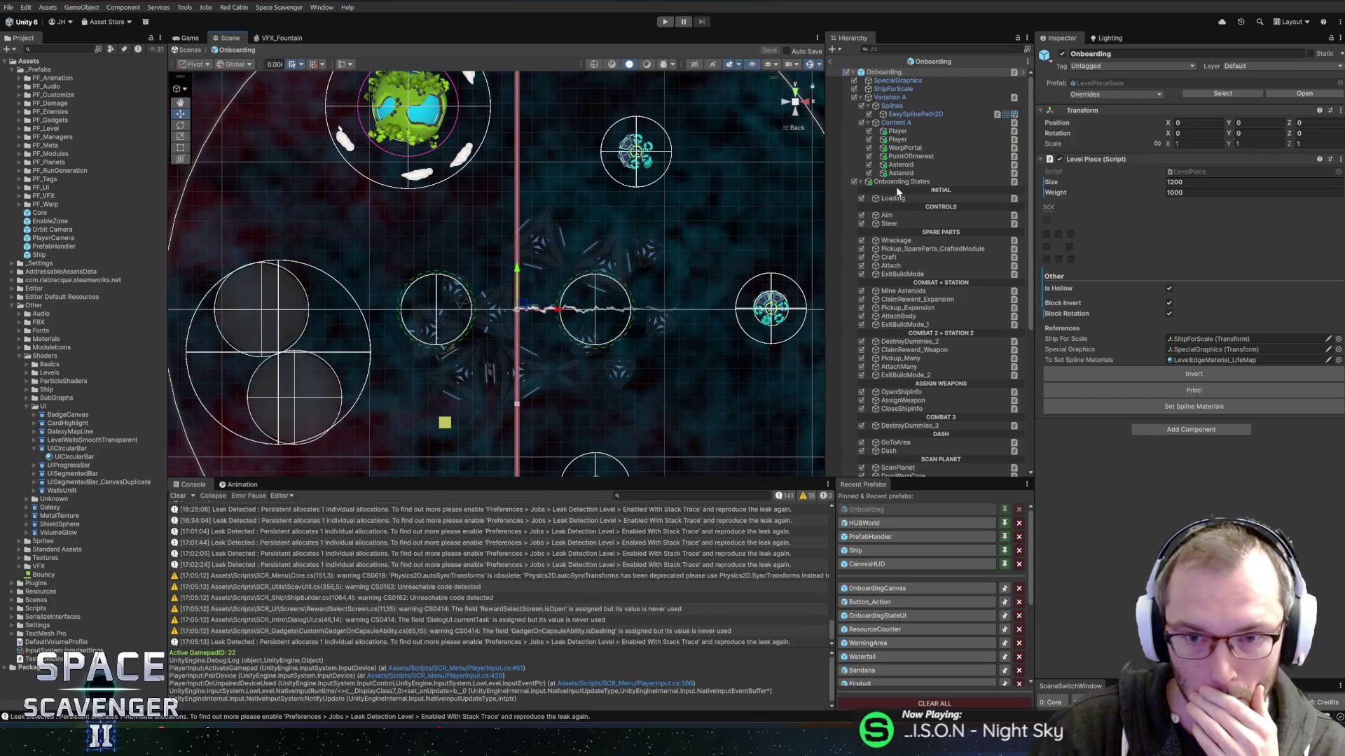
{"action": "left_click", "coordinate": [901, 181]}
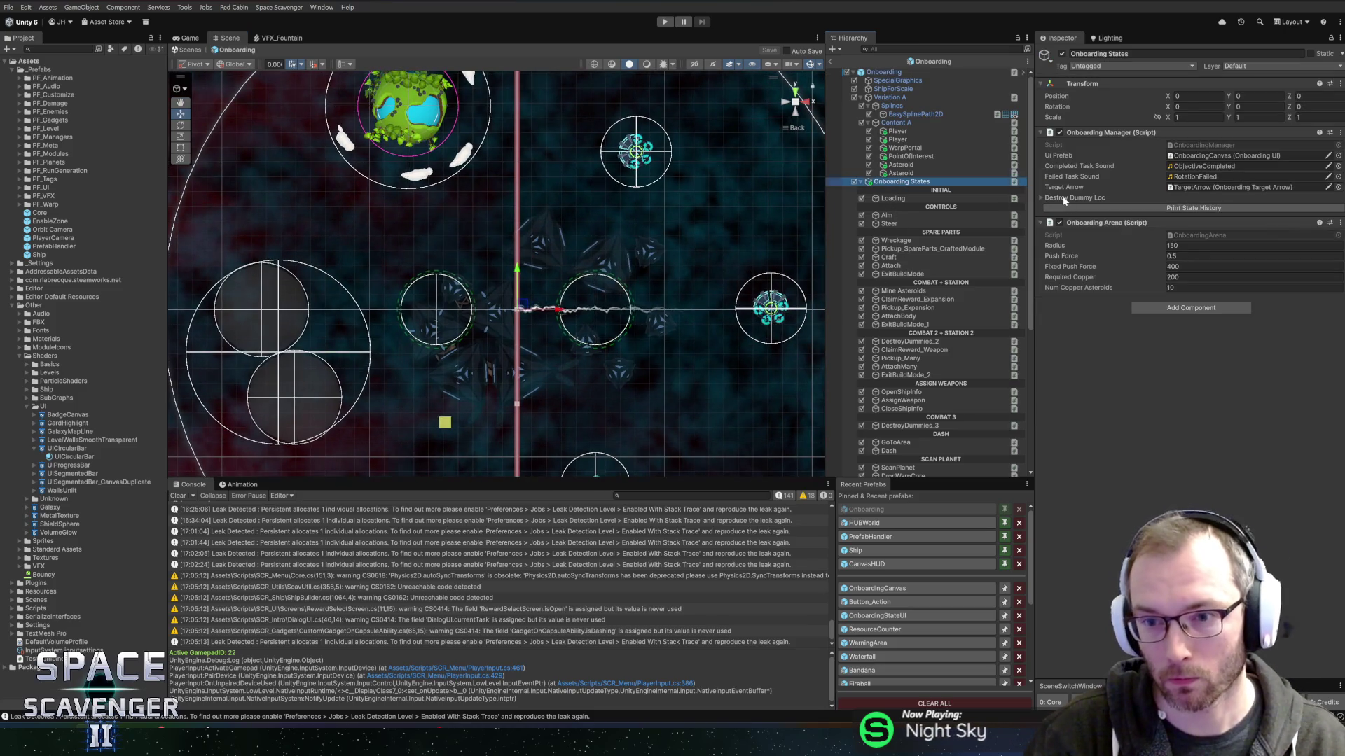
{"action": "left_click", "coordinate": [1148, 200]}
{"action": "left_click", "coordinate": [1325, 210]}
{"action": "left_click", "coordinate": [385, 314]}
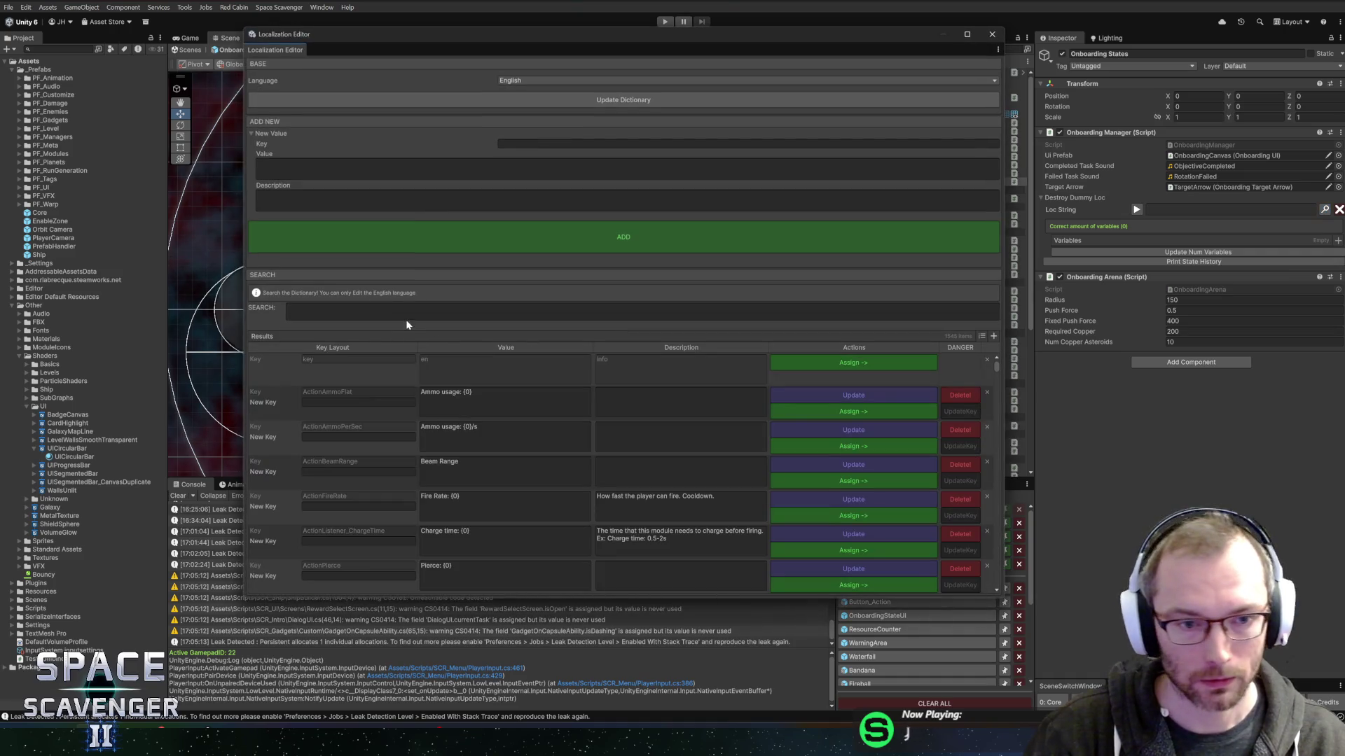
Copy the Scavenge wreckage value and edit it to read '{0}/{1} Destroy Dummy'.
{"action": "type", "text": "("}
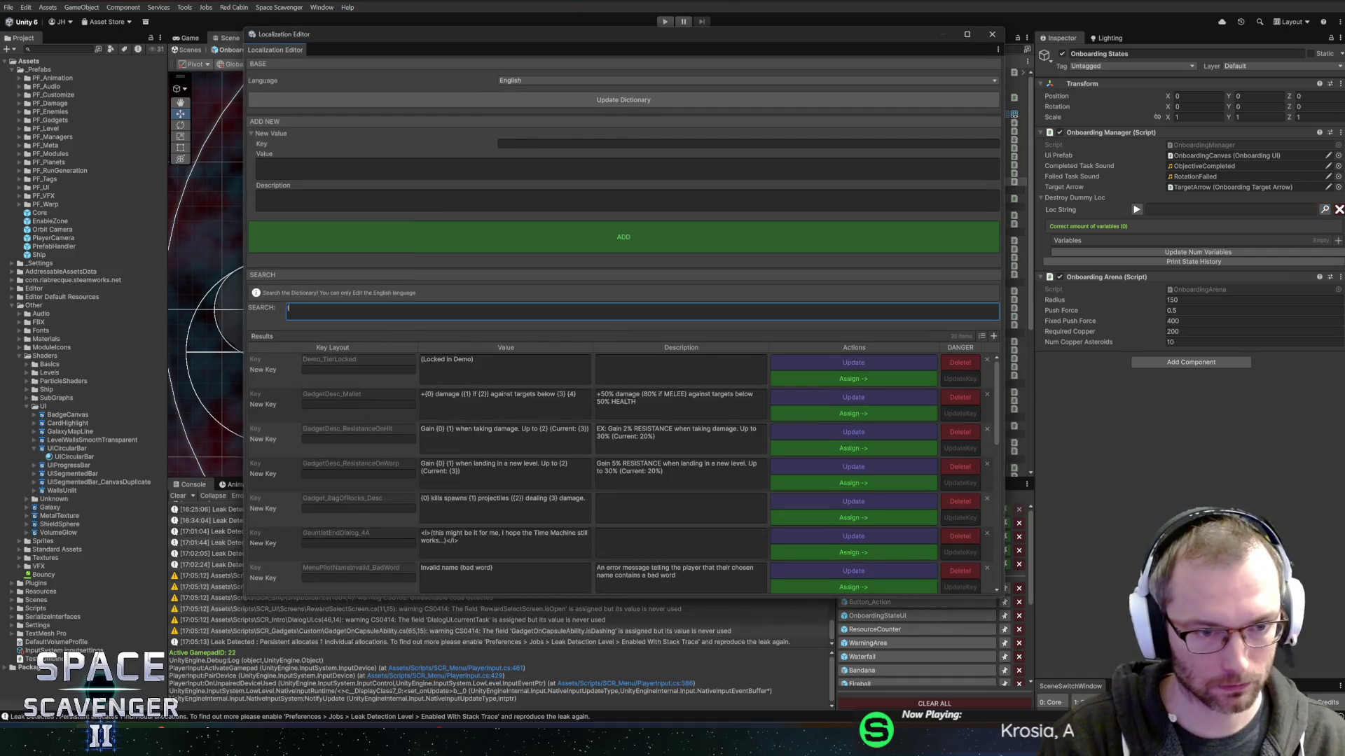
{"action": "type", "text": "{"}
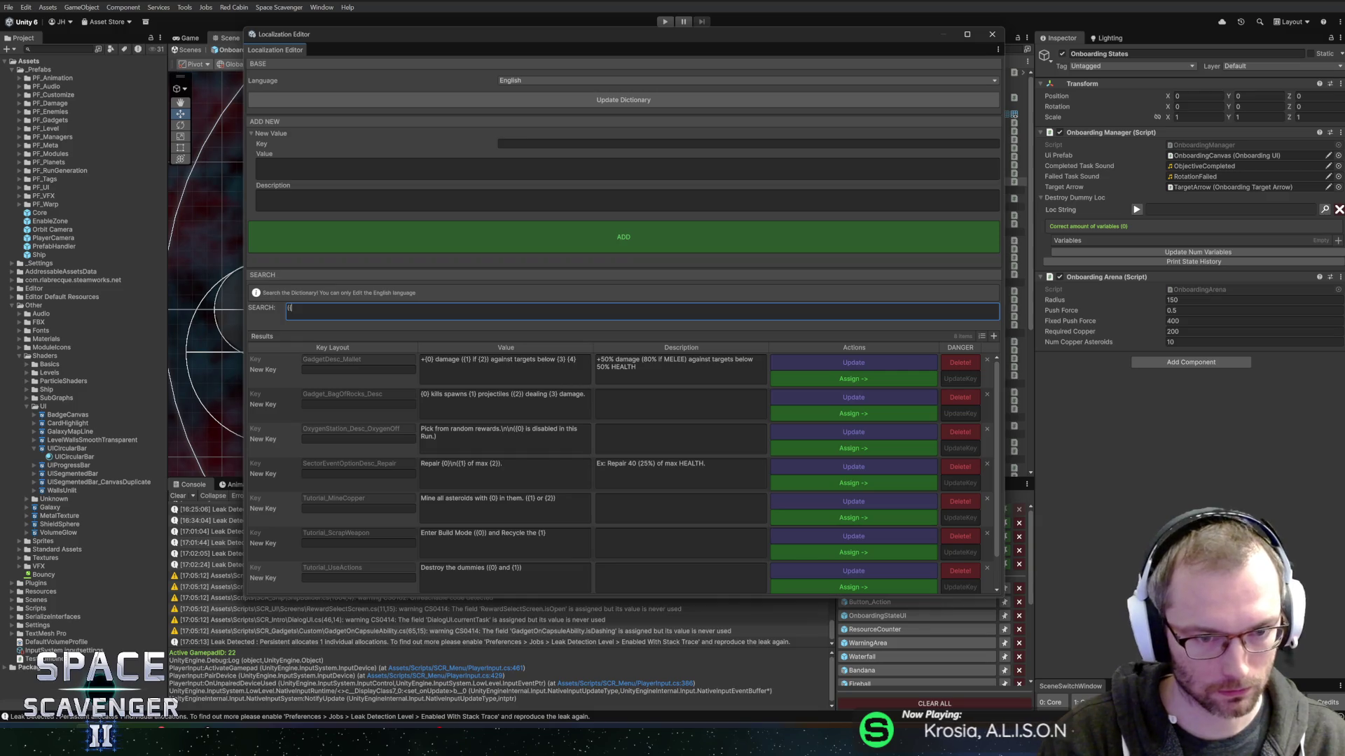
{"action": "type", "text": "0}"}
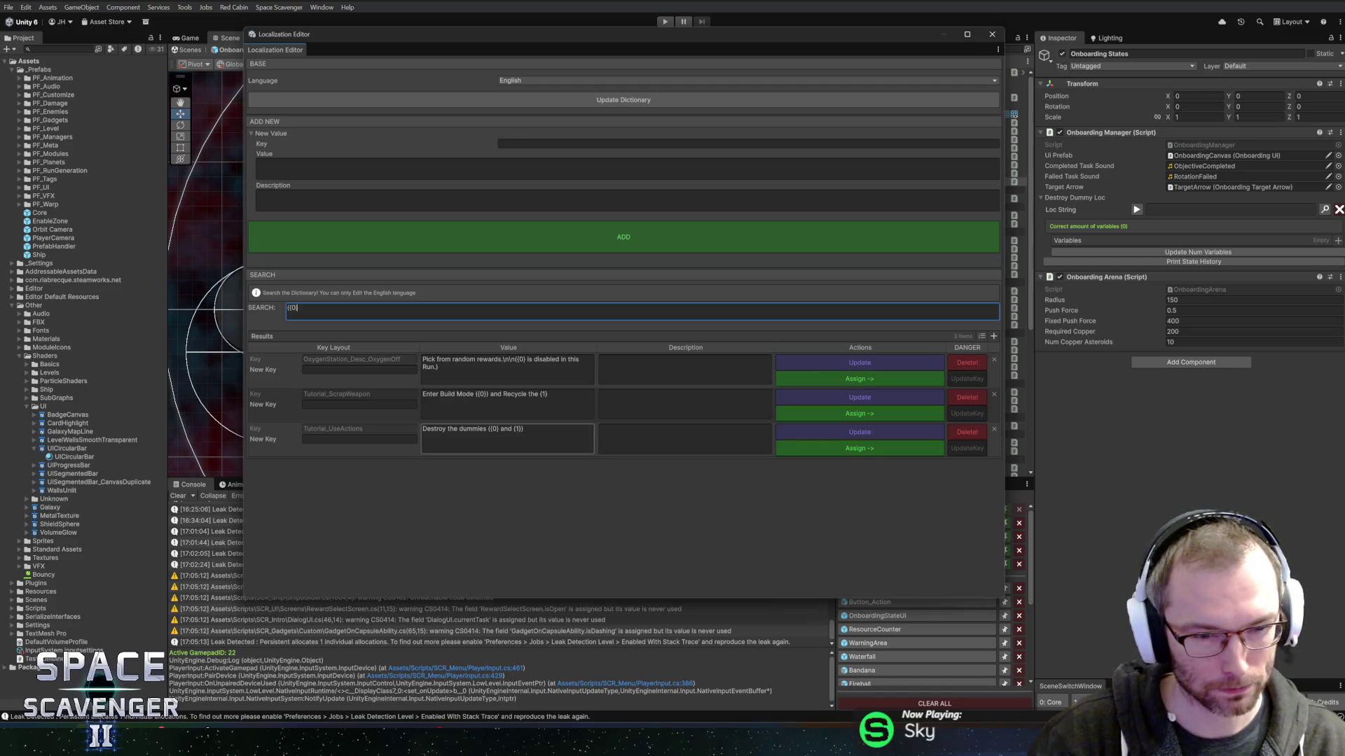
{"action": "key", "text": "ctrl+a"}
{"action": "type", "text": "wreckag"}
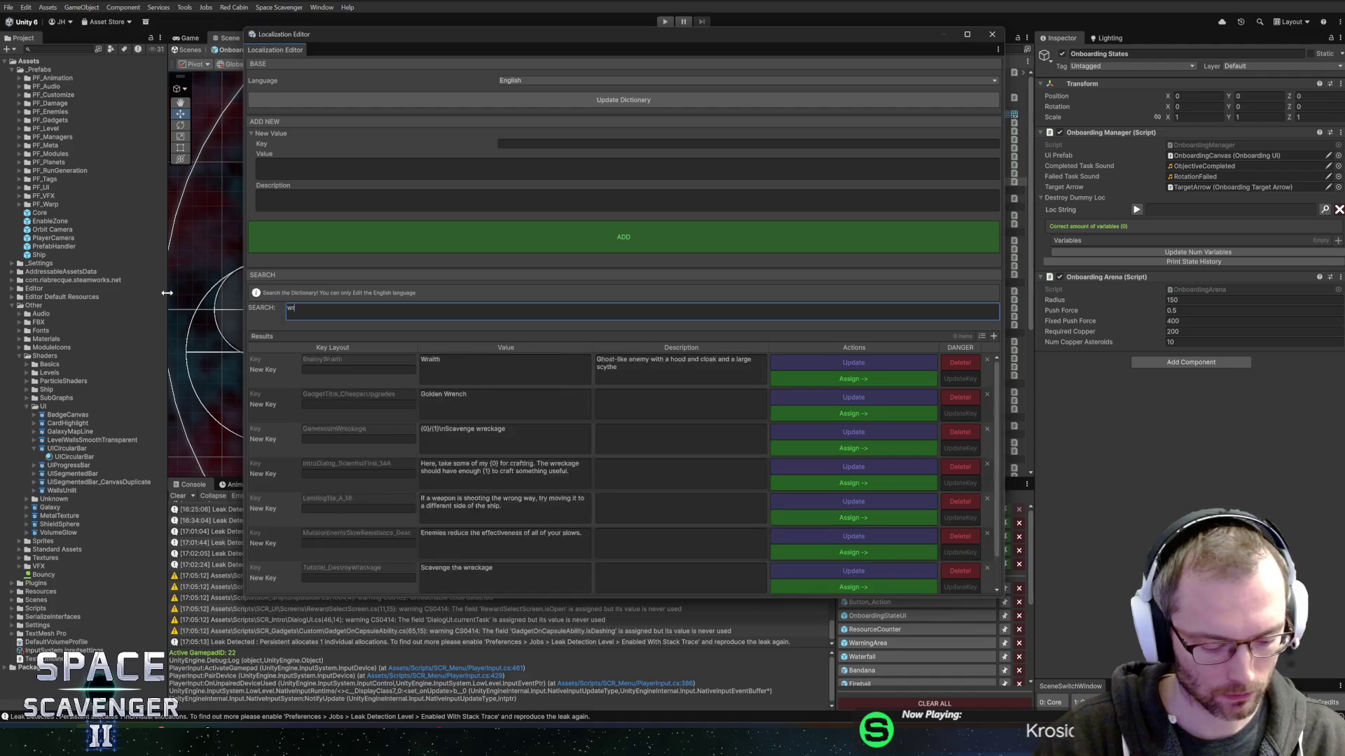
{"action": "left_click", "coordinate": [462, 360]}
{"action": "key", "text": "ctrl+c"}
{"action": "left_click", "coordinate": [336, 312]}
{"action": "key", "text": "ctrl+v"}
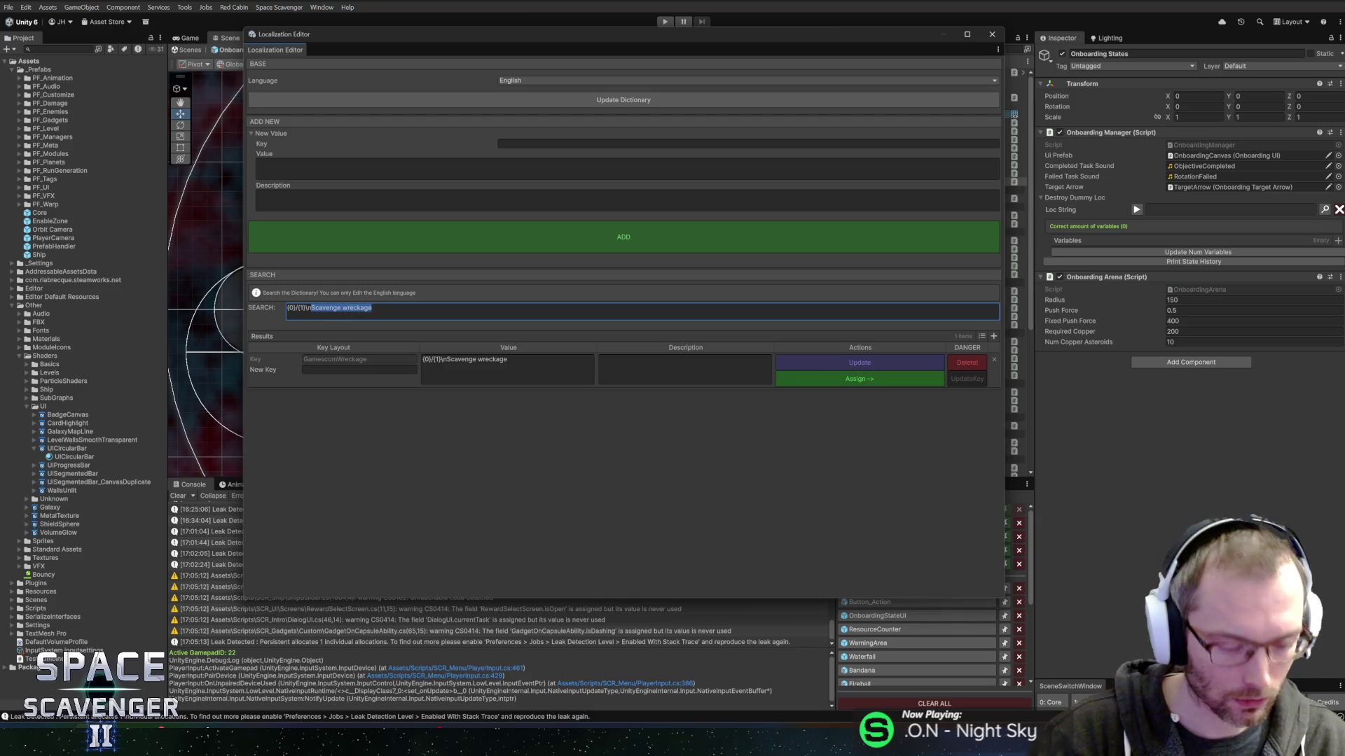
{"action": "type", "text": "Destroy"}
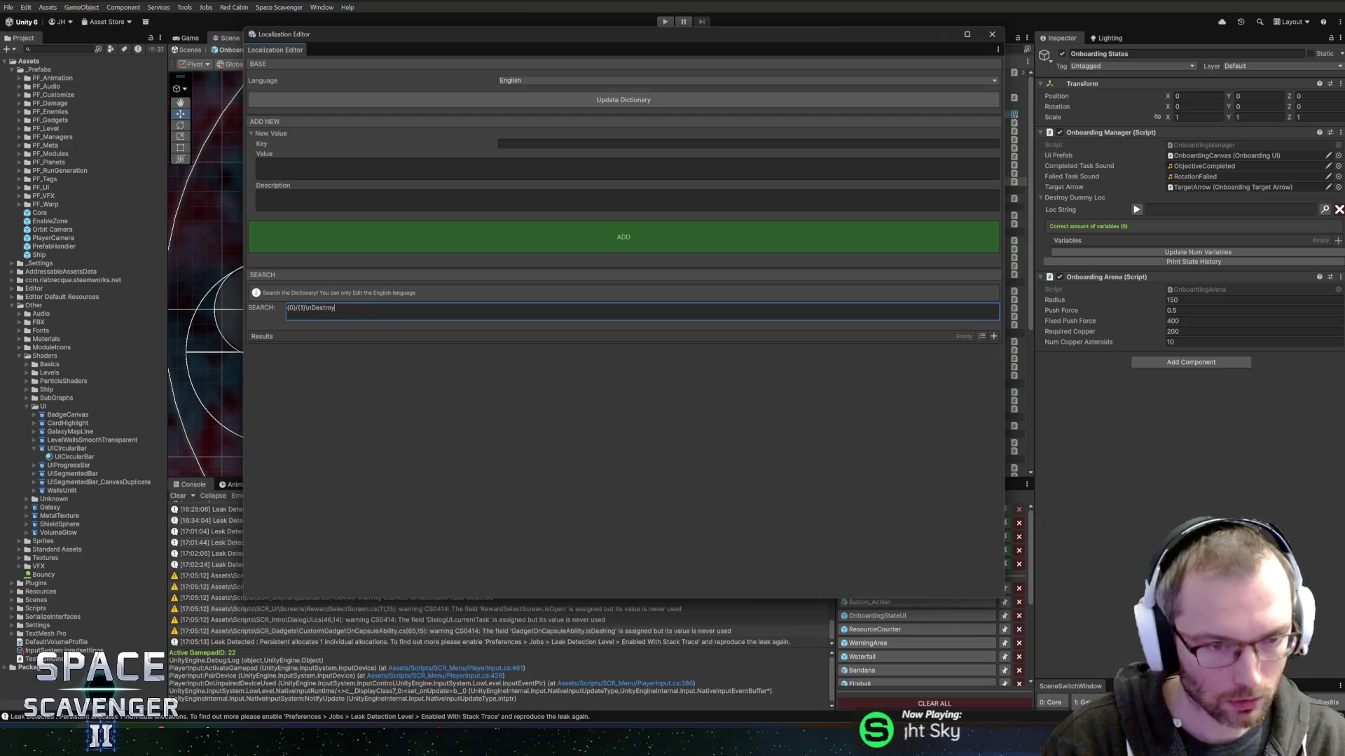
{"action": "type", "text": " Dummy"}
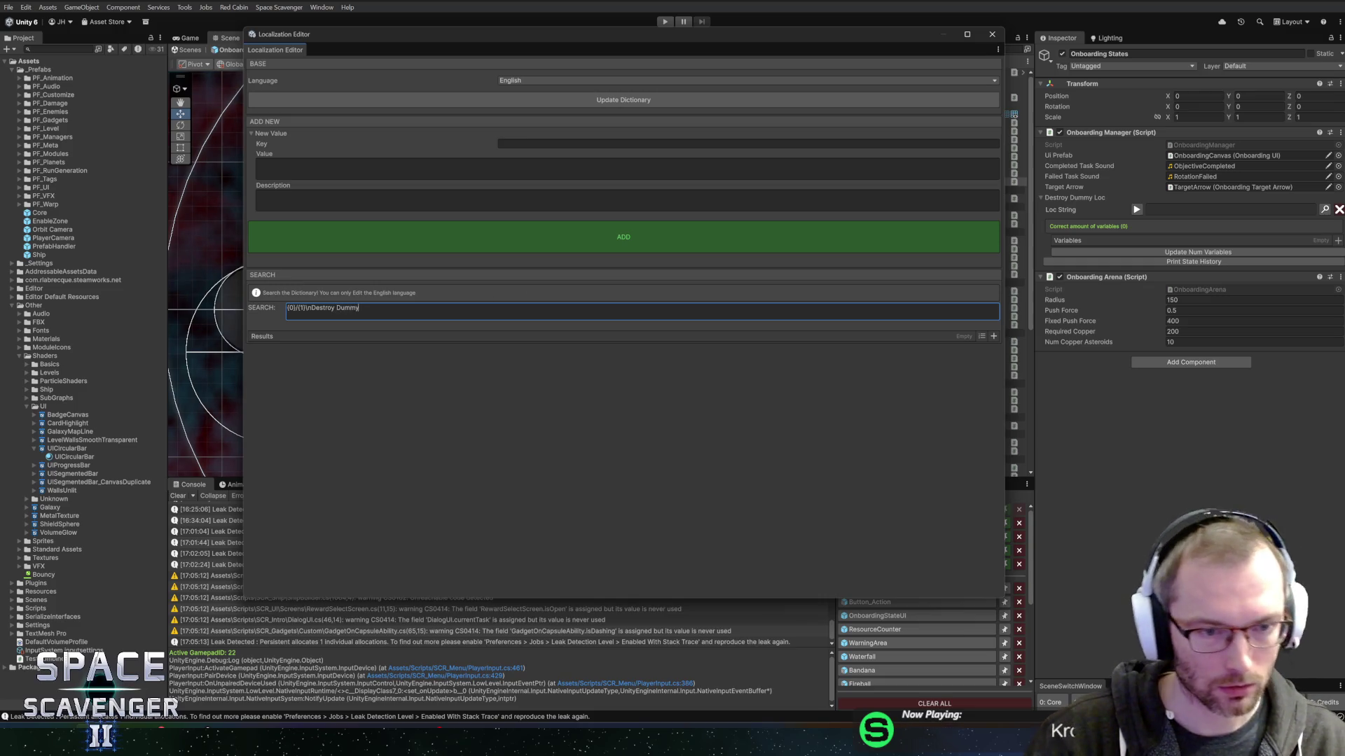
Add the value as new key Tutorial_DestroyDummy and assign it to the Destroy Dummy text.
{"action": "key", "text": "ctrl+a"}
{"action": "key", "text": "ctrl+x"}
{"action": "left_click", "coordinate": [623, 168]}
{"action": "key", "text": "ctrl+v"}
{"action": "left_click", "coordinate": [748, 143]}
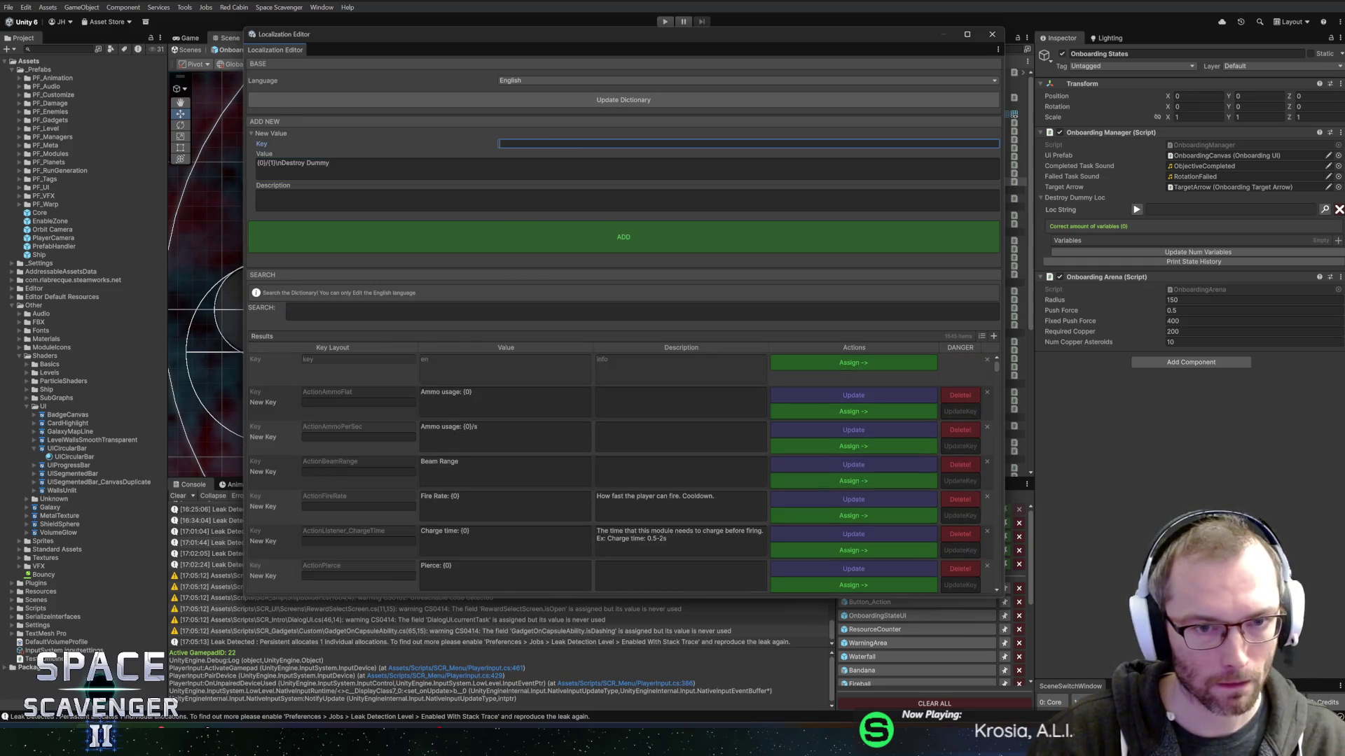
{"action": "type", "text": "Tutorial_DestroyDu"}
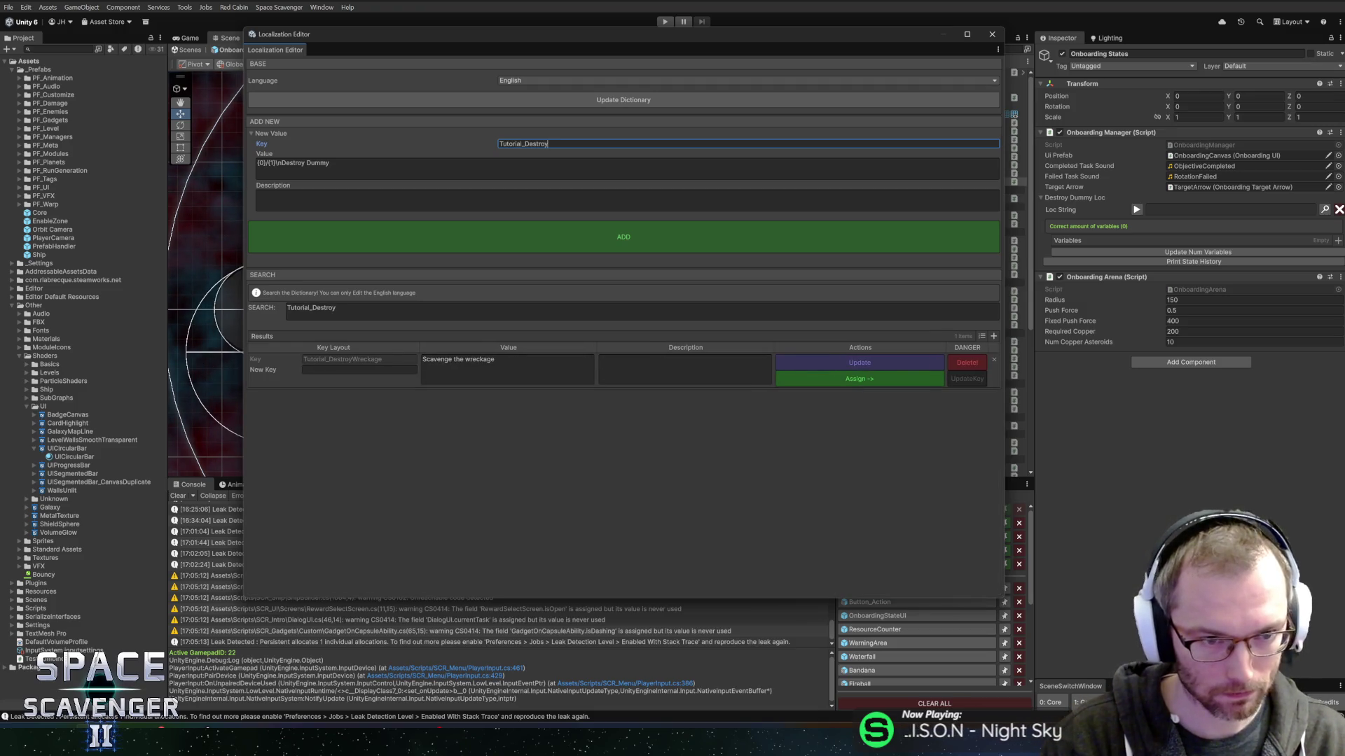
{"action": "type", "text": "mmy"}
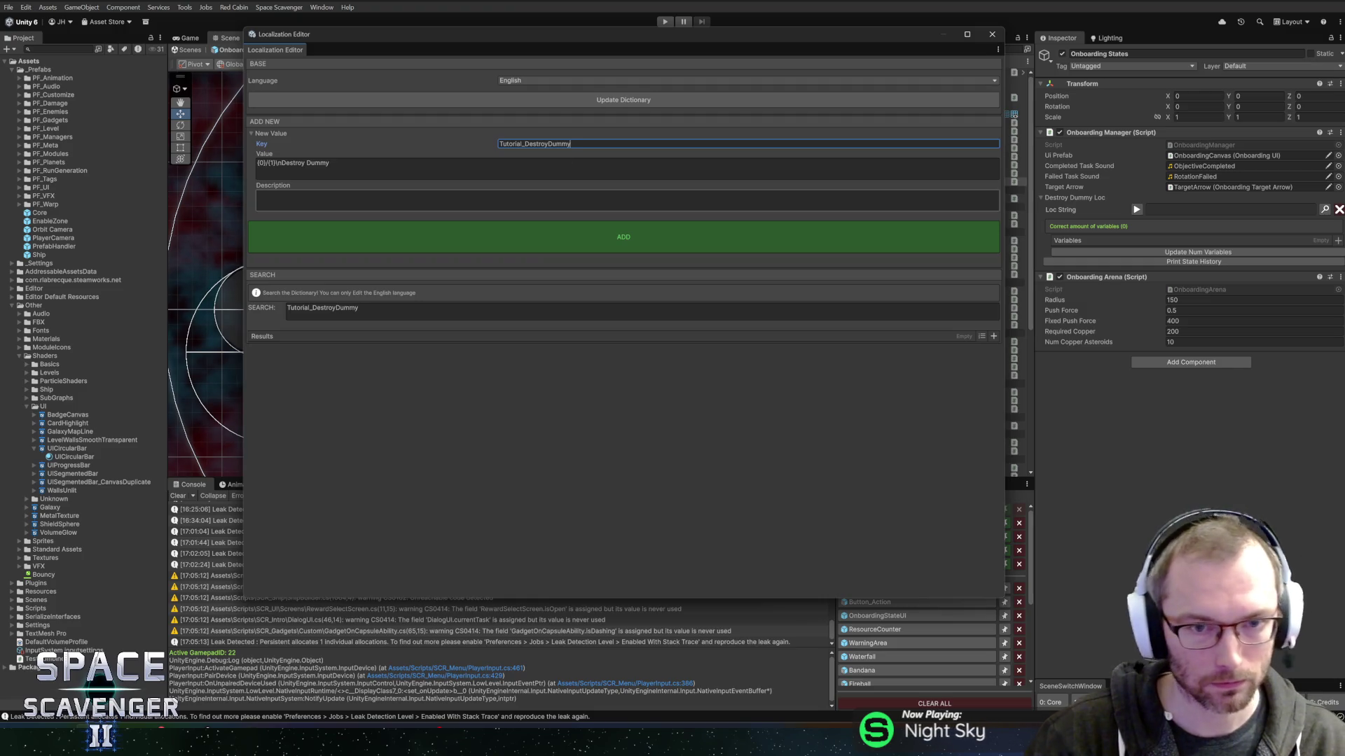
{"action": "left_click", "coordinate": [592, 231]}
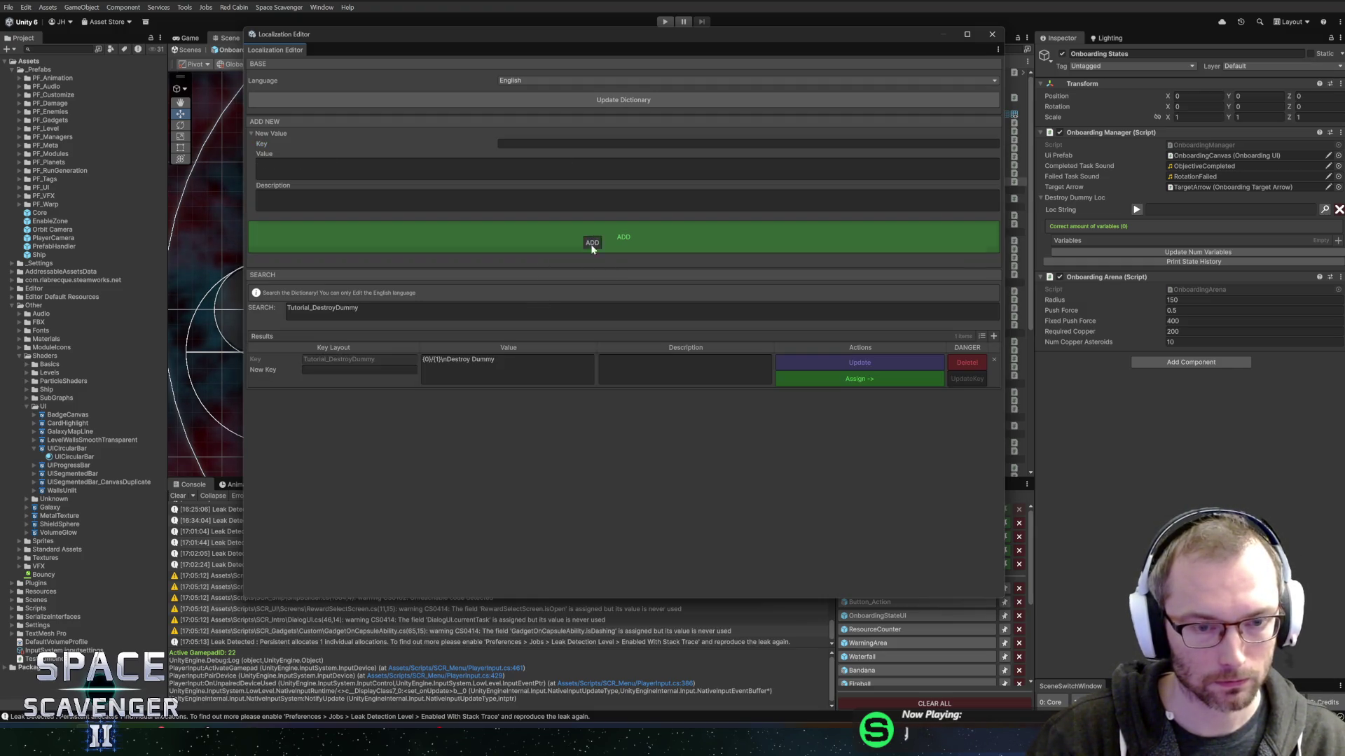
{"action": "left_click", "coordinate": [858, 380]}
Add a second variable to the text and set both Stat Sources to Input.
{"action": "left_click", "coordinate": [992, 35]}
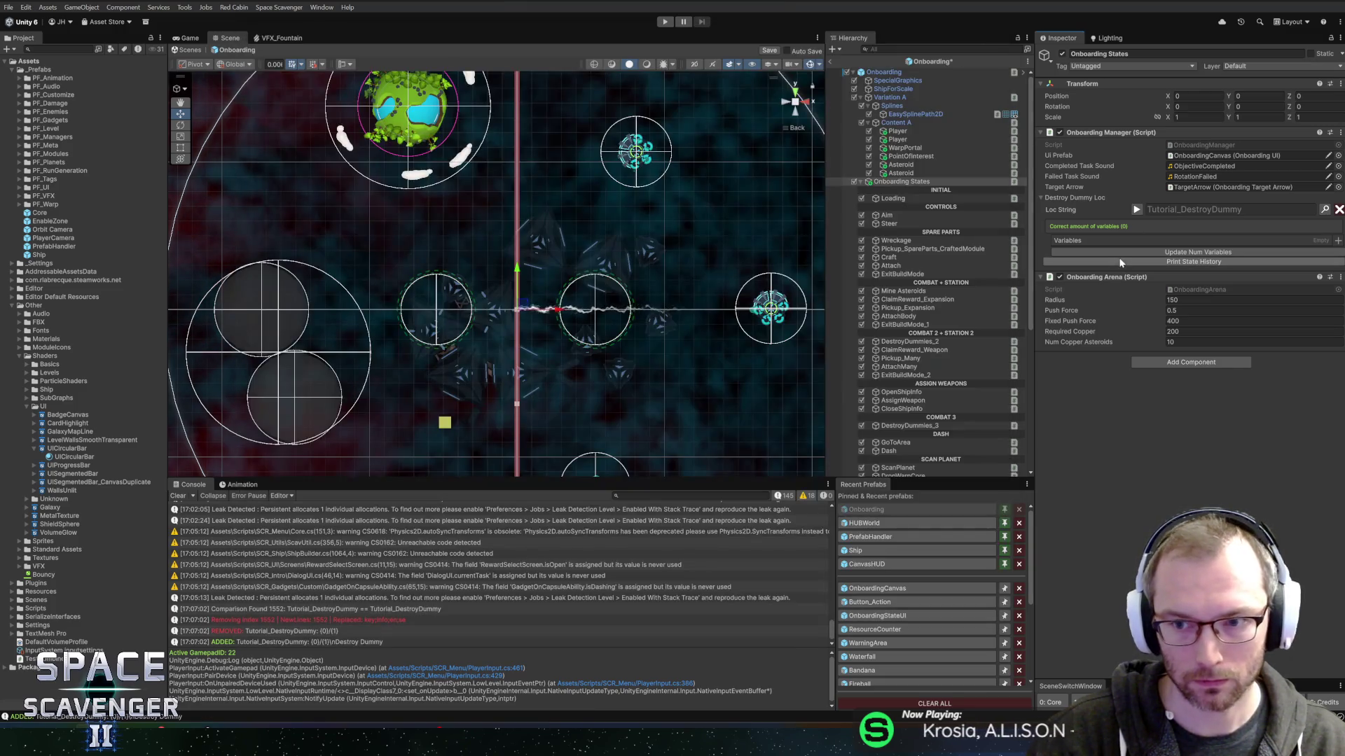
{"action": "left_click", "coordinate": [1338, 243]}
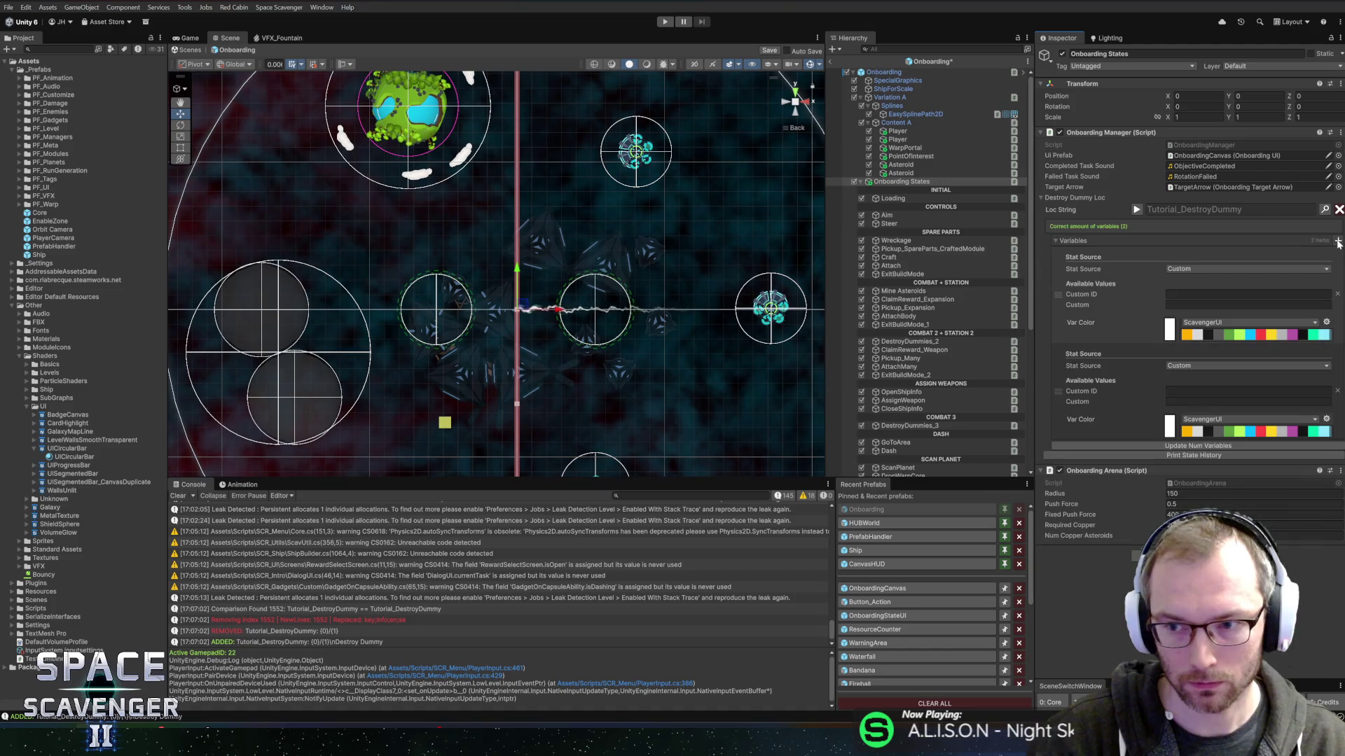
{"action": "left_click", "coordinate": [1231, 271]}
{"action": "type", "text": "input"}
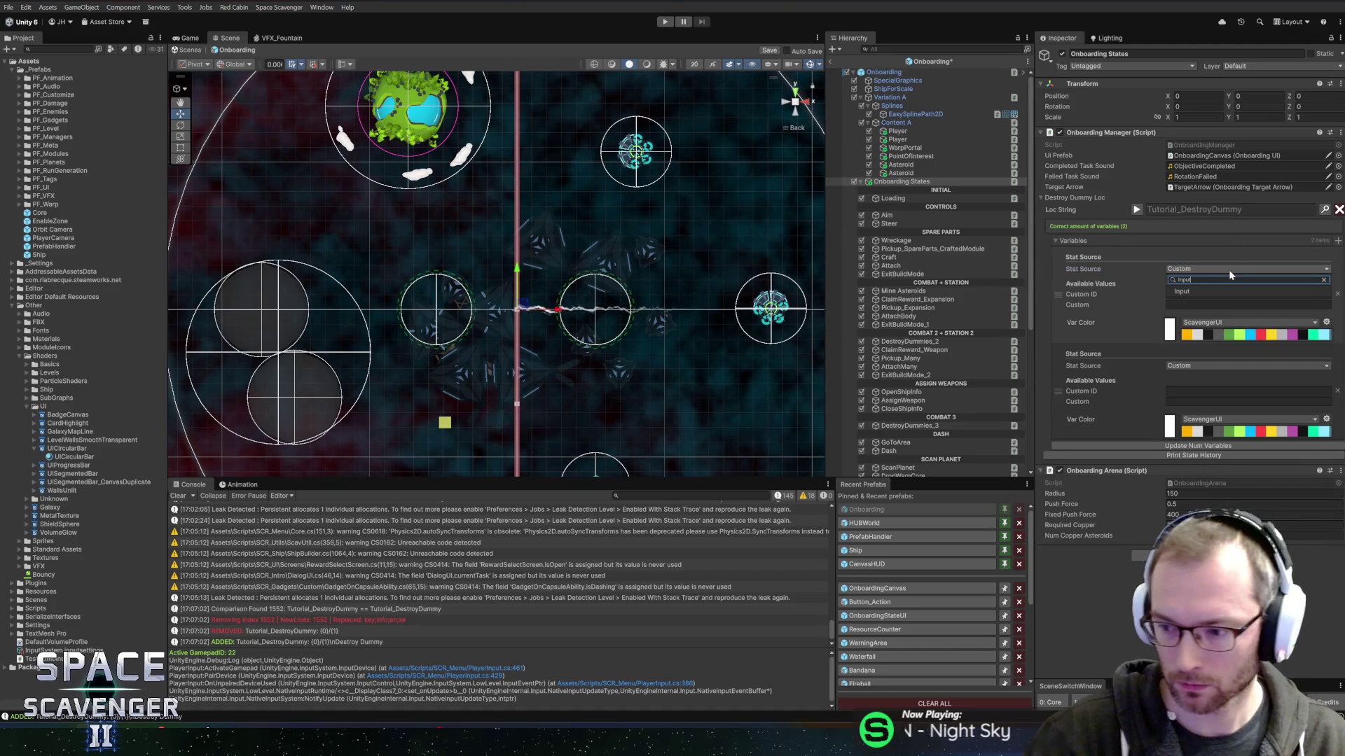
{"action": "left_click", "coordinate": [1196, 292]}
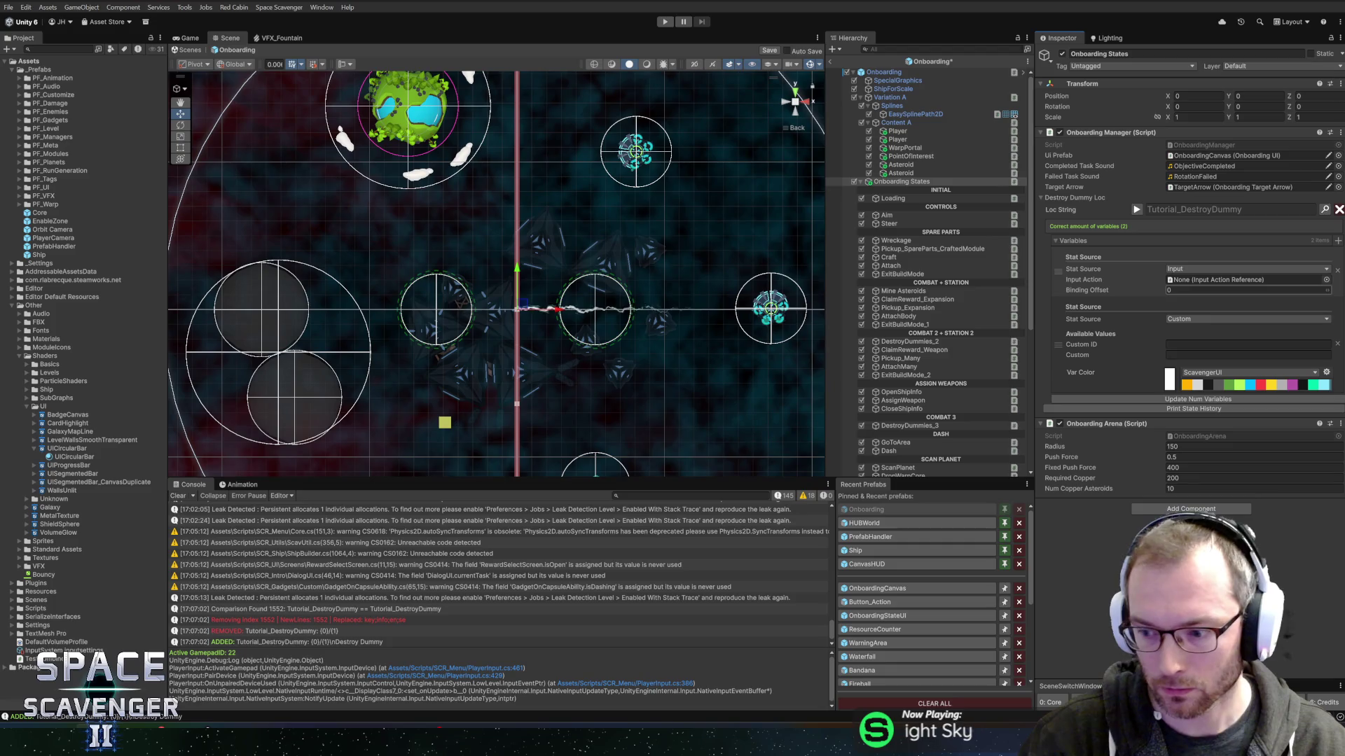
{"action": "left_click", "coordinate": [1184, 319]}
{"action": "type", "text": "input"}
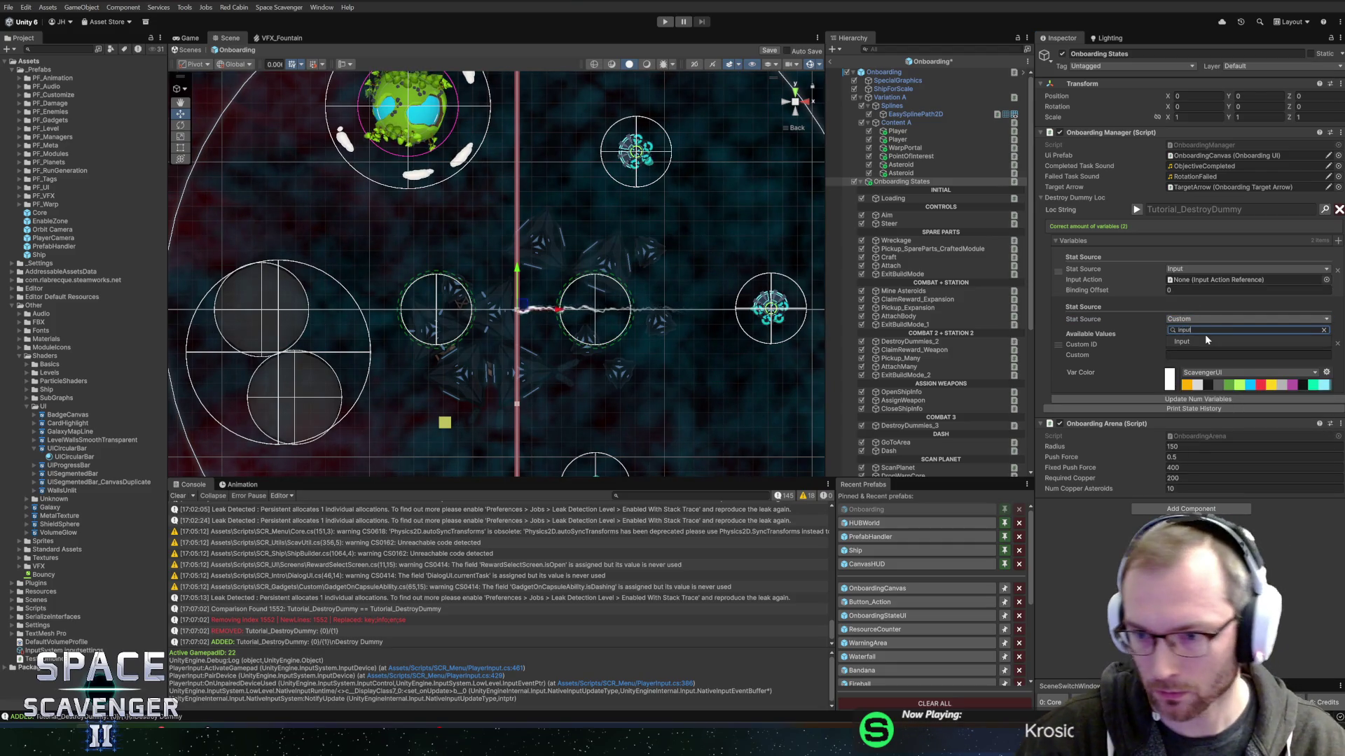
{"action": "left_click", "coordinate": [1173, 343]}
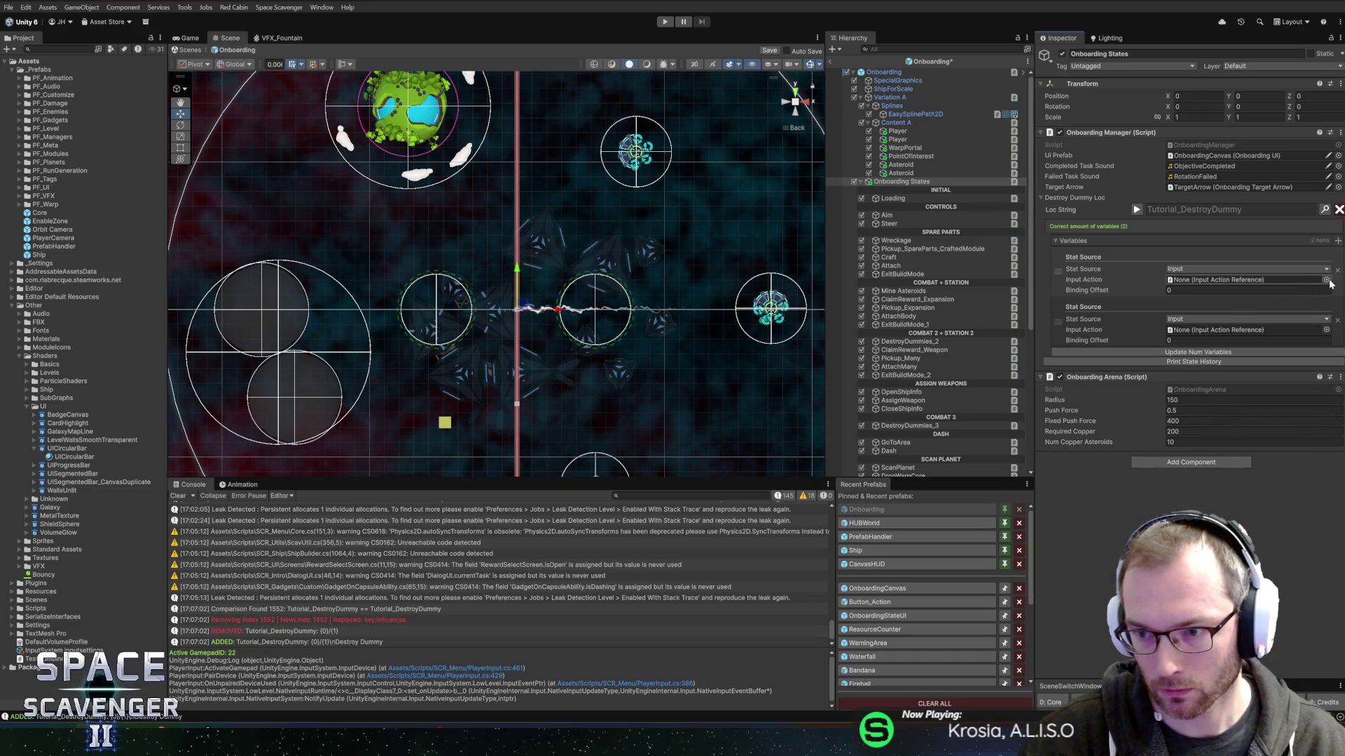
Bind the variables to ShipControls/Action1 and ShipControls/Action2, then exit prefab mode to Core.
{"action": "left_click", "coordinate": [1326, 280]}
{"action": "type", "text": "action1"}
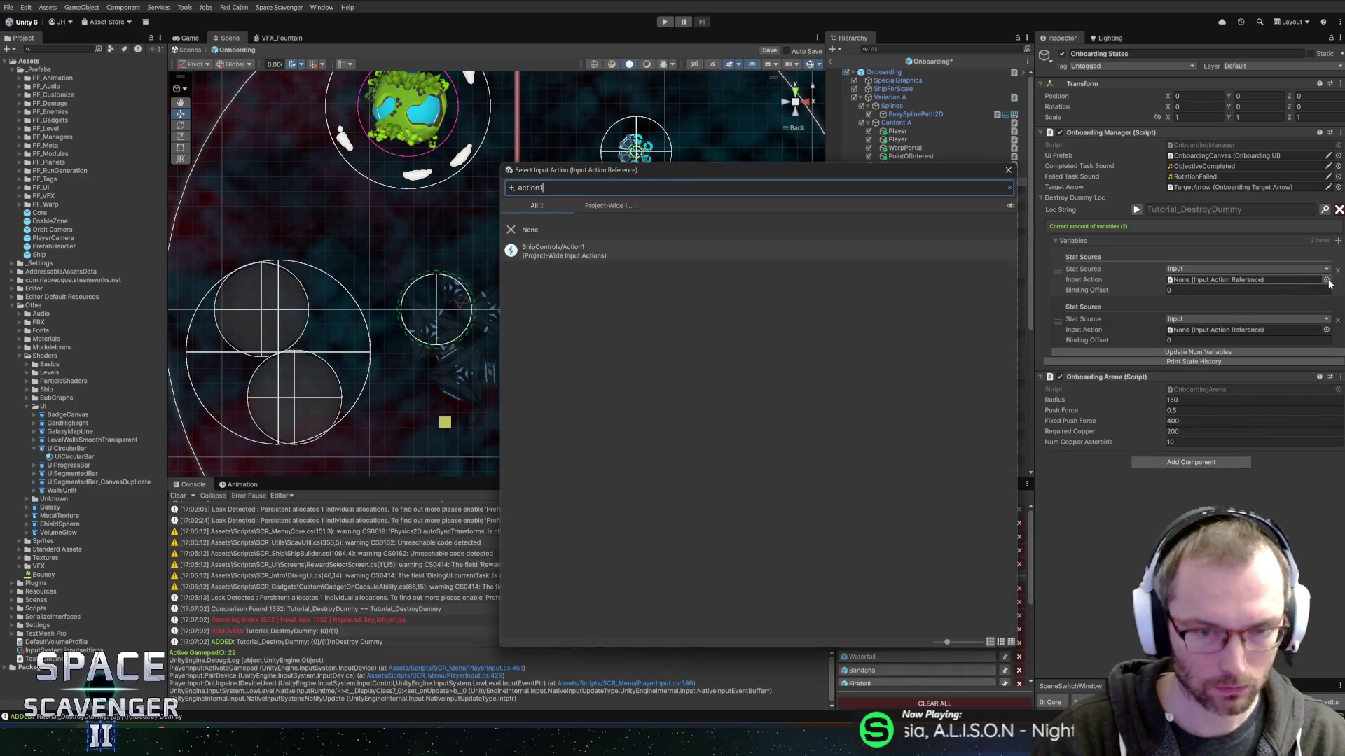
{"action": "double_click", "coordinate": [571, 252]}
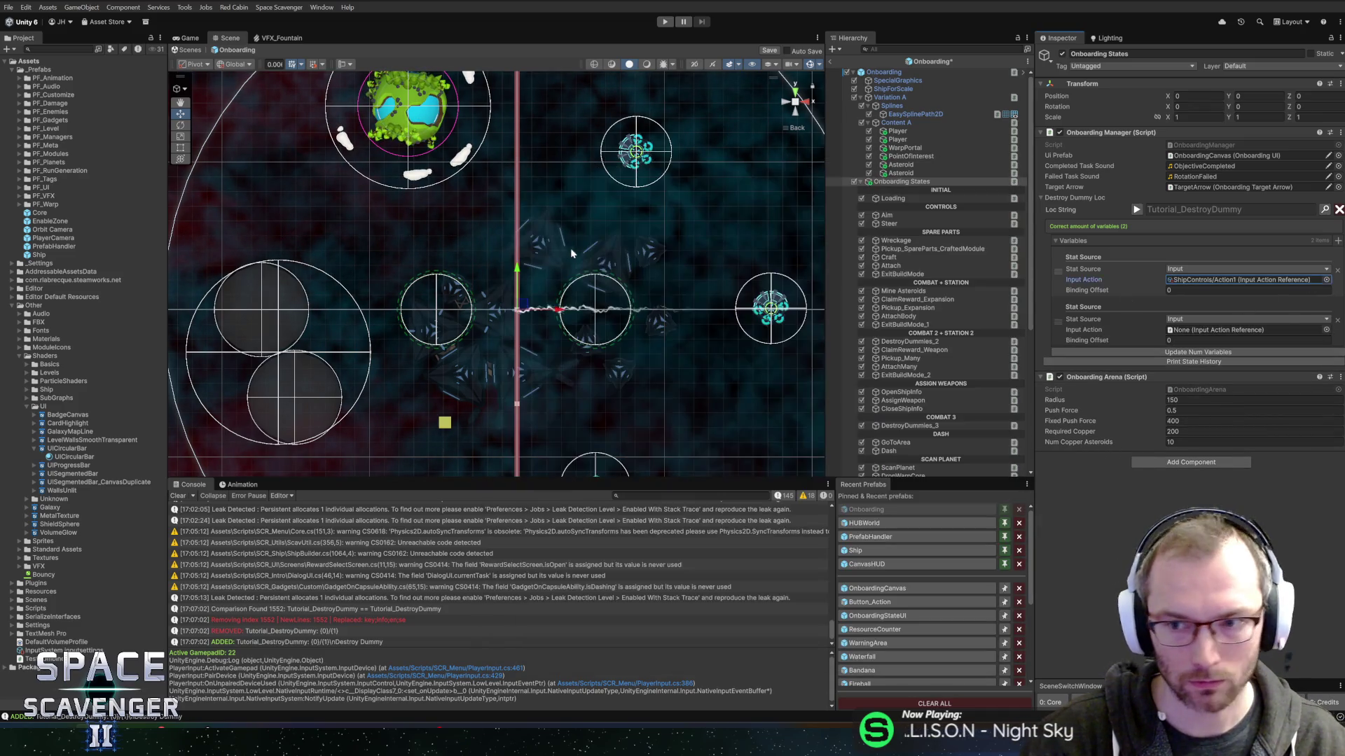
{"action": "left_click", "coordinate": [1325, 330]}
{"action": "type", "text": "action2"}
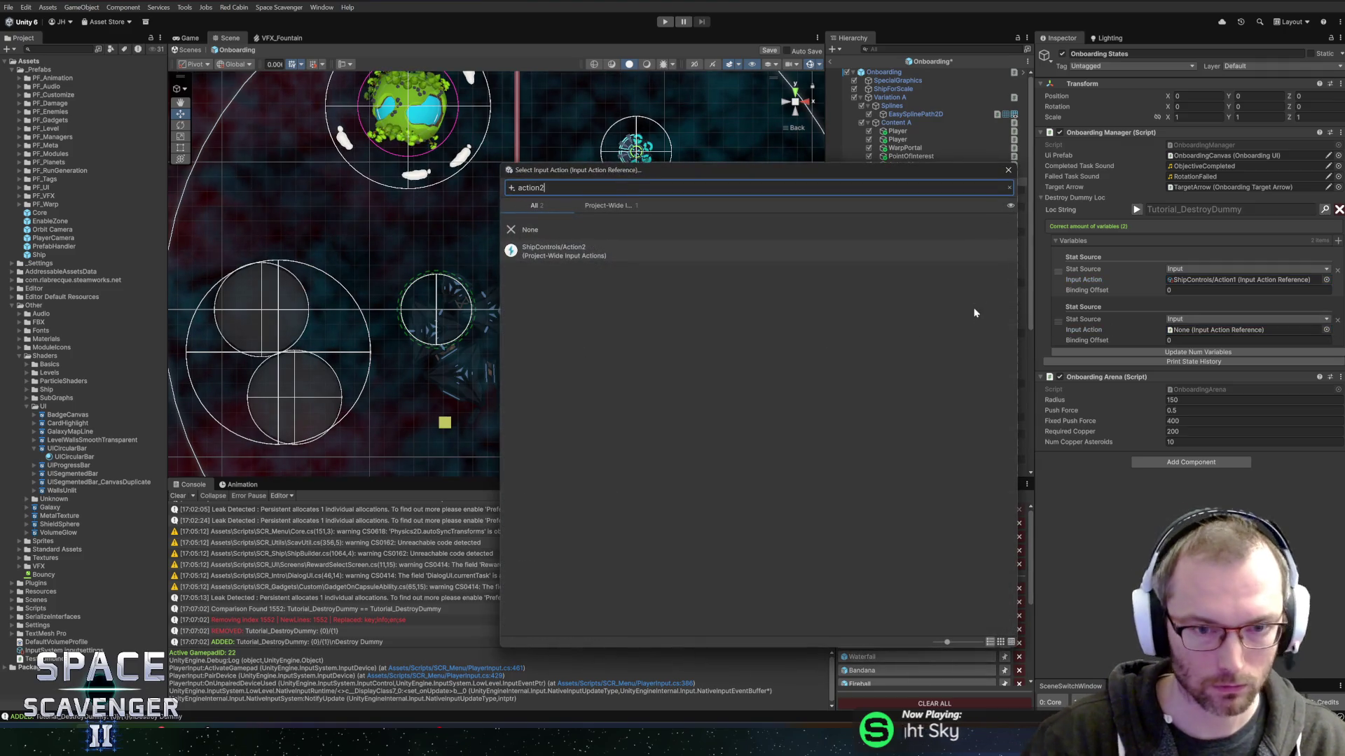
{"action": "double_click", "coordinate": [735, 254]}
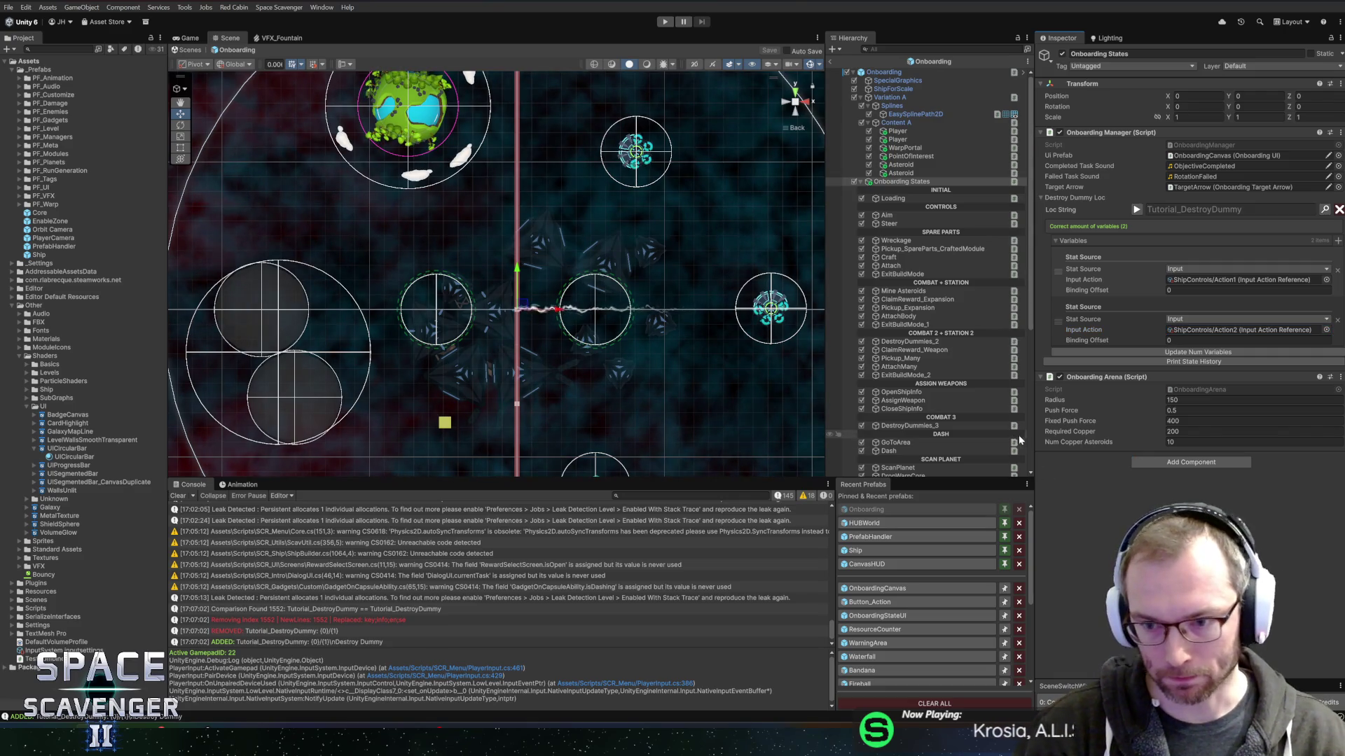
{"action": "left_click", "coordinate": [1077, 241]}
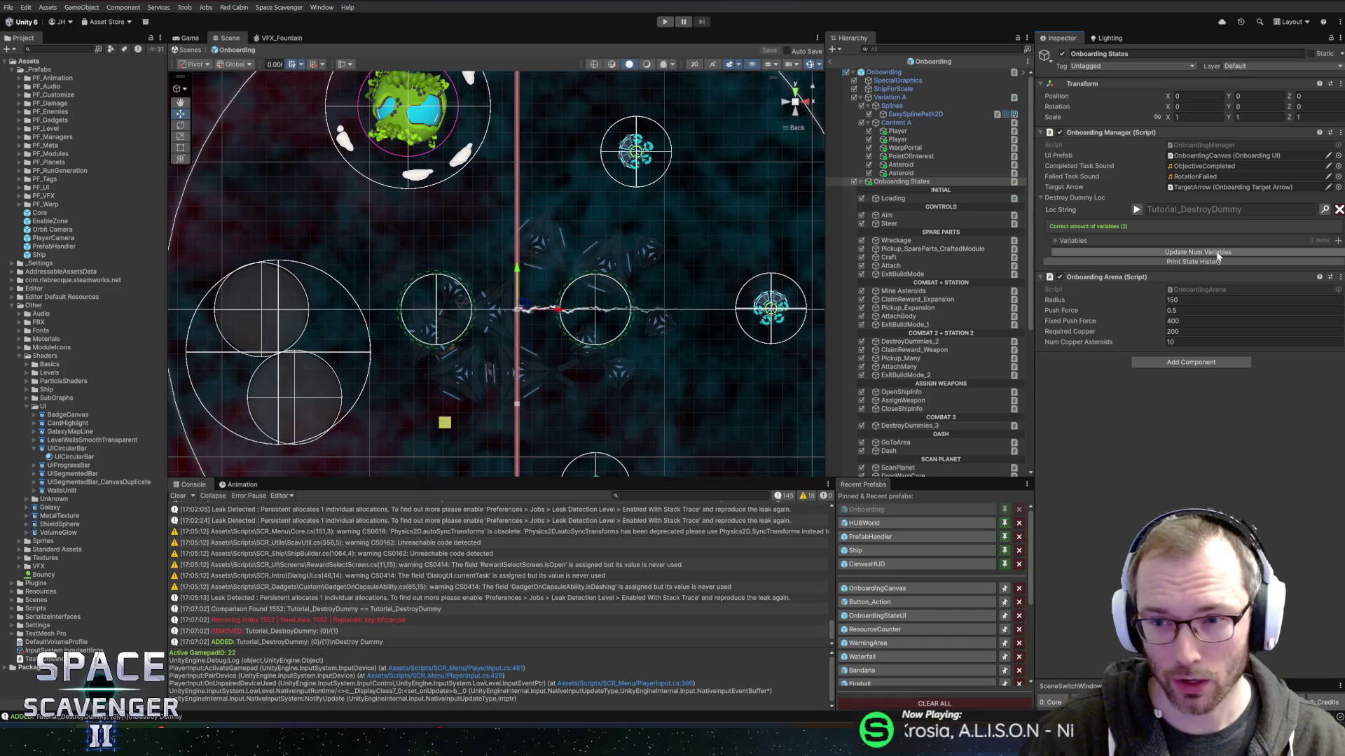
{"action": "left_click", "coordinate": [833, 61]}
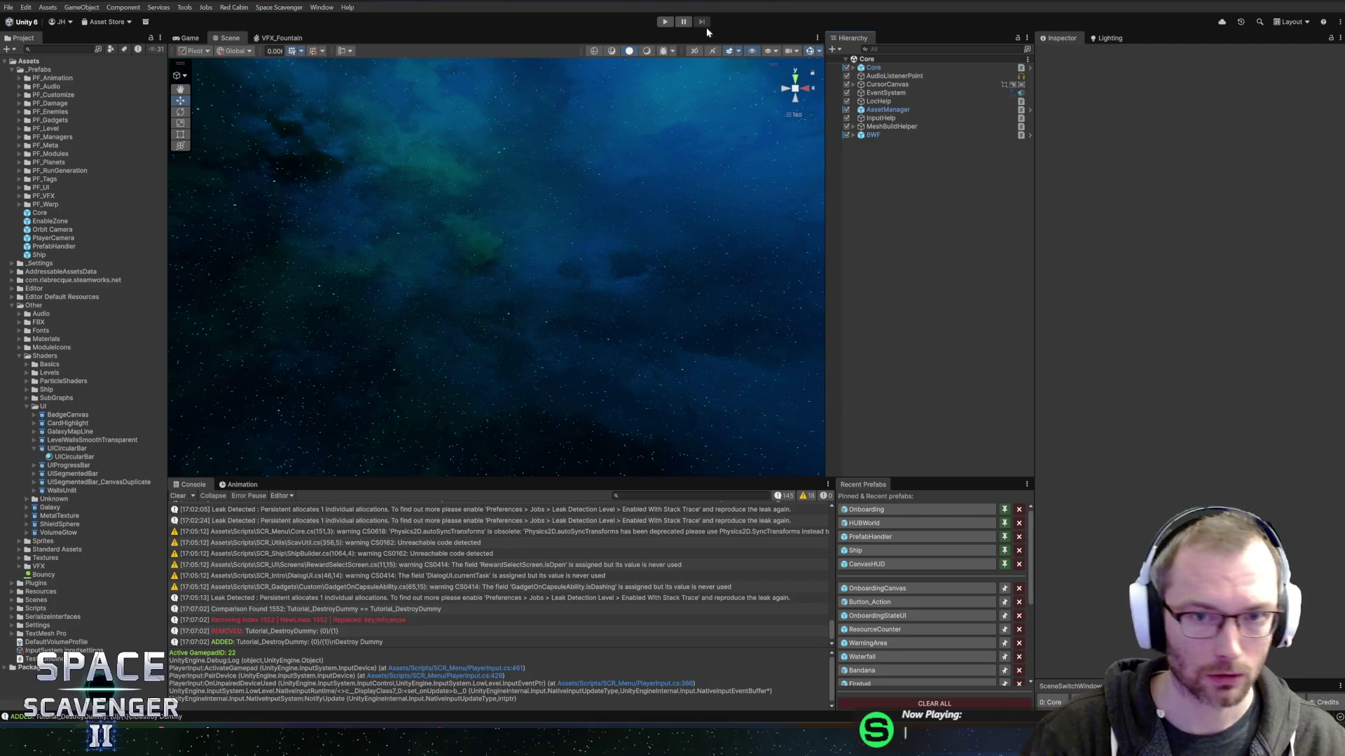
Select Core, start Play mode and maximize the Game view.
{"action": "left_click", "coordinate": [886, 68]}
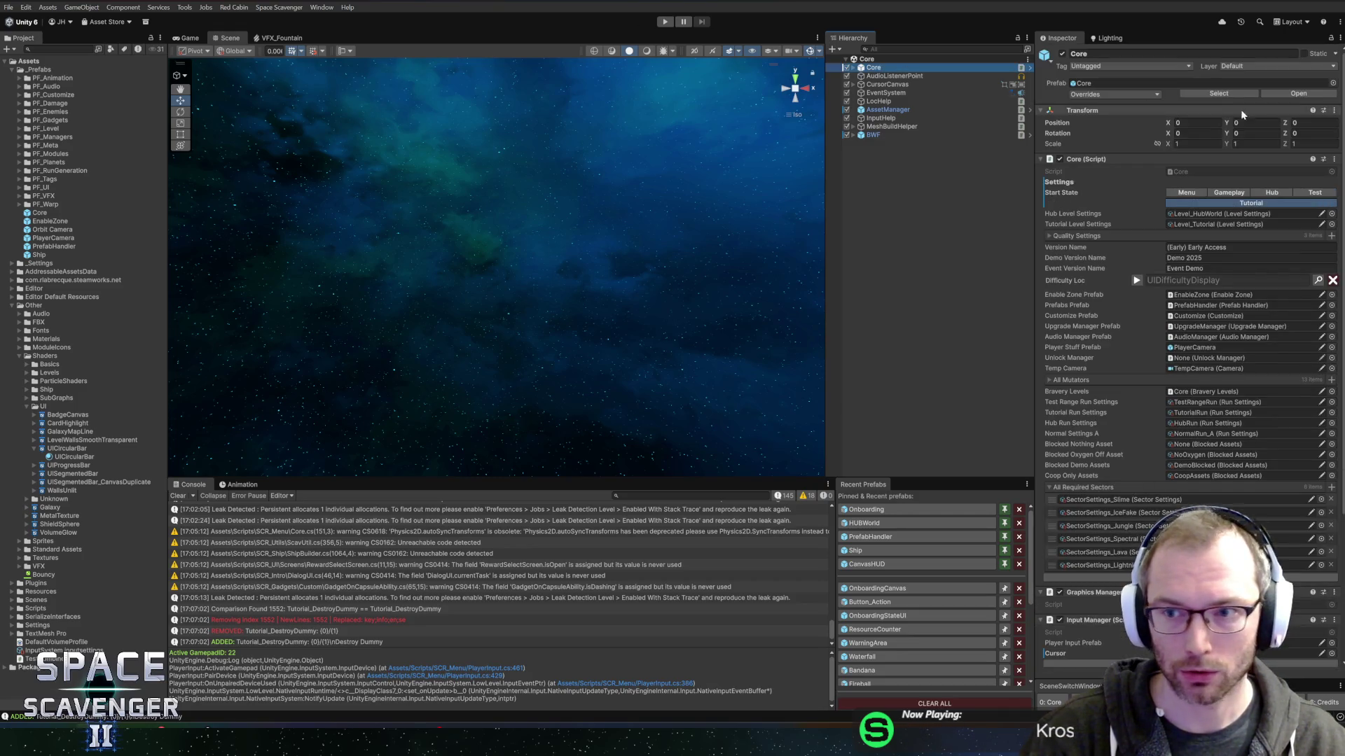
{"action": "left_click", "coordinate": [662, 23]}
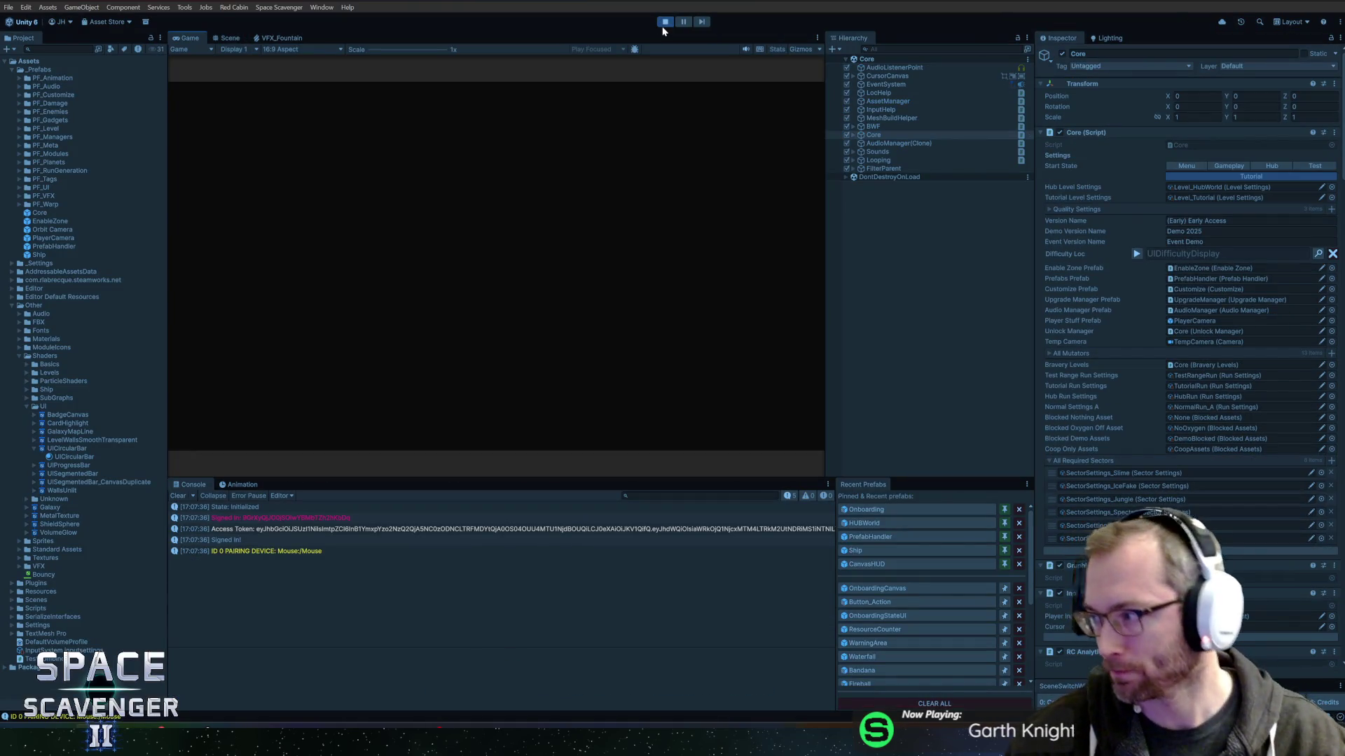
{"action": "double_click", "coordinate": [196, 39]}
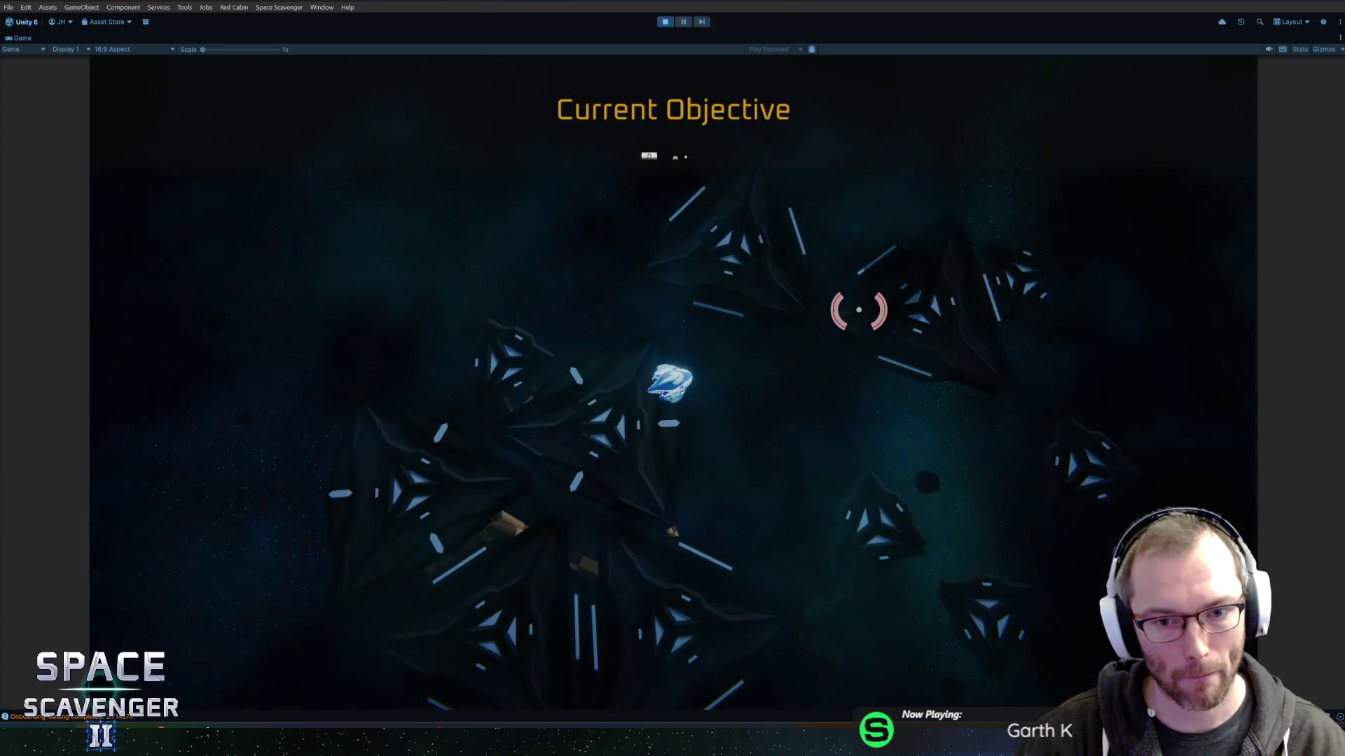
Scavenge the wreckage for Spare Parts, craft the Flail and attach it to the ship's left side.
{"action": "key", "text": "a"}
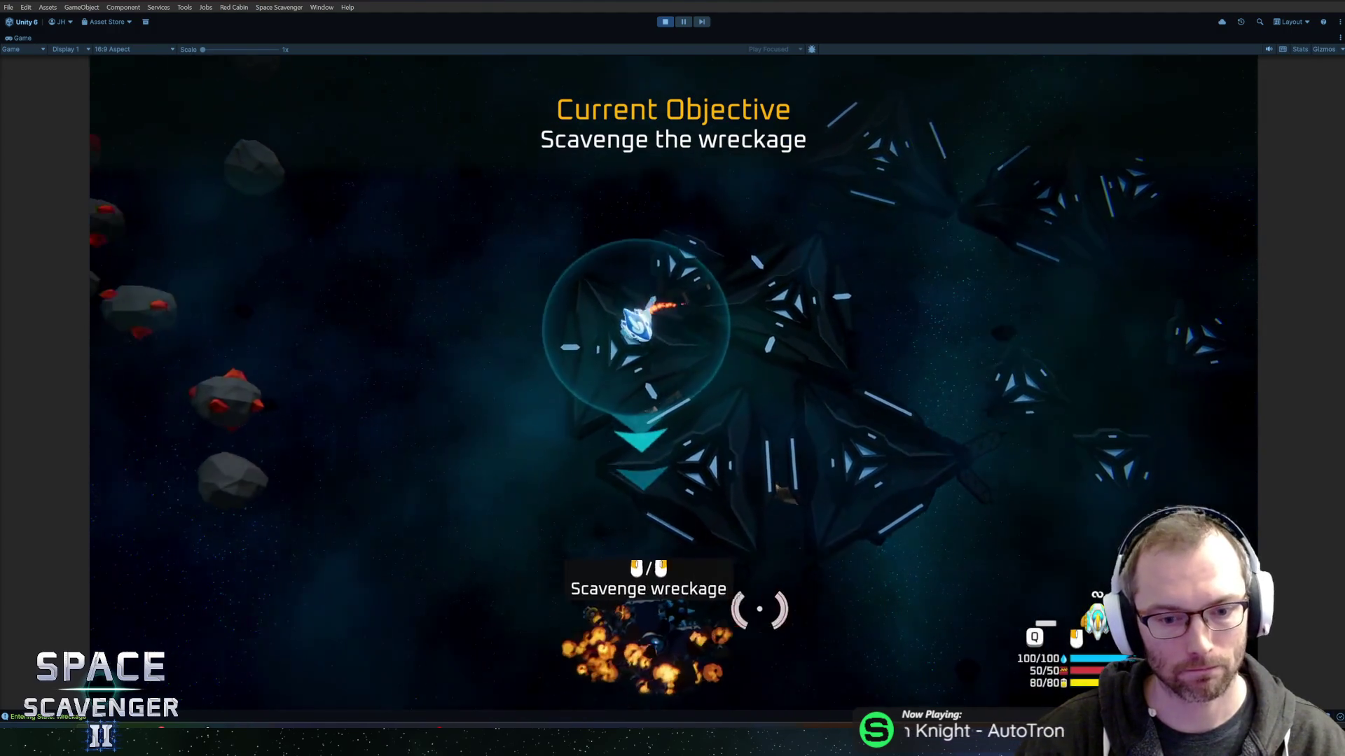
{"action": "key", "text": "s"}
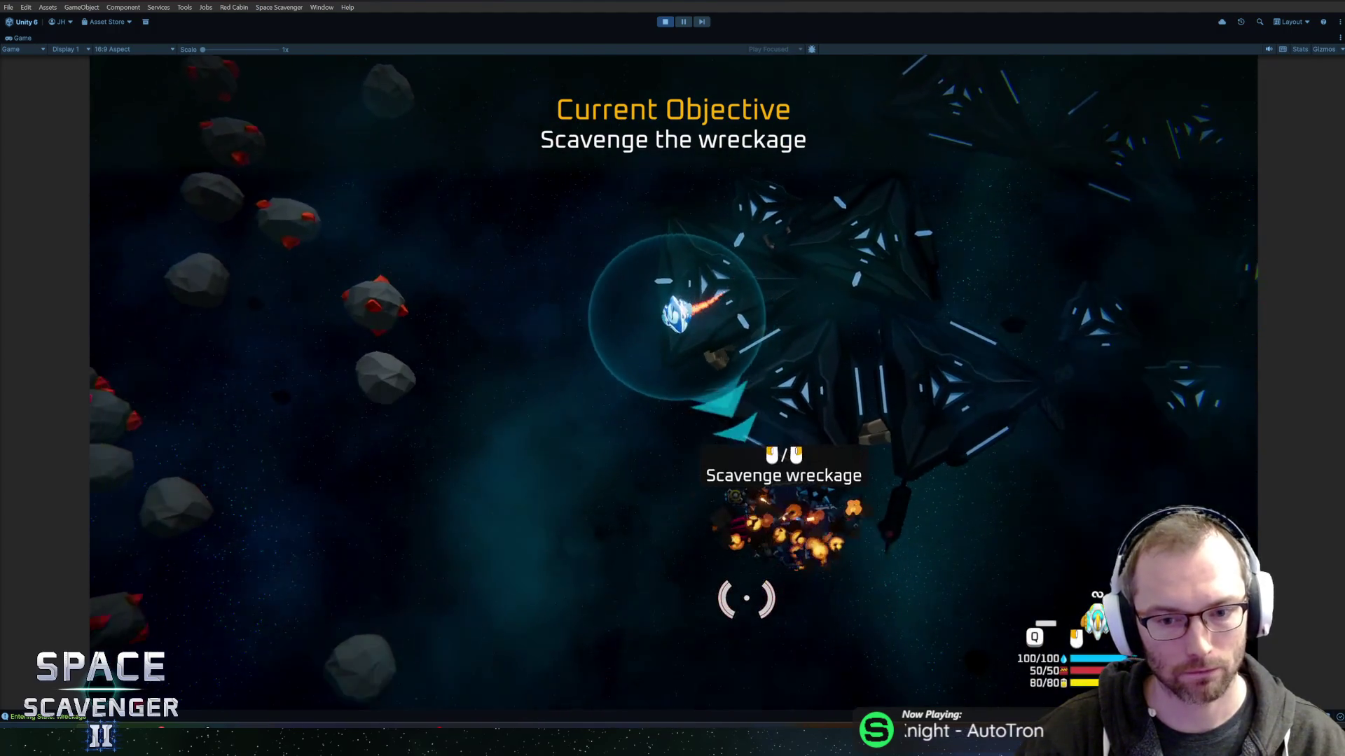
{"action": "key", "text": "w"}
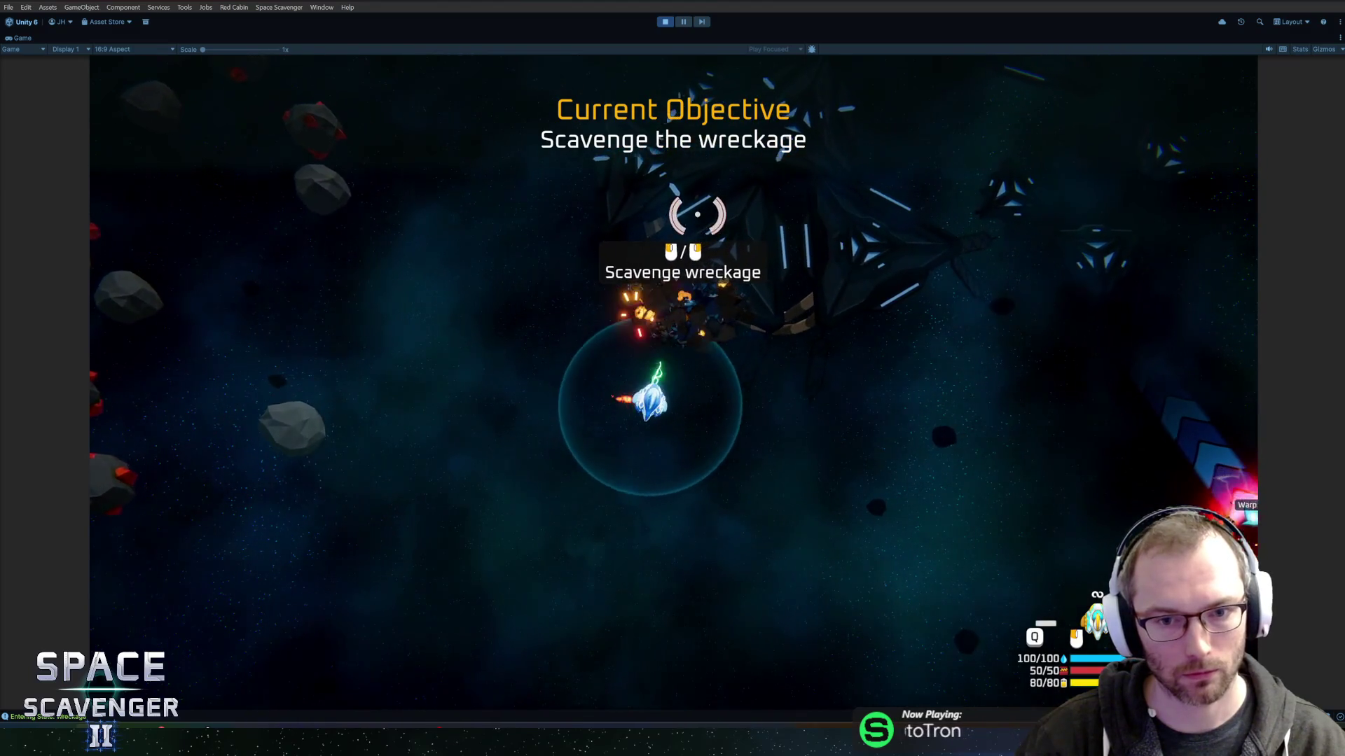
{"action": "mouse_move", "coordinate": [473, 373]}
{"action": "left_mouse_down"}
{"action": "mouse_move", "coordinate": [795, 422]}
{"action": "mouse_move", "coordinate": [570, 516]}
{"action": "mouse_move", "coordinate": [459, 321]}
{"action": "mouse_move", "coordinate": [496, 267]}
{"action": "left_mouse_up"}
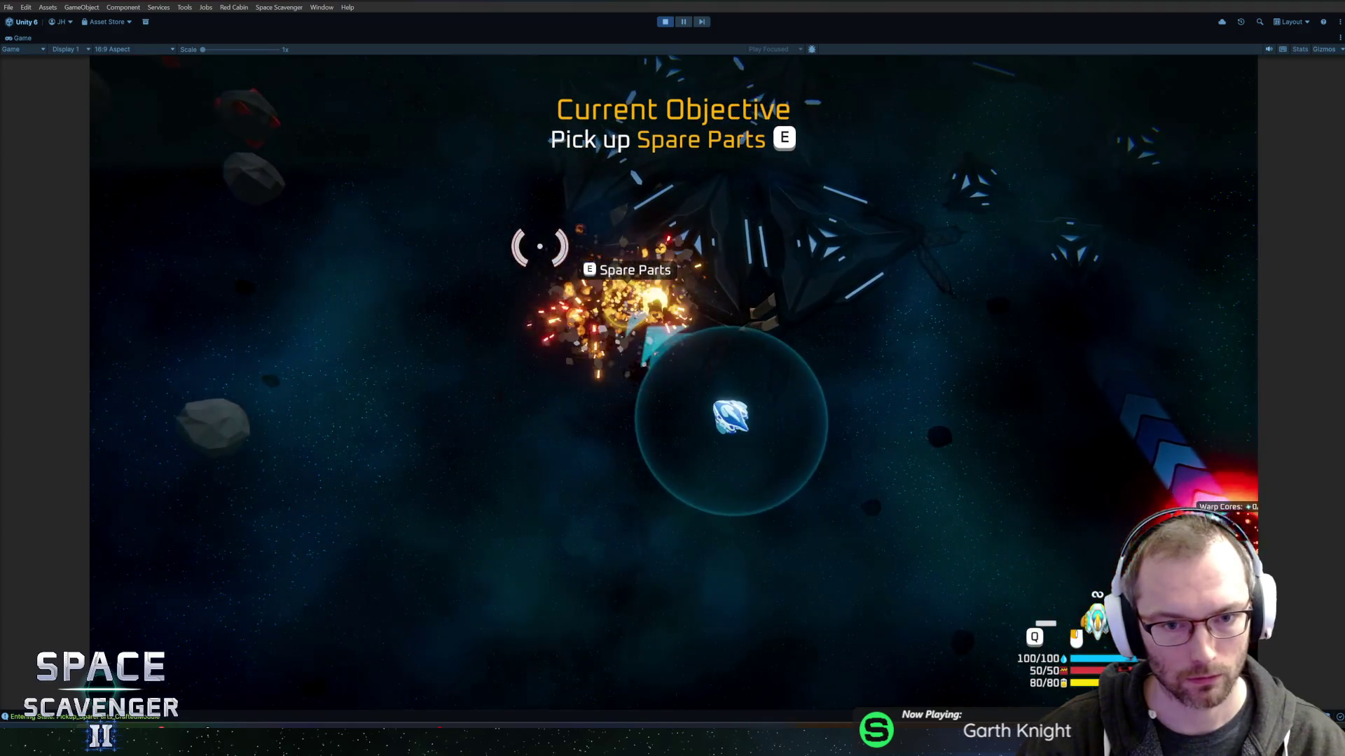
{"action": "key", "text": "e"}
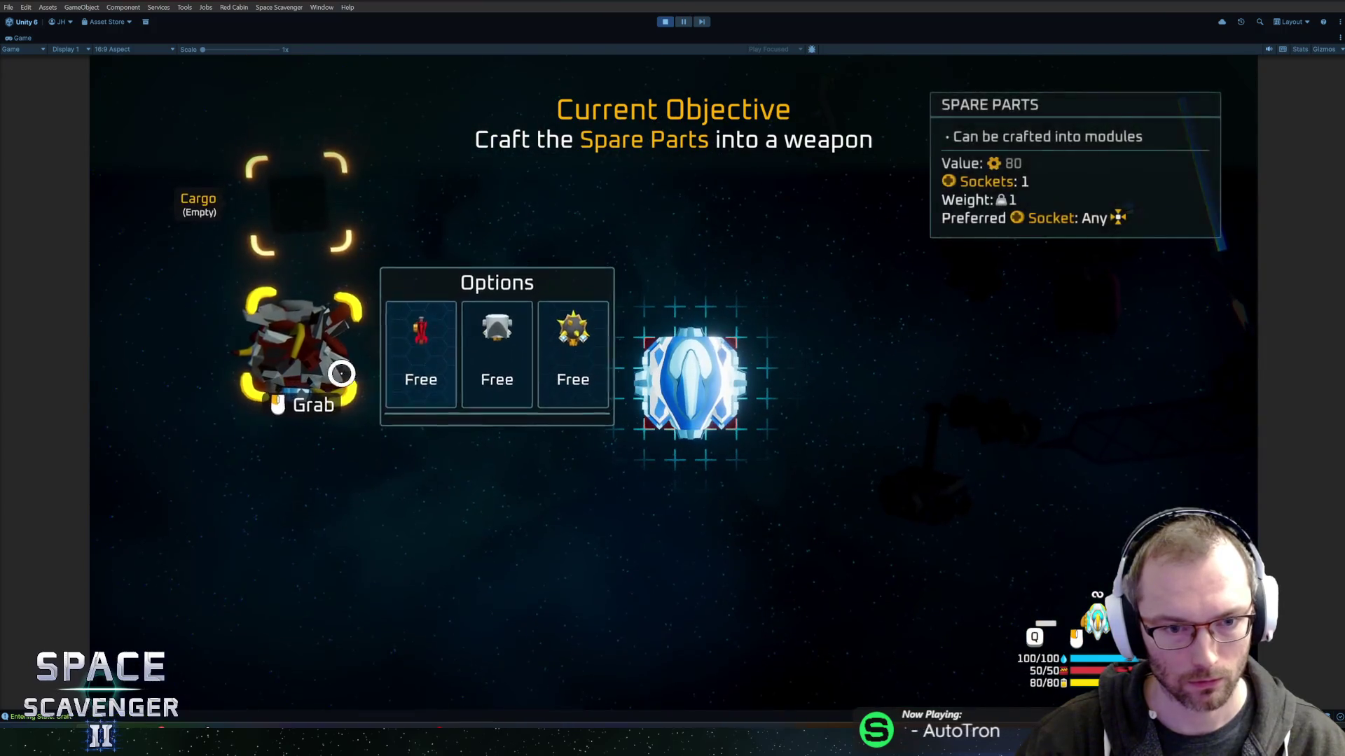
{"action": "left_click", "coordinate": [565, 360]}
{"action": "left_click_drag", "start_coordinate": [288, 463], "coordinate": [561, 360]}
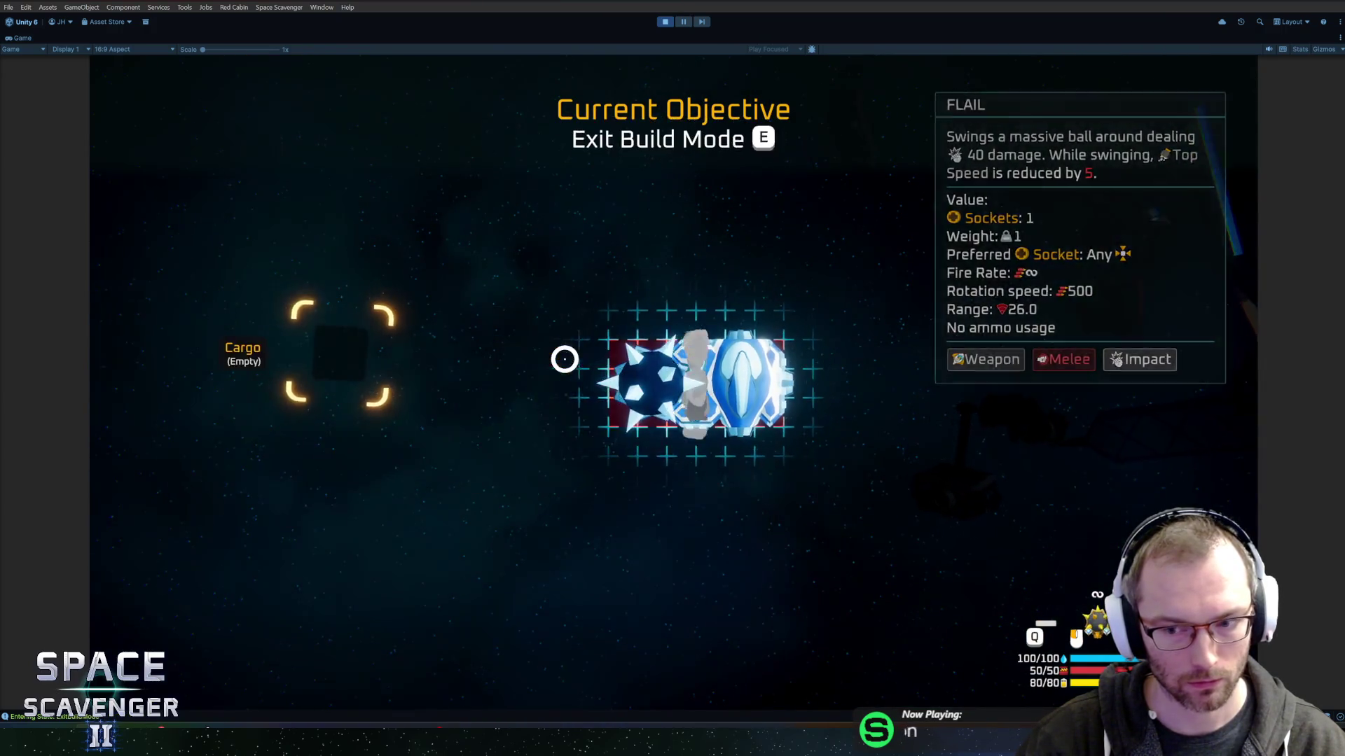
{"action": "key", "text": "e"}
Mine copper, attach the body module and thruster rewards, hit a dummy, then stop play mode.
{"action": "key", "text": "w"}
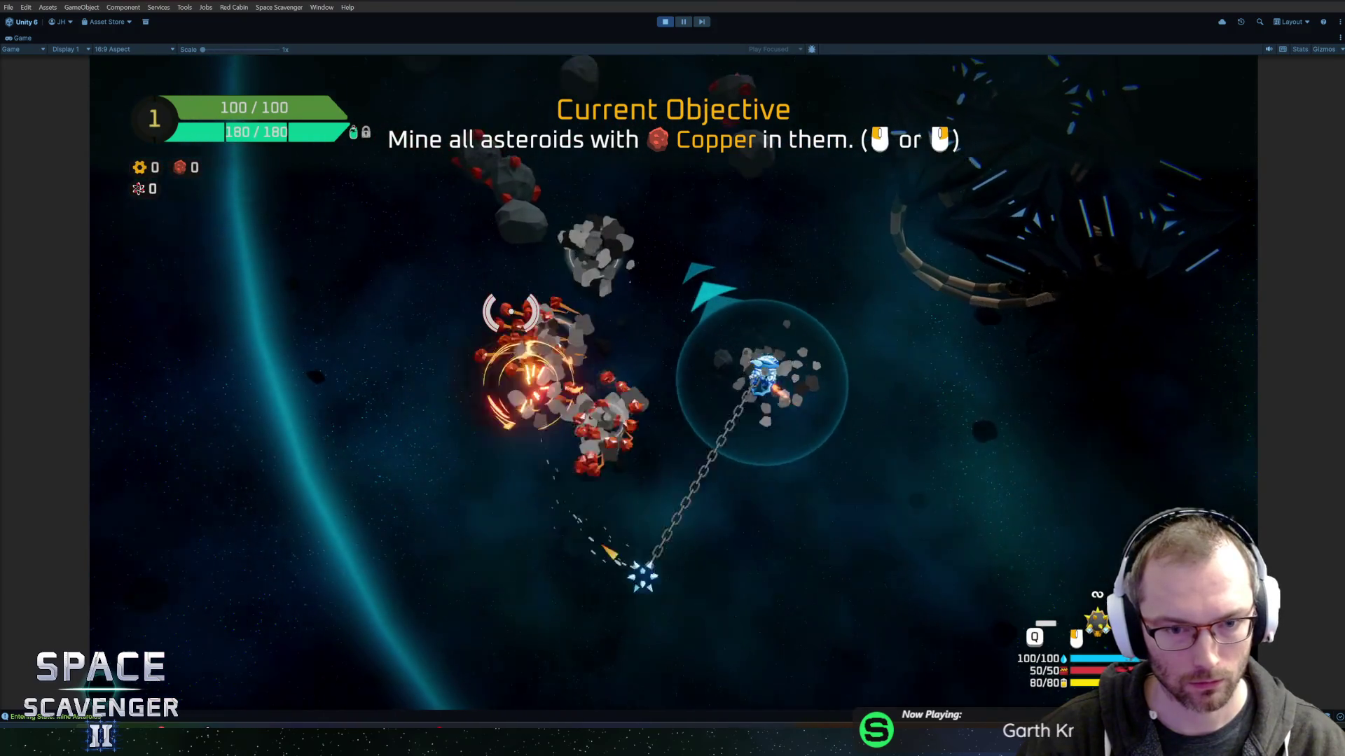
{"action": "key", "text": "w"}
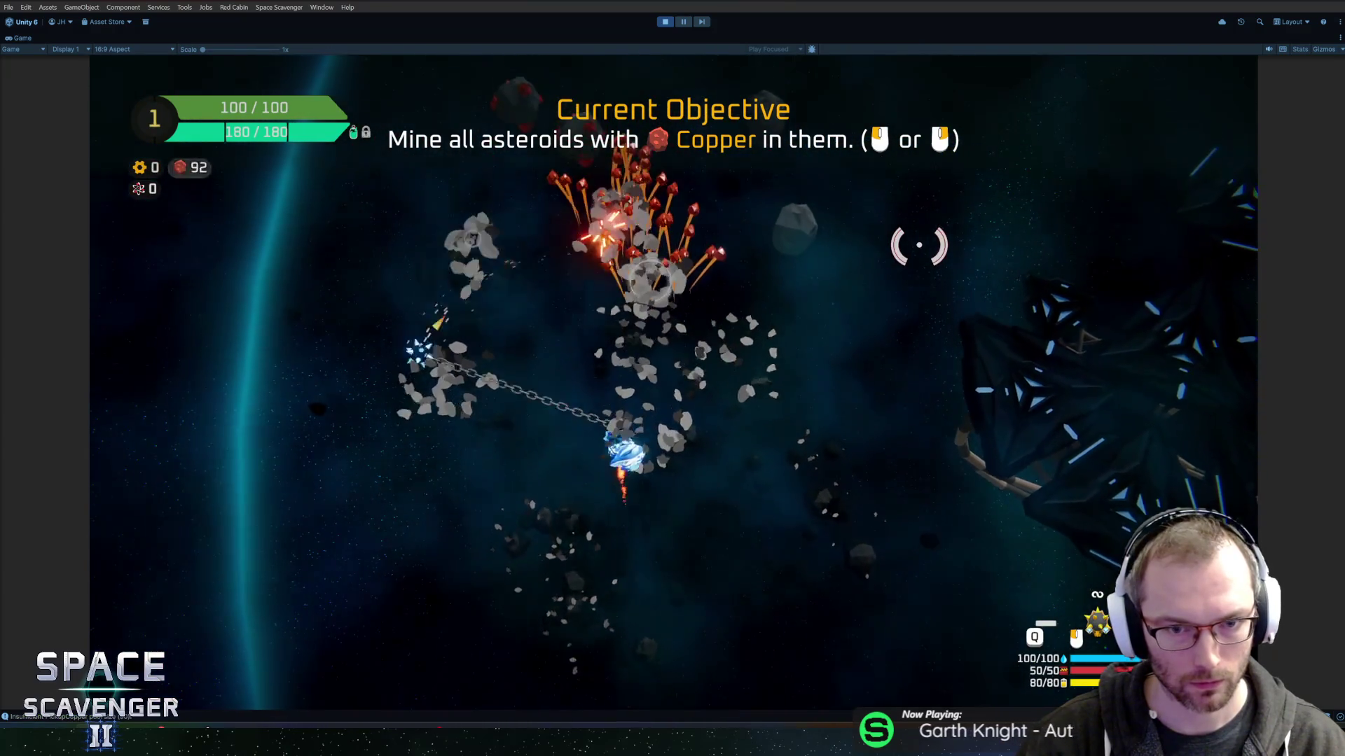
{"action": "key", "text": "w"}
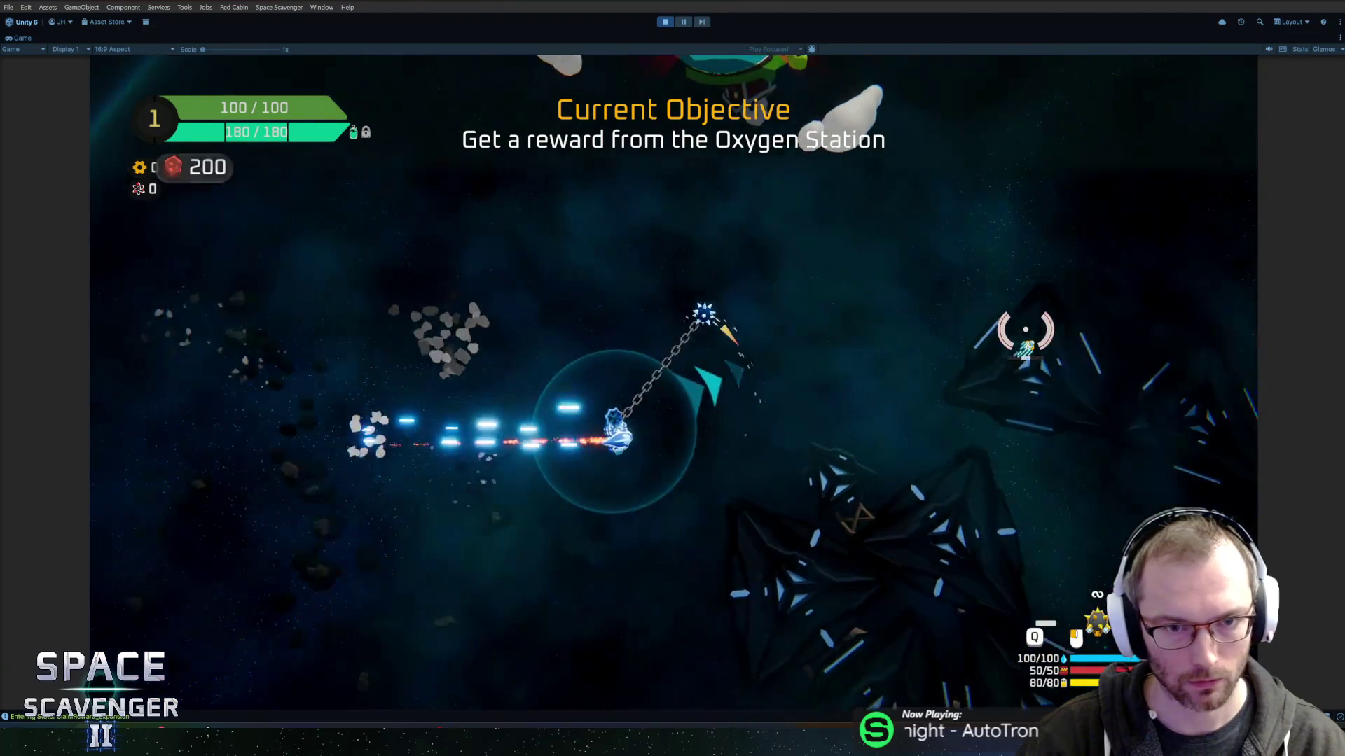
{"action": "key", "text": "w"}
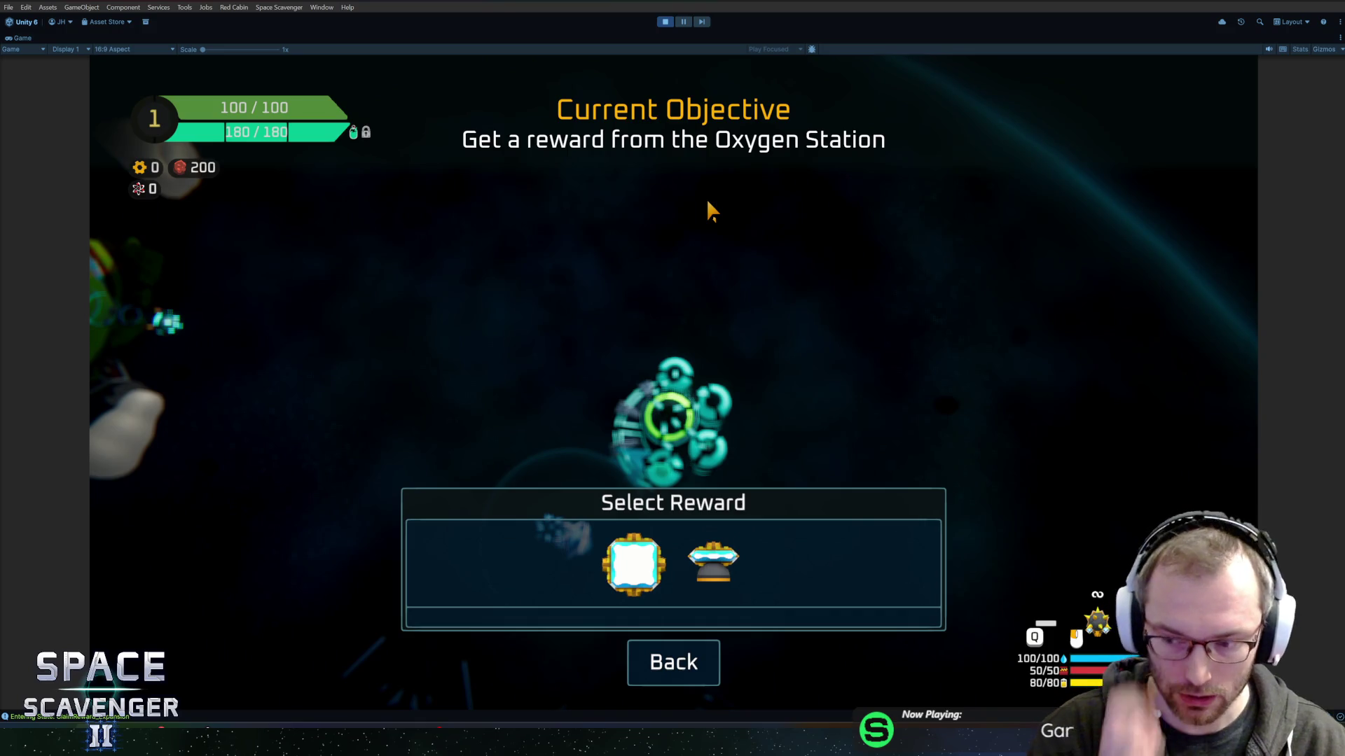
{"action": "left_click", "coordinate": [672, 564]}
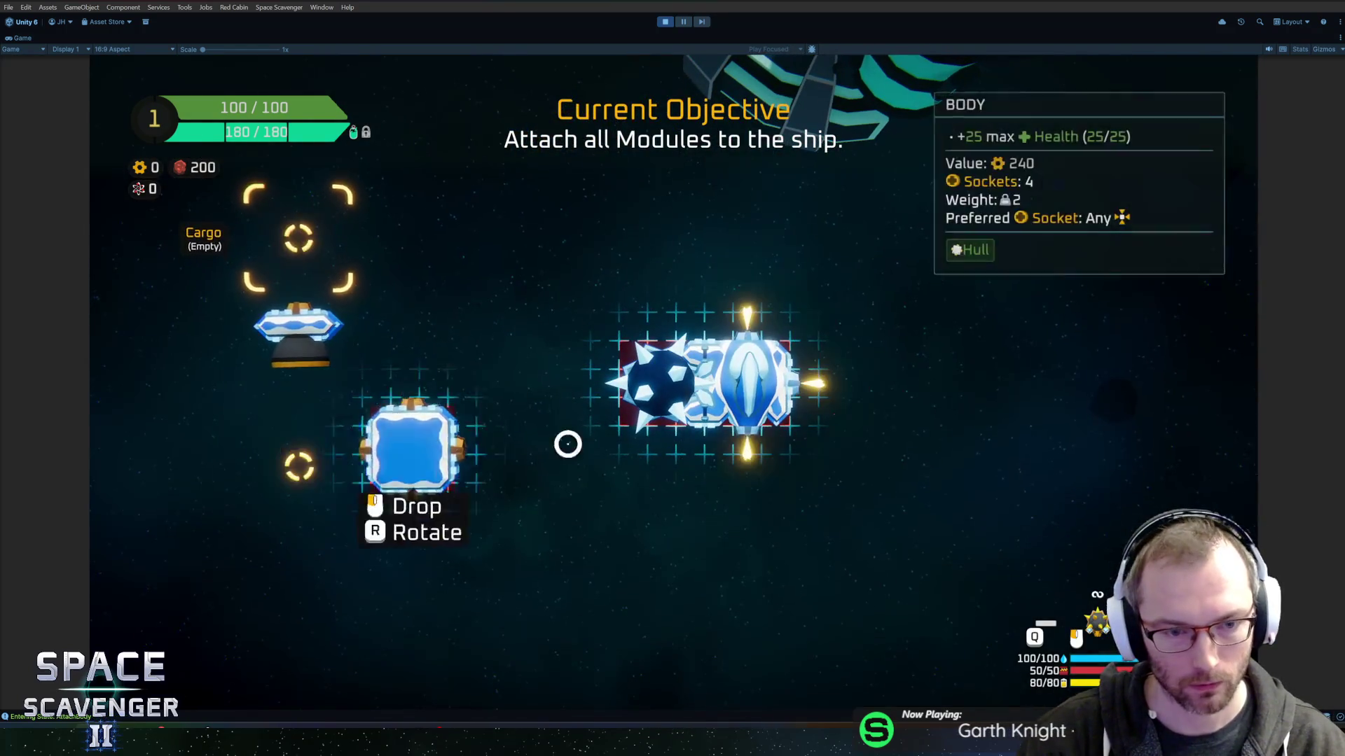
{"action": "left_click", "coordinate": [567, 444]}
{"action": "left_click", "coordinate": [741, 528]}
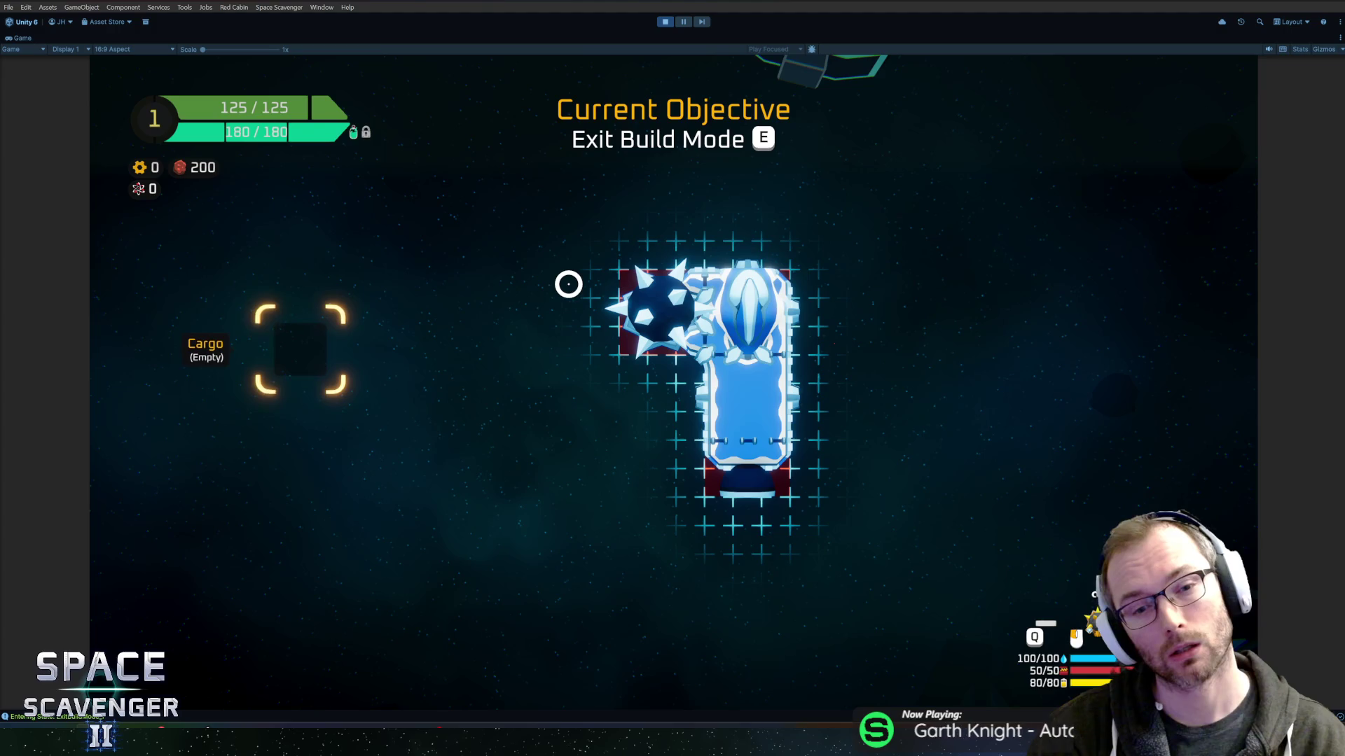
{"action": "key", "text": "e"}
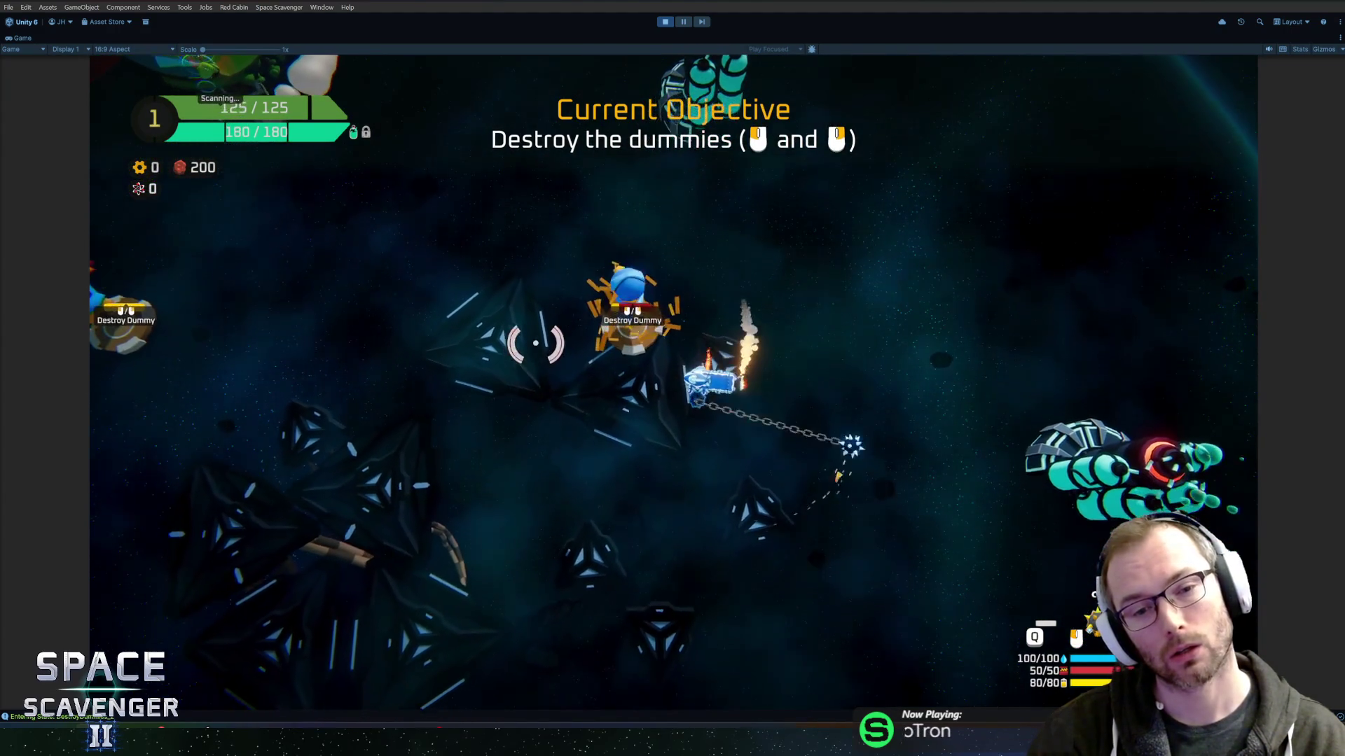
{"action": "left_click", "coordinate": [540, 345]}
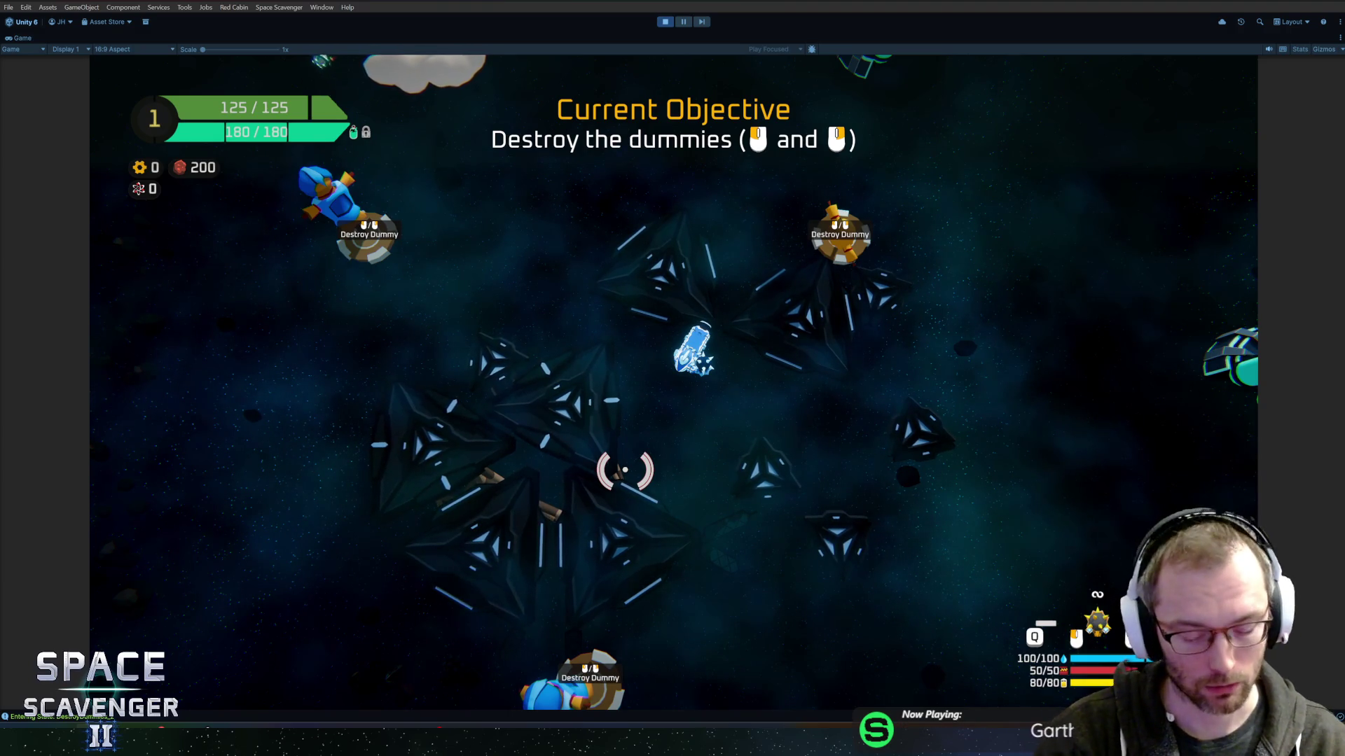
{"action": "key", "text": "ctrl+p"}
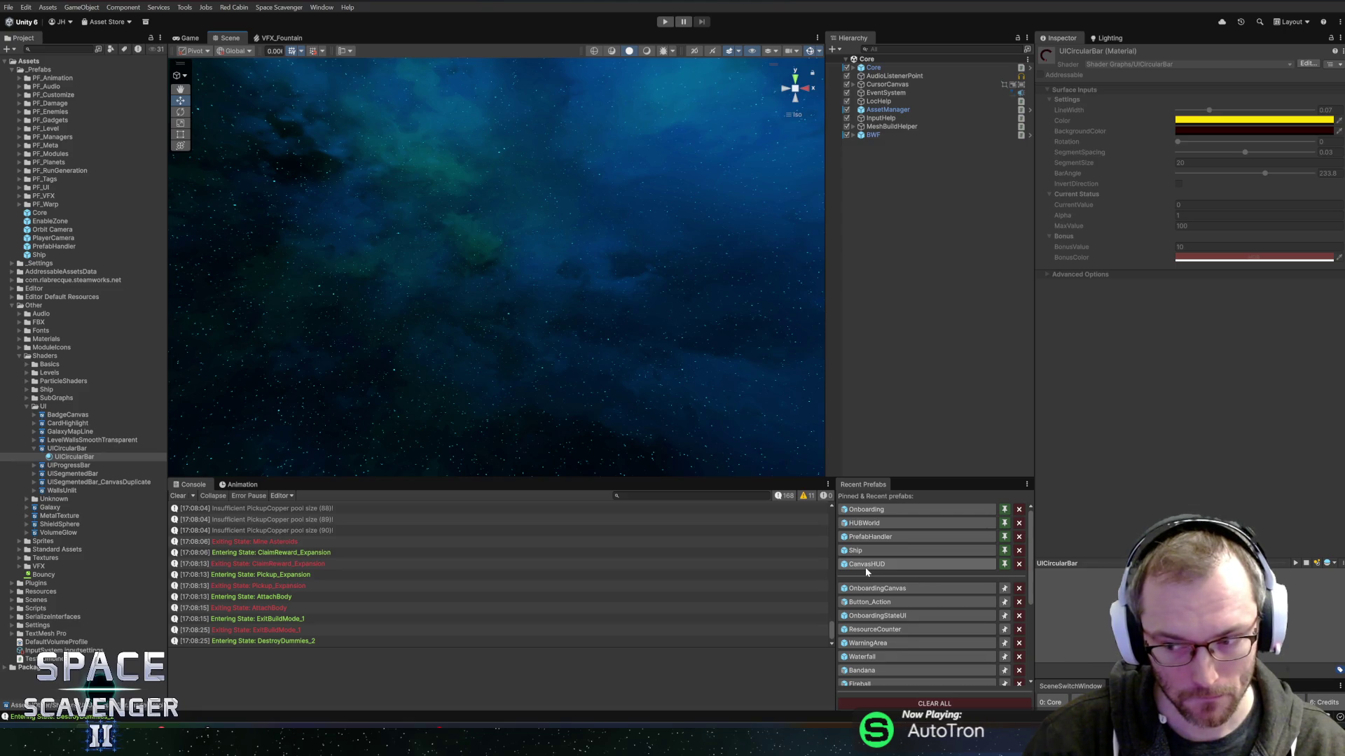
Open the Onboarding prefab in Unity and switch over to Rider.
{"action": "left_click", "coordinate": [867, 509]}
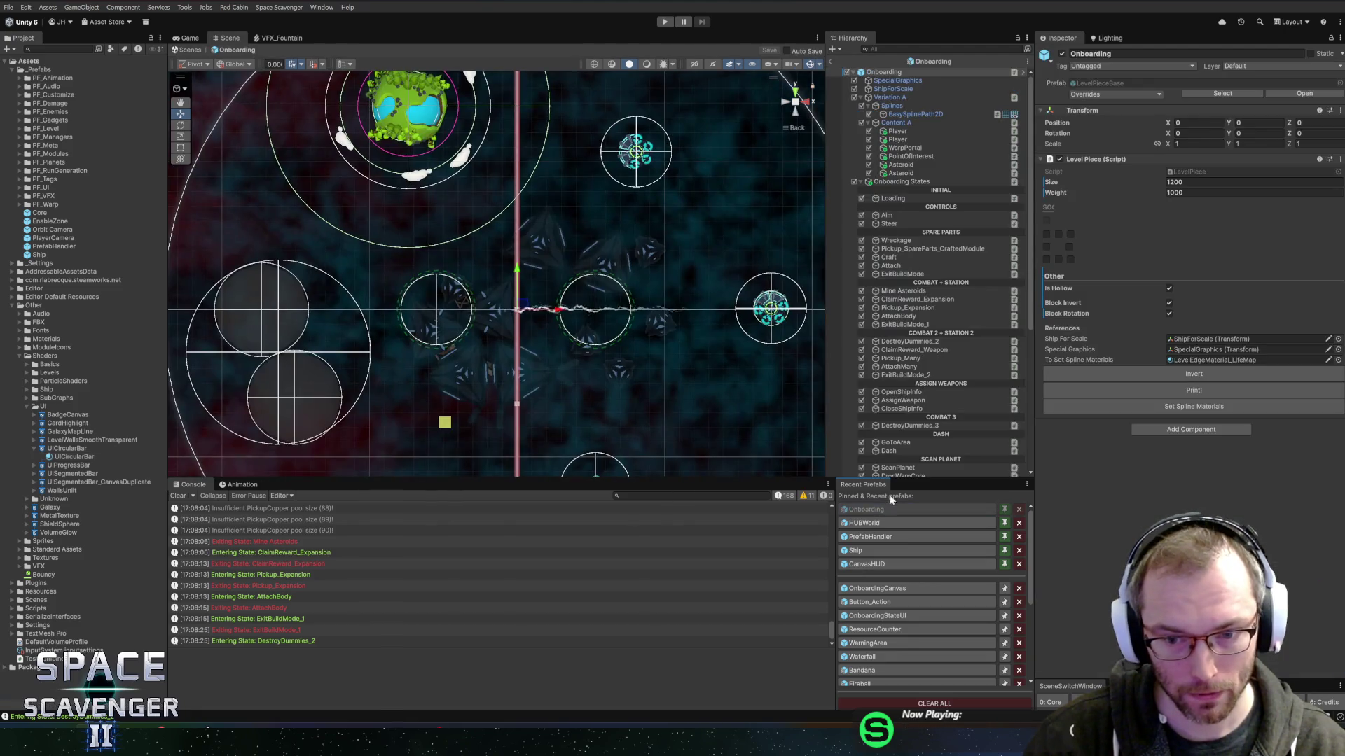
{"action": "key", "text": "alt+Tab"}
{"action": "key", "text": "Tab"}
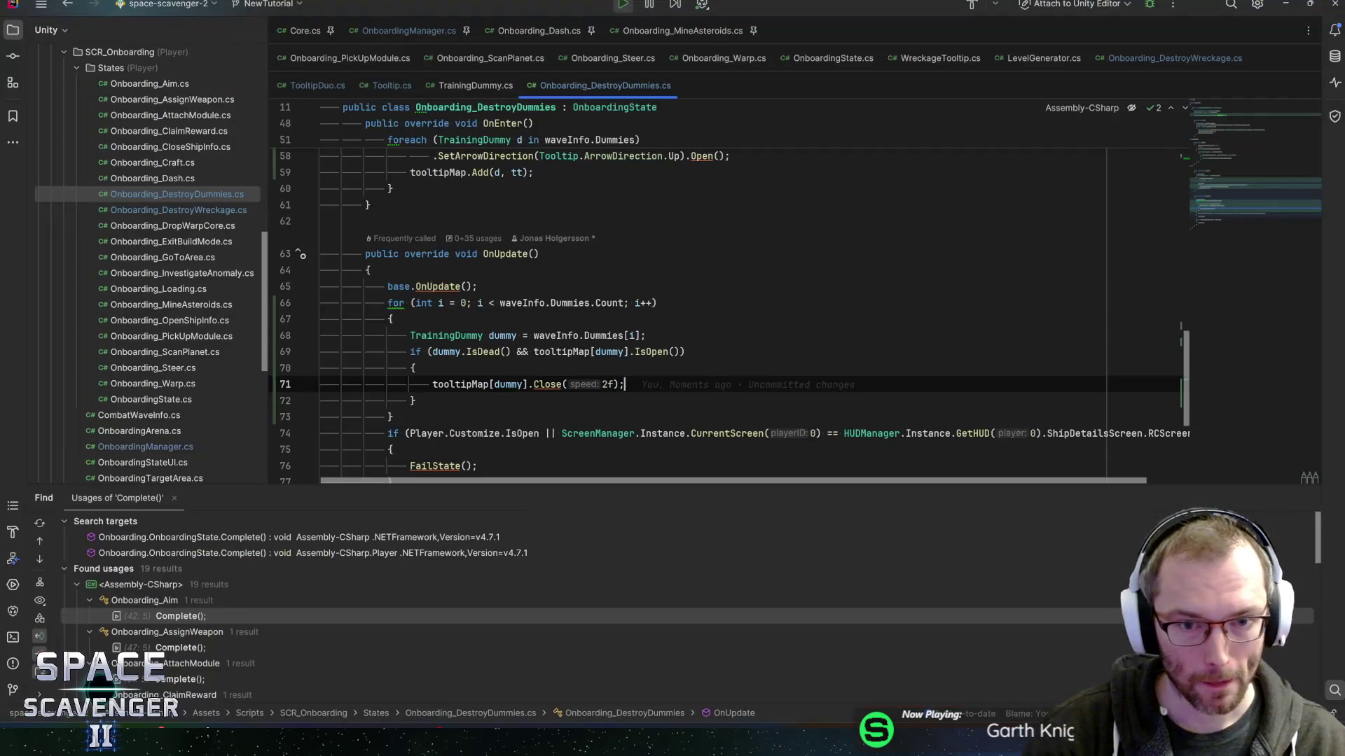
{"action": "key", "text": "alt+Tab"}
{"action": "key", "text": "Tab"}
{"action": "key", "text": "alt+shift+Tab"}
{"action": "key", "text": "alt+shift+Tab"}
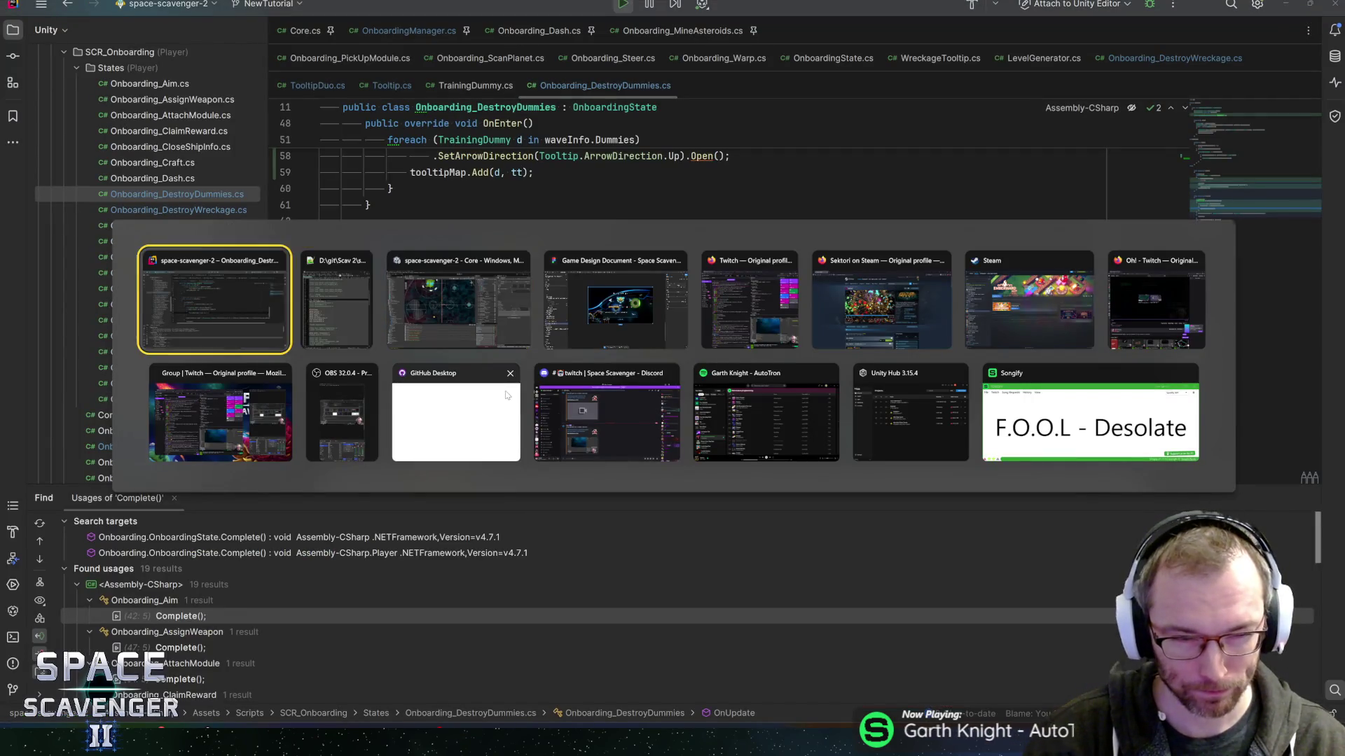
{"action": "scroll", "coordinate": [728, 308], "scroll_direction": "up", "scroll_amount": 2}
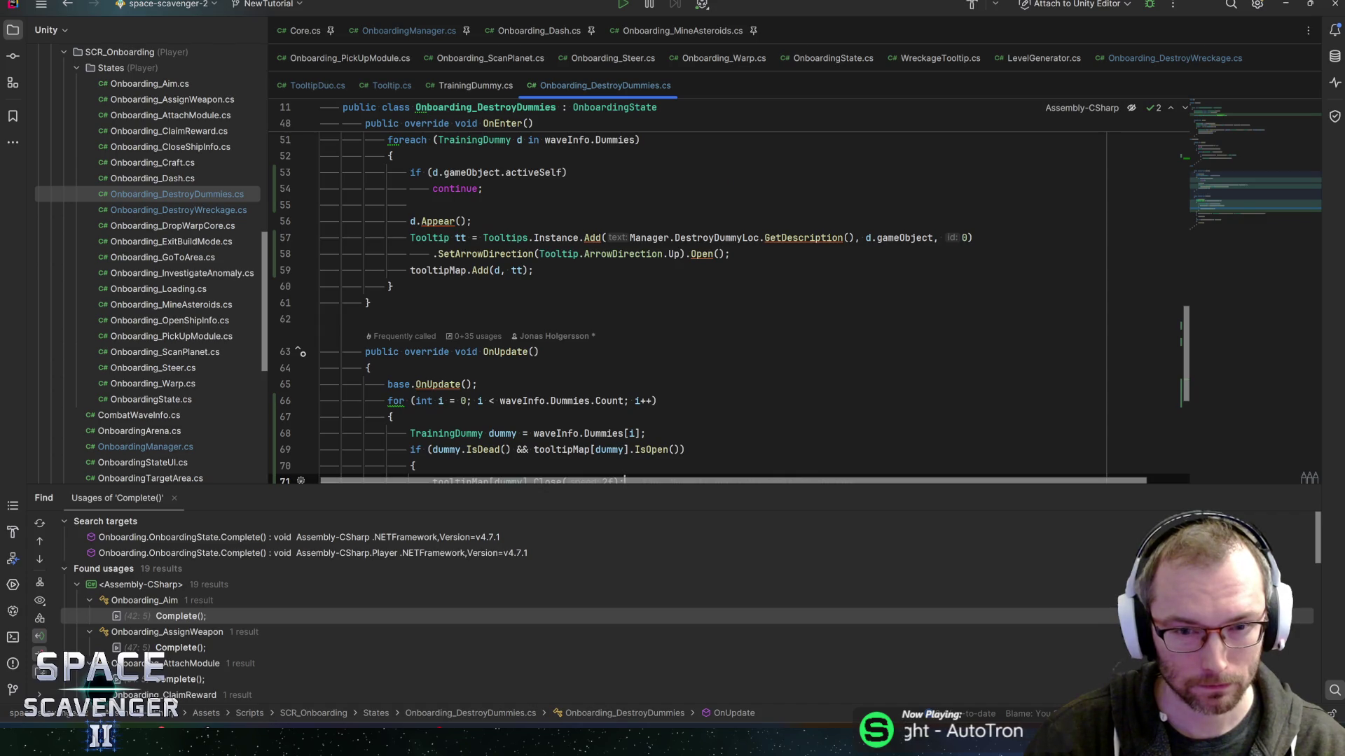
Add .SetOffset(new Vector2(0, -3f)) to the line 58 tooltip chain and save.
{"action": "left_click", "coordinate": [683, 254]}
{"action": "type", "text": "SetOf"}
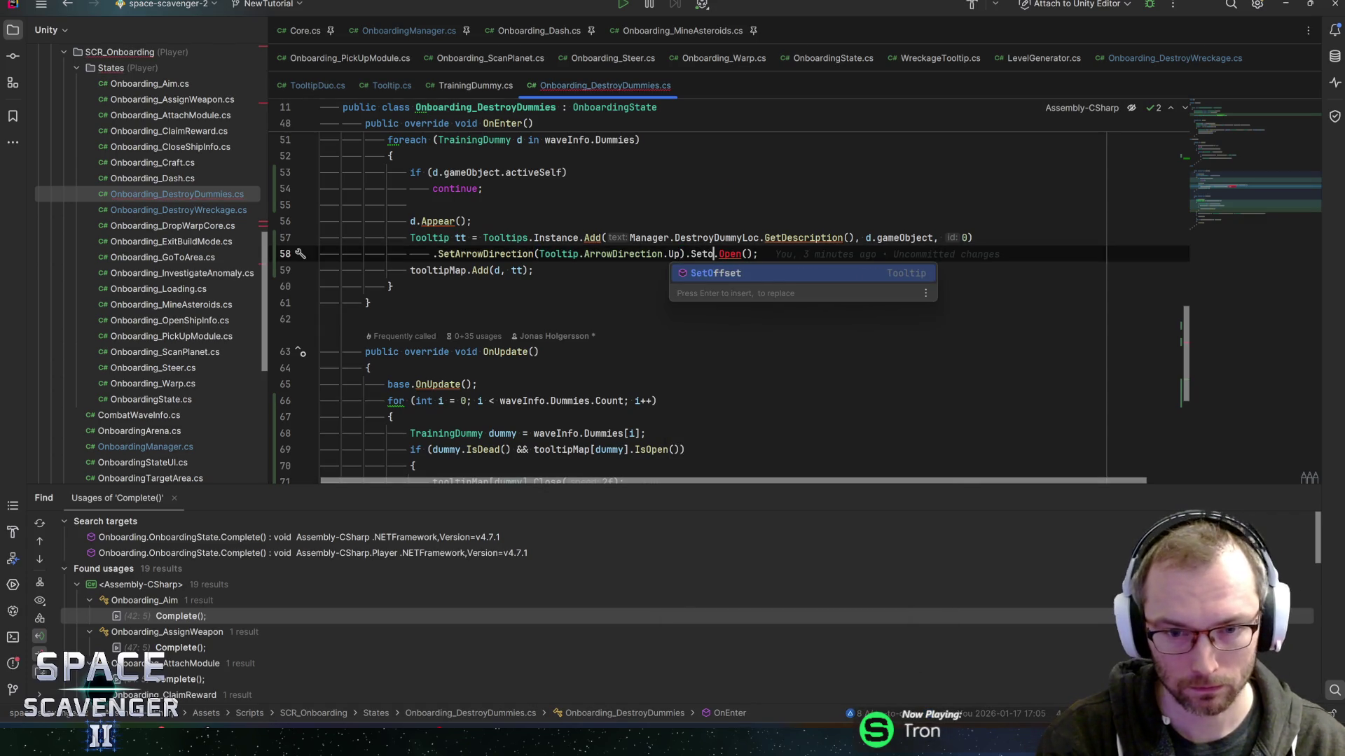
{"action": "key", "text": "Return"}
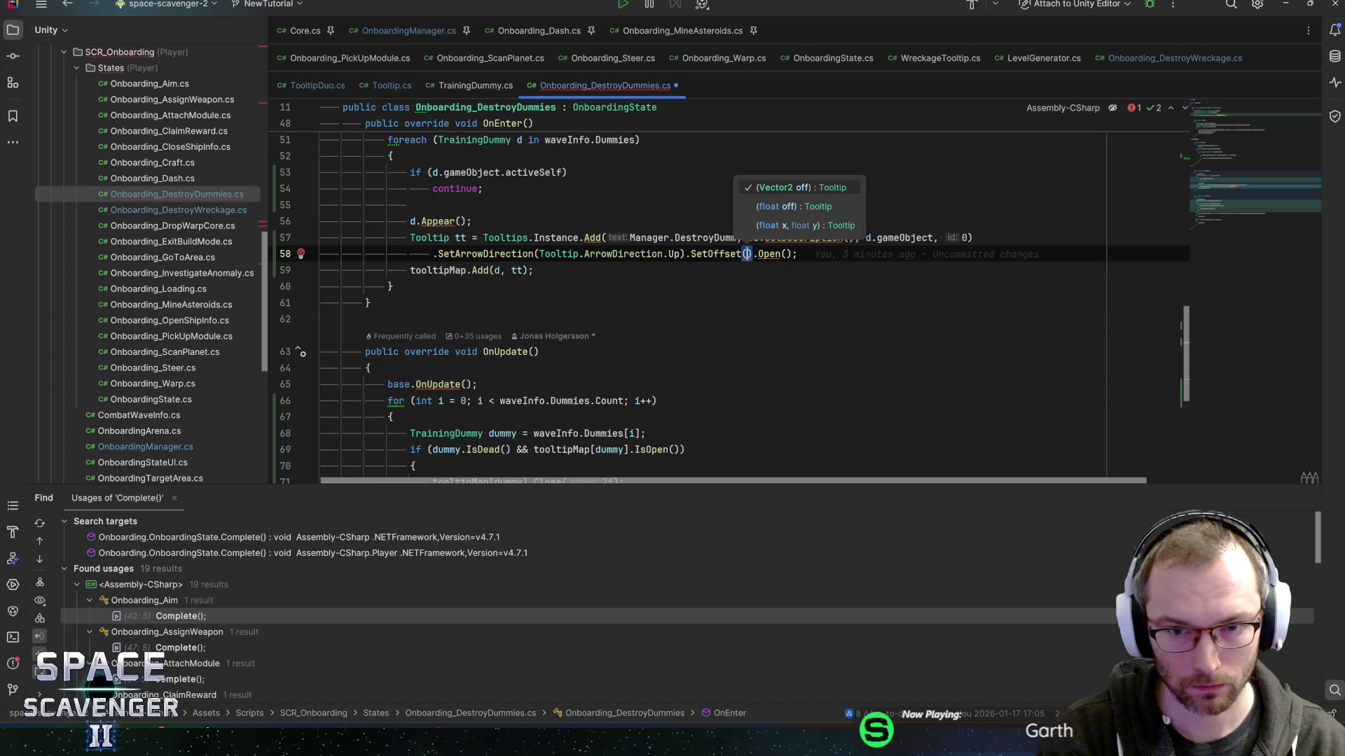
{"action": "type", "text": "new"}
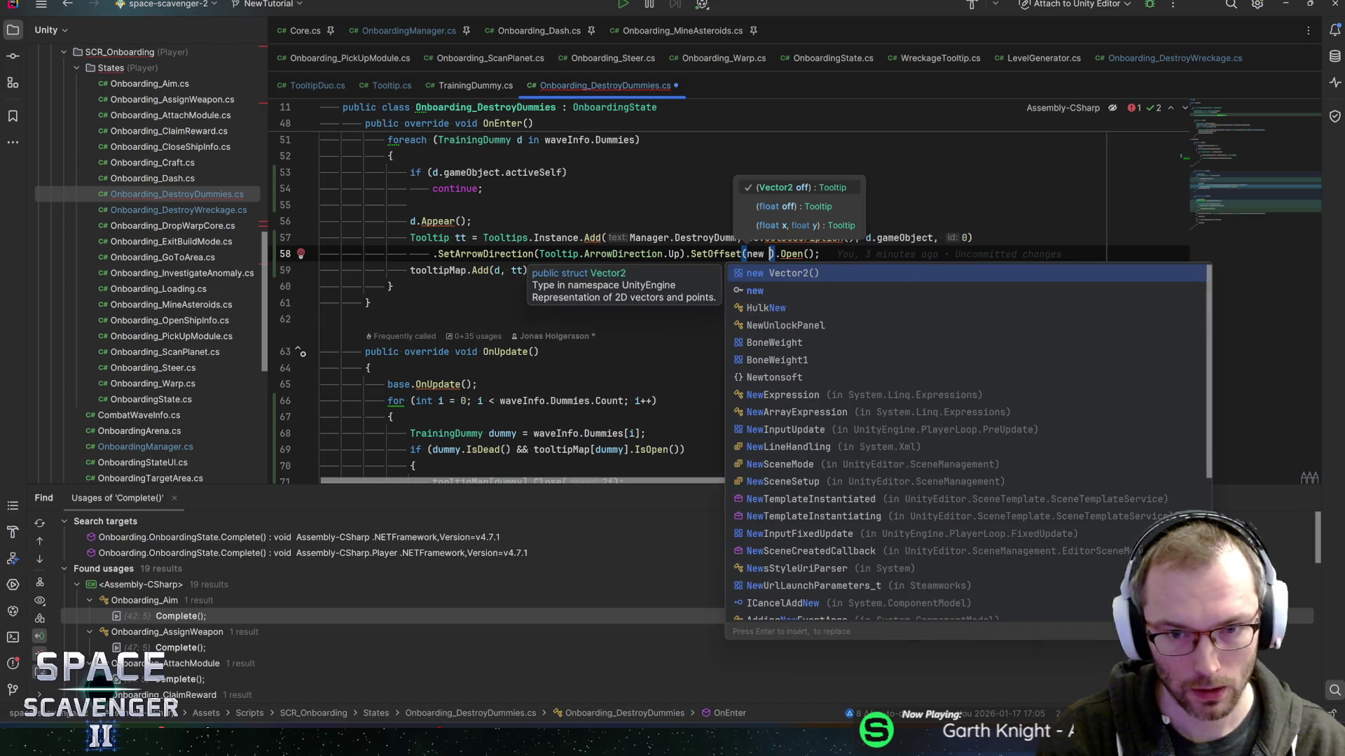
{"action": "key", "text": "Return"}
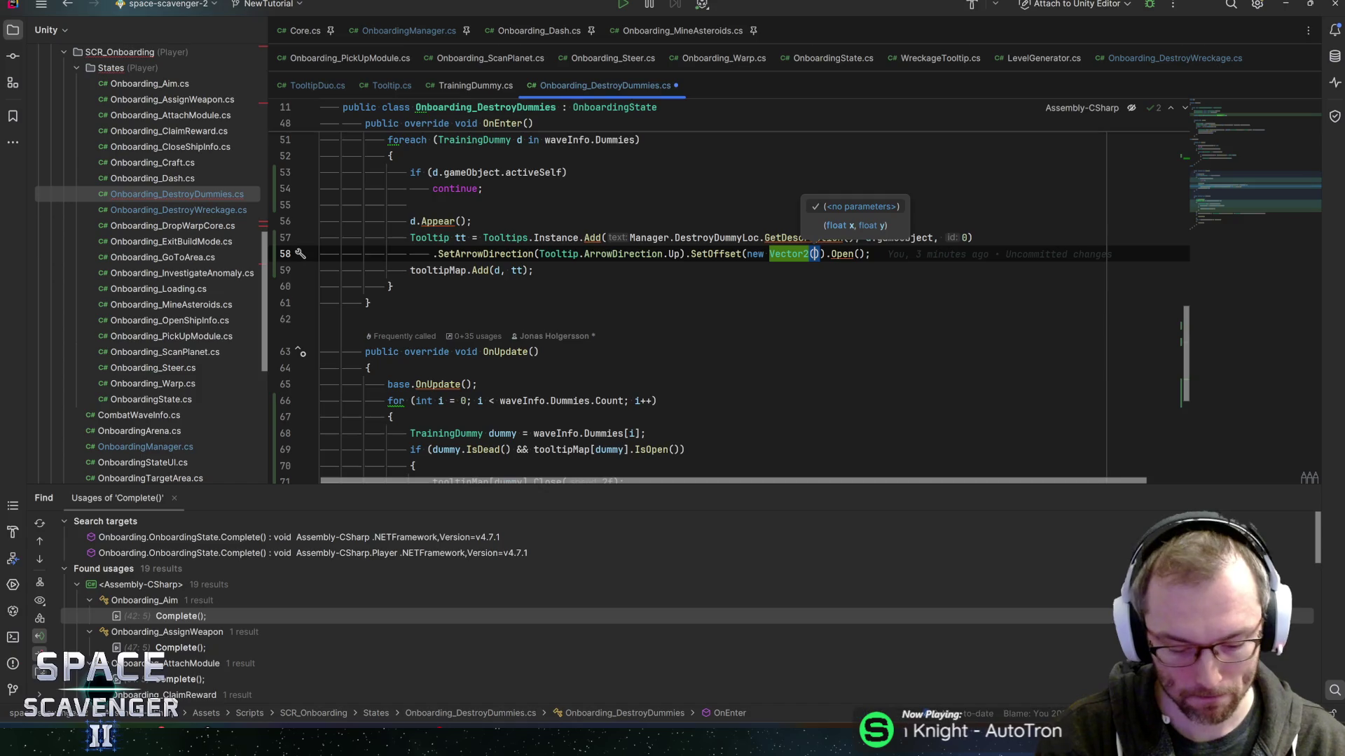
{"action": "type", "text": "0, -3f"}
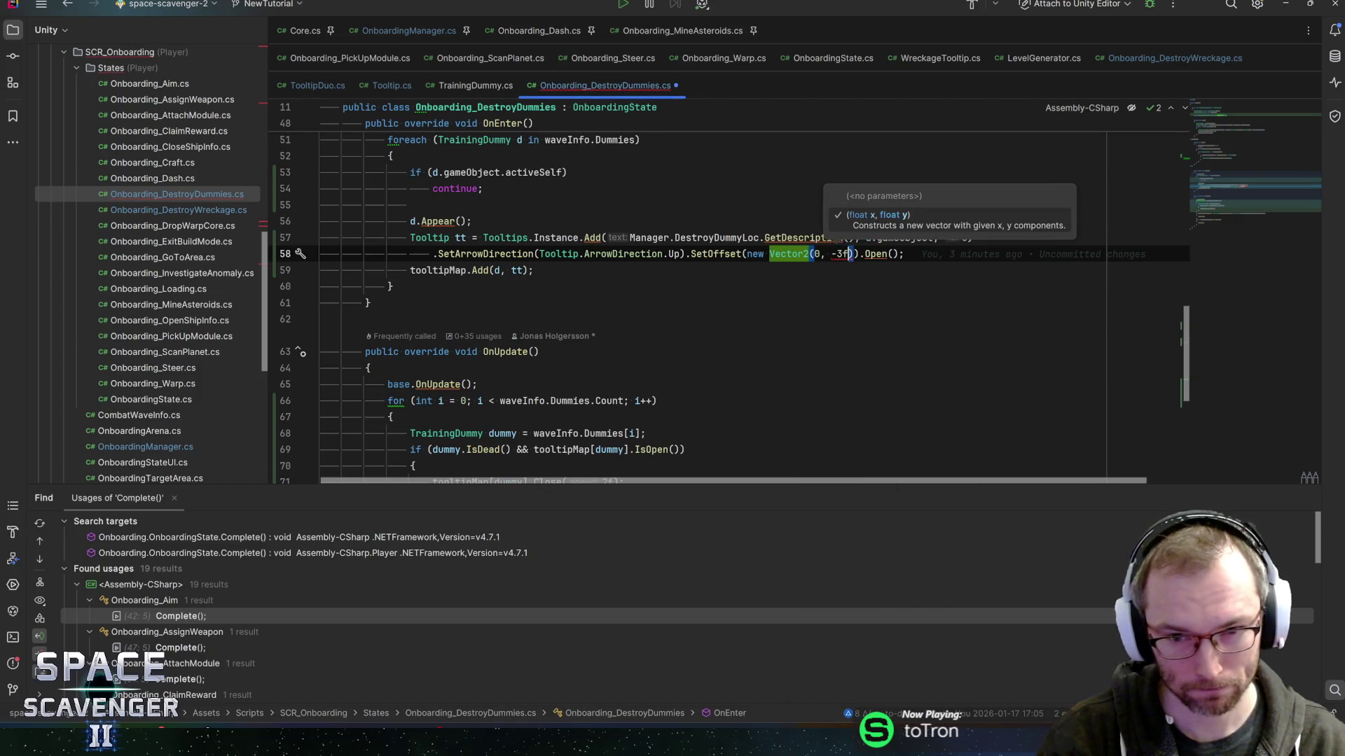
{"action": "left_click", "coordinate": [904, 254]}
{"action": "key", "text": "ctrl+s"}
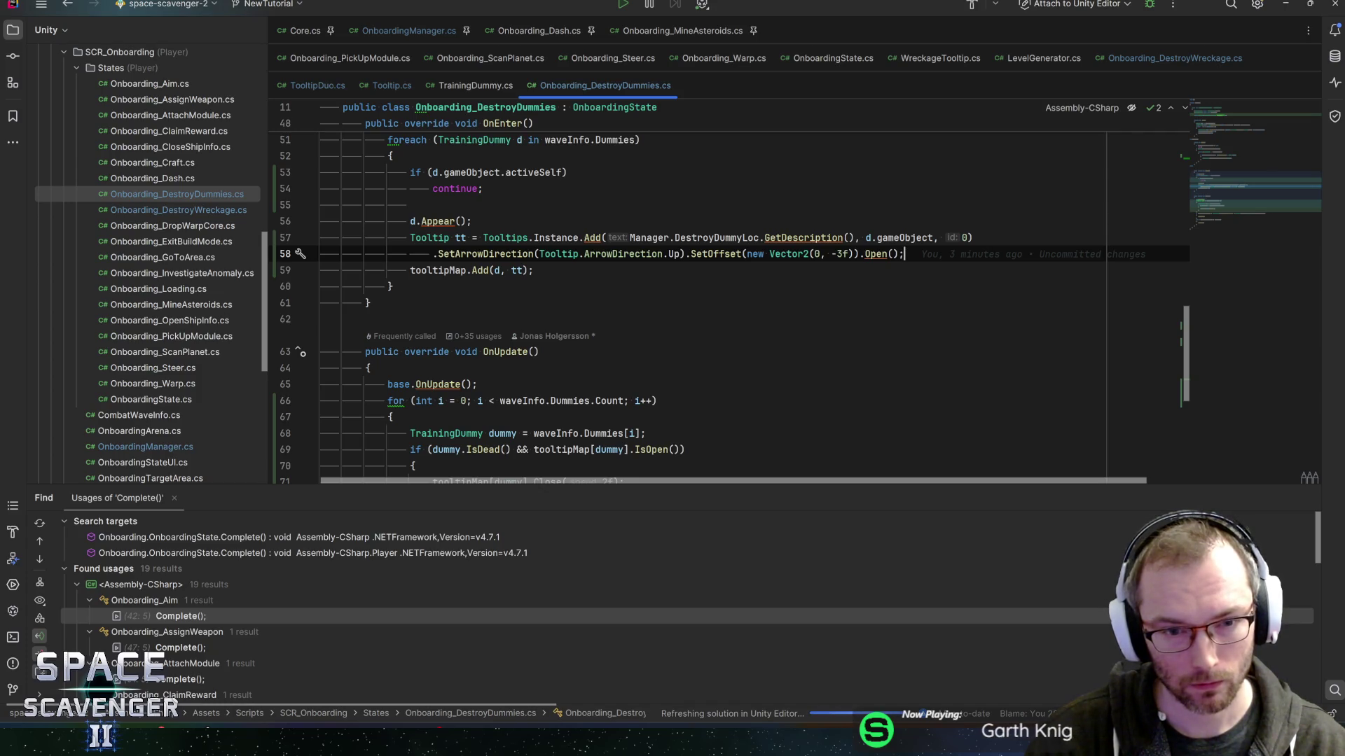
Add a .SetFontSize call before .Open() and jump to its declaration in Tooltip.cs.
{"action": "left_click", "coordinate": [862, 254]}
{"action": "type", "text": ".set"}
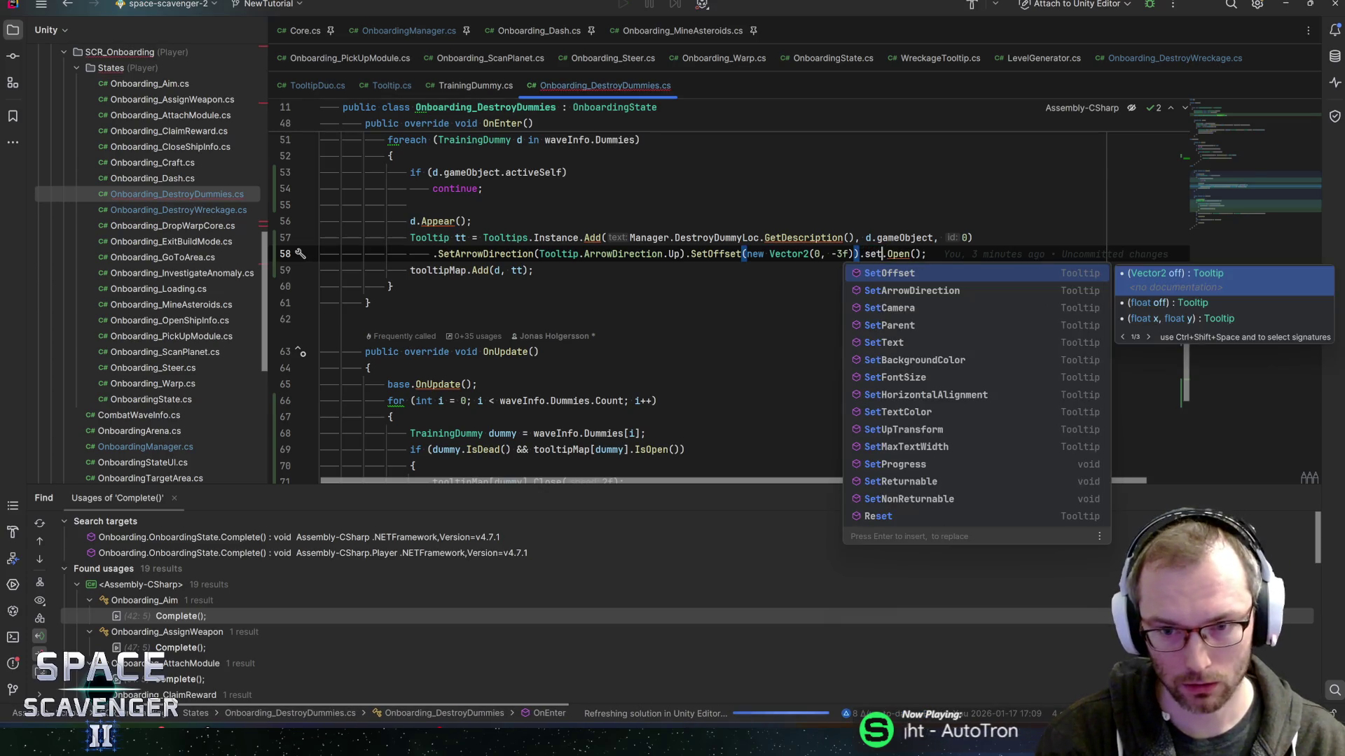
{"action": "type", "text": "s"}
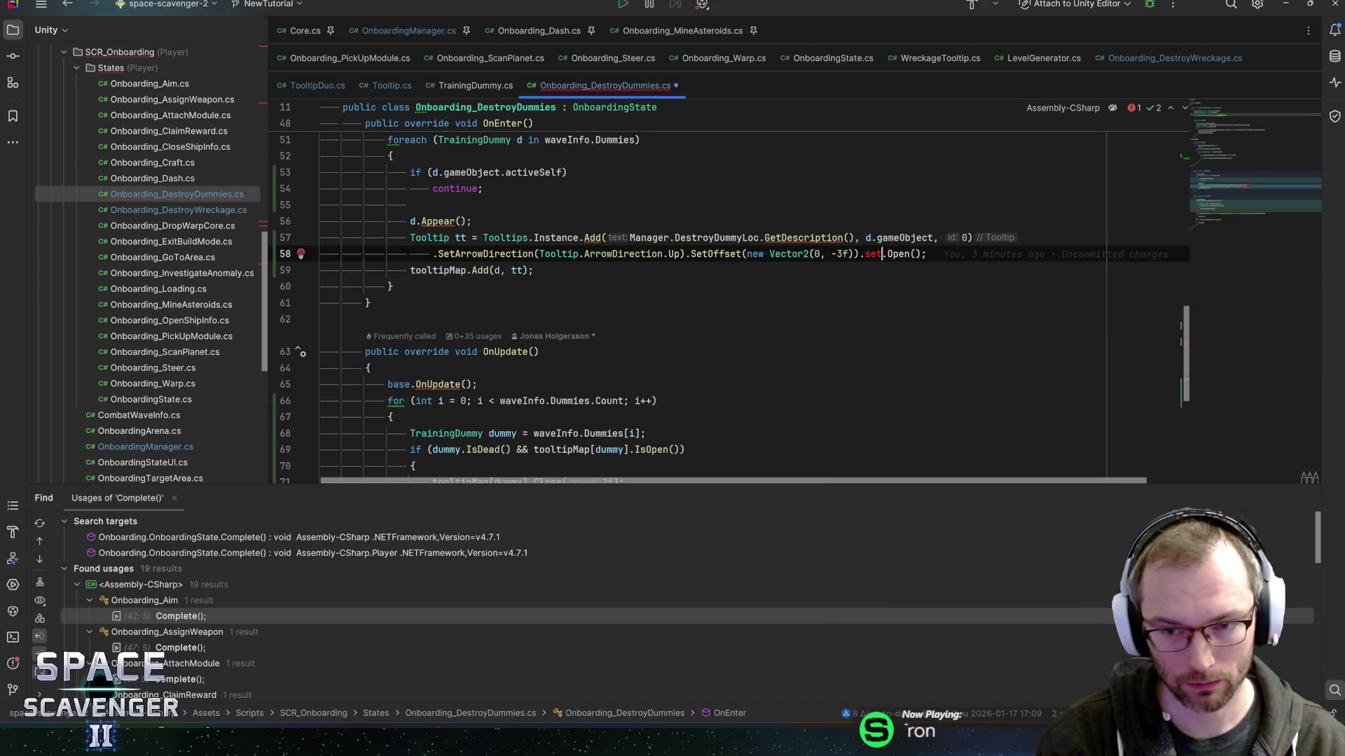
{"action": "type", "text": "siz"}
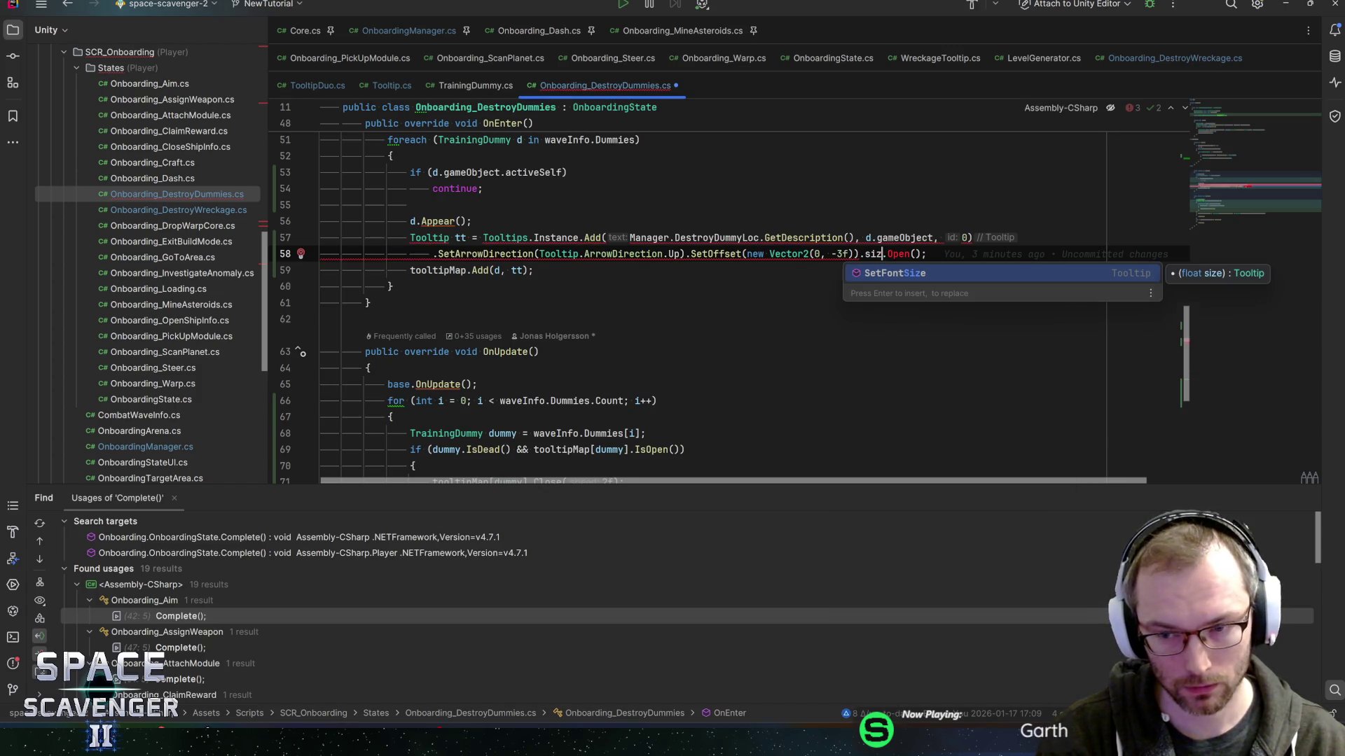
{"action": "key", "text": "Return"}
{"action": "key", "text": "ctrl+b"}
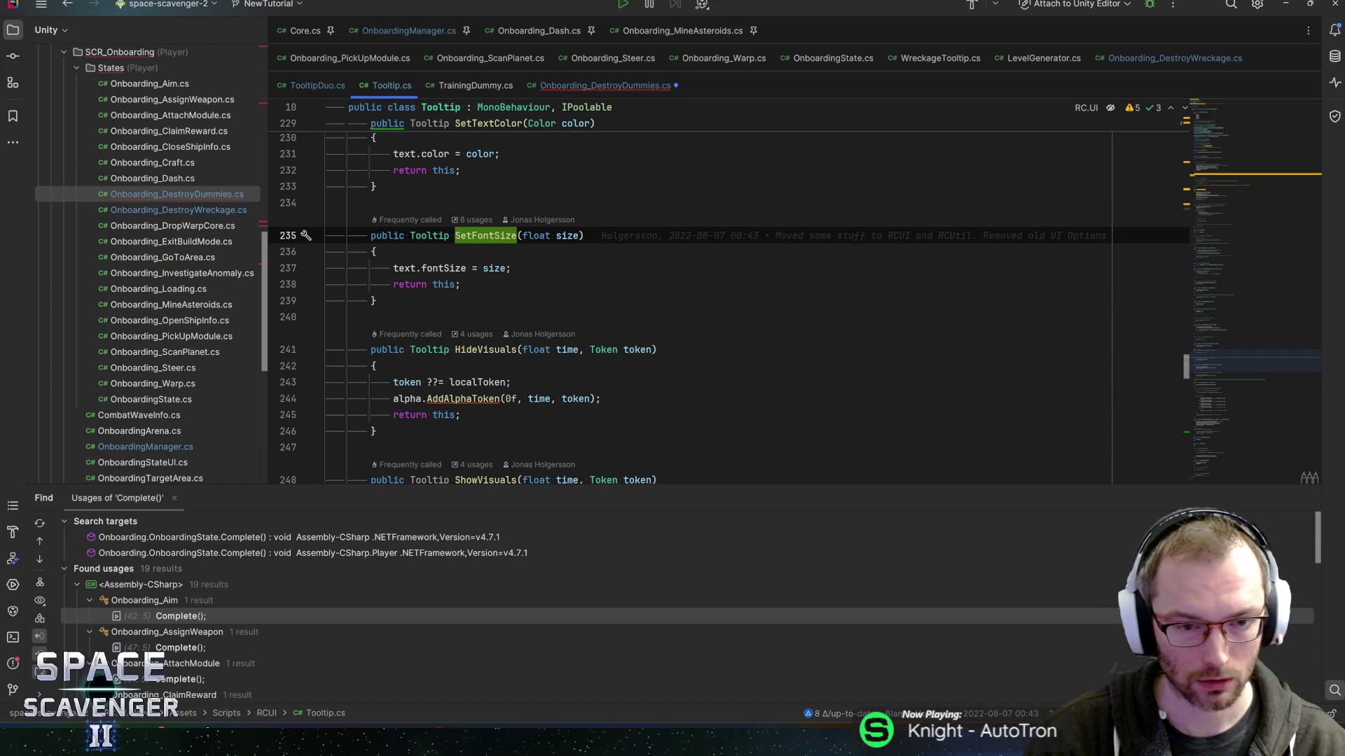
Find SetFontSize usages and inspect the Customize.cs call and its tooltipFontSize declaration.
{"action": "left_click", "coordinate": [656, 349]}
{"action": "scroll", "coordinate": [656, 349], "scroll_direction": "down", "scroll_amount": 5}
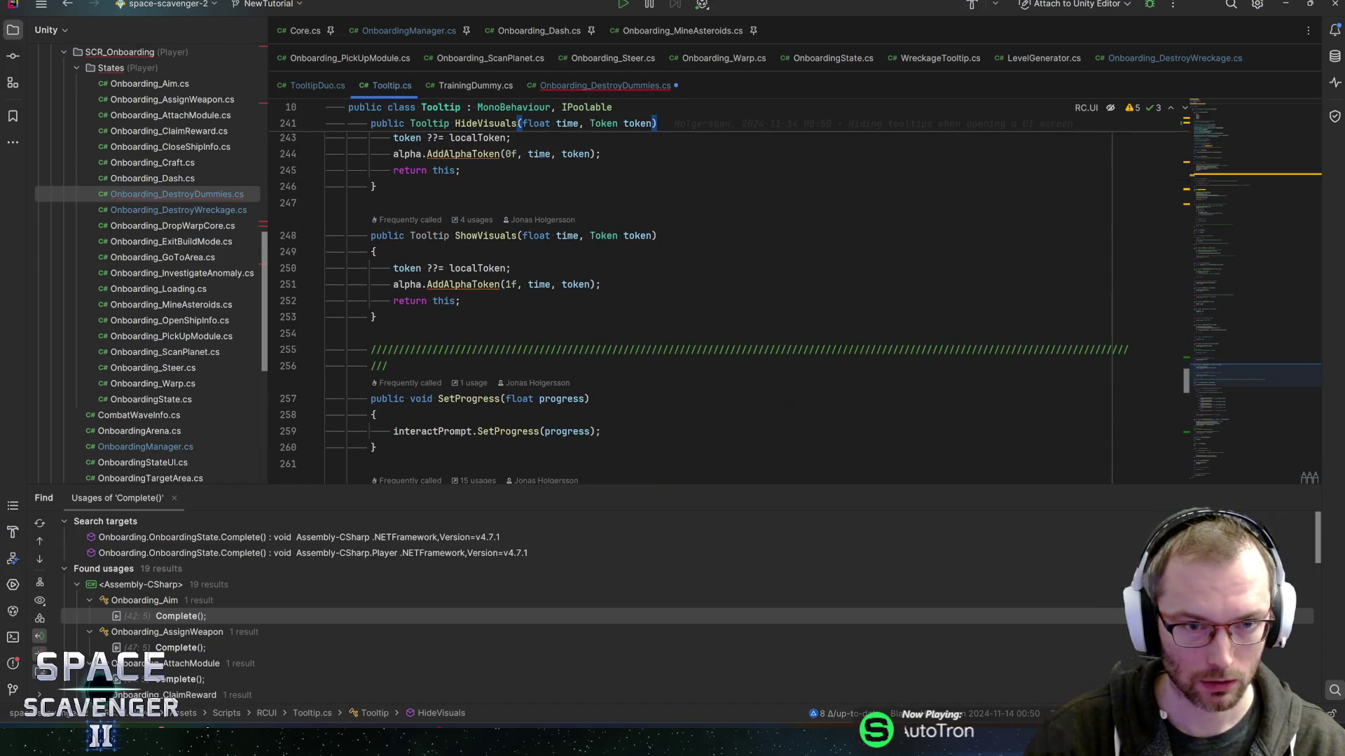
{"action": "scroll", "coordinate": [656, 350], "scroll_direction": "up", "scroll_amount": 4}
{"action": "left_click", "coordinate": [449, 268]}
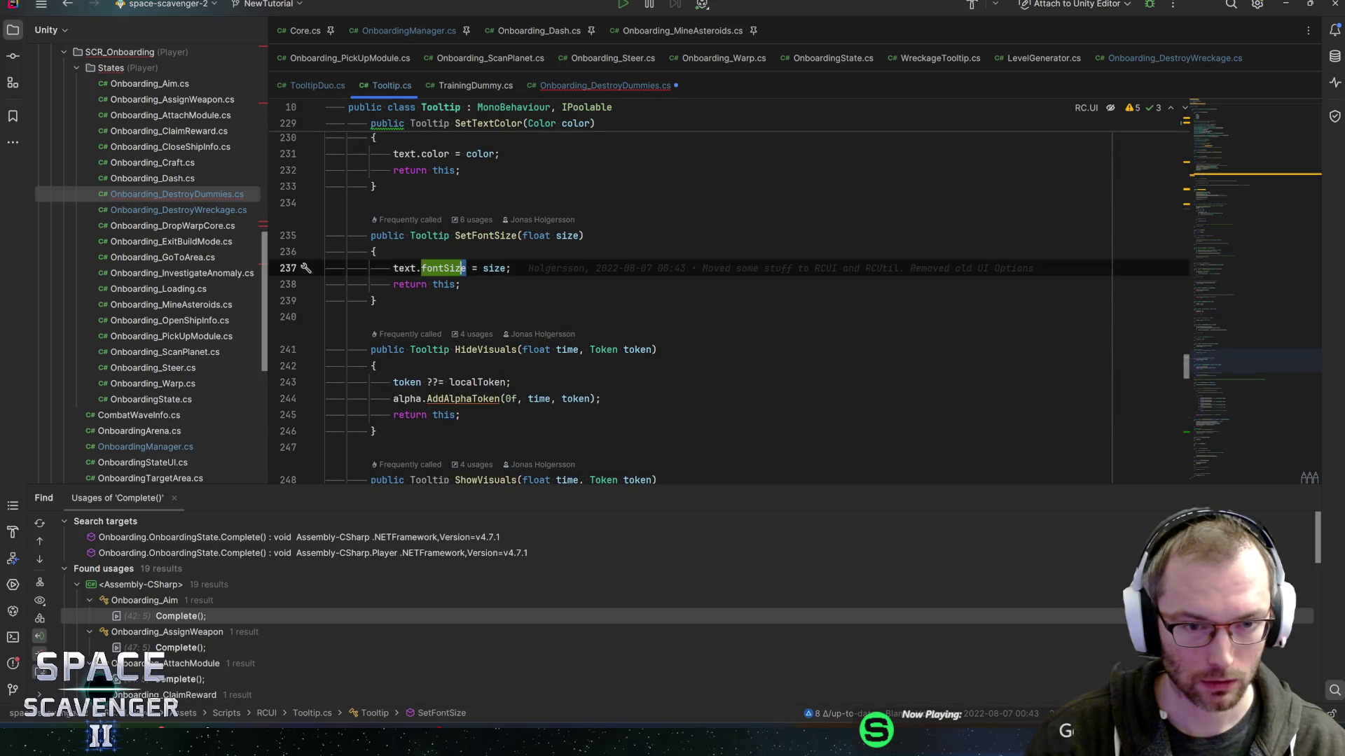
{"action": "left_click", "coordinate": [486, 235]}
{"action": "key", "text": "alt+F7"}
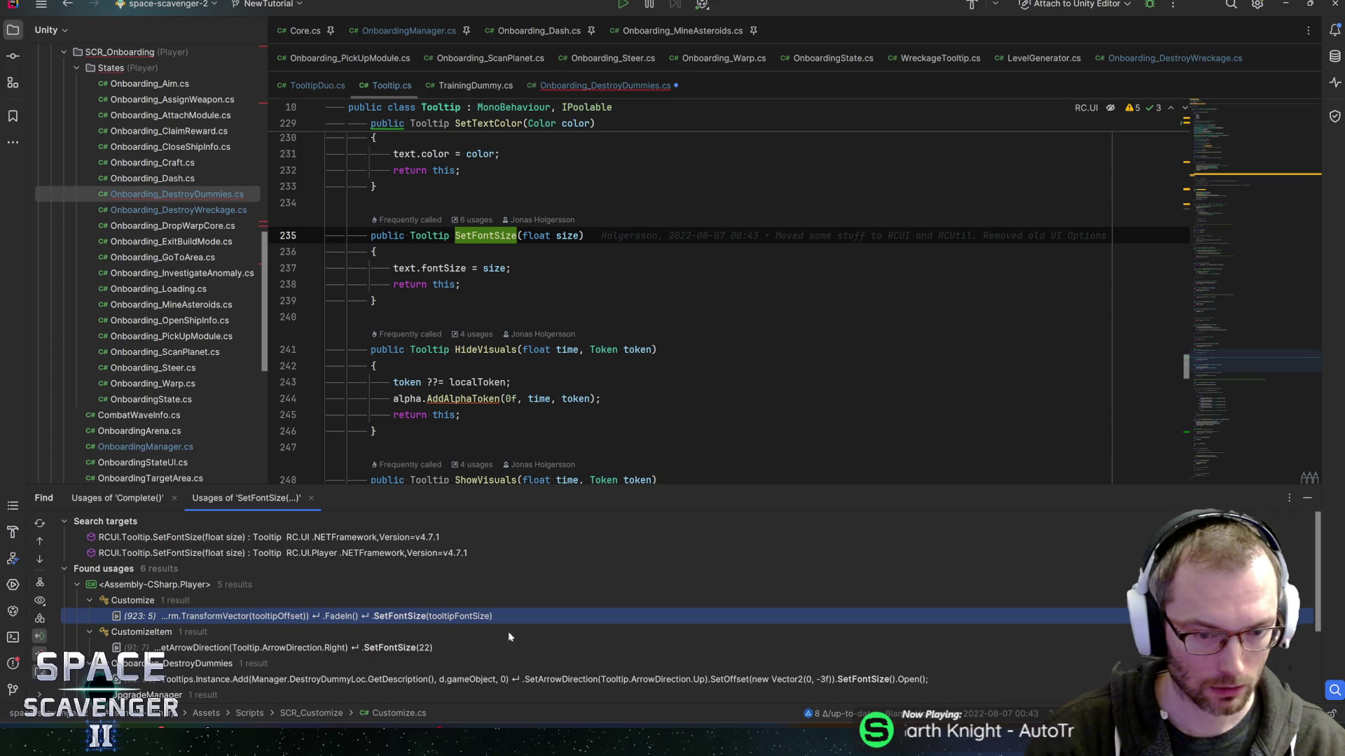
{"action": "double_click", "coordinate": [463, 617]}
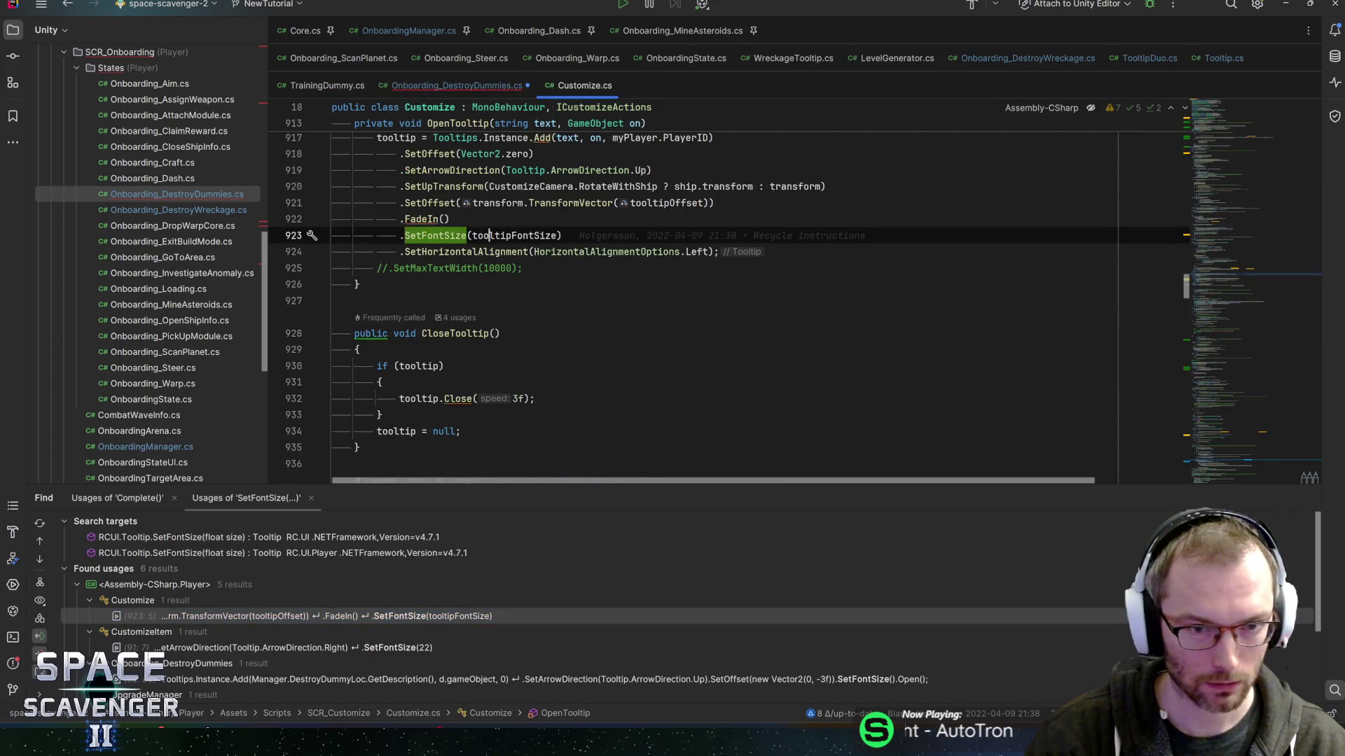
{"action": "key", "text": "ctrl+b"}
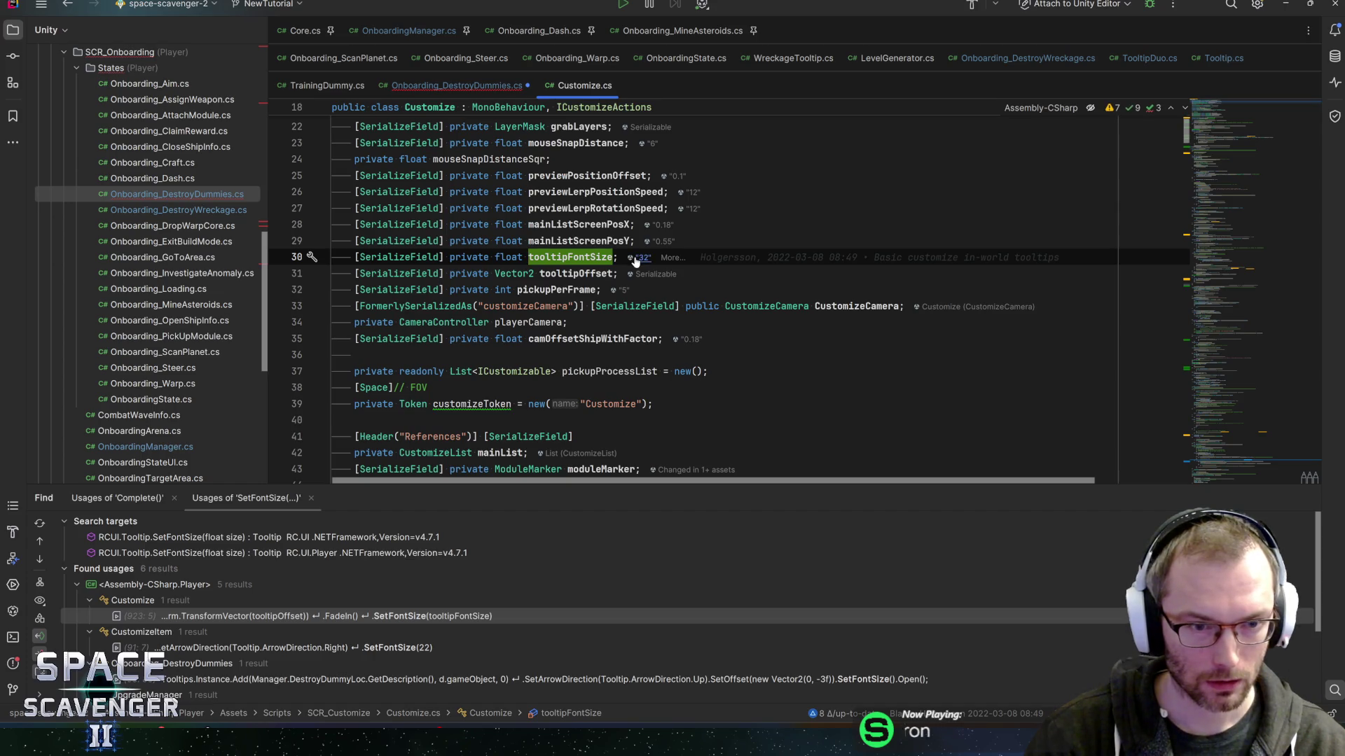
{"action": "key", "text": "ctrl+b"}
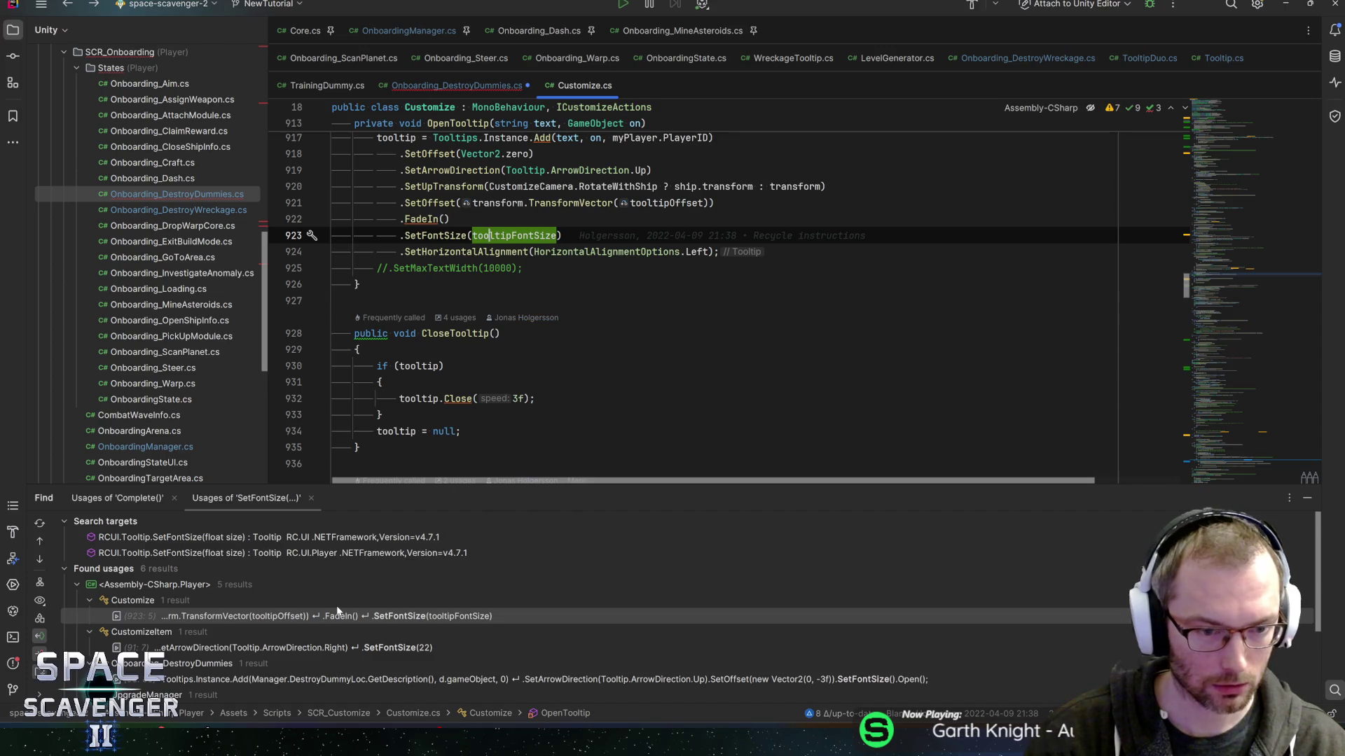
Follow the Tooltip Reset call to DefaultTextSize in TextWidthAdapter, then switch to Unity.
{"action": "scroll", "coordinate": [414, 655], "scroll_direction": "down", "scroll_amount": 1}
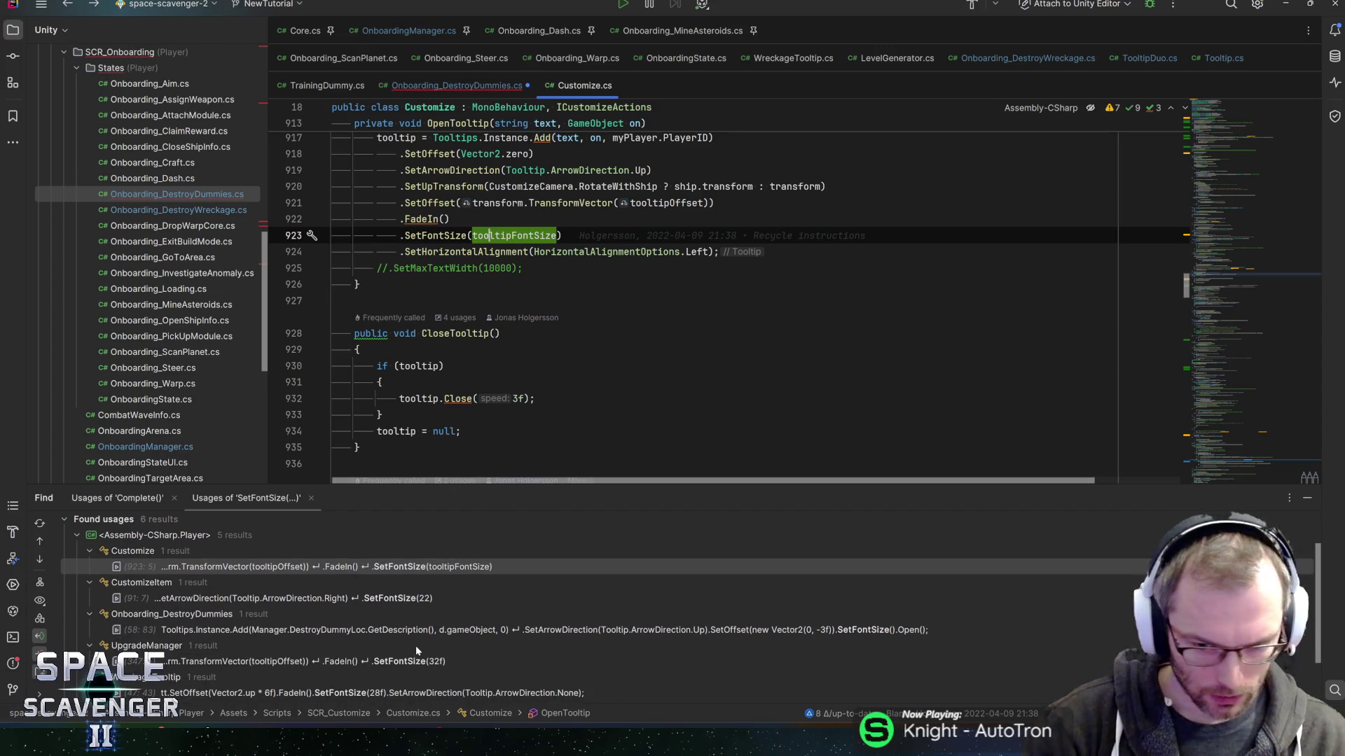
{"action": "scroll", "coordinate": [409, 647], "scroll_direction": "down", "scroll_amount": 1}
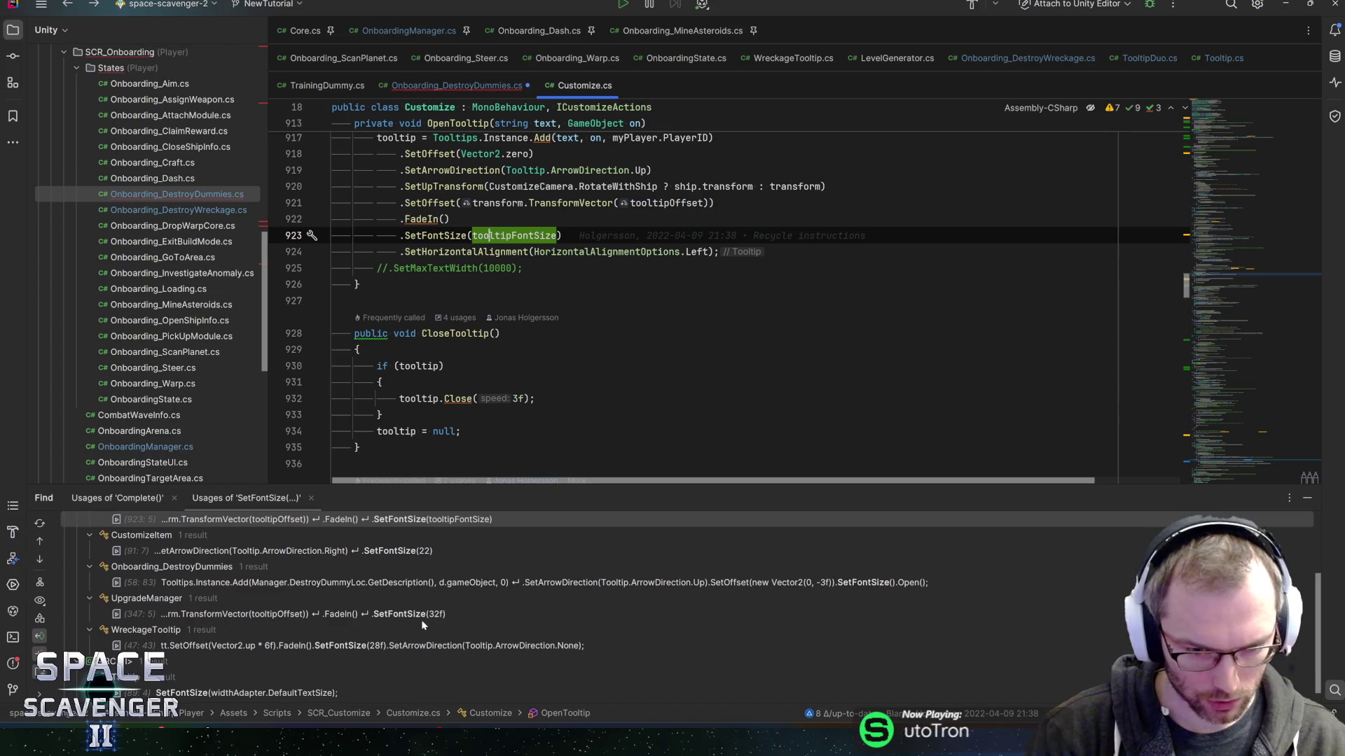
{"action": "scroll", "coordinate": [361, 633], "scroll_direction": "down", "scroll_amount": 1}
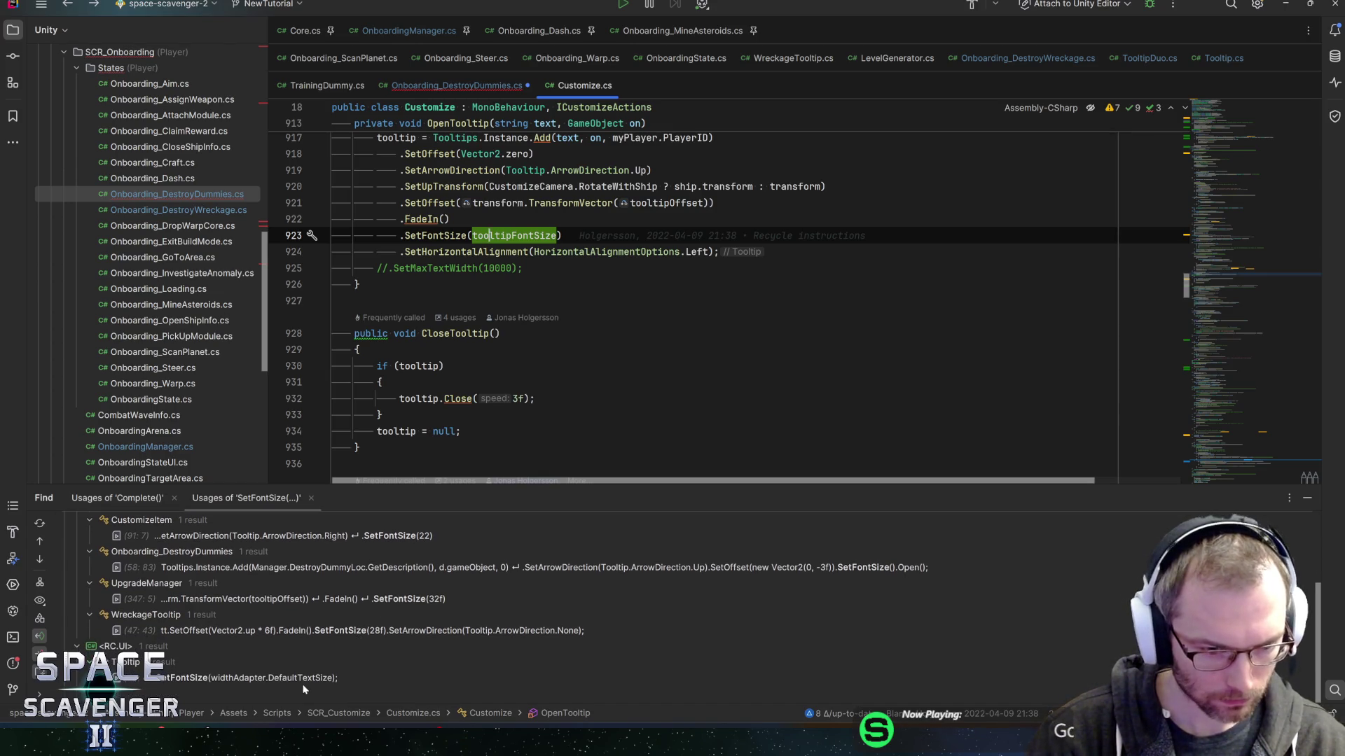
{"action": "double_click", "coordinate": [284, 679]}
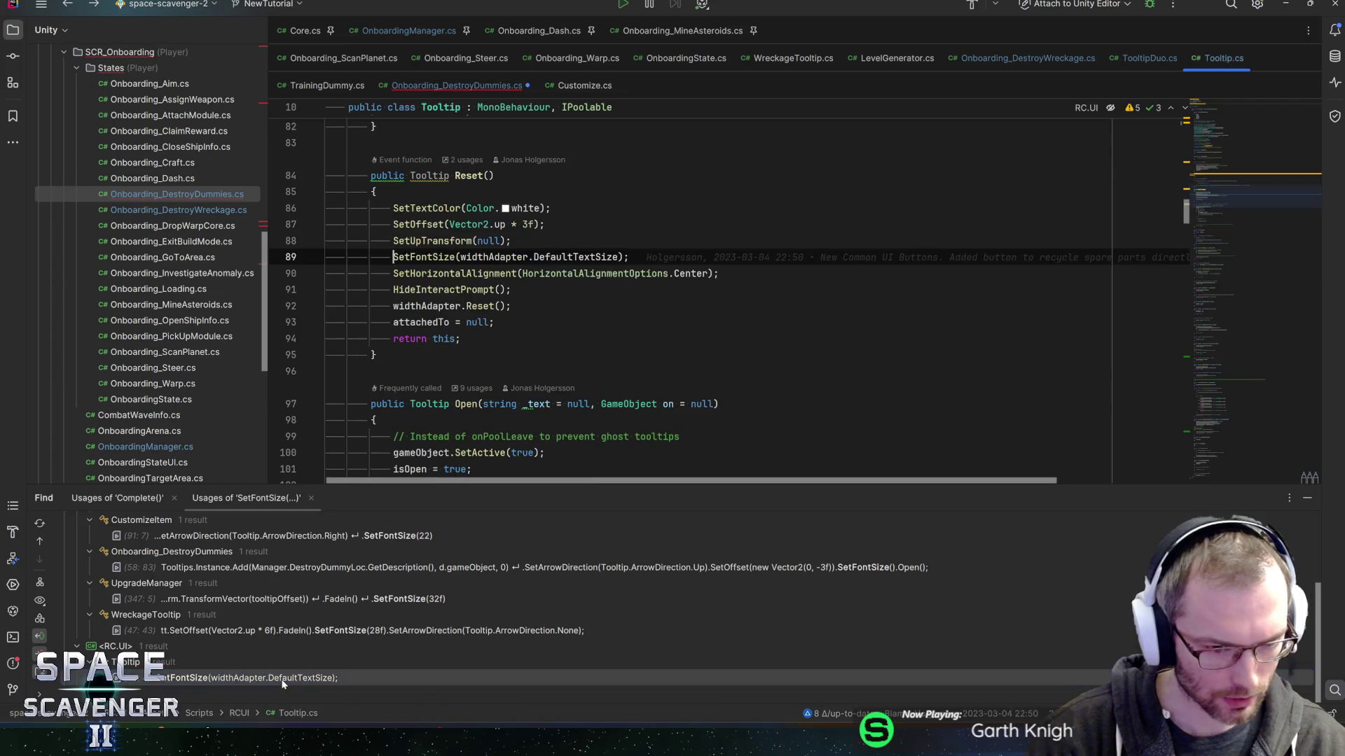
{"action": "left_click", "coordinate": [516, 257]}
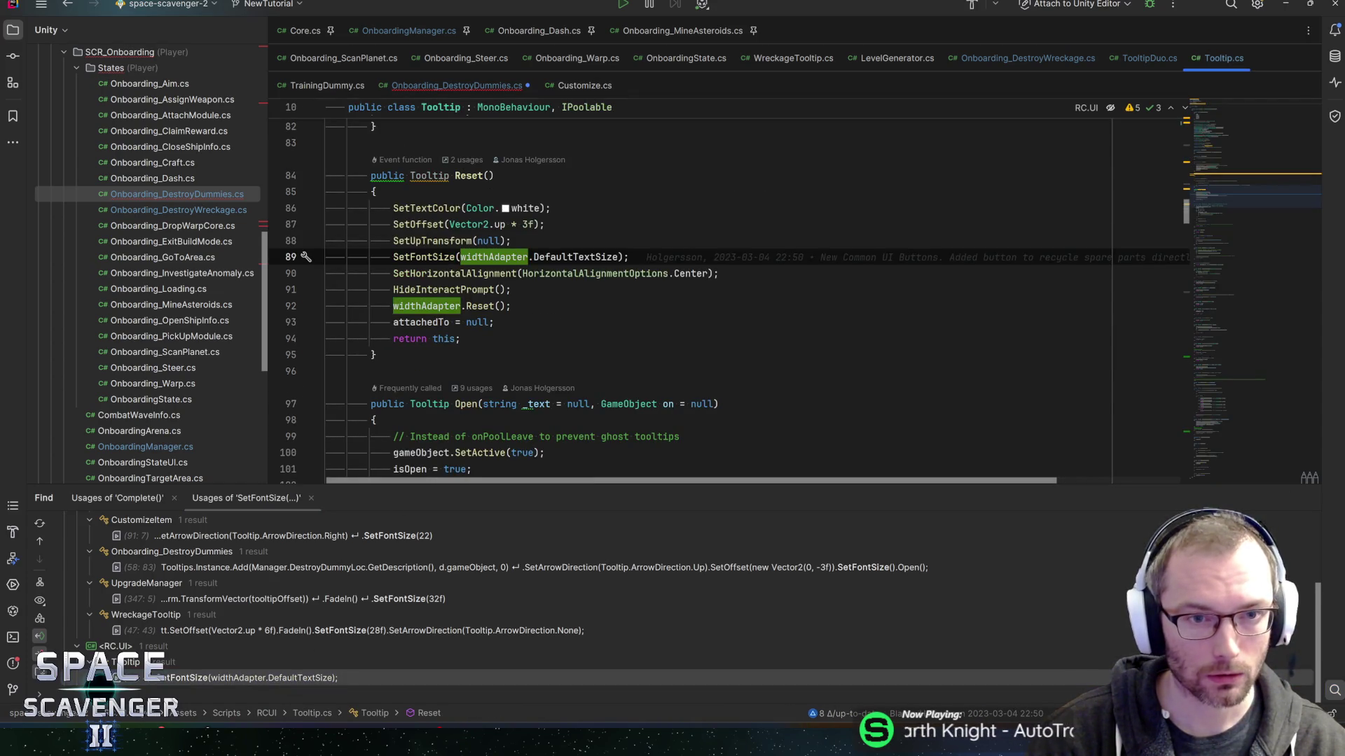
{"action": "left_click", "coordinate": [559, 259], "text": "ctrl"}
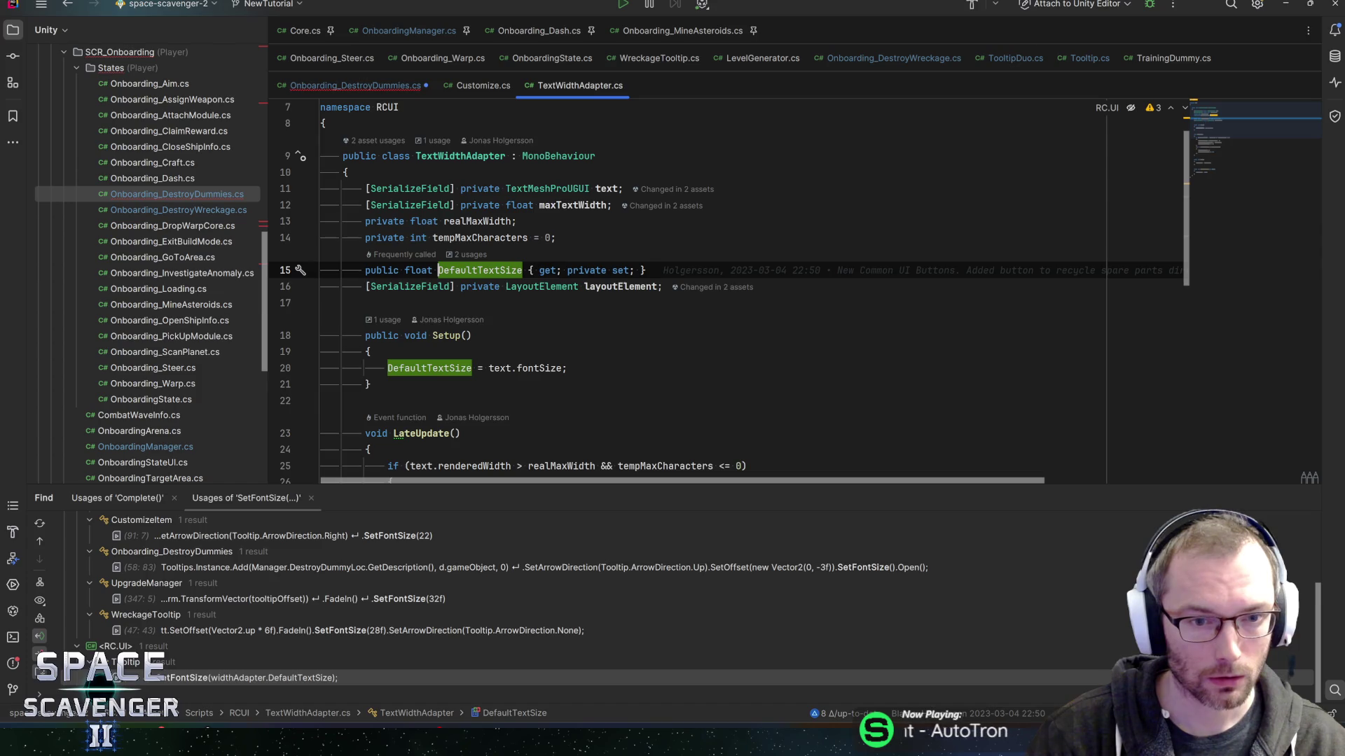
{"action": "key", "text": "alt+Tab"}
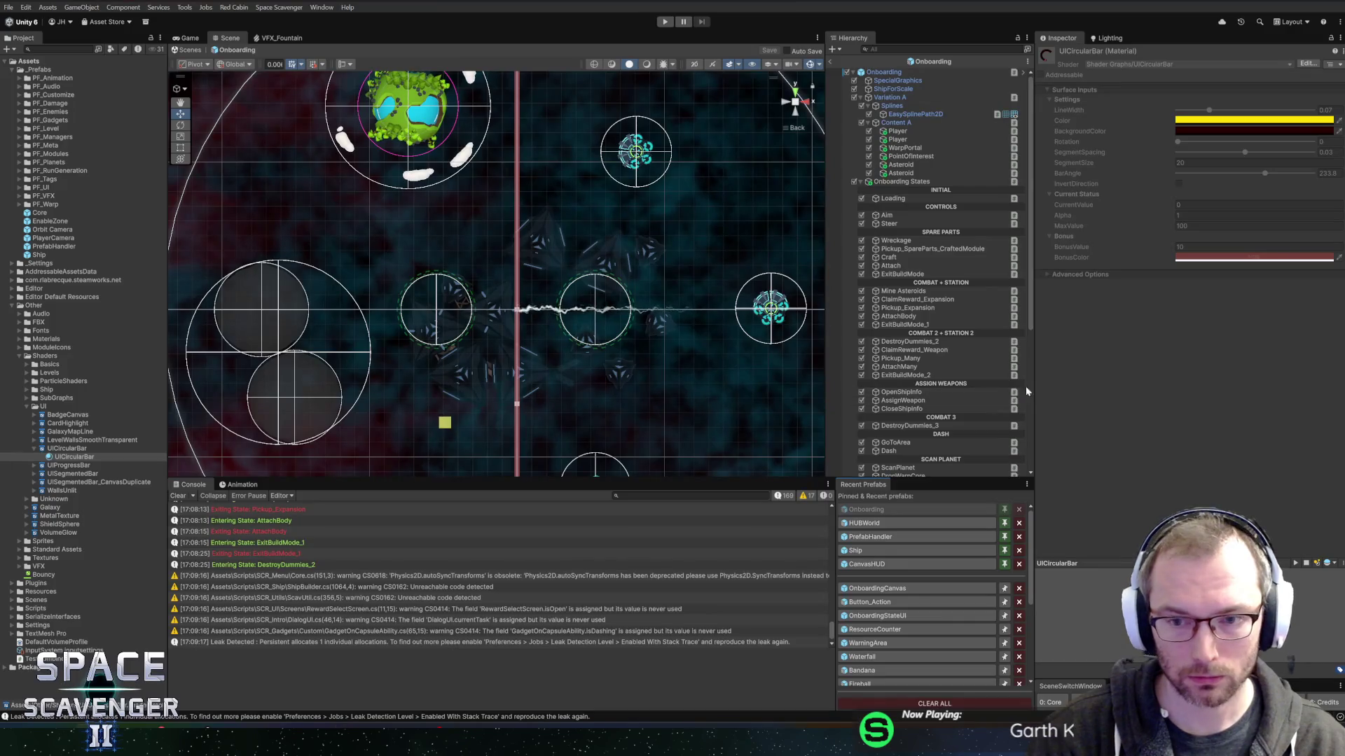
Search for and open the Tooltip prefab, check its Text font size of 22, then return to Rider.
{"action": "key", "text": "ctrl+f"}
{"action": "type", "text": "tooltip"}
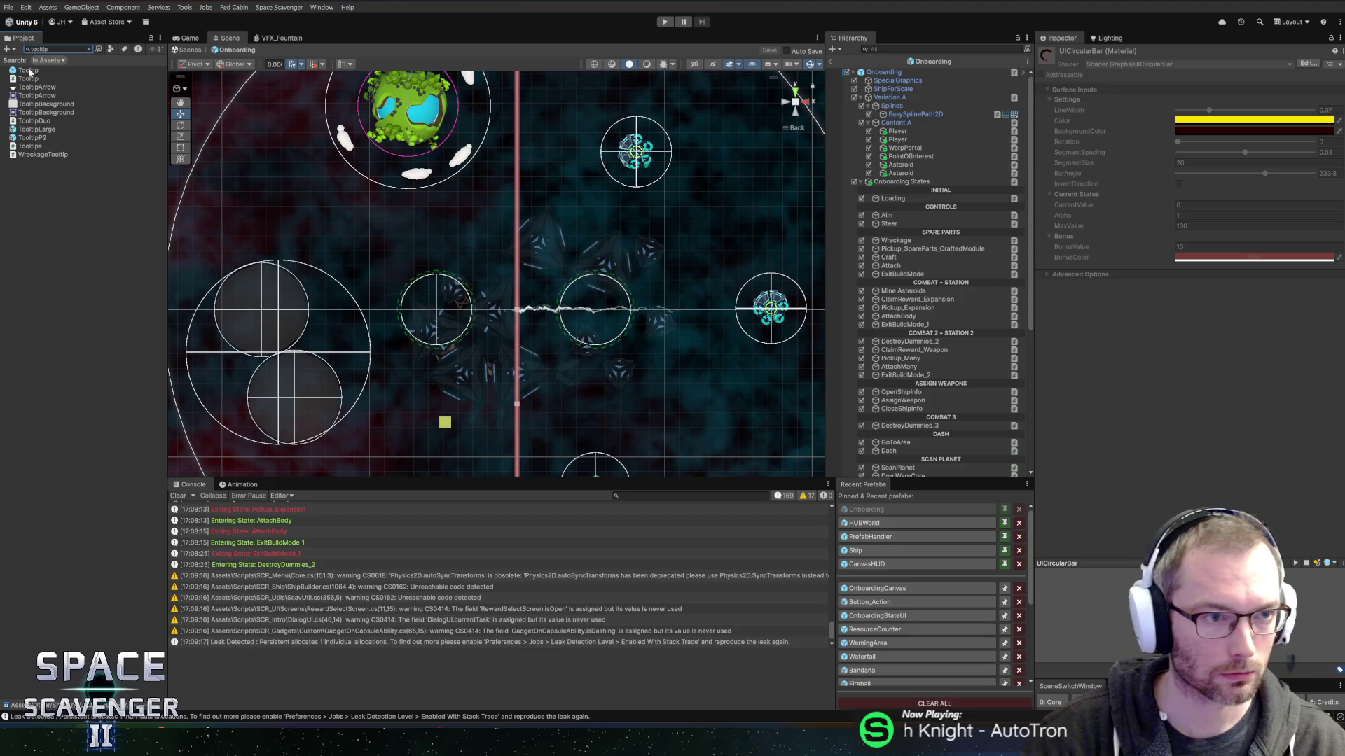
{"action": "left_click", "coordinate": [30, 72]}
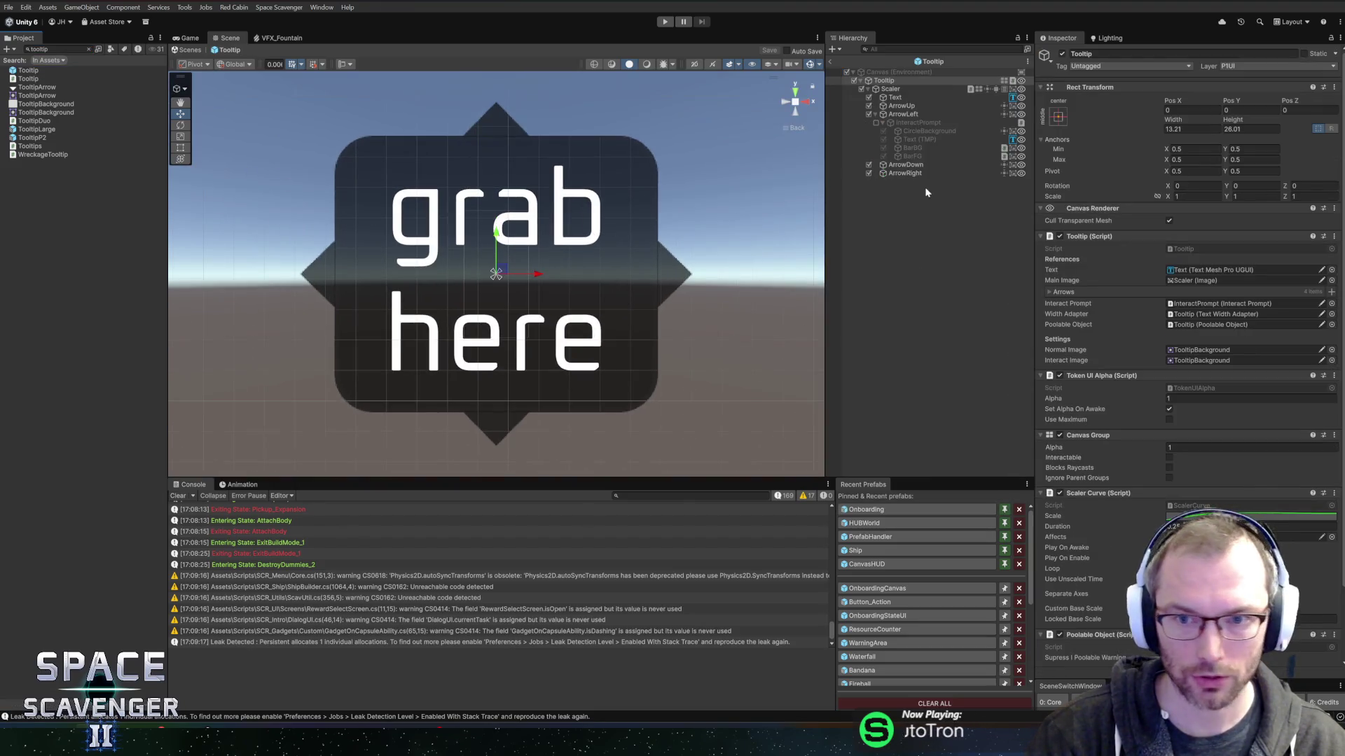
{"action": "left_click", "coordinate": [906, 98]}
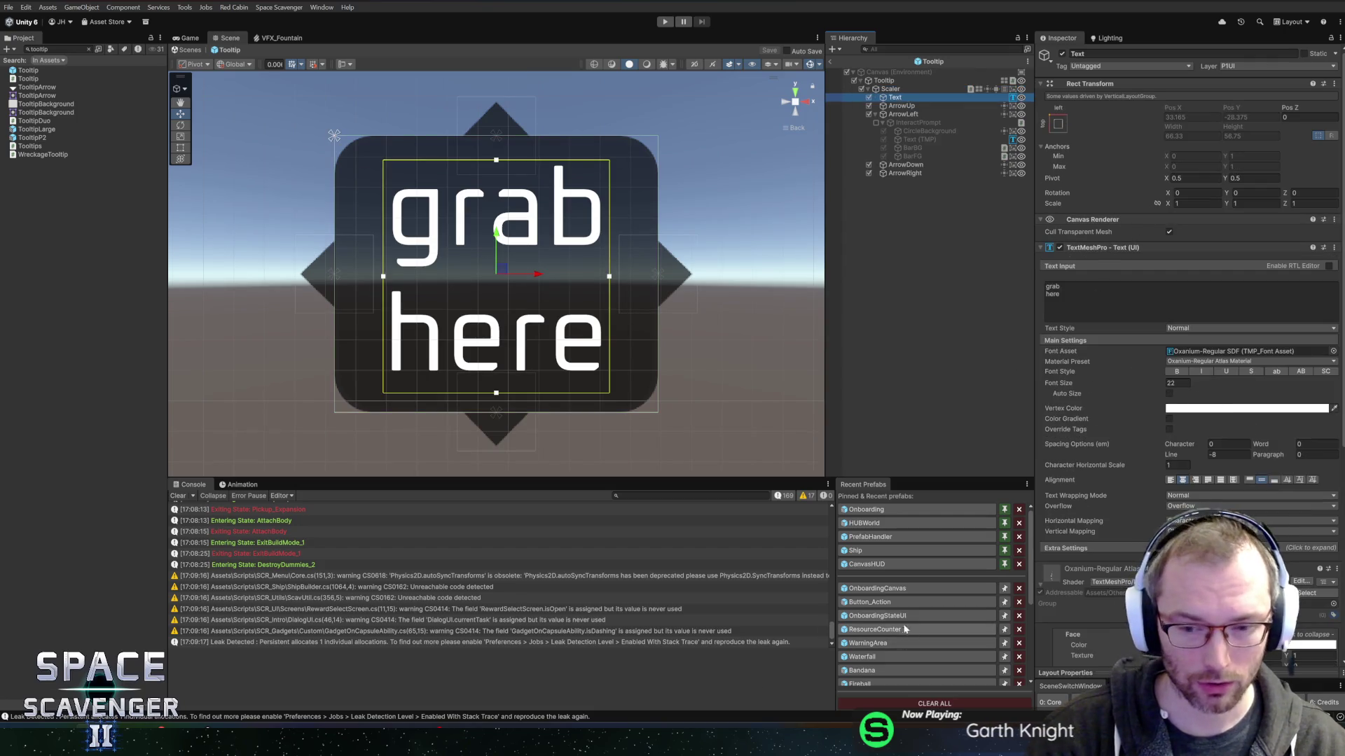
{"action": "key", "text": "alt+Tab"}
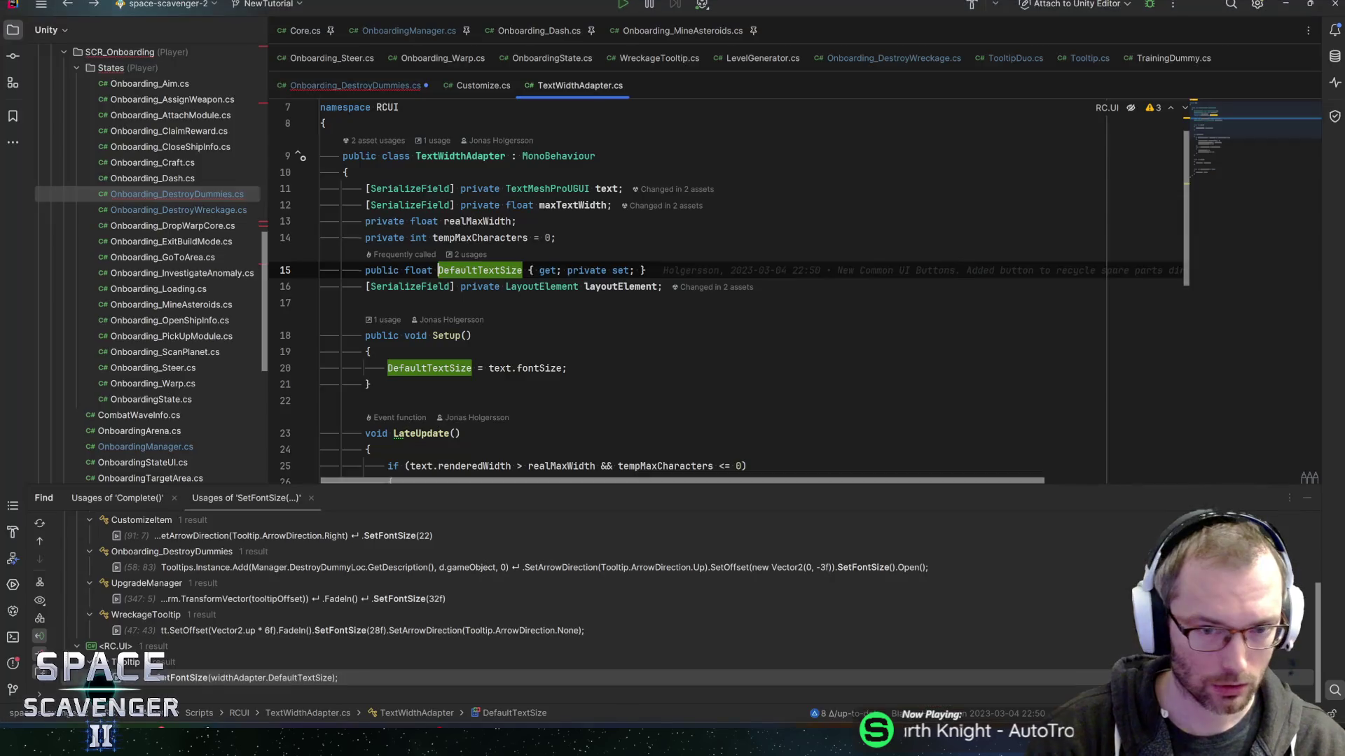
Pass 32 to SetFontSize in Onboarding_DestroyDummies.cs and save.
{"action": "left_click", "coordinate": [378, 84]}
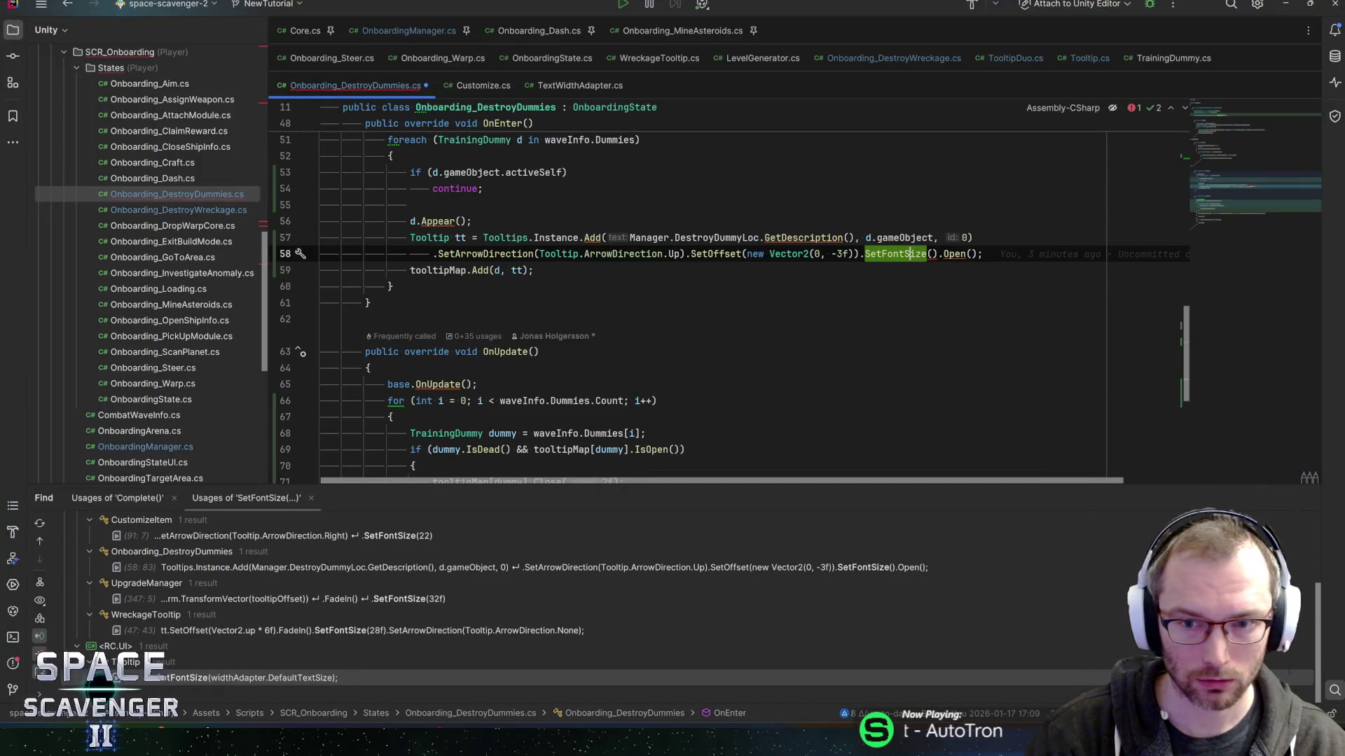
{"action": "key", "text": "Right"}
{"action": "type", "text": "32"}
{"action": "key", "text": "End"}
{"action": "key", "text": "ctrl+s"}
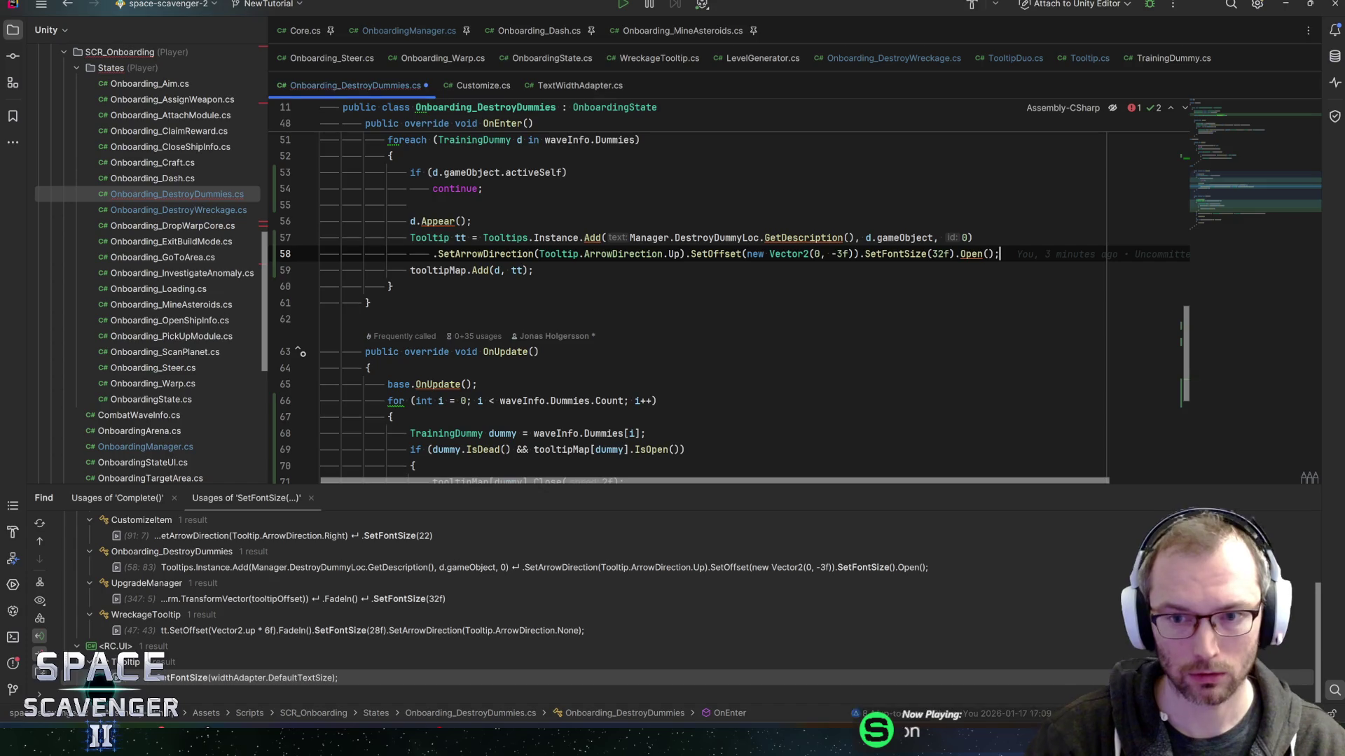
Replace the line 74 fail check with Manager.IsShipDetailsOpen() and switch back to Unity.
{"action": "left_click_drag", "start_coordinate": [1233, 191], "coordinate": [1230, 217]}
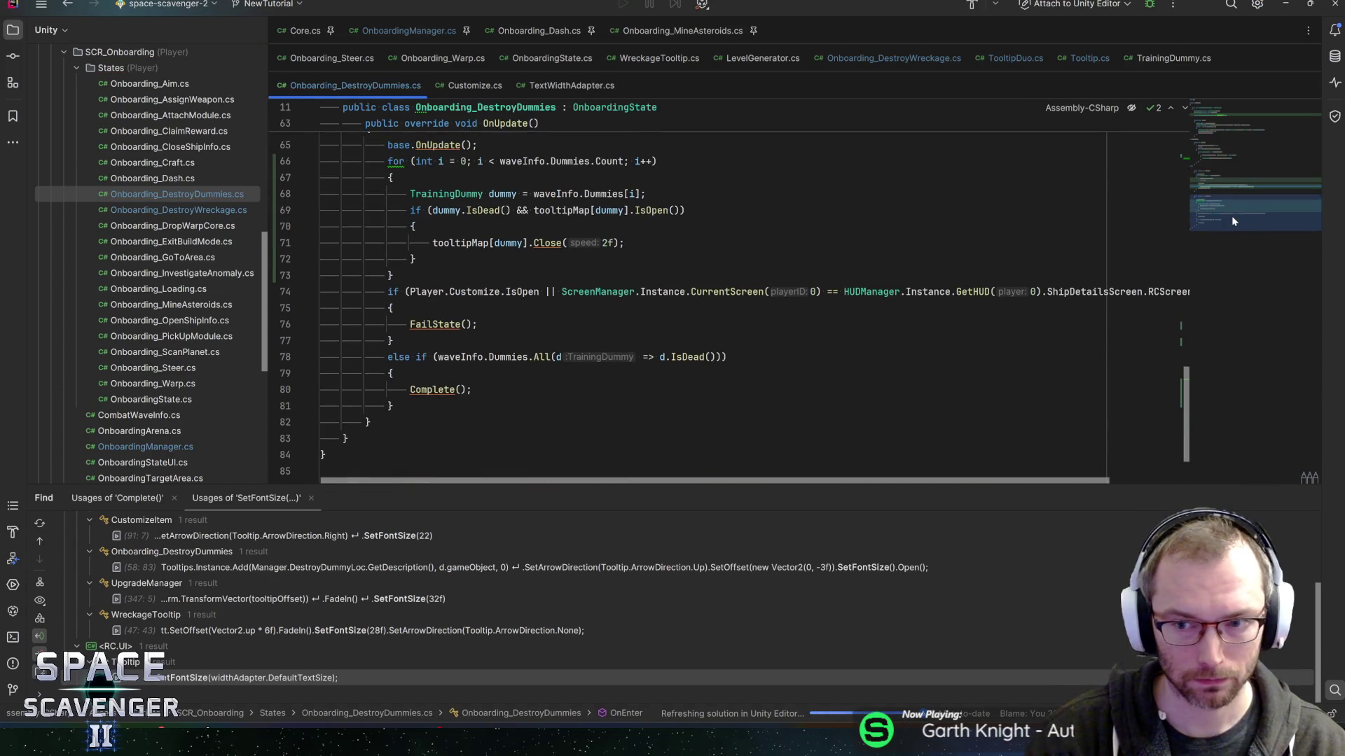
{"action": "left_click_drag", "start_coordinate": [1016, 485], "coordinate": [1109, 481]}
{"action": "scroll", "coordinate": [527, 291], "scroll_direction": "left", "scroll_amount": 2}
{"action": "left_click", "coordinate": [527, 291]}
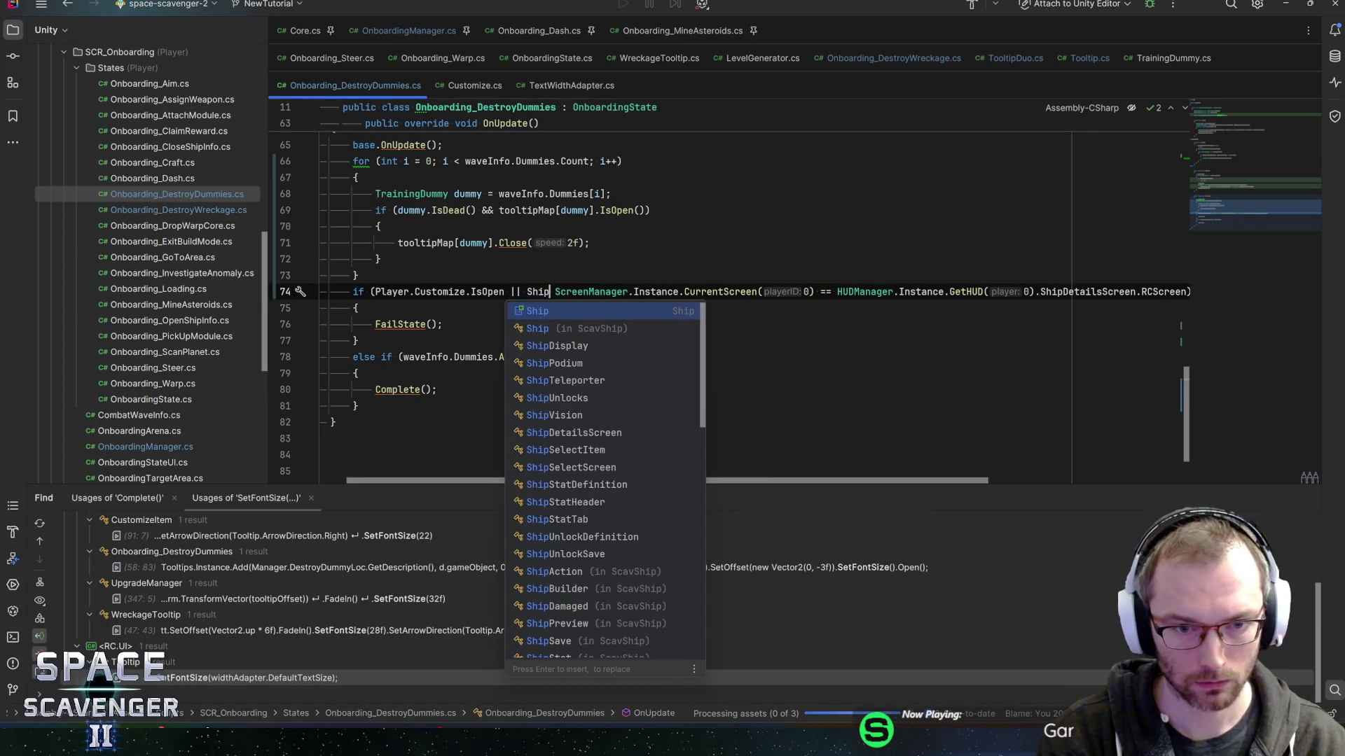
{"action": "key", "text": "BackSpace"}
{"action": "key", "text": "BackSpace"}
{"action": "key", "text": "BackSpace"}
{"action": "type", "text": "Manager.shi"}
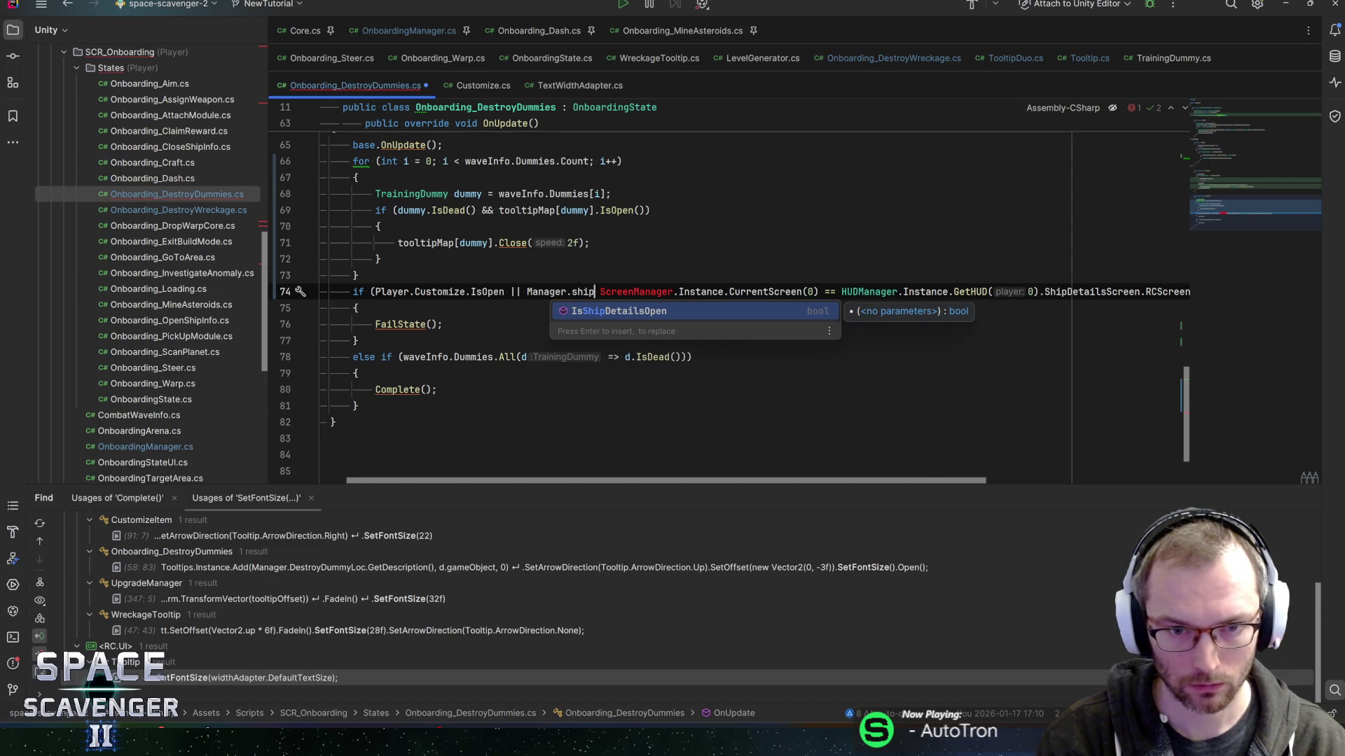
{"action": "key", "text": "Return"}
{"action": "key", "text": "shift+End"}
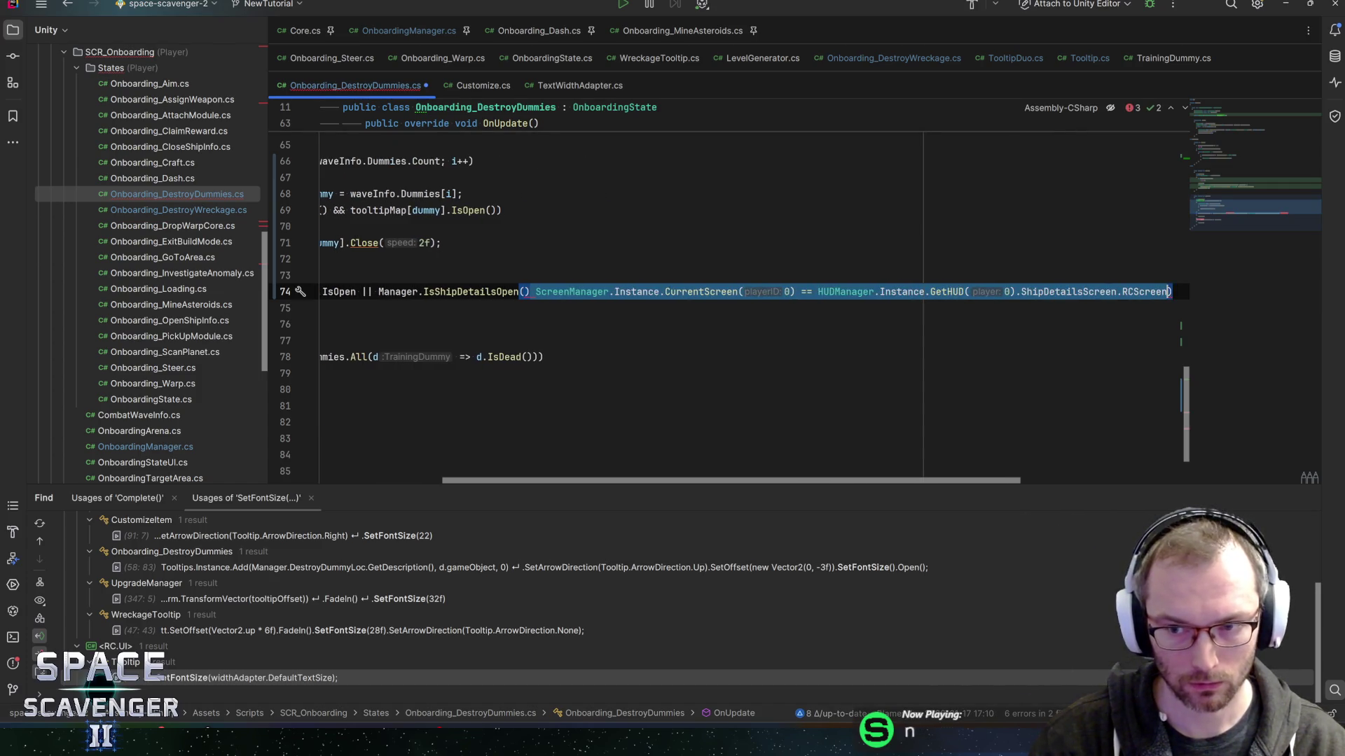
{"action": "type", "text": ")"}
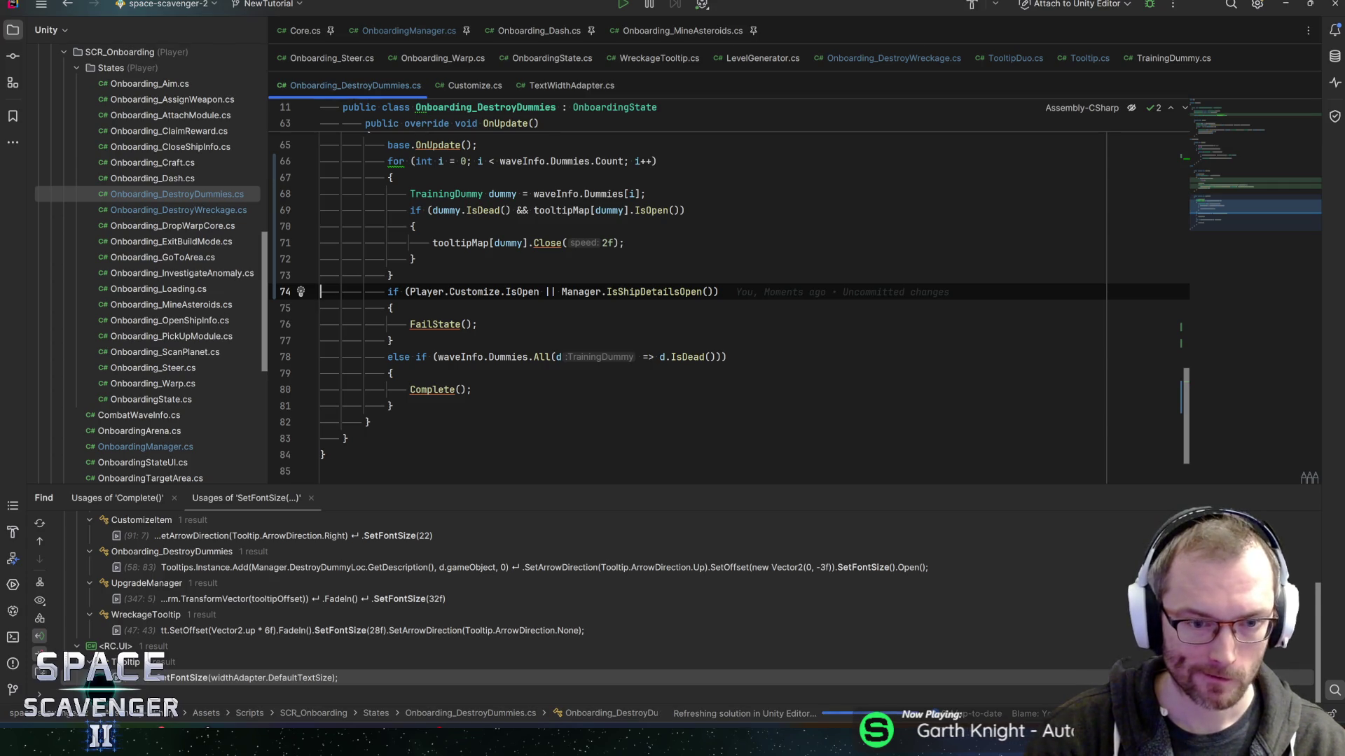
{"action": "key", "text": "alt+Tab"}
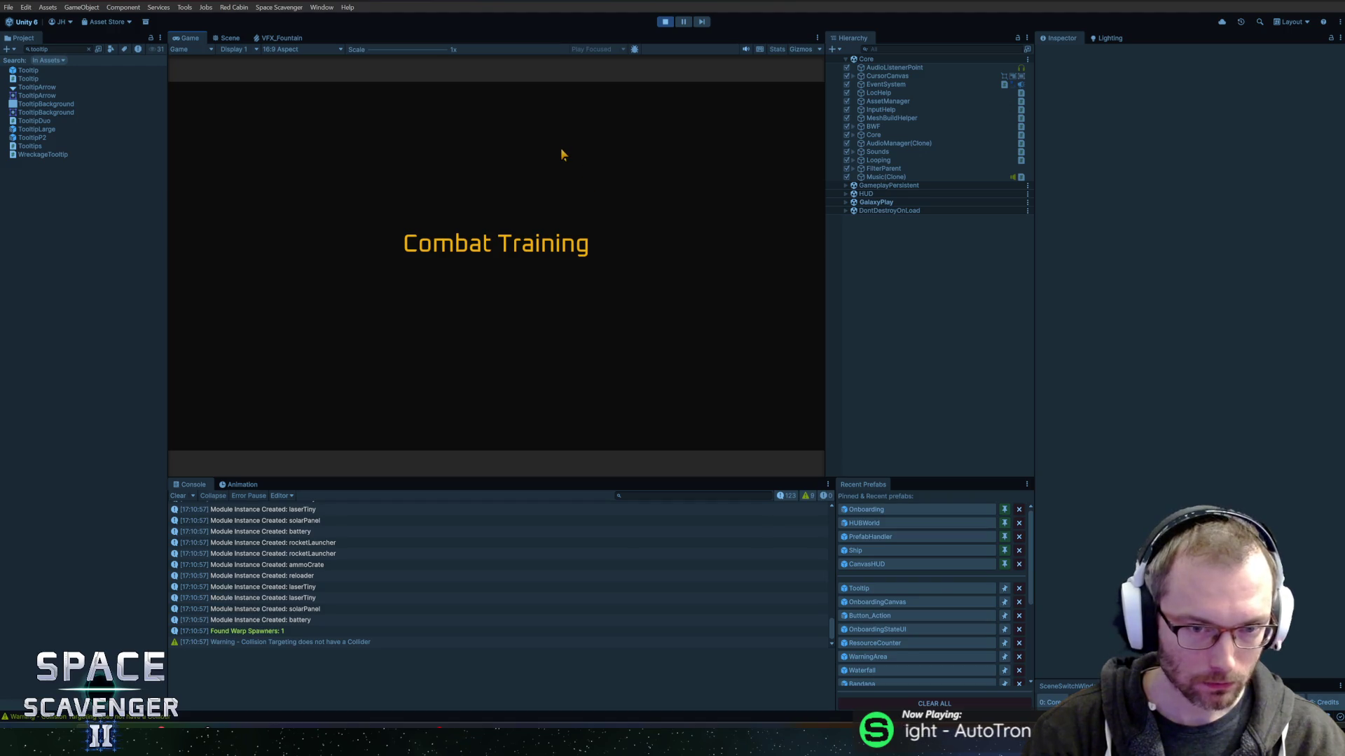
Stop the game, check DestroyDummies_2's training dummy prefab, and play again.
{"action": "left_click", "coordinate": [655, 27]}
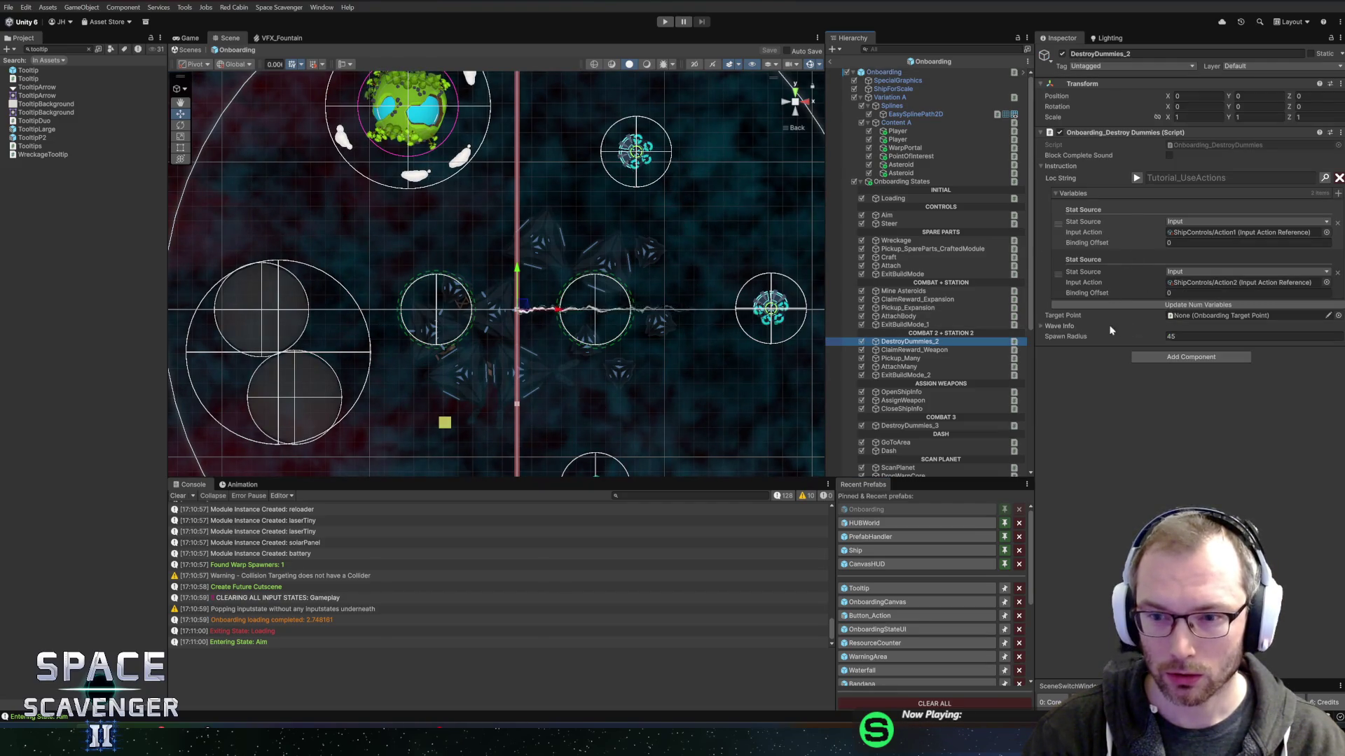
{"action": "left_click", "coordinate": [1199, 338]}
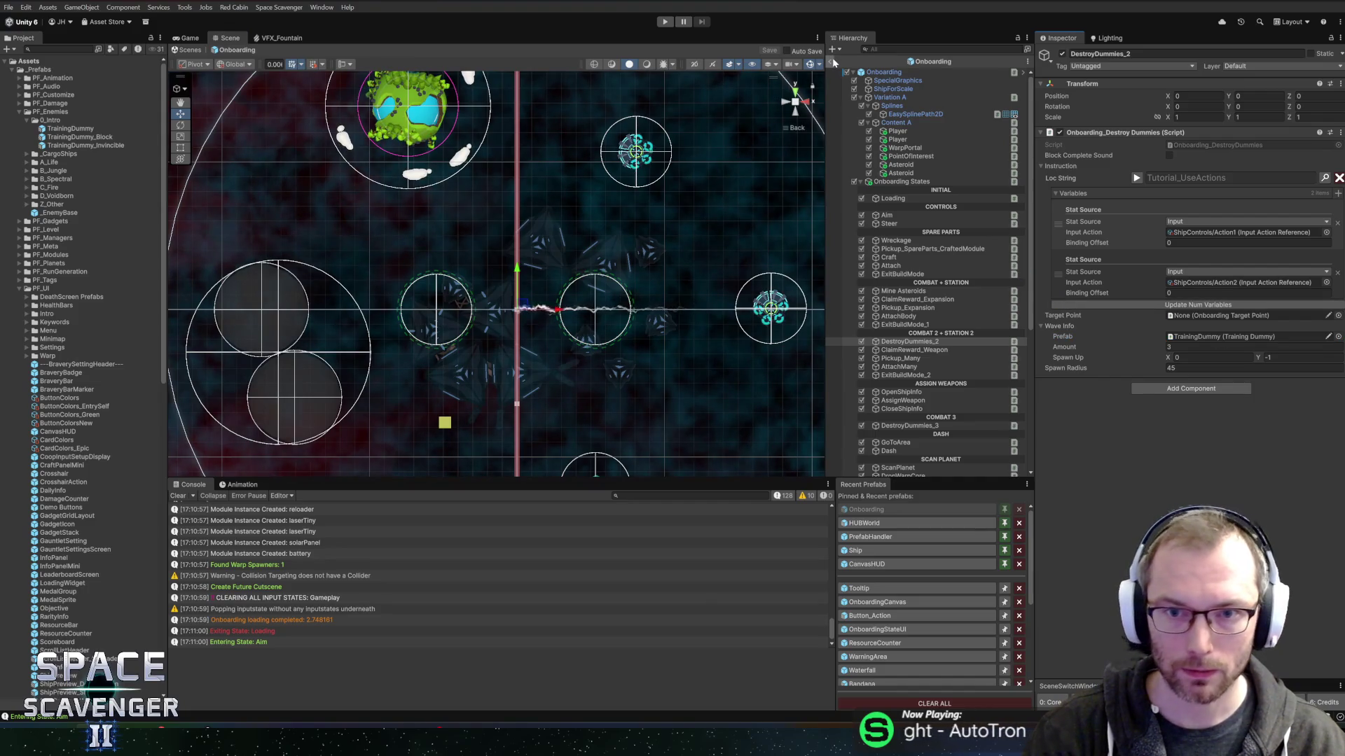
{"action": "key", "text": "ctrl+p"}
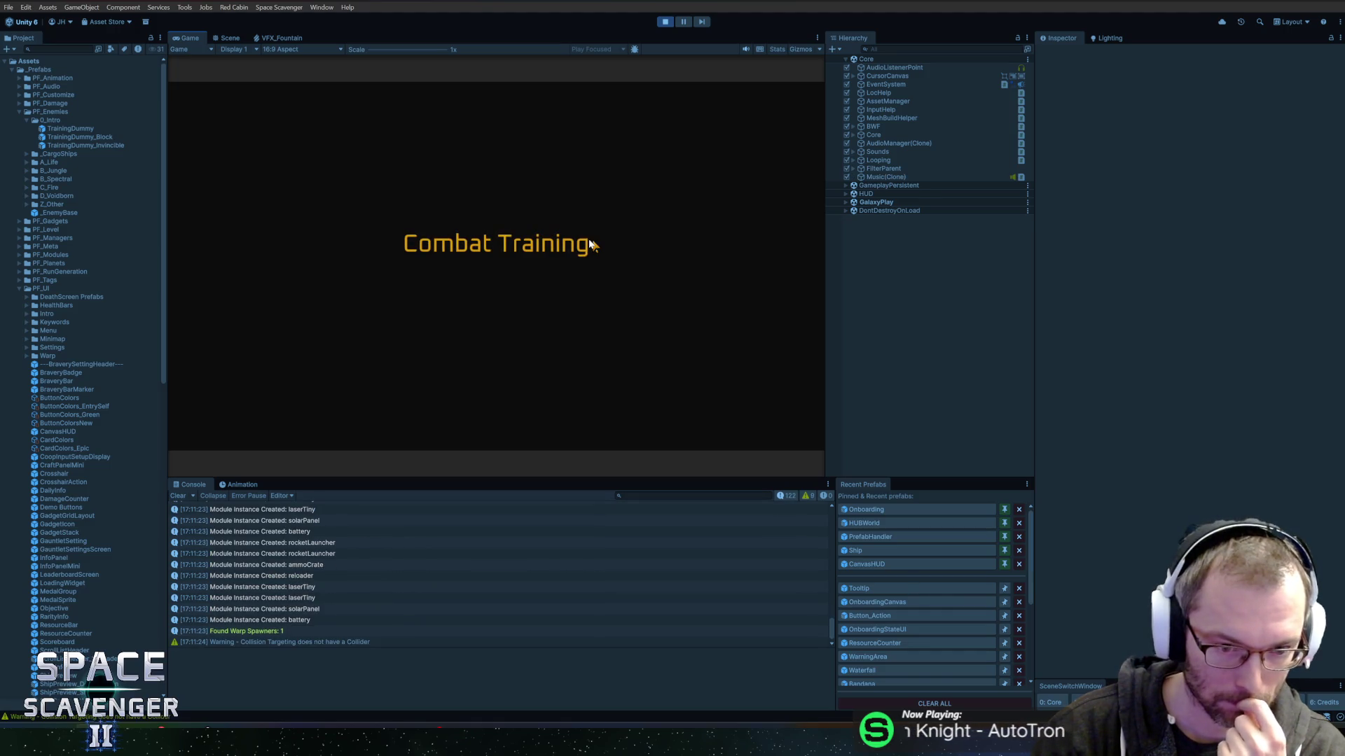
Maximize the game view, collect spare parts from the wreckage and craft the middle option.
{"action": "double_click", "coordinate": [178, 37]}
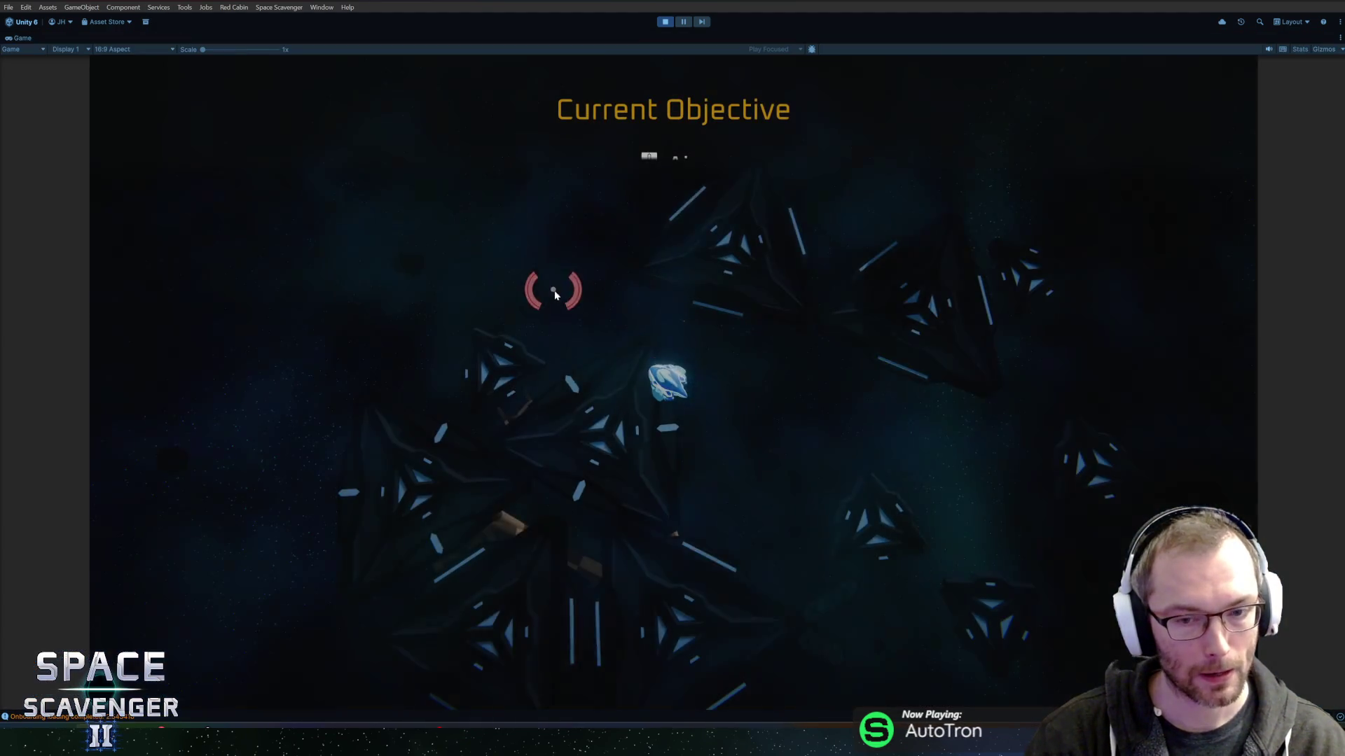
{"action": "key", "text": "w"}
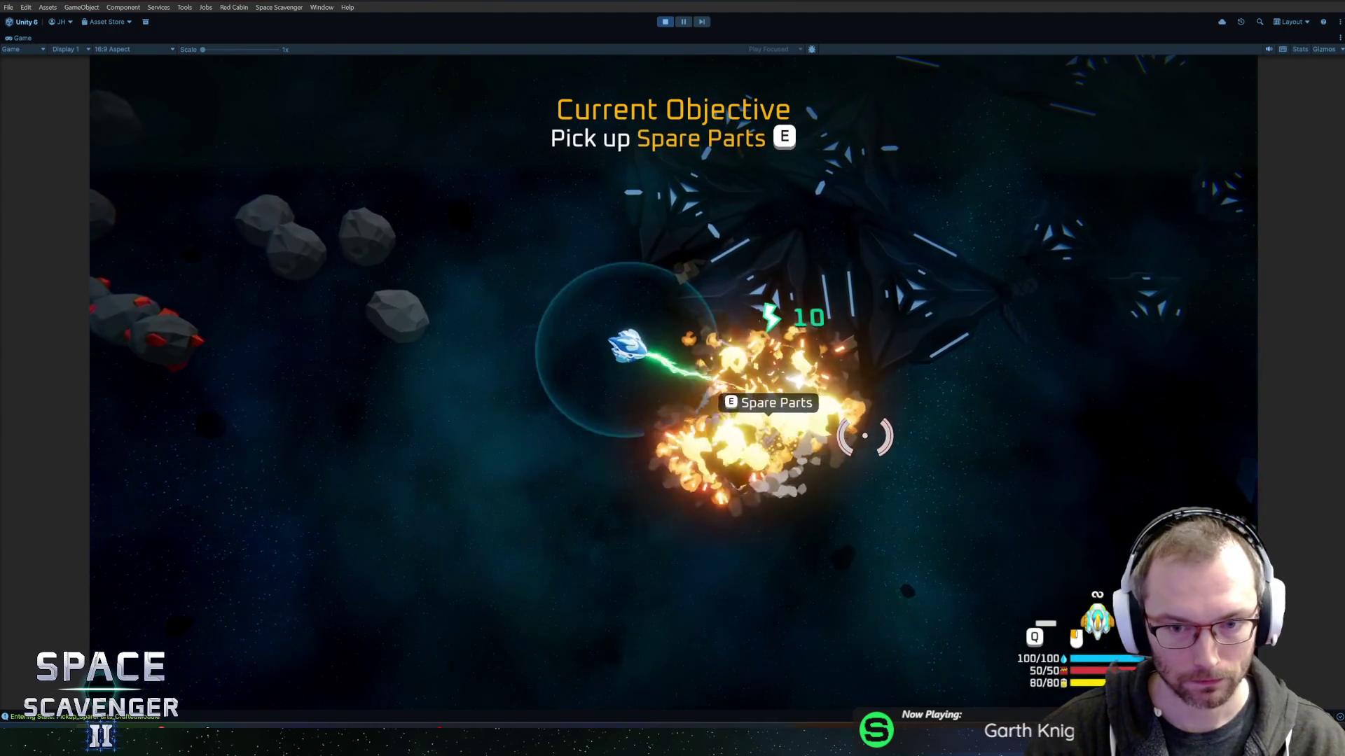
{"action": "key", "text": "e"}
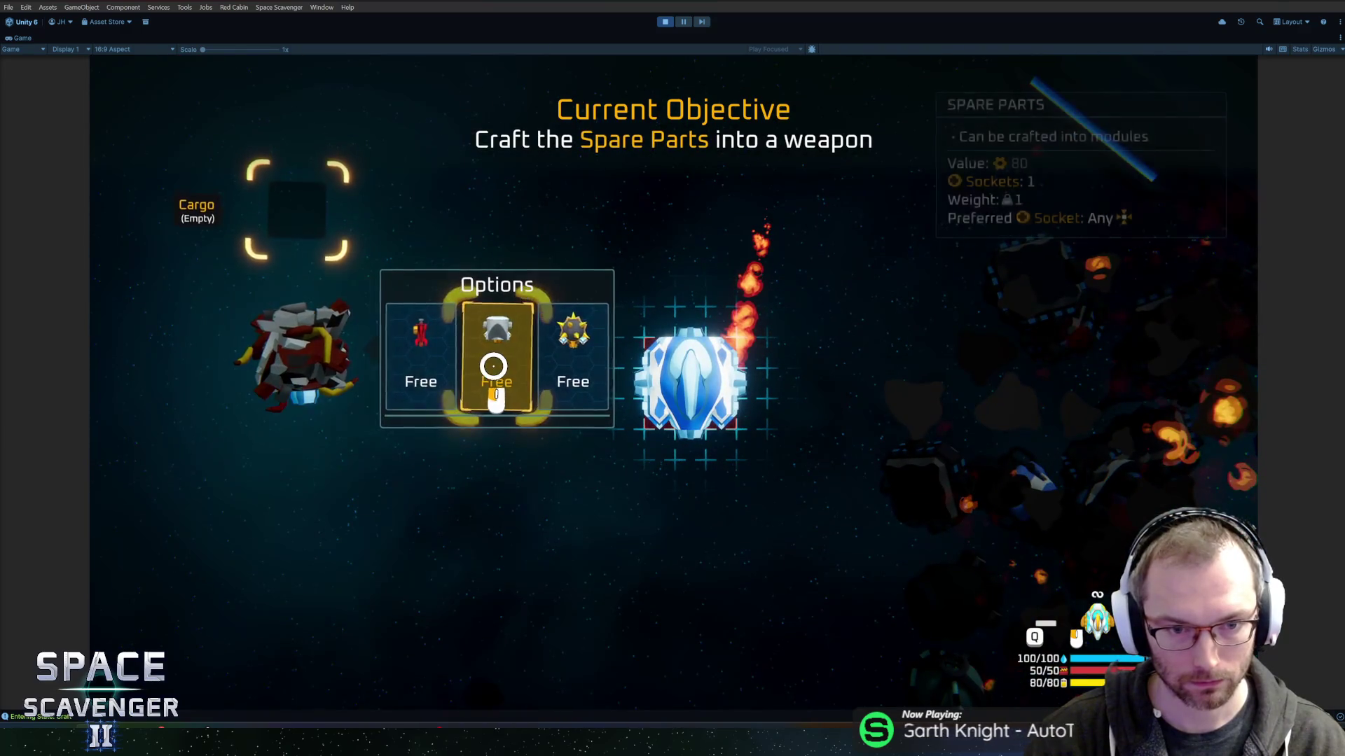
{"action": "left_click", "coordinate": [504, 369]}
{"action": "left_click", "coordinate": [690, 365]}
{"action": "key", "text": "e"}
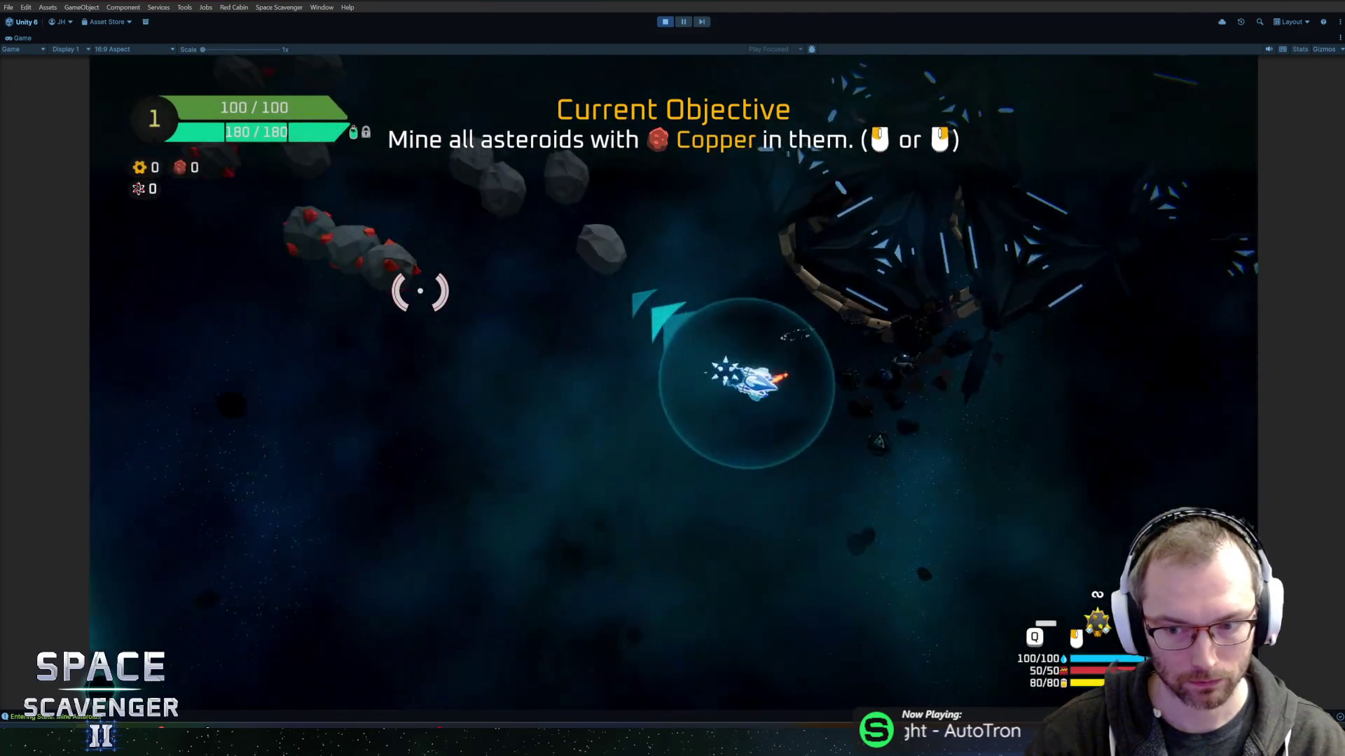
Mine copper among the asteroids, then claim an Oxygen Station reward and attach the thruster module.
{"action": "key", "text": "s"}
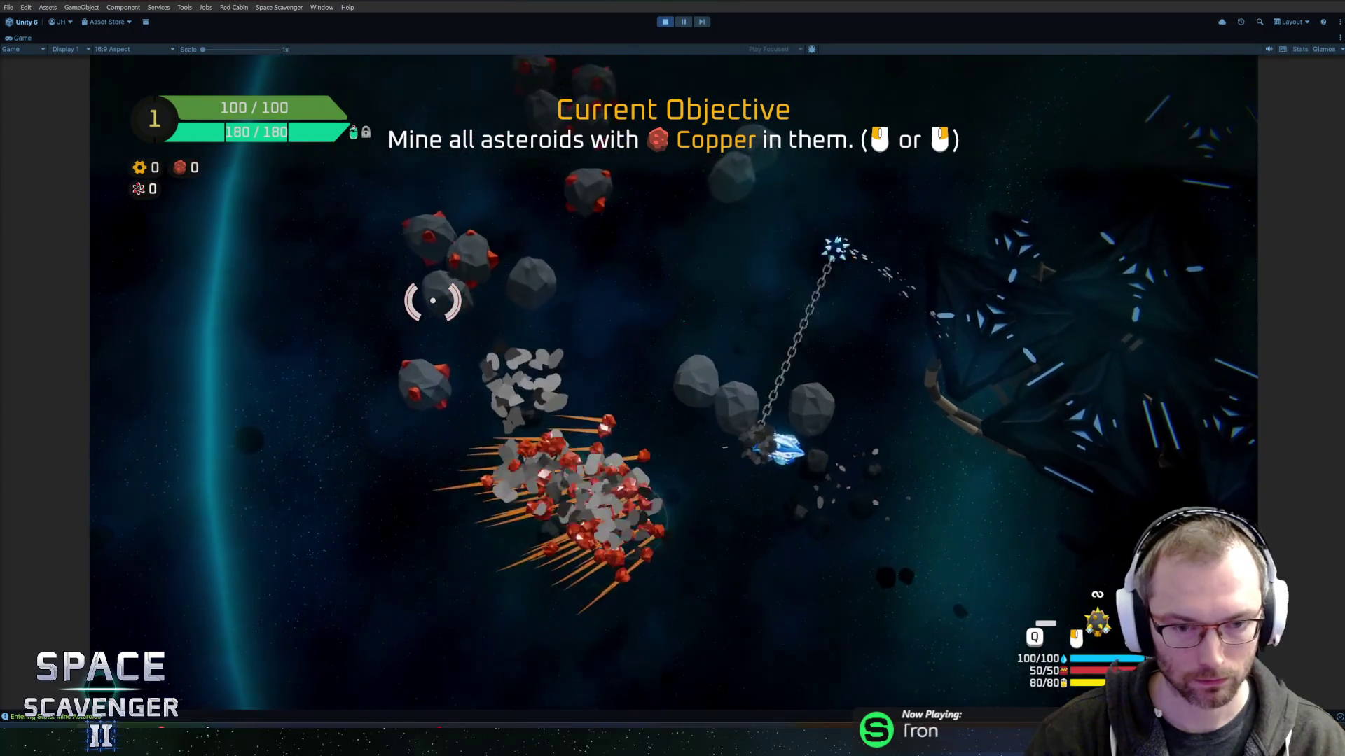
{"action": "key", "text": "a"}
{"action": "key", "text": "a"}
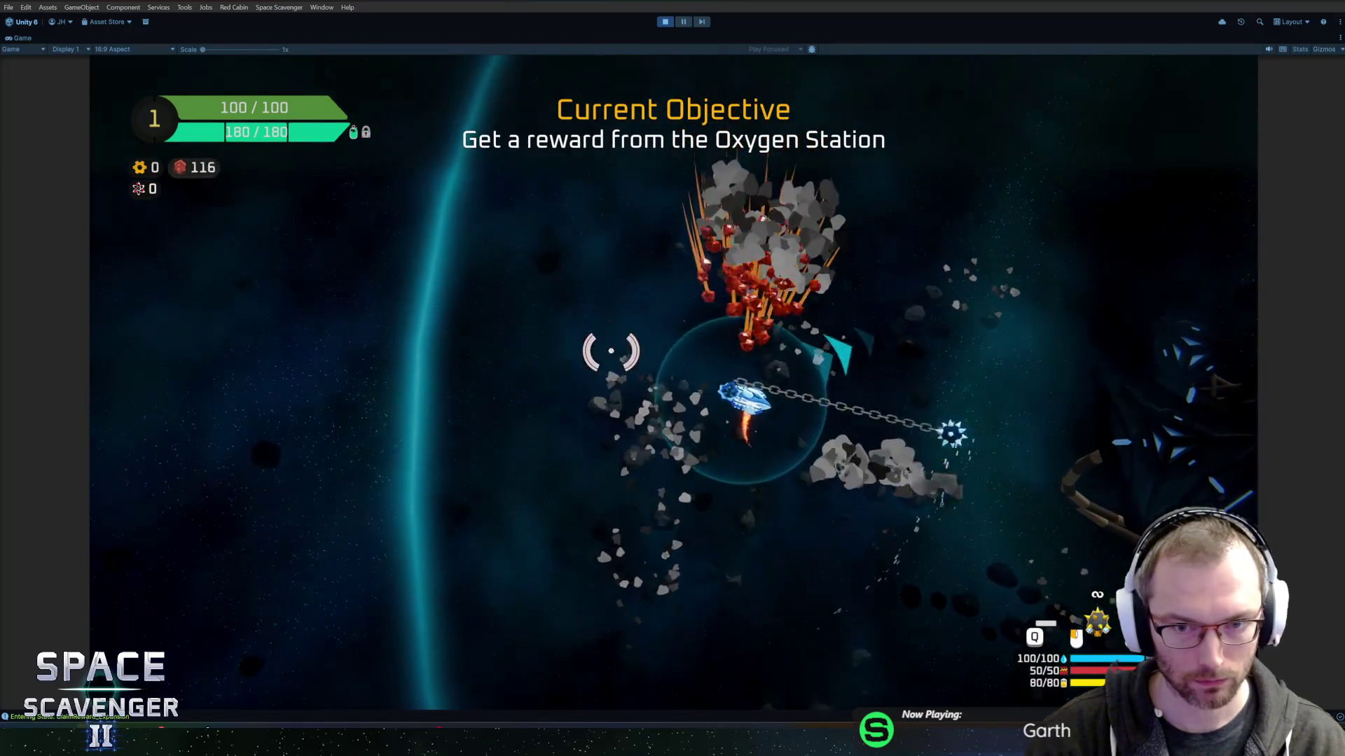
{"action": "key", "text": "d"}
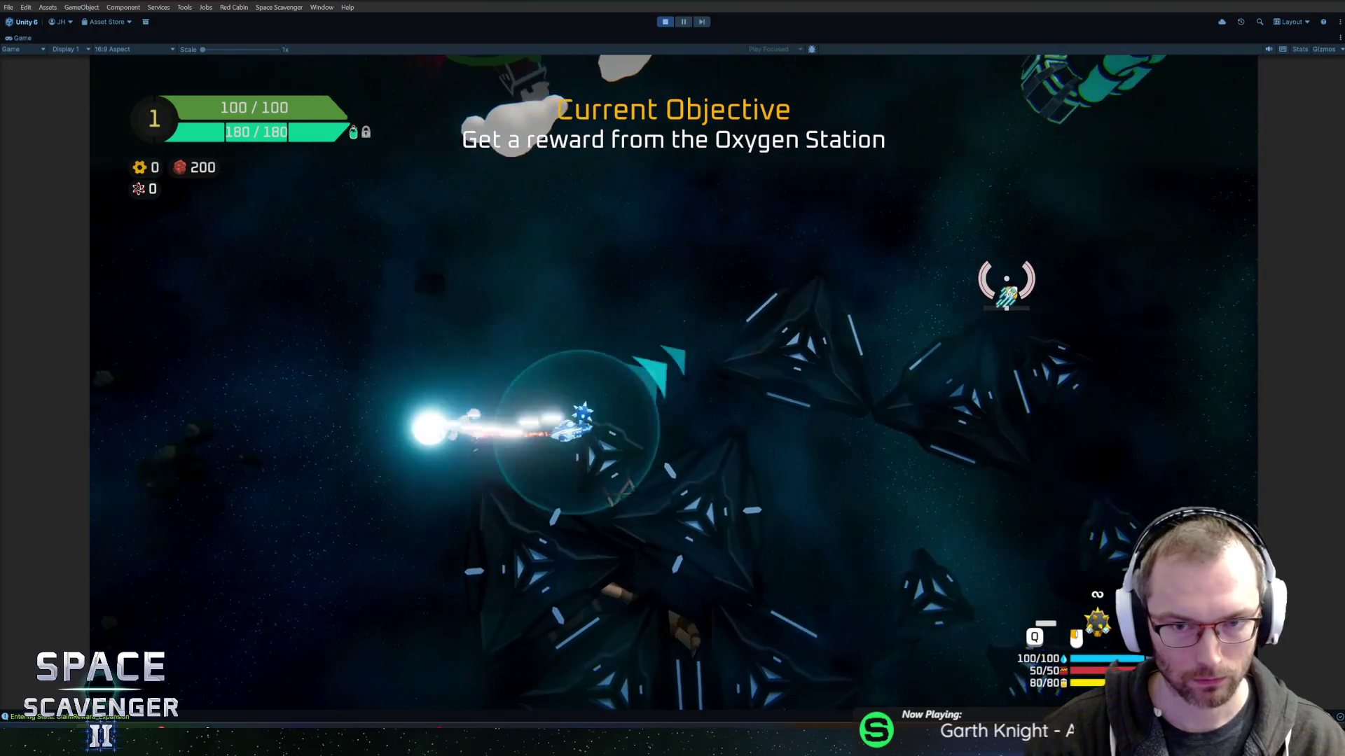
{"action": "key", "text": "w"}
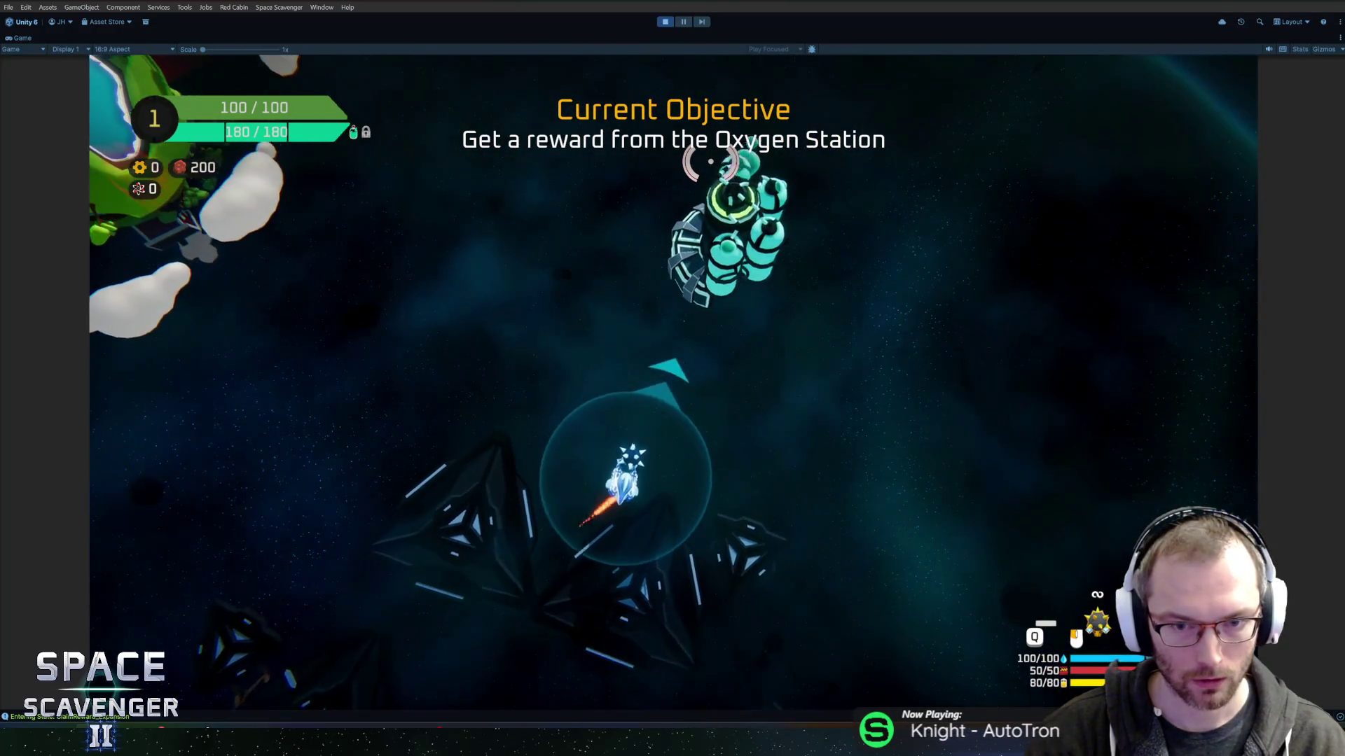
{"action": "key", "text": "f"}
{"action": "left_click", "coordinate": [676, 537]}
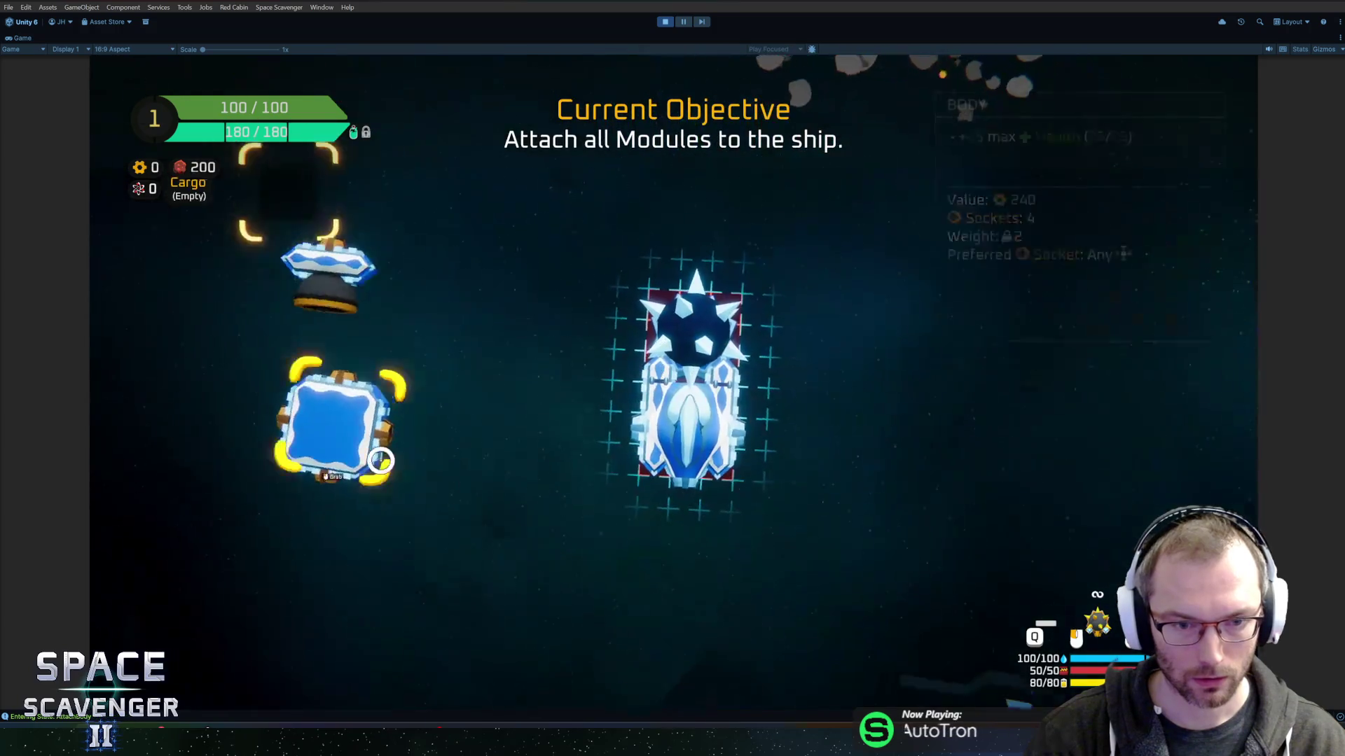
{"action": "left_click", "coordinate": [704, 545]}
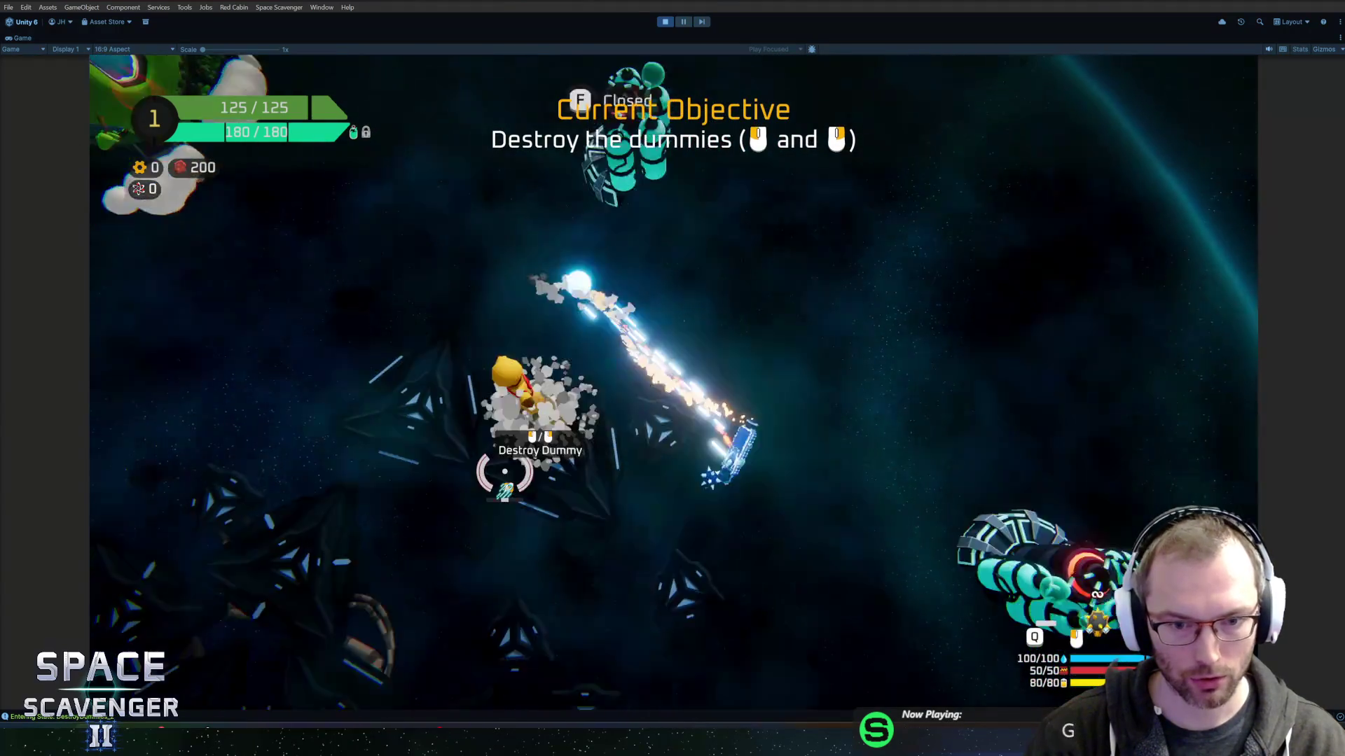
Fly to the training dummies and shoot down each Destroy Dummy target.
{"action": "key", "text": "a"}
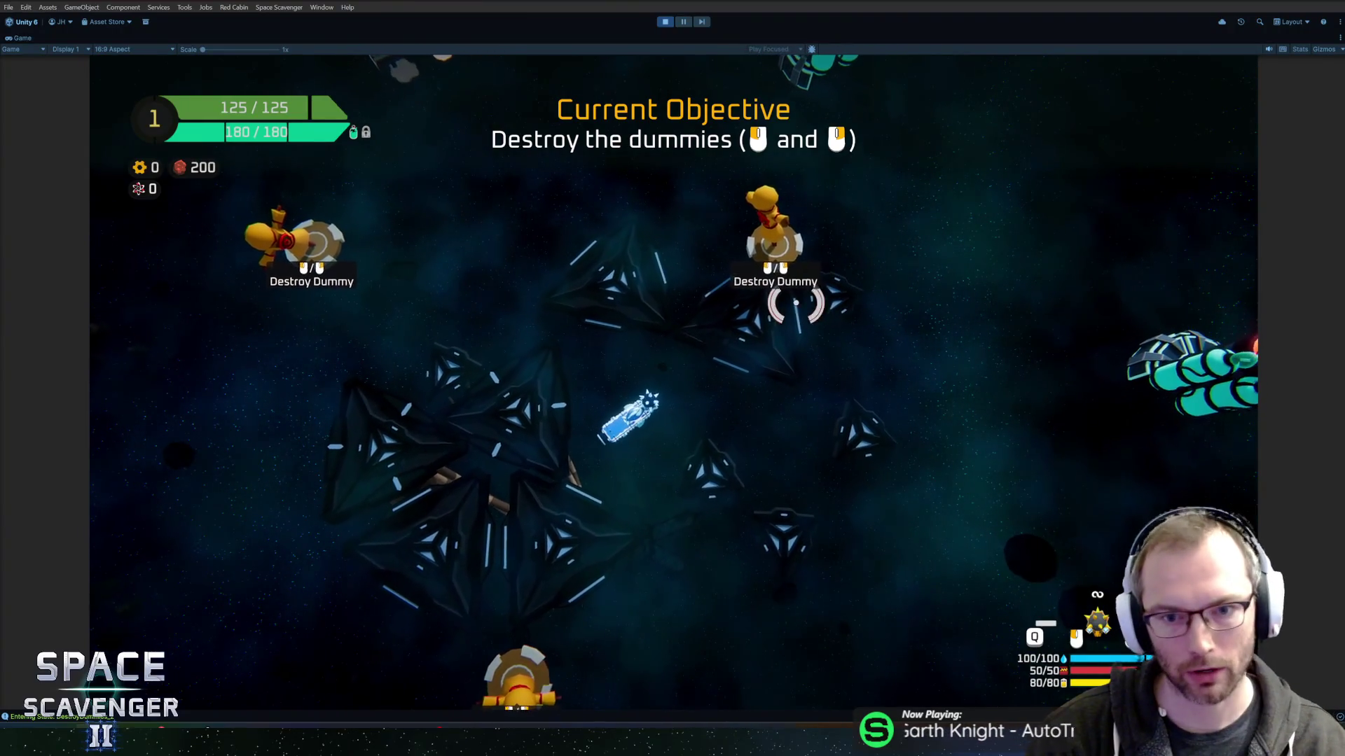
{"action": "key", "text": "w"}
{"action": "left_click", "coordinate": [884, 308]}
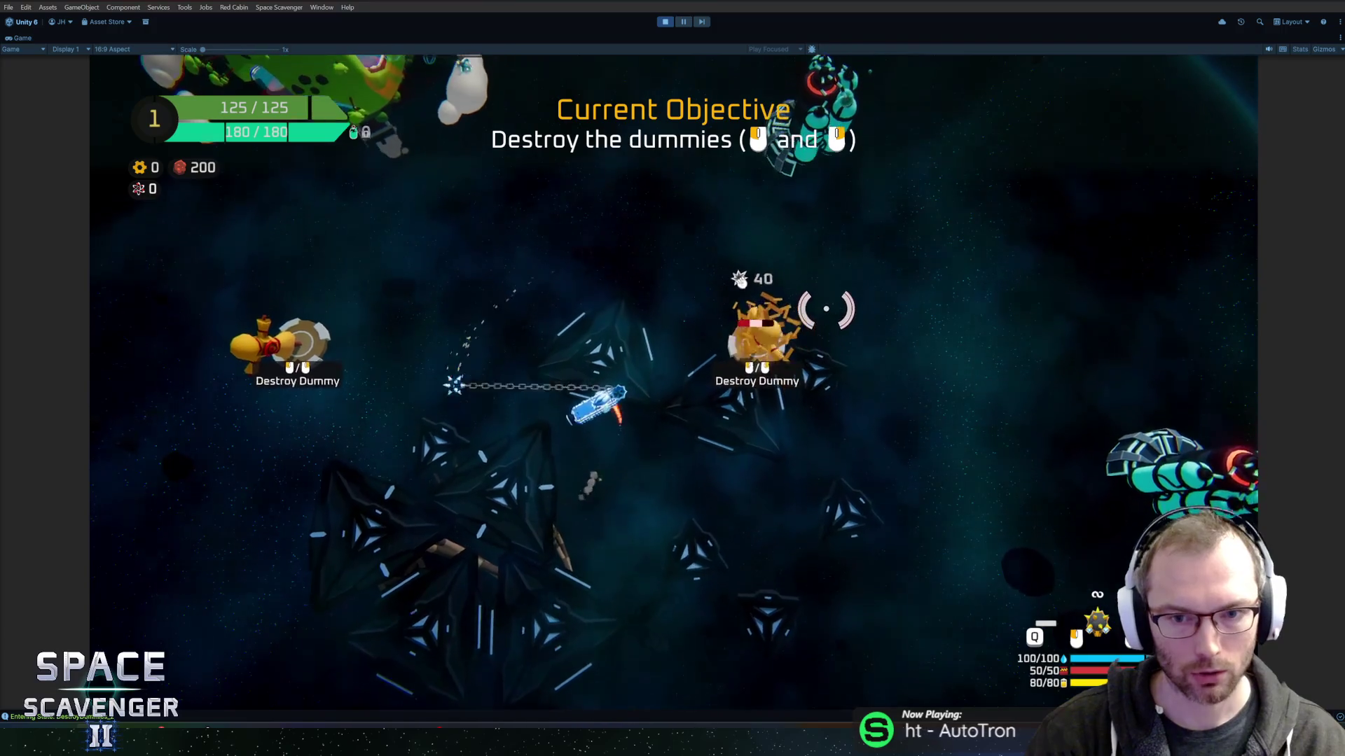
{"action": "key", "text": "a"}
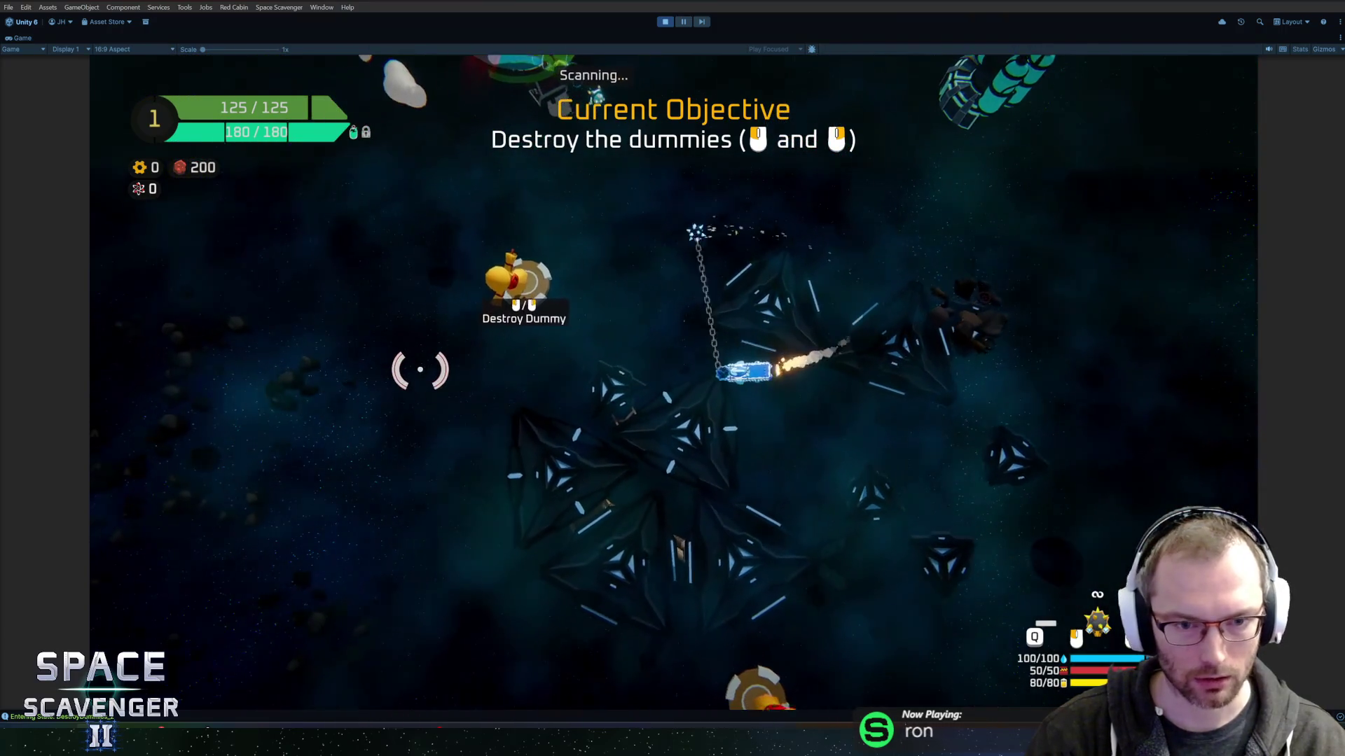
{"action": "left_click", "coordinate": [637, 327]}
{"action": "key", "text": "d"}
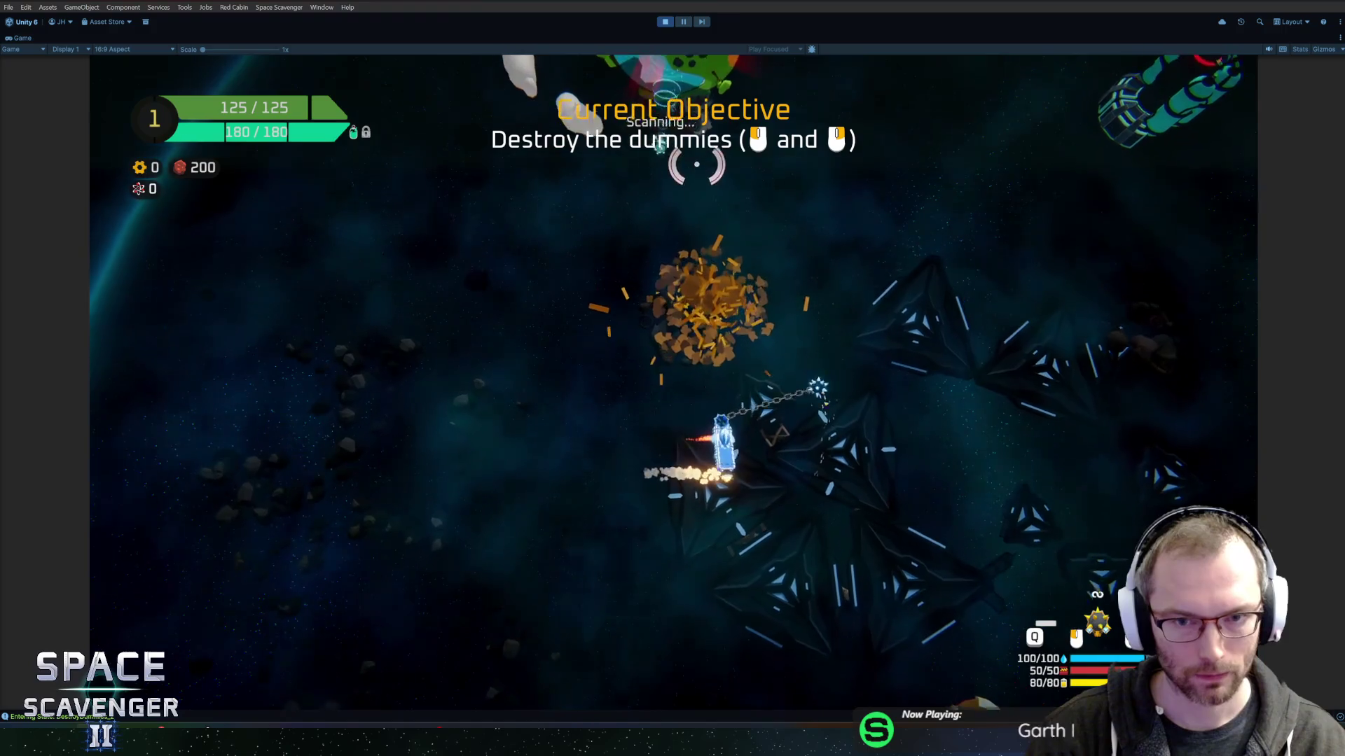
{"action": "key", "text": "s"}
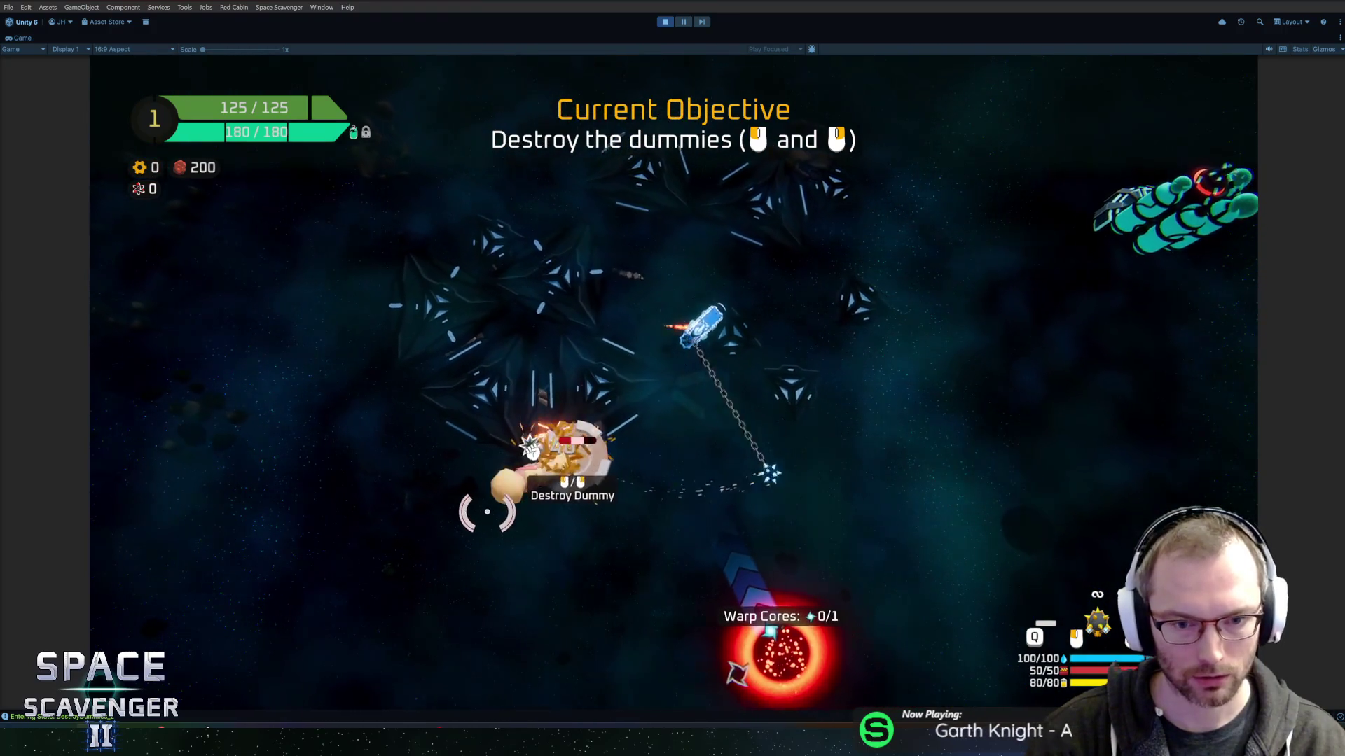
{"action": "left_click", "coordinate": [535, 519]}
Fly the ship over to the open Oxygen Station.
{"action": "key", "text": "d"}
{"action": "key", "text": "w"}
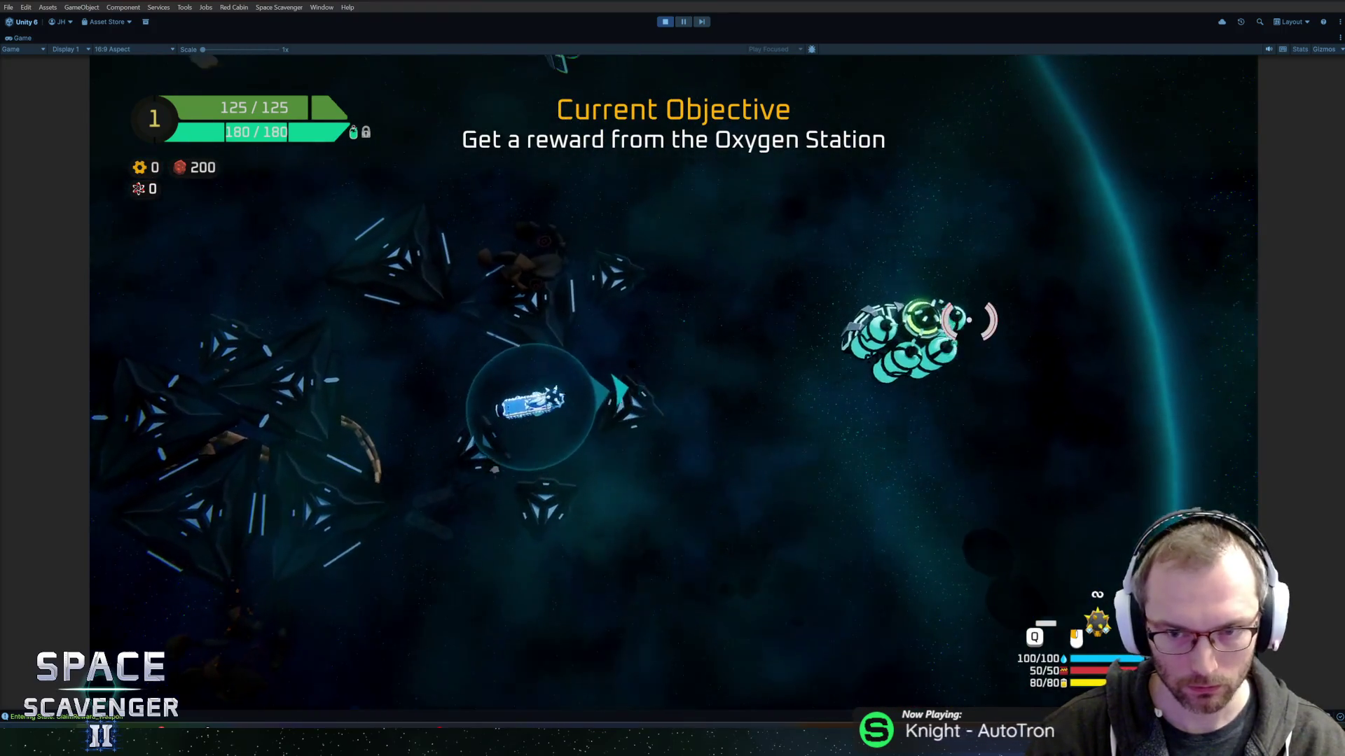
{"action": "key", "text": "d"}
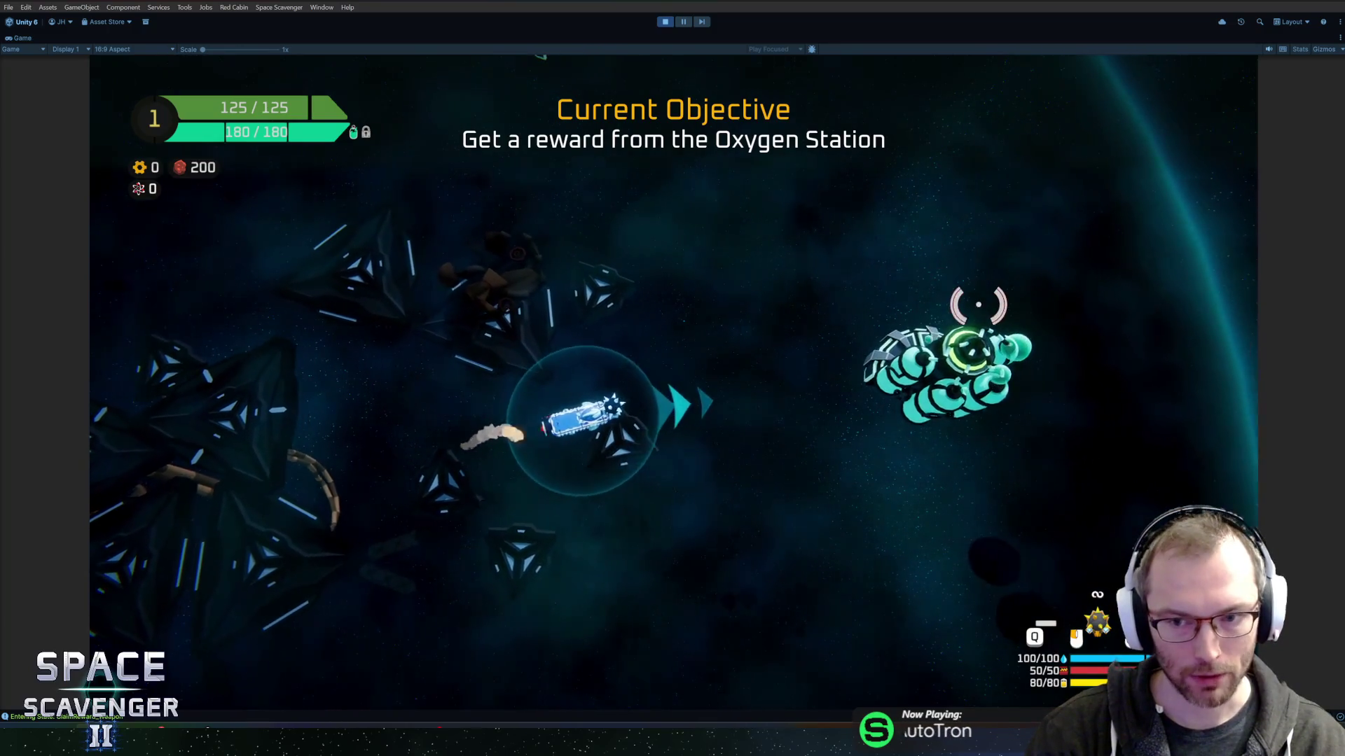
{"action": "key", "text": "w"}
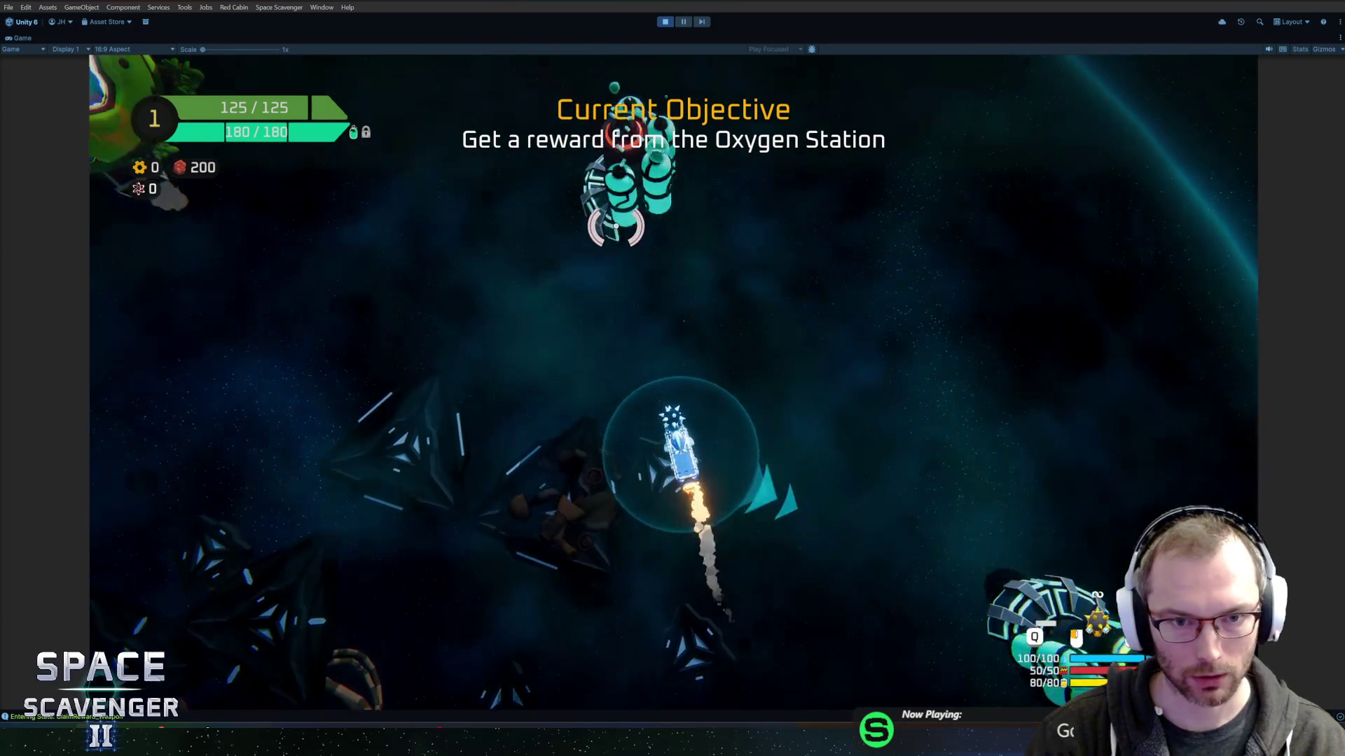
{"action": "key", "text": "s"}
{"action": "key", "text": "d"}
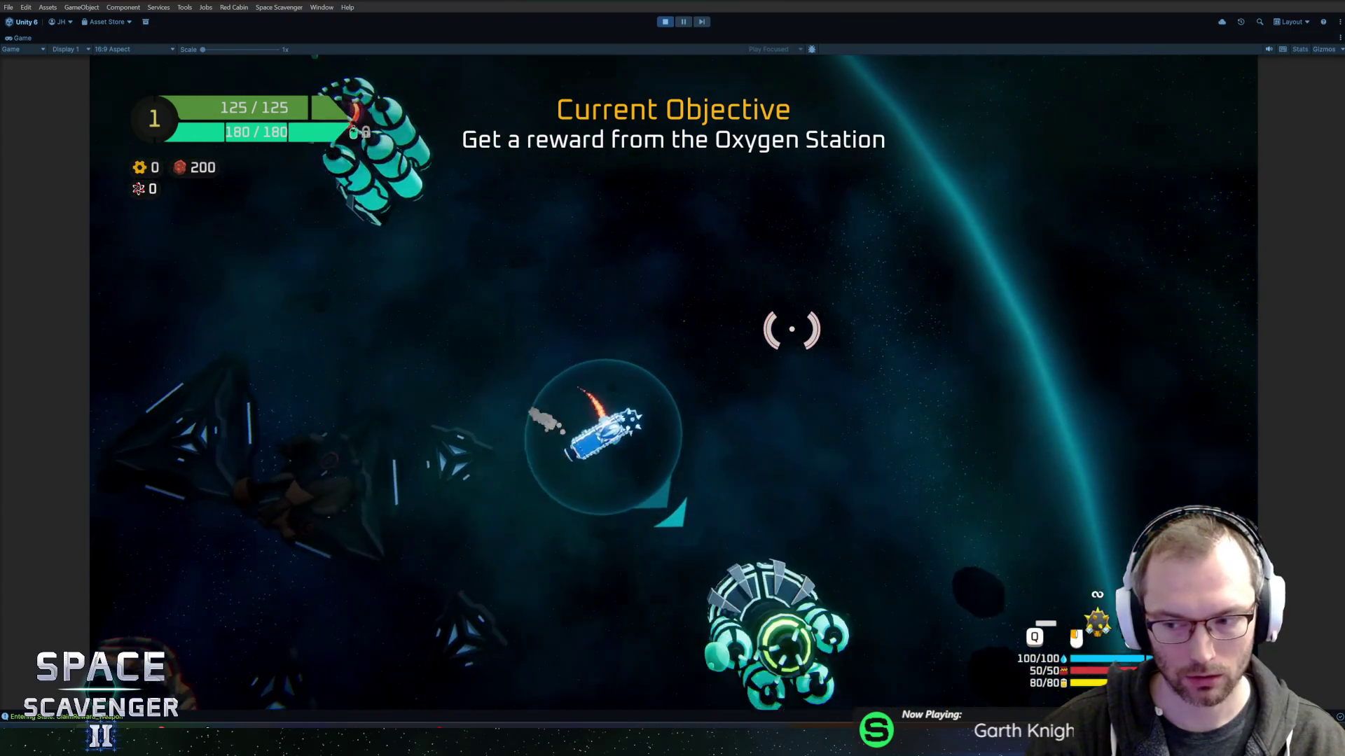
{"action": "key", "text": "a"}
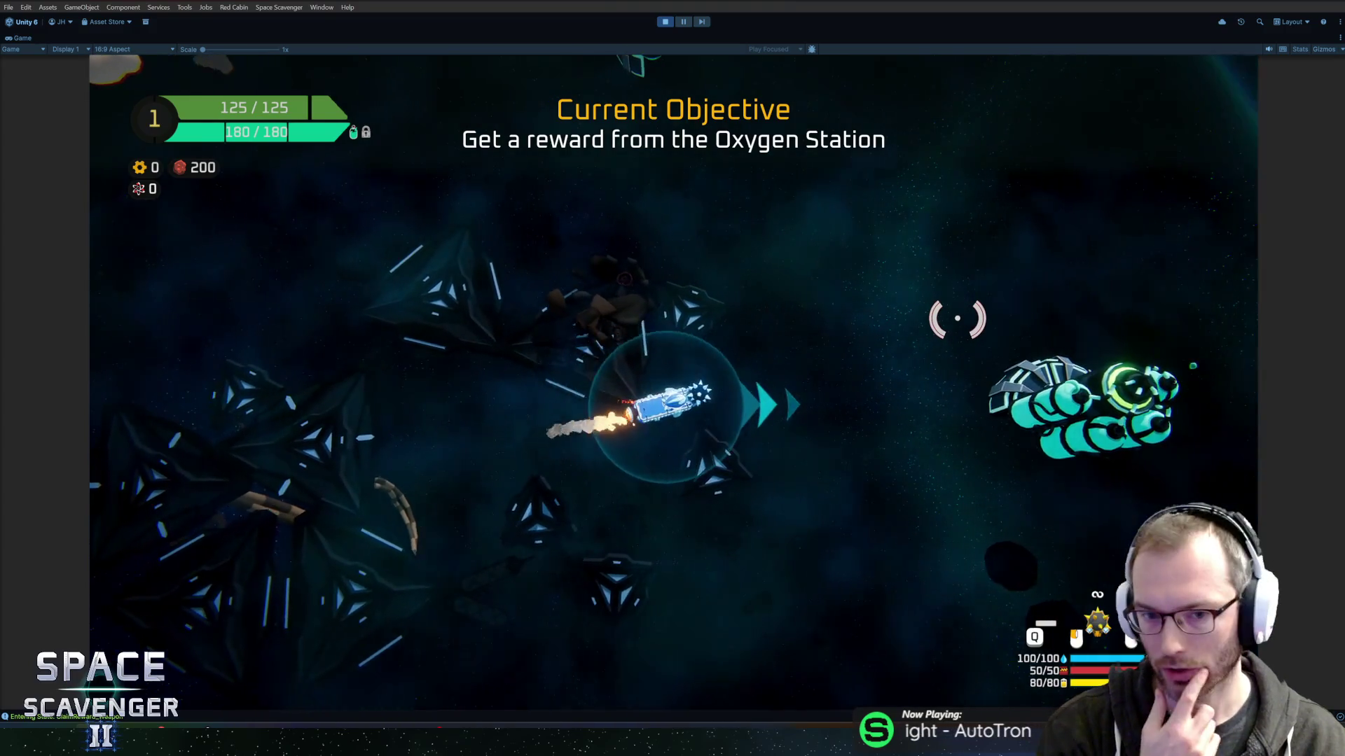
{"action": "key", "text": "d"}
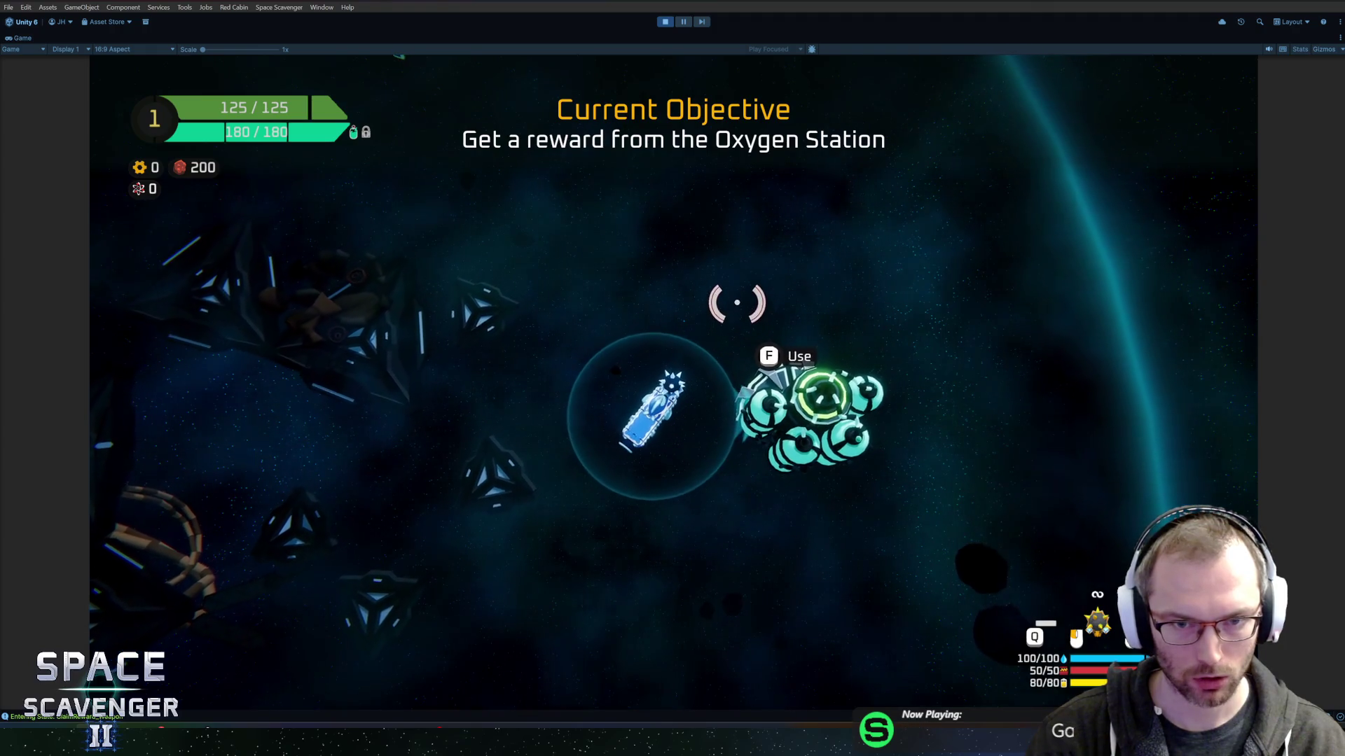
Claim the Energy Pack and fit the gear module, solar panel and lasers onto the ship.
{"action": "key", "text": "f"}
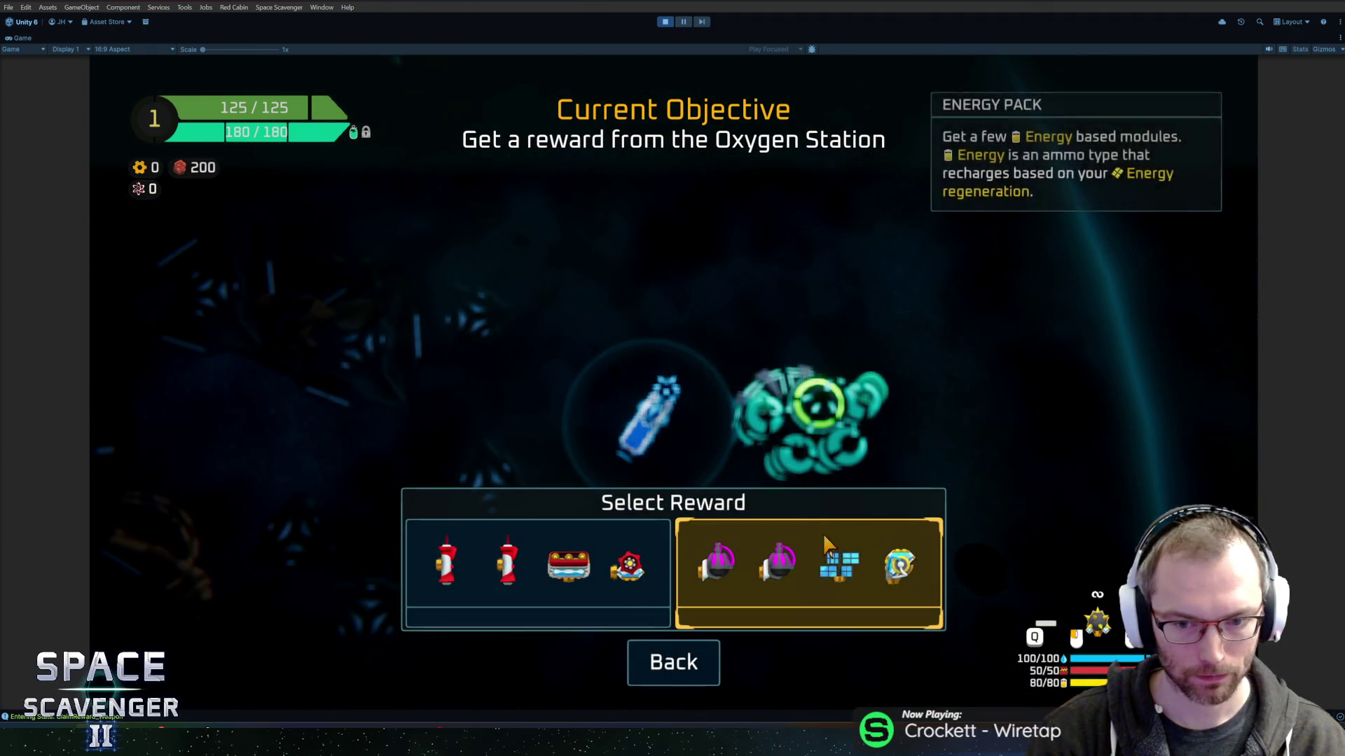
{"action": "left_click", "coordinate": [805, 568]}
{"action": "left_click", "coordinate": [315, 347]}
{"action": "left_click", "coordinate": [631, 343]}
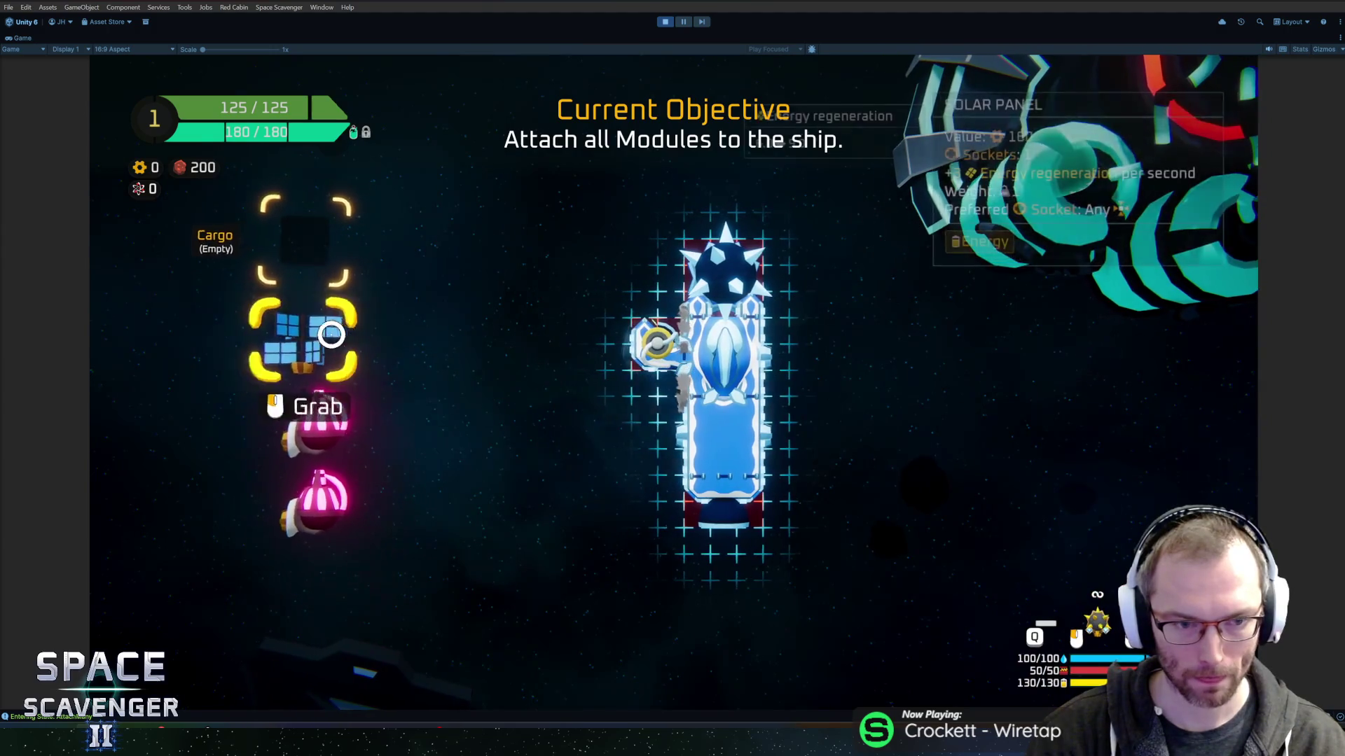
{"action": "left_click", "coordinate": [301, 344]}
{"action": "left_click", "coordinate": [695, 364]}
{"action": "left_click", "coordinate": [308, 427]}
{"action": "left_click", "coordinate": [778, 343]}
{"action": "left_click", "coordinate": [301, 375]}
{"action": "left_click", "coordinate": [757, 413]}
Leave build mode and assign the Tiny Laser to a fire input in the ship details.
{"action": "key", "text": "e"}
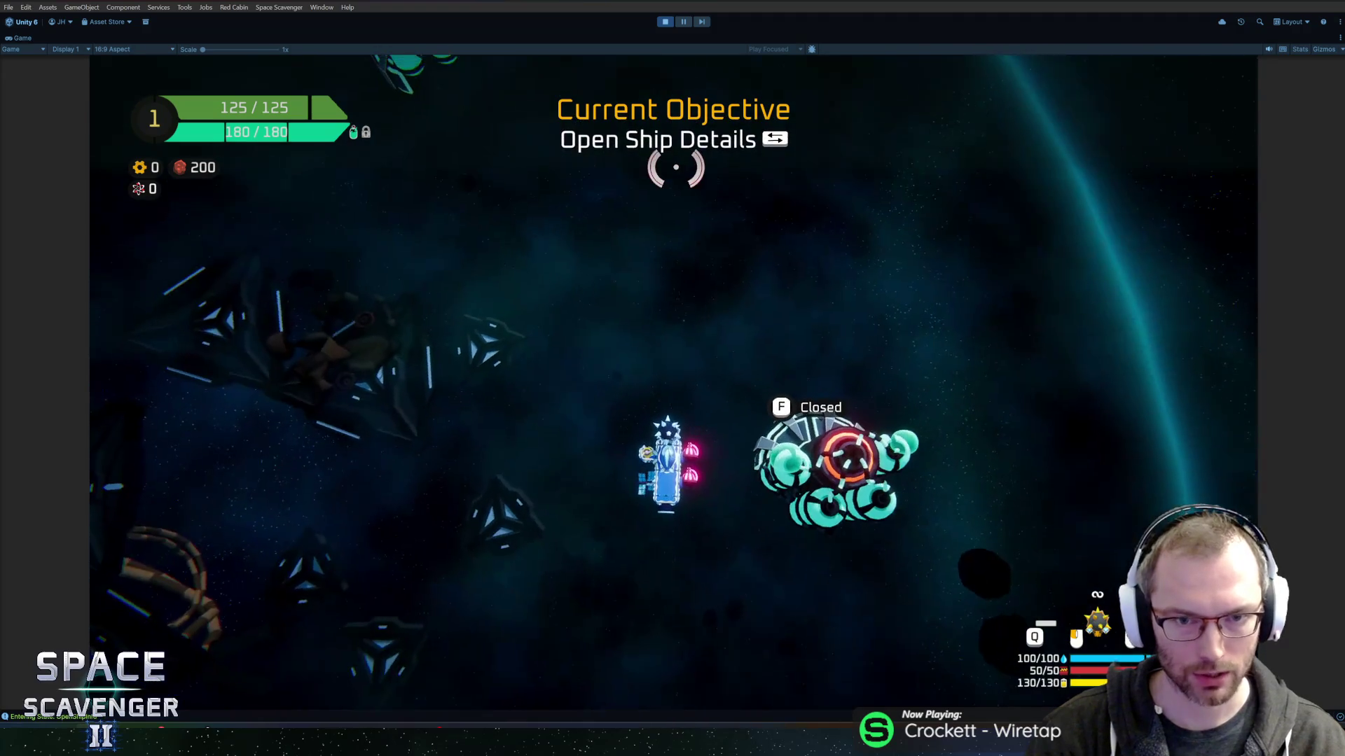
{"action": "key", "text": "Tab"}
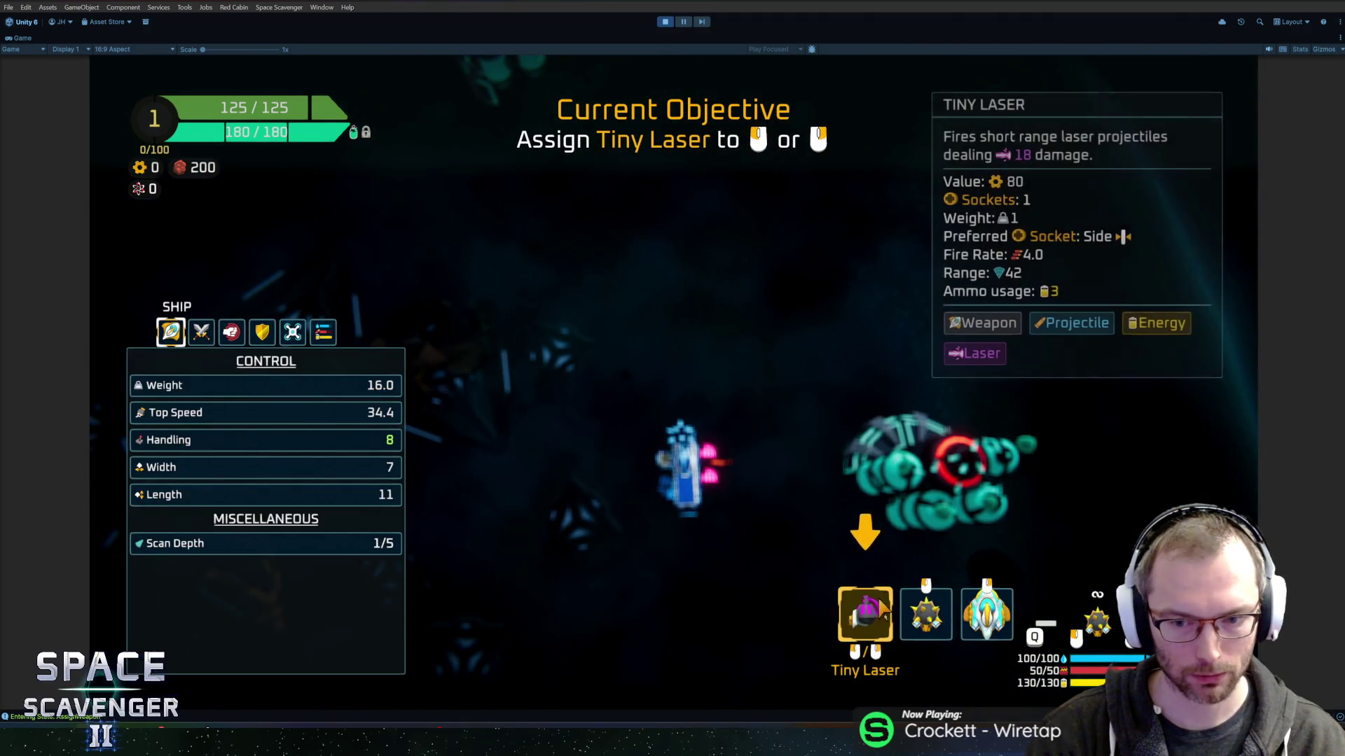
{"action": "left_click", "coordinate": [872, 609]}
{"action": "key", "text": "Tab"}
Laser the dummy, then dash back and forth through the yellow line.
{"action": "mouse_move", "coordinate": [532, 195]}
{"action": "left_mouse_down"}
{"action": "mouse_move", "coordinate": [526, 204]}
{"action": "mouse_move", "coordinate": [757, 217]}
{"action": "mouse_move", "coordinate": [762, 227]}
{"action": "mouse_move", "coordinate": [525, 216]}
{"action": "mouse_move", "coordinate": [511, 264]}
{"action": "mouse_move", "coordinate": [448, 312]}
{"action": "mouse_move", "coordinate": [651, 232]}
{"action": "mouse_move", "coordinate": [826, 561]}
{"action": "mouse_move", "coordinate": [748, 547]}
{"action": "mouse_move", "coordinate": [495, 555]}
{"action": "mouse_move", "coordinate": [528, 579]}
{"action": "mouse_move", "coordinate": [641, 392]}
{"action": "left_mouse_up"}
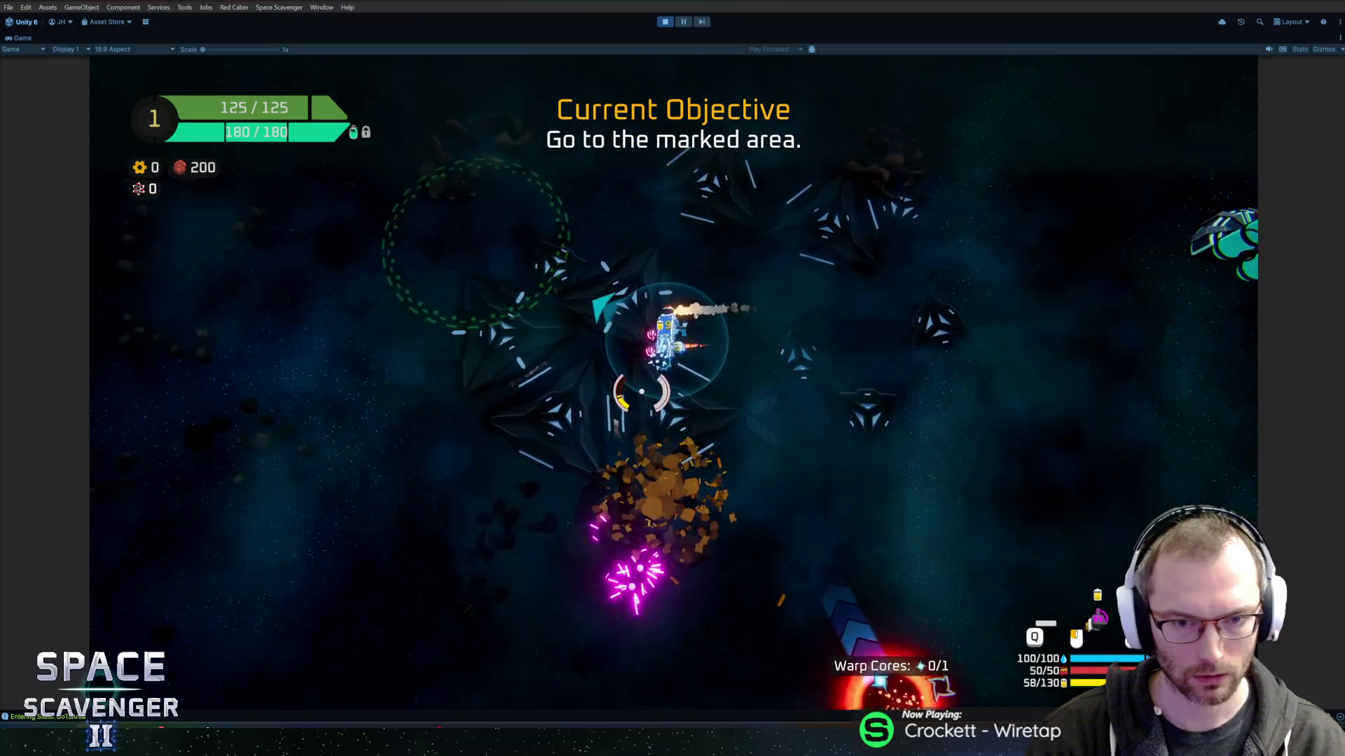
{"action": "key", "text": "a"}
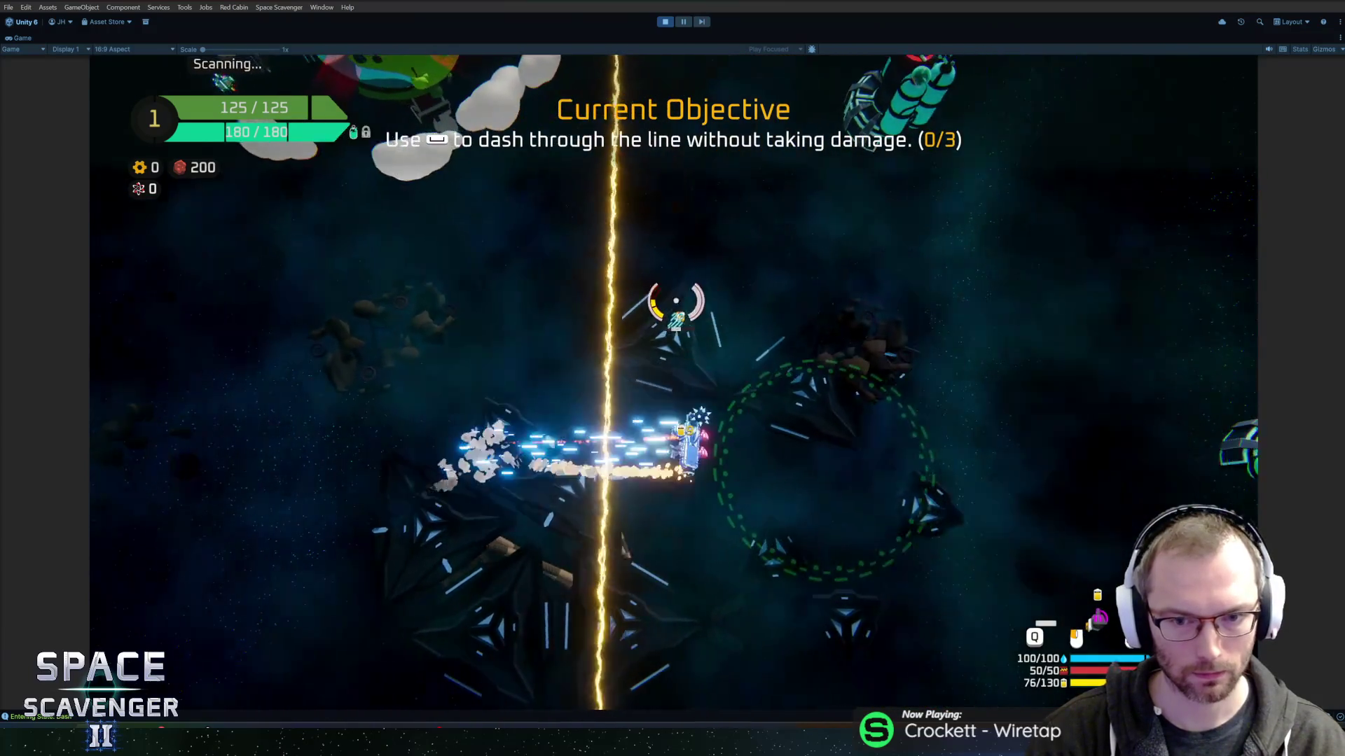
{"action": "key", "text": "space"}
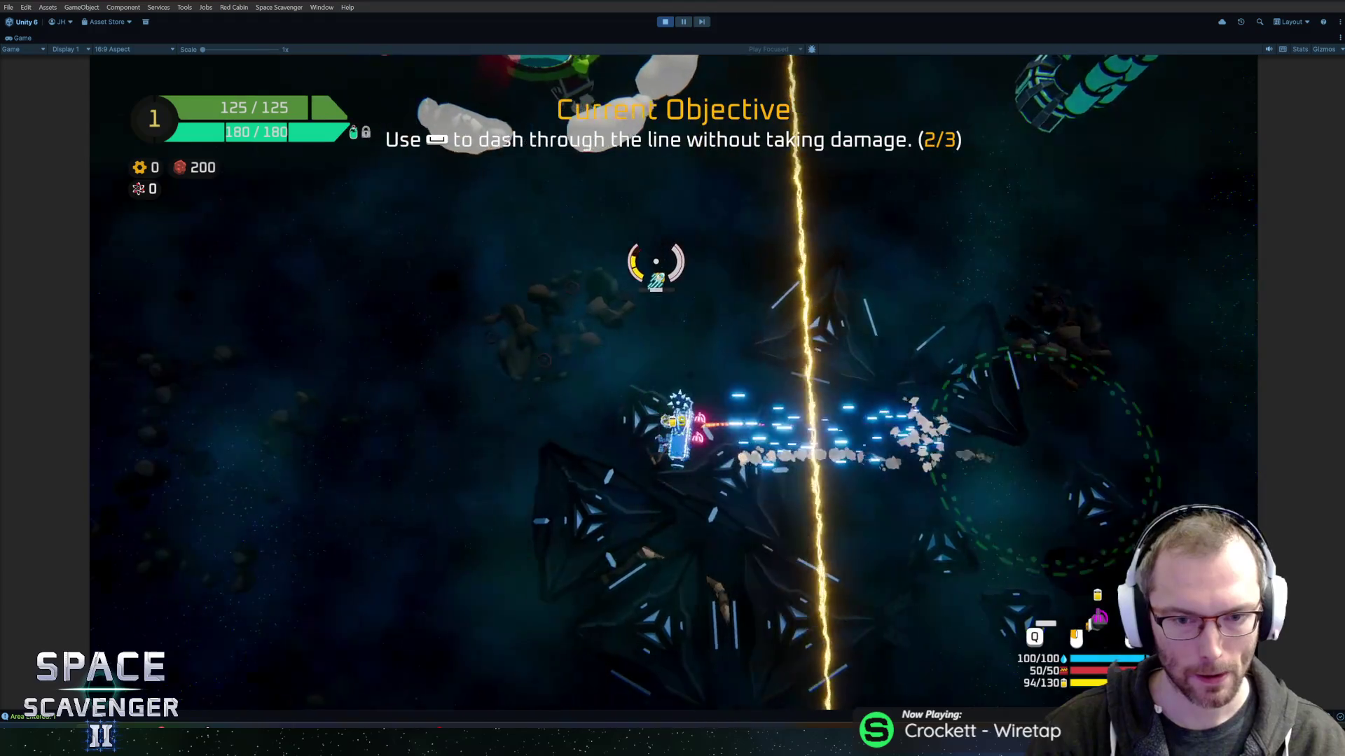
{"action": "key", "text": "d"}
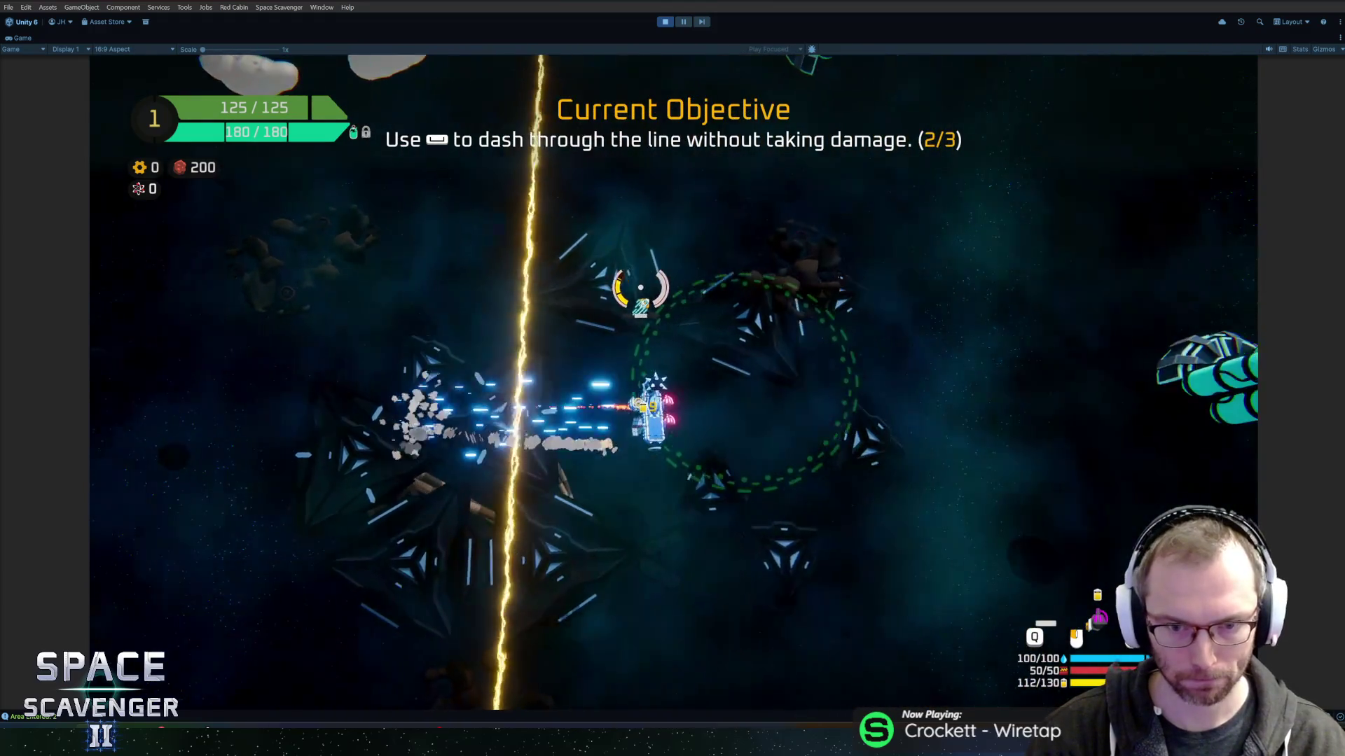
{"action": "key", "text": "w"}
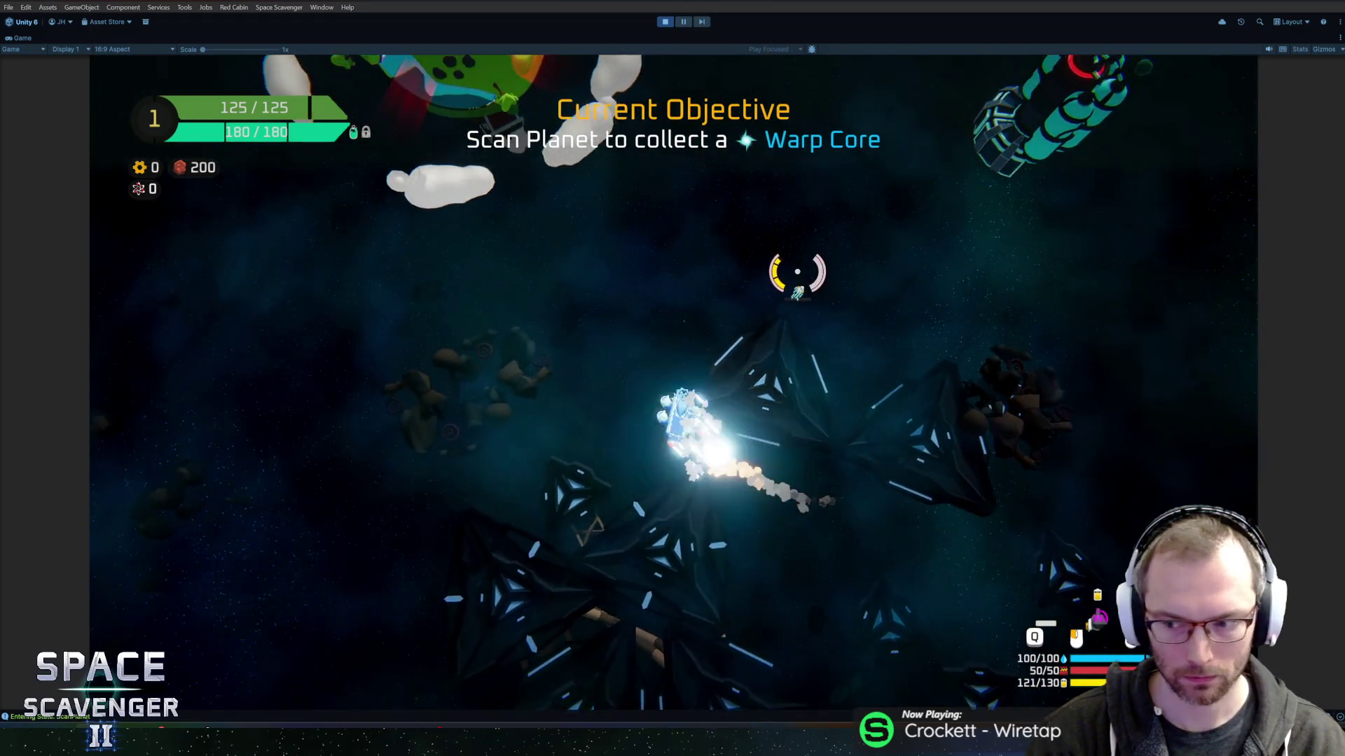
Scan the green planet for a Warp Core, deliver it into the Warp Portal, then return to Rider.
{"action": "key", "text": "a"}
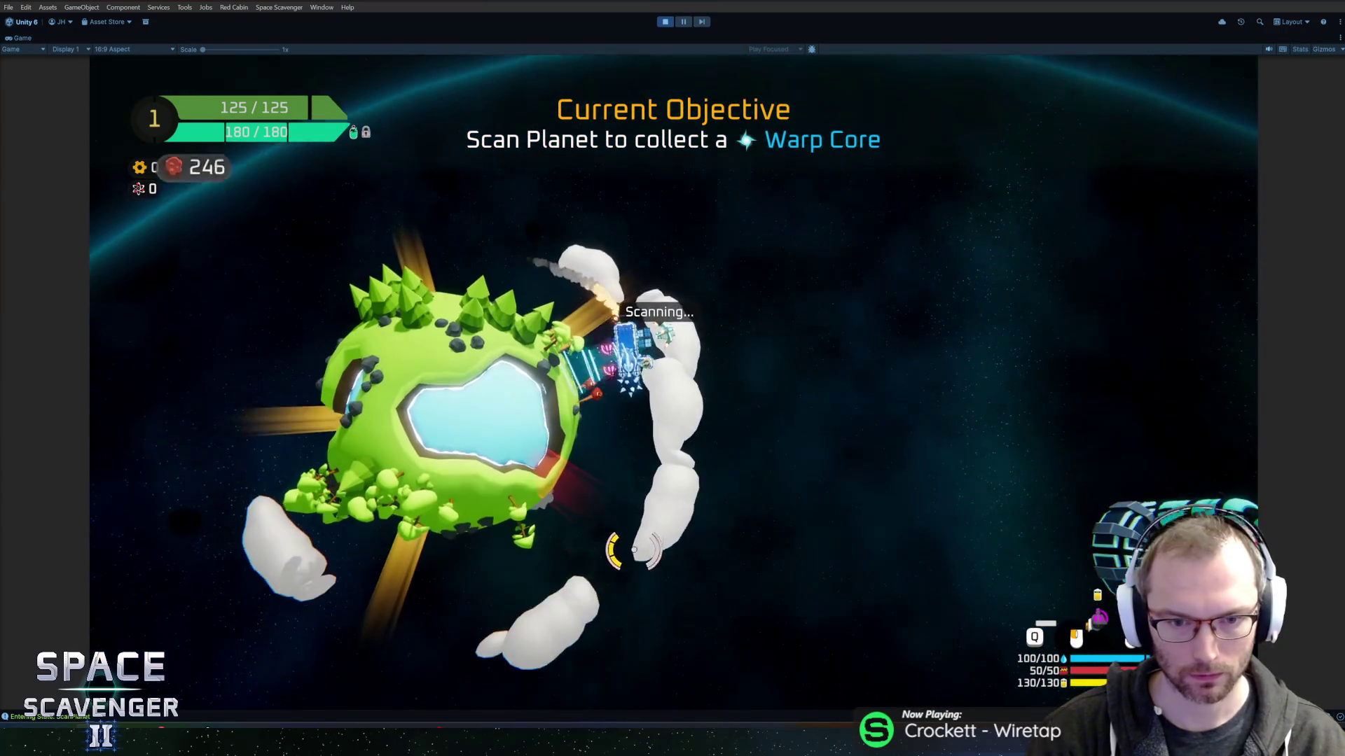
{"action": "key", "text": "s"}
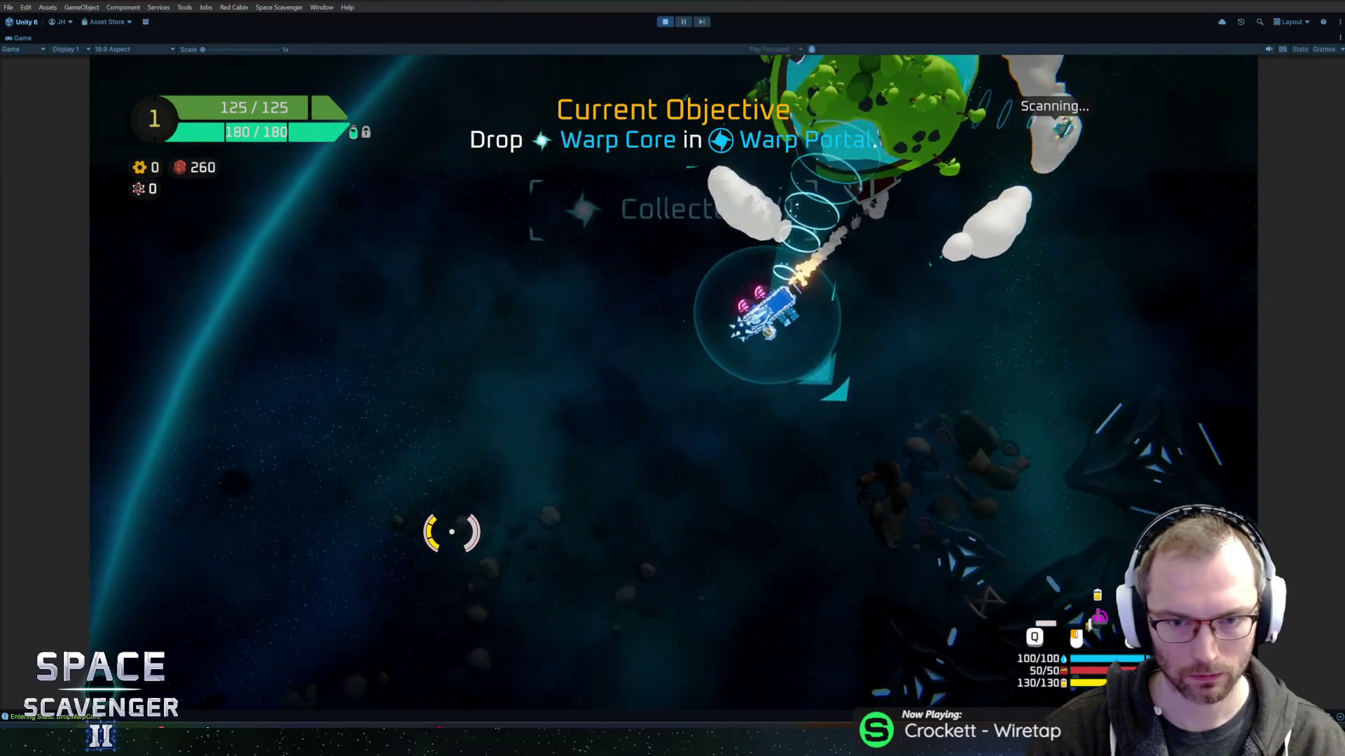
{"action": "key", "text": "d"}
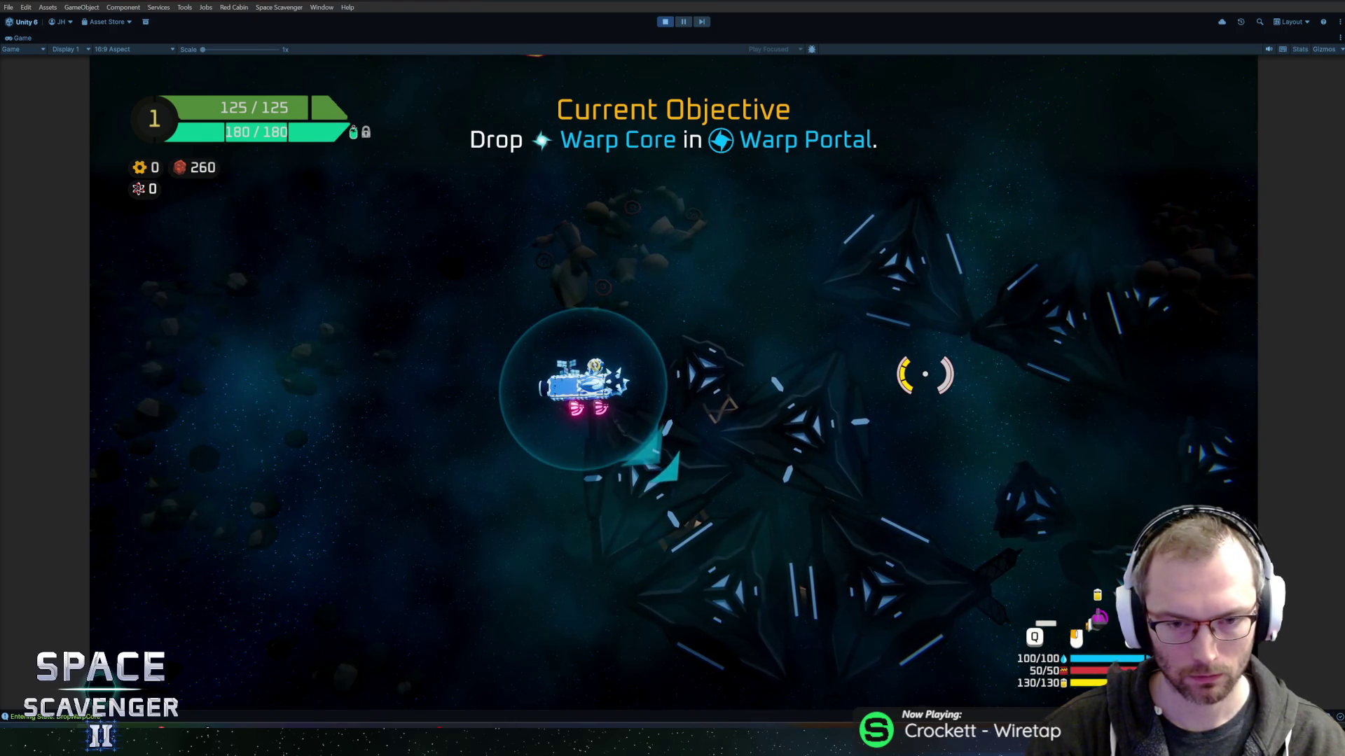
{"action": "key", "text": "Tab"}
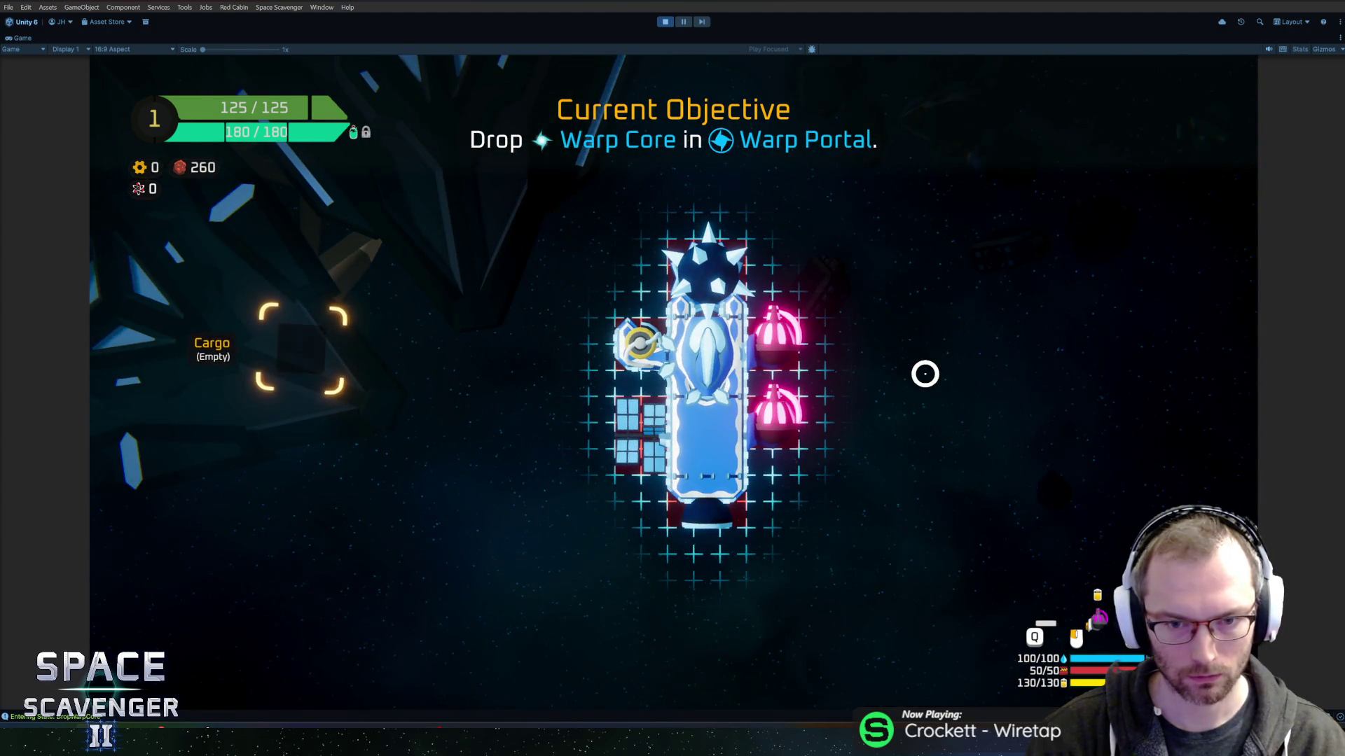
{"action": "key", "text": "Tab"}
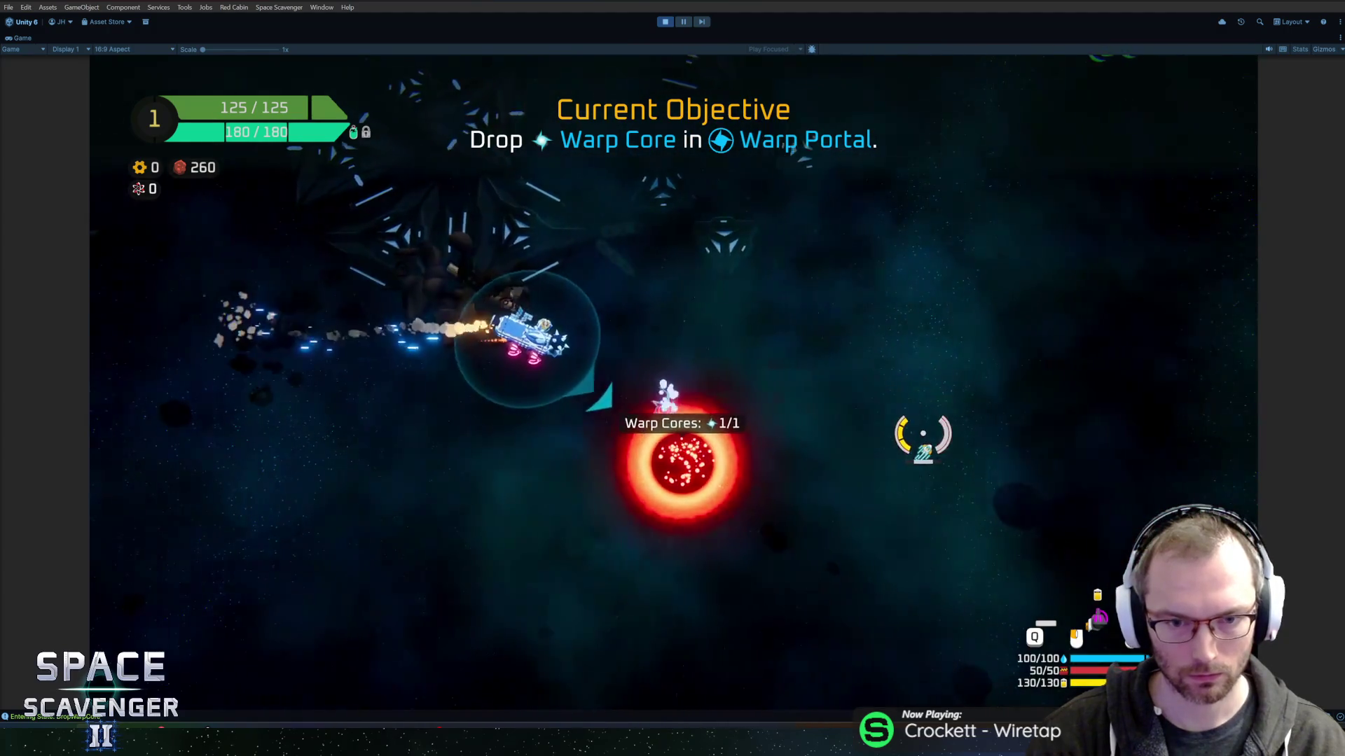
{"action": "key", "text": "f"}
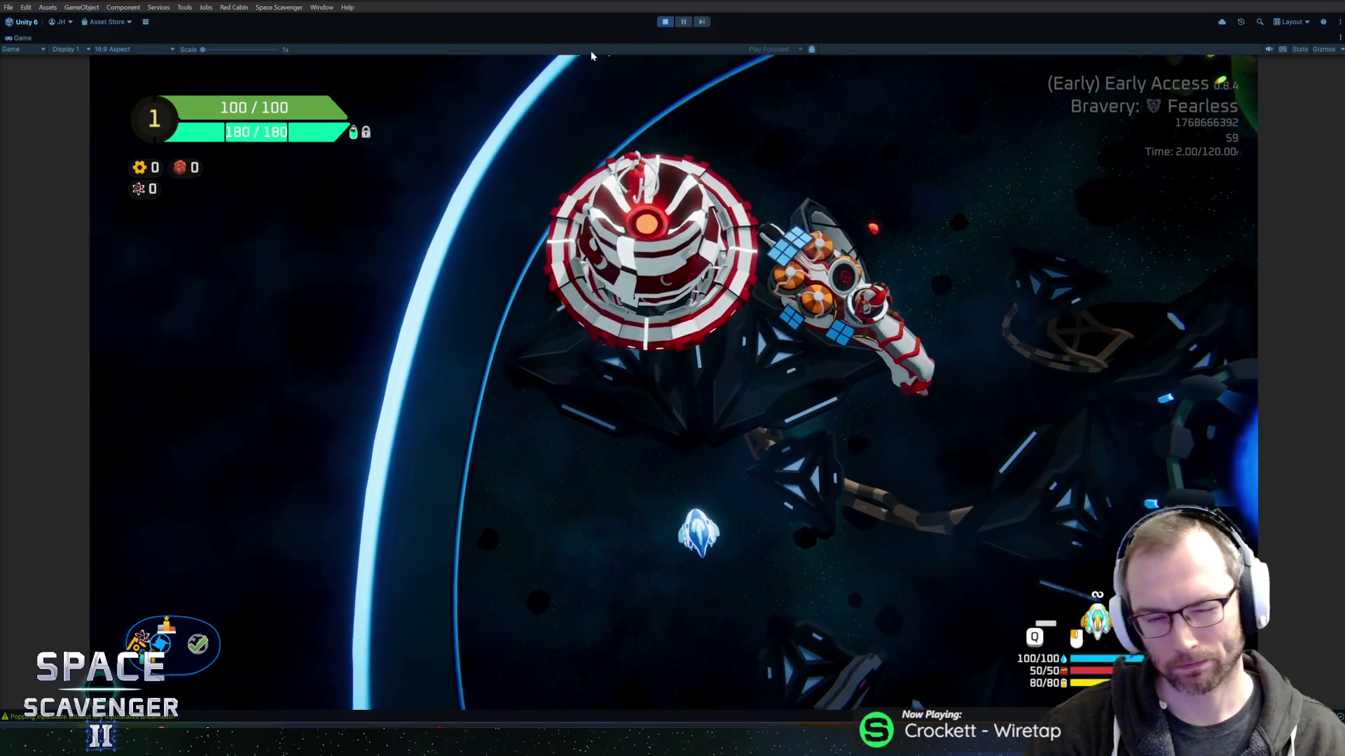
{"action": "key", "text": "alt+Tab"}
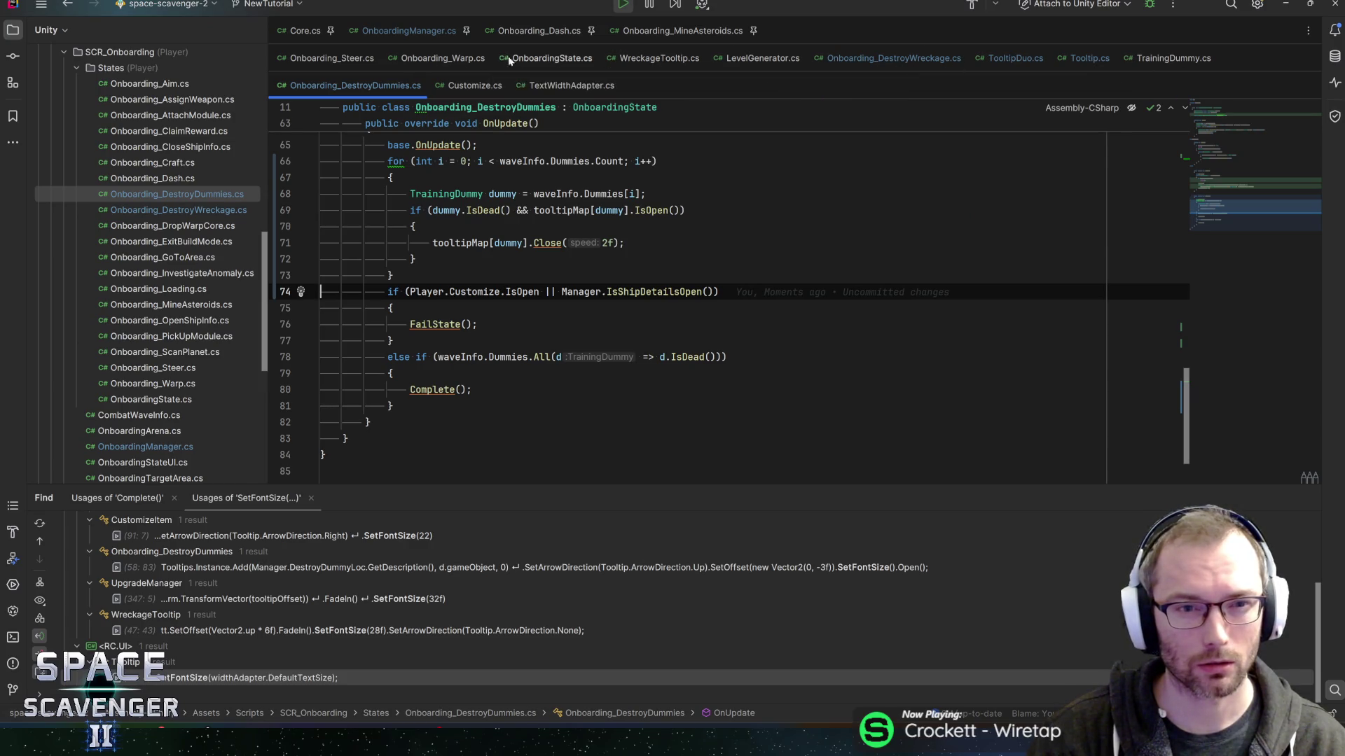
In Onboarding_Warp.cs, jump from OnAllPlayersWarpedAway to its declaration in Core.cs.
{"action": "left_click", "coordinate": [443, 58]}
{"action": "scroll", "coordinate": [433, 401], "scroll_direction": "down", "scroll_amount": 3}
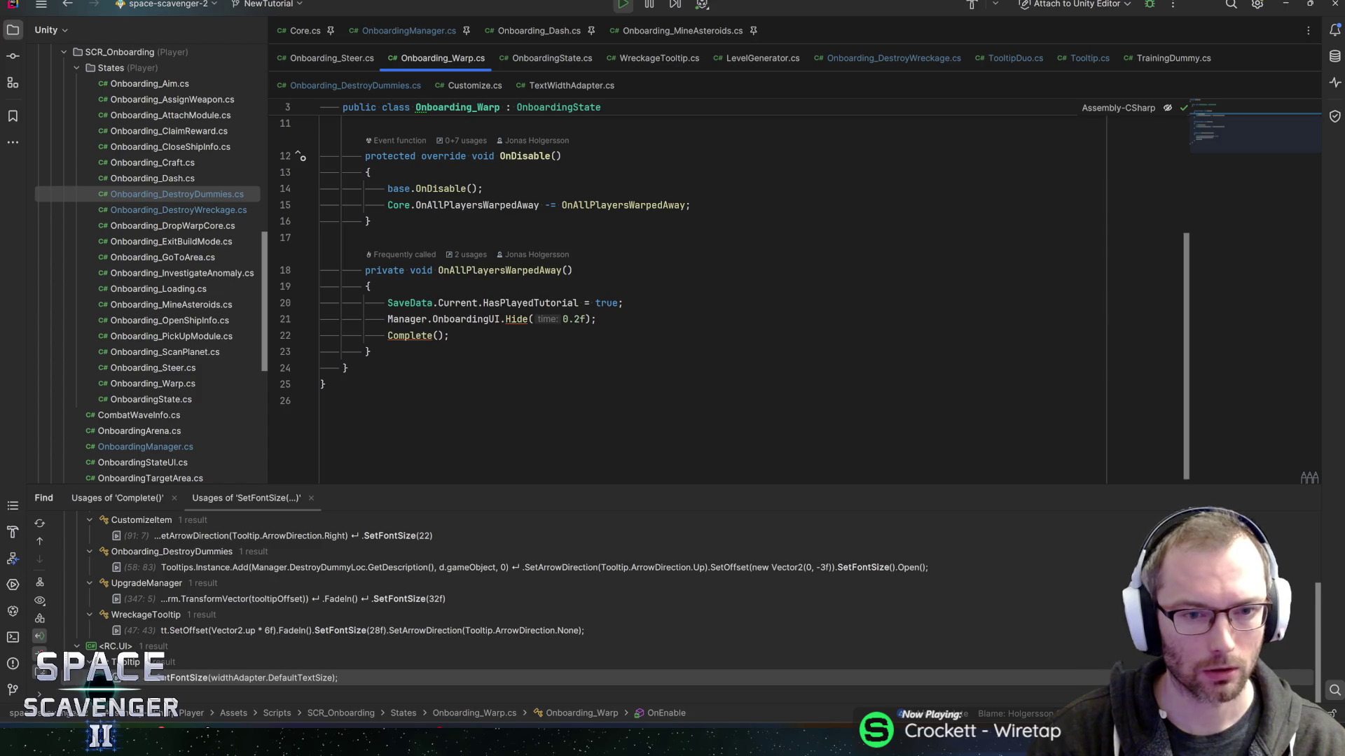
{"action": "left_click", "coordinate": [484, 271]}
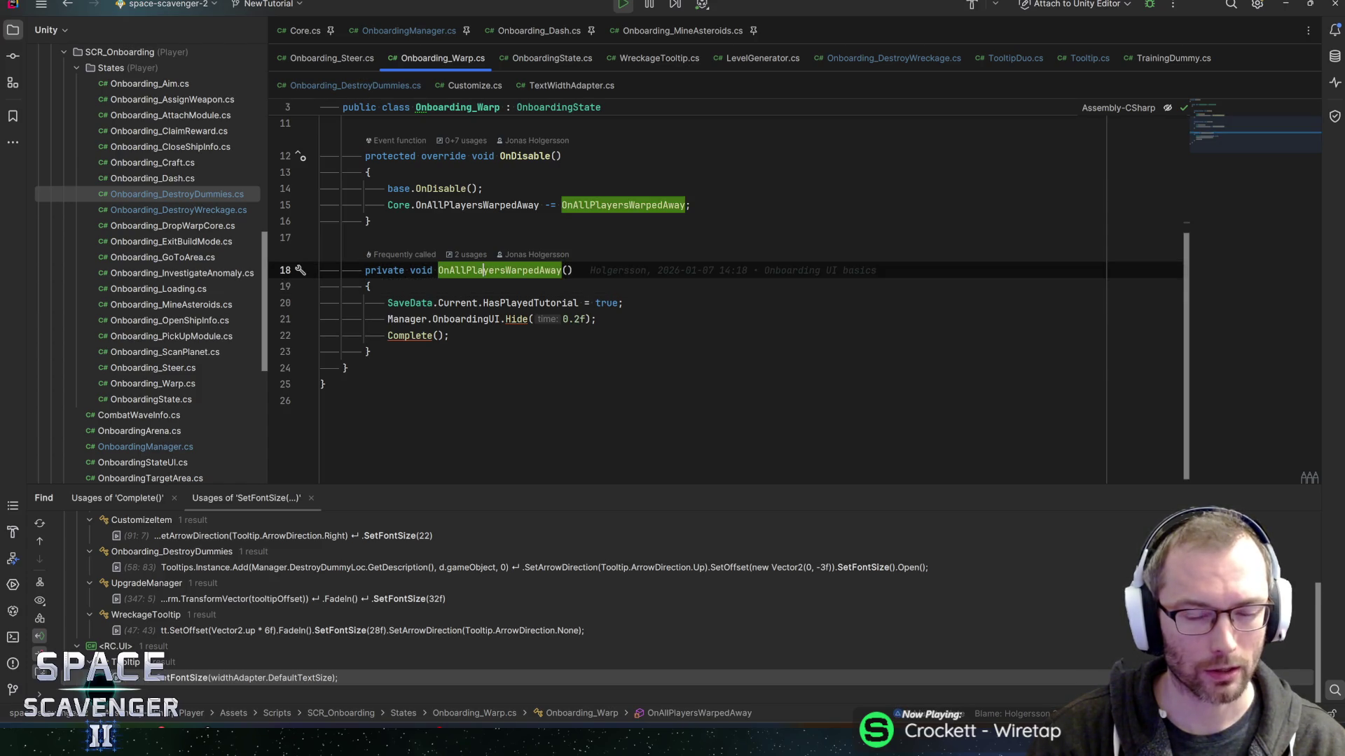
{"action": "scroll", "coordinate": [484, 271], "scroll_direction": "up", "scroll_amount": 3}
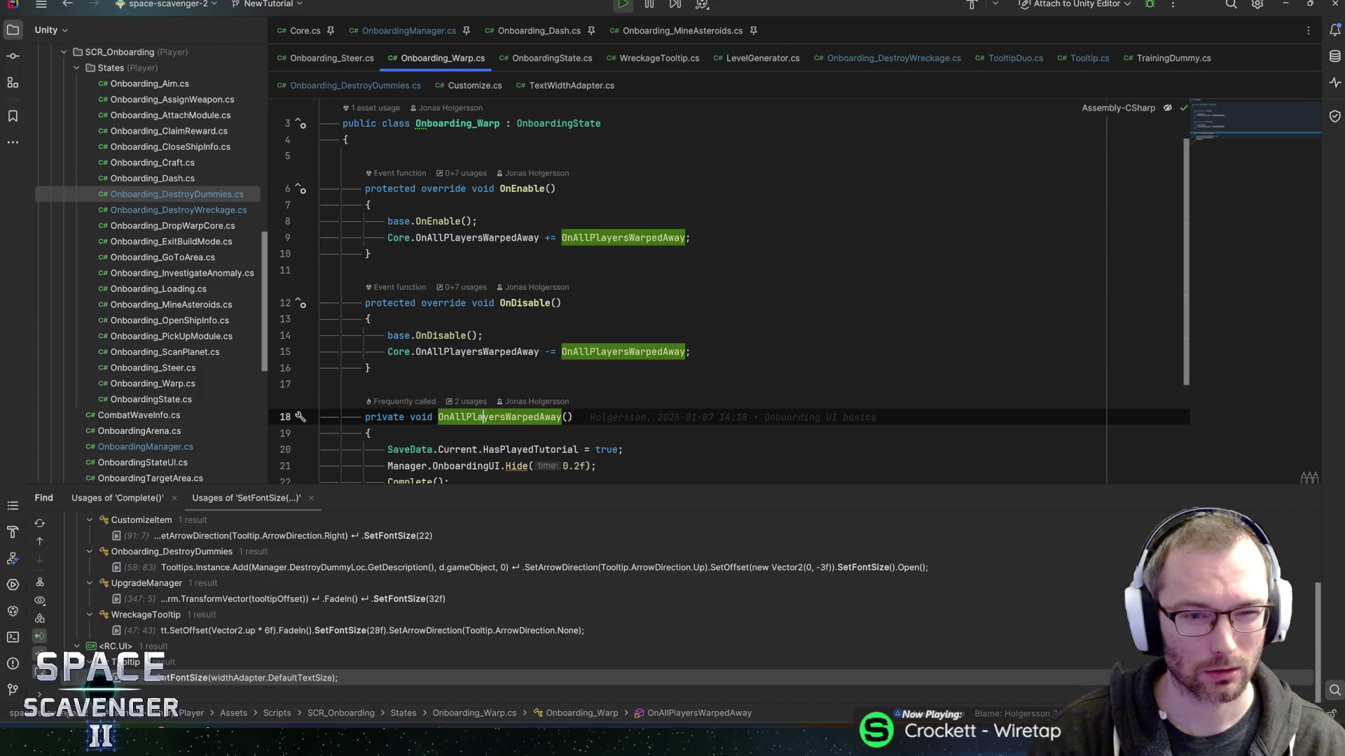
{"action": "left_click", "coordinate": [495, 238]}
{"action": "left_click", "coordinate": [495, 237], "text": "ctrl"}
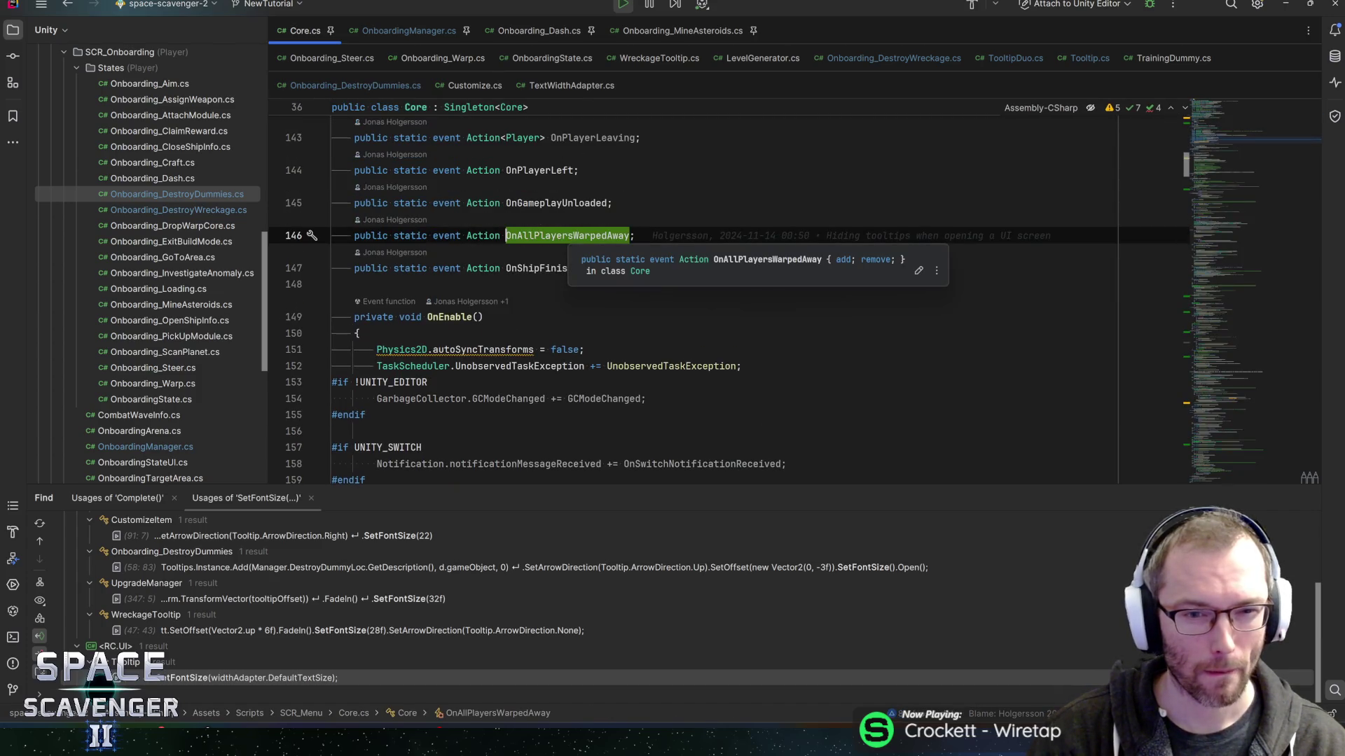
Search Core.cs for OnAllPlayersWarpedAway and locate its Invoke on line 752.
{"action": "key", "text": "ctrl+f"}
{"action": "key", "text": "Return"}
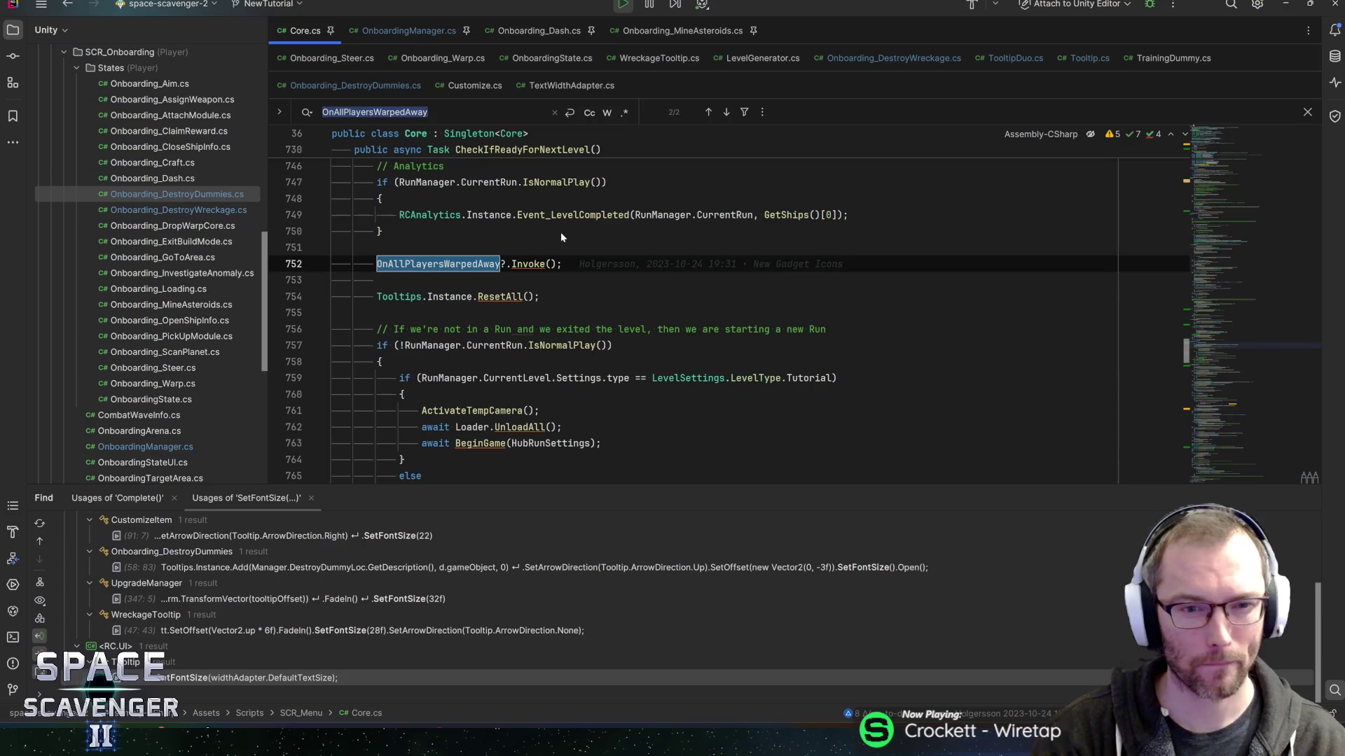
{"action": "scroll", "coordinate": [729, 321], "scroll_direction": "up", "scroll_amount": 2}
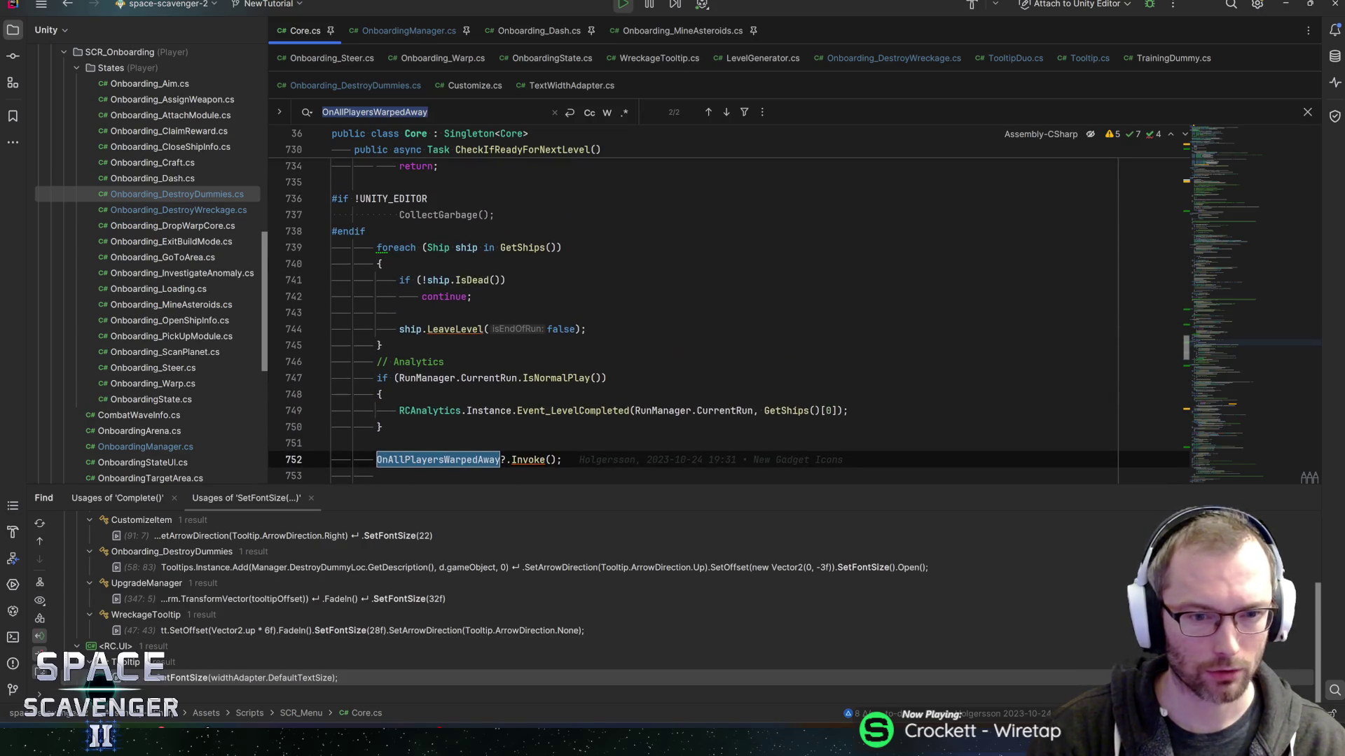
{"action": "scroll", "coordinate": [729, 322], "scroll_direction": "up", "scroll_amount": 3}
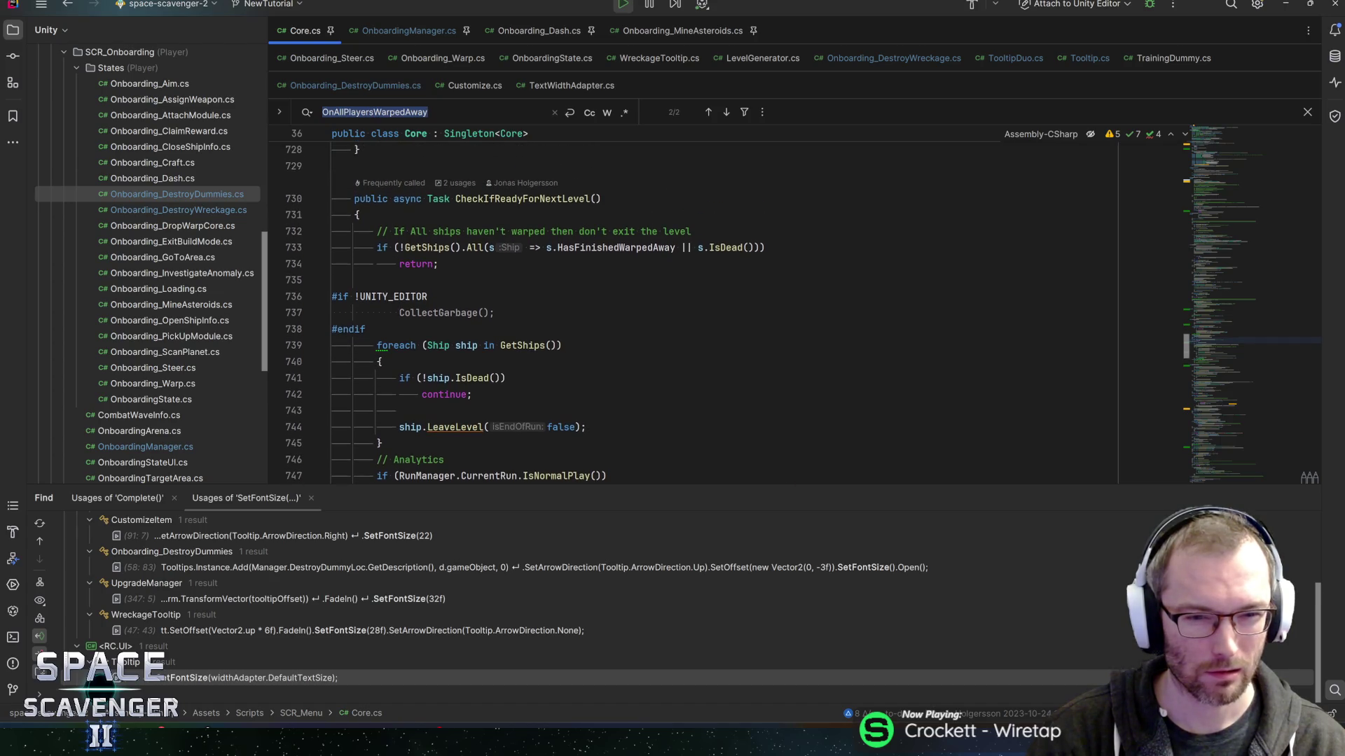
{"action": "scroll", "coordinate": [564, 313], "scroll_direction": "down", "scroll_amount": 2}
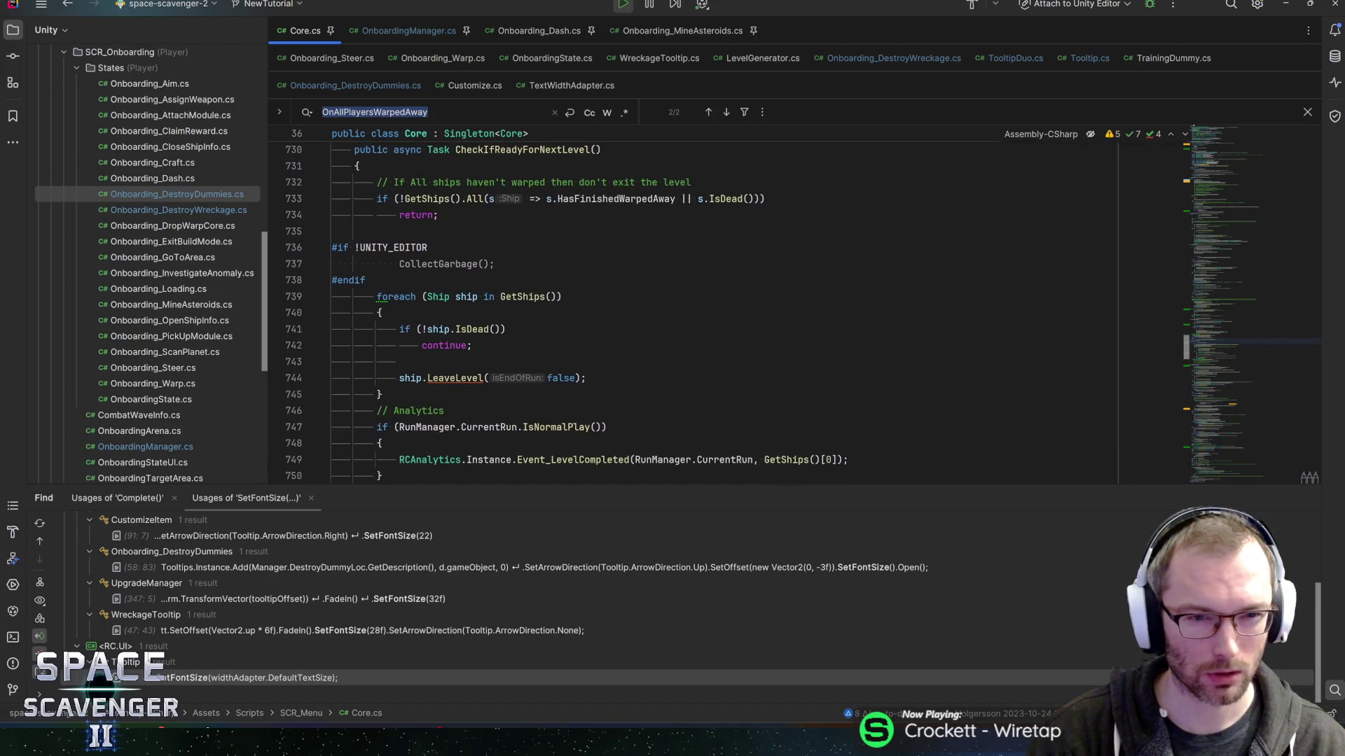
{"action": "key", "text": "Return"}
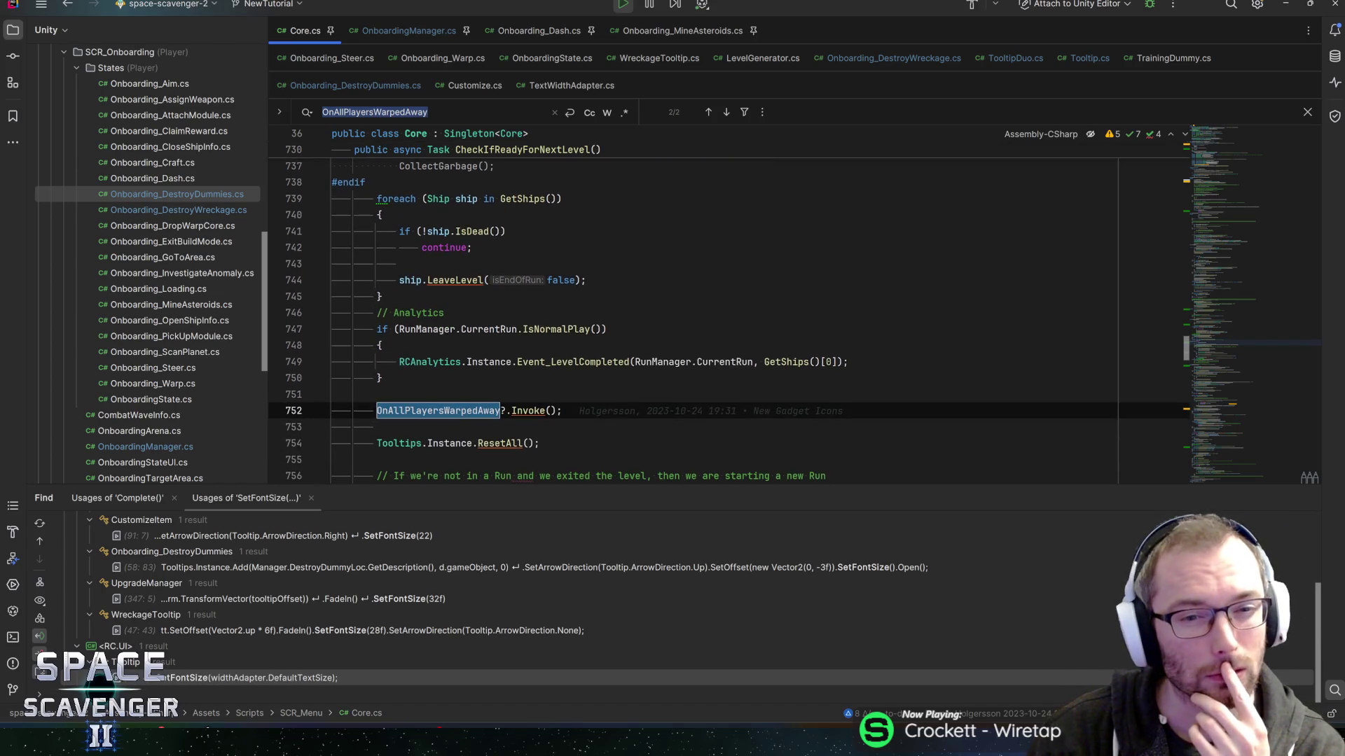
{"action": "scroll", "coordinate": [728, 308], "scroll_direction": "down", "scroll_amount": 1}
{"action": "scroll", "coordinate": [728, 308], "scroll_direction": "up", "scroll_amount": 1}
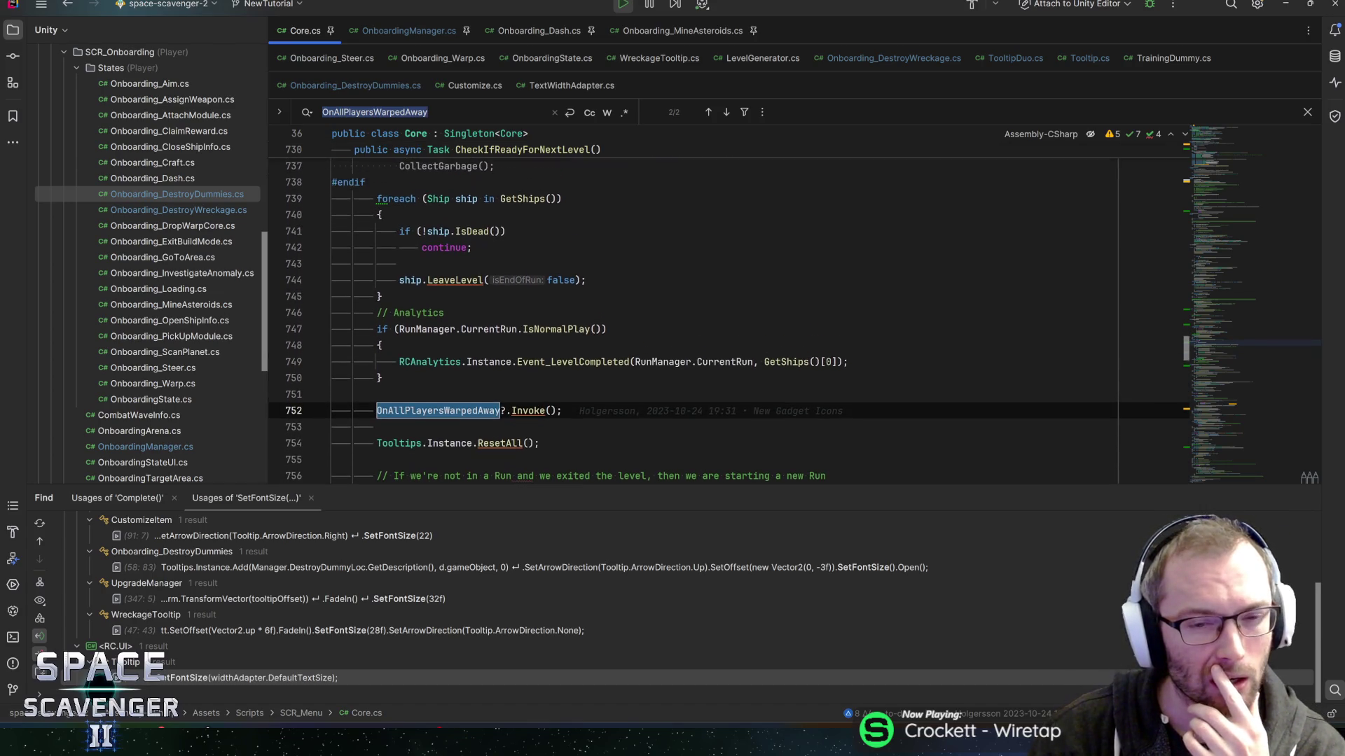
{"action": "scroll", "coordinate": [728, 308], "scroll_direction": "down", "scroll_amount": 2}
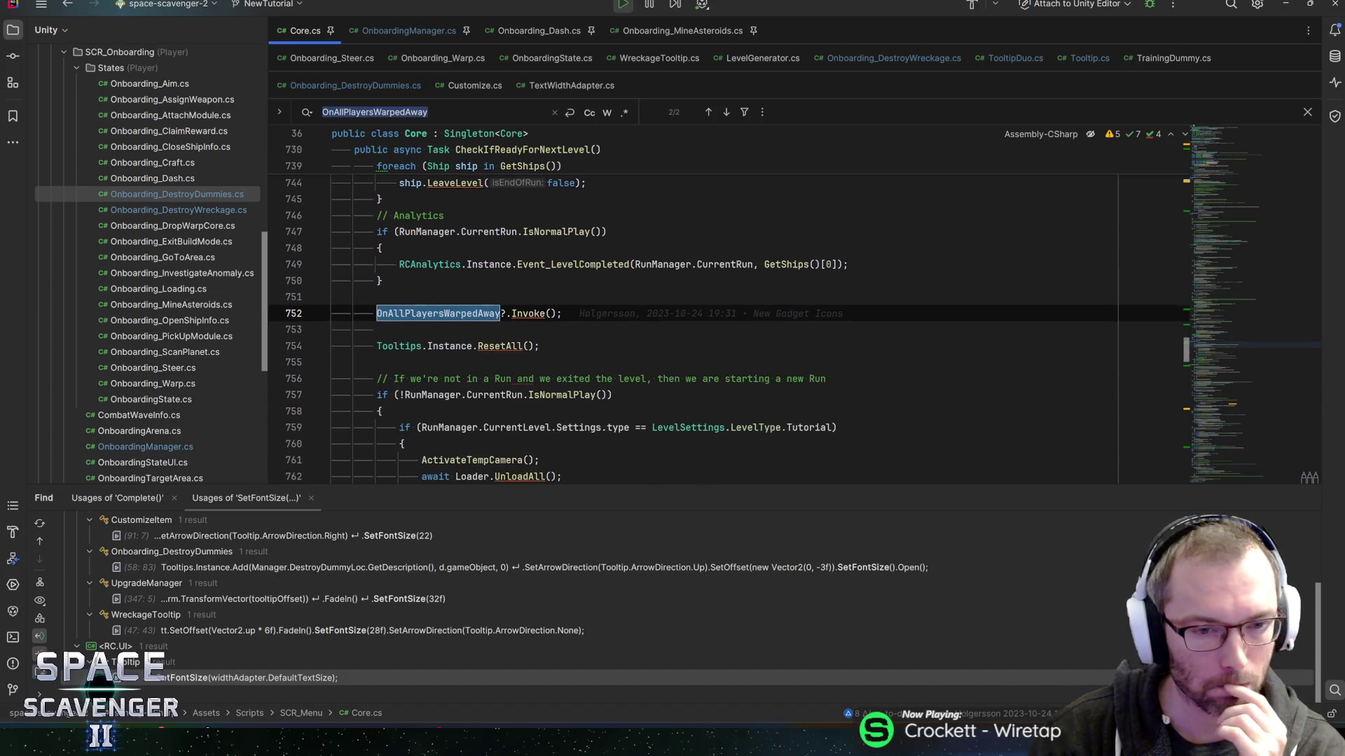
{"action": "scroll", "coordinate": [728, 308], "scroll_direction": "down", "scroll_amount": 2}
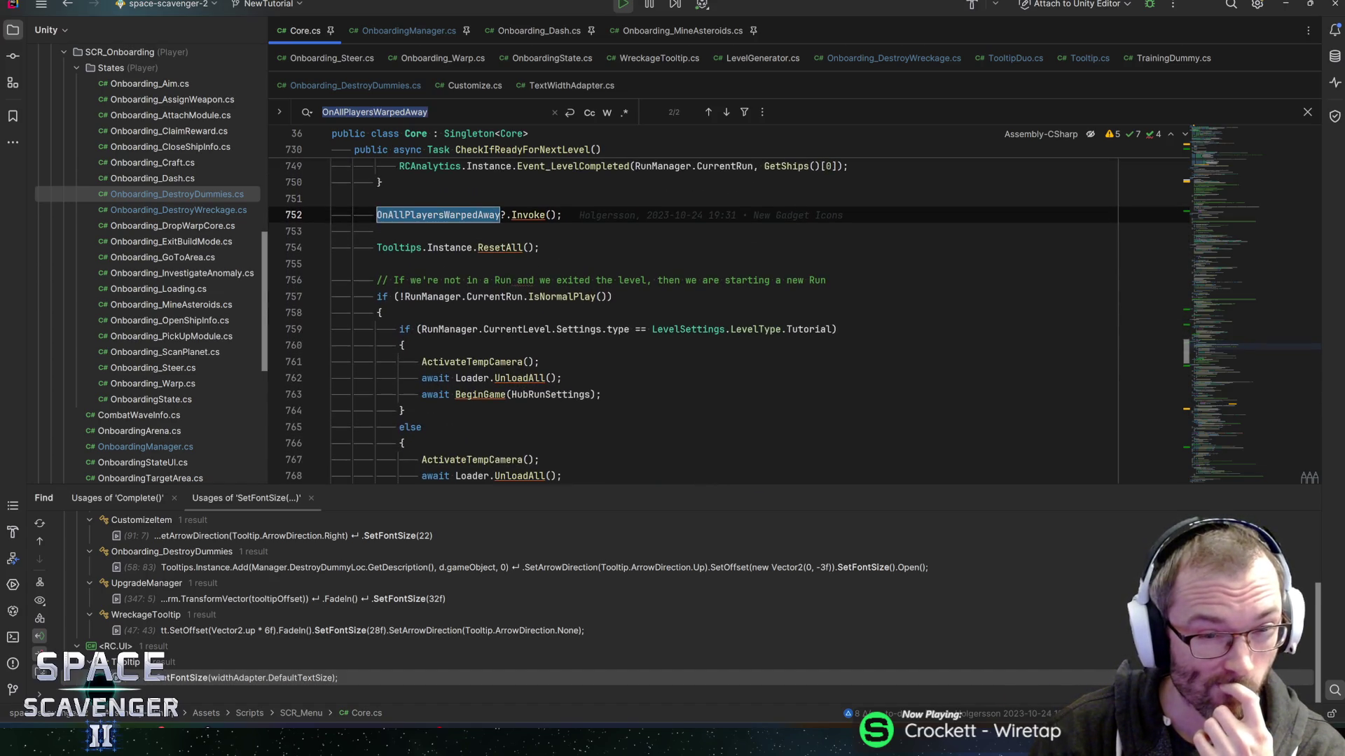
Go back to Onboarding_Warp.cs and open the Hide(float time) declaration in OnboardingUI.cs.
{"action": "key", "text": "ctrl+alt+Left"}
{"action": "key", "text": "ctrl+alt+Left"}
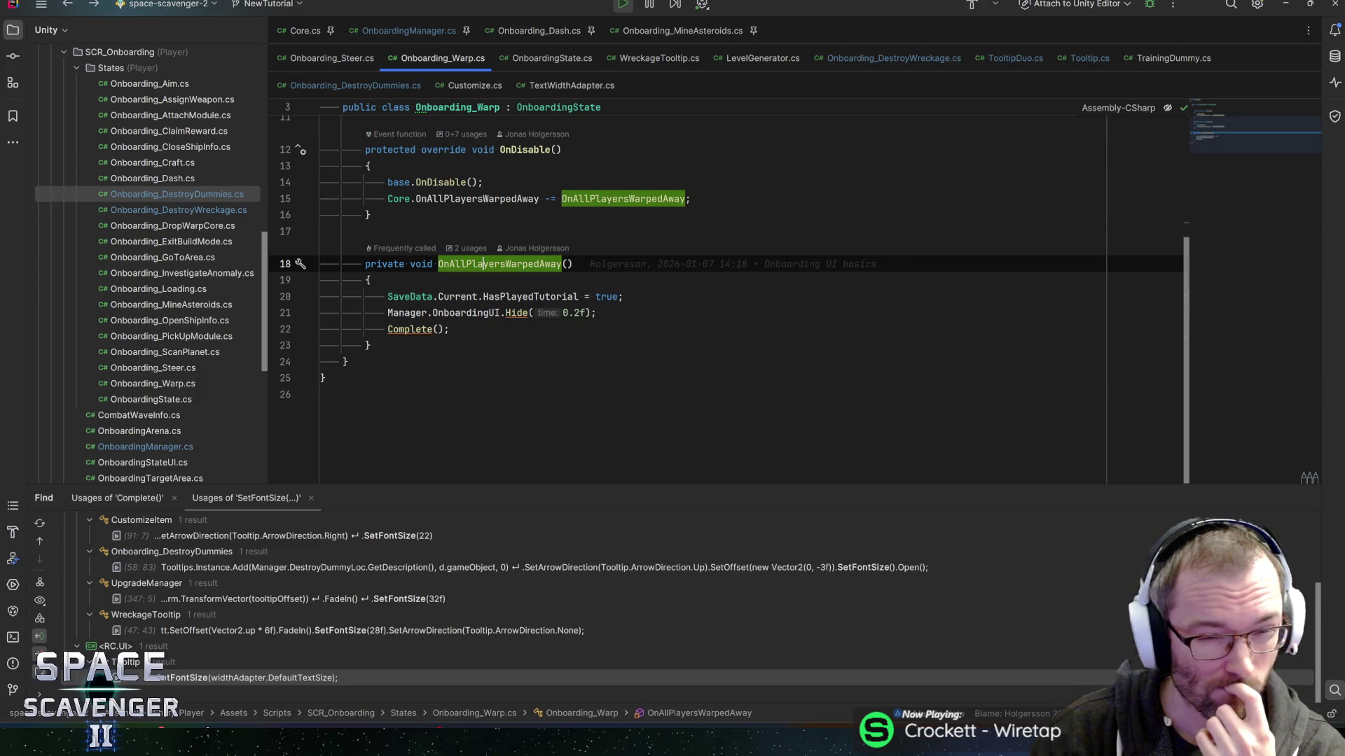
{"action": "left_click", "coordinate": [507, 313]}
{"action": "key", "text": "F12"}
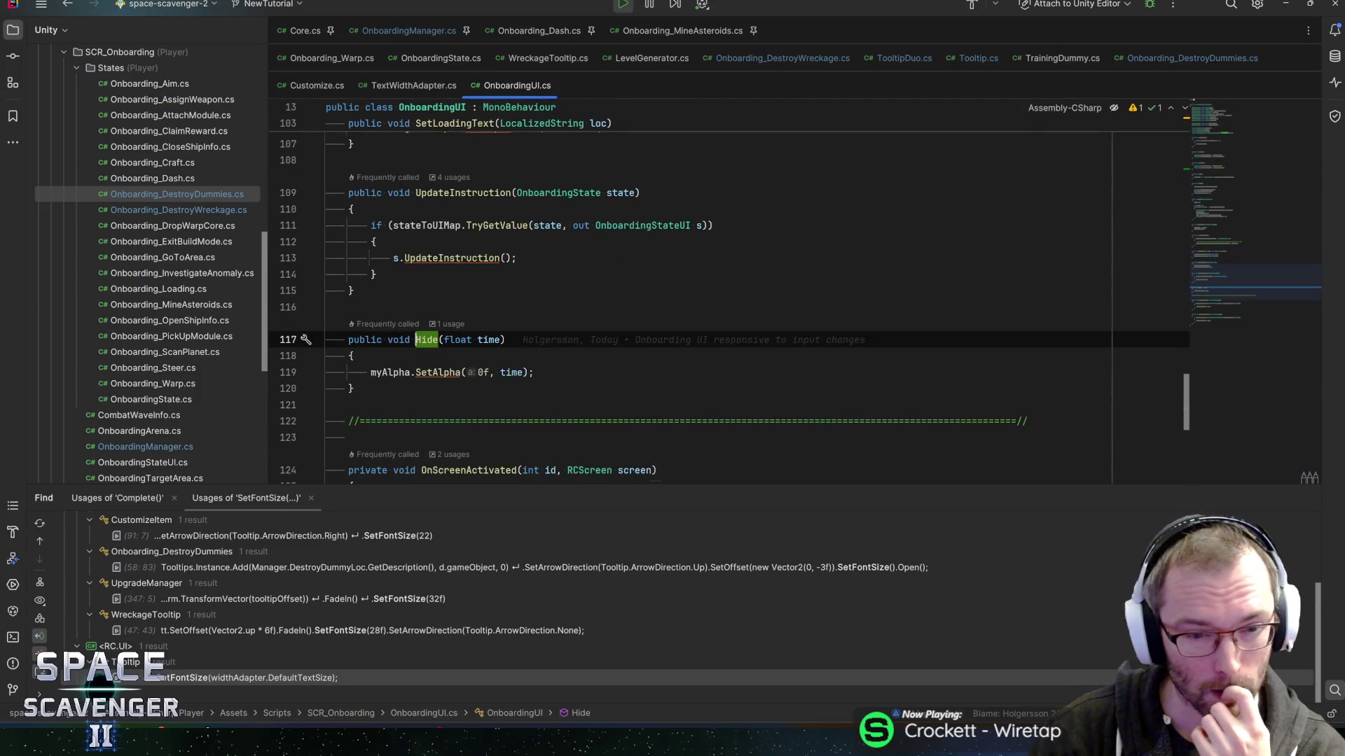
{"action": "scroll", "coordinate": [700, 295], "scroll_direction": "down", "scroll_amount": 2}
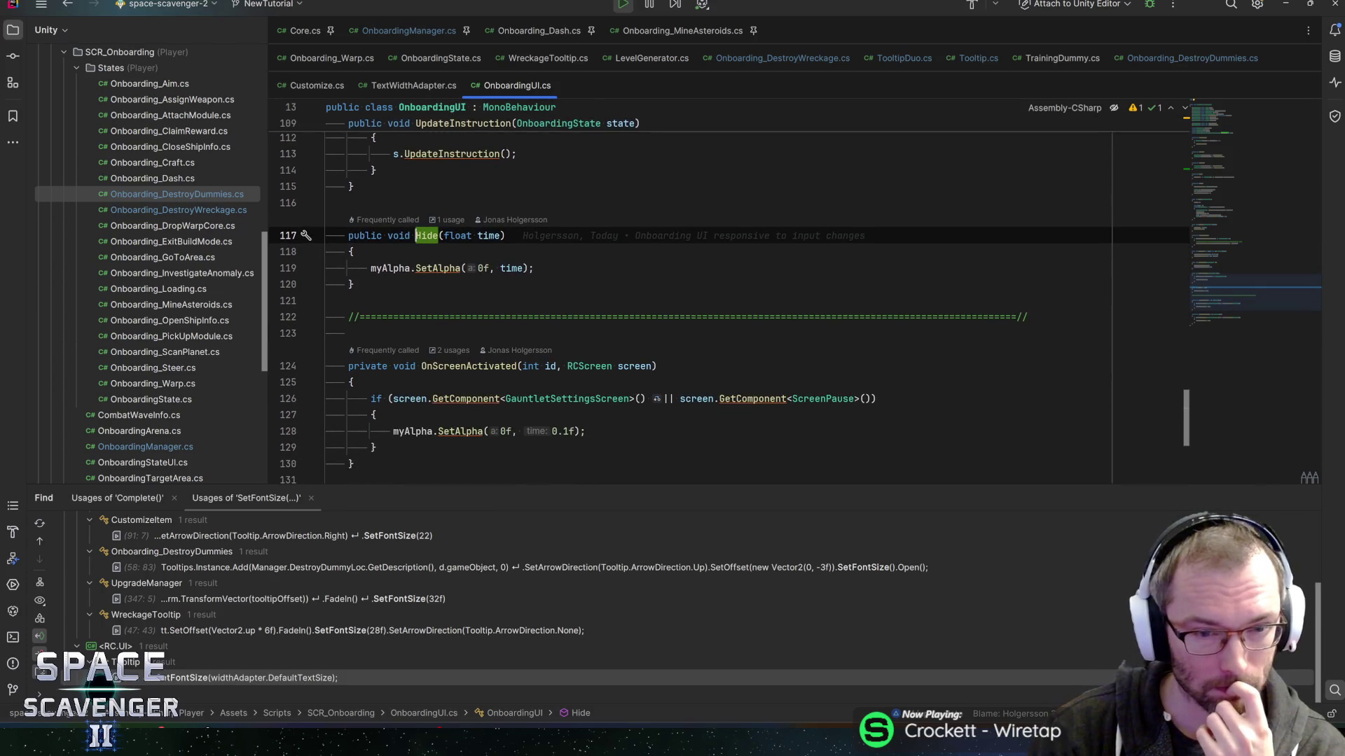
{"action": "scroll", "coordinate": [700, 294], "scroll_direction": "down", "scroll_amount": 3}
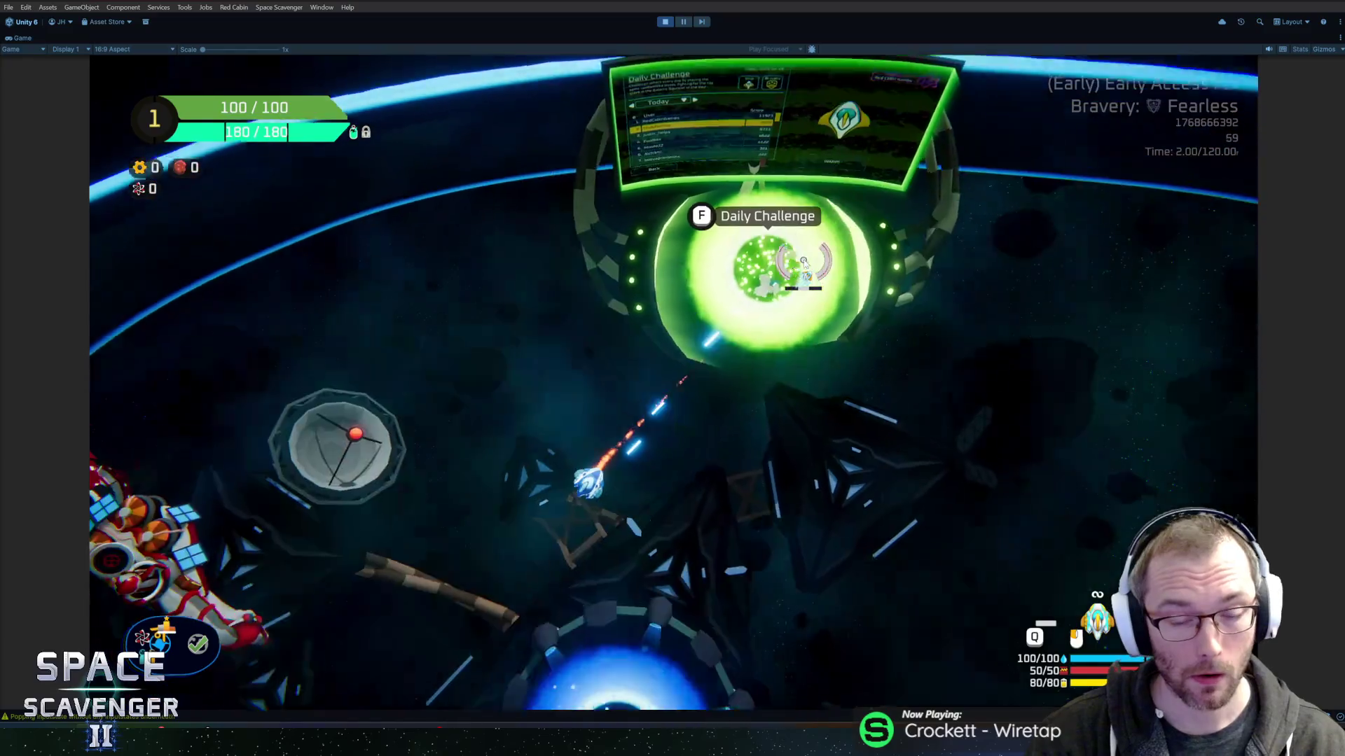
{"action": "key", "text": "w"}
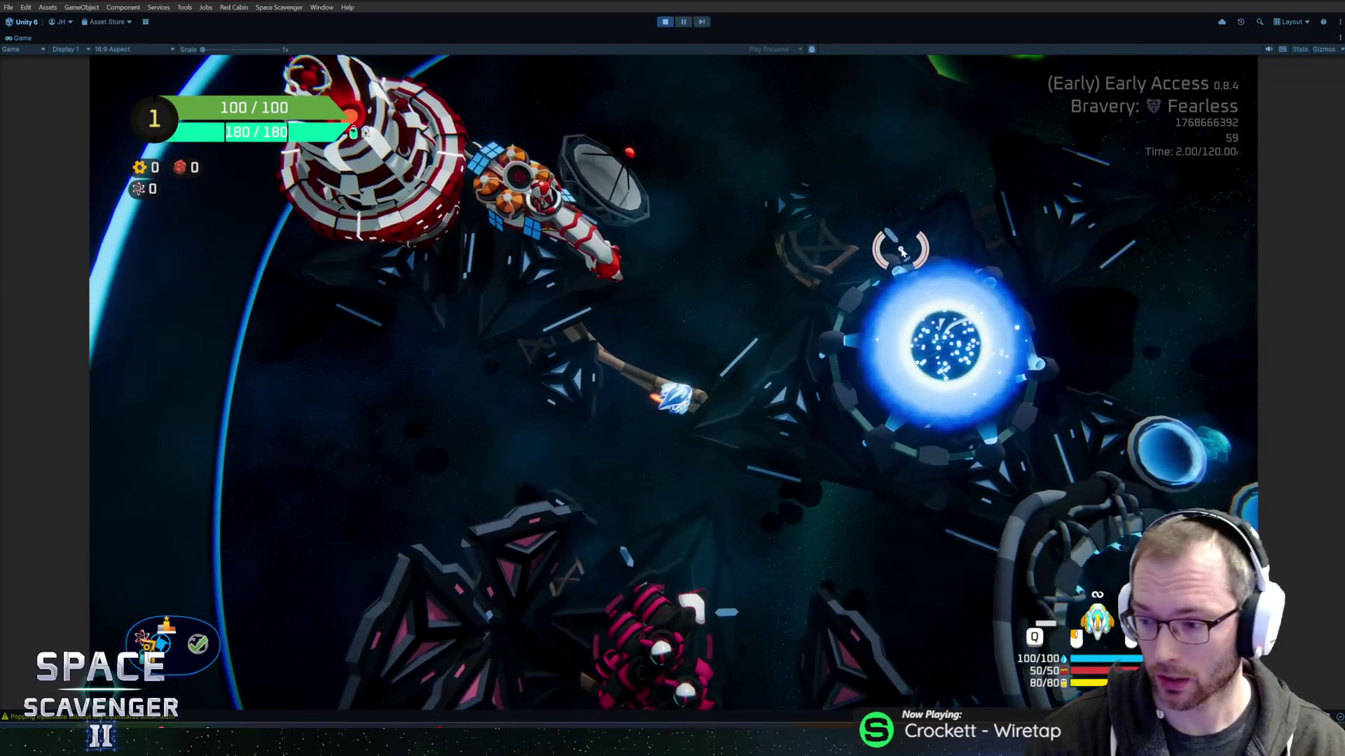
{"action": "key", "text": "a"}
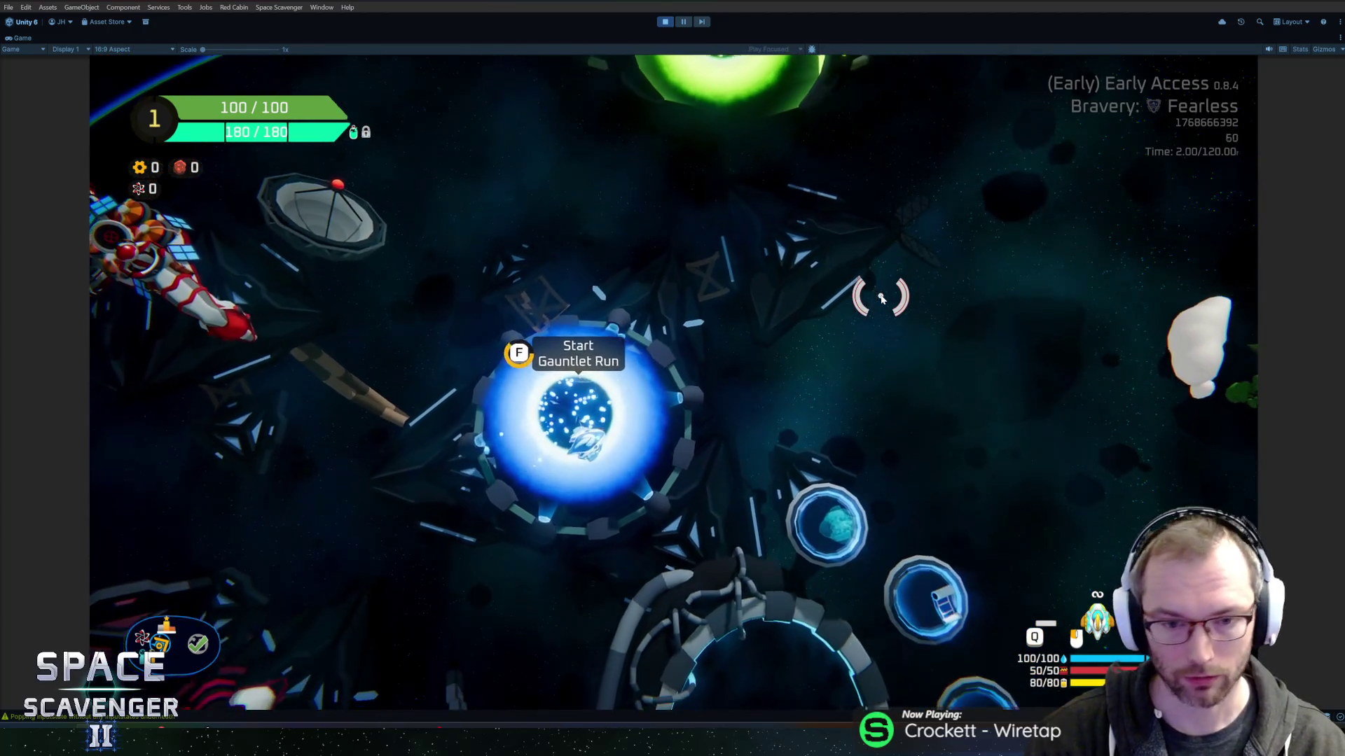
{"action": "key", "text": "f"}
{"action": "key", "text": "Escape"}
{"action": "key", "text": "s"}
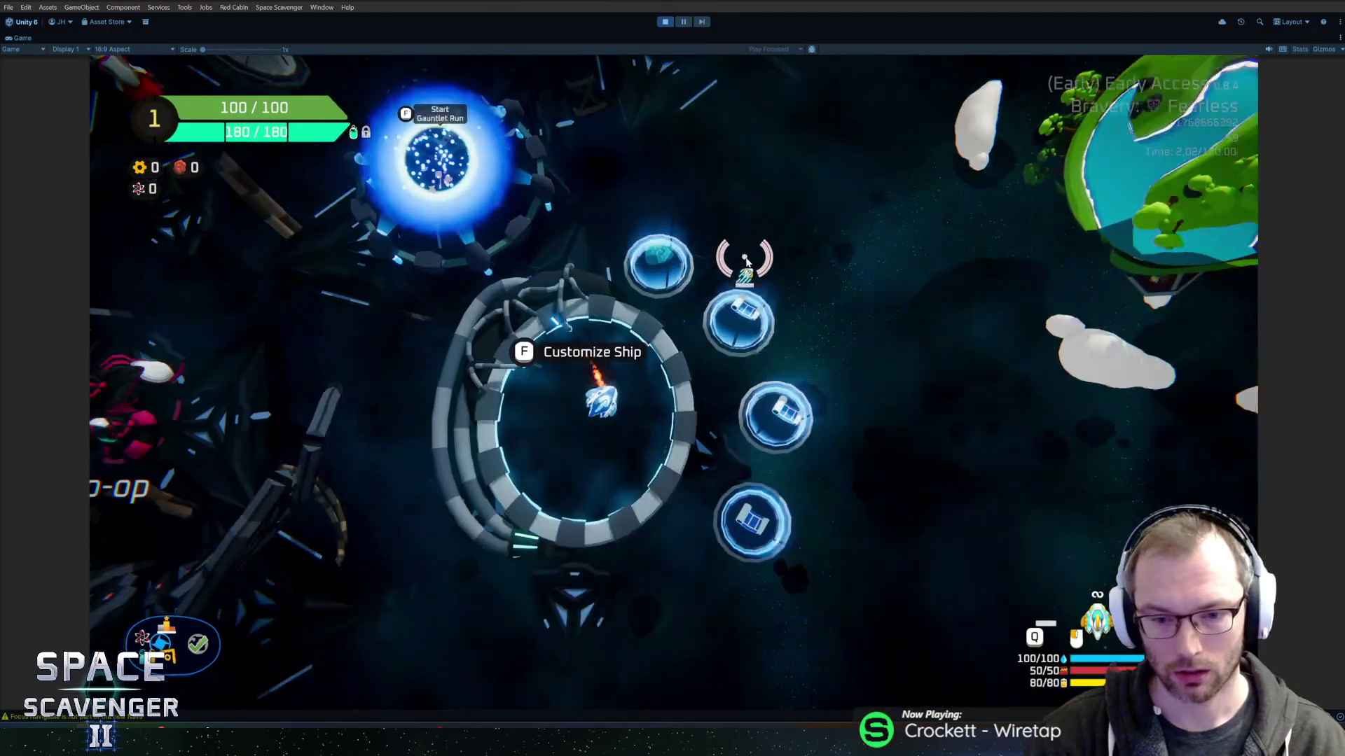
{"action": "key", "text": "f"}
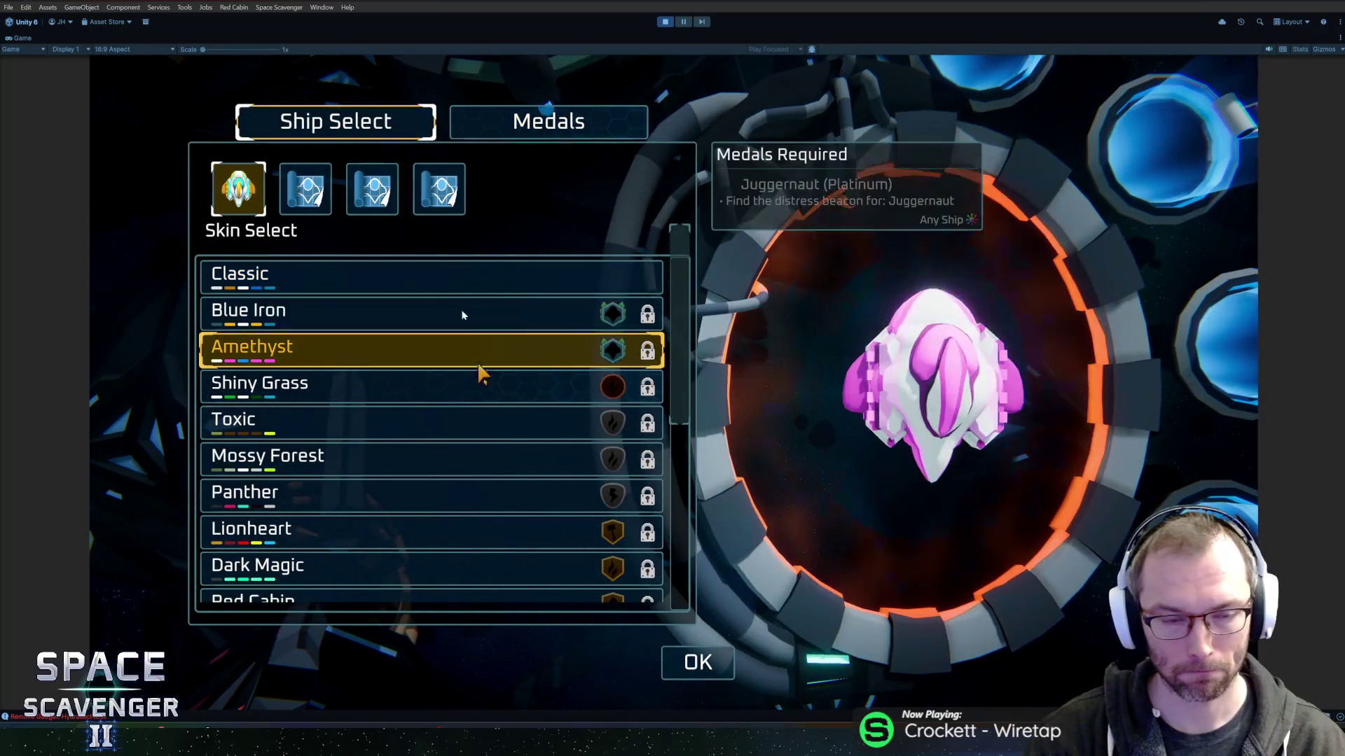
{"action": "left_click", "coordinate": [534, 133]}
{"action": "left_click", "coordinate": [333, 143]}
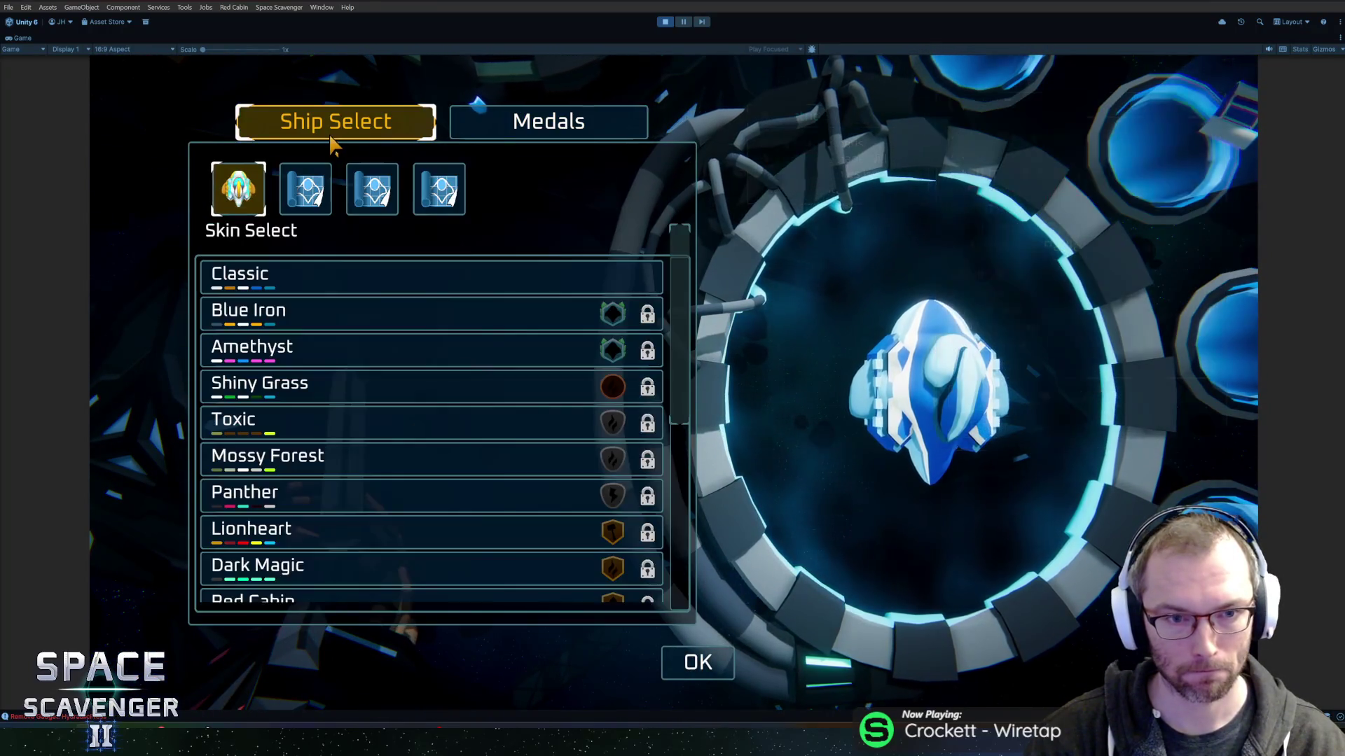
{"action": "key", "text": "e"}
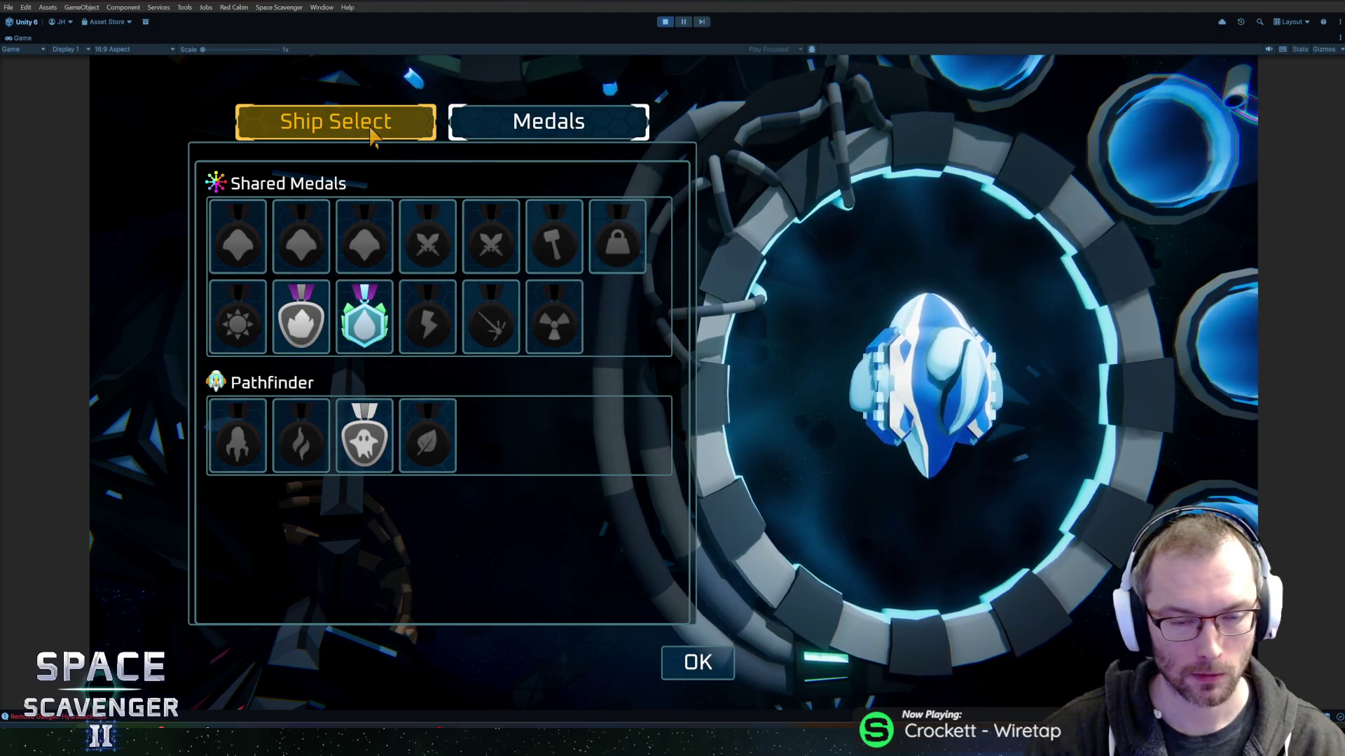
{"action": "left_click", "coordinate": [373, 137]}
{"action": "scroll", "coordinate": [553, 364], "scroll_direction": "down", "scroll_amount": 3}
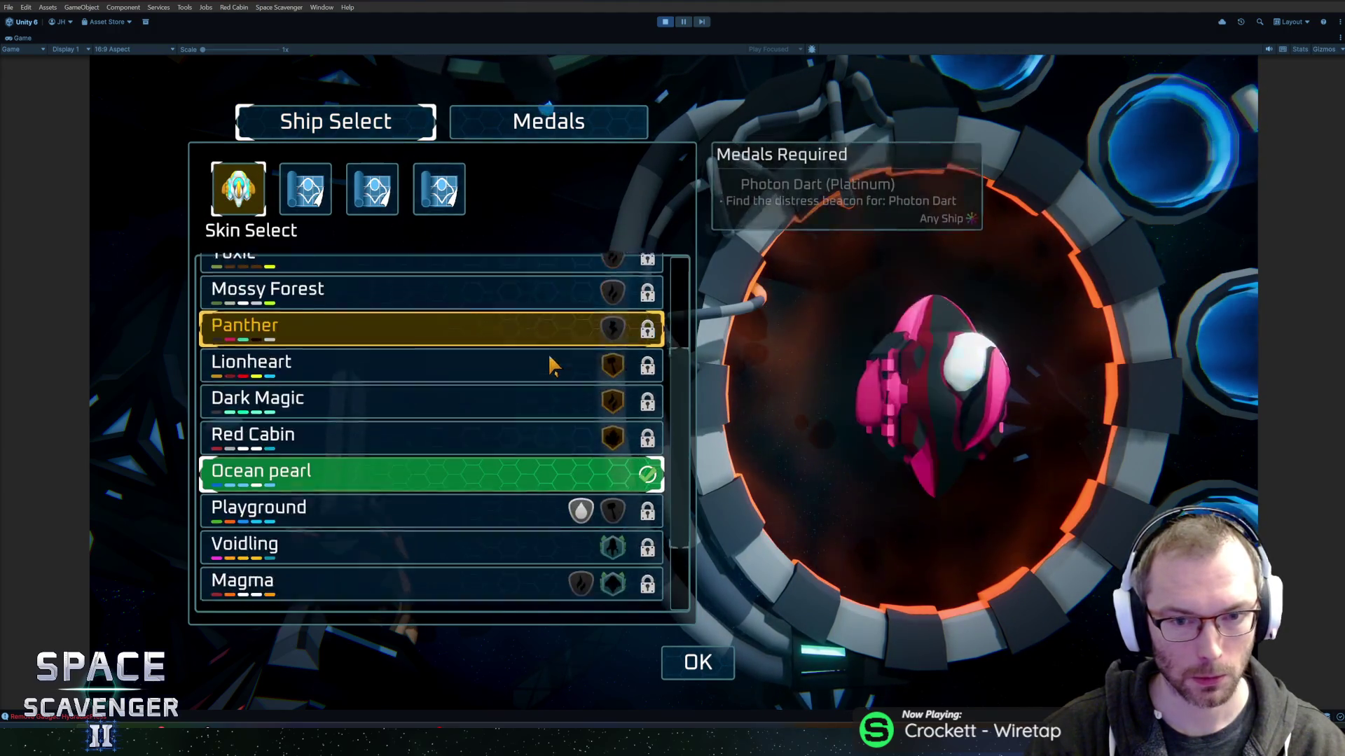
{"action": "scroll", "coordinate": [550, 364], "scroll_direction": "down", "scroll_amount": 1}
{"action": "scroll", "coordinate": [539, 357], "scroll_direction": "up", "scroll_amount": 4}
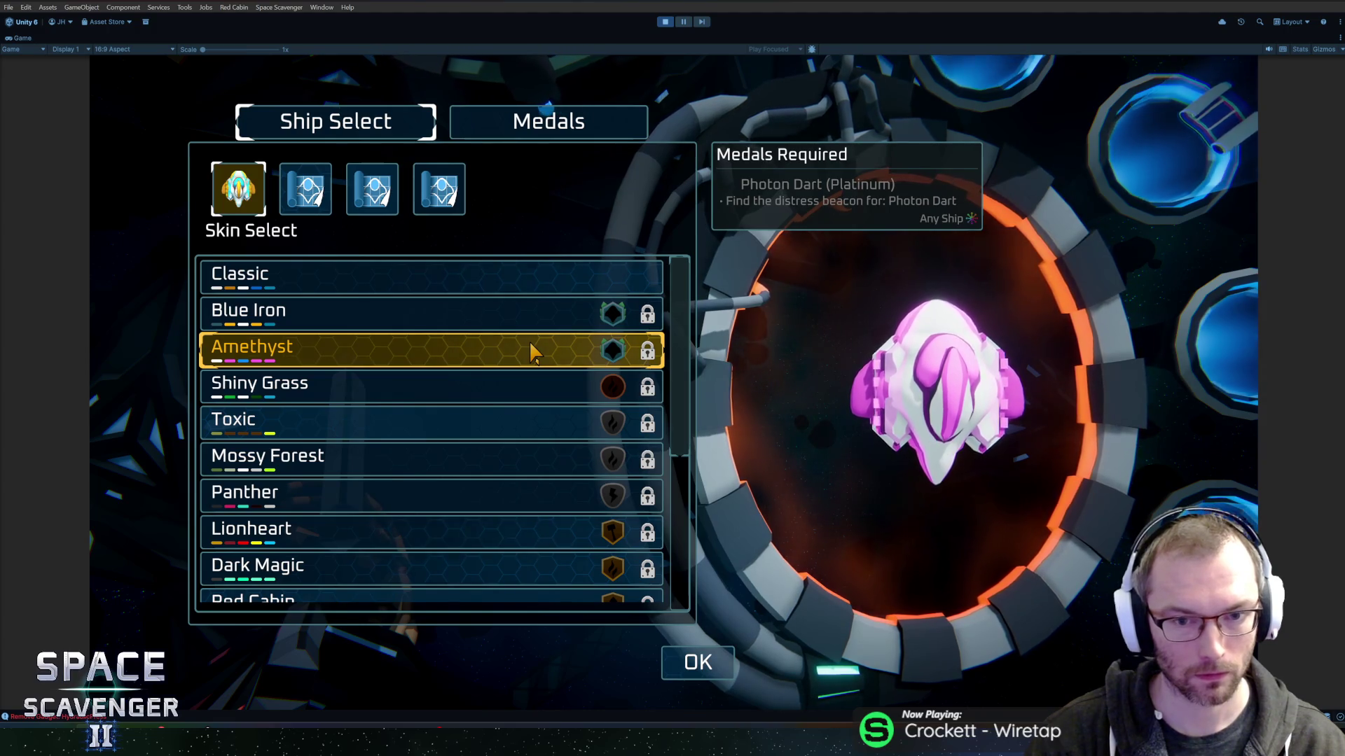
{"action": "scroll", "coordinate": [530, 352], "scroll_direction": "down", "scroll_amount": 5}
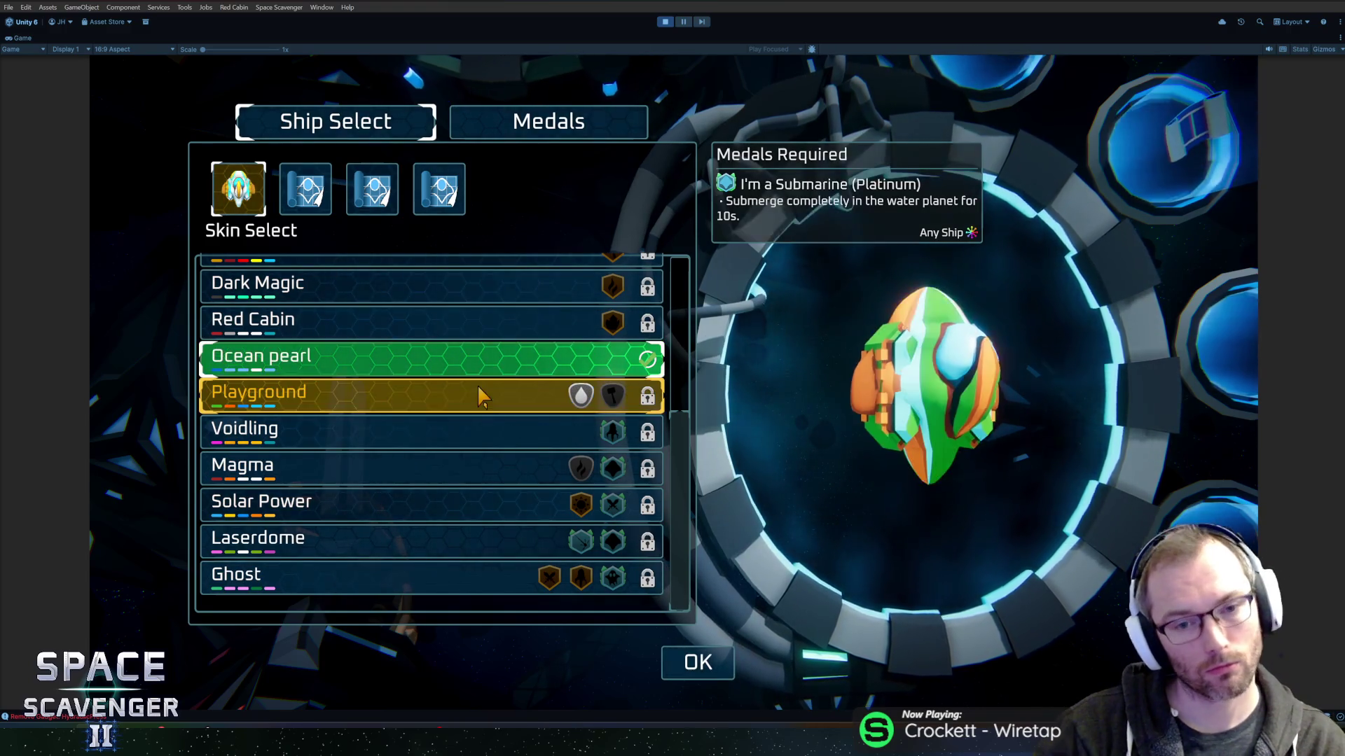
{"action": "scroll", "coordinate": [477, 384], "scroll_direction": "up", "scroll_amount": 5}
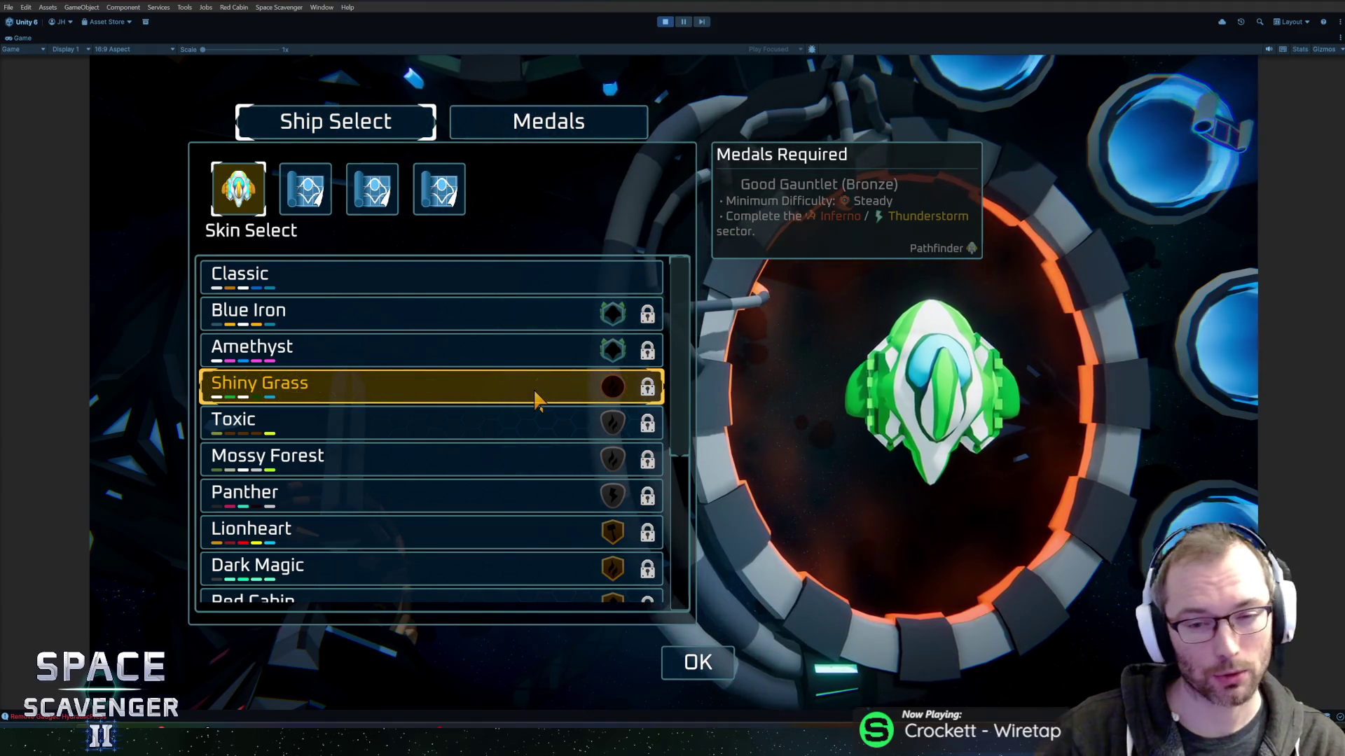
{"action": "left_click", "coordinate": [510, 123]}
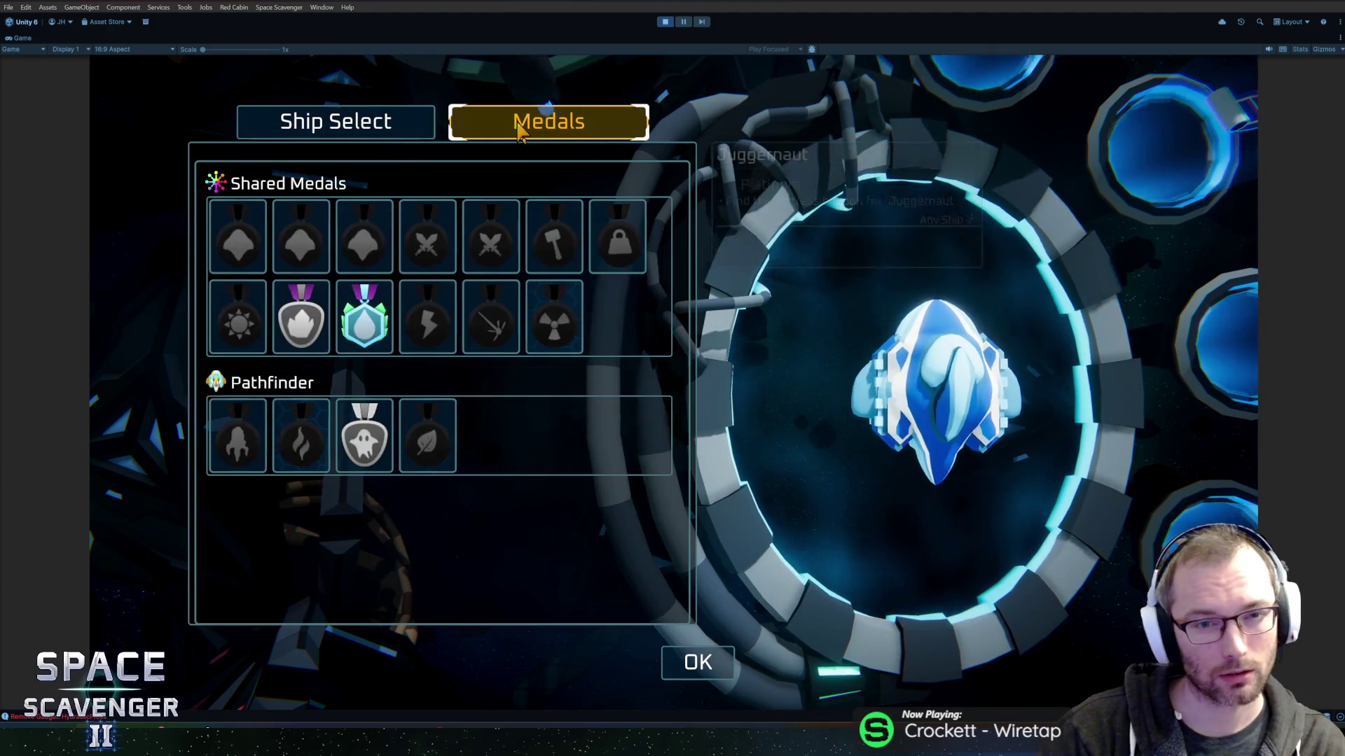
{"action": "left_click", "coordinate": [326, 121]}
{"action": "left_click", "coordinate": [499, 123]}
{"action": "left_click", "coordinate": [378, 122]}
{"action": "left_click", "coordinate": [486, 125]}
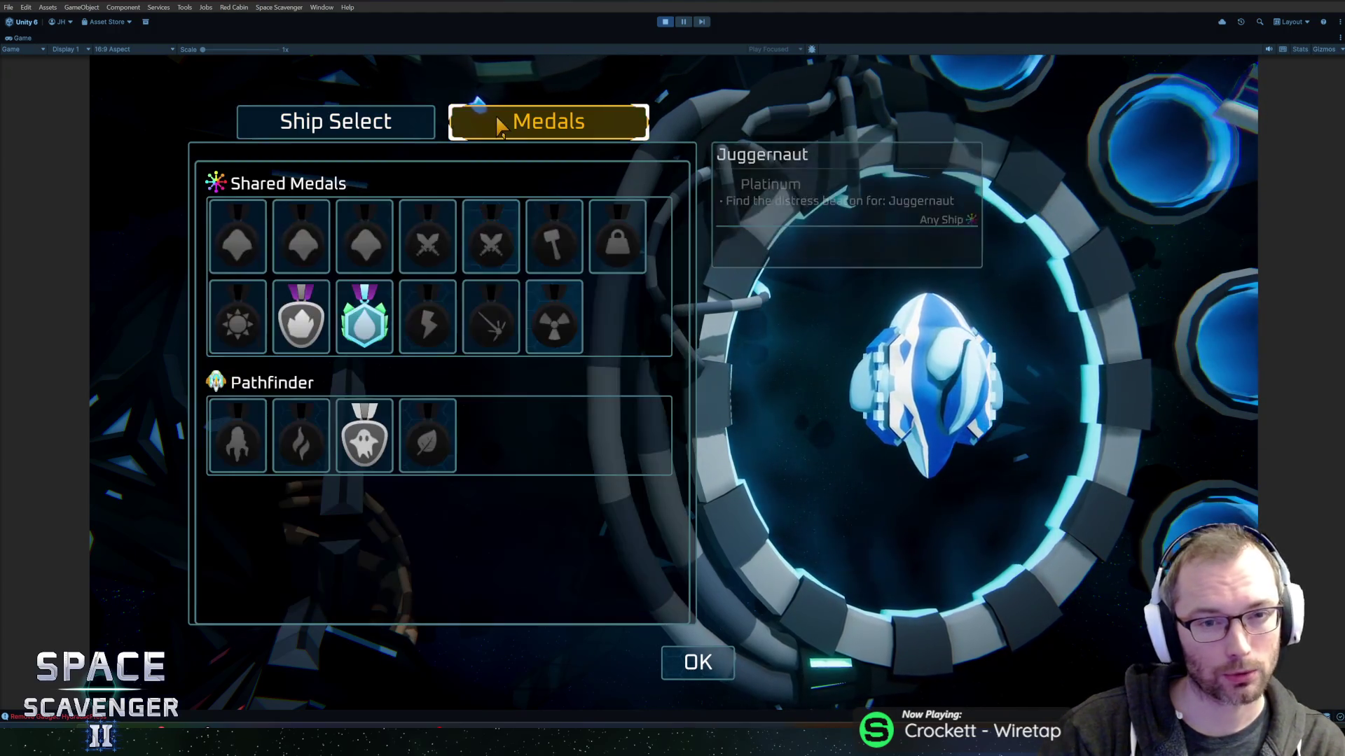
{"action": "left_click", "coordinate": [332, 122]}
{"action": "left_click", "coordinate": [556, 124]}
{"action": "left_click", "coordinate": [401, 116]}
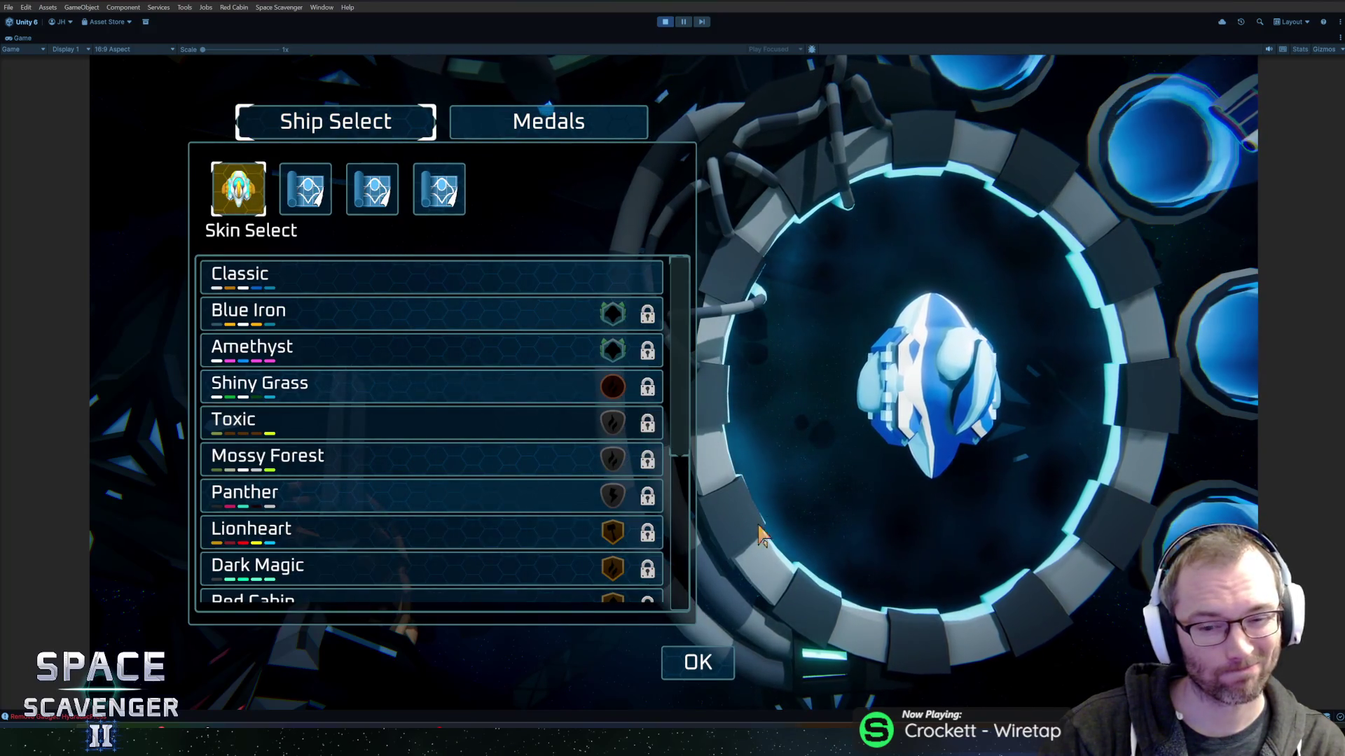
{"action": "key", "text": "Escape"}
{"action": "key", "text": "w"}
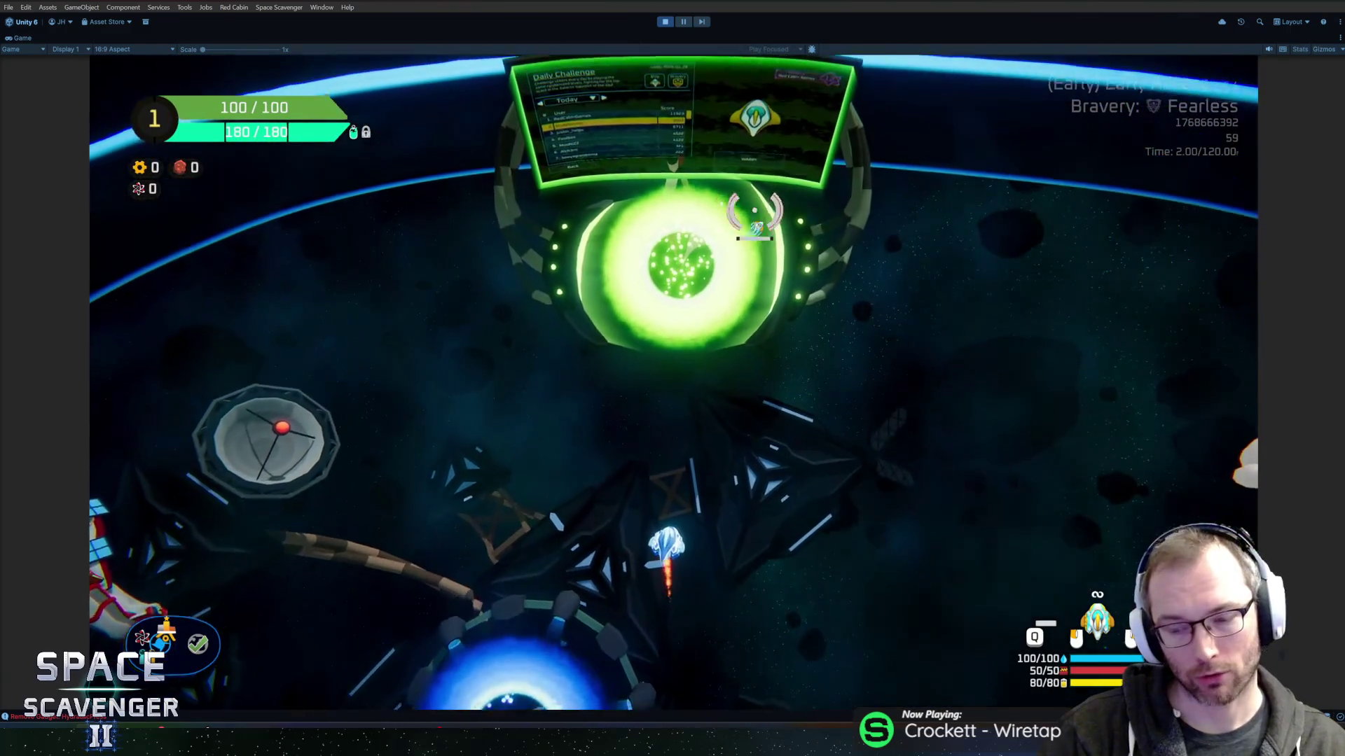
Open and start the Daily Challenge, then visit the Science Research station and close its panel.
{"action": "key", "text": "f"}
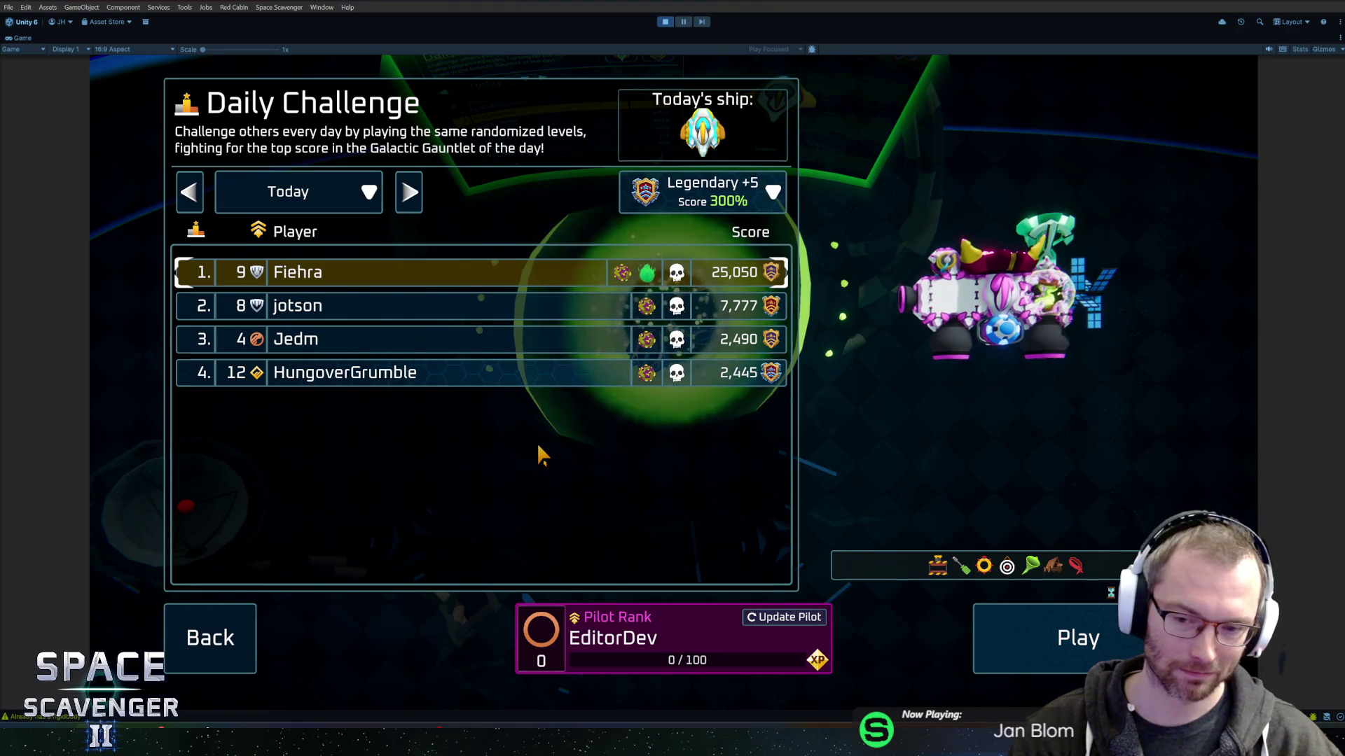
{"action": "key", "text": "Return"}
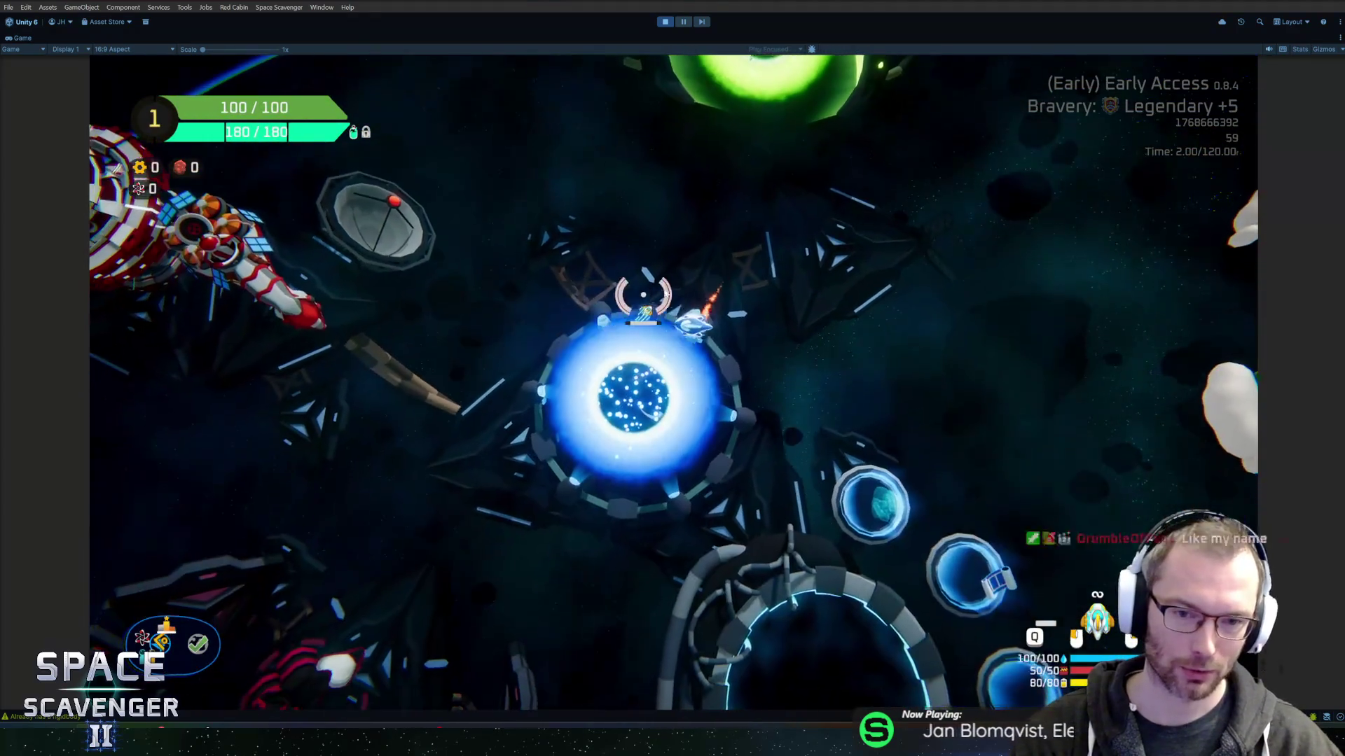
{"action": "key", "text": "a"}
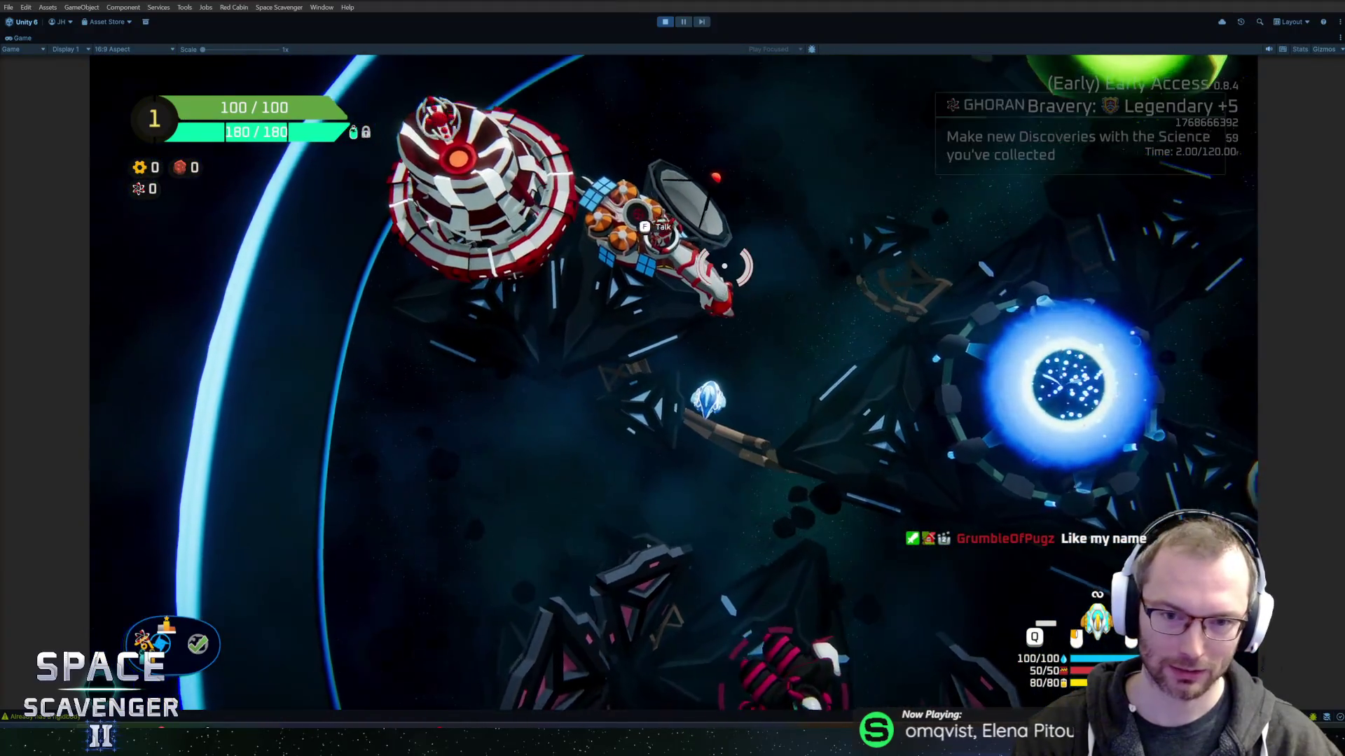
{"action": "key", "text": "f"}
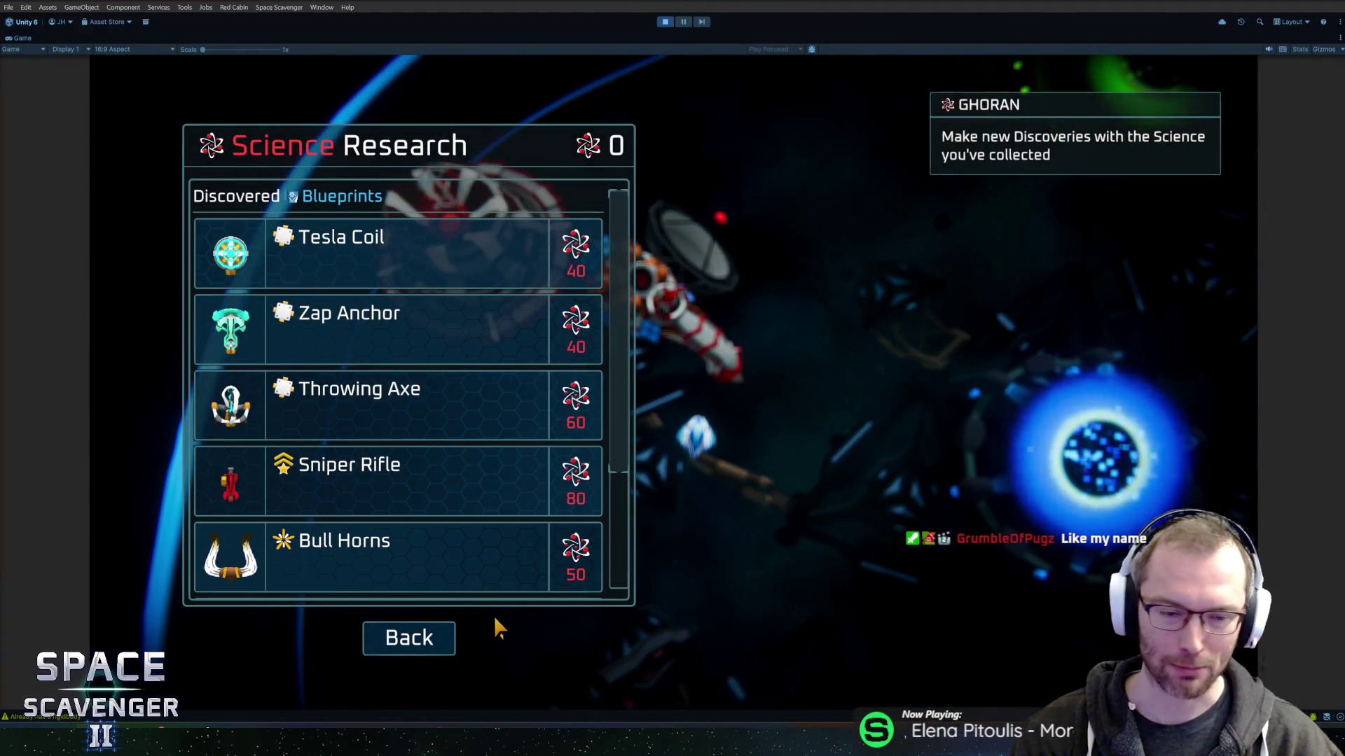
{"action": "scroll", "coordinate": [447, 483], "scroll_direction": "down", "scroll_amount": 2}
{"action": "key", "text": "Escape"}
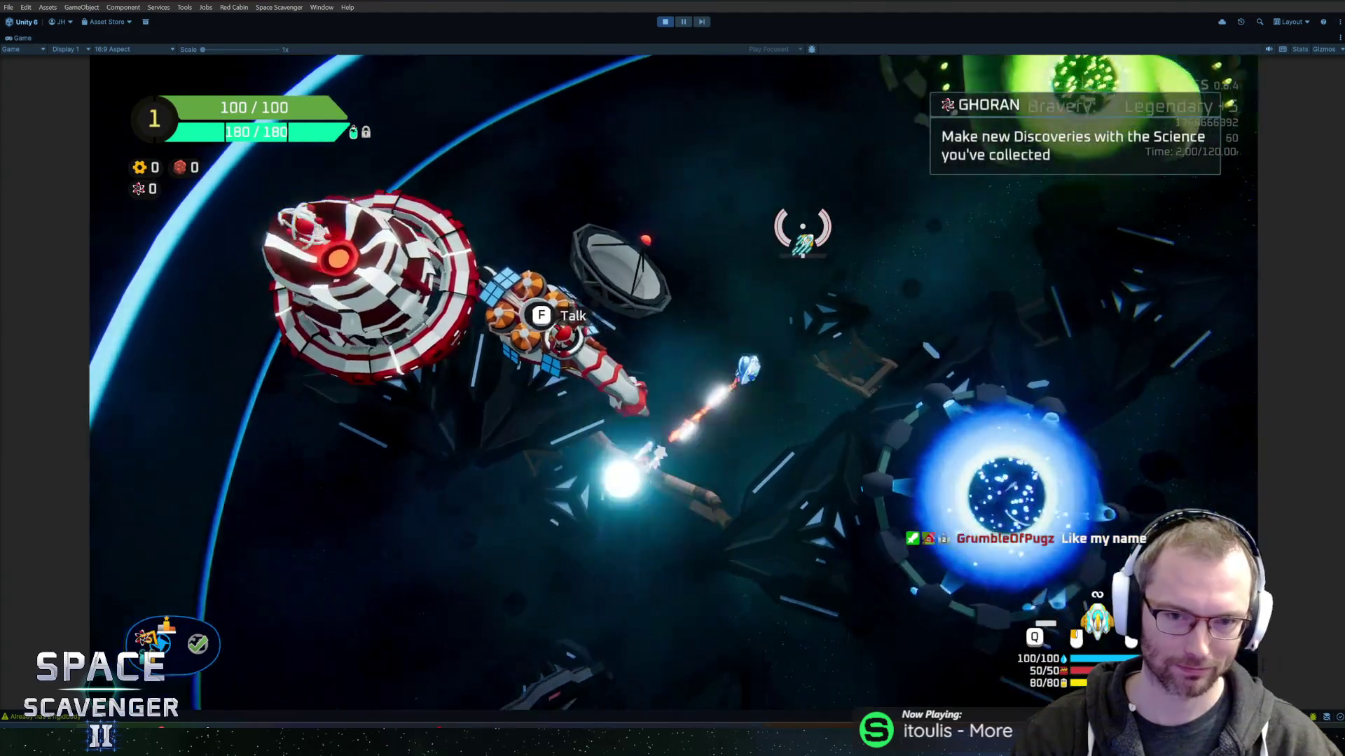
Open the Daily Challenge leaderboard and view the third- and fourth-place players' ships.
{"action": "key", "text": "w"}
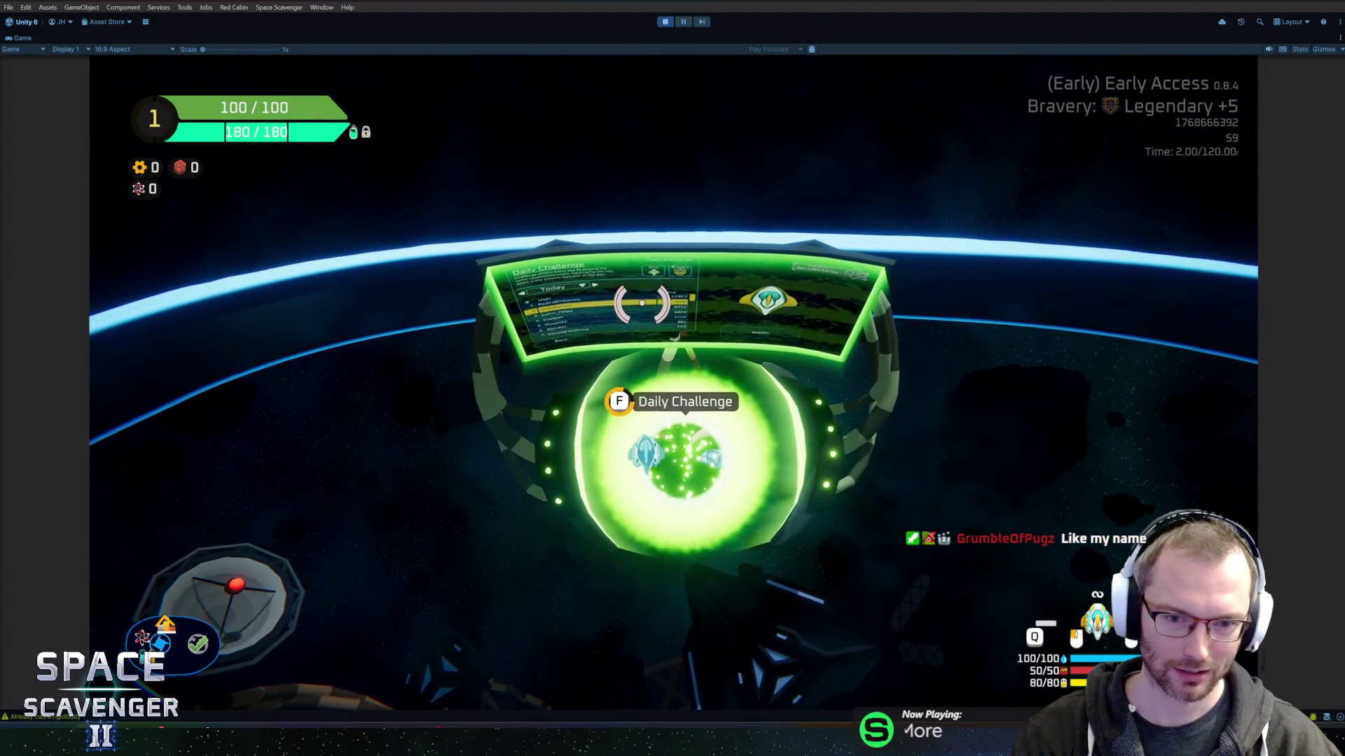
{"action": "key", "text": "f"}
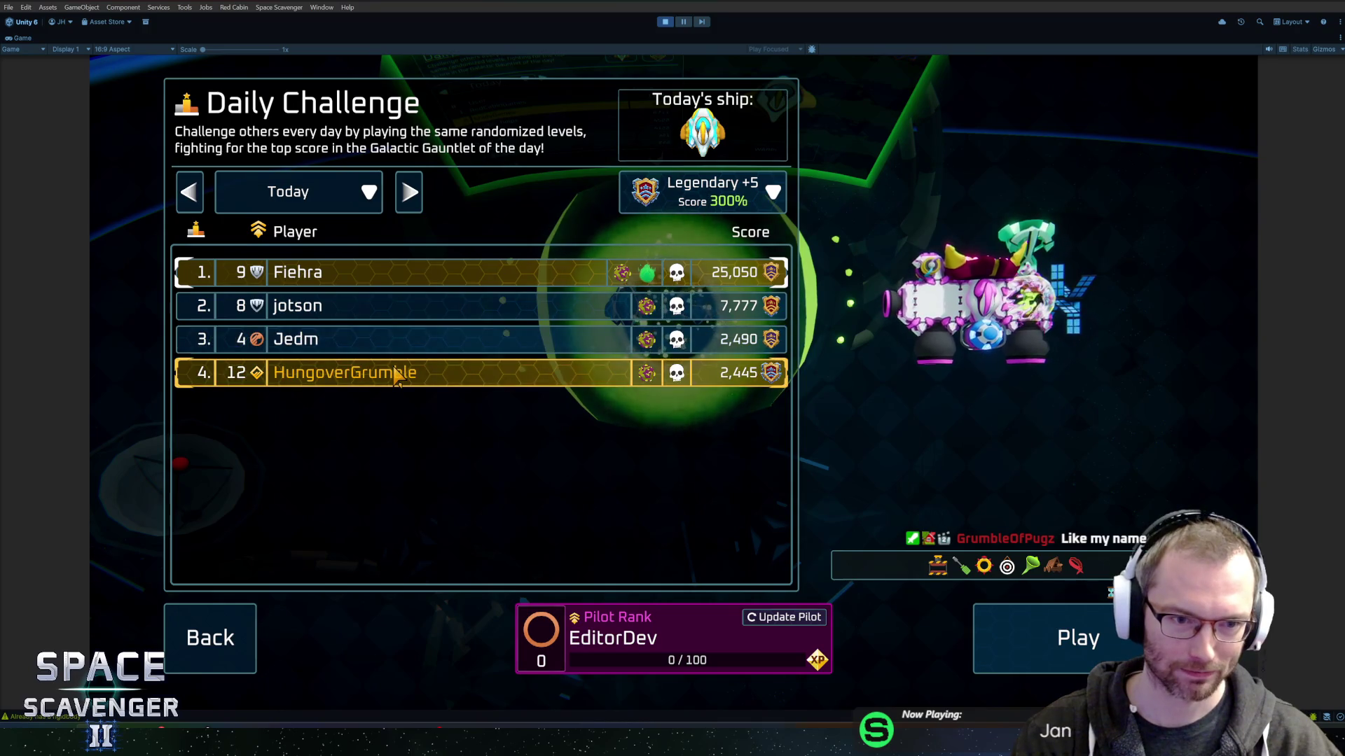
{"action": "left_click", "coordinate": [394, 371]}
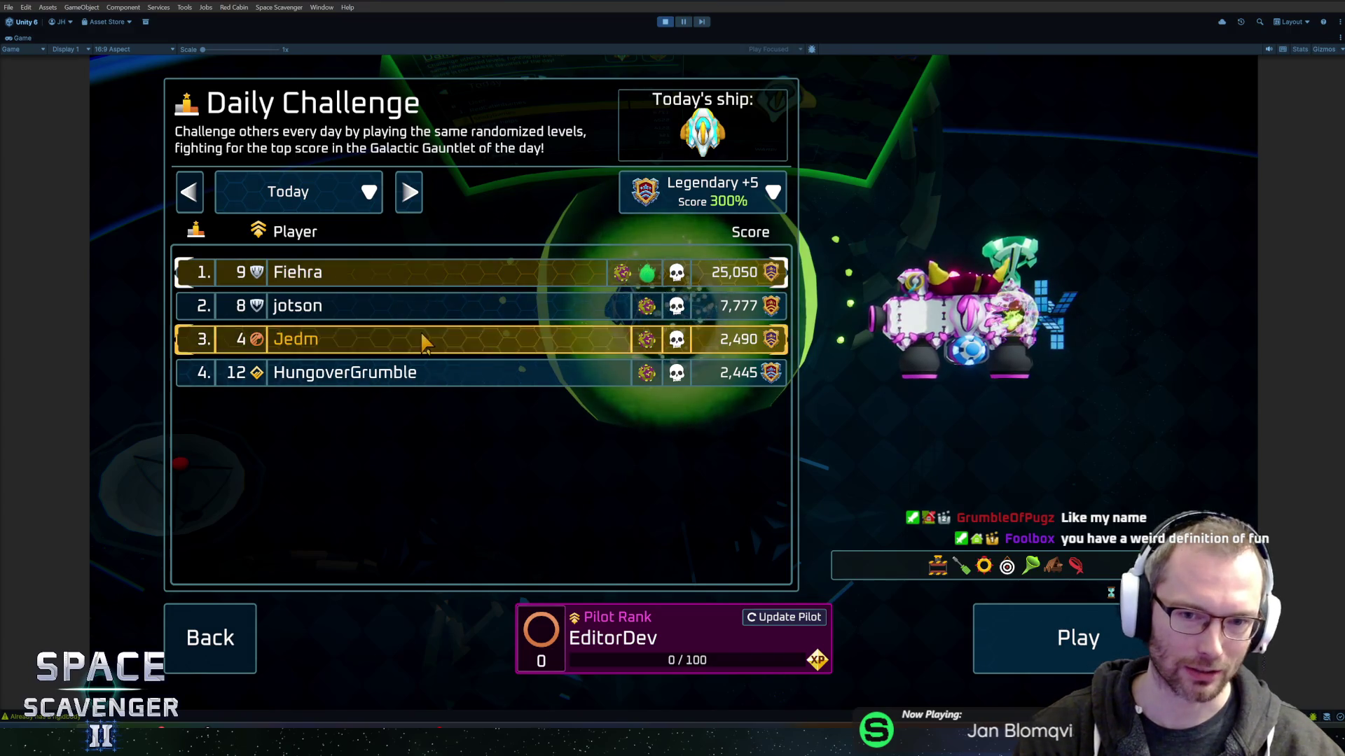
{"action": "left_click", "coordinate": [402, 348]}
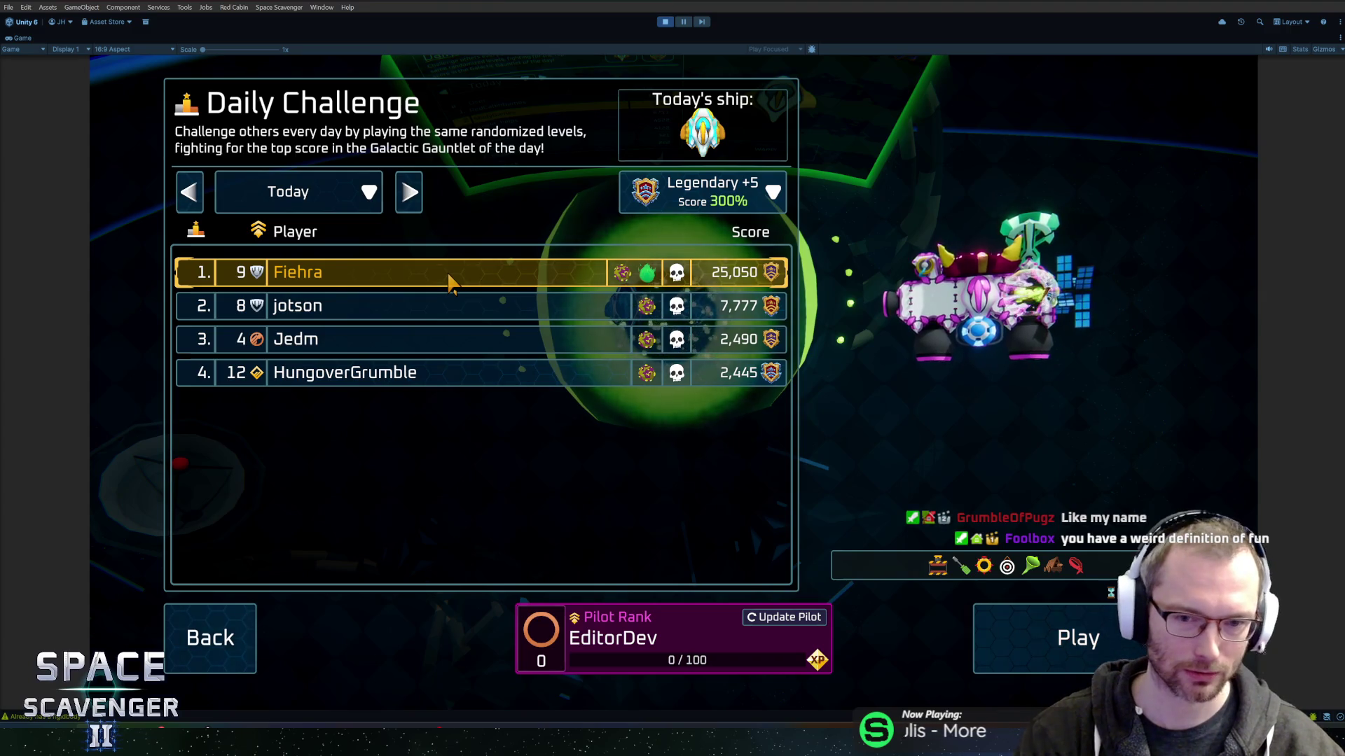
{"action": "left_click", "coordinate": [359, 378]}
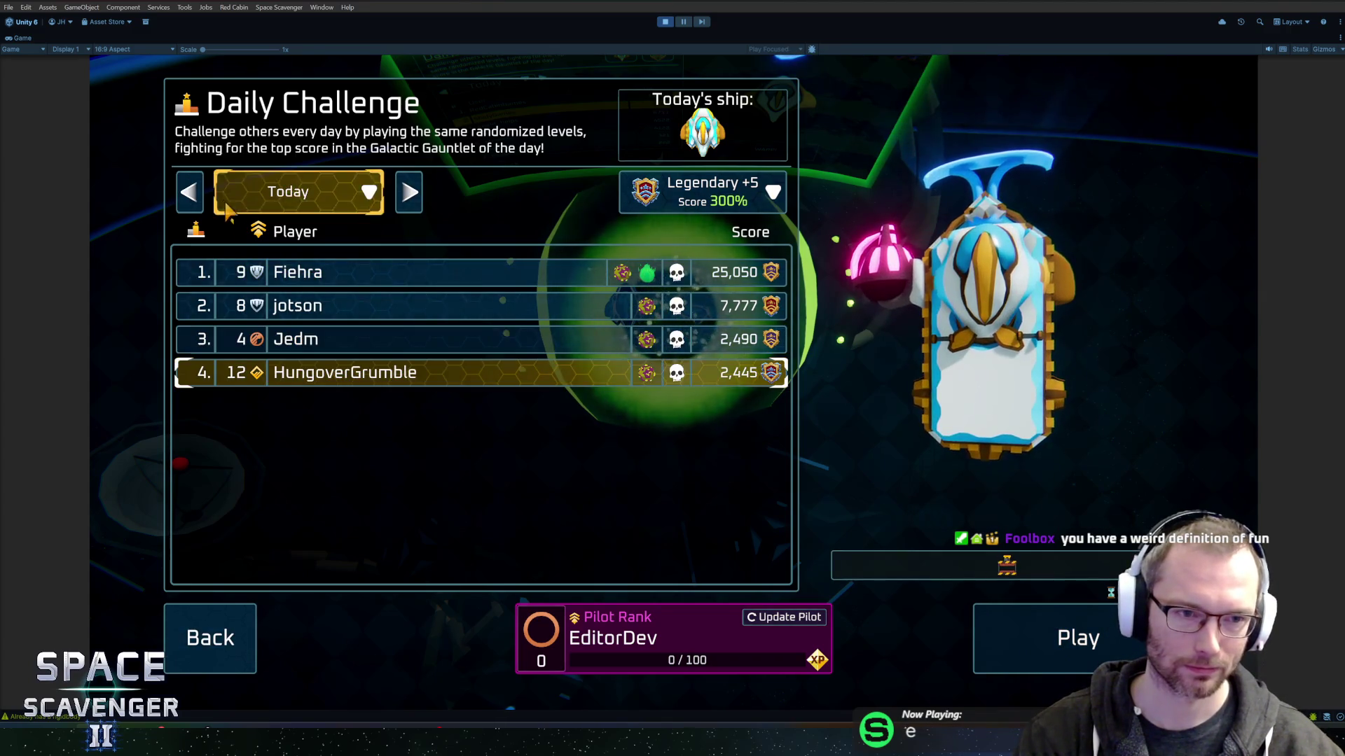
Page the leaderboard back two days and forward to today, then view the top player's ship.
{"action": "left_click", "coordinate": [190, 197]}
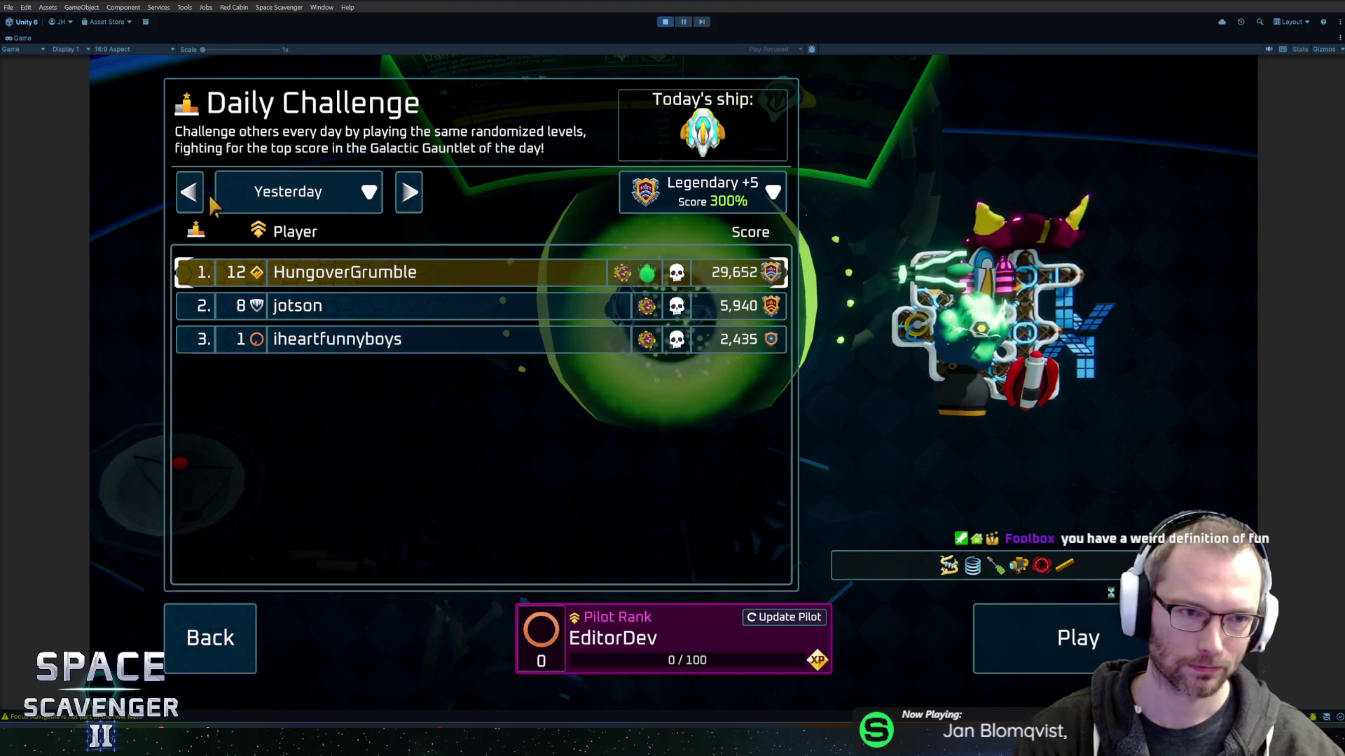
{"action": "left_click", "coordinate": [196, 200]}
{"action": "left_click", "coordinate": [412, 196]}
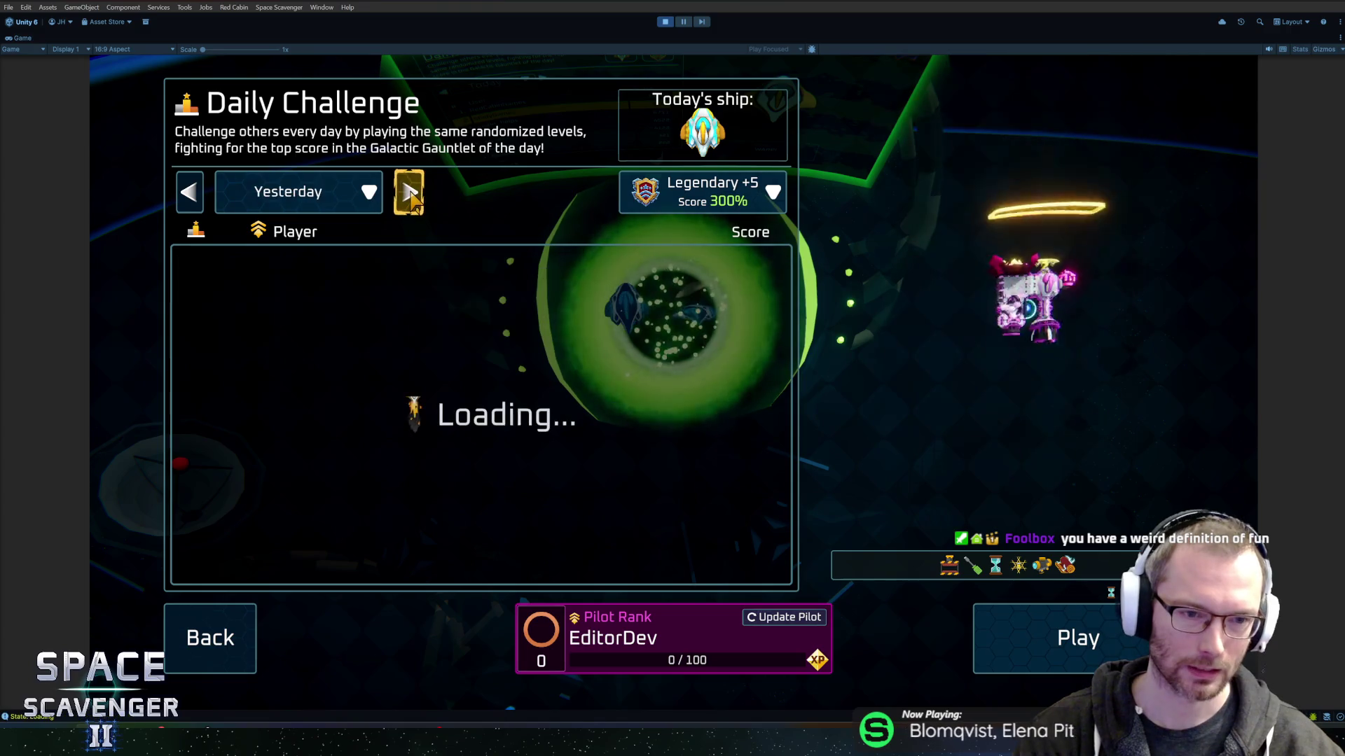
{"action": "left_click", "coordinate": [412, 196]}
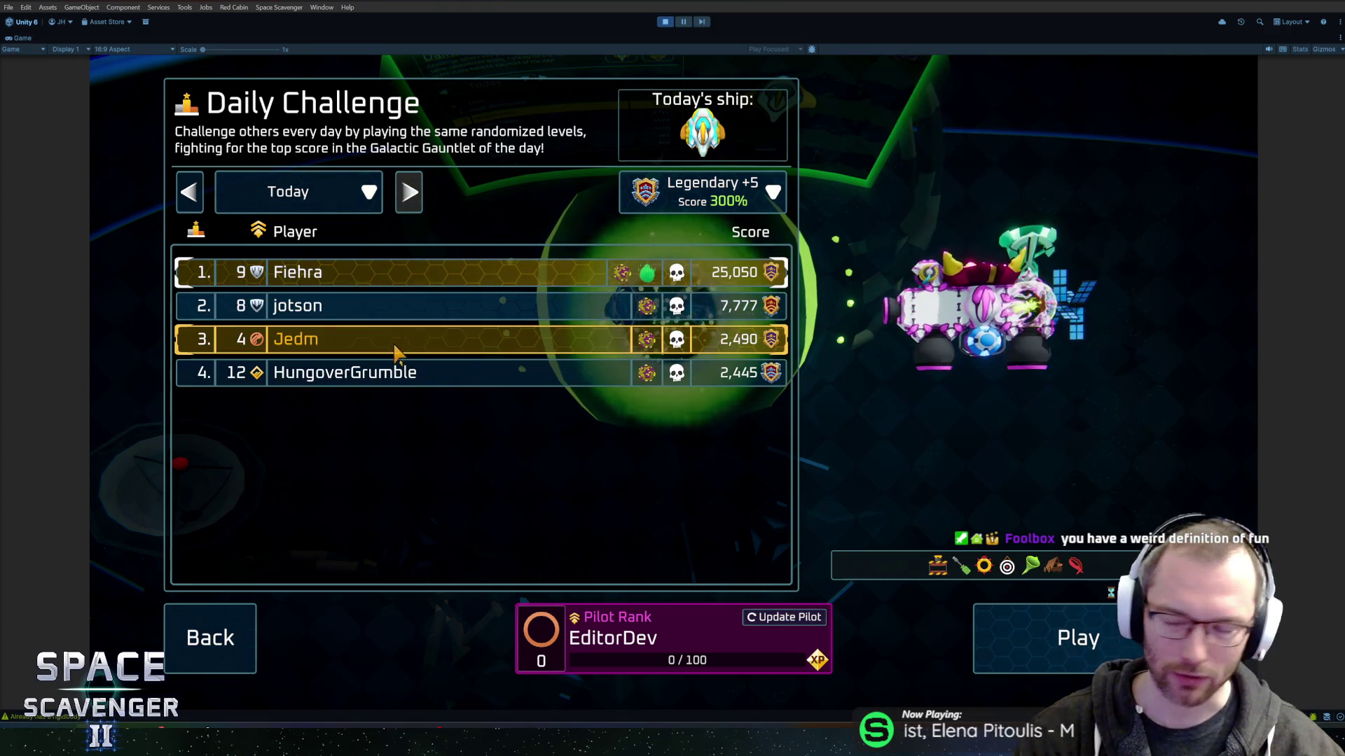
{"action": "left_click", "coordinate": [394, 351]}
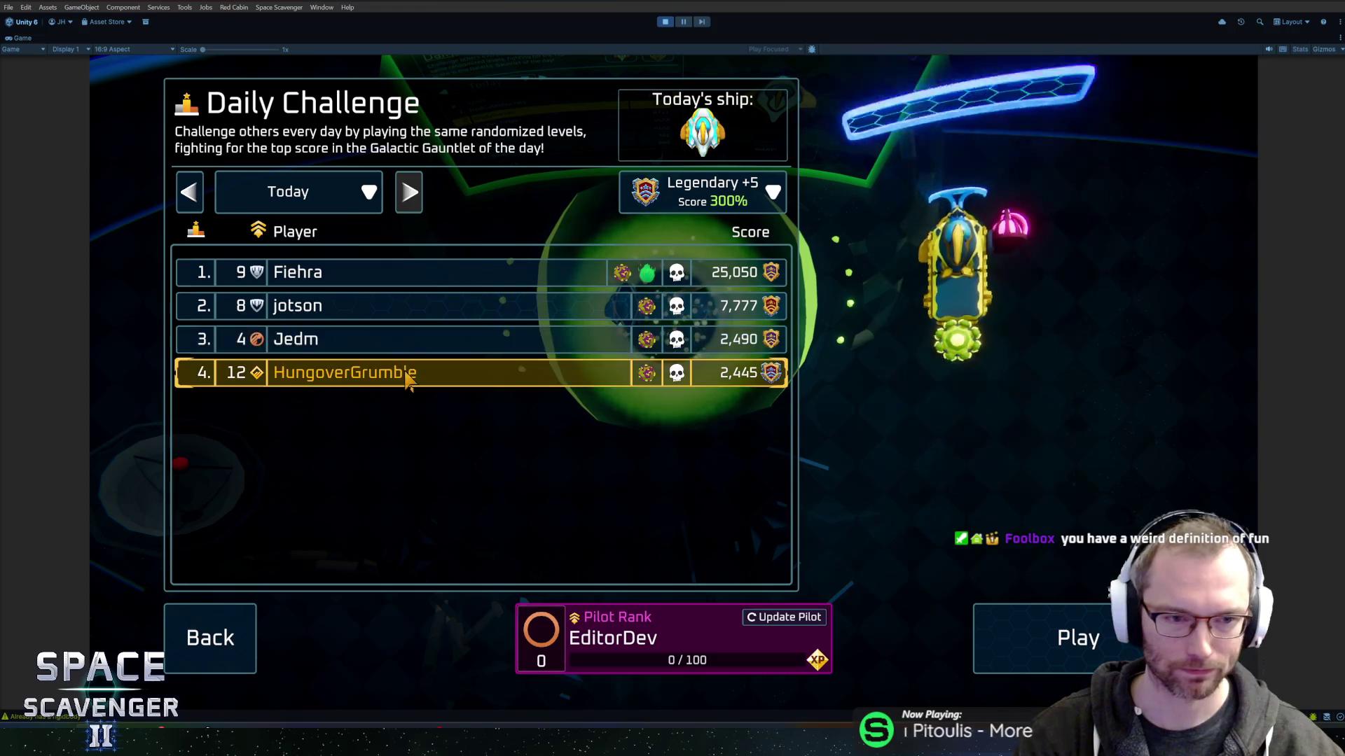
Close the Daily Challenge screen, stop play mode and show GitHub Desktop's uncommitted changes.
{"action": "left_click", "coordinate": [200, 662]}
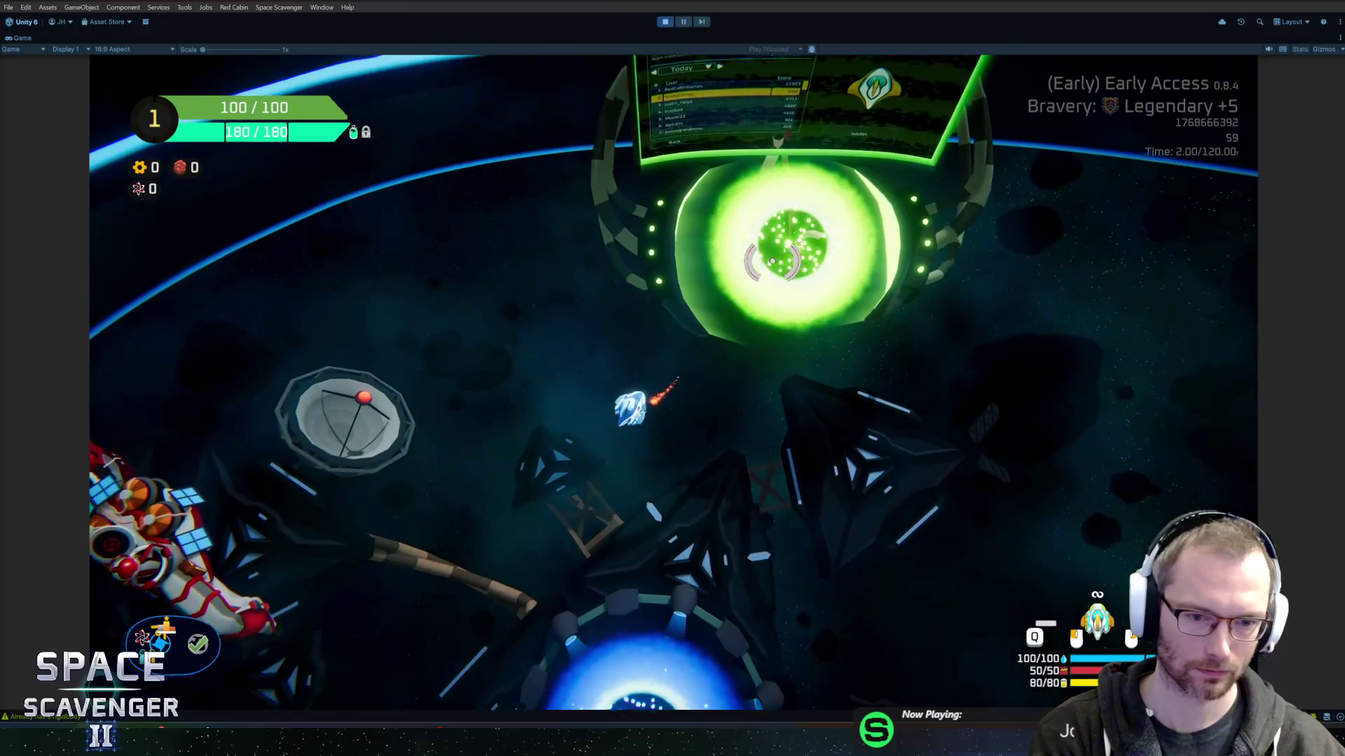
{"action": "key", "text": "ctrl+p"}
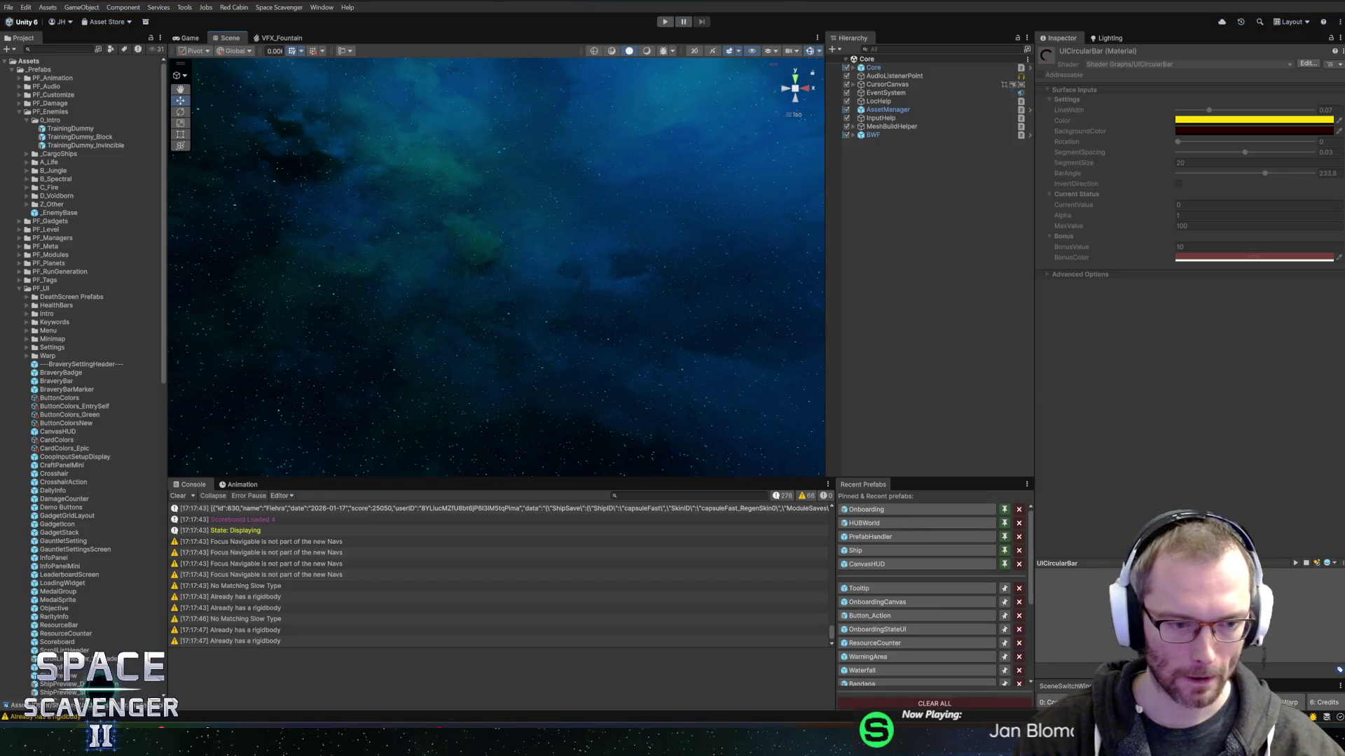
{"action": "left_click", "coordinate": [122, 651]}
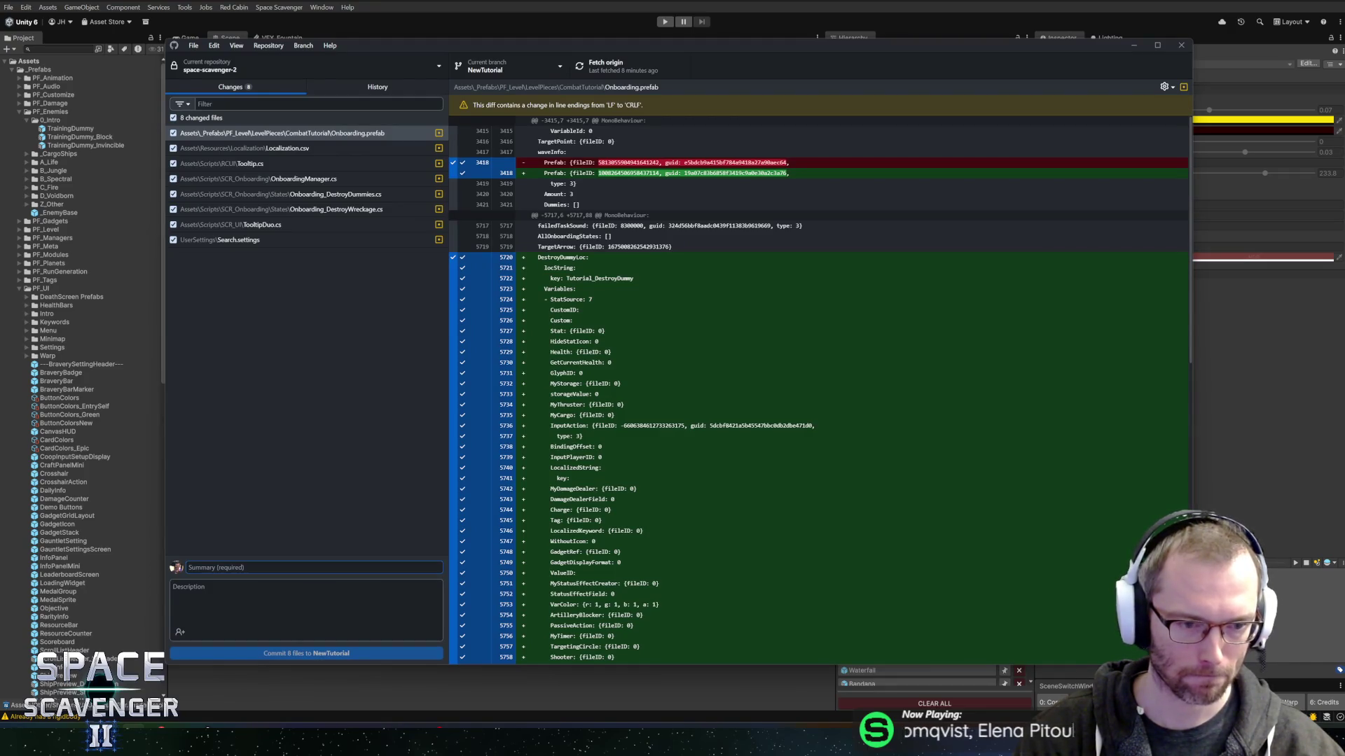
Commit the 8 files to NewTutorial as 'Added tooltips to wreckage and dummies in onboarding' and push.
{"action": "key", "text": "alt+Tab"}
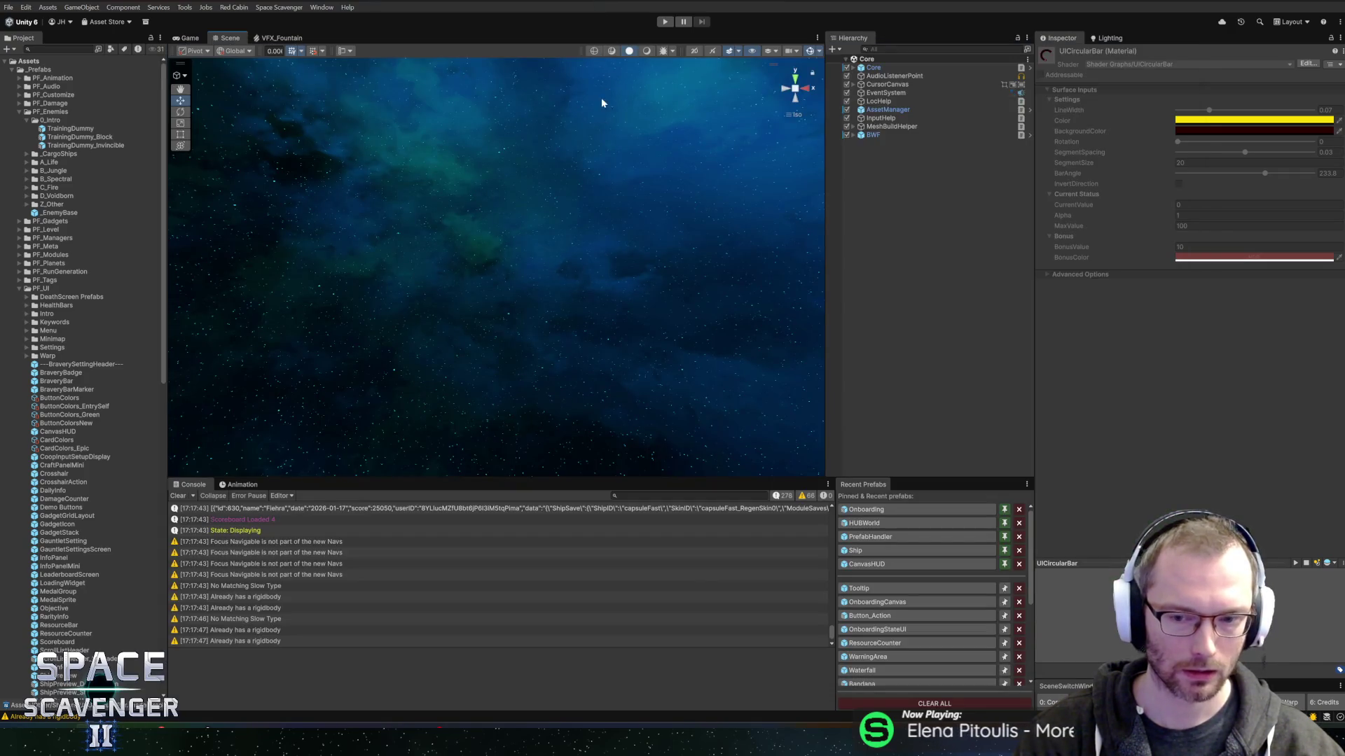
{"action": "key", "text": "alt+Tab"}
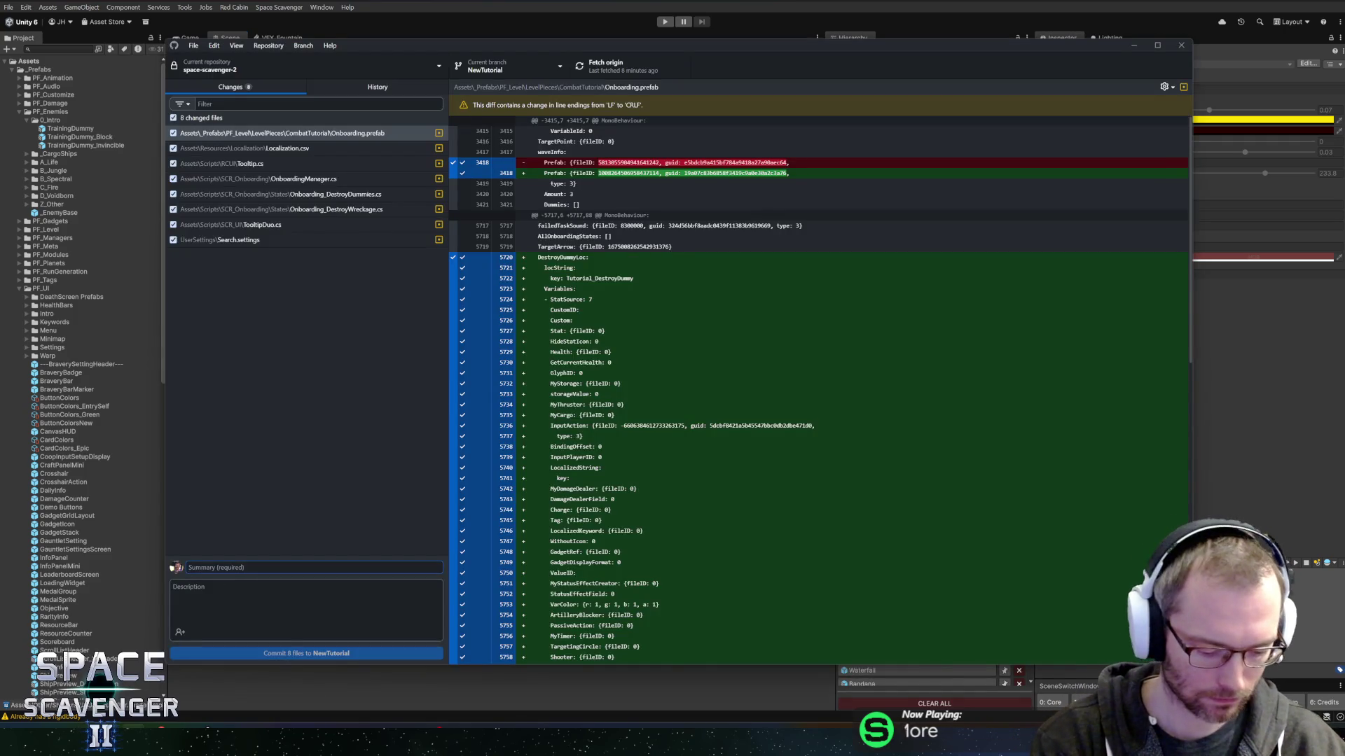
{"action": "type", "text": "Add"}
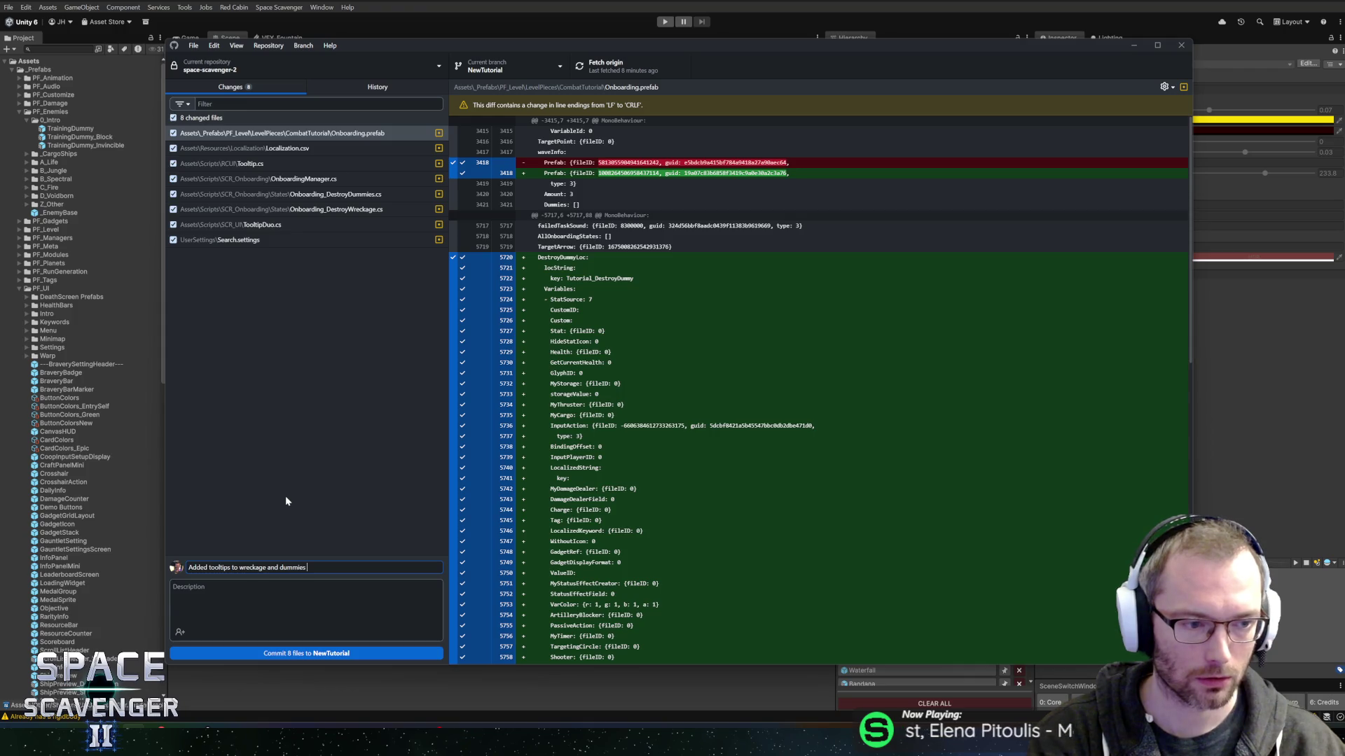
{"action": "type", "text": "in onboarding"}
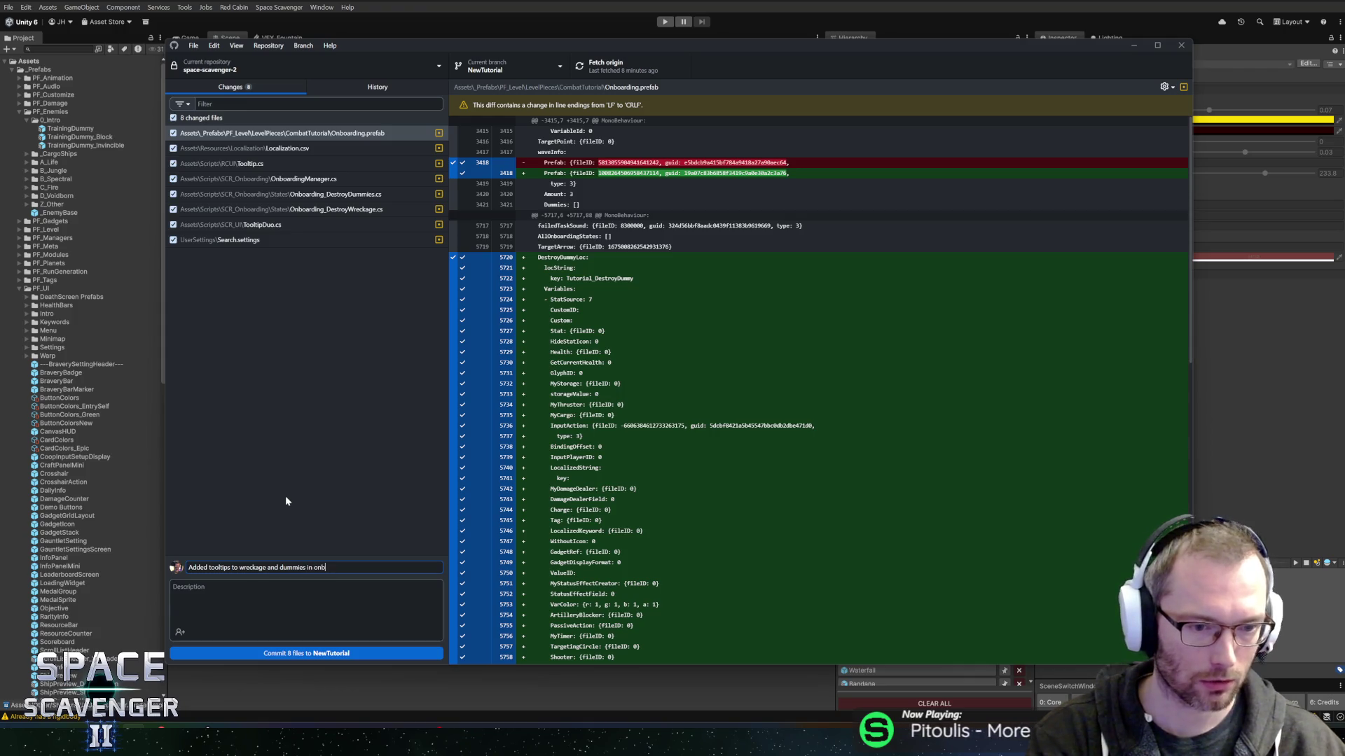
{"action": "left_click", "coordinate": [266, 652]}
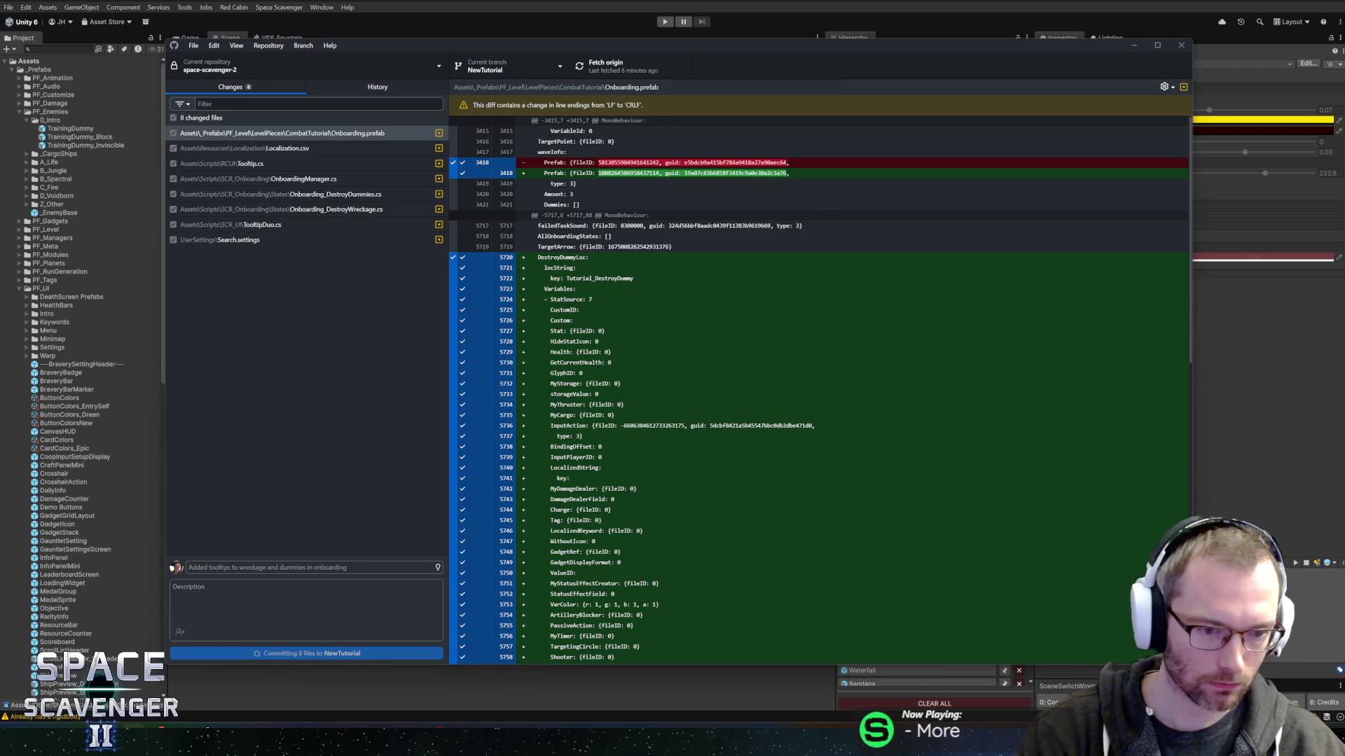
{"action": "left_click", "coordinate": [598, 64]}
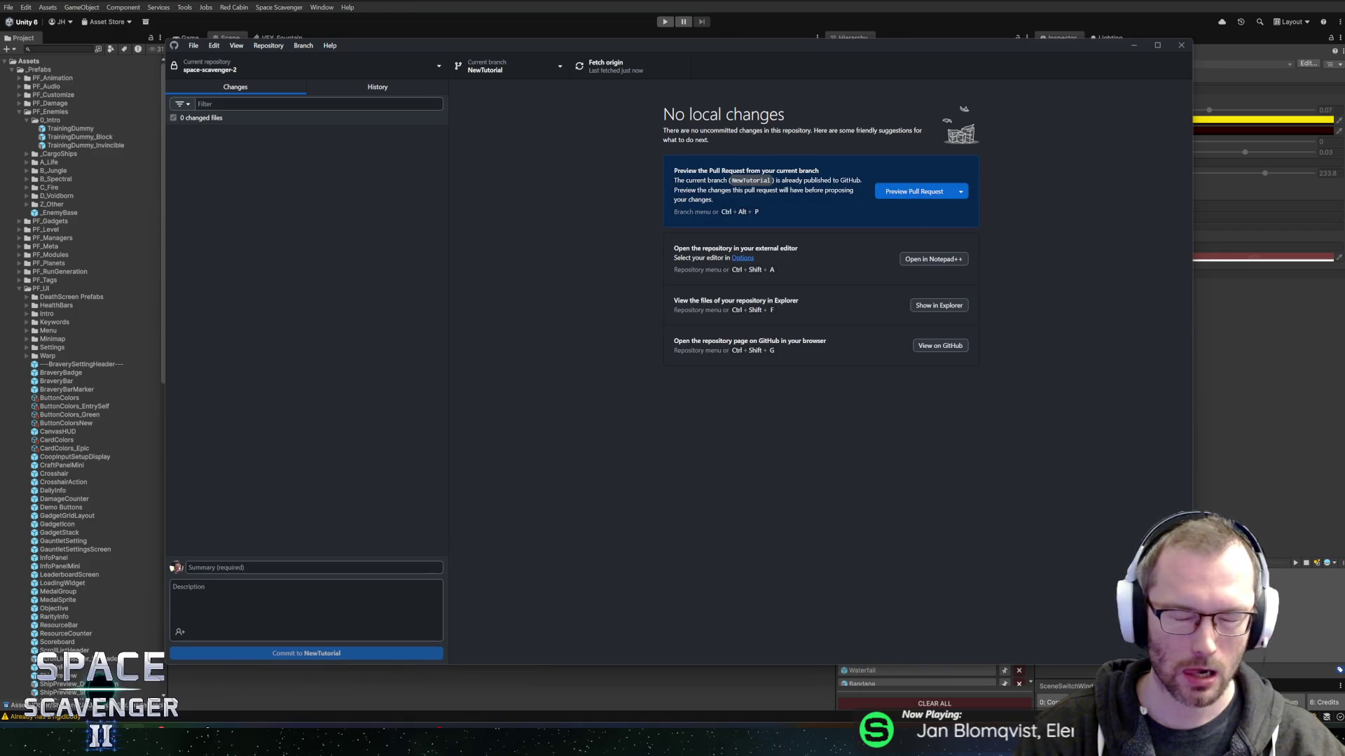
{"action": "key", "text": "alt+Tab"}
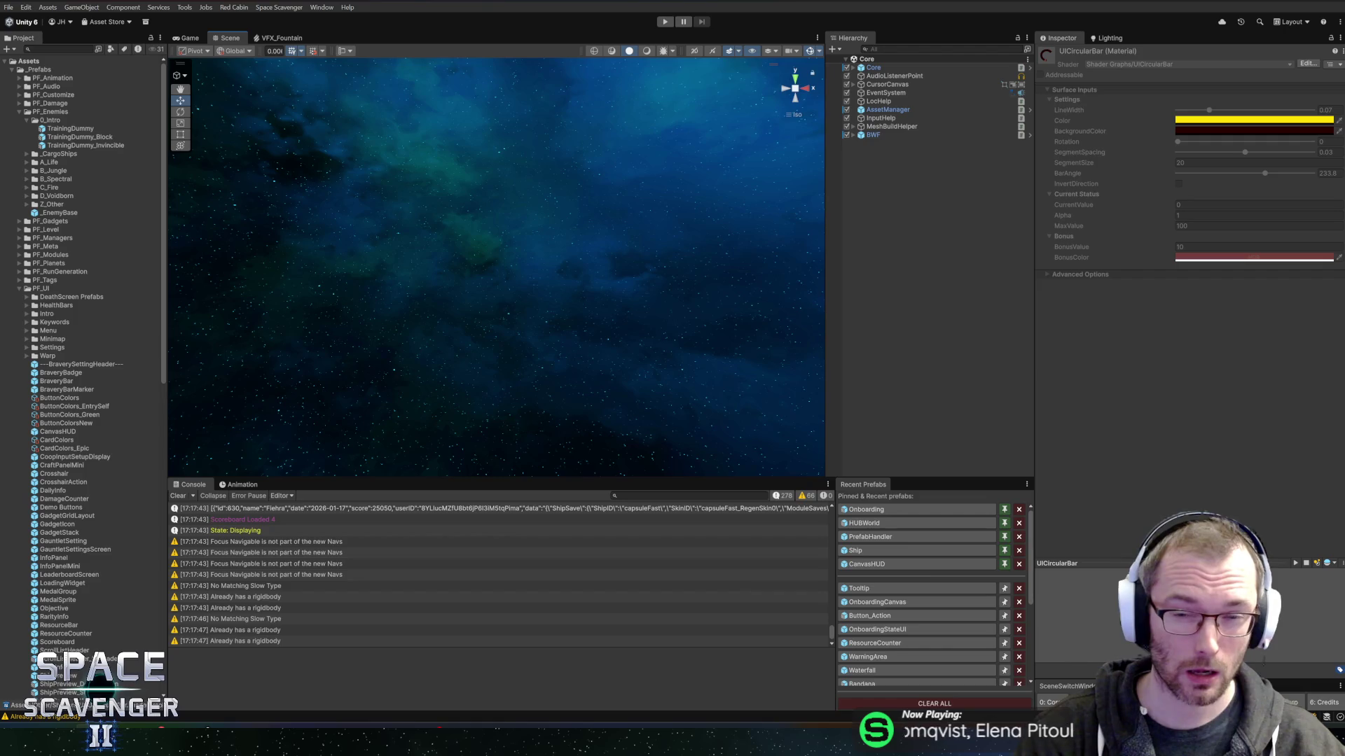
Open the Onboarding prefab from Recent Prefabs and frame its TargetArrow object in the Scene view.
{"action": "left_click", "coordinate": [883, 510]}
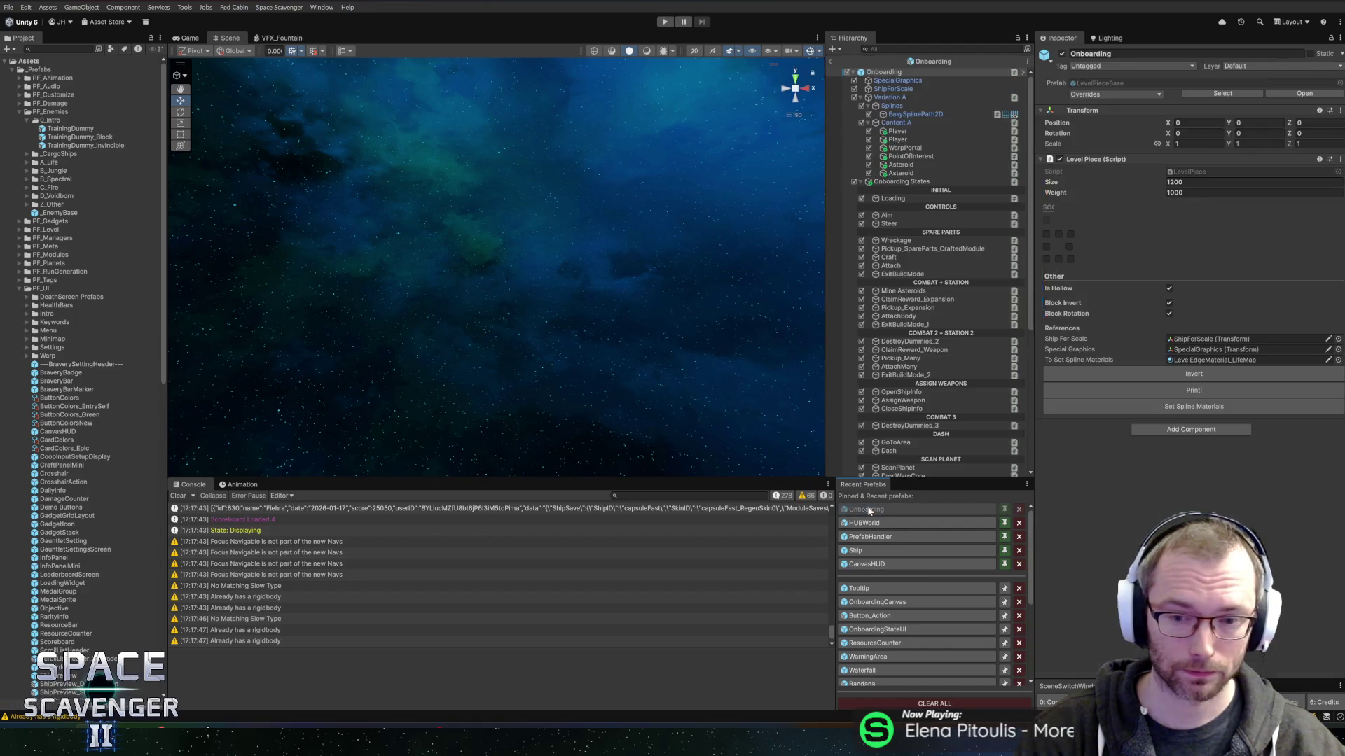
{"action": "scroll", "coordinate": [625, 330], "scroll_direction": "up", "scroll_amount": 5}
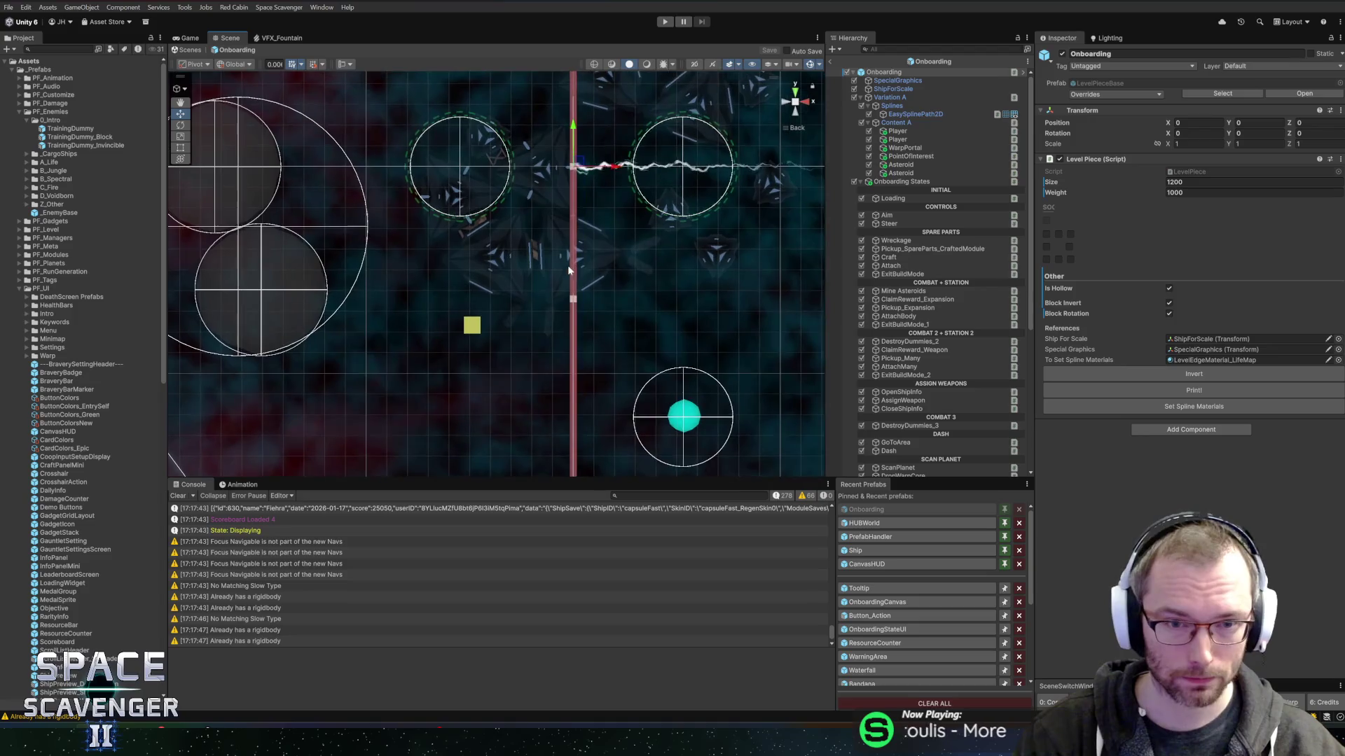
{"action": "left_click_drag", "start_coordinate": [472, 264], "coordinate": [263, 105]}
{"action": "scroll", "coordinate": [934, 376], "scroll_direction": "down", "scroll_amount": 5}
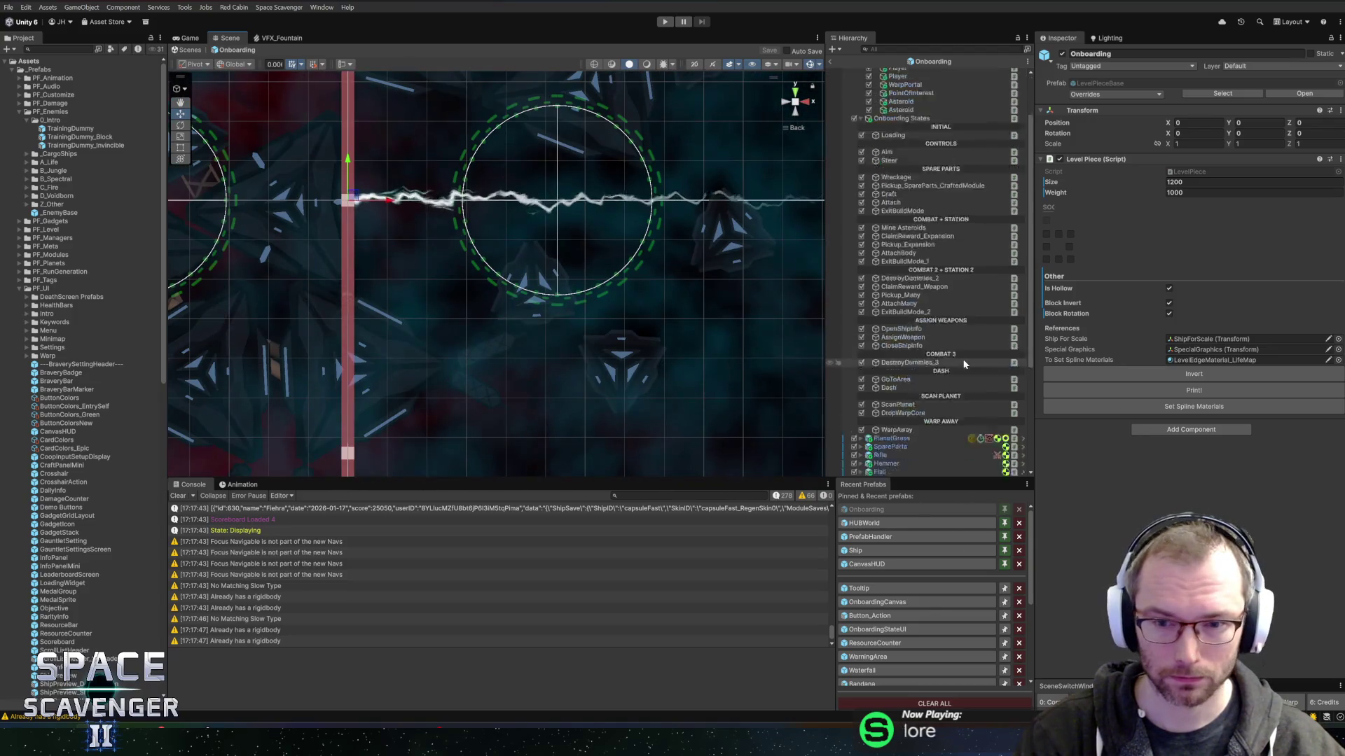
{"action": "left_click", "coordinate": [909, 423]}
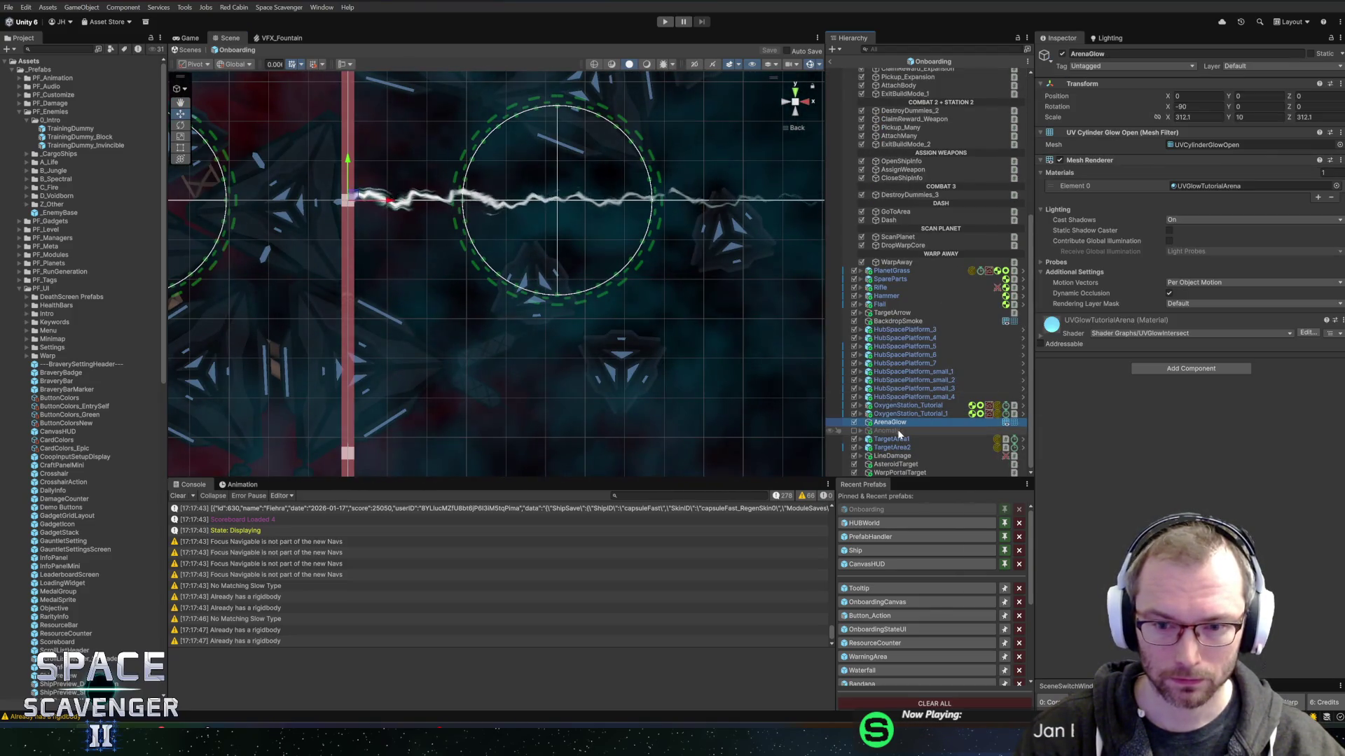
{"action": "left_click", "coordinate": [891, 312]}
{"action": "key", "text": "f"}
{"action": "scroll", "coordinate": [556, 283], "scroll_direction": "down", "scroll_amount": 3}
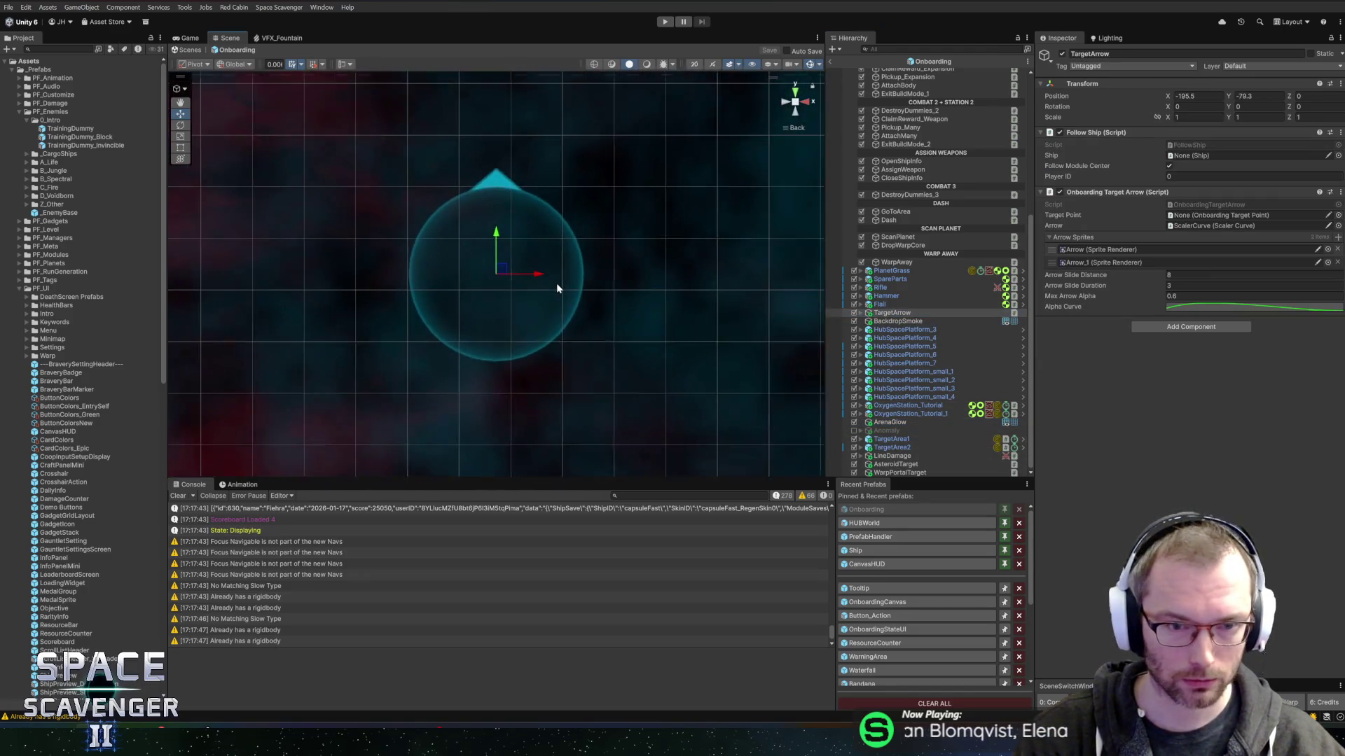
{"action": "scroll", "coordinate": [506, 296], "scroll_direction": "up", "scroll_amount": 1}
{"action": "scroll", "coordinate": [506, 294], "scroll_direction": "up", "scroll_amount": 2}
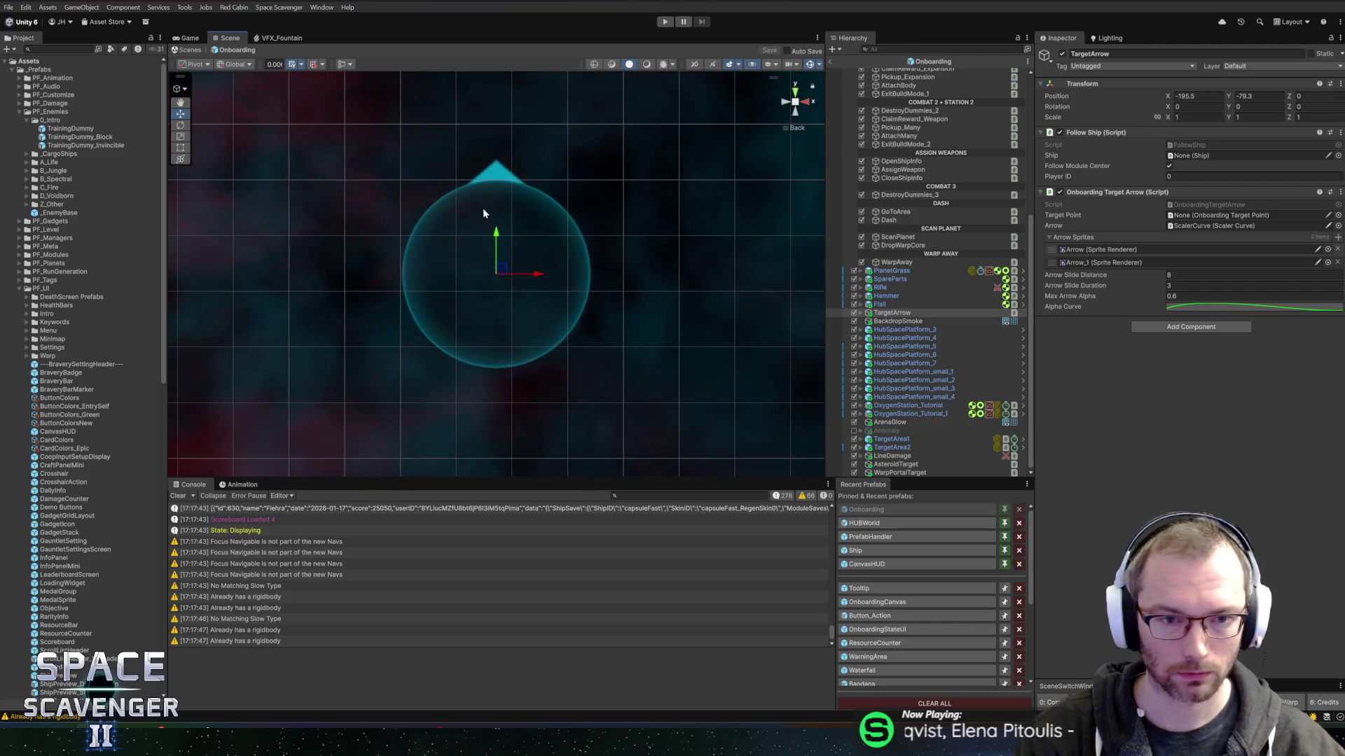
{"action": "scroll", "coordinate": [482, 208], "scroll_direction": "up", "scroll_amount": 1}
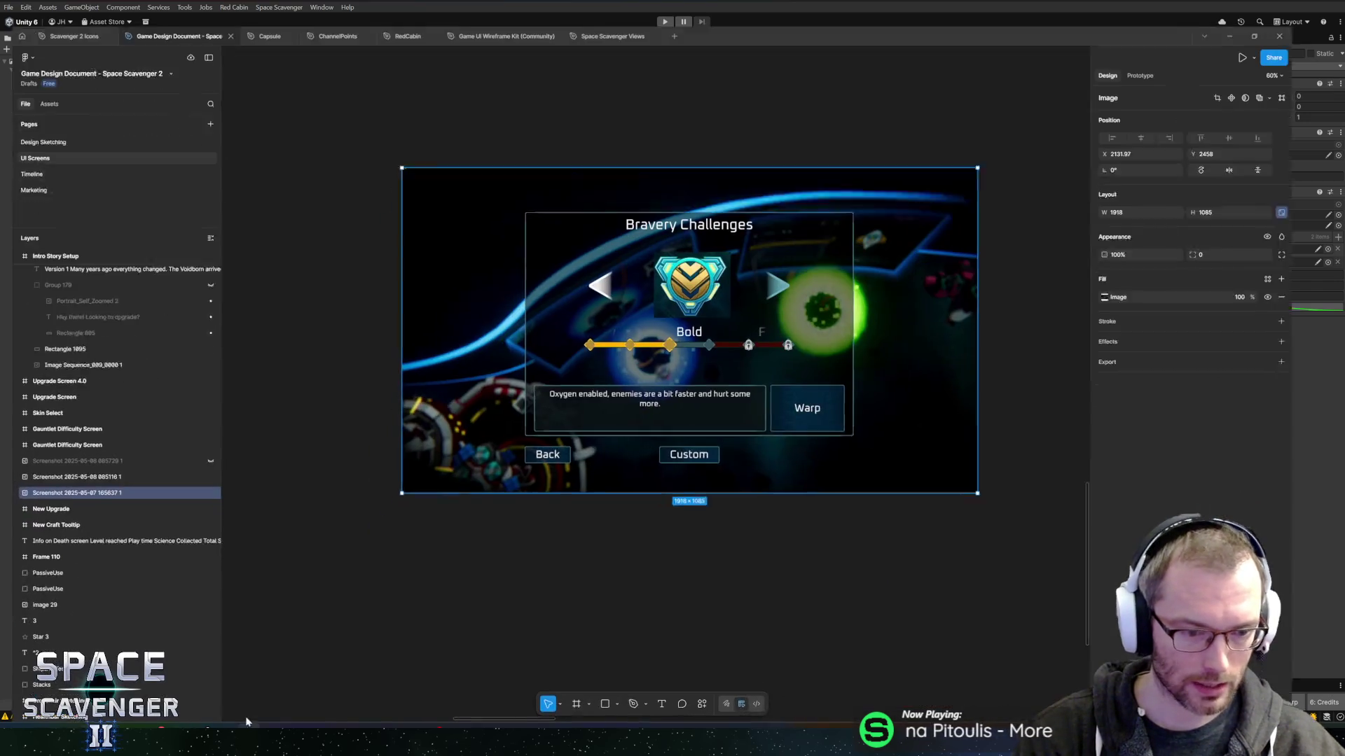
Pan and zoom the Figma canvas to the guide arrow icons and select the PlayerGuideArrow frame.
{"action": "scroll", "coordinate": [451, 257], "scroll_direction": "down", "scroll_amount": 10}
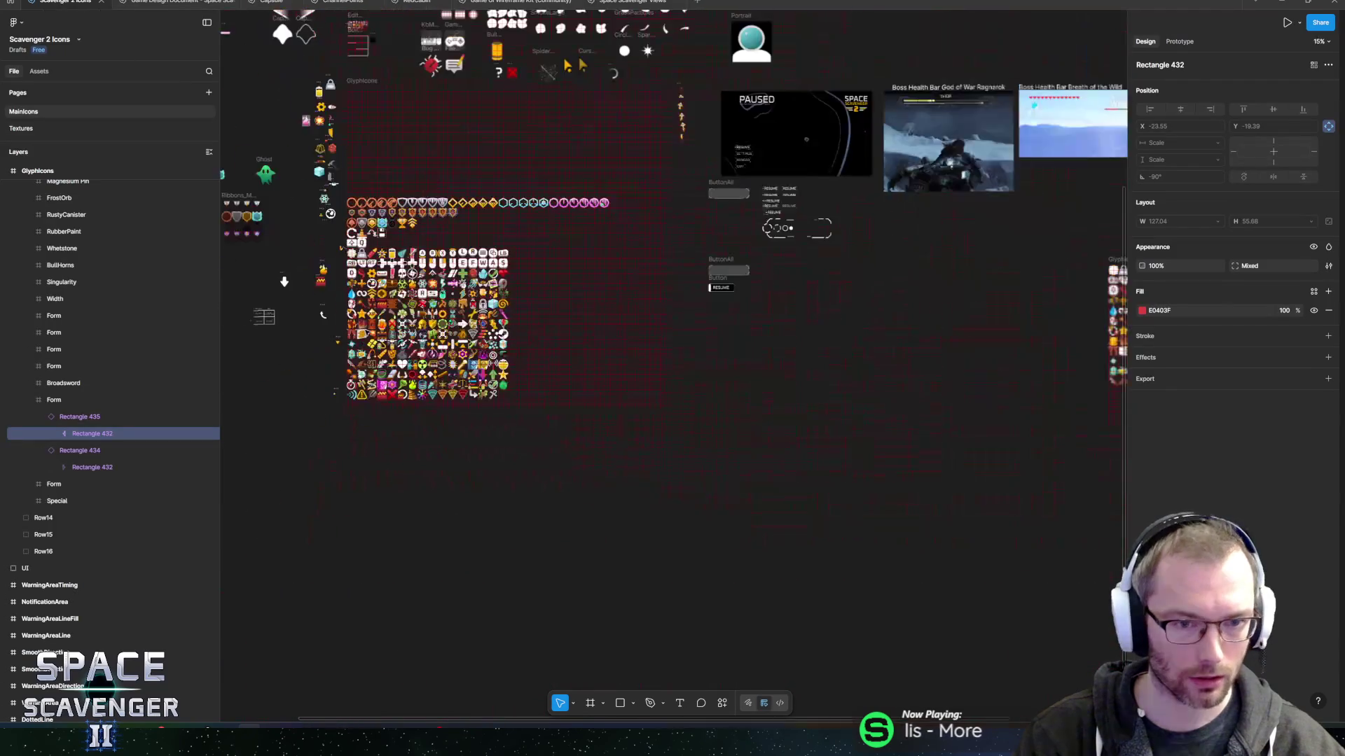
{"action": "scroll", "coordinate": [489, 440], "scroll_direction": "up", "scroll_amount": 3}
{"action": "scroll", "coordinate": [489, 439], "scroll_direction": "up", "scroll_amount": 2}
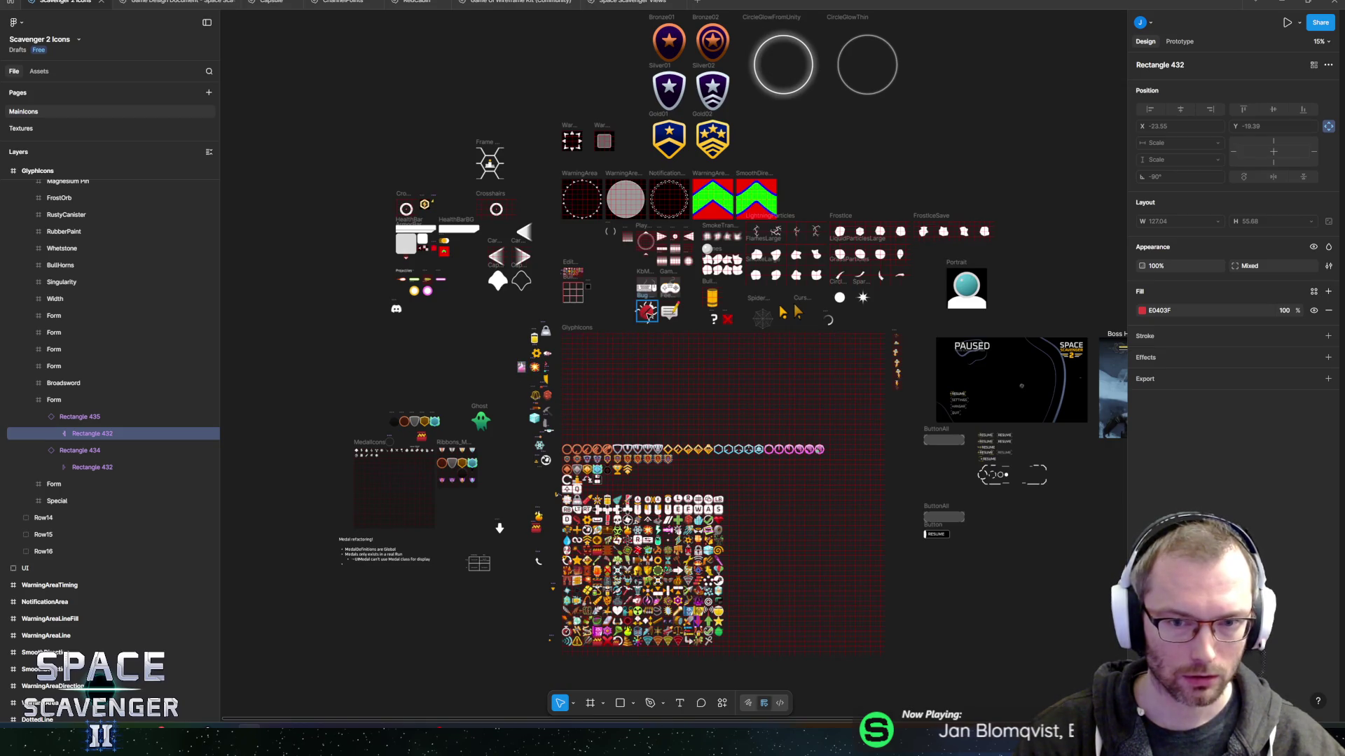
{"action": "scroll", "coordinate": [569, 357], "scroll_direction": "right", "scroll_amount": 2}
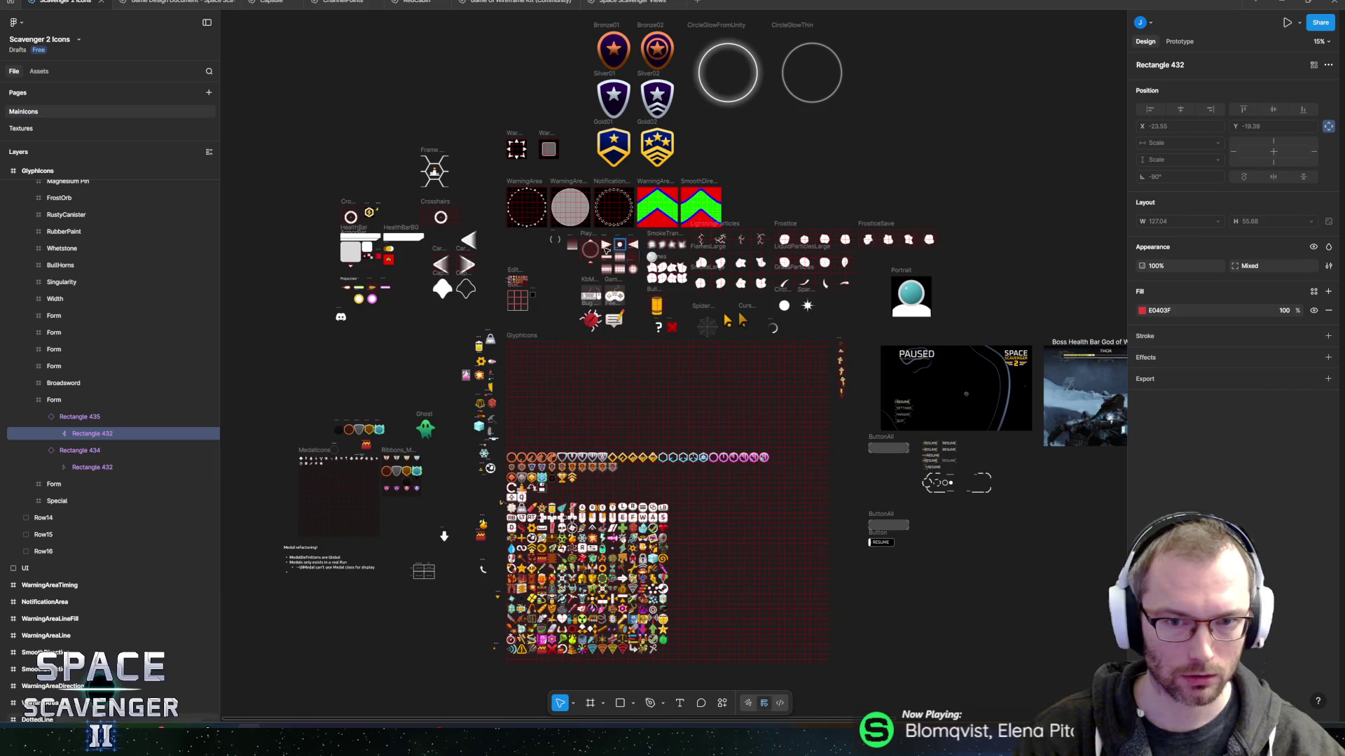
{"action": "scroll", "coordinate": [728, 204], "scroll_direction": "up", "scroll_amount": 5}
{"action": "scroll", "coordinate": [655, 285], "scroll_direction": "down", "scroll_amount": 5}
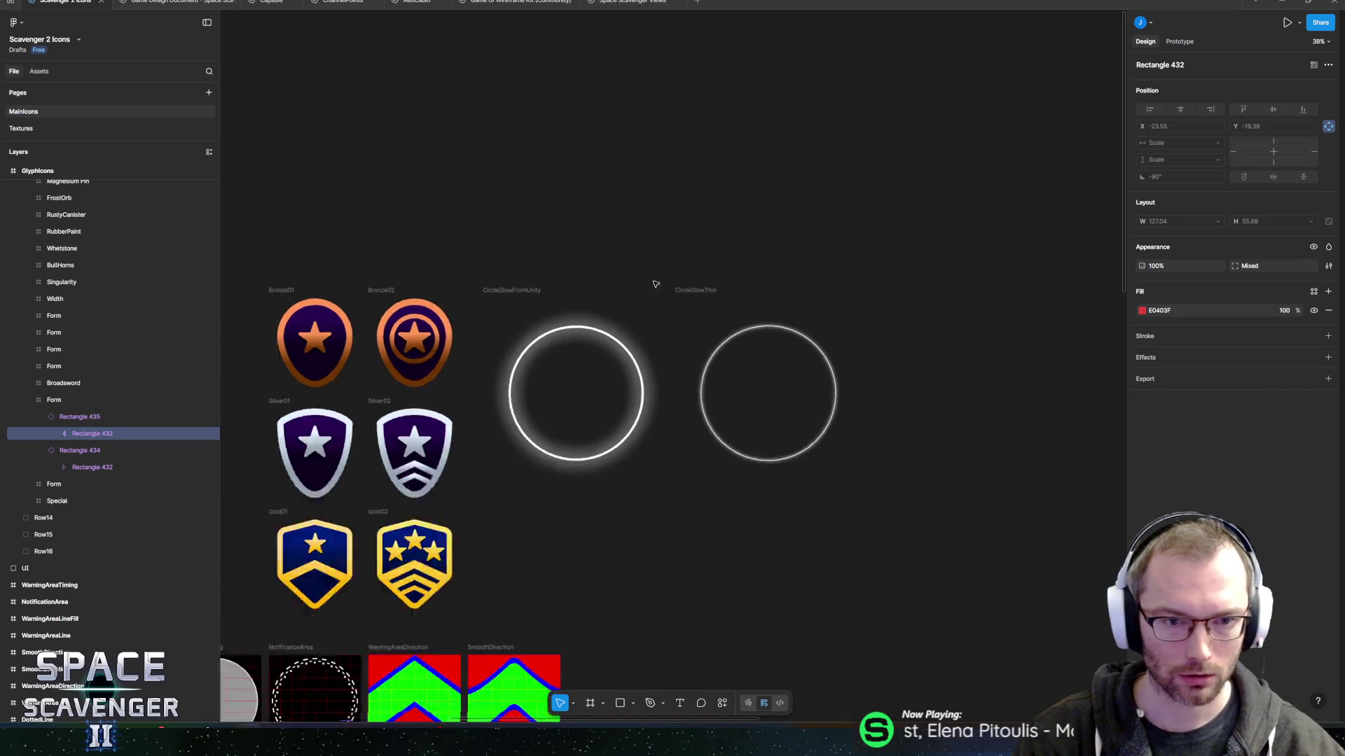
{"action": "scroll", "coordinate": [513, 428], "scroll_direction": "up", "scroll_amount": 3}
{"action": "mouse_move", "coordinate": [512, 428]}
{"action": "left_mouse_down"}
{"action": "mouse_move", "coordinate": [858, 350]}
{"action": "mouse_move", "coordinate": [647, 339]}
{"action": "left_mouse_up"}
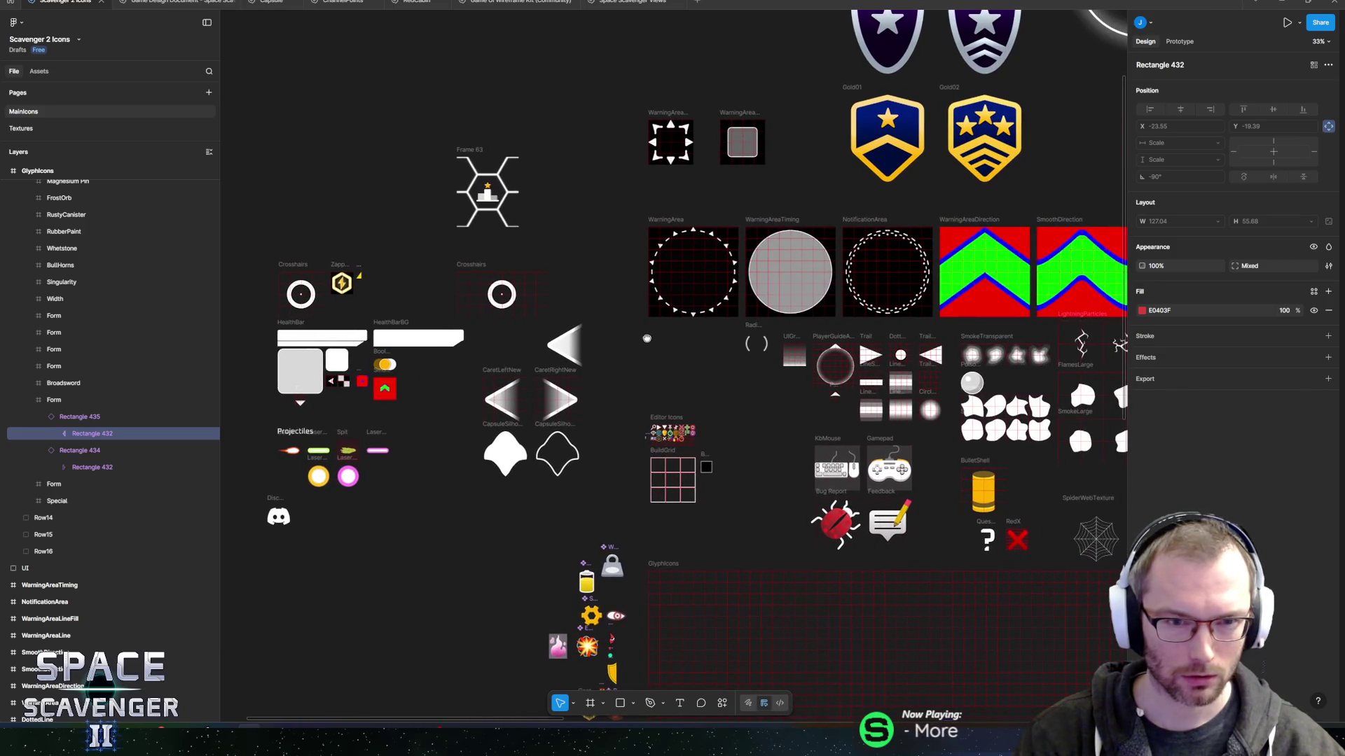
{"action": "left_click_drag", "start_coordinate": [757, 398], "coordinate": [535, 355]}
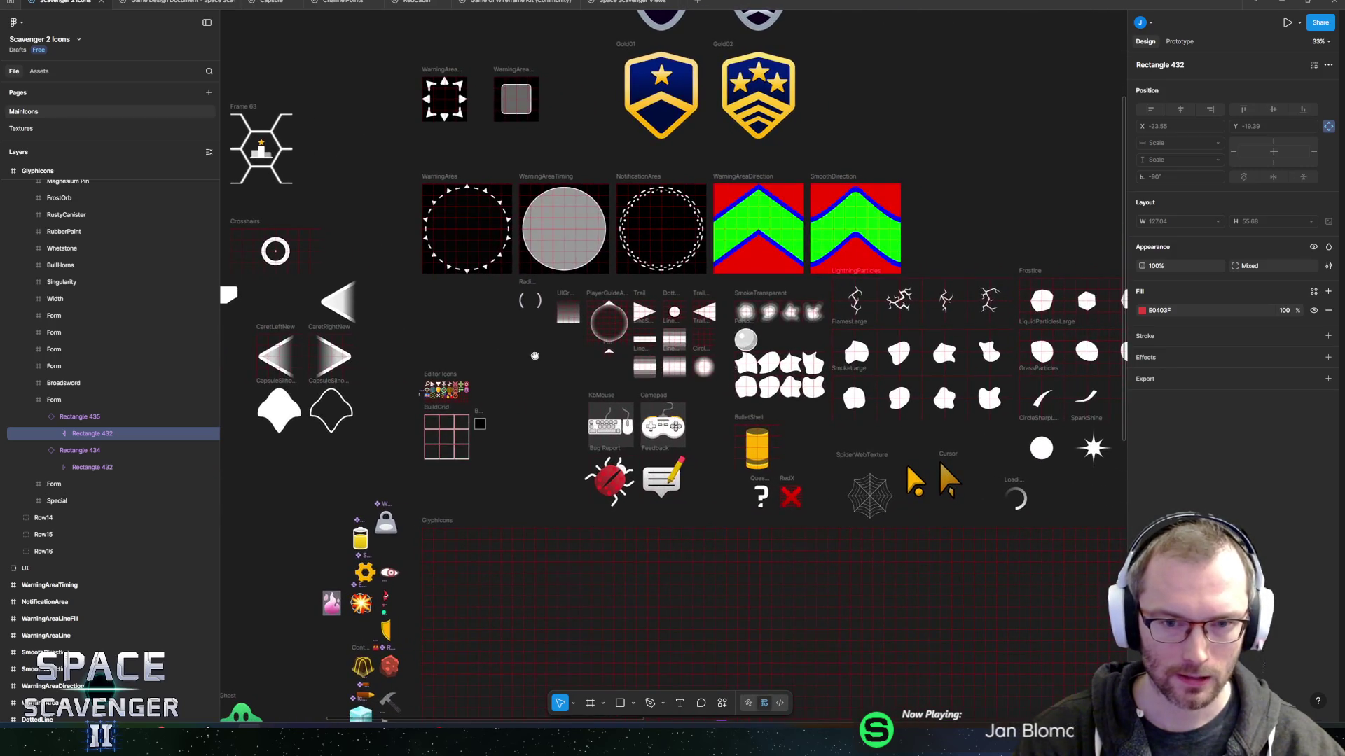
{"action": "scroll", "coordinate": [542, 353], "scroll_direction": "right", "scroll_amount": 1}
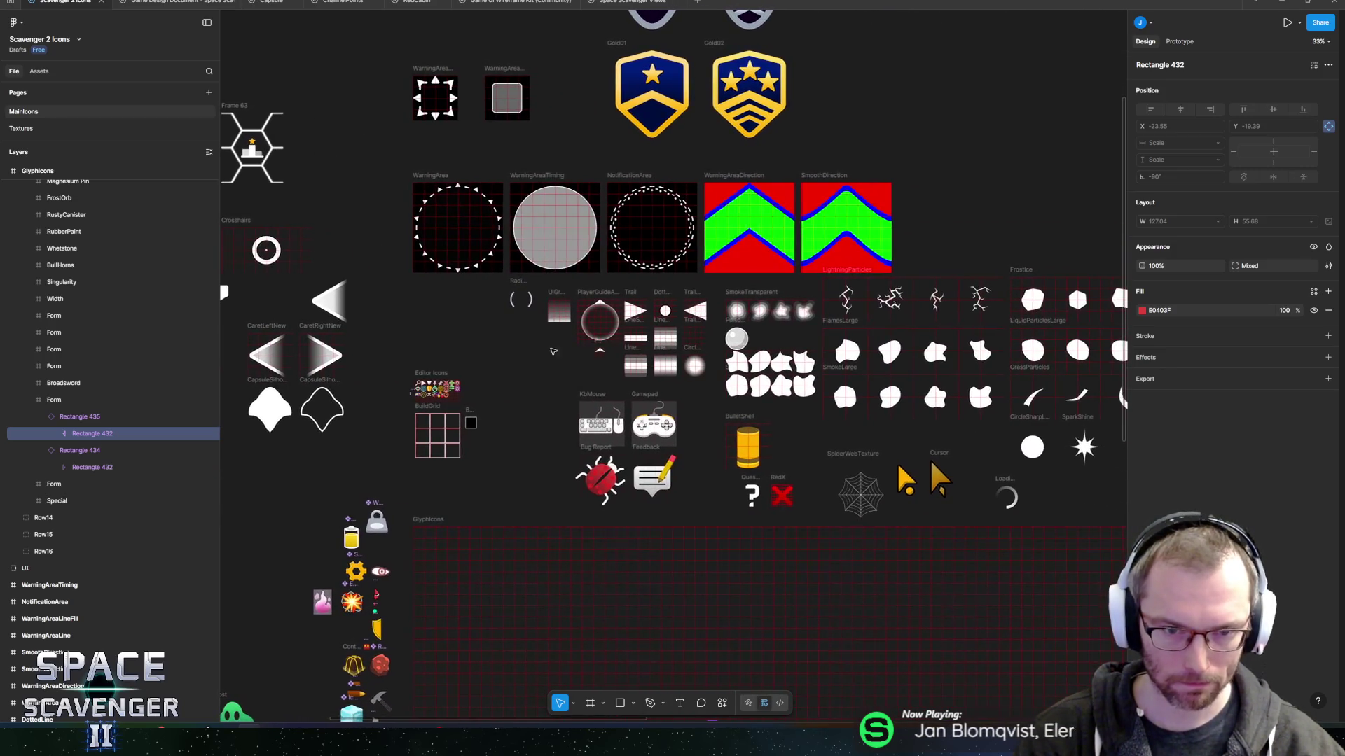
{"action": "scroll", "coordinate": [553, 352], "scroll_direction": "up", "scroll_amount": 10}
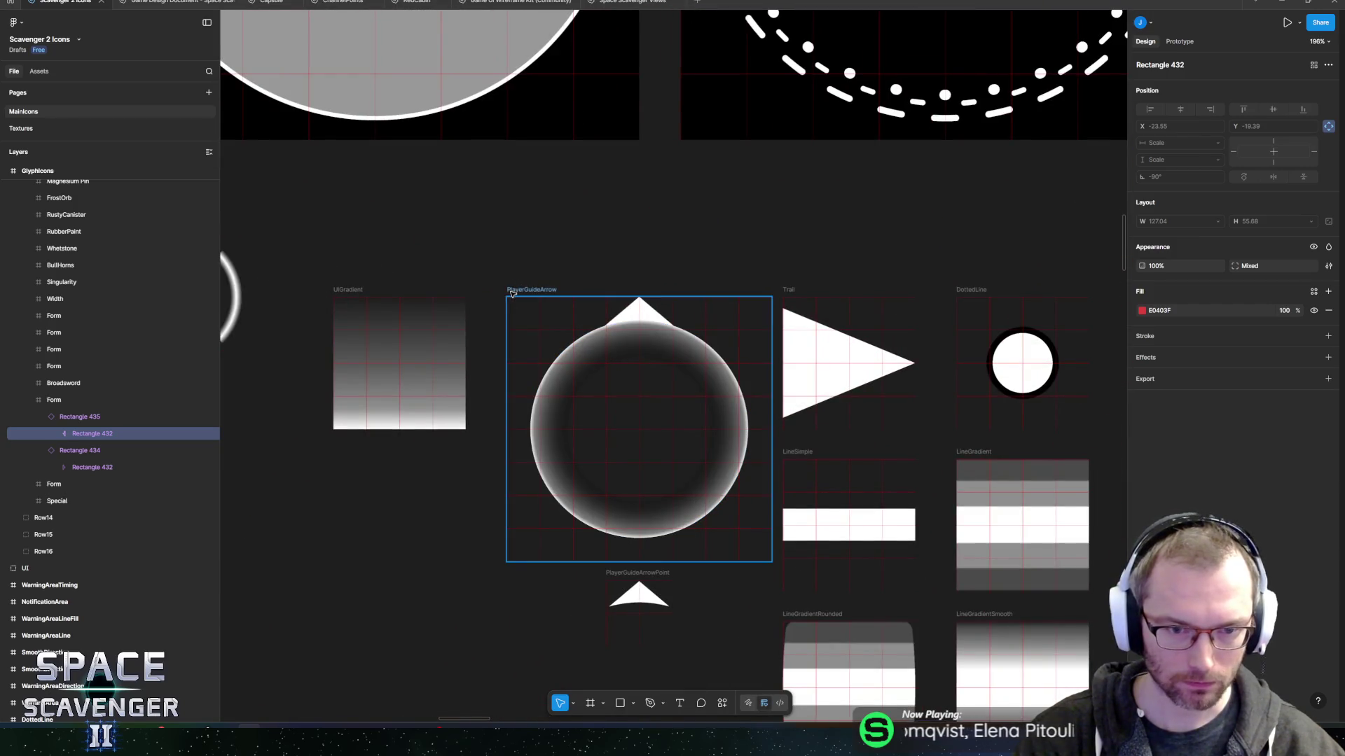
{"action": "left_click", "coordinate": [512, 294]}
{"action": "scroll", "coordinate": [614, 313], "scroll_direction": "up", "scroll_amount": 3}
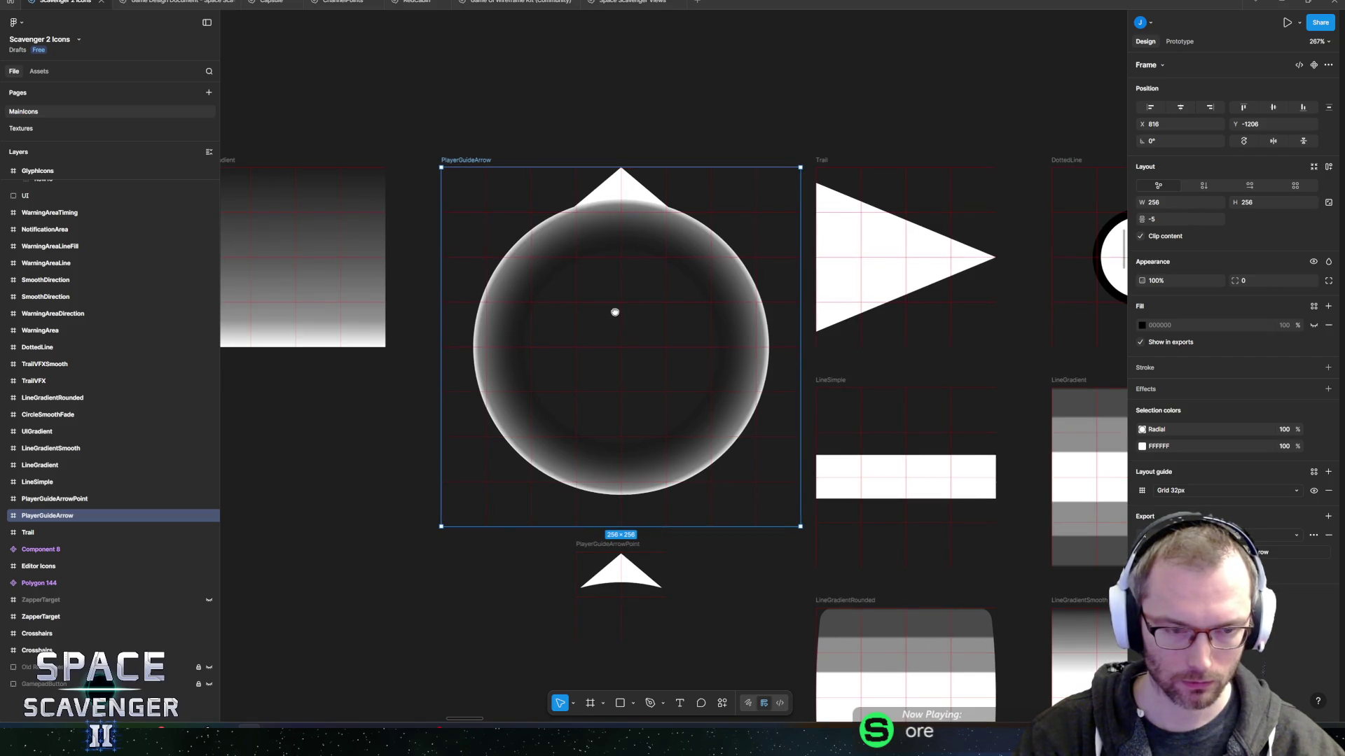
Draw a rectangle over the circle and arrow tip inside the PlayerGuideArrow frame.
{"action": "left_click", "coordinate": [5, 516]}
{"action": "left_click", "coordinate": [56, 532]}
{"action": "left_click", "coordinate": [66, 550]}
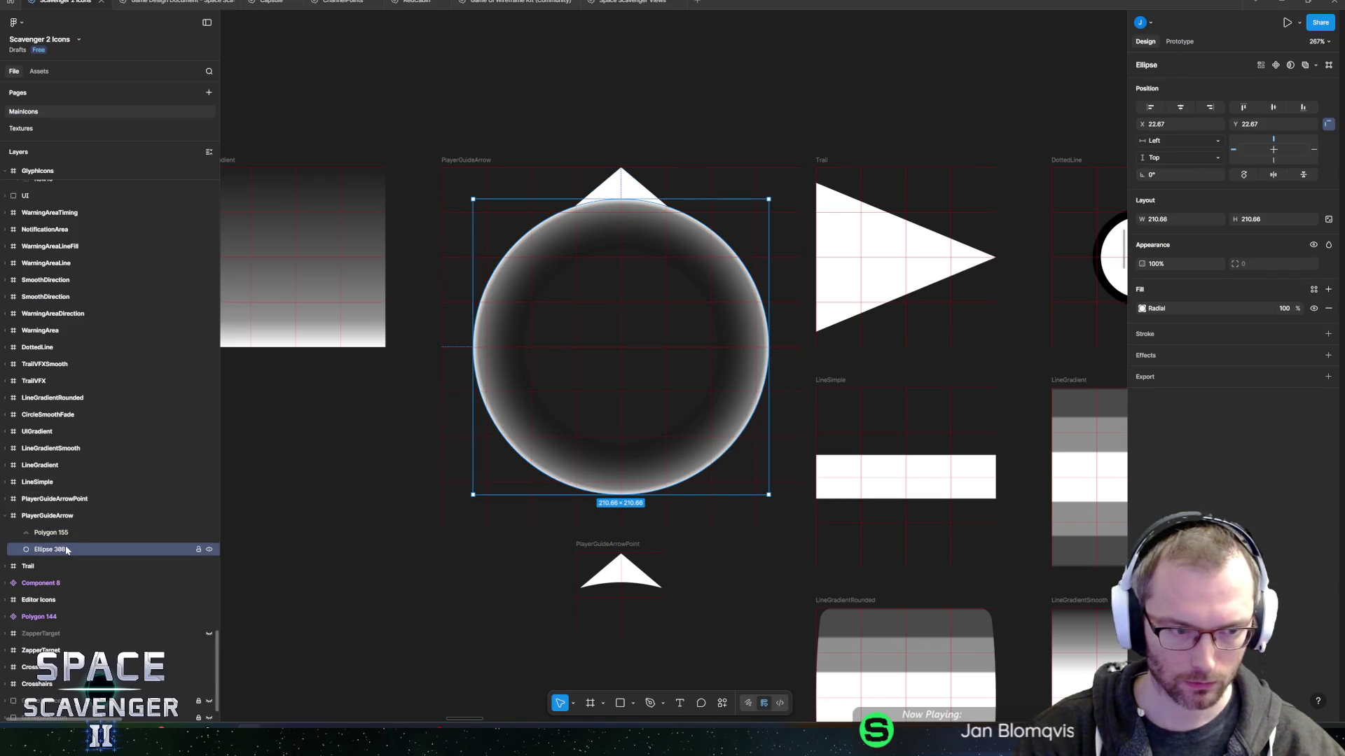
{"action": "left_click", "coordinate": [62, 538], "text": "shift"}
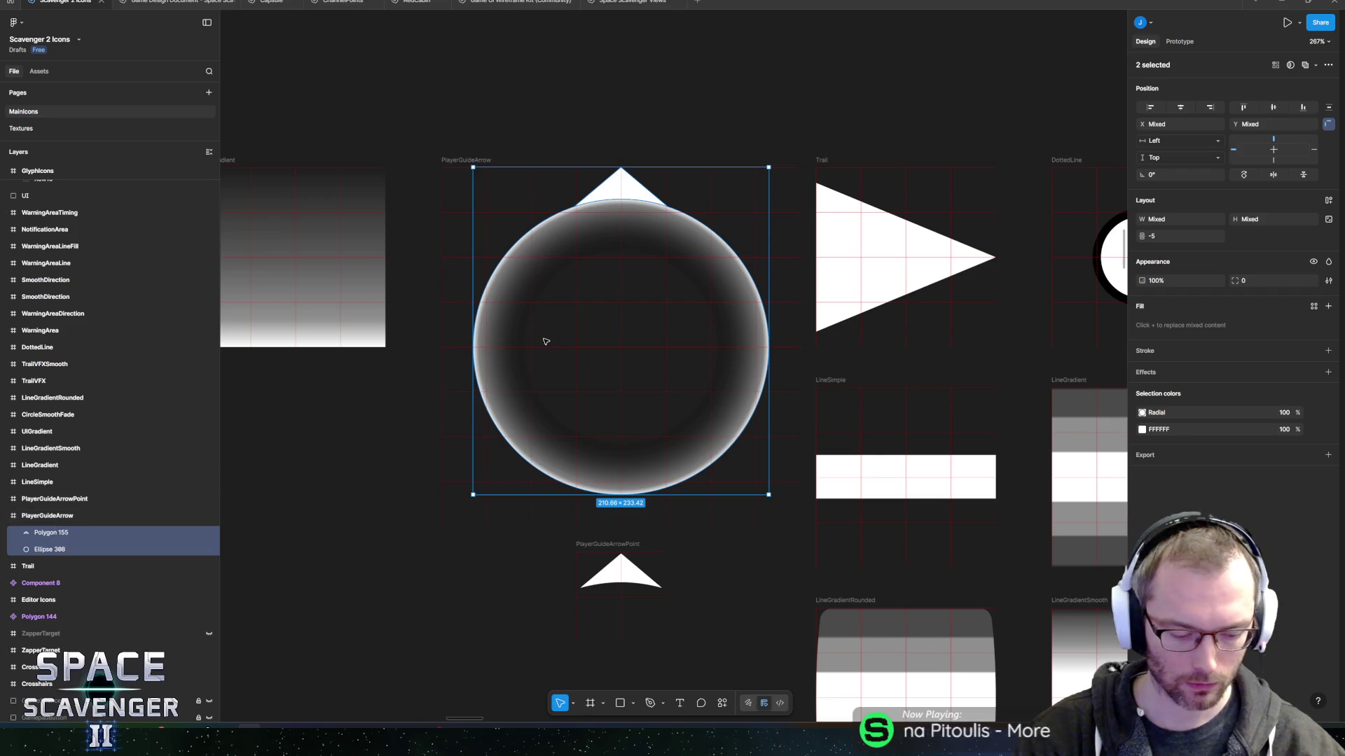
{"action": "key", "text": "r"}
{"action": "mouse_move", "coordinate": [446, 189]}
{"action": "left_mouse_down"}
{"action": "mouse_move", "coordinate": [755, 458]}
{"action": "mouse_move", "coordinate": [801, 519]}
{"action": "left_mouse_up"}
{"action": "mouse_move", "coordinate": [596, 189]}
{"action": "left_mouse_down"}
{"action": "mouse_move", "coordinate": [596, 300]}
{"action": "mouse_move", "coordinate": [595, 238]}
{"action": "left_mouse_up"}
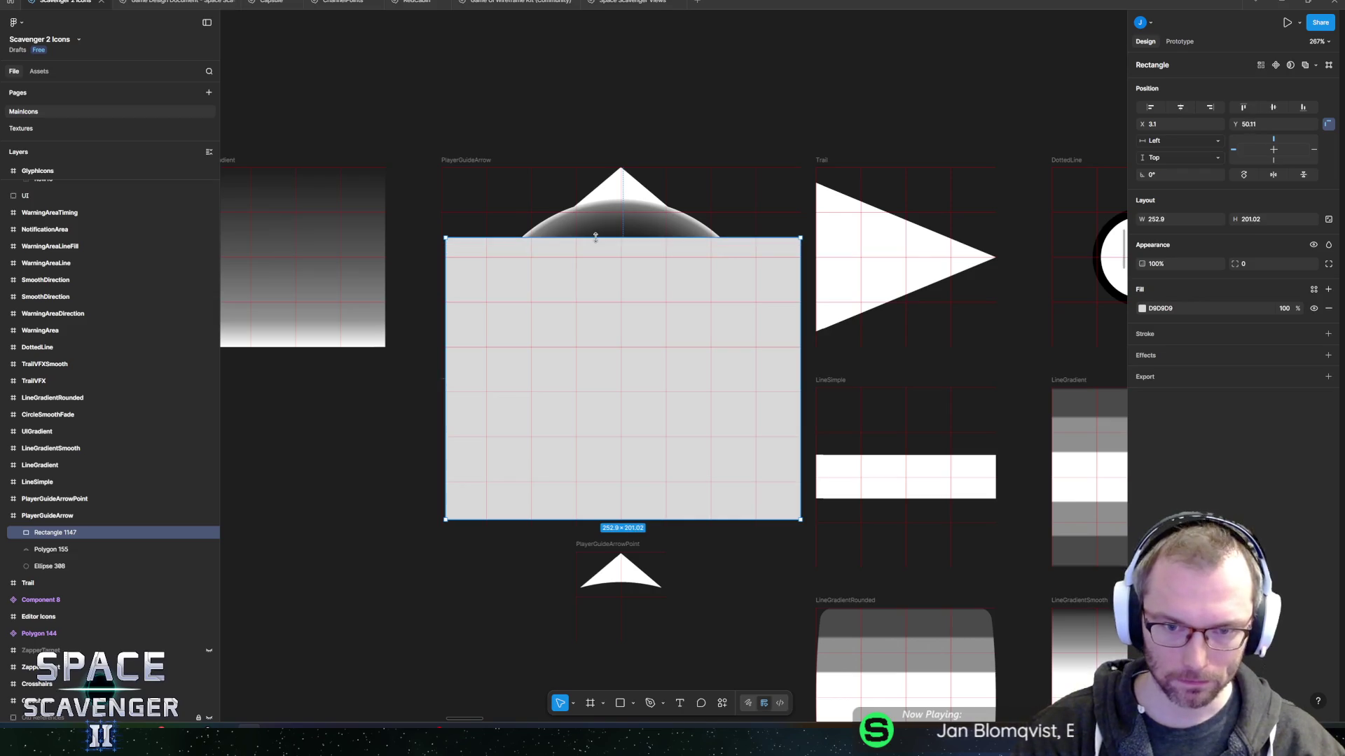
Fill the rectangle with a linear gradient from black 000000 to white FFFFFF.
{"action": "left_click", "coordinate": [1141, 313]}
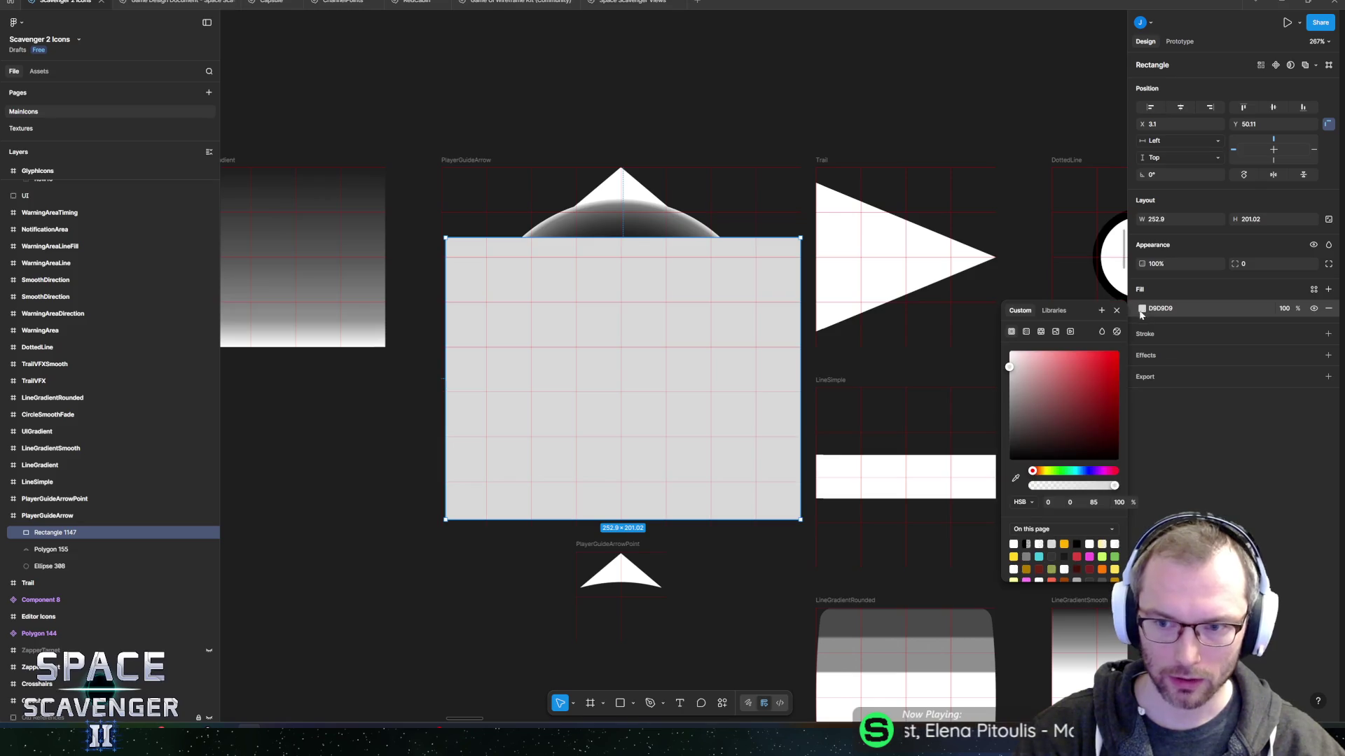
{"action": "left_click", "coordinate": [1026, 333]}
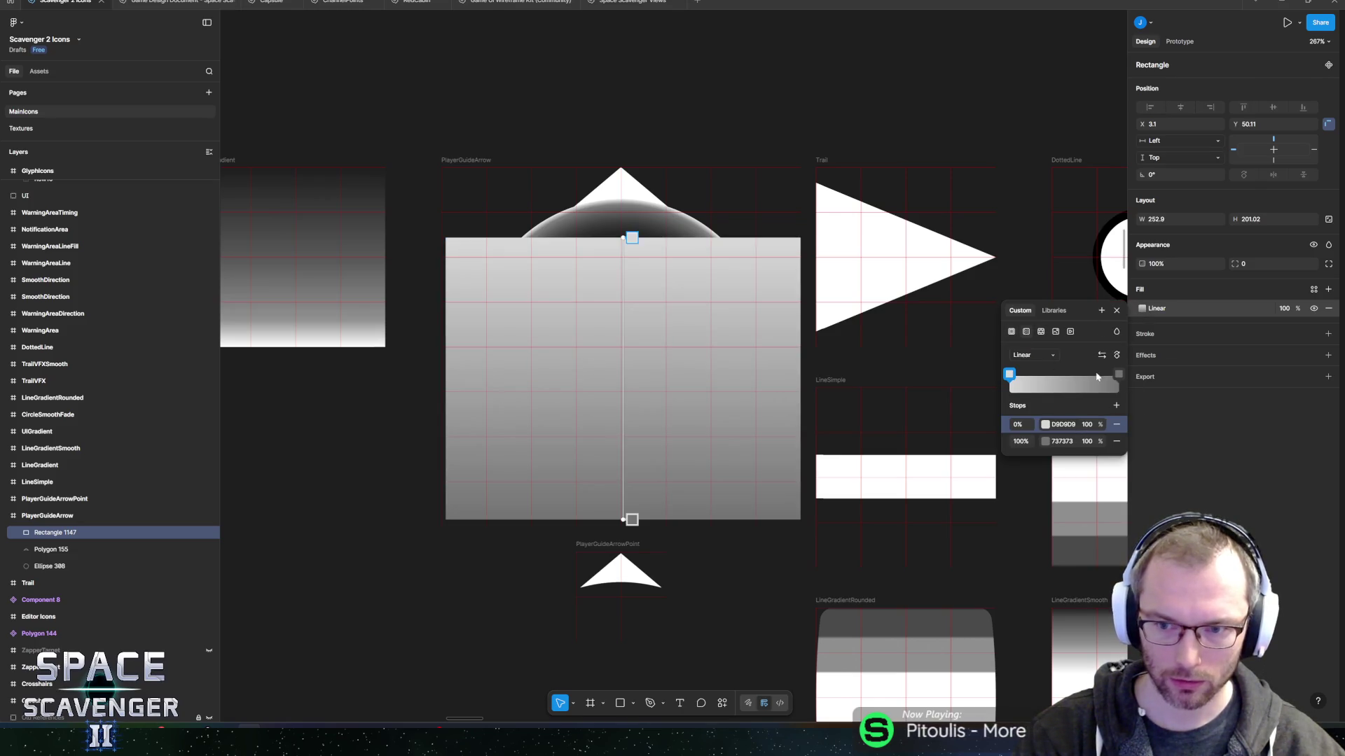
{"action": "left_click", "coordinate": [1118, 374]}
{"action": "left_click", "coordinate": [1089, 439]}
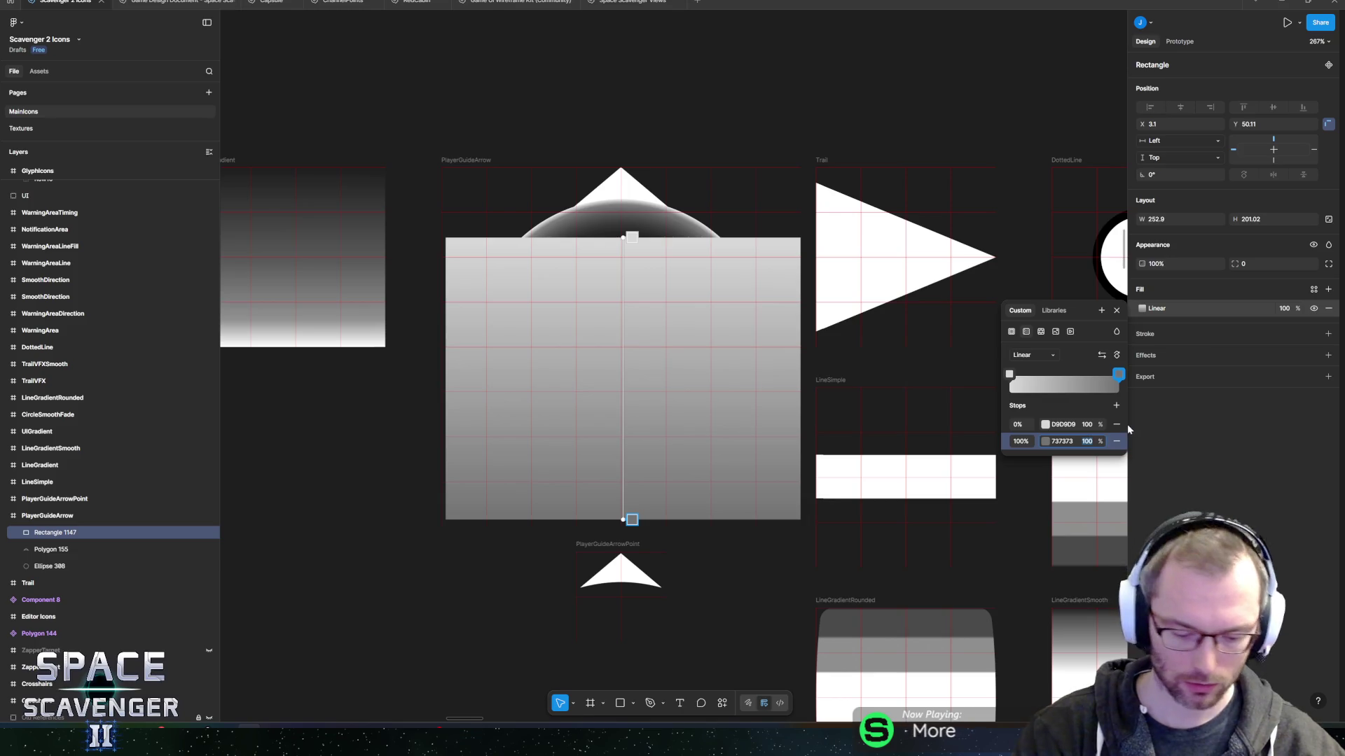
{"action": "type", "text": "0"}
{"action": "key", "text": "Return"}
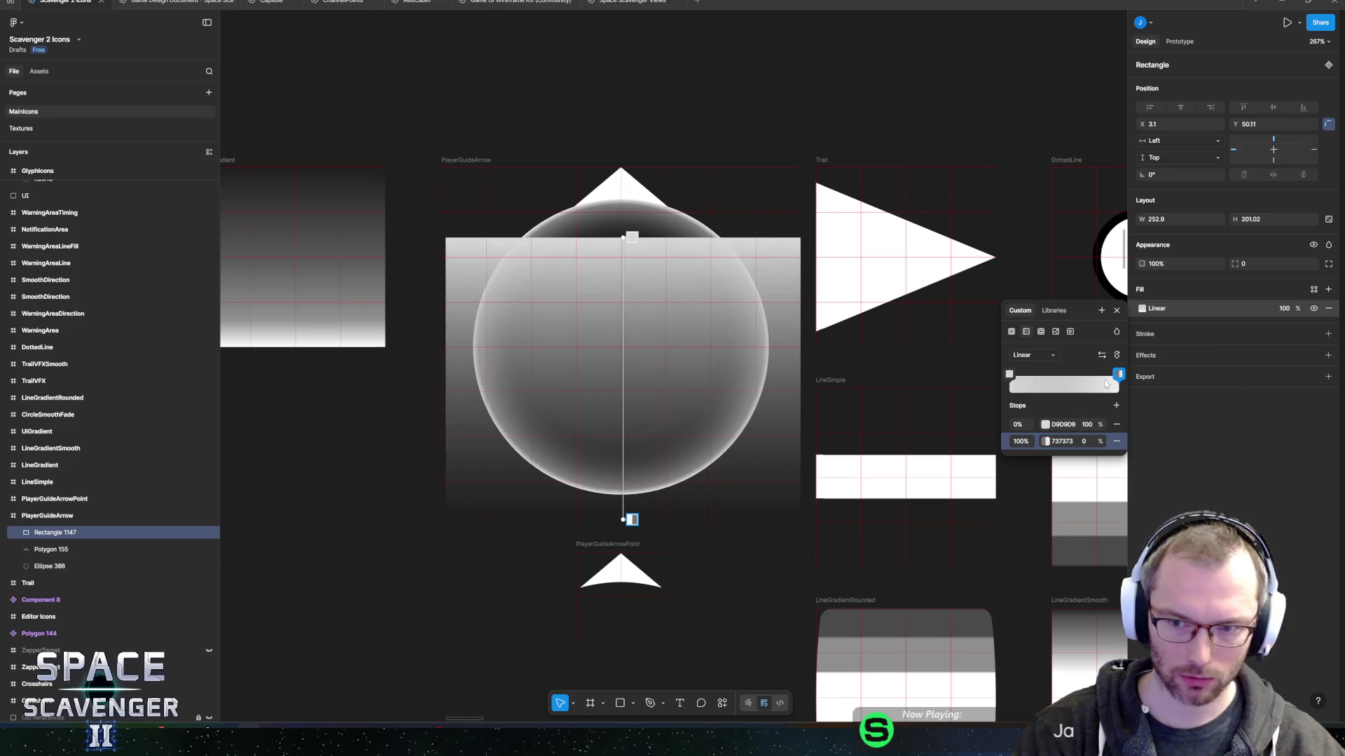
{"action": "left_click", "coordinate": [1045, 441]}
{"action": "left_click", "coordinate": [887, 657]}
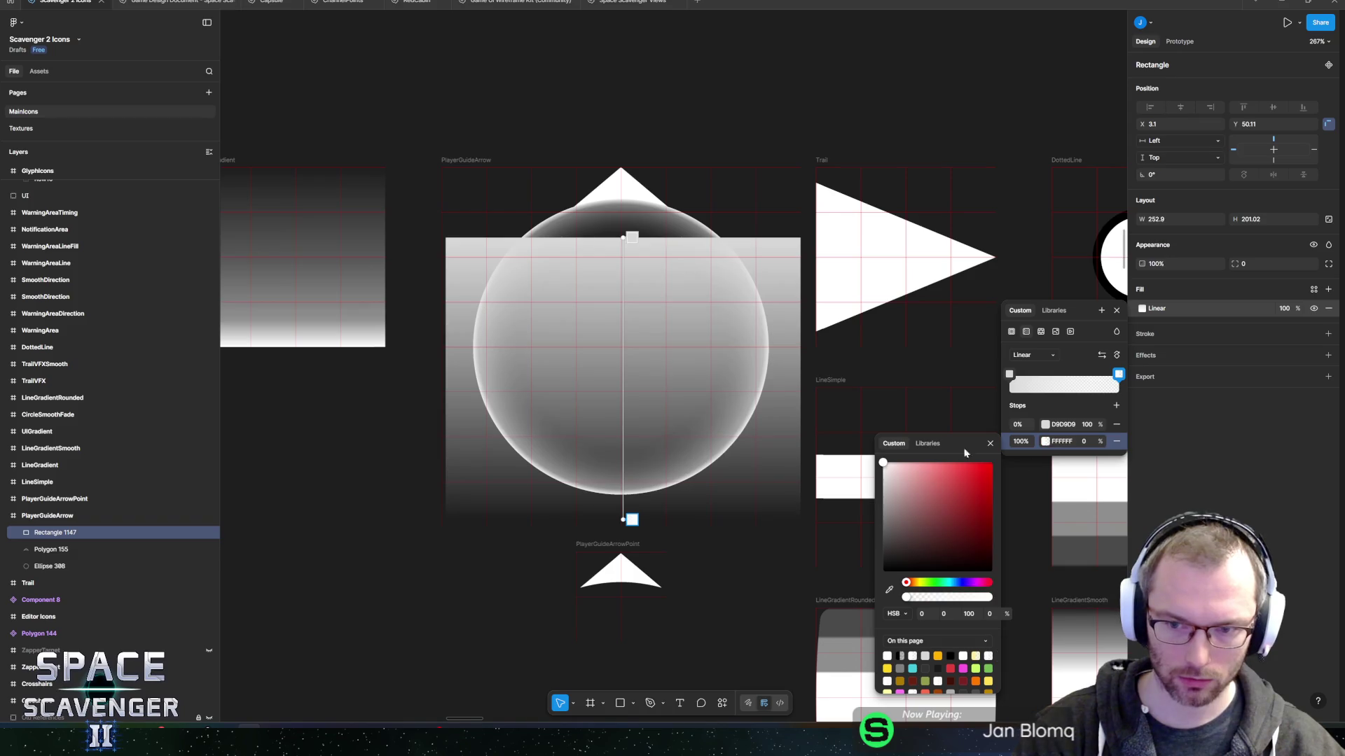
{"action": "left_click", "coordinate": [1086, 447]}
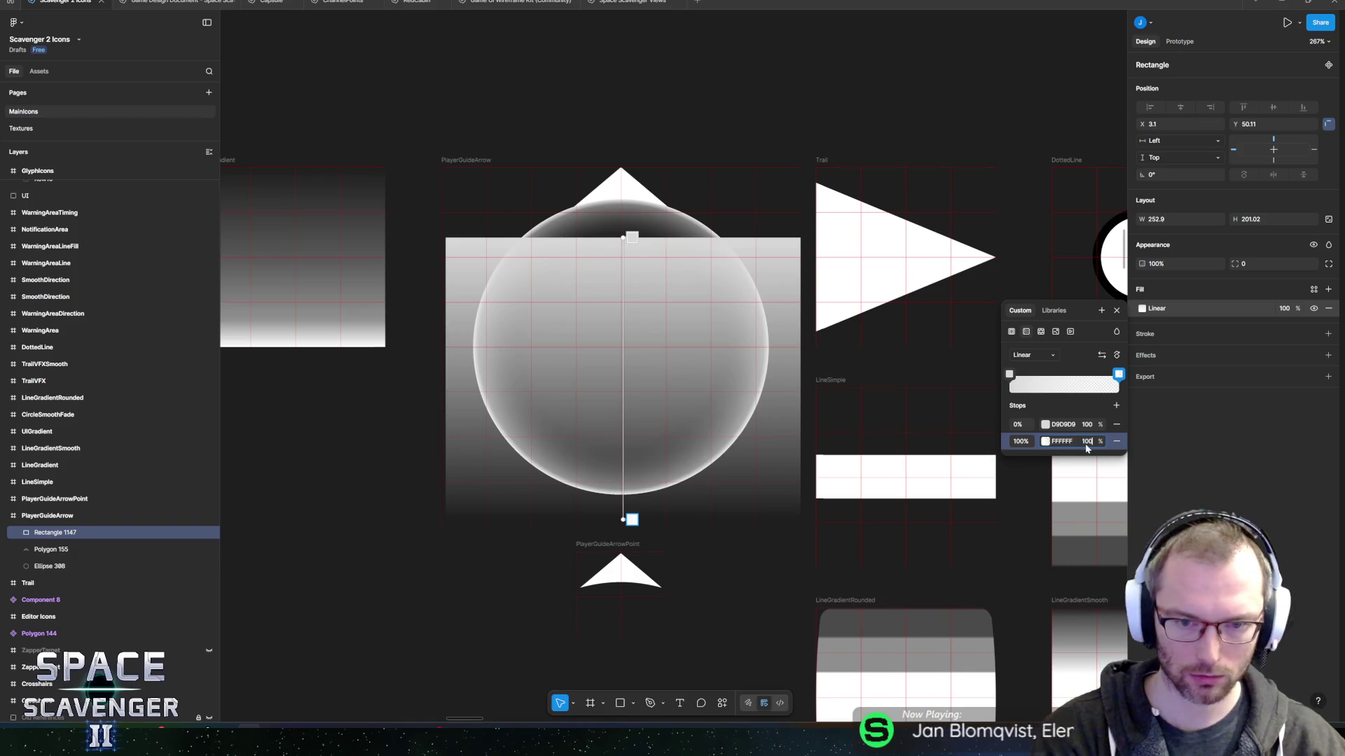
{"action": "key", "text": "Return"}
{"action": "left_click", "coordinate": [1045, 424]}
{"action": "left_click_drag", "start_coordinate": [886, 490], "coordinate": [689, 619]}
{"action": "left_click", "coordinate": [1213, 489]}
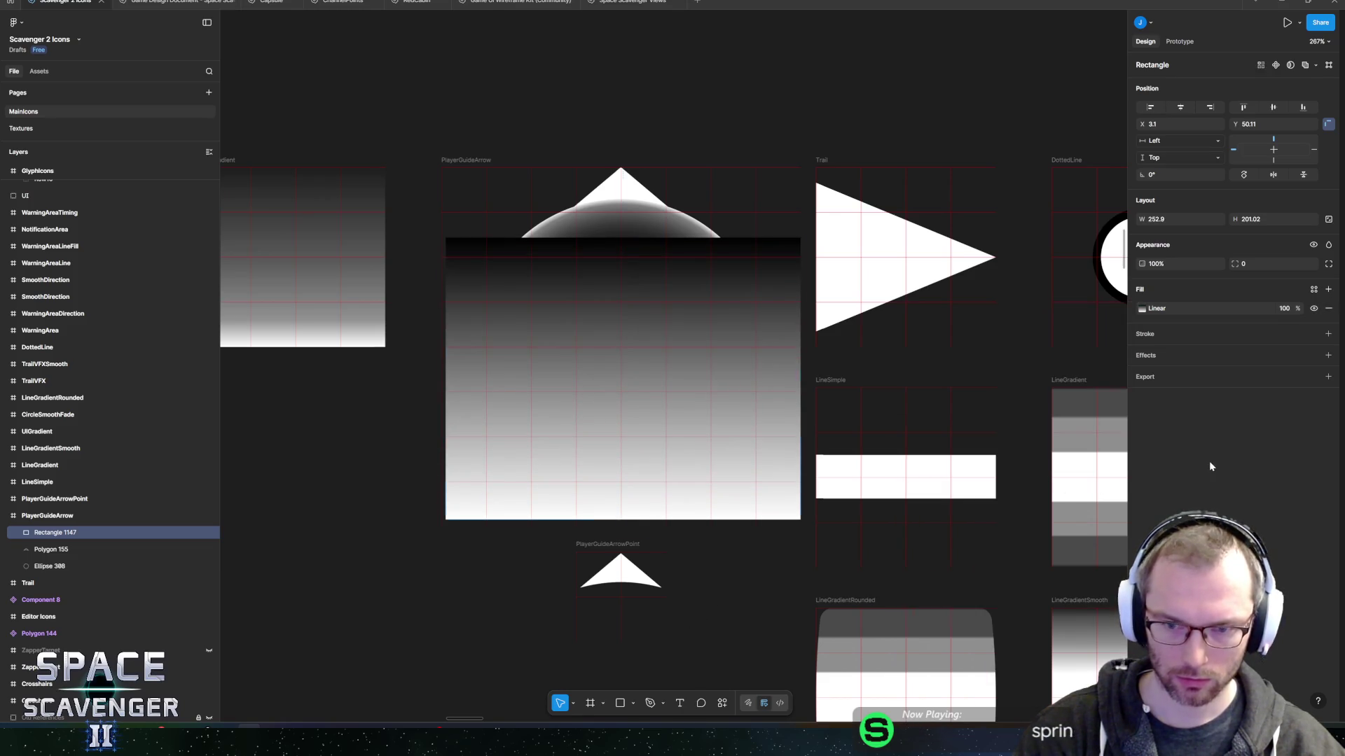
Move the gradient rectangle below the ellipse and select all three arrow layers.
{"action": "left_click_drag", "start_coordinate": [56, 533], "coordinate": [57, 572]}
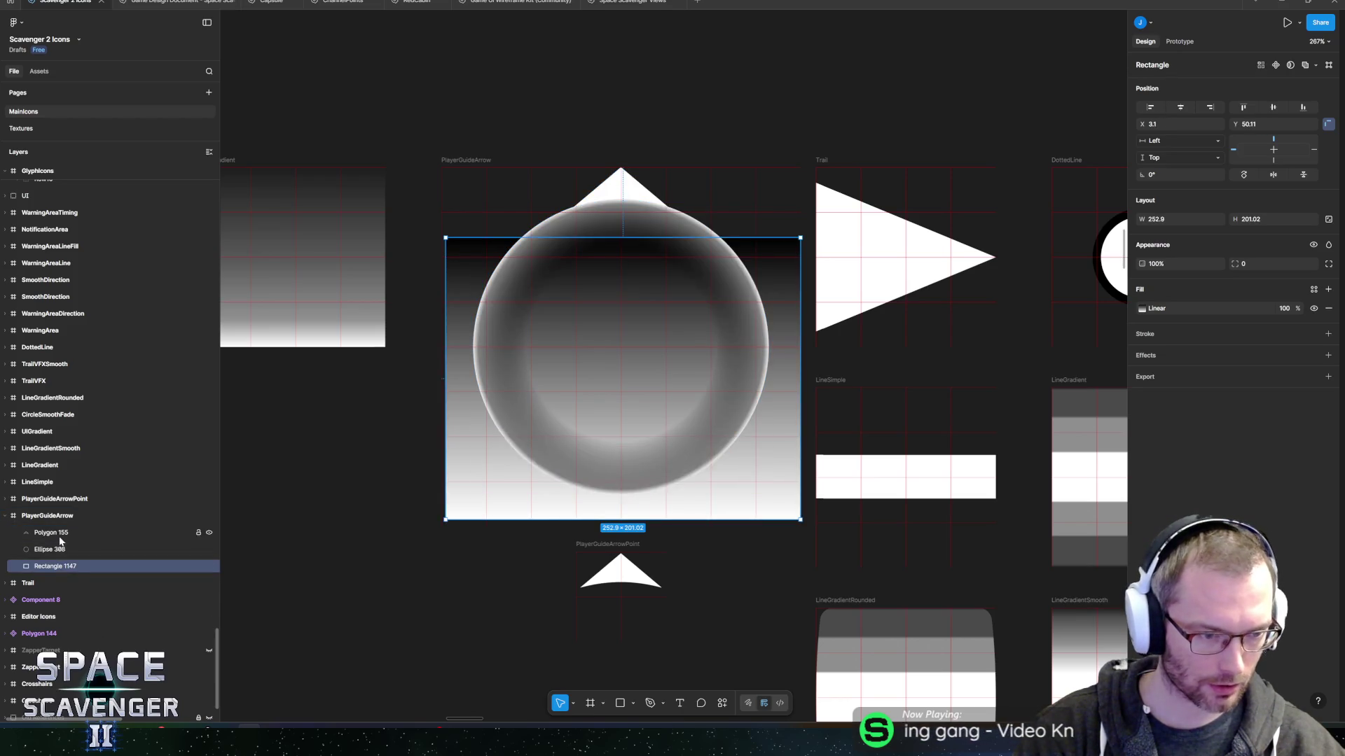
{"action": "key", "text": "ctrl+a"}
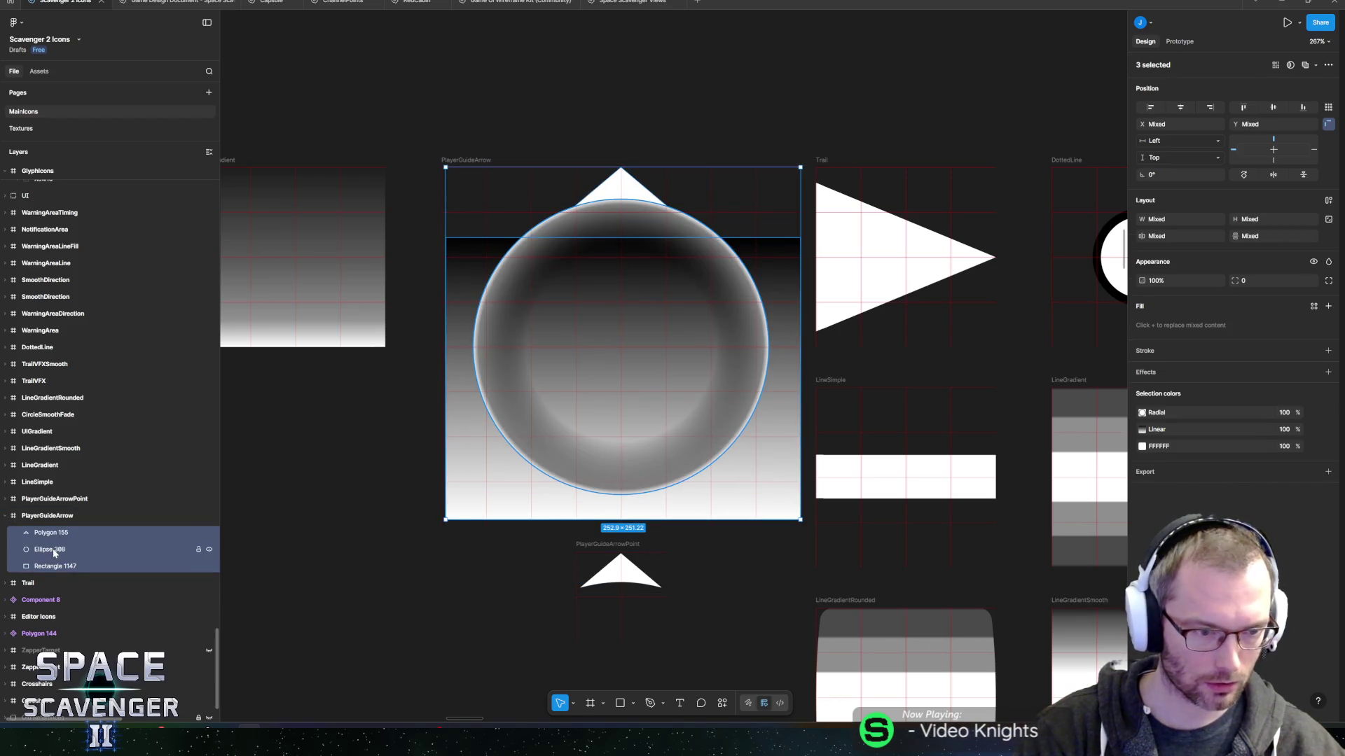
{"action": "left_click", "coordinate": [55, 565]}
{"action": "left_click", "coordinate": [50, 532], "text": "shift"}
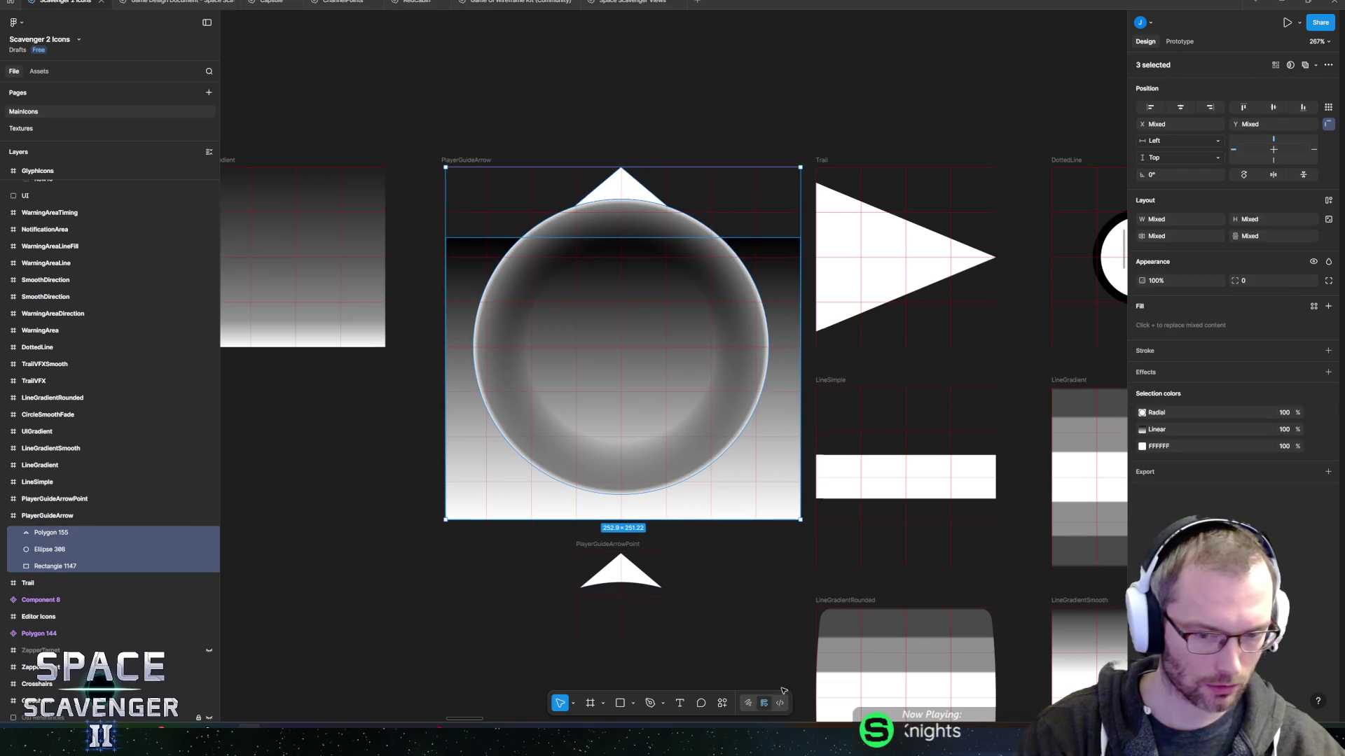
{"action": "left_click", "coordinate": [727, 706]}
Try the mask, undo it, and resize the rectangle to cover the circle's top half.
{"action": "type", "text": "mask"}
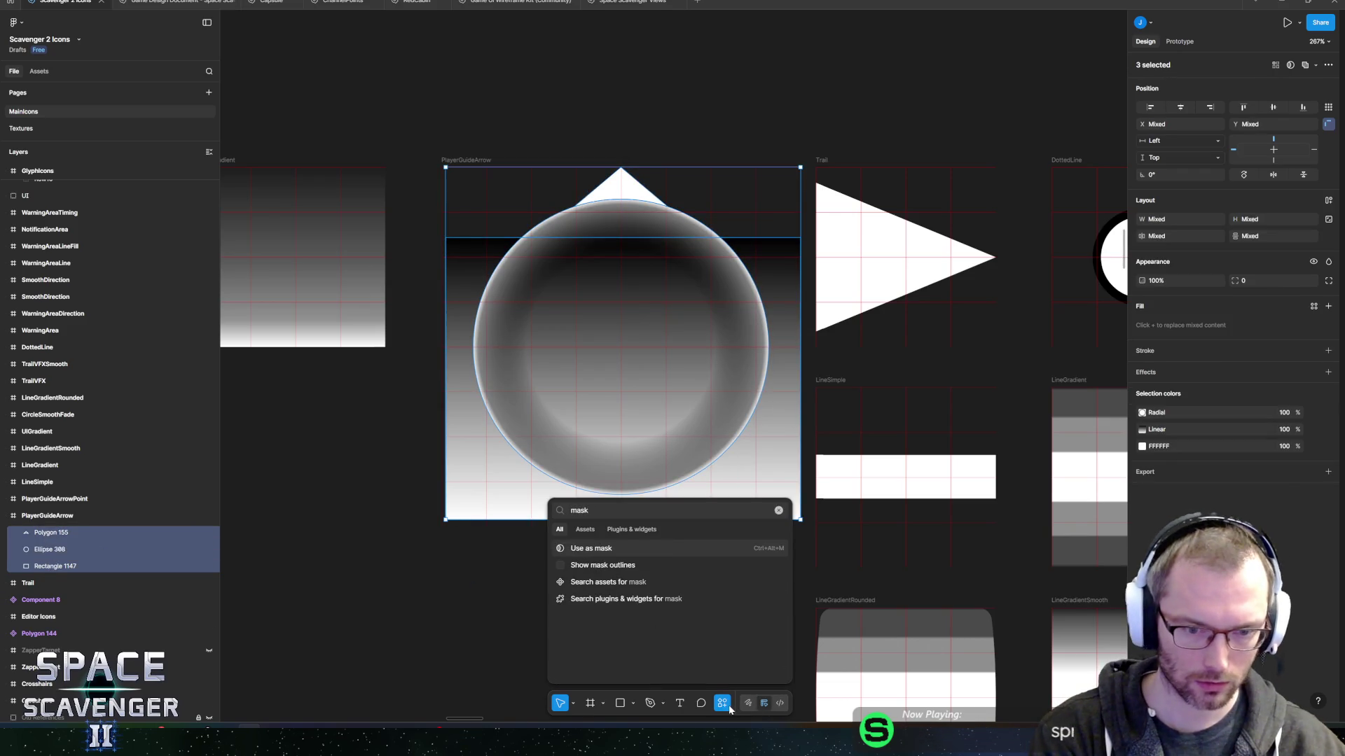
{"action": "key", "text": "Return"}
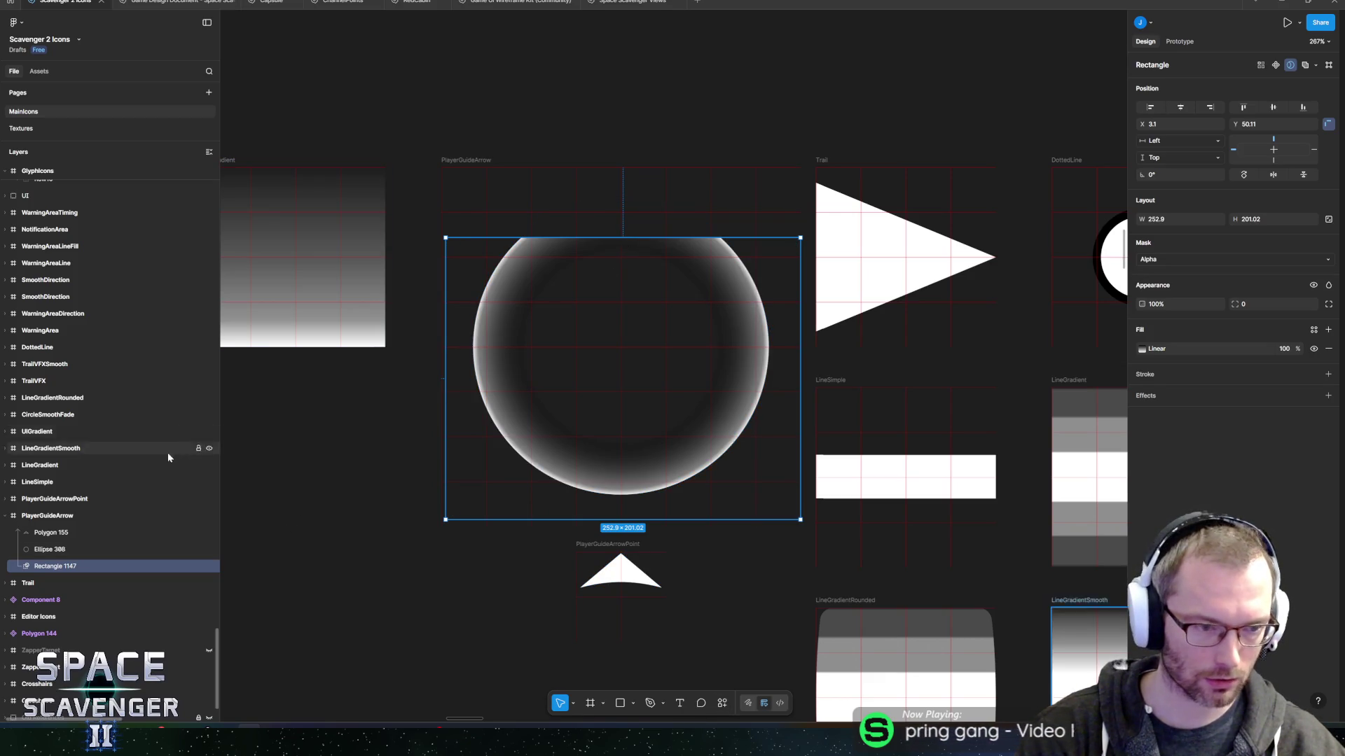
{"action": "key", "text": "ctrl+z"}
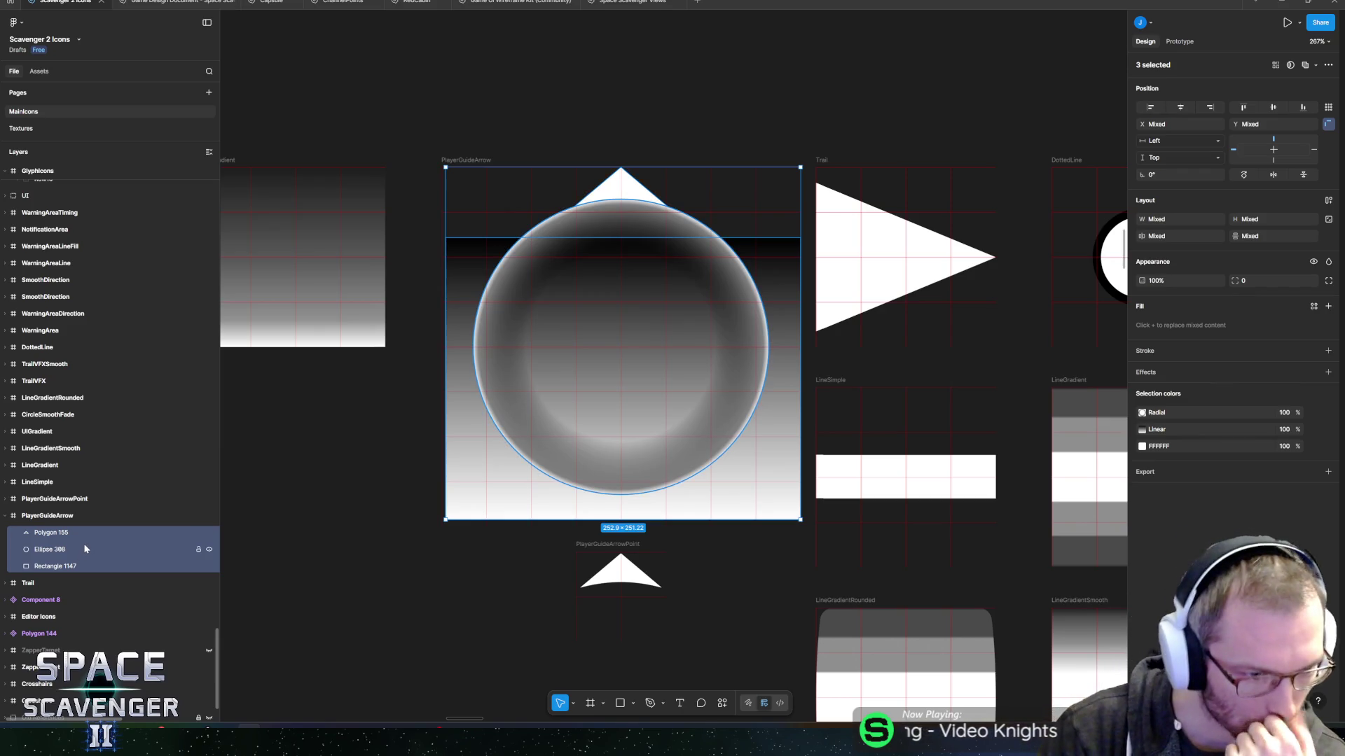
{"action": "left_click", "coordinate": [70, 565]}
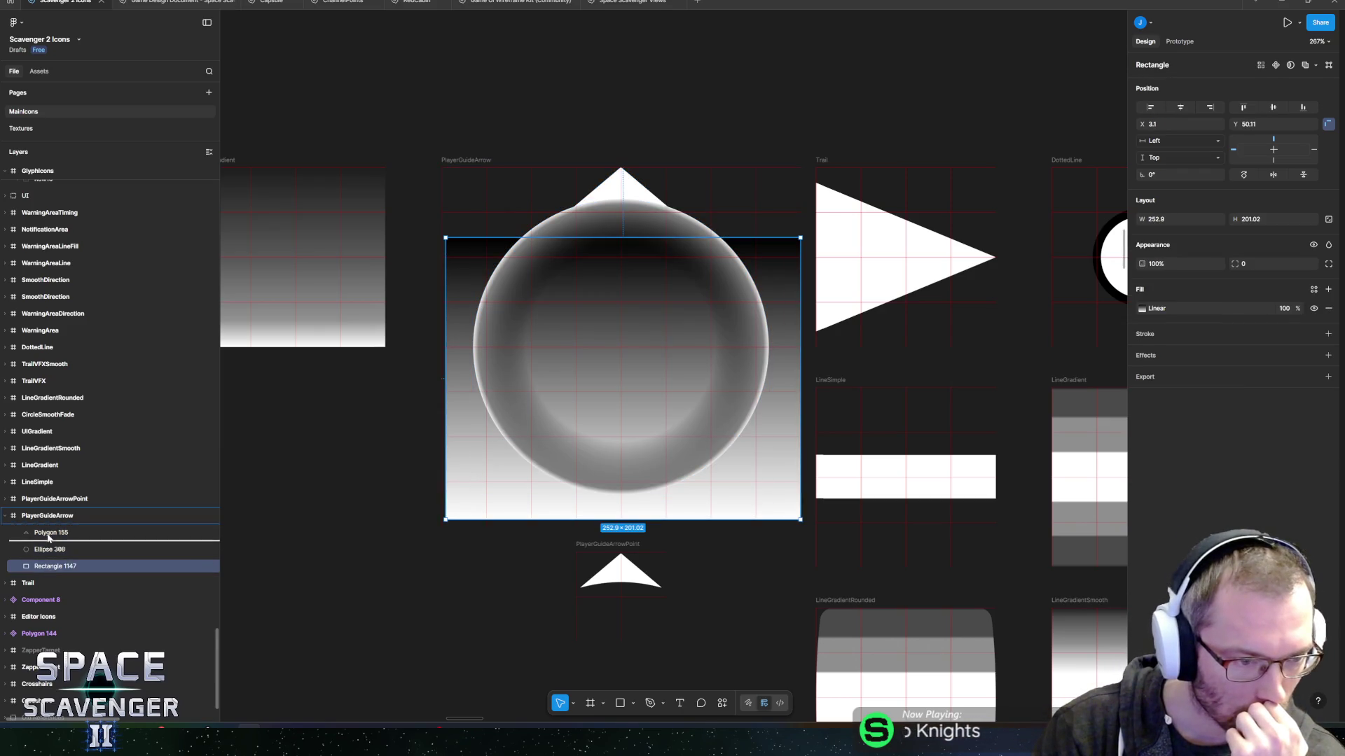
{"action": "left_click_drag", "start_coordinate": [48, 534], "coordinate": [58, 574]}
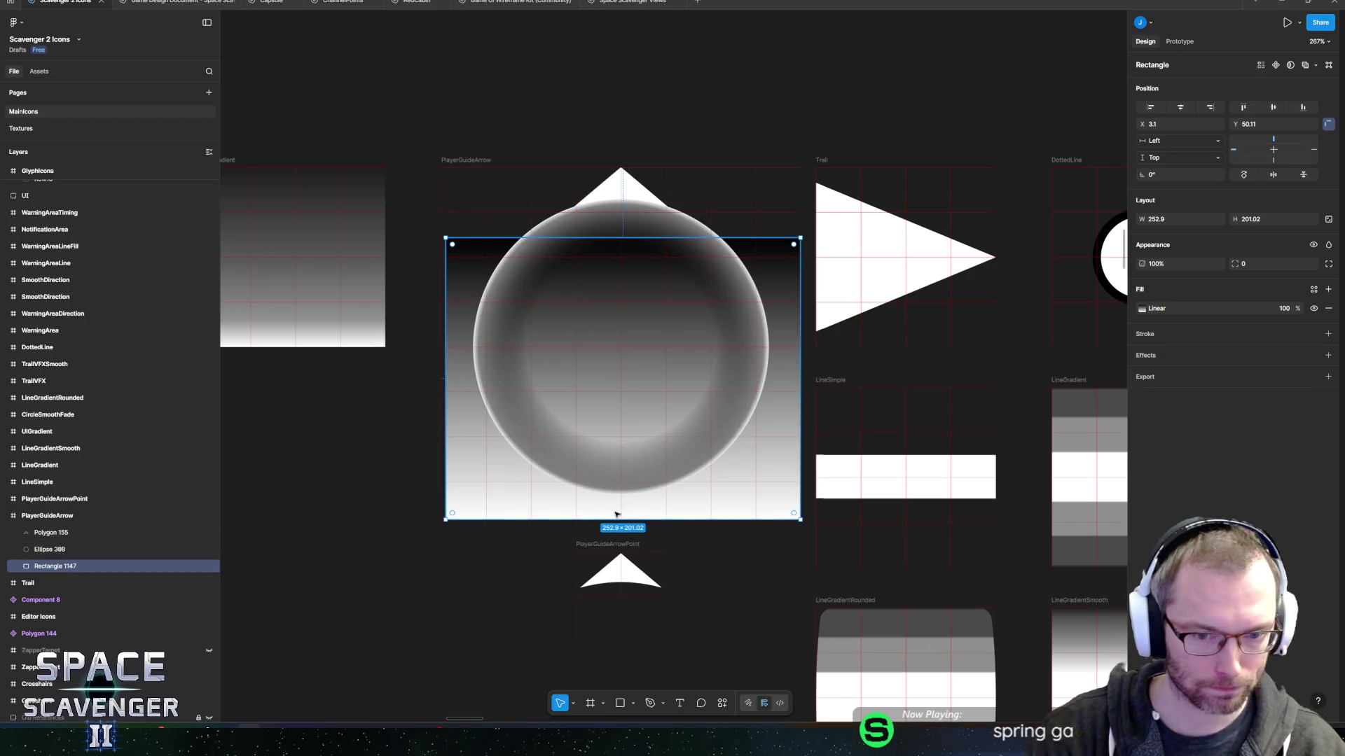
{"action": "mouse_move", "coordinate": [615, 519]}
{"action": "left_mouse_down"}
{"action": "mouse_move", "coordinate": [620, 156]}
{"action": "mouse_move", "coordinate": [621, 168]}
{"action": "left_mouse_up"}
{"action": "left_click_drag", "start_coordinate": [623, 237], "coordinate": [616, 333]}
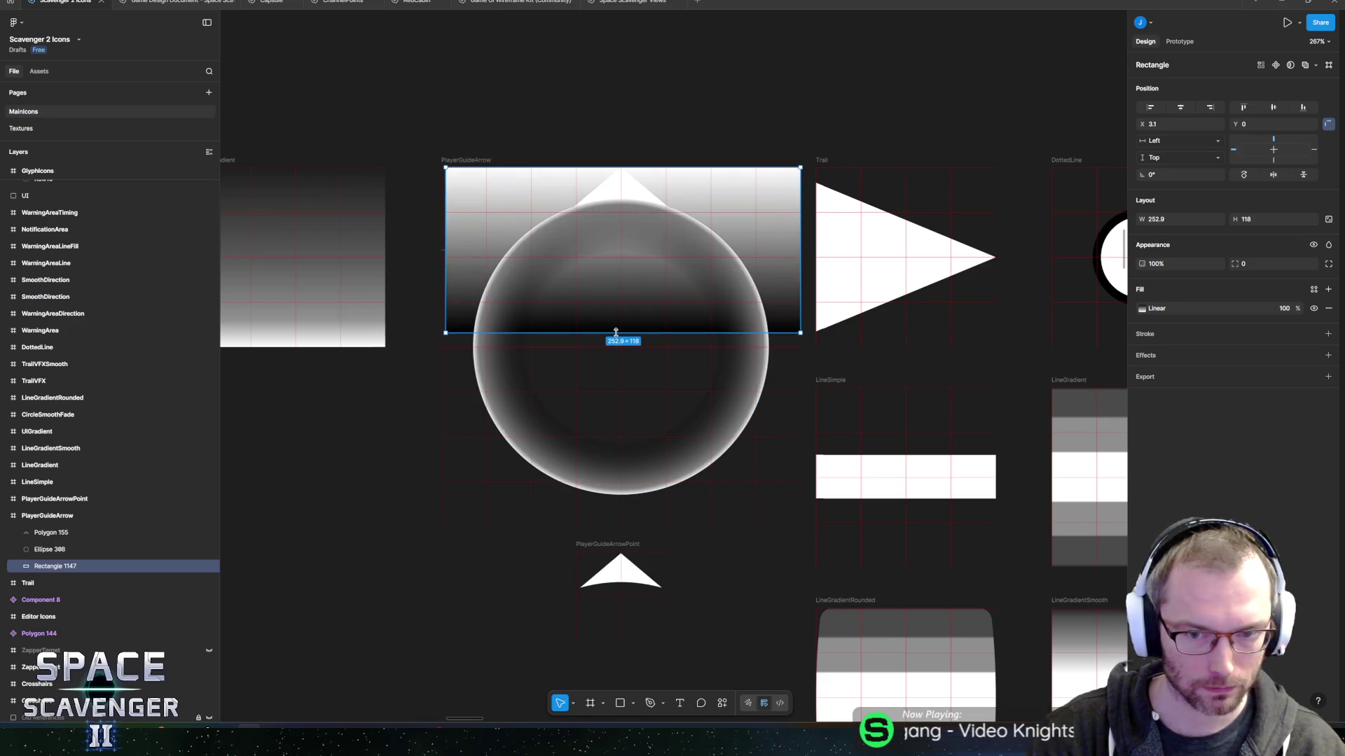
Apply 'Use as mask' with the resized gradient rectangle over the circle and arrow tip.
{"action": "left_click", "coordinate": [77, 532], "text": "shift"}
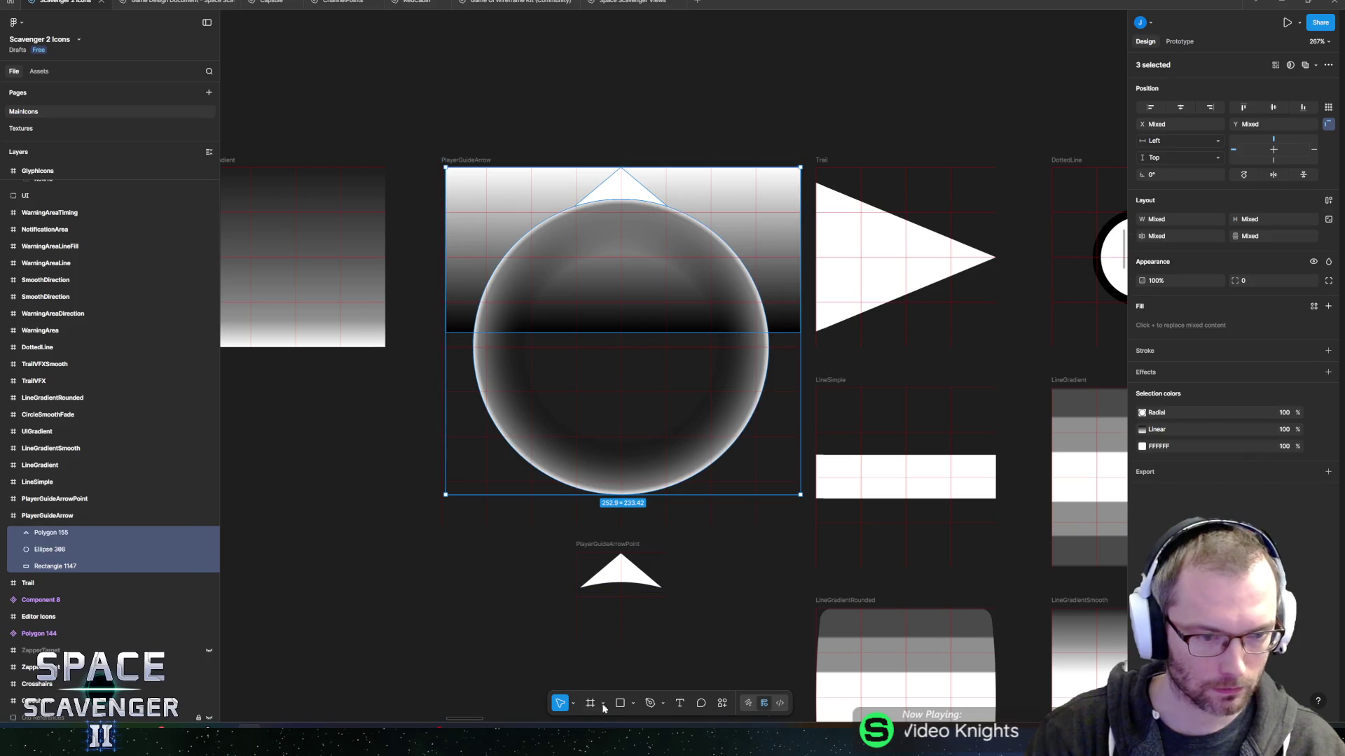
{"action": "left_click", "coordinate": [722, 703]}
{"action": "type", "text": "mask"}
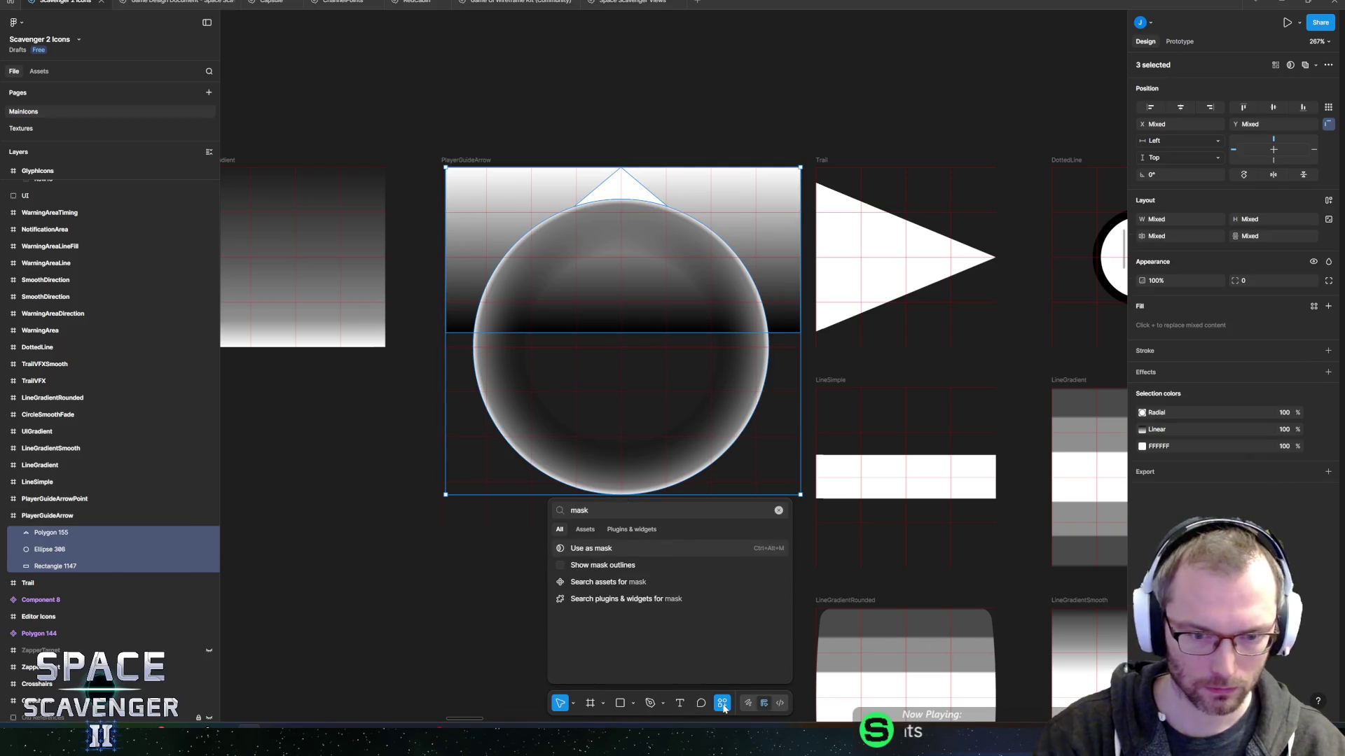
{"action": "key", "text": "Return"}
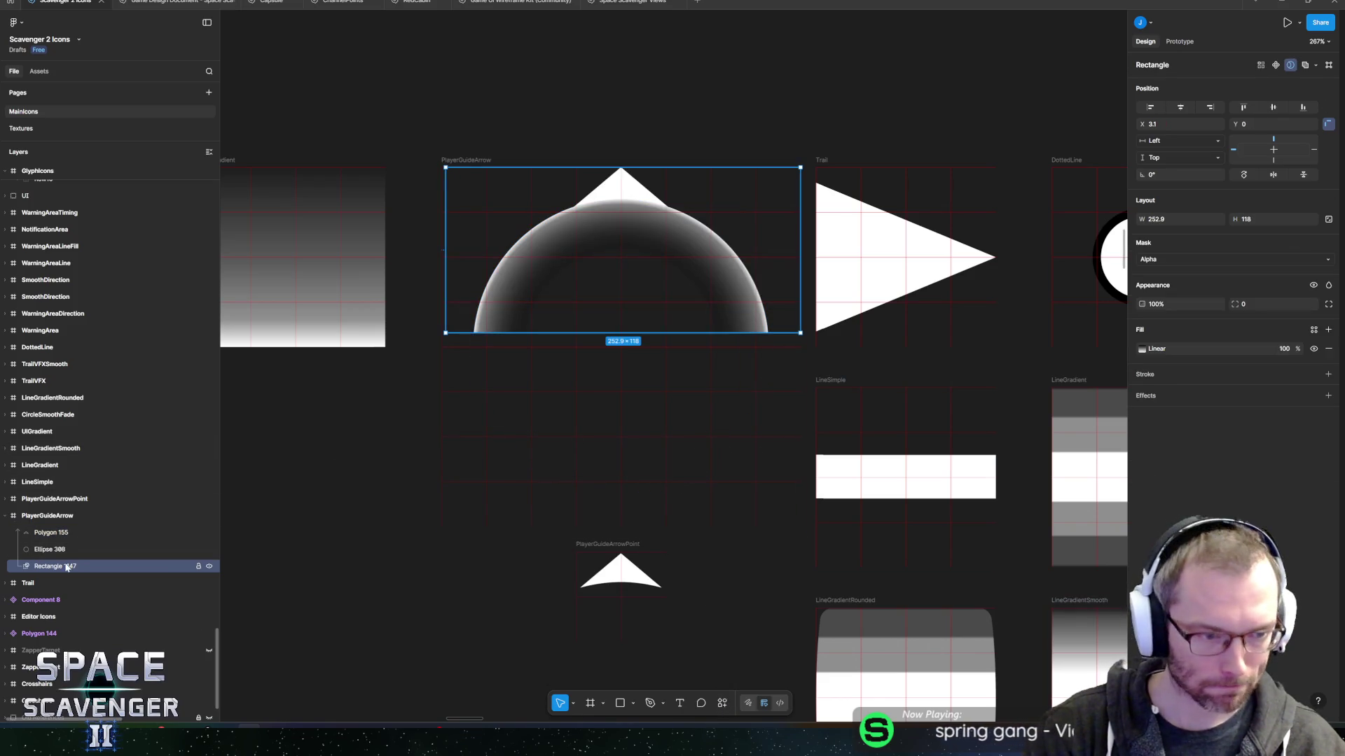
{"action": "left_click", "coordinate": [41, 554]}
{"action": "left_click", "coordinate": [42, 565]}
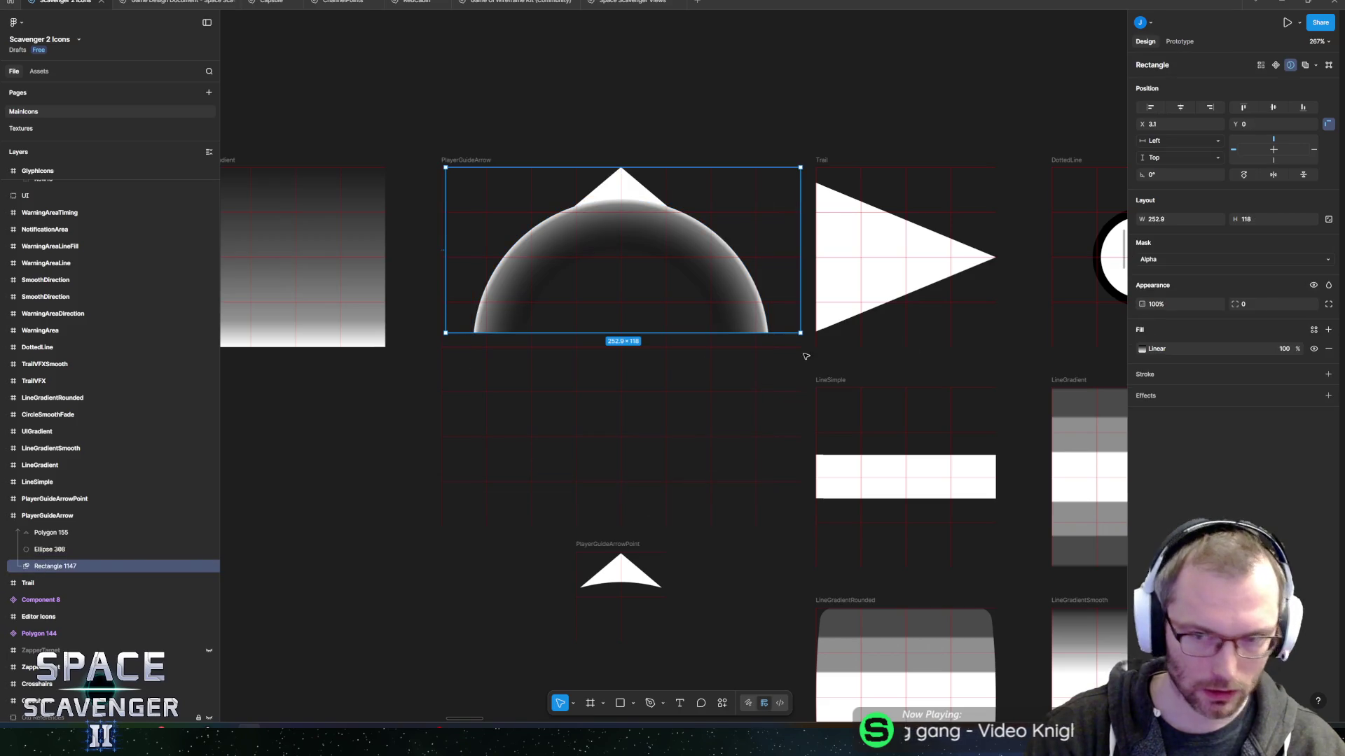
{"action": "left_click", "coordinate": [1155, 350]}
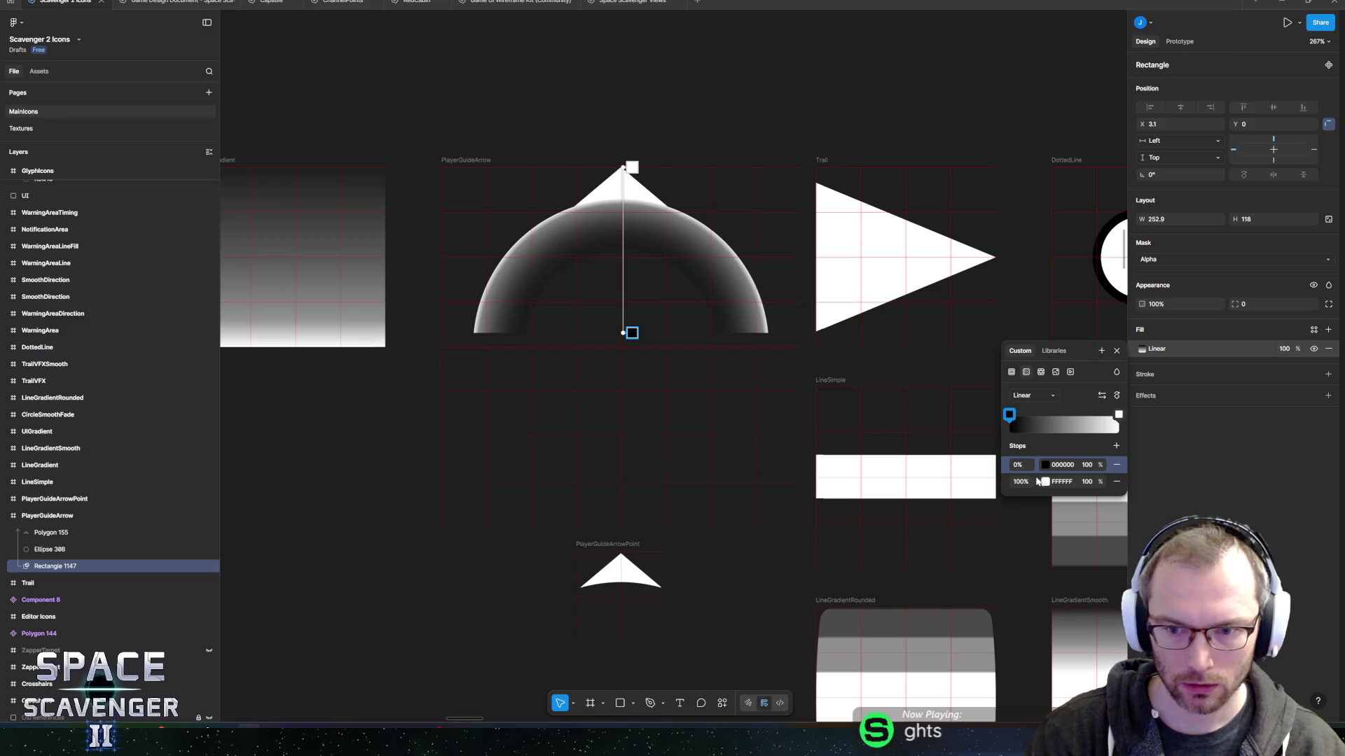
Set the mask gradient's start stop to 0% opacity and raise the fade end slightly.
{"action": "left_click", "coordinate": [1094, 470]}
{"action": "type", "text": "0"}
{"action": "key", "text": "Return"}
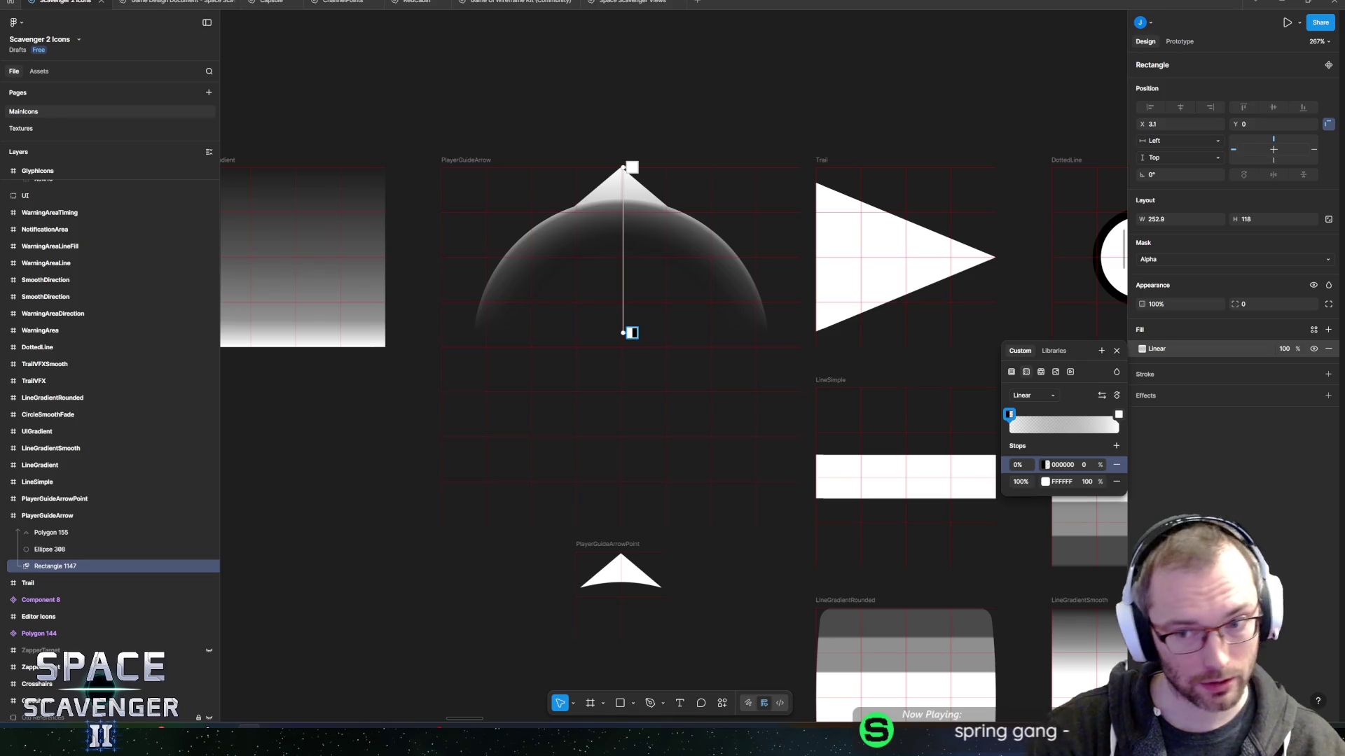
{"action": "left_click_drag", "start_coordinate": [623, 332], "coordinate": [624, 317]}
{"action": "key", "text": "Escape"}
{"action": "key", "text": "Escape"}
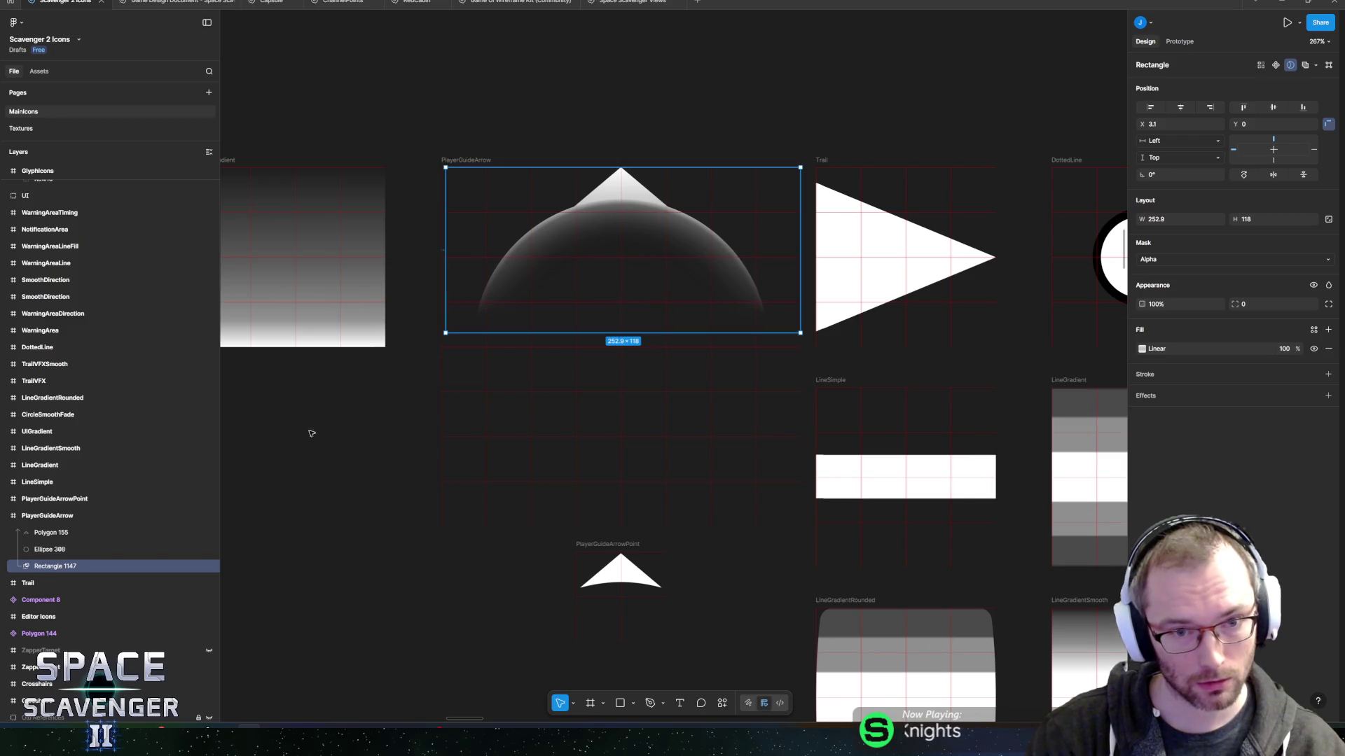
{"action": "key", "text": "Escape"}
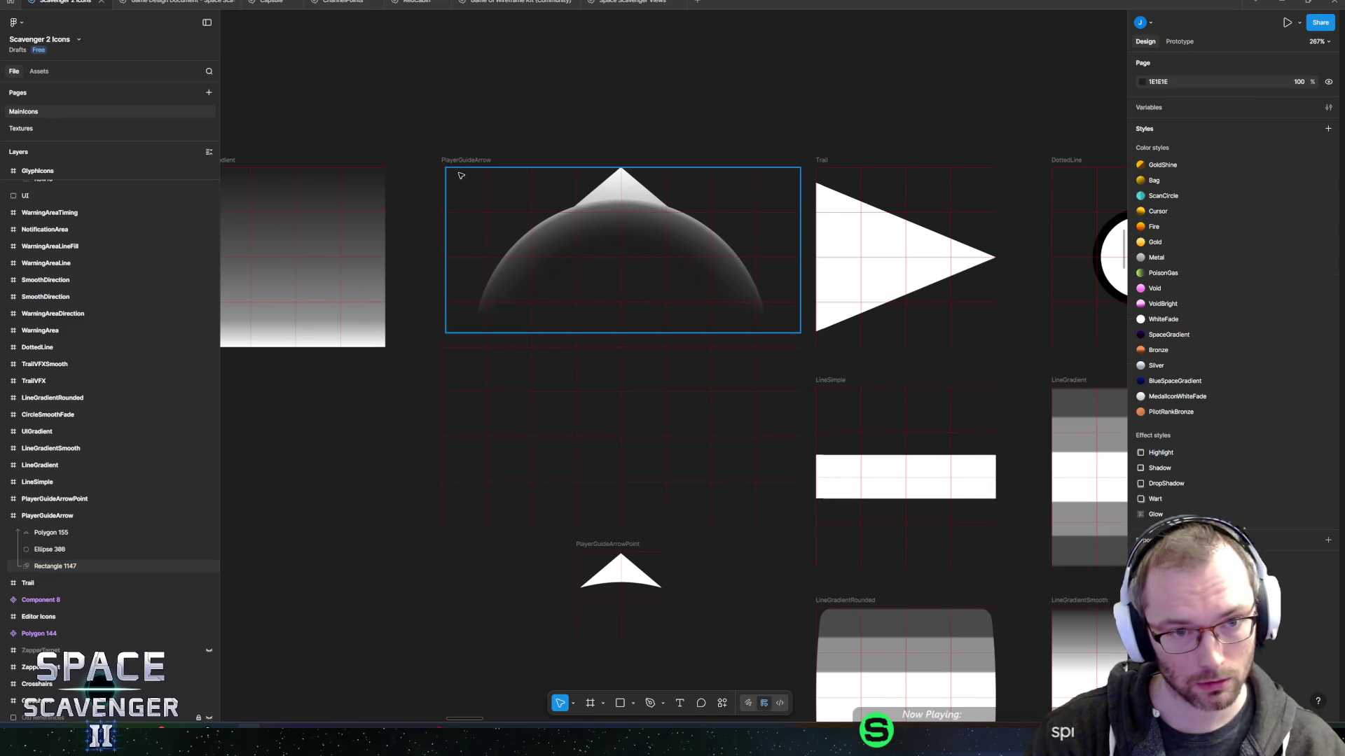
Export the PlayerGuideArrow frame over PlayerGuideArrow.png in the Figma folder, confirming the replace.
{"action": "left_click", "coordinate": [461, 161]}
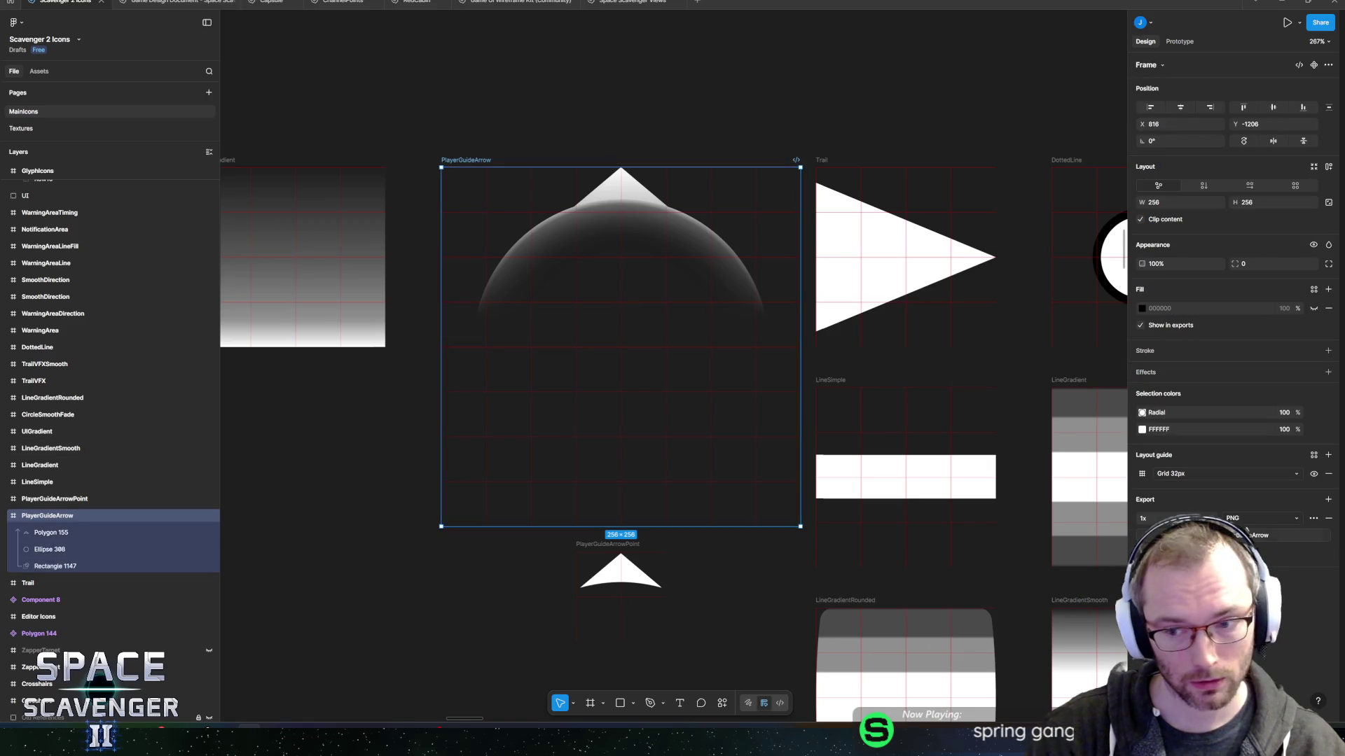
{"action": "key", "text": "ctrl+shift+e"}
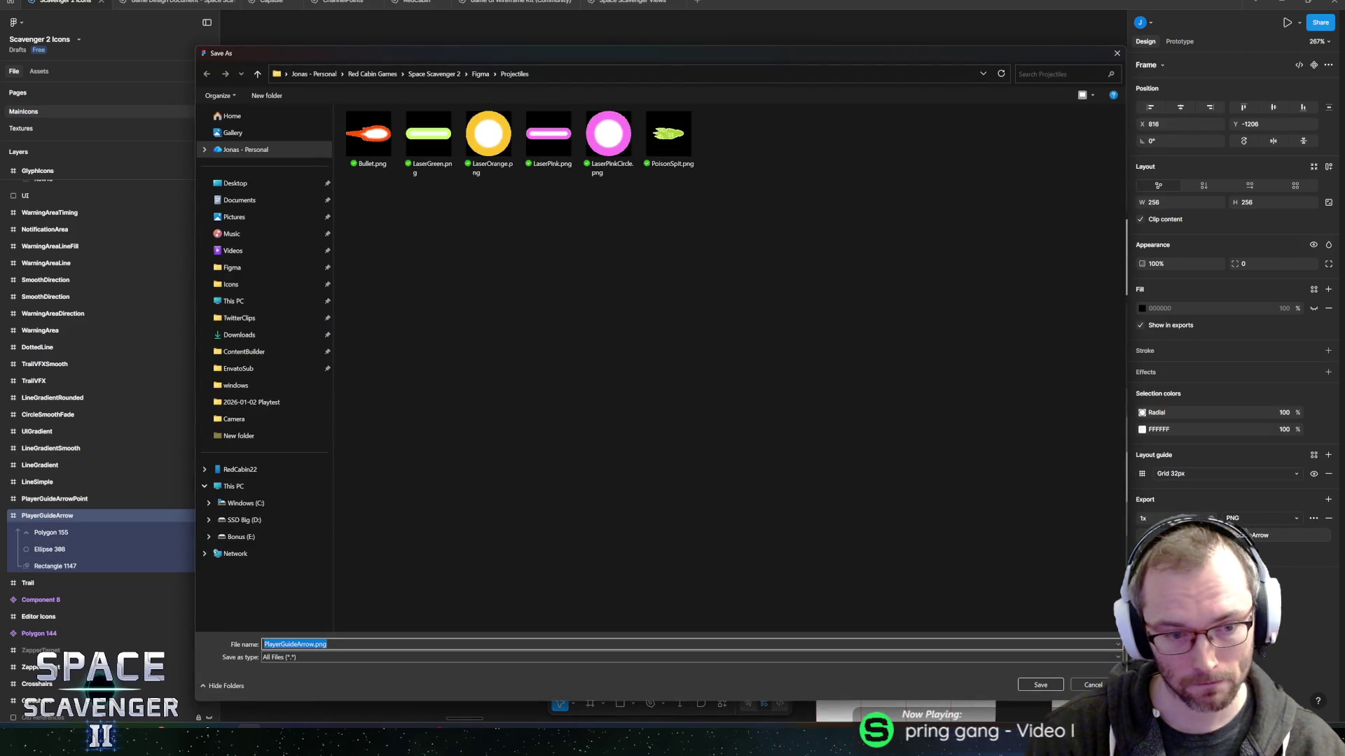
{"action": "left_click", "coordinate": [480, 73]}
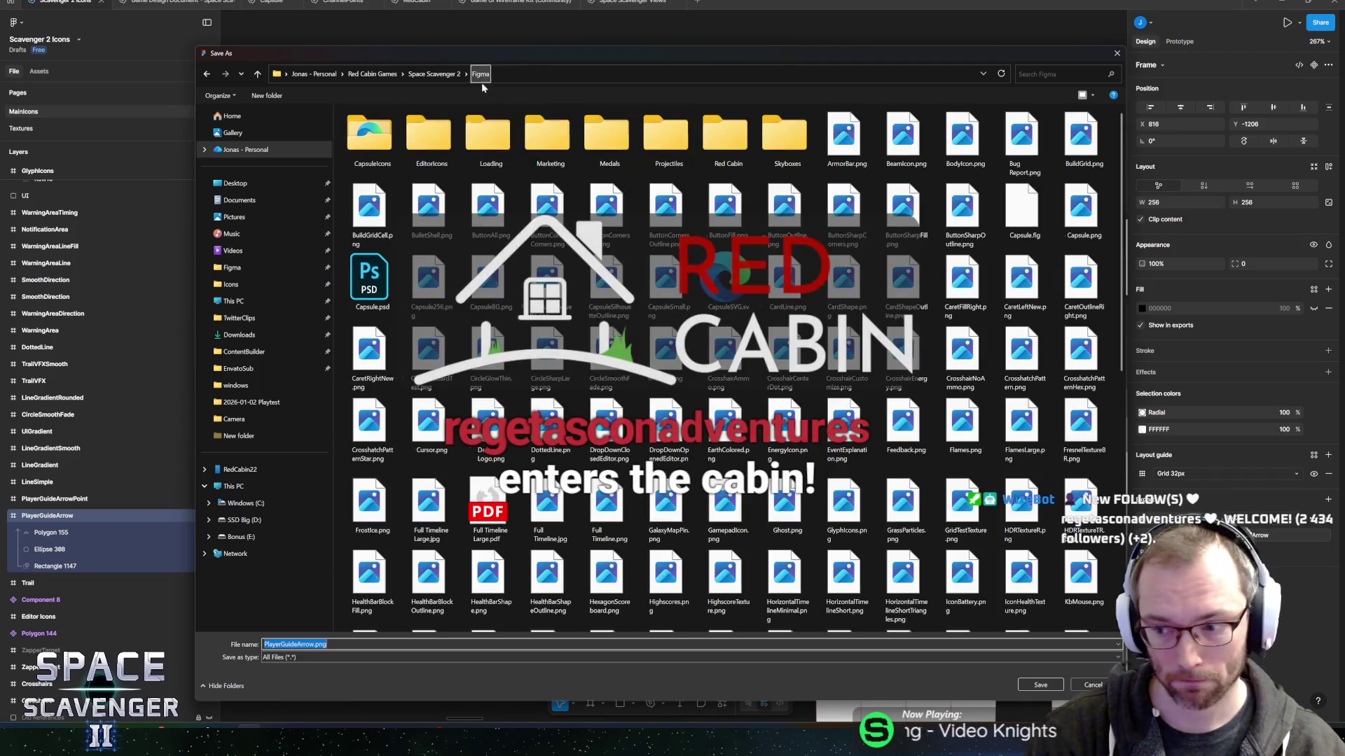
{"action": "mouse_move", "coordinate": [545, 64]}
{"action": "left_mouse_down"}
{"action": "mouse_move", "coordinate": [589, 183]}
{"action": "mouse_move", "coordinate": [608, 468]}
{"action": "mouse_move", "coordinate": [568, 81]}
{"action": "left_mouse_up"}
{"action": "scroll", "coordinate": [630, 350], "scroll_direction": "down", "scroll_amount": 10}
{"action": "left_click", "coordinate": [452, 305]}
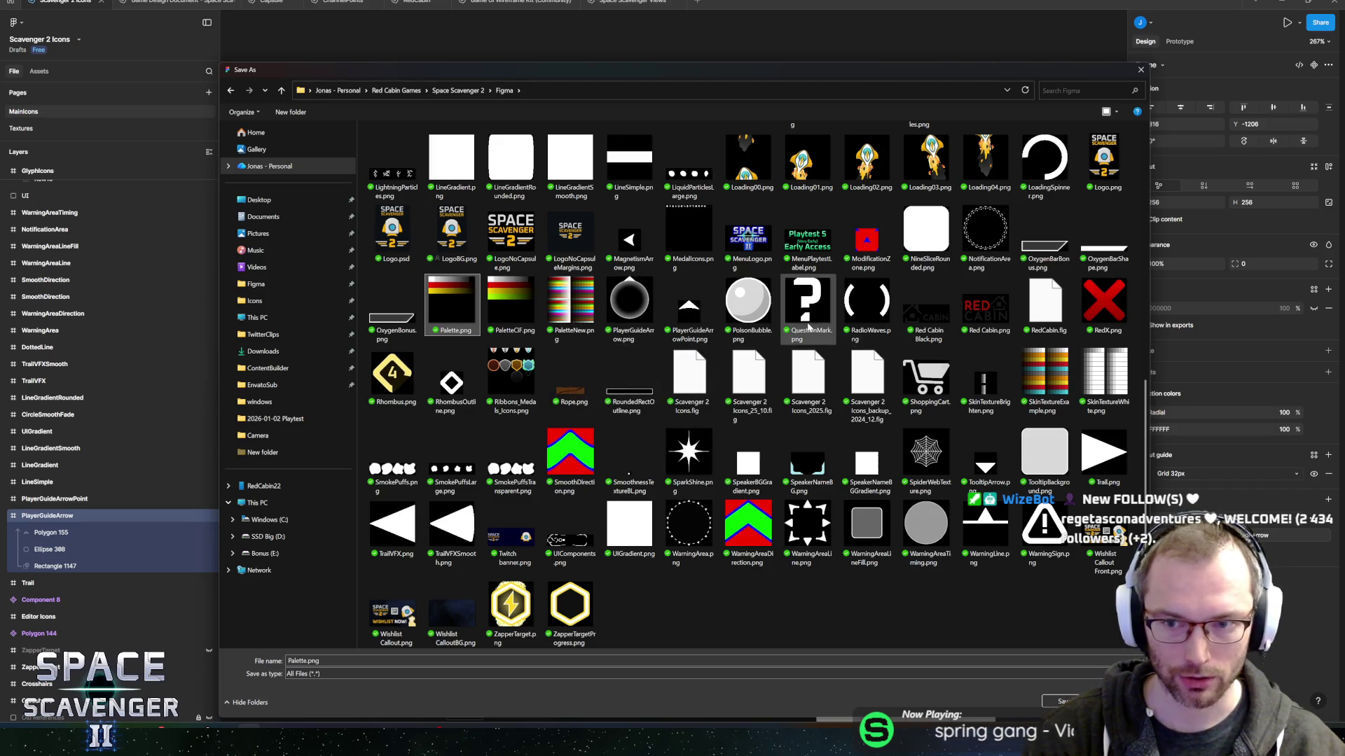
{"action": "left_click", "coordinate": [629, 294]}
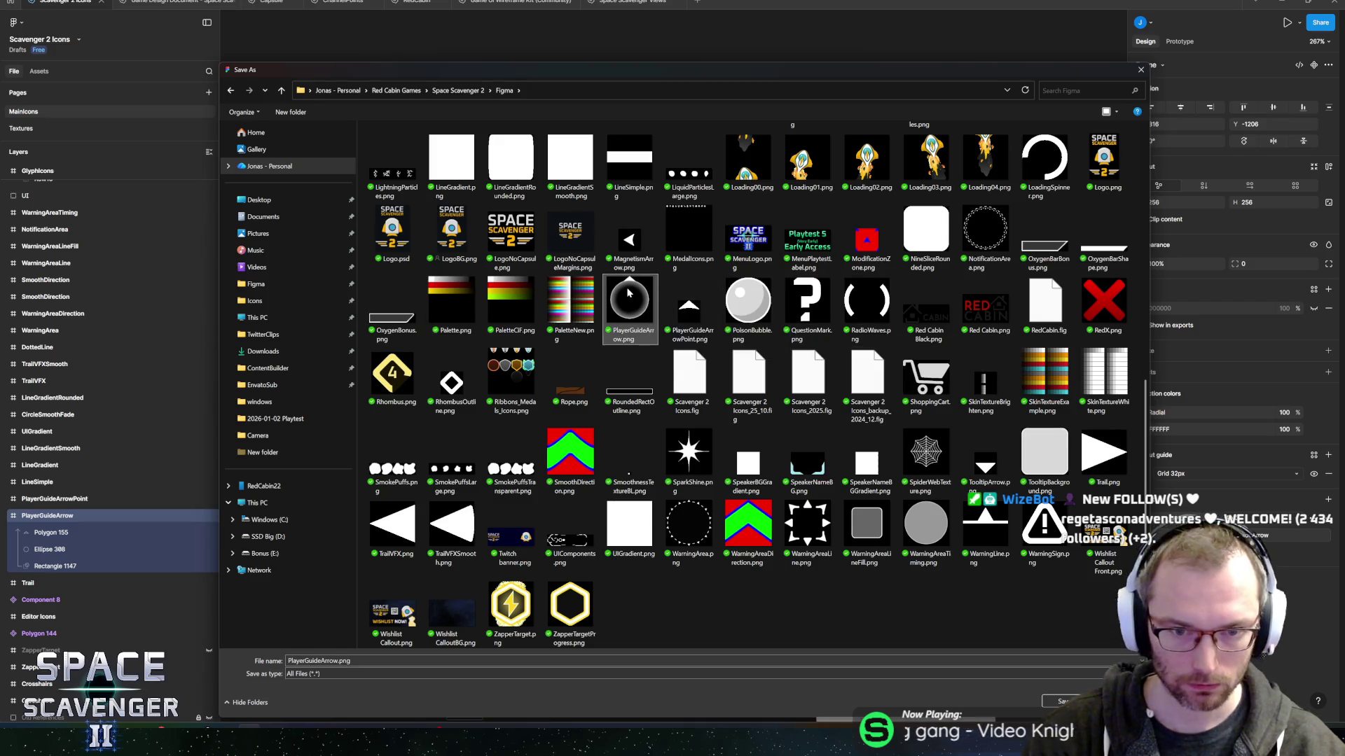
{"action": "left_click", "coordinate": [1061, 701]}
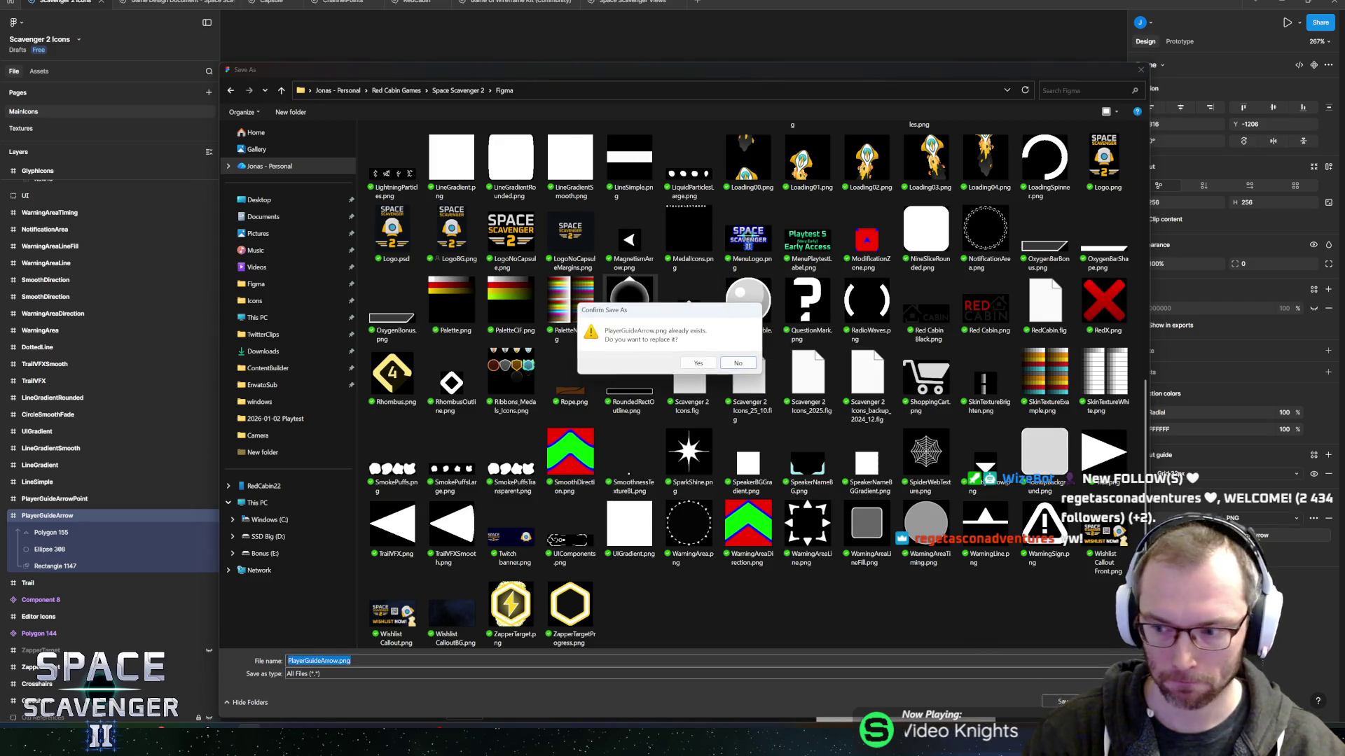
{"action": "left_click", "coordinate": [700, 363]}
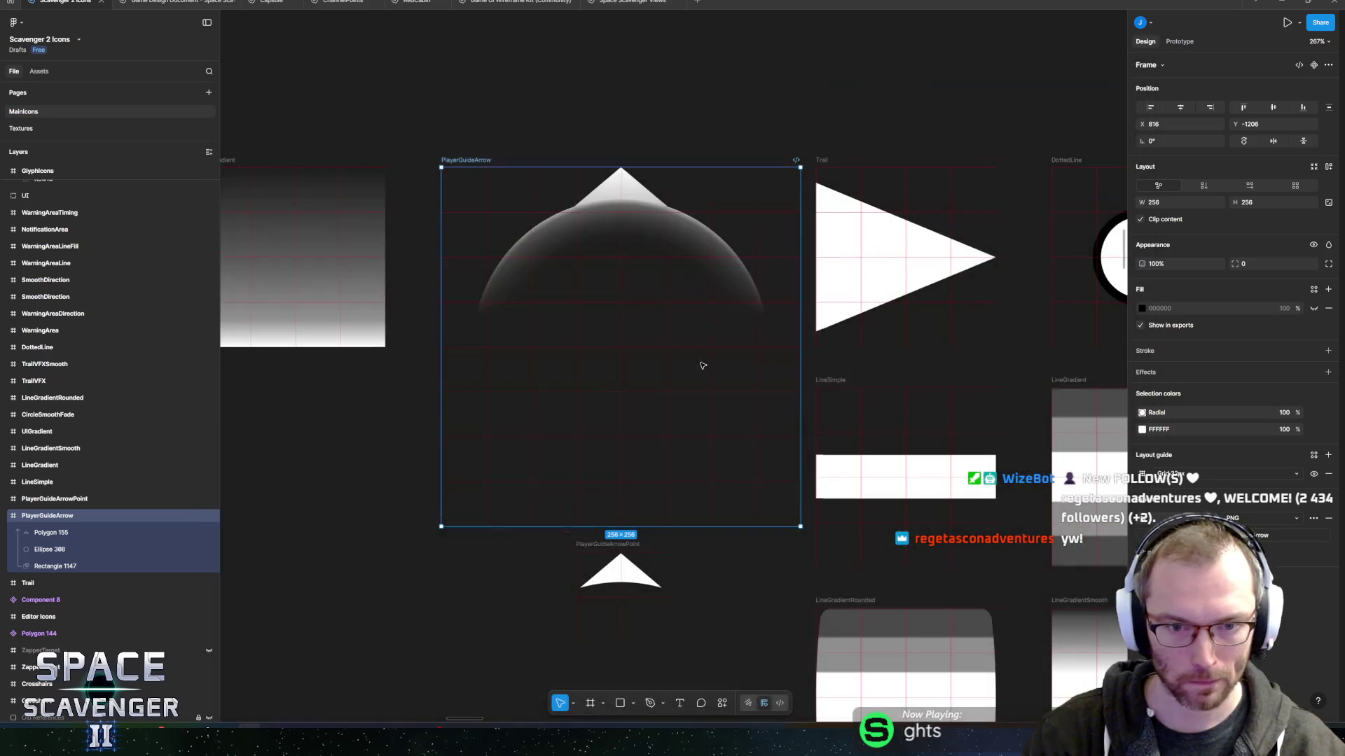
{"action": "key", "text": "alt+Tab"}
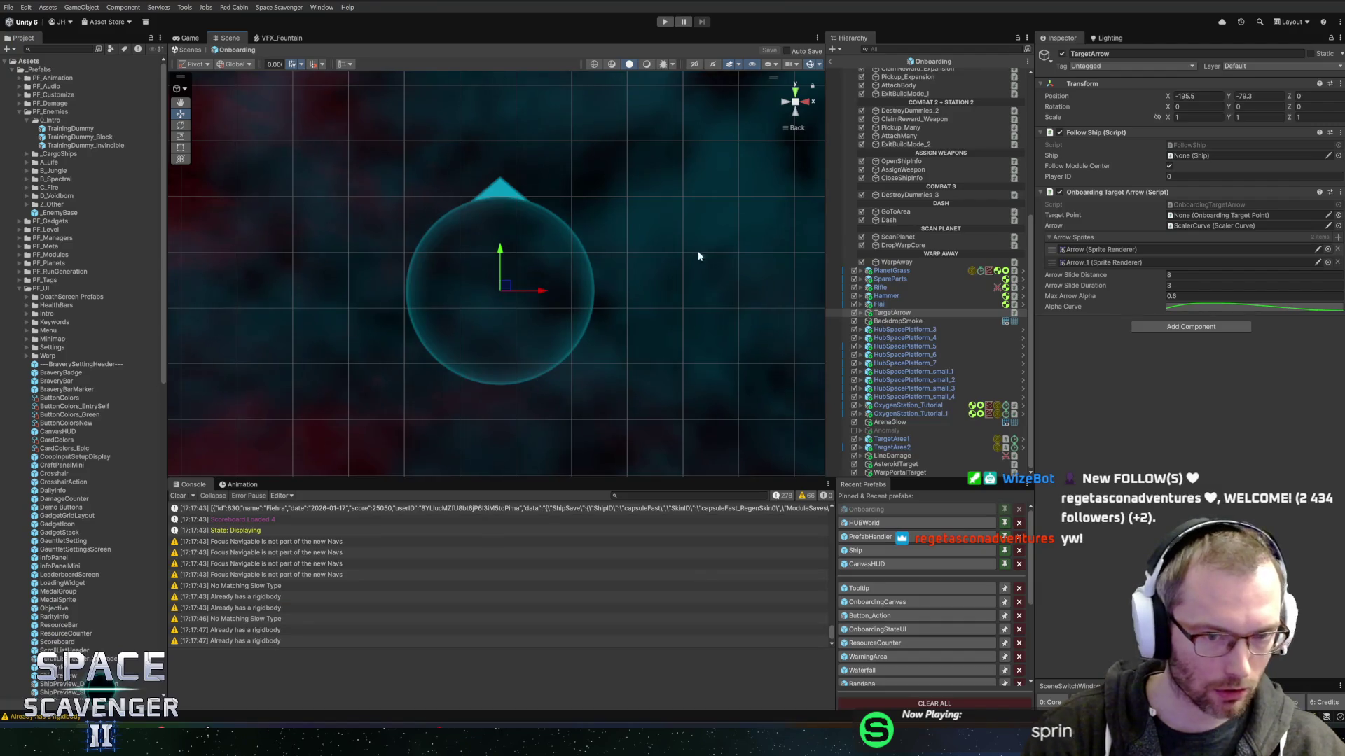
Reimport the PlayerGuideArrow sprite found via TargetArrow's Circle object, then enter Play mode.
{"action": "left_click", "coordinate": [861, 312]}
{"action": "left_click", "coordinate": [893, 321]}
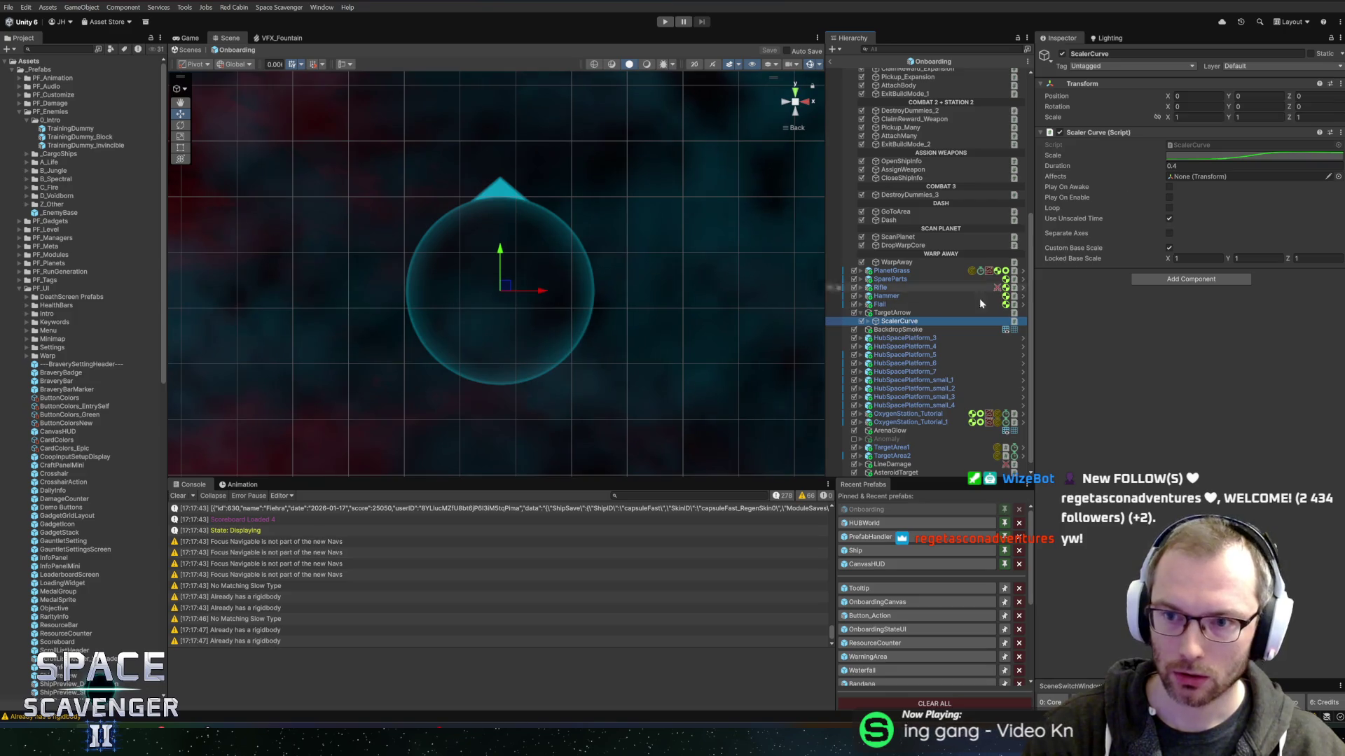
{"action": "left_click", "coordinate": [868, 321]}
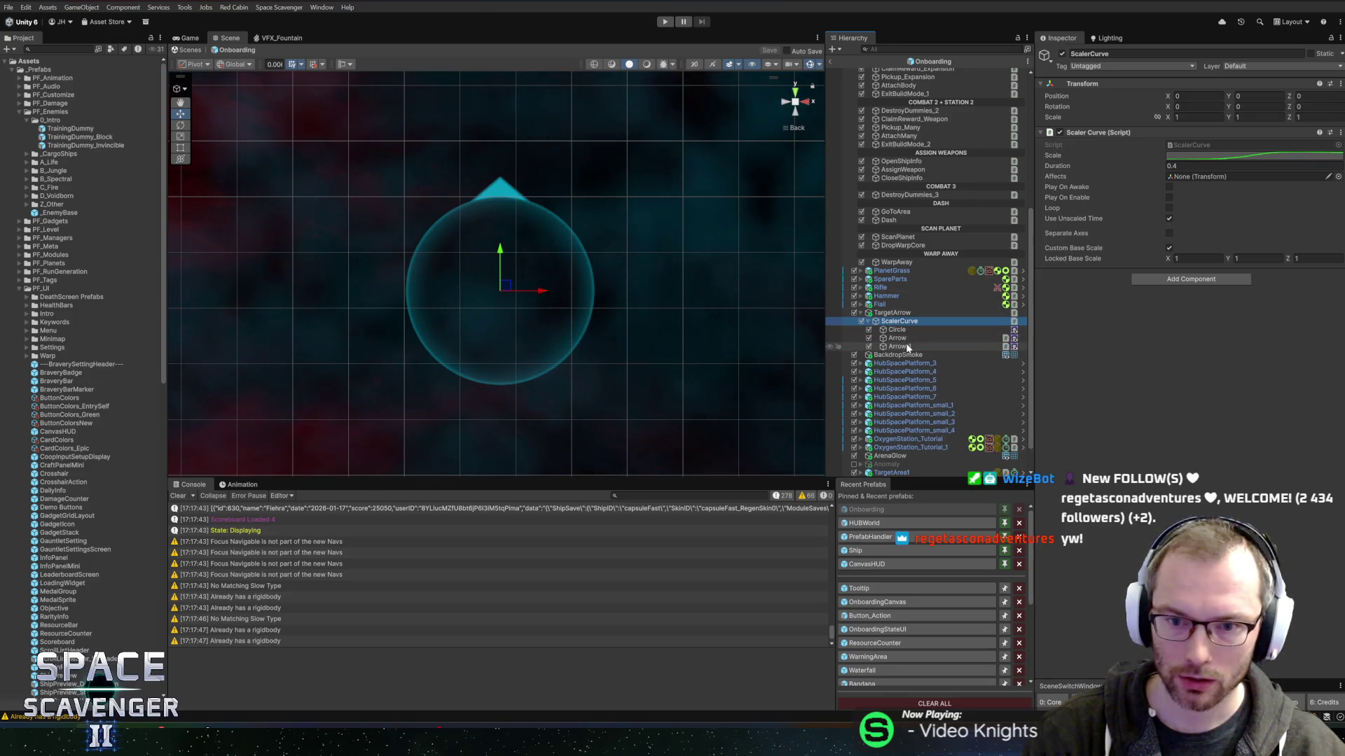
{"action": "left_click", "coordinate": [900, 329]}
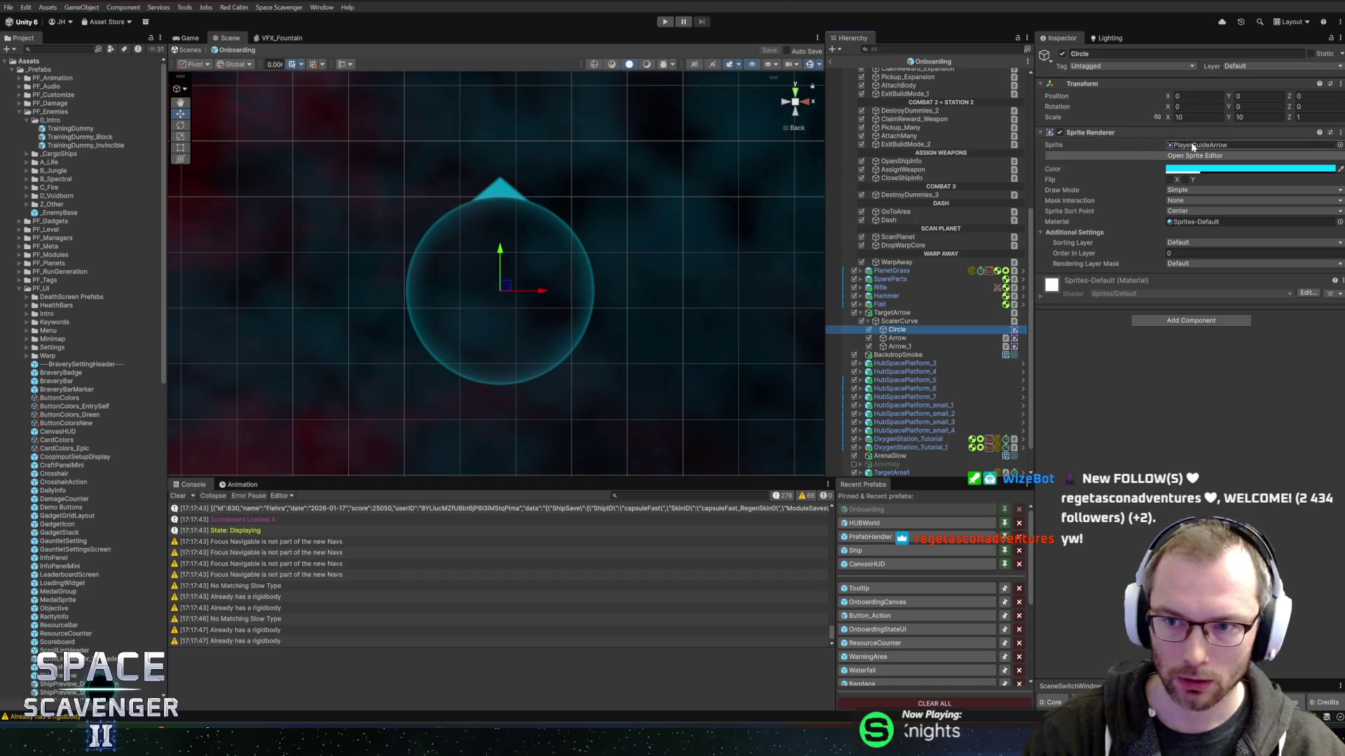
{"action": "left_click", "coordinate": [1193, 145]}
{"action": "right_click", "coordinate": [75, 687]}
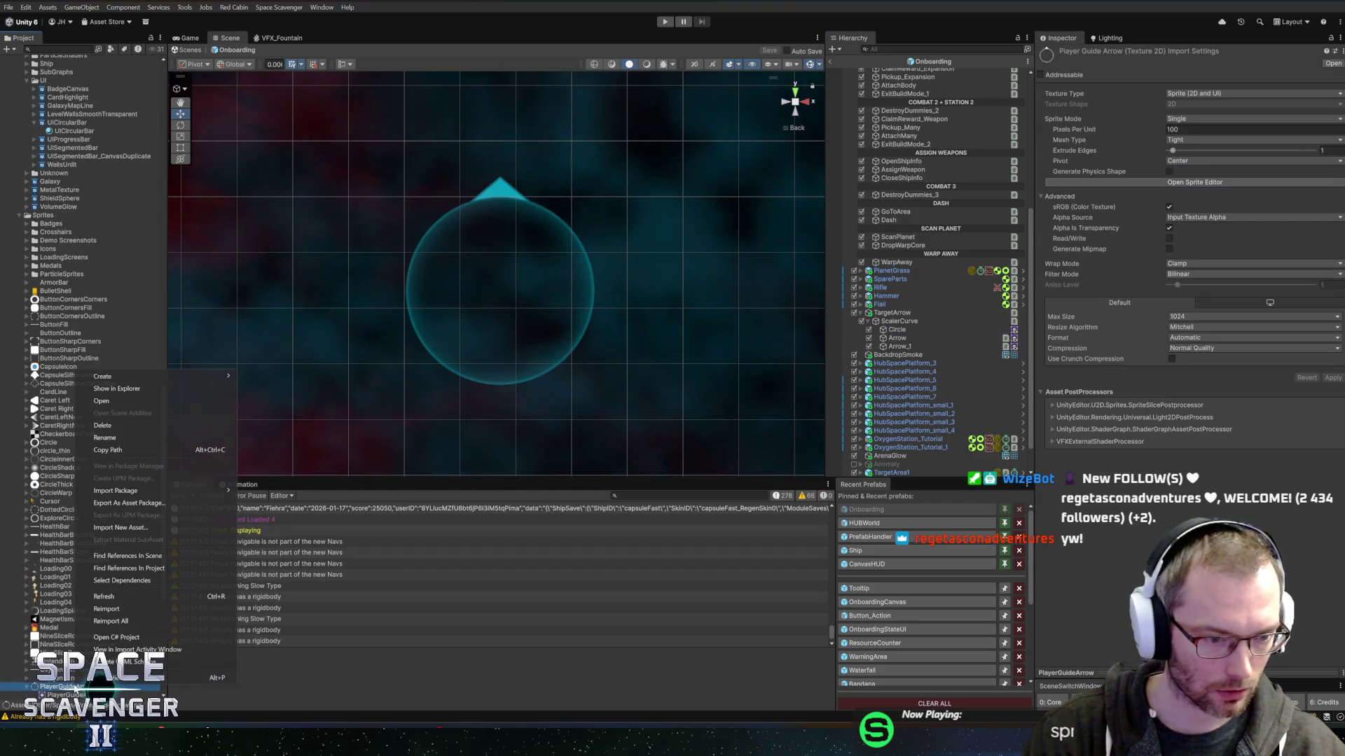
{"action": "left_click", "coordinate": [164, 391]}
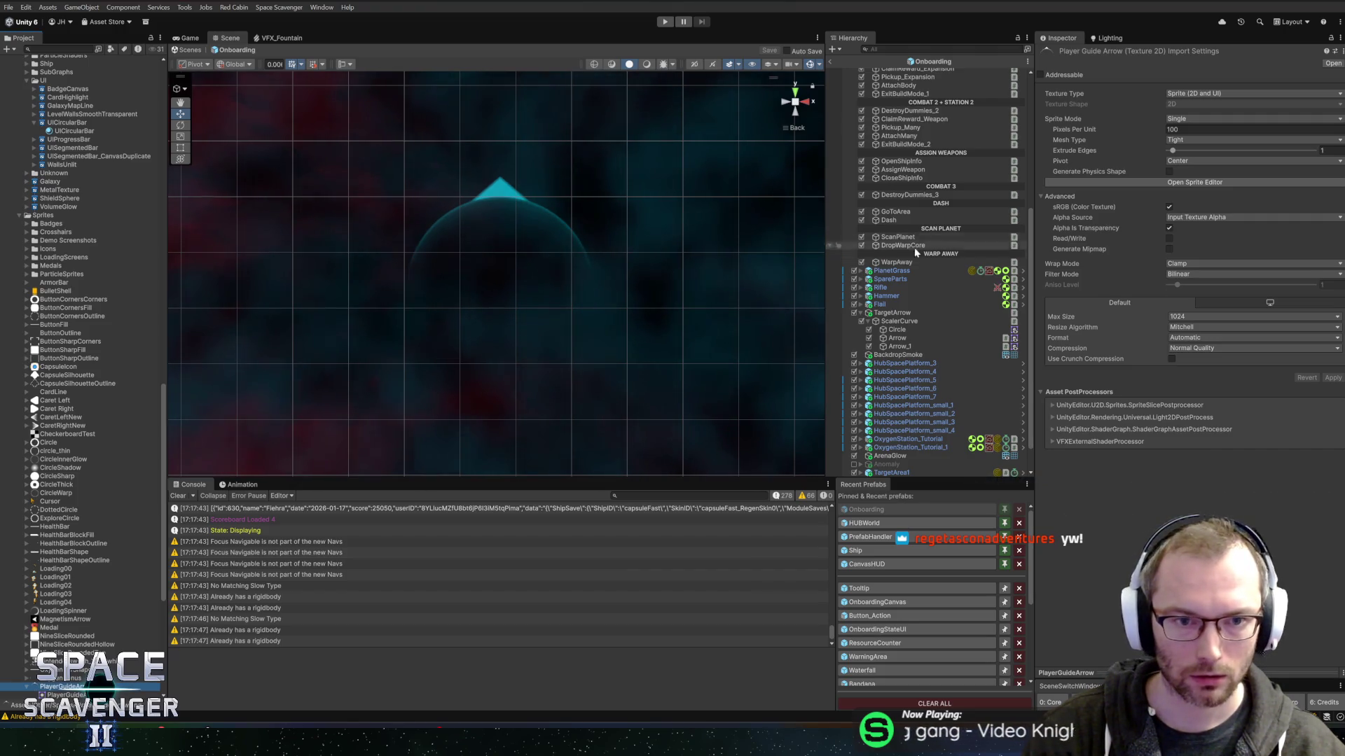
{"action": "key", "text": "ctrl+p"}
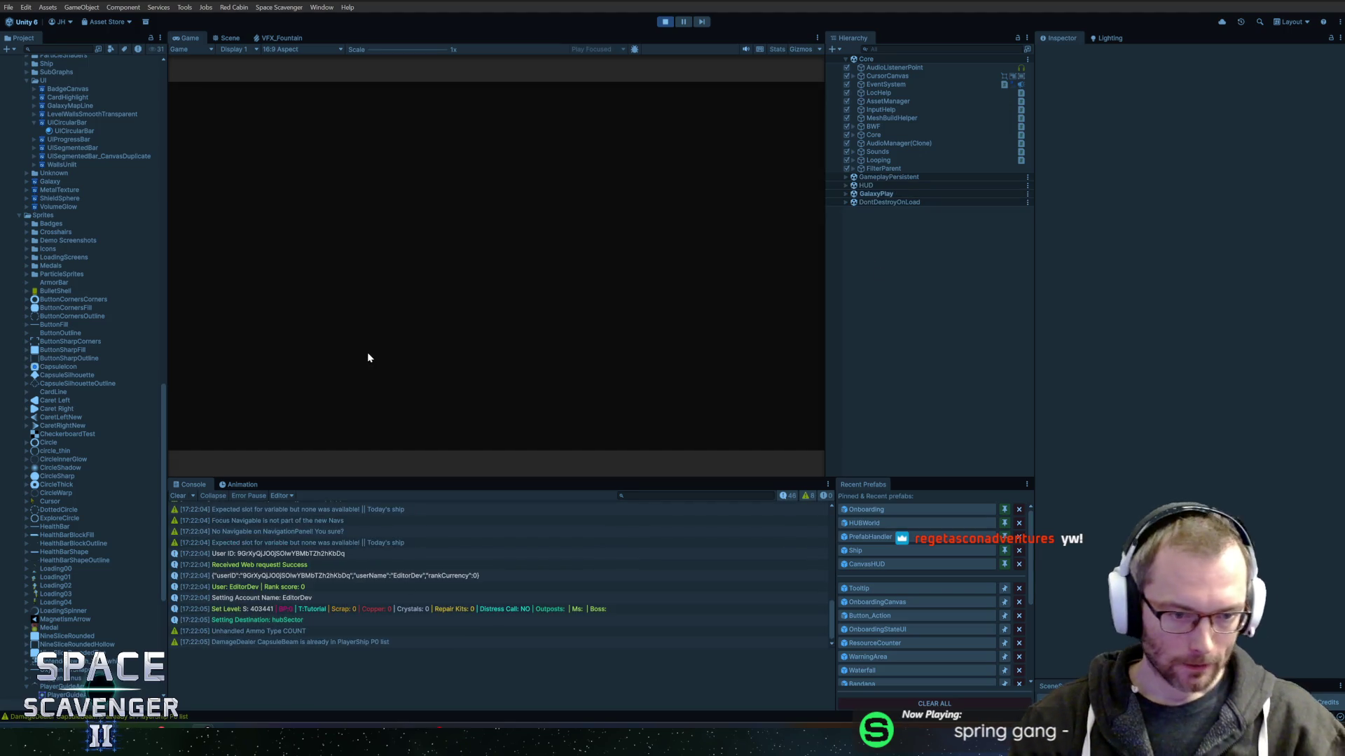
Maximize the Game view and fly the ship around the wreckage to watch the faded guide arrow.
{"action": "double_click", "coordinate": [177, 40]}
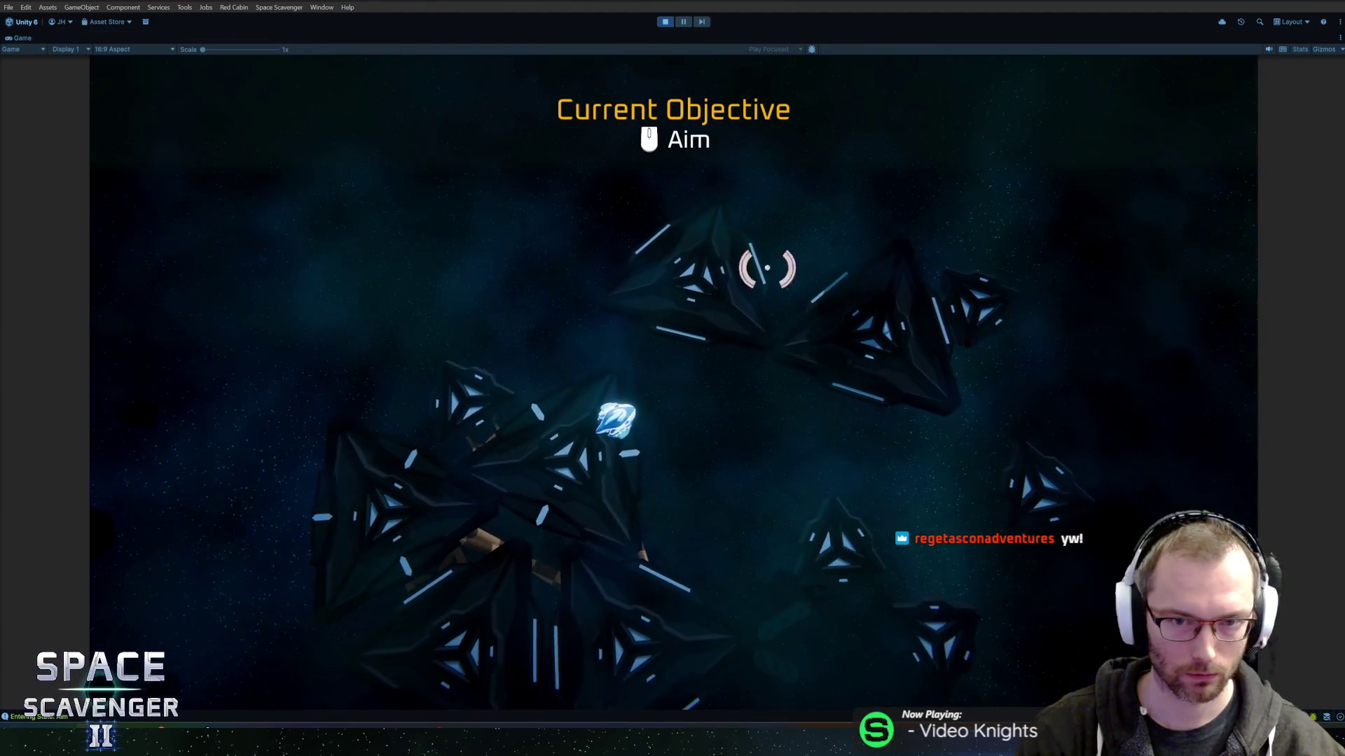
{"action": "key", "text": "w"}
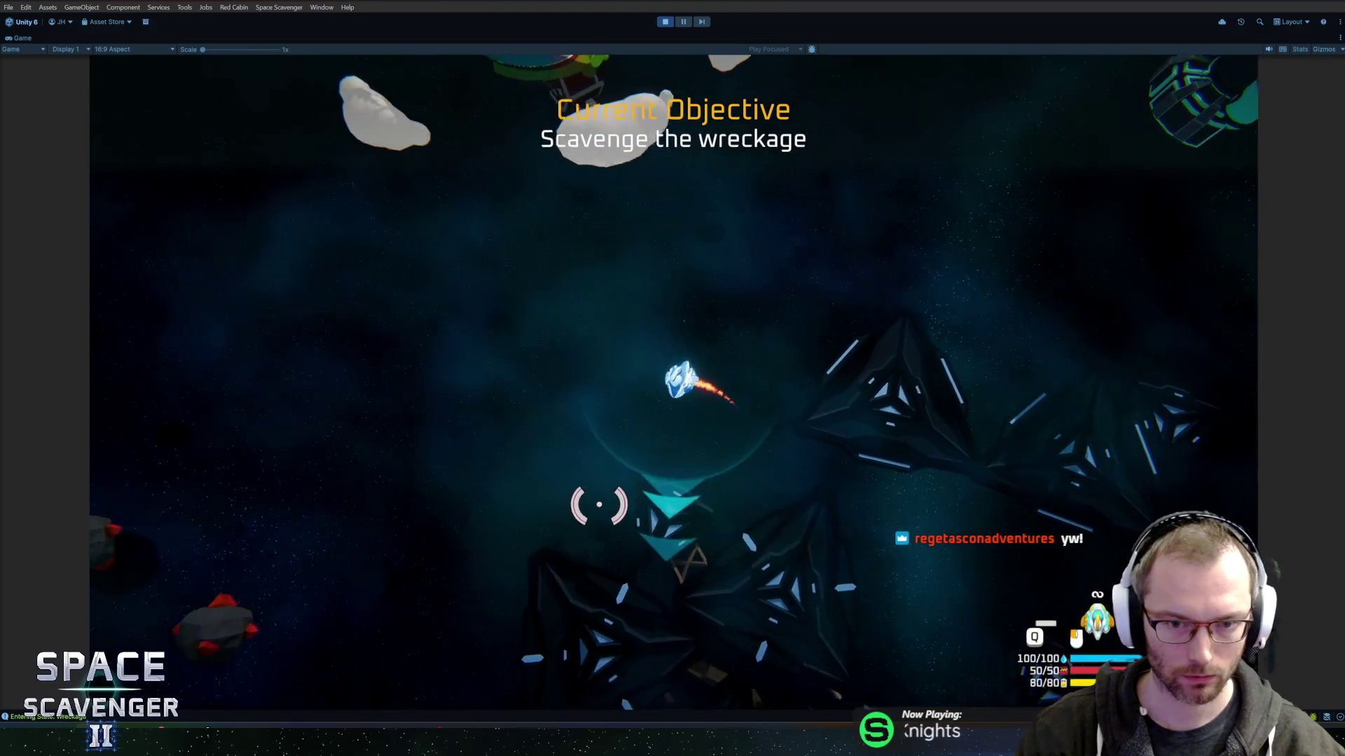
{"action": "key", "text": "w"}
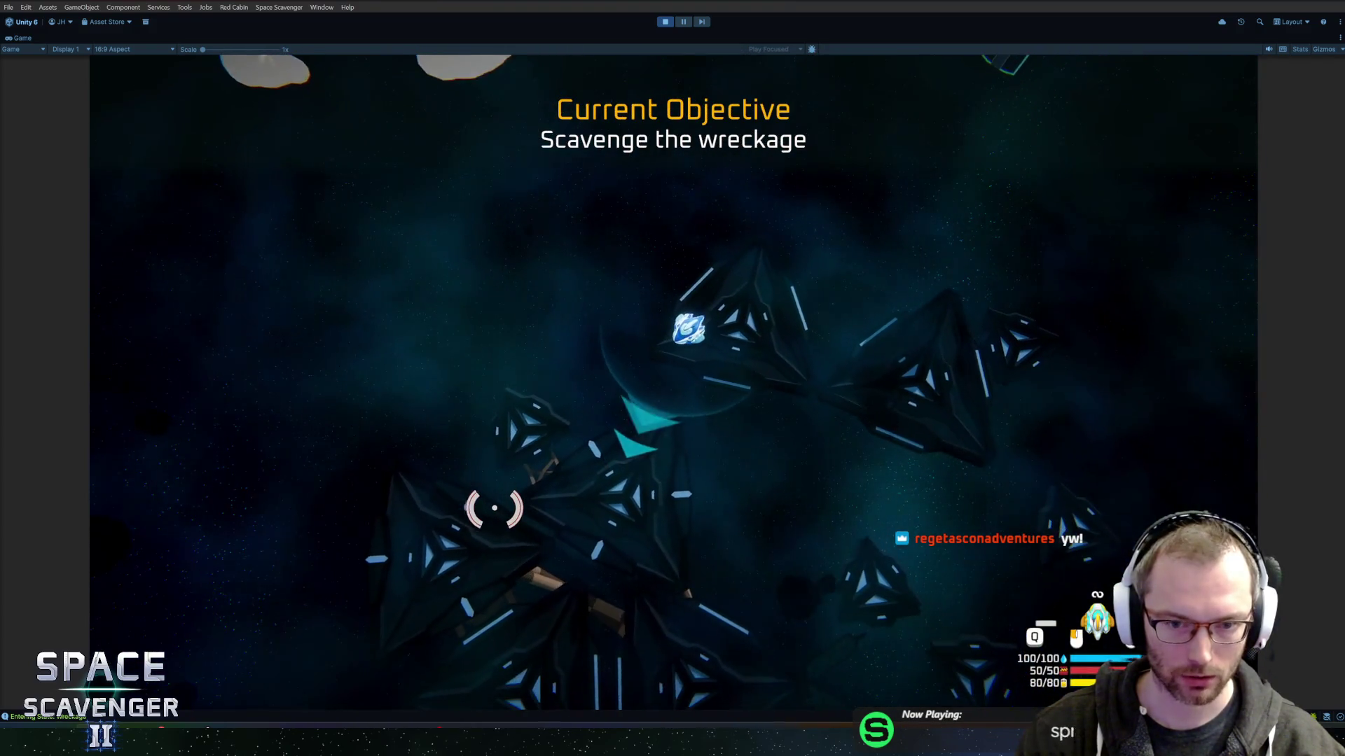
{"action": "key", "text": "w"}
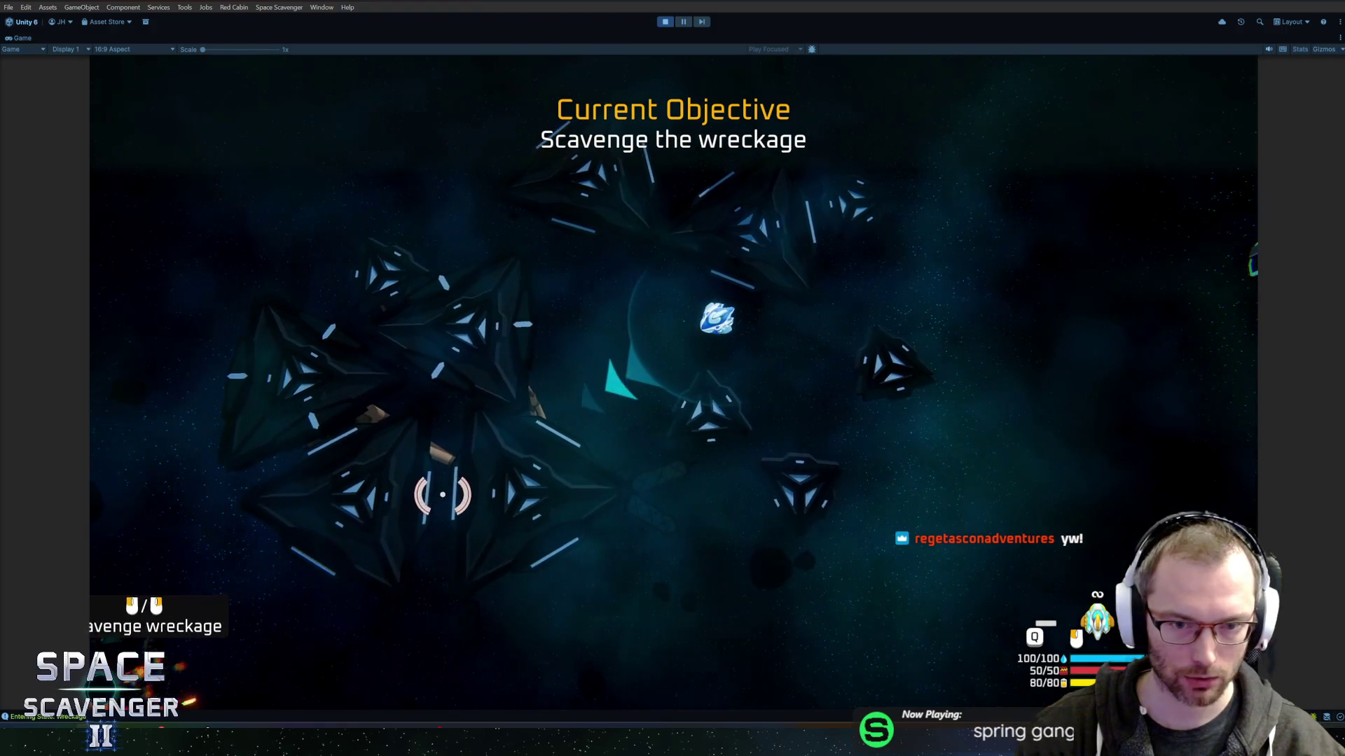
{"action": "key", "text": "w"}
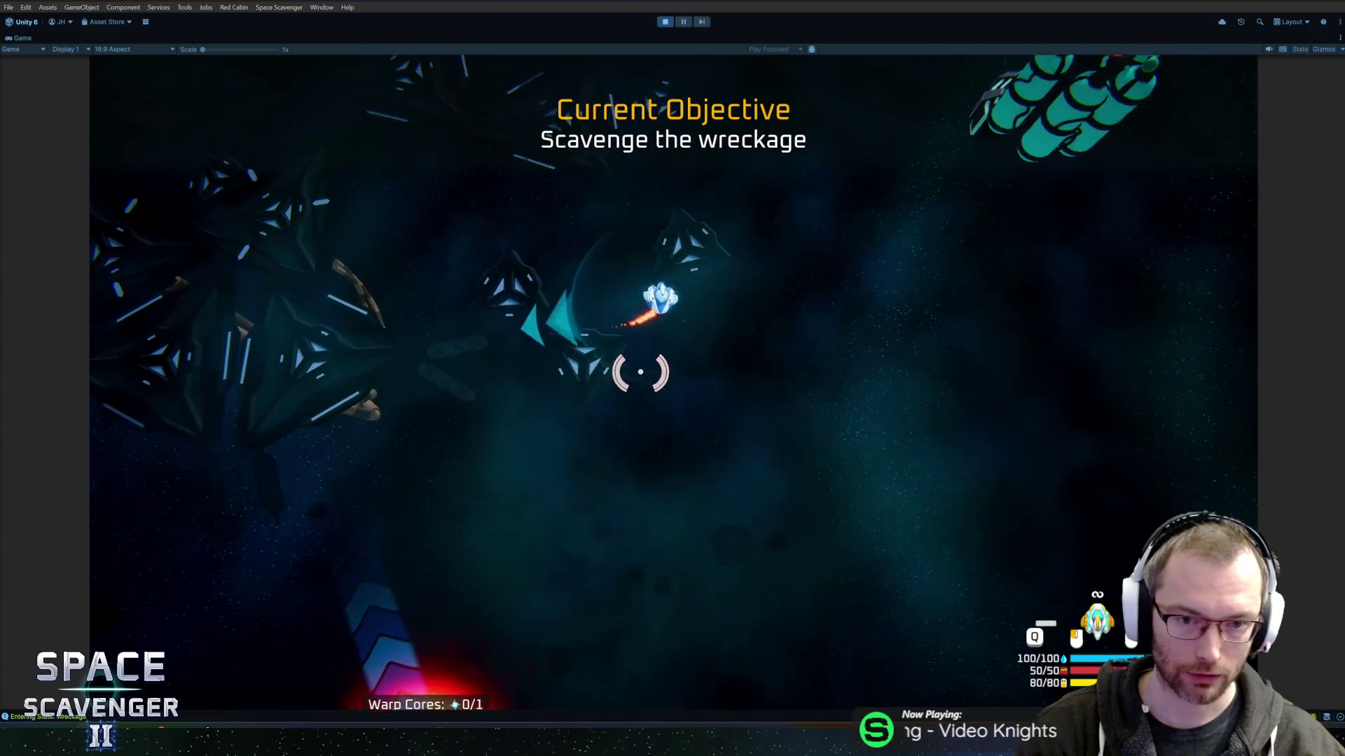
{"action": "key", "text": "w"}
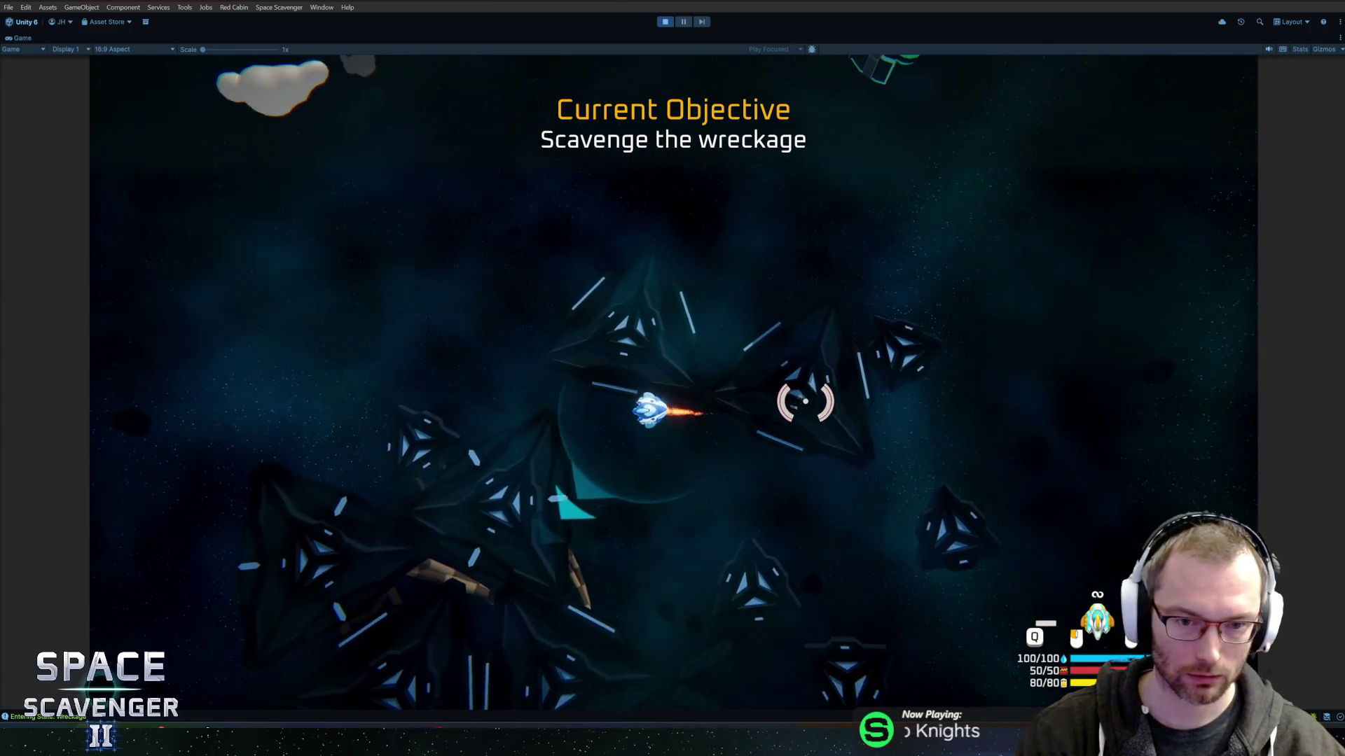
{"action": "key", "text": "w"}
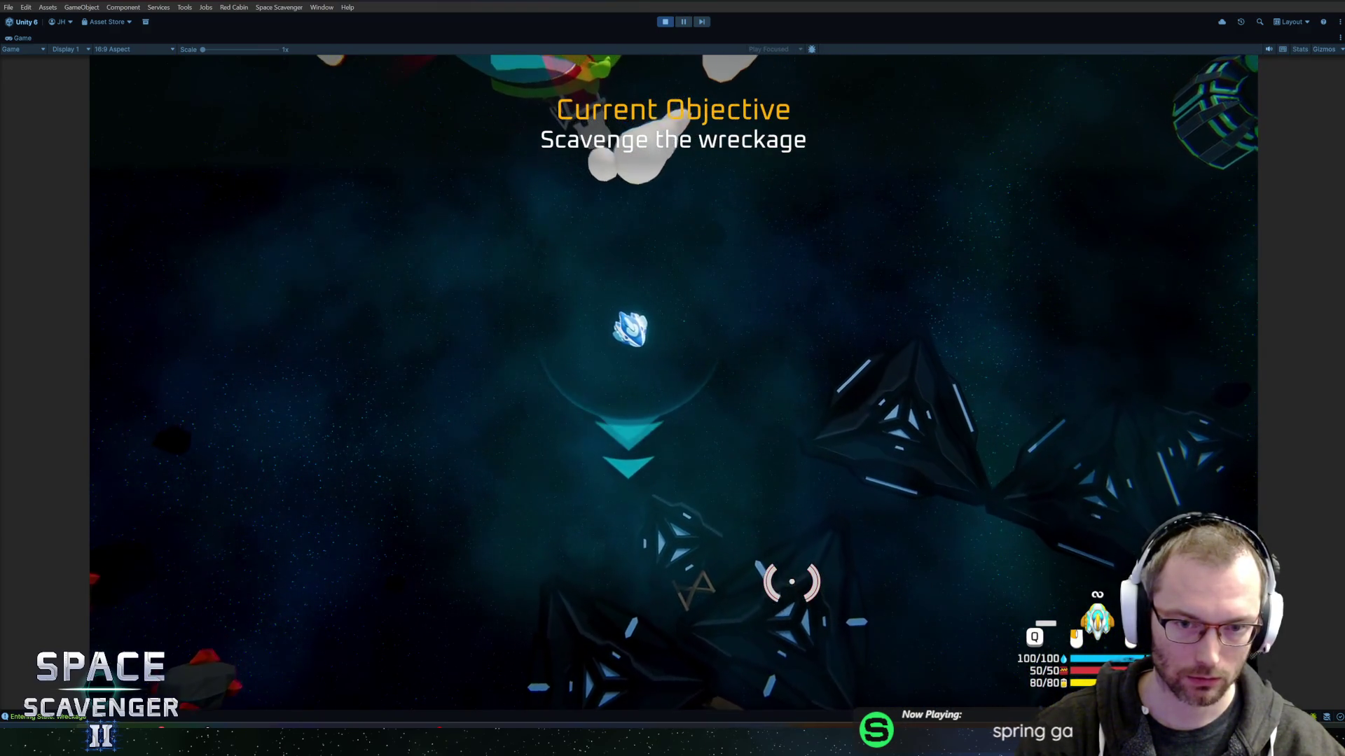
{"action": "key", "text": "w"}
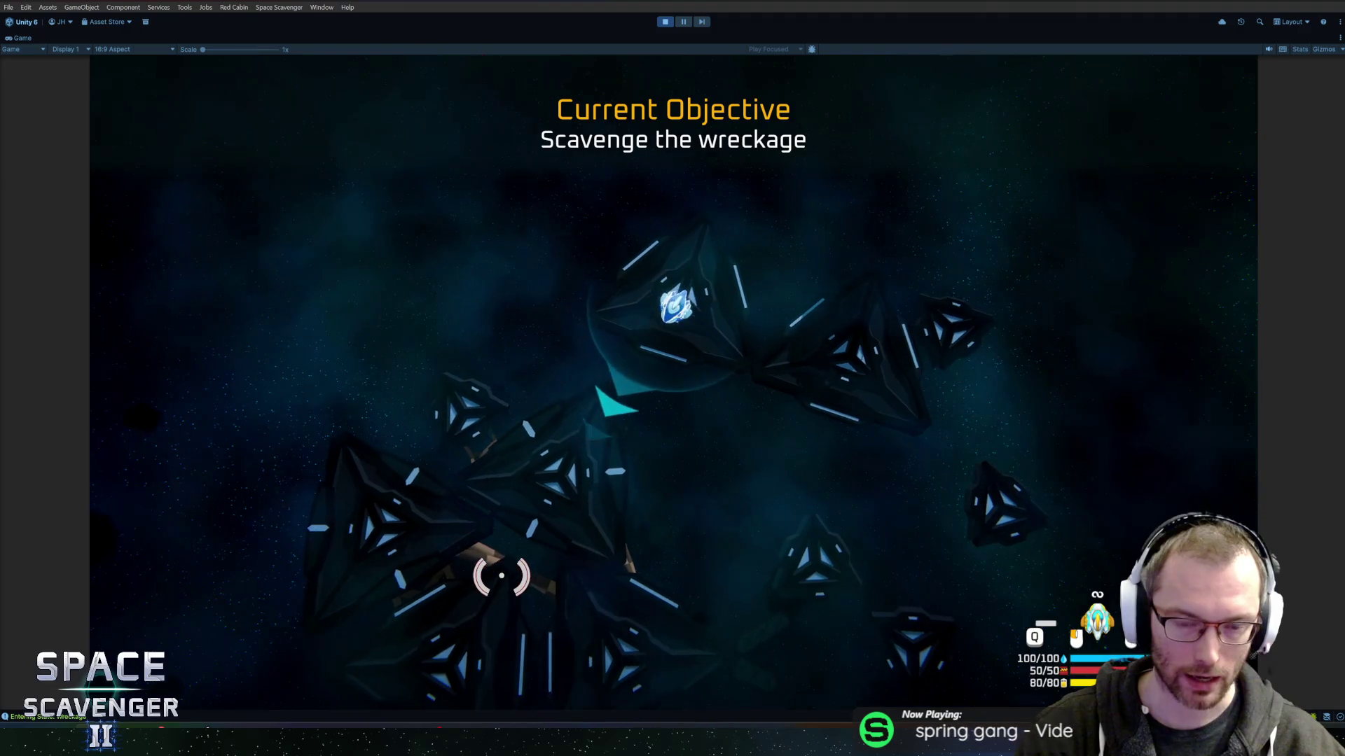
{"action": "key", "text": "w"}
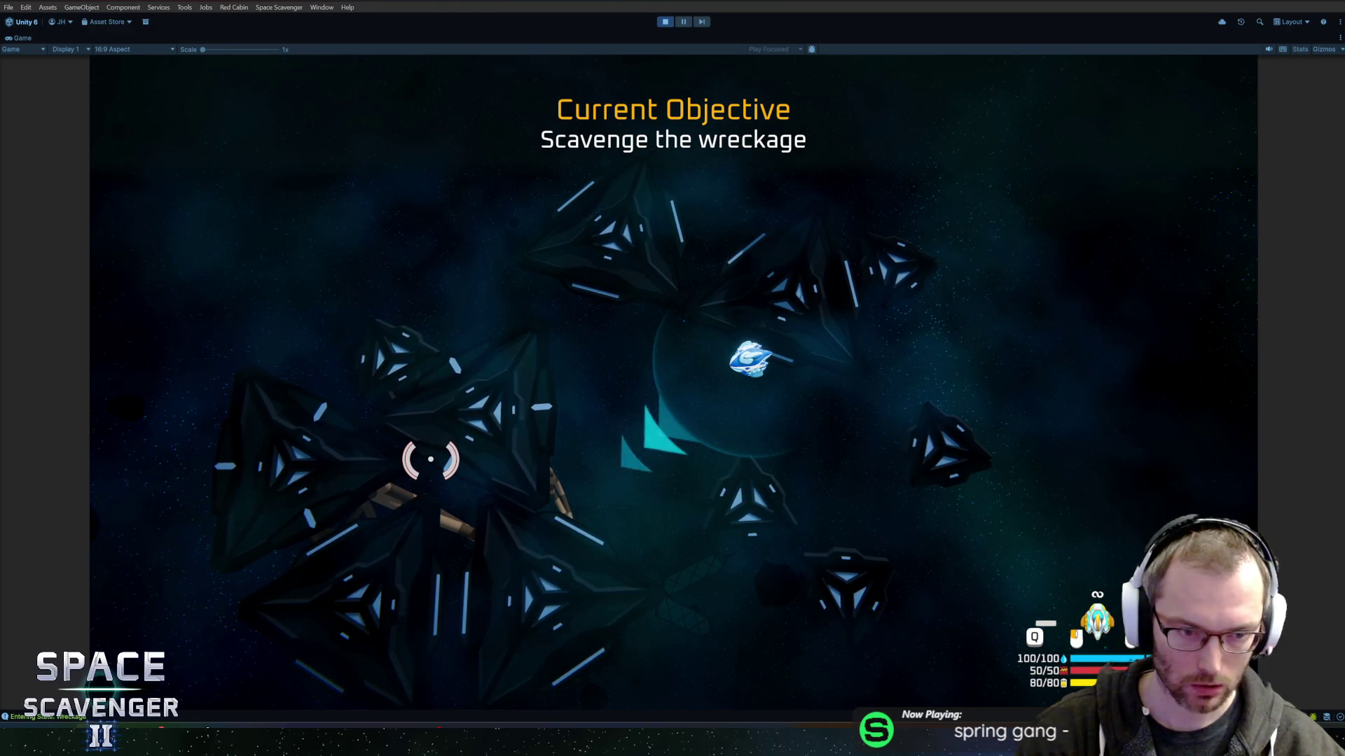
{"action": "key", "text": "s"}
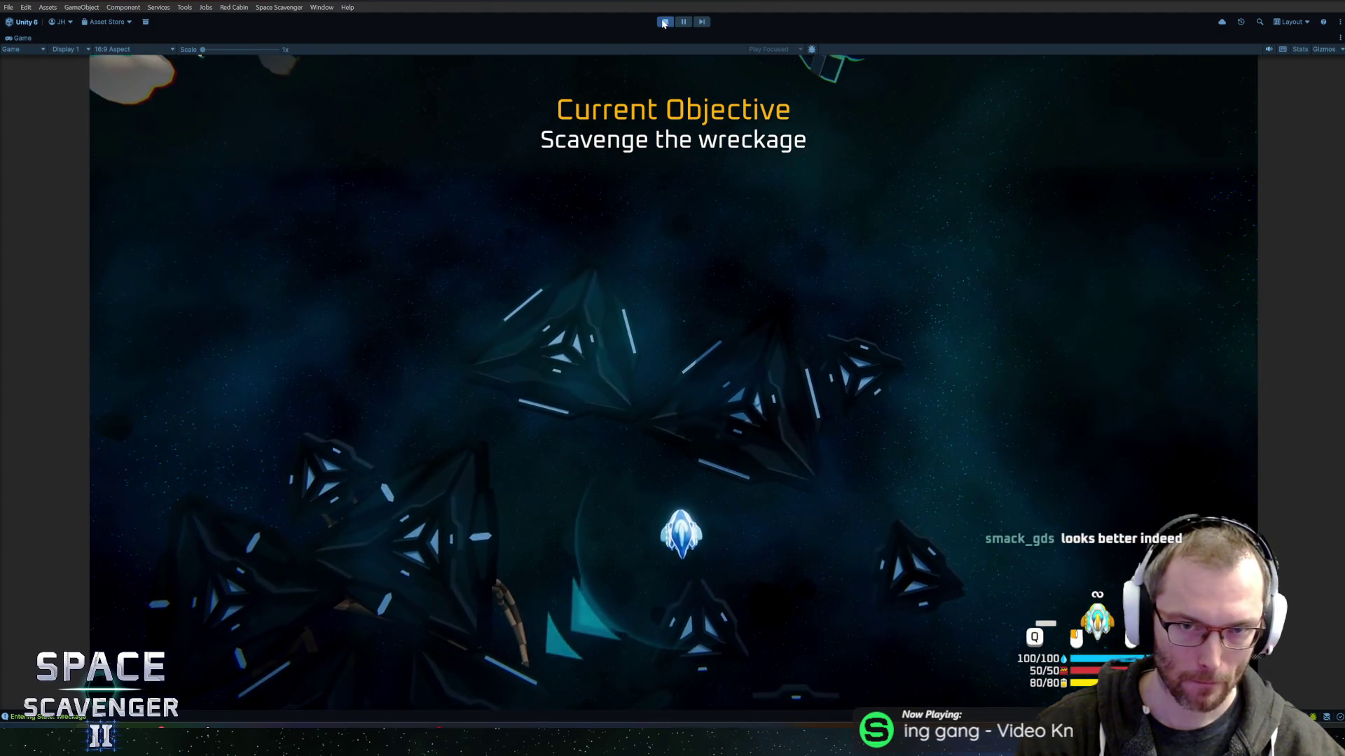
{"action": "key", "text": "w"}
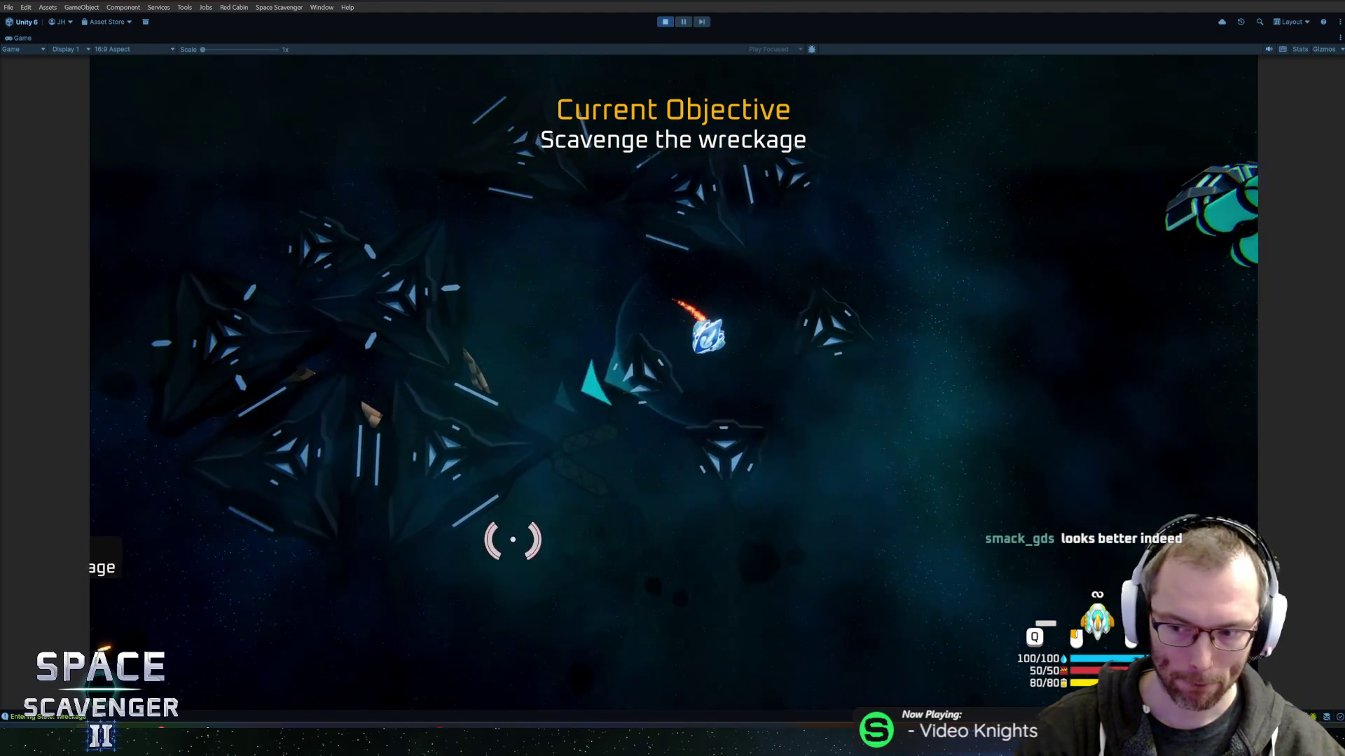
{"action": "key", "text": "w"}
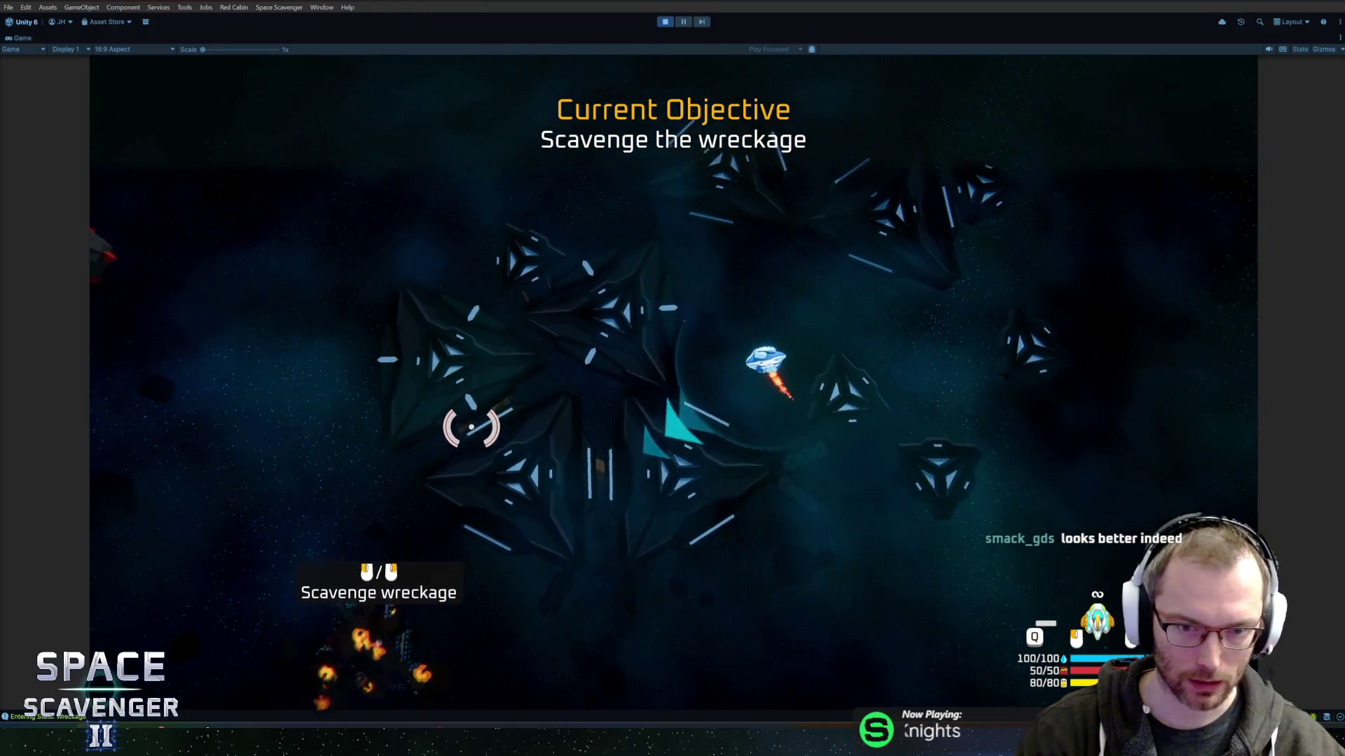
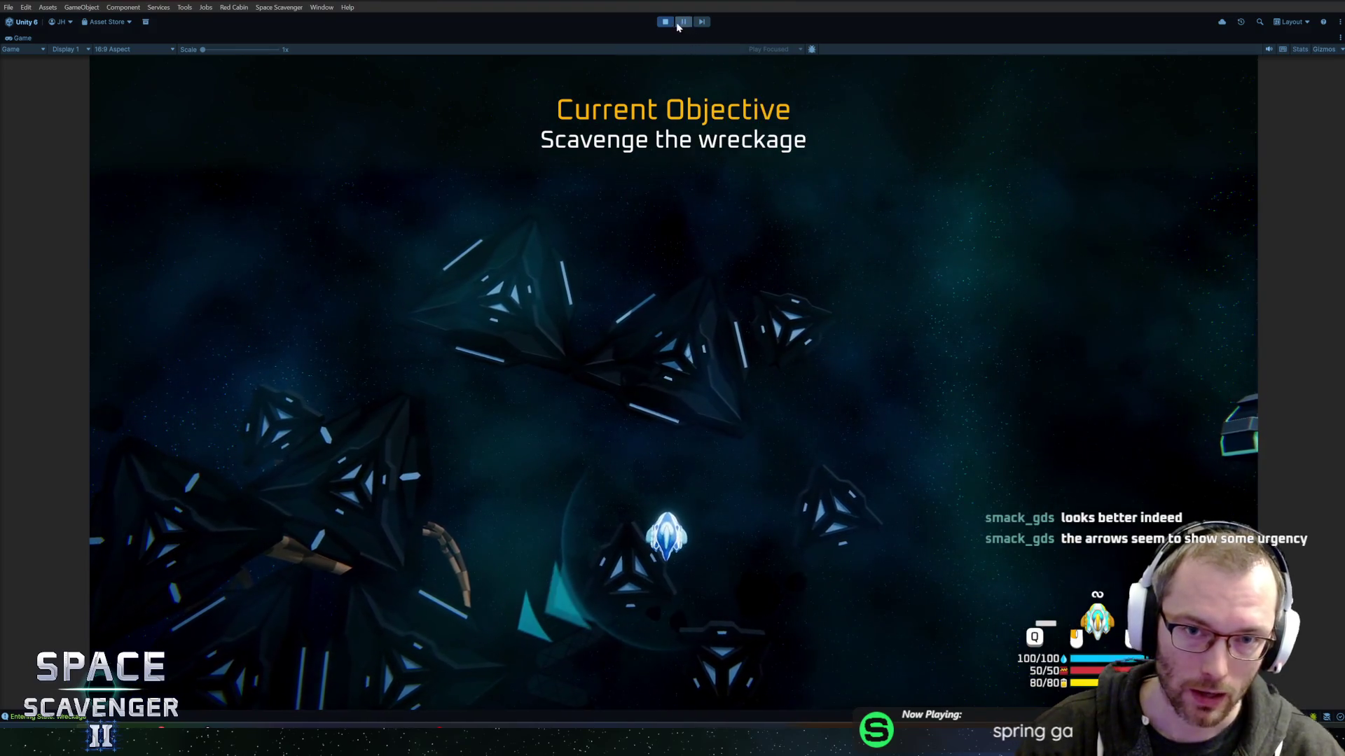
Stop the running game, open the Onboarding prefab, then open the Ship prefab instead.
{"action": "key", "text": "ctrl+p"}
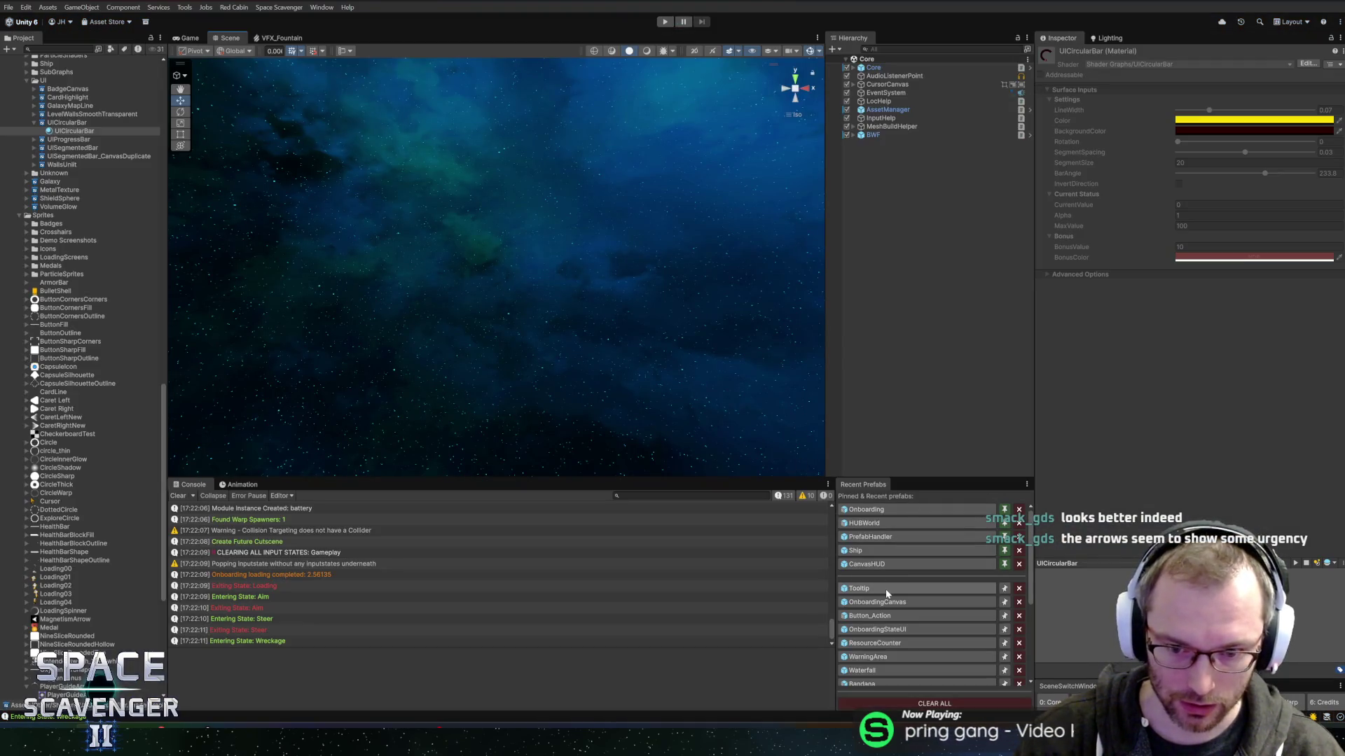
{"action": "left_click", "coordinate": [862, 511]}
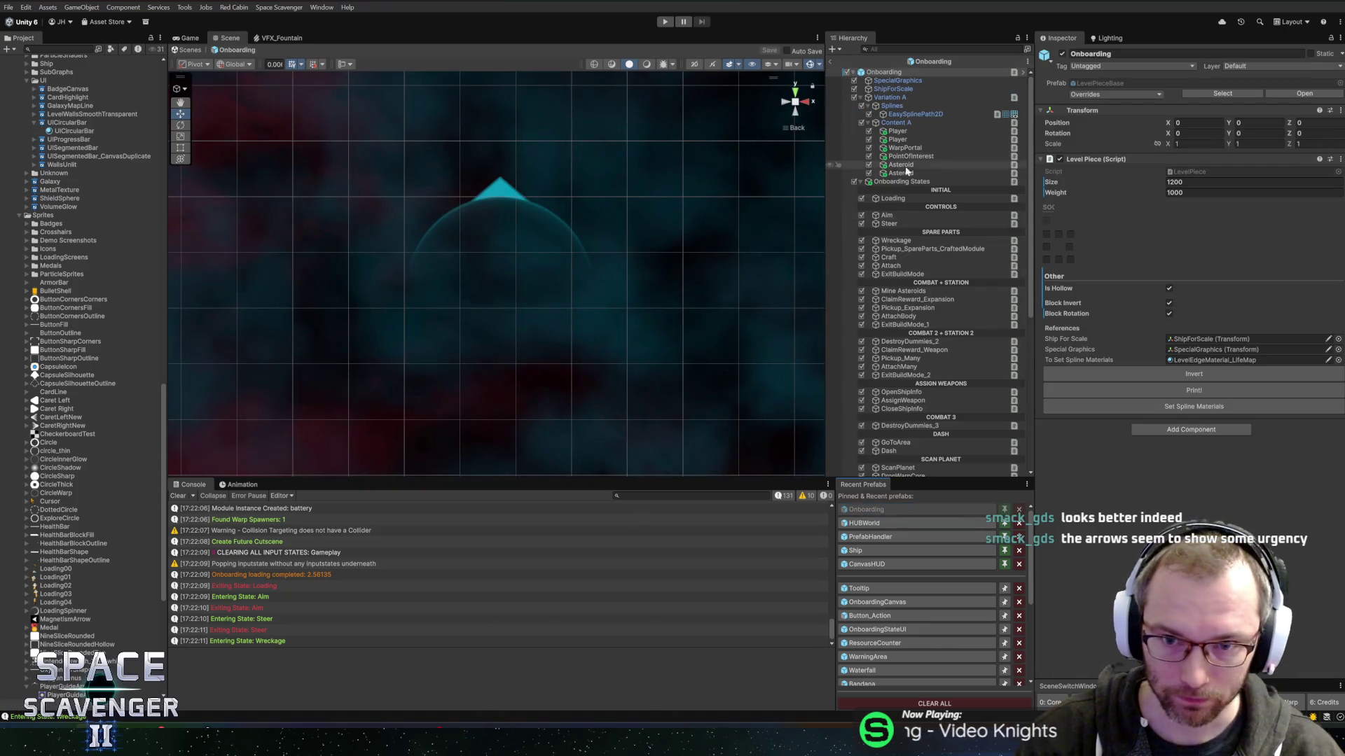
{"action": "scroll", "coordinate": [958, 360], "scroll_direction": "down", "scroll_amount": 8}
{"action": "left_click", "coordinate": [52, 49]}
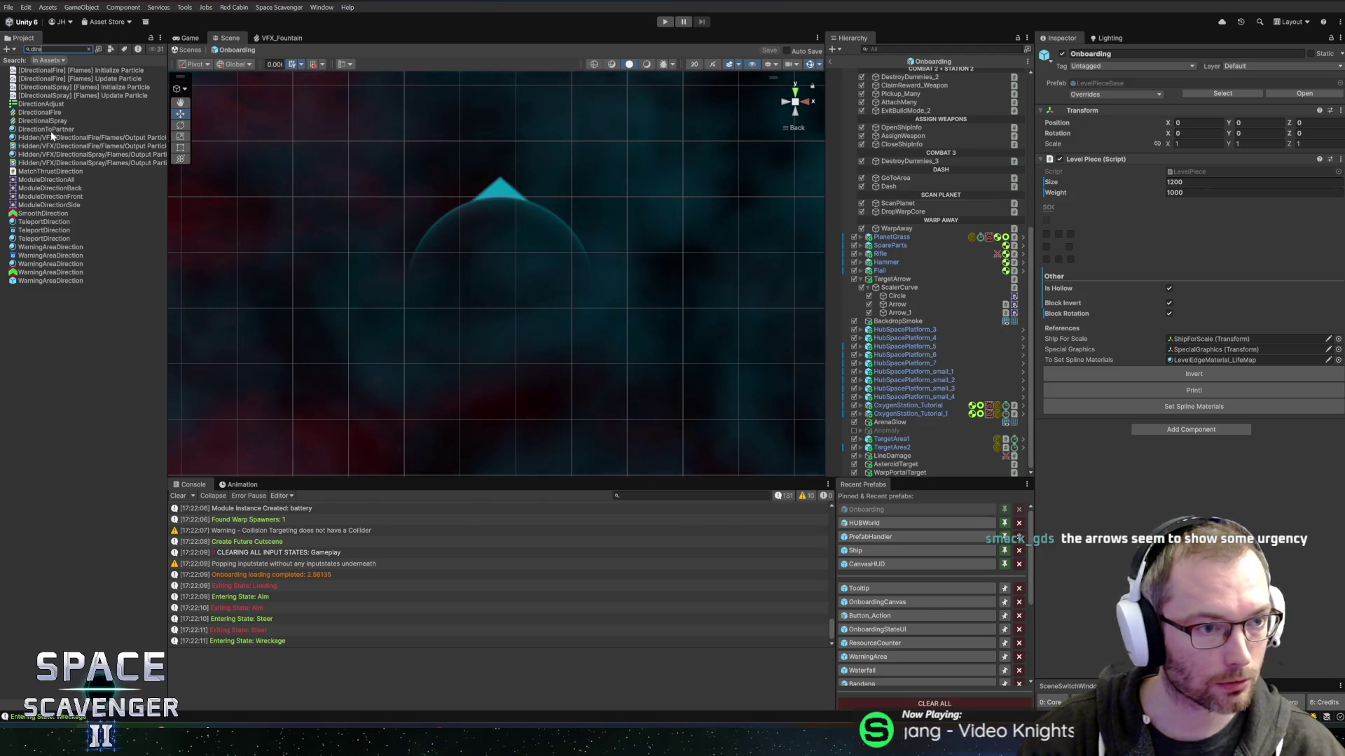
{"action": "left_click", "coordinate": [869, 551]}
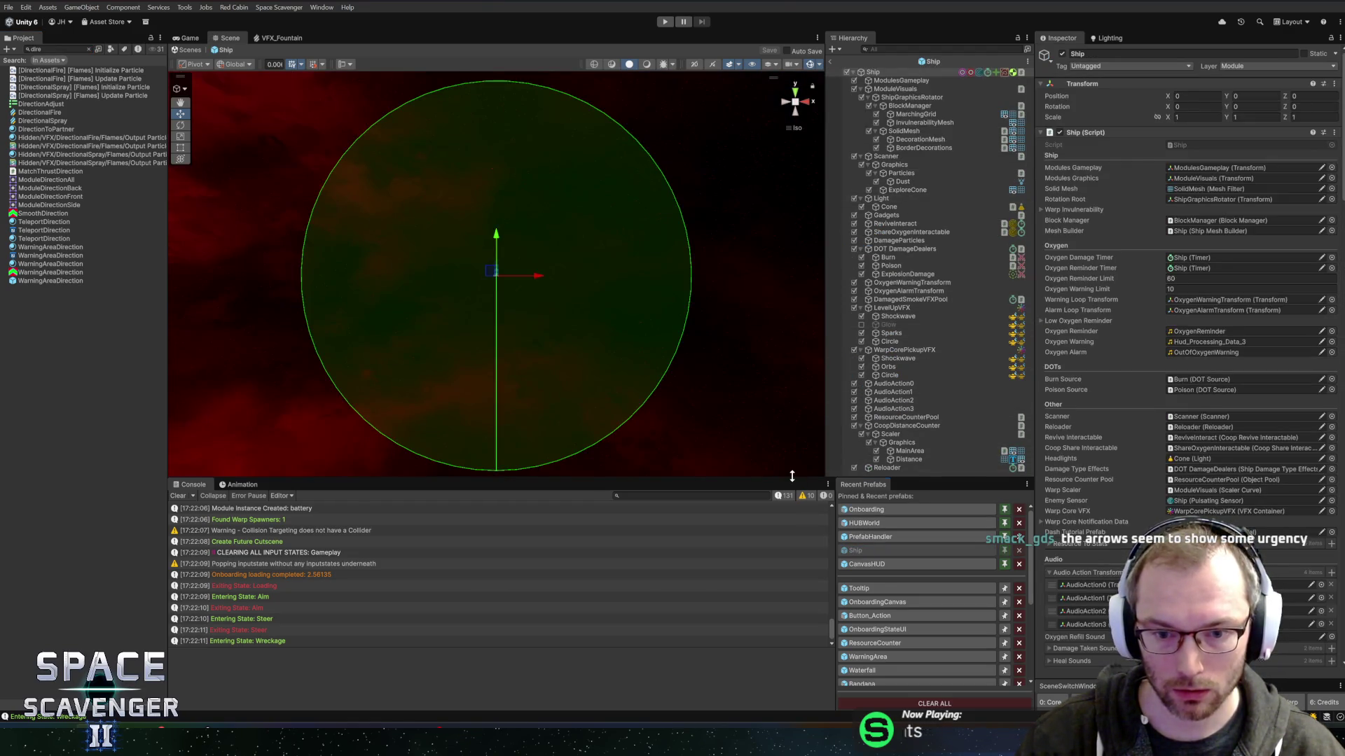
Enlarge the Scene view and inspect the Ship's DOT DamageDealers, Scanner, Graphics and Dust objects.
{"action": "left_click_drag", "start_coordinate": [792, 479], "coordinate": [792, 535]}
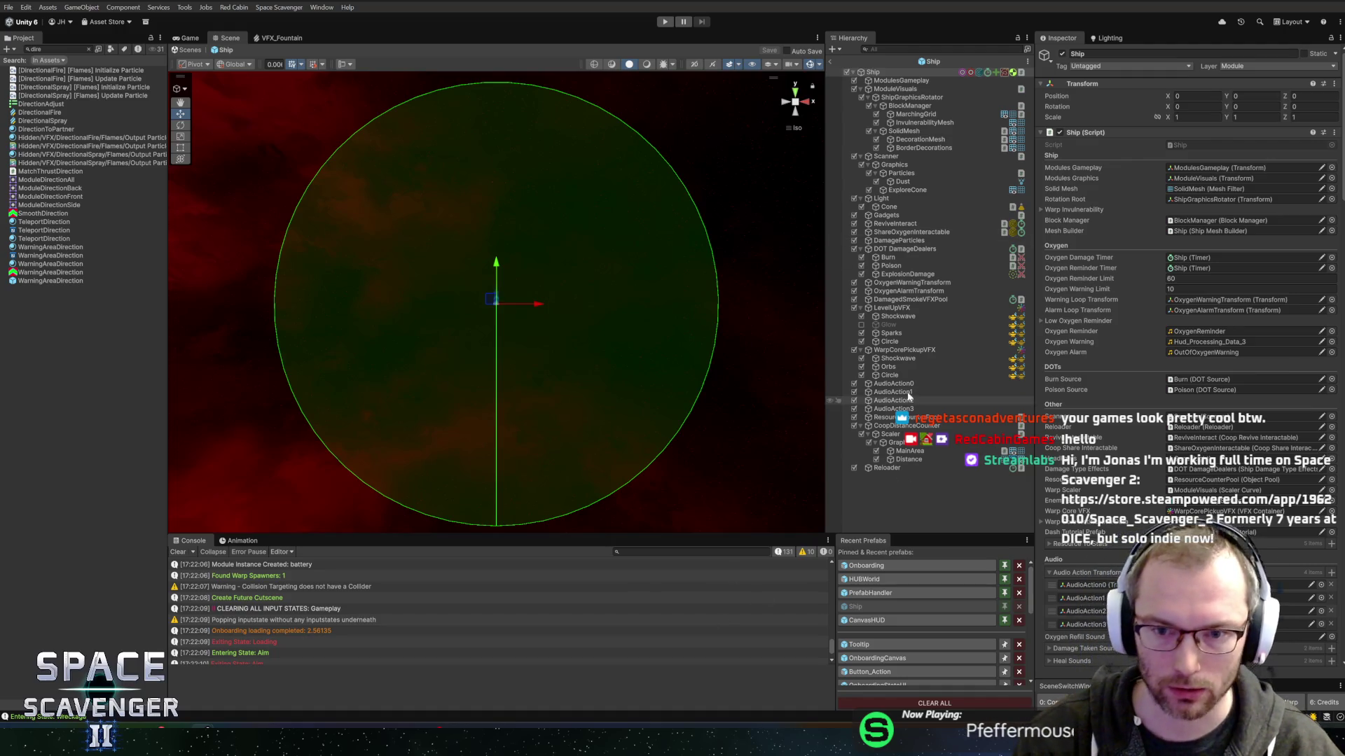
{"action": "left_click", "coordinate": [906, 250]}
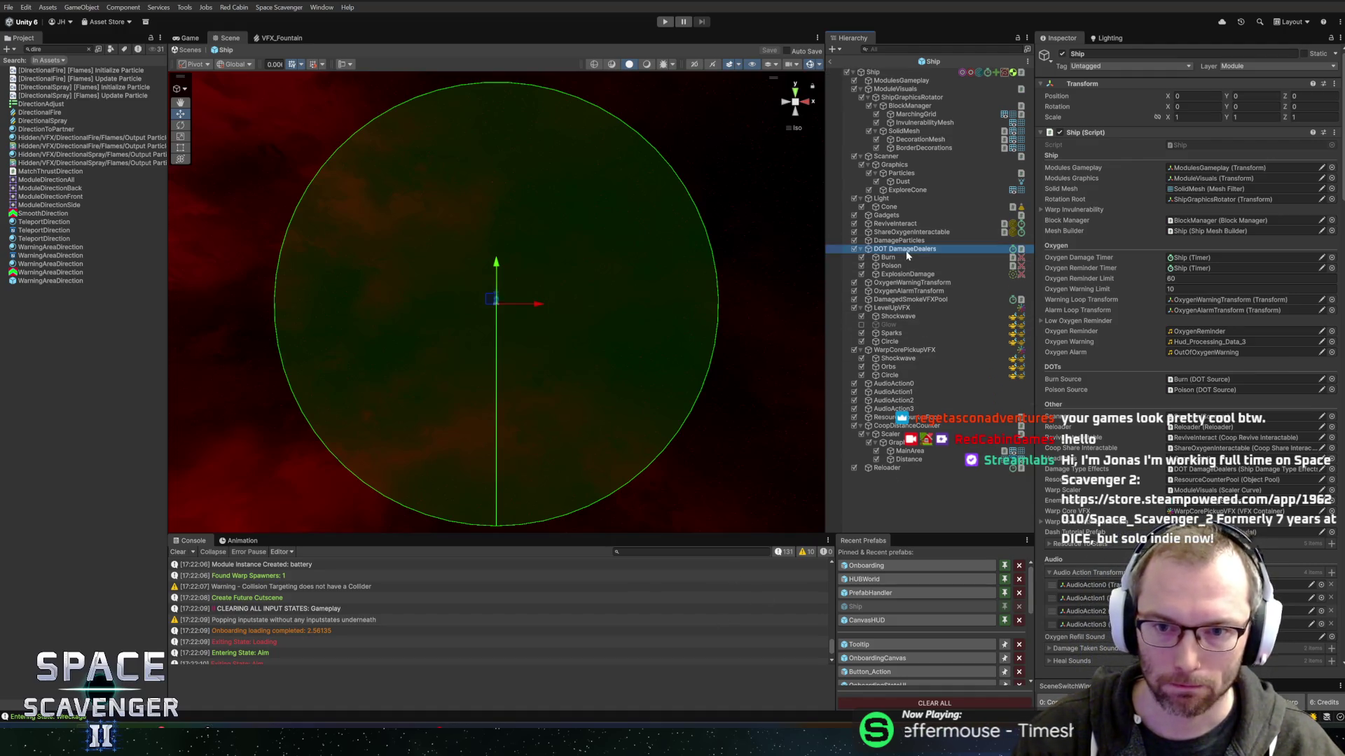
{"action": "left_click", "coordinate": [889, 156]}
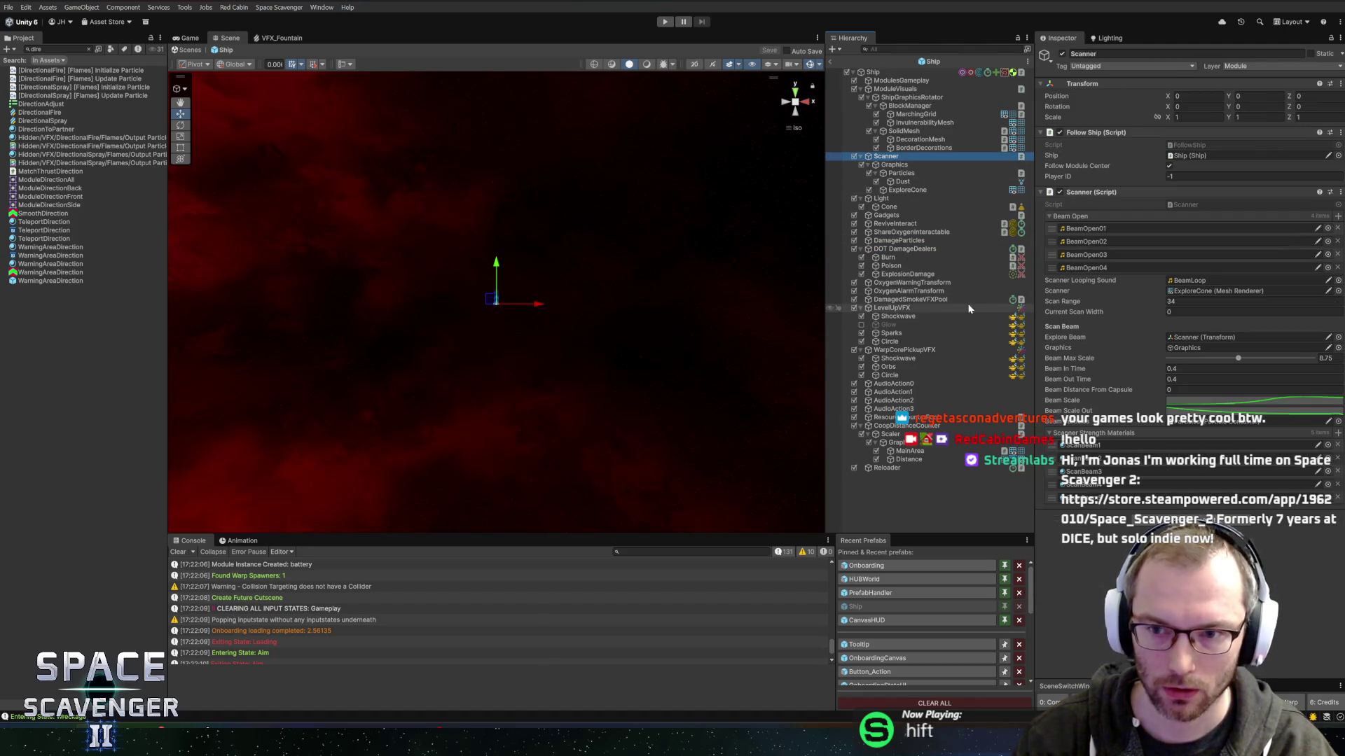
{"action": "left_click", "coordinate": [917, 165]}
{"action": "left_click", "coordinate": [920, 182]}
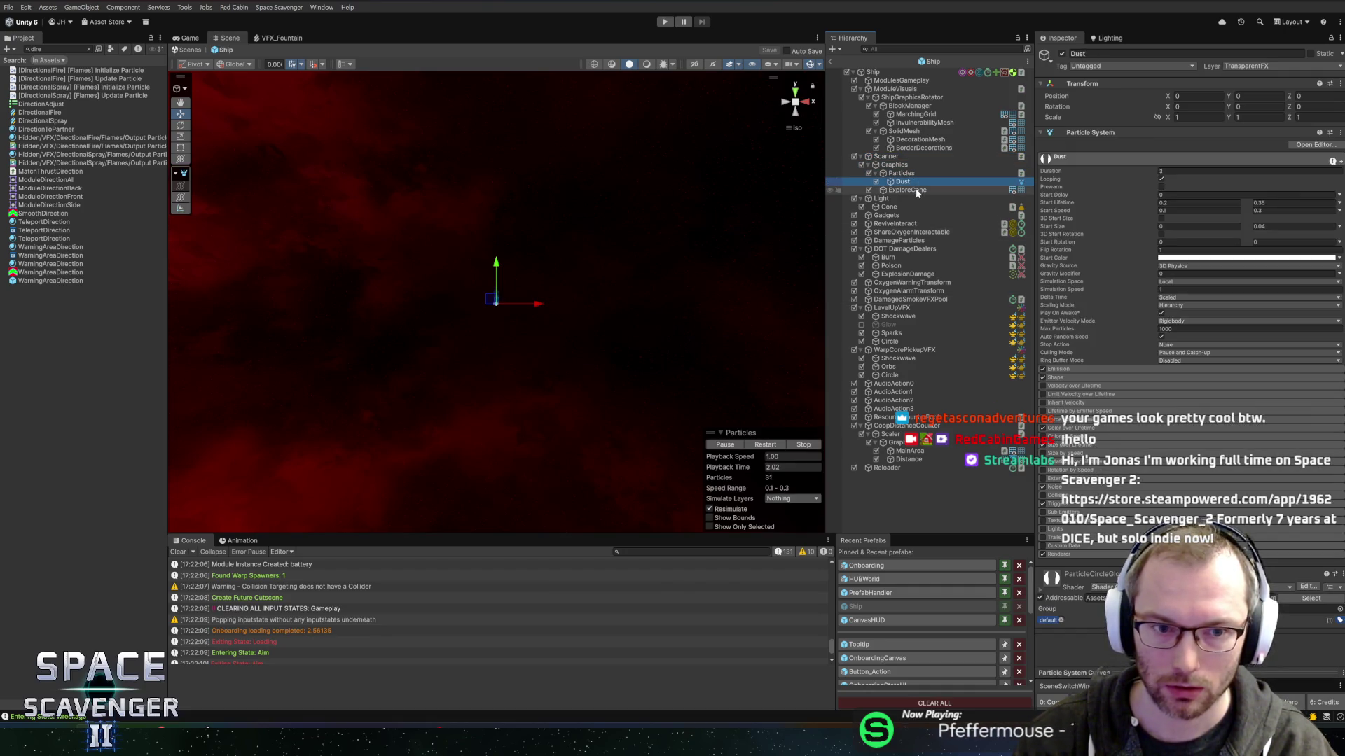
Zoom in on the chevron arrow and select its CoopDistanceCounter object.
{"action": "scroll", "coordinate": [514, 292], "scroll_direction": "up", "scroll_amount": 5}
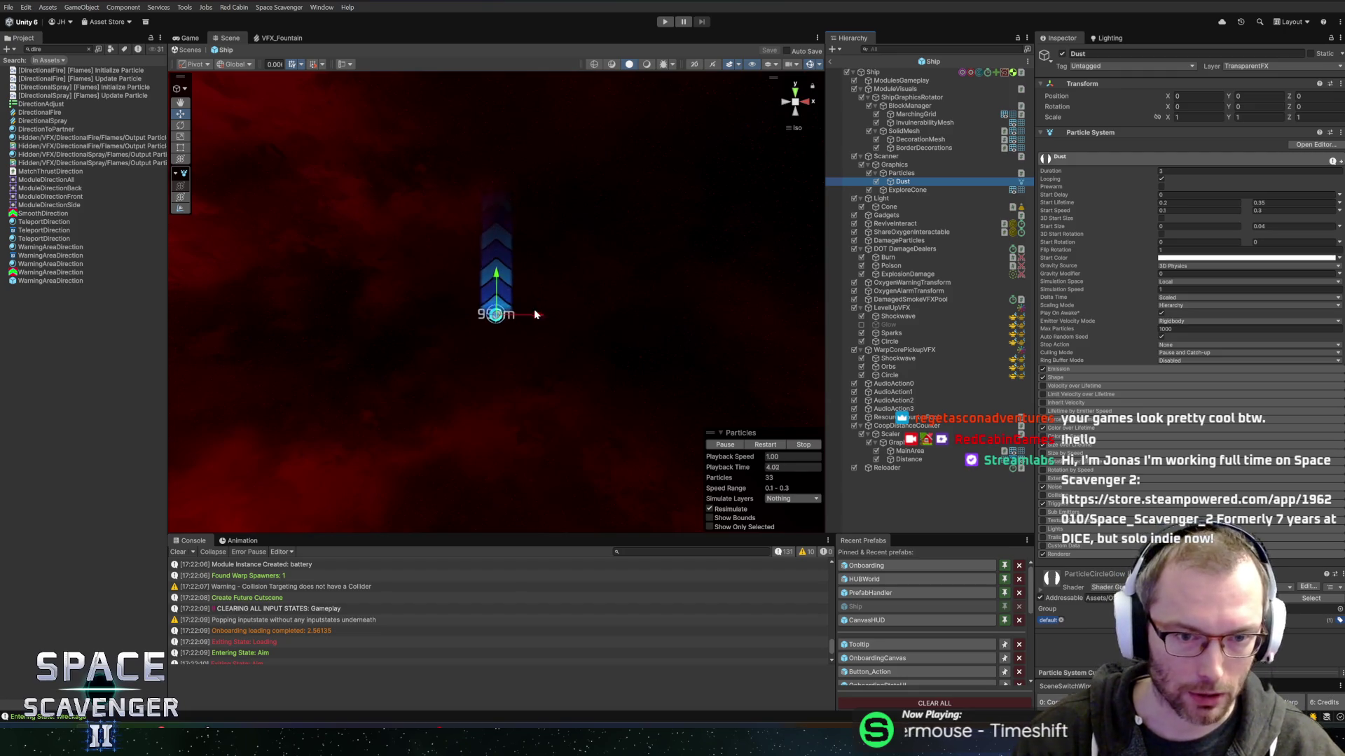
{"action": "left_click_drag", "start_coordinate": [502, 382], "coordinate": [502, 461]}
{"action": "mouse_move", "coordinate": [355, 186]}
{"action": "left_mouse_down"}
{"action": "mouse_move", "coordinate": [420, 264]}
{"action": "mouse_move", "coordinate": [599, 383]}
{"action": "left_mouse_up"}
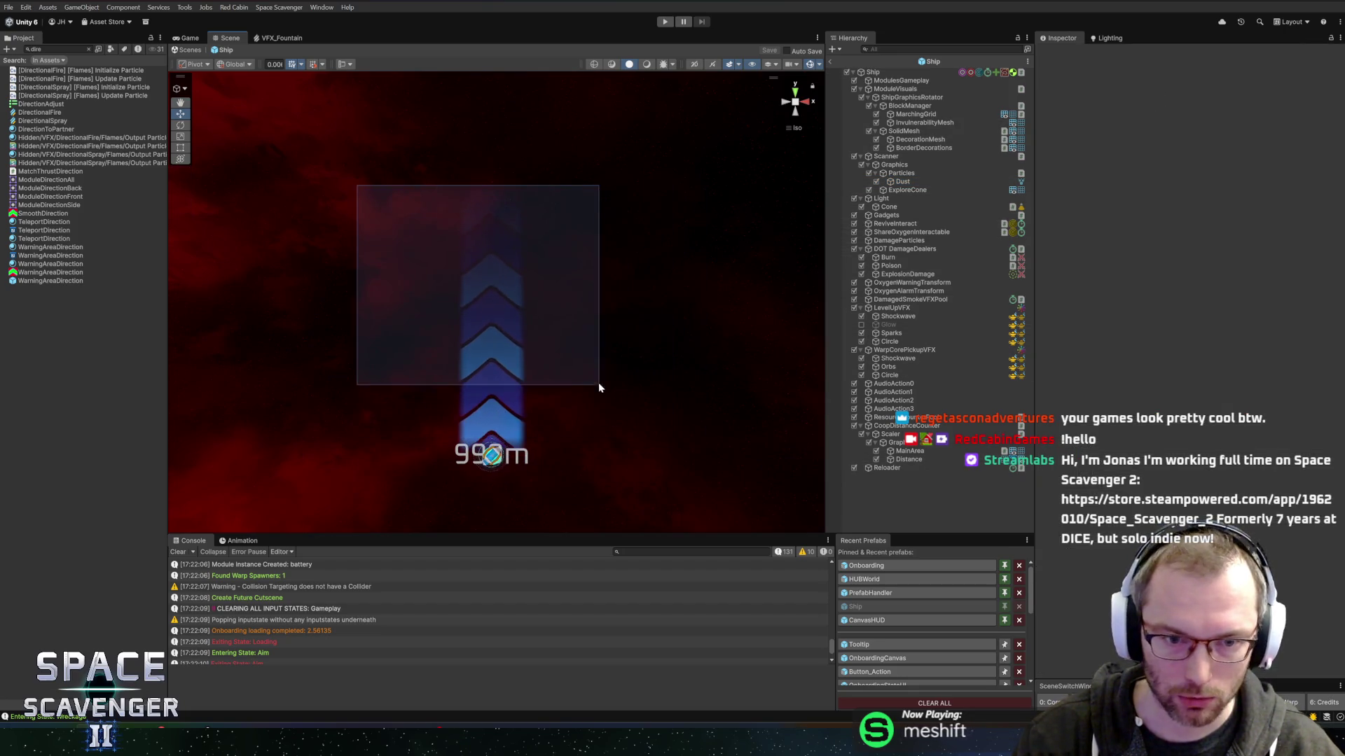
{"action": "left_click", "coordinate": [499, 380]}
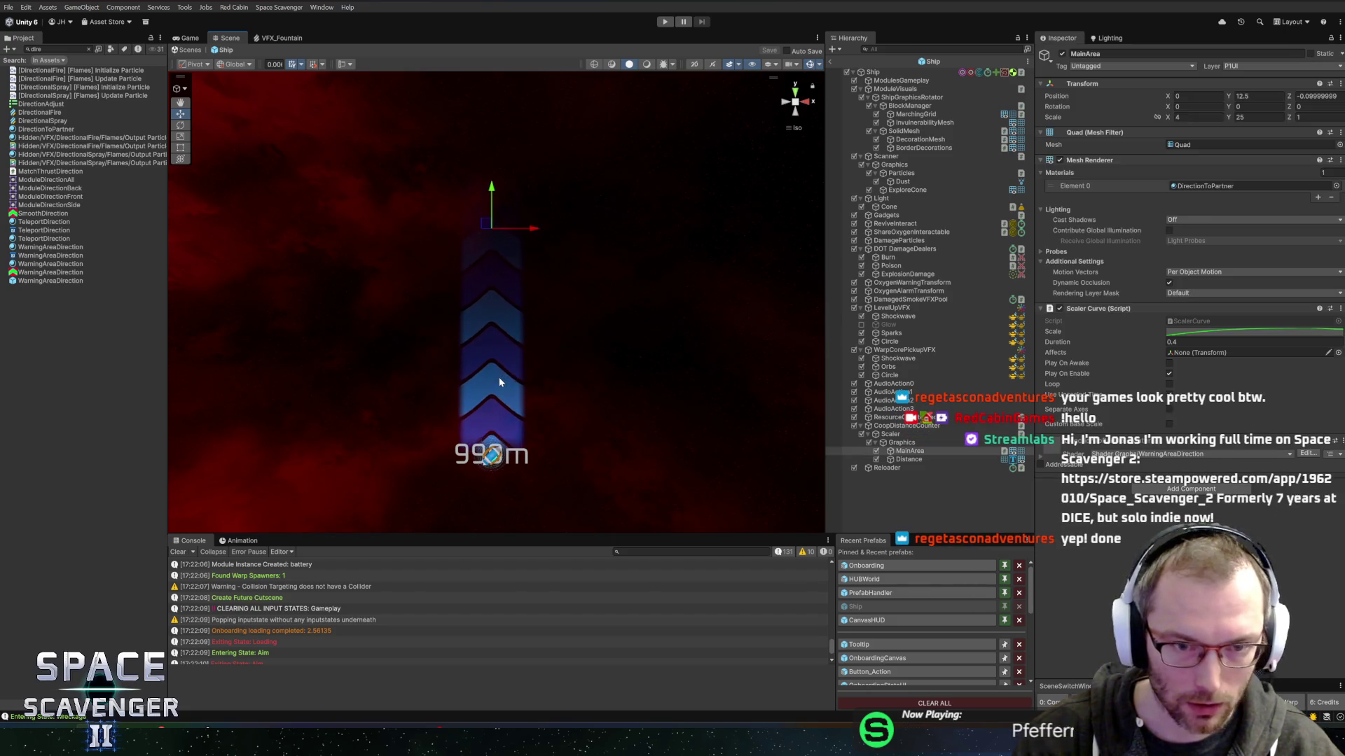
{"action": "left_click", "coordinate": [905, 428]}
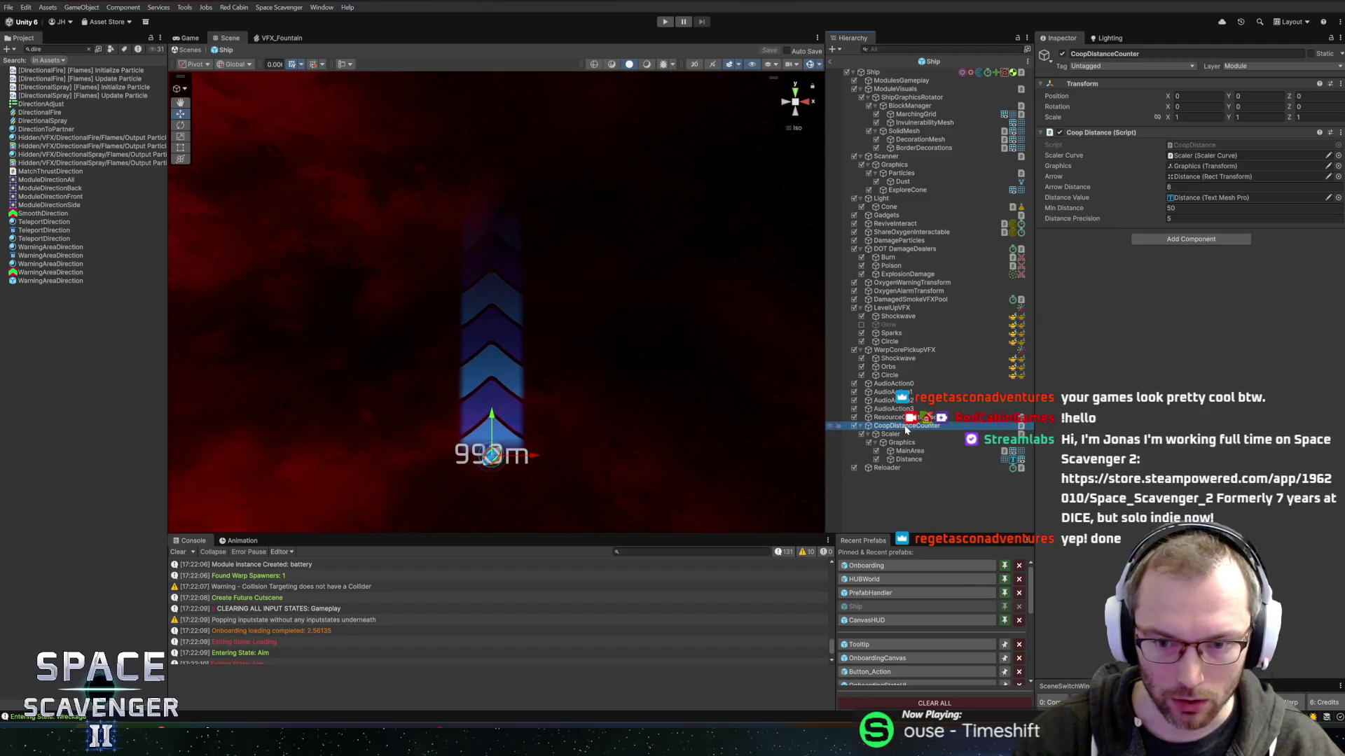
{"action": "left_click", "coordinate": [868, 565]}
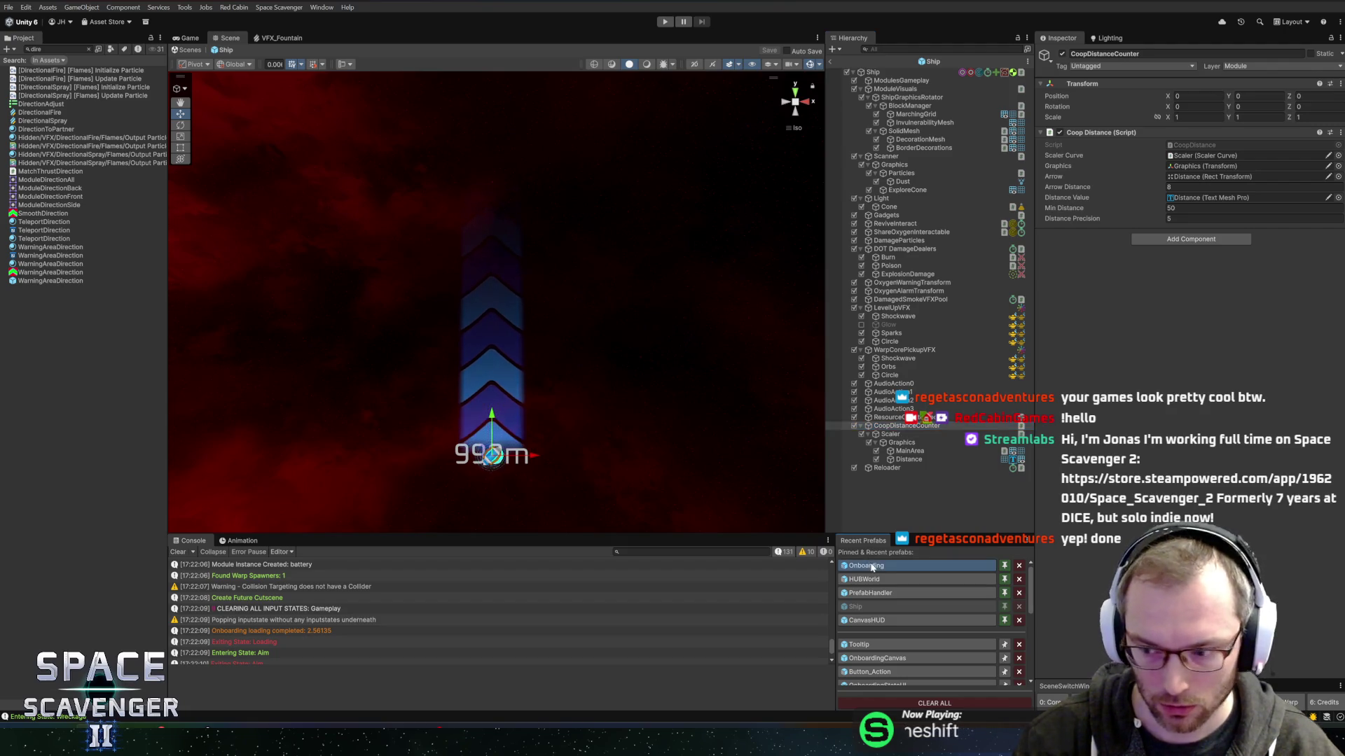
Paste CoopDistanceCounter under TargetArrow's ScalerCurve, above Circle, and remove its Coop Distance script.
{"action": "left_click_drag", "start_coordinate": [550, 252], "coordinate": [560, 243]}
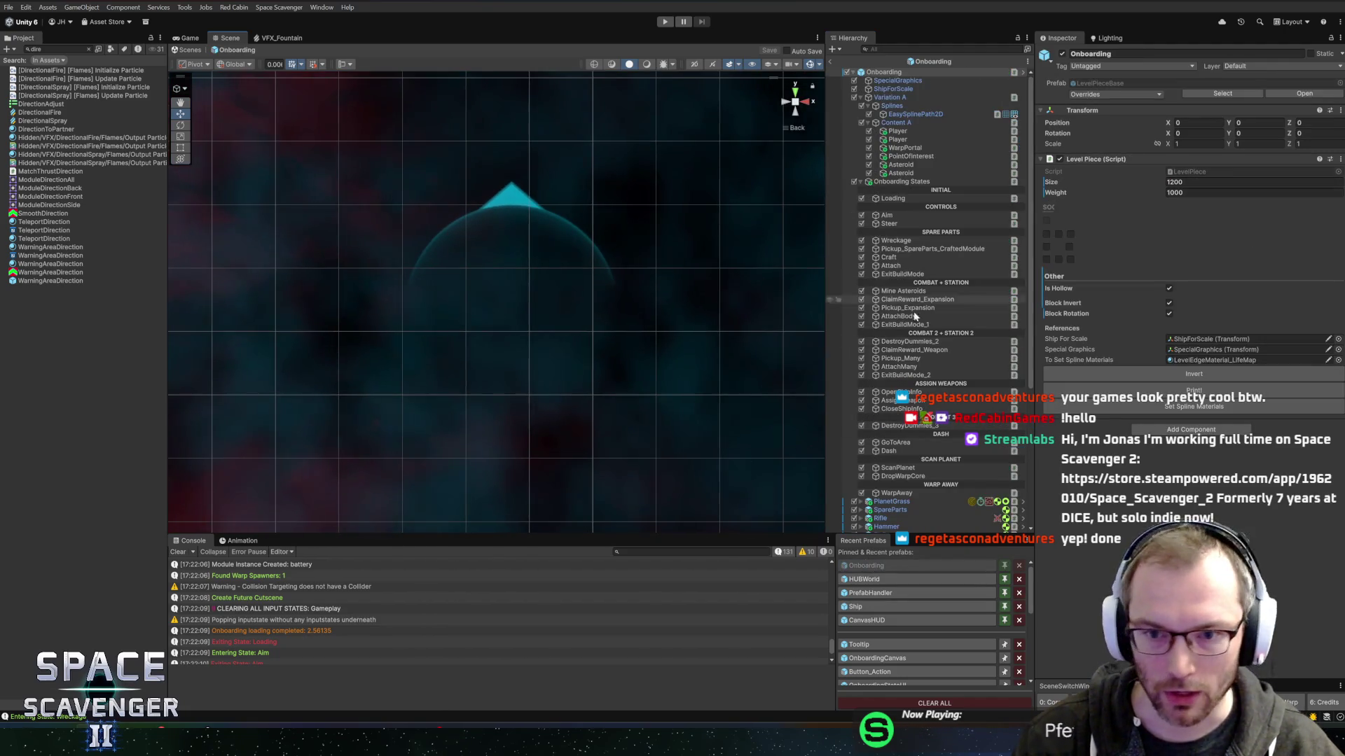
{"action": "scroll", "coordinate": [913, 316], "scroll_direction": "down", "scroll_amount": 5}
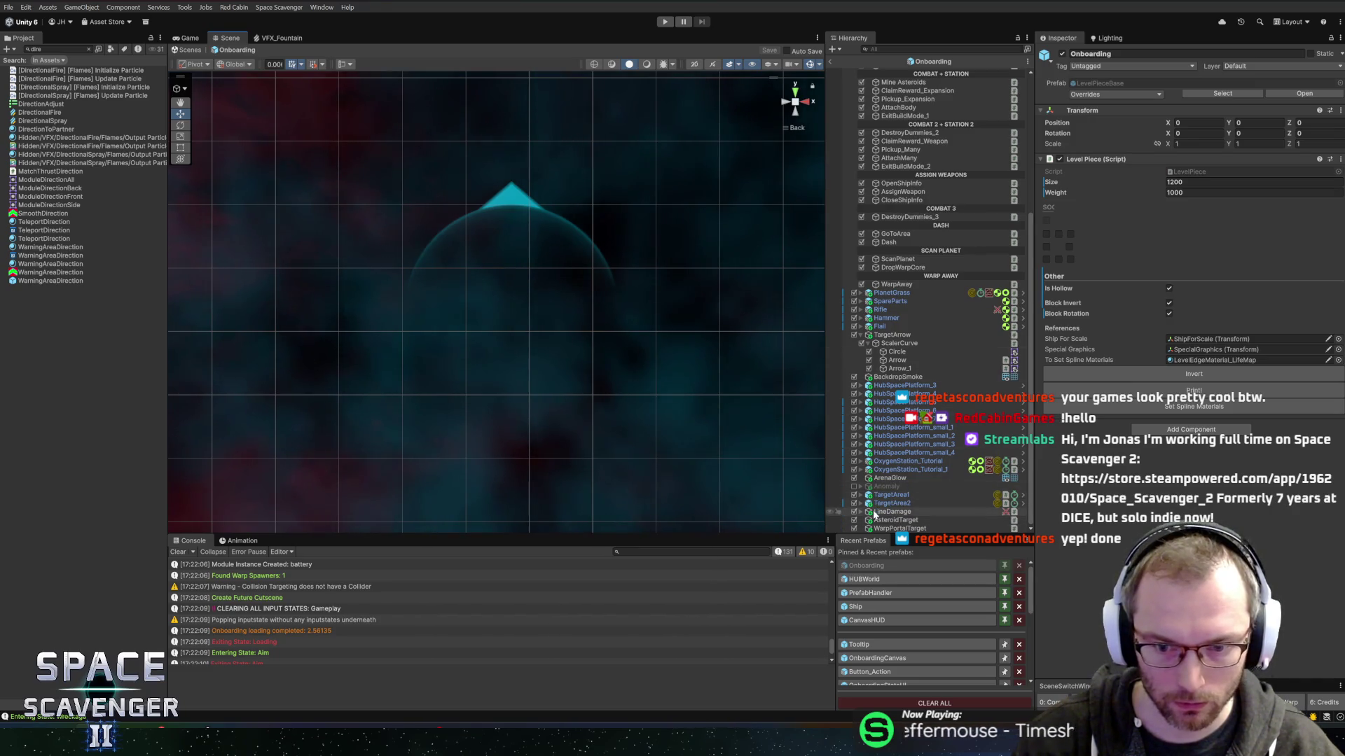
{"action": "left_click", "coordinate": [888, 351]}
{"action": "key", "text": "ctrl+v"}
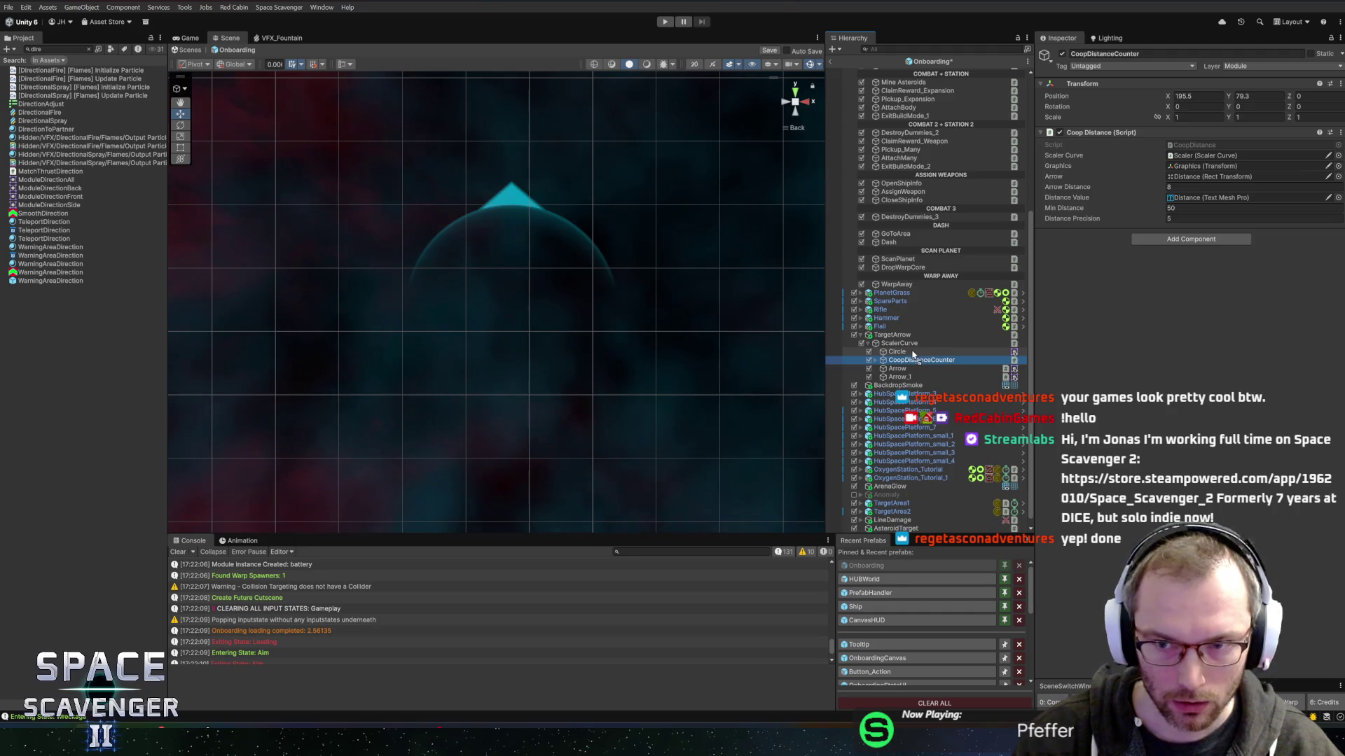
{"action": "left_click_drag", "start_coordinate": [904, 353], "coordinate": [884, 348]}
{"action": "left_click", "coordinate": [875, 353]}
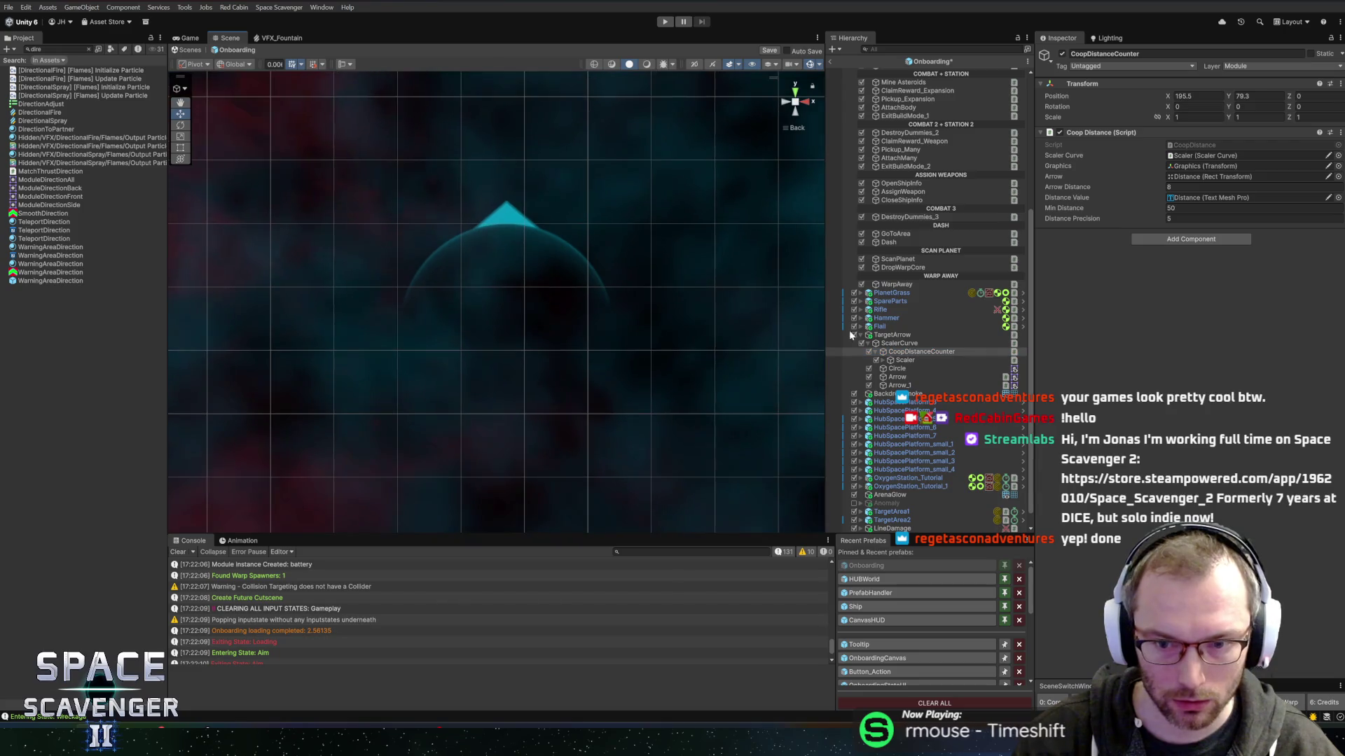
{"action": "right_click", "coordinate": [1115, 134]}
{"action": "left_click", "coordinate": [1147, 180]}
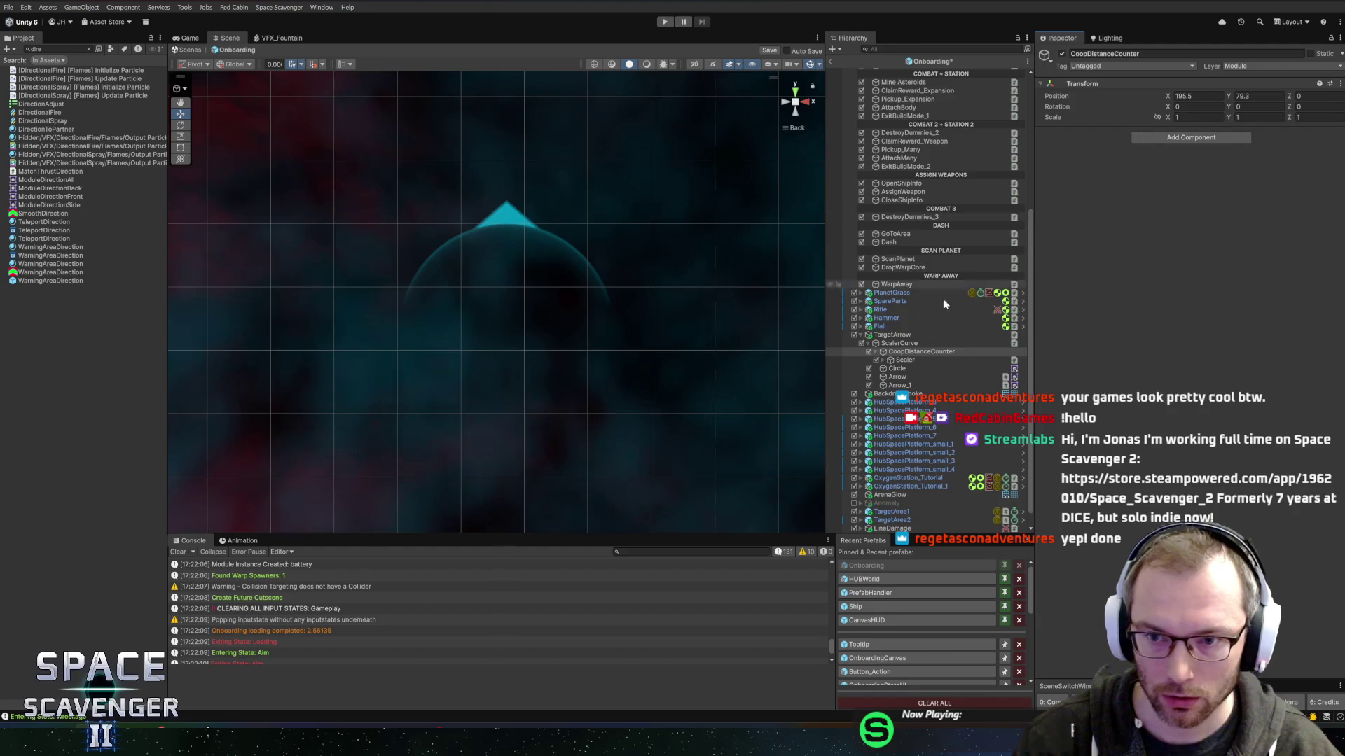
Reparent Graphics directly under CoopDistanceCounter and place Scaler inside it, alongside MainArea and Distance.
{"action": "left_click", "coordinate": [883, 360]}
{"action": "left_click", "coordinate": [903, 360]}
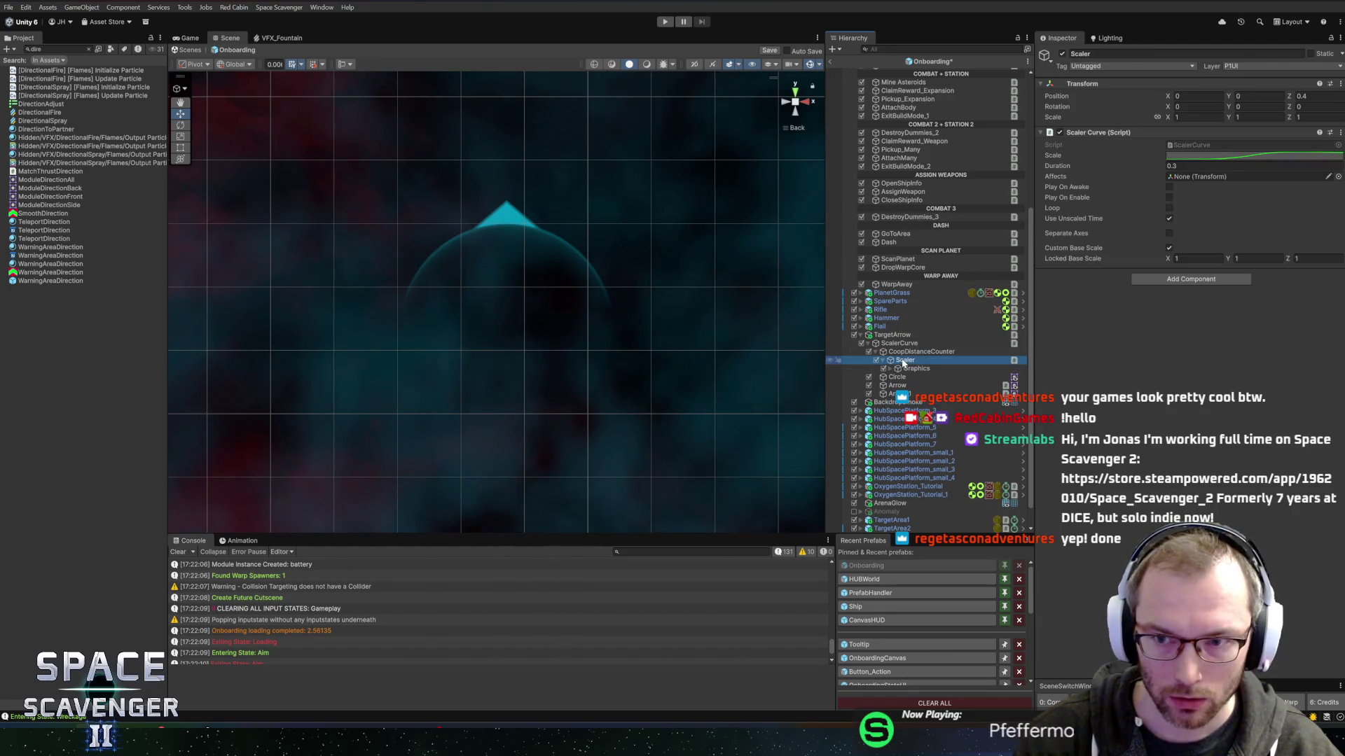
{"action": "left_click", "coordinate": [903, 369]}
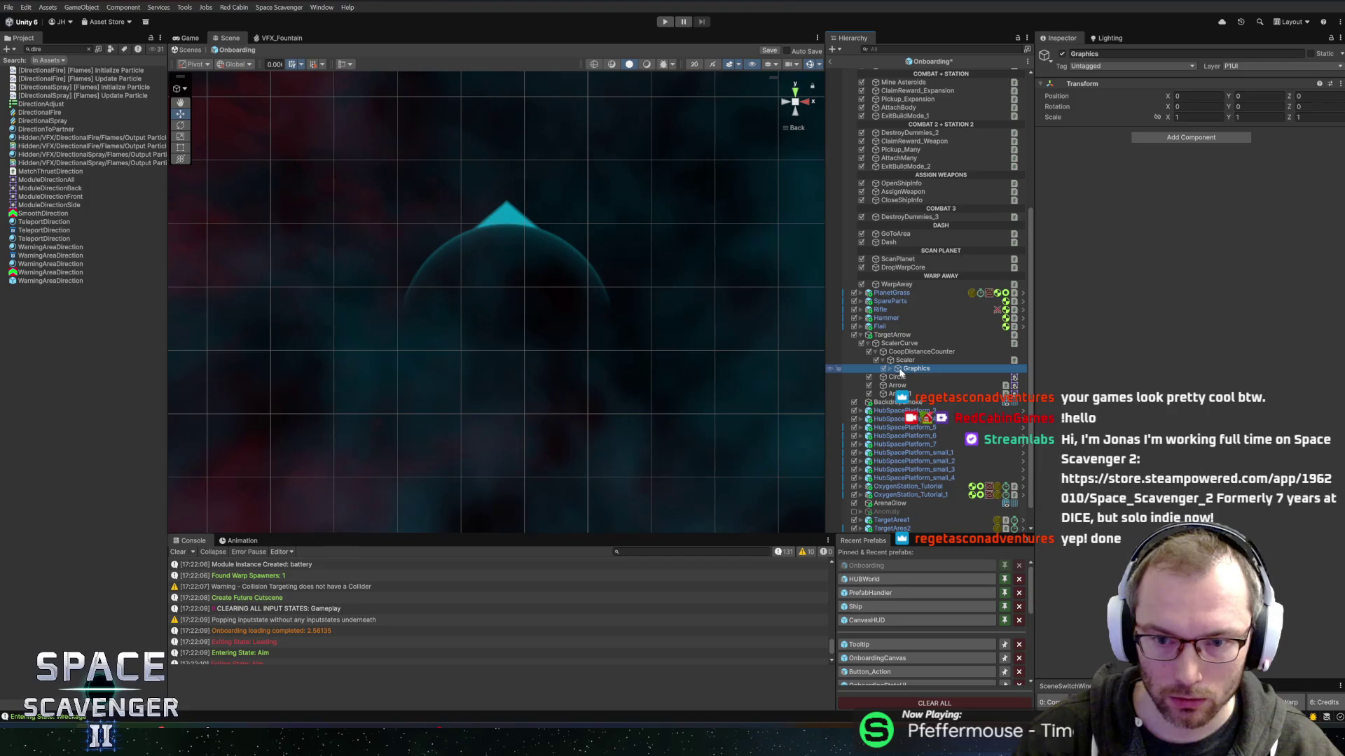
{"action": "left_click_drag", "start_coordinate": [905, 369], "coordinate": [903, 360]}
{"action": "left_click", "coordinate": [908, 369]}
{"action": "left_click", "coordinate": [891, 362]}
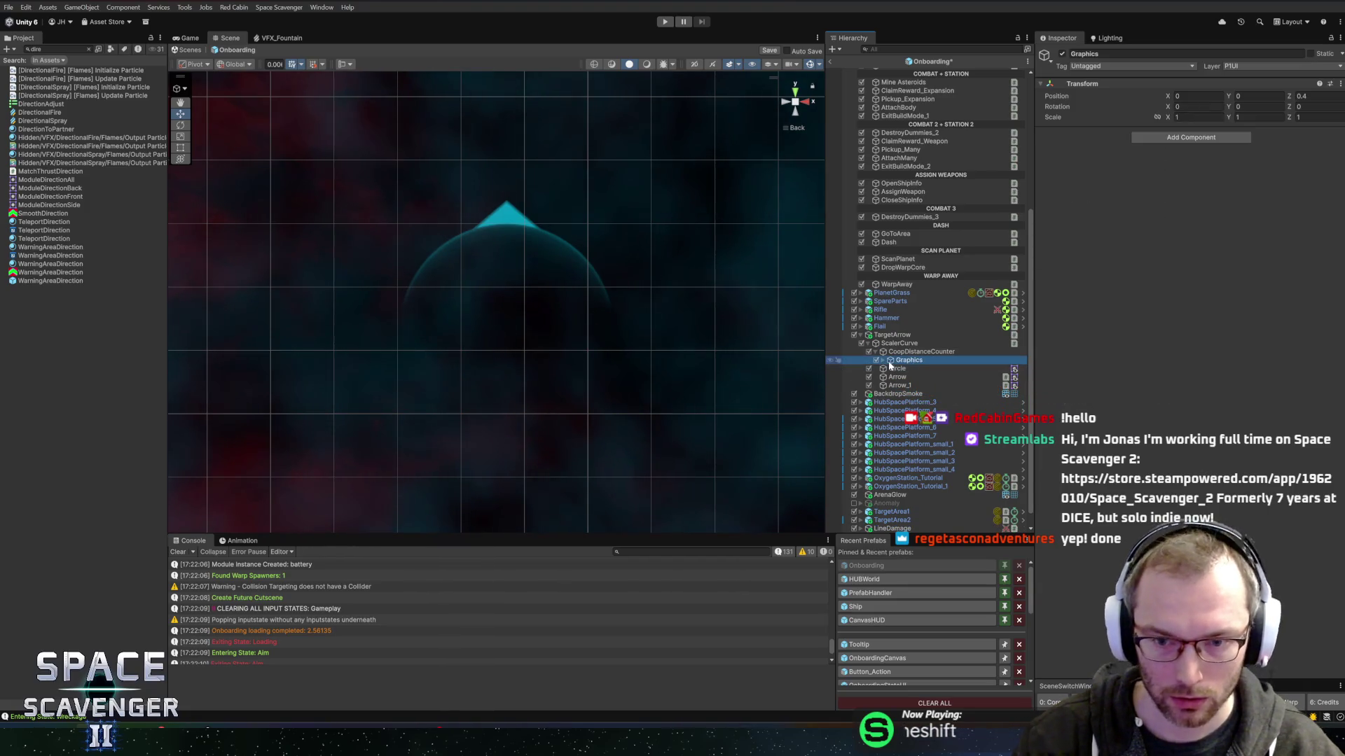
{"action": "left_click", "coordinate": [884, 361]}
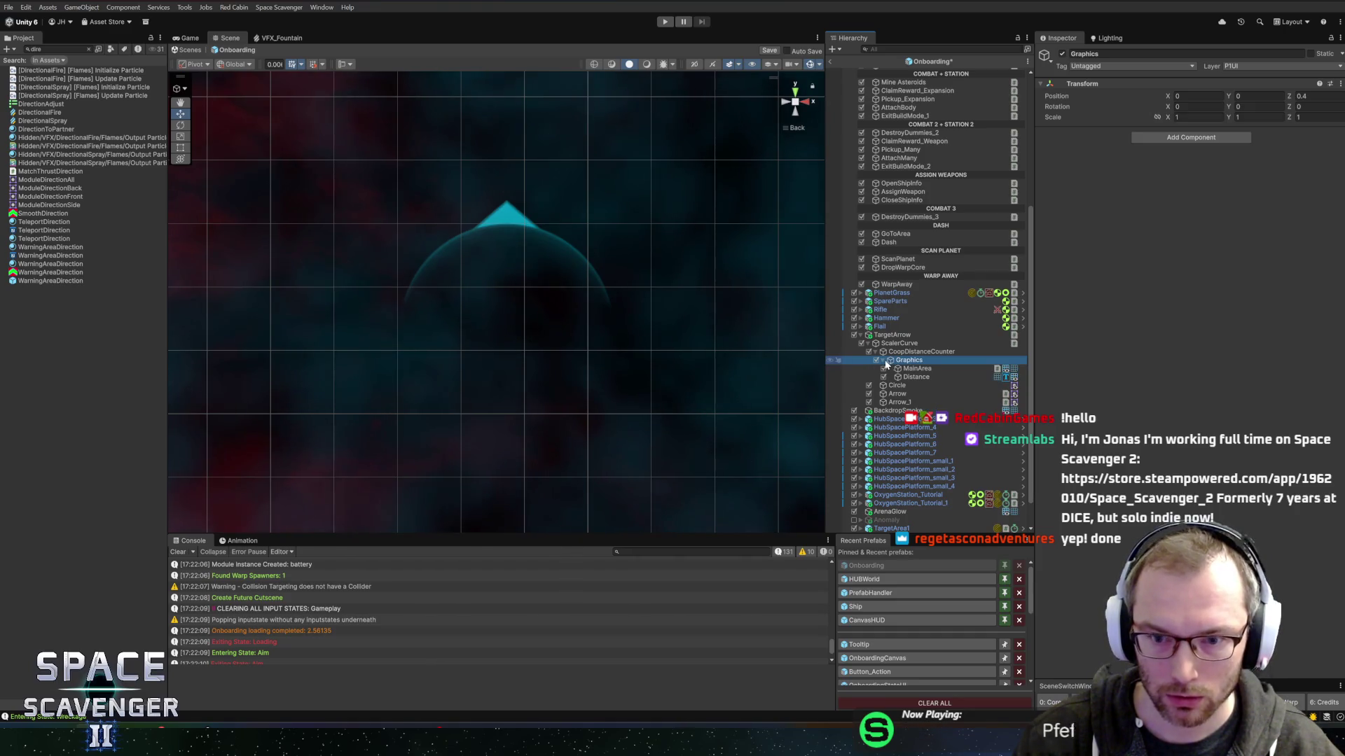
{"action": "left_click", "coordinate": [911, 369]}
{"action": "left_click", "coordinate": [914, 377]}
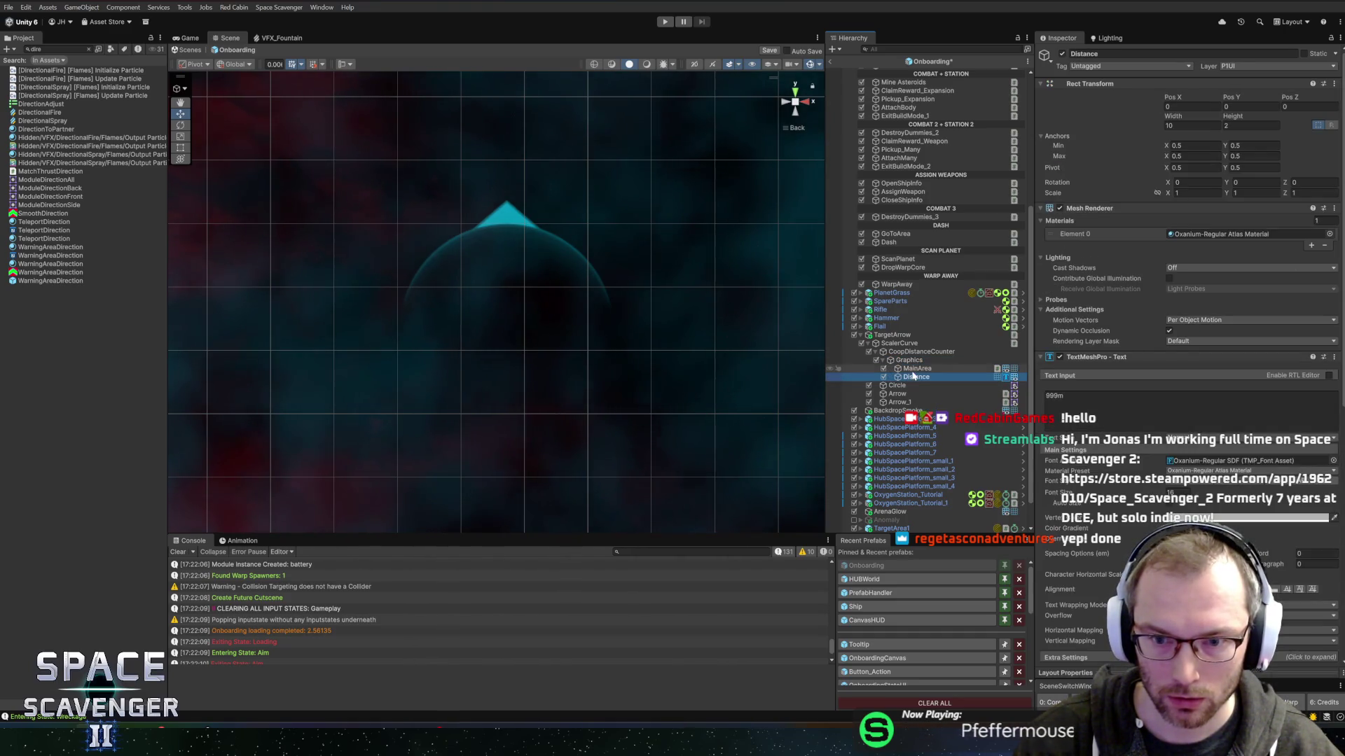
{"action": "left_click", "coordinate": [914, 369]}
{"action": "left_click", "coordinate": [918, 352]}
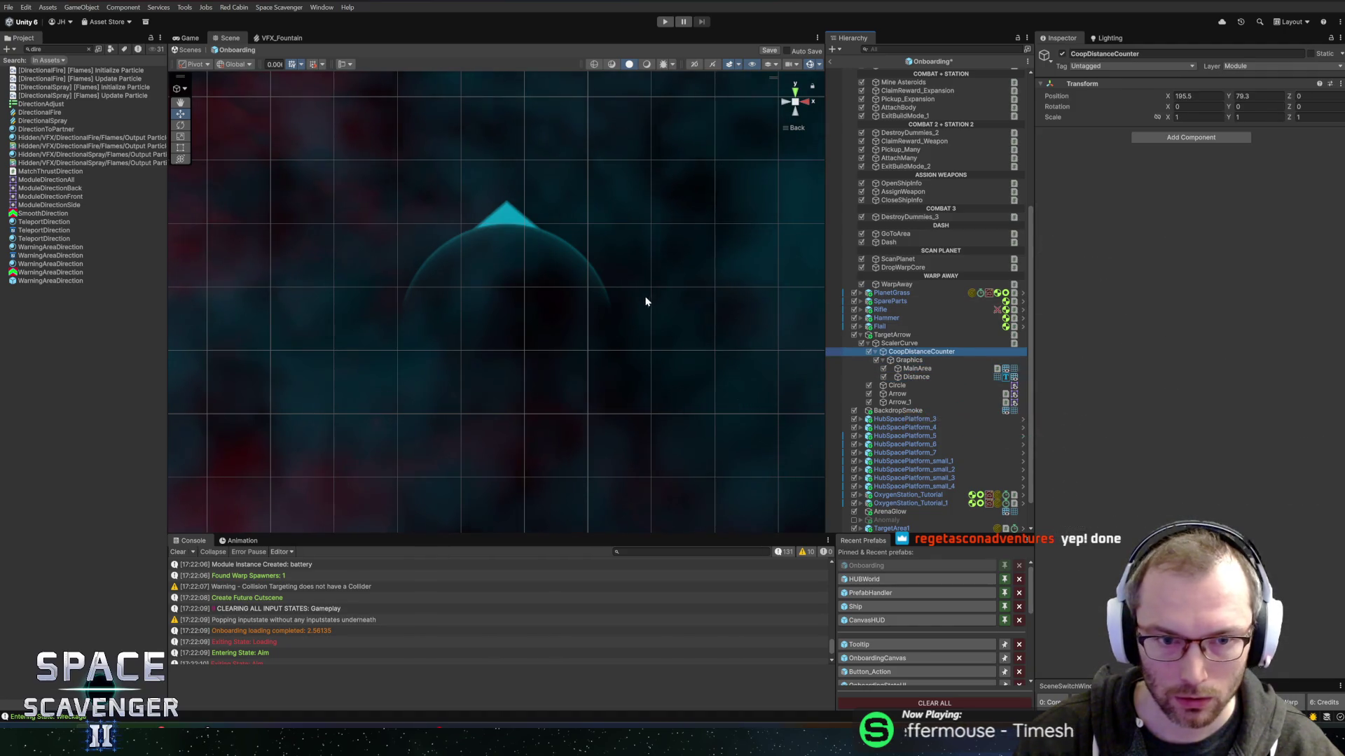
Centre the arrow, adjust the Graphics scale, and delete the 999m Distance label.
{"action": "scroll", "coordinate": [607, 291], "scroll_direction": "down", "scroll_amount": 6}
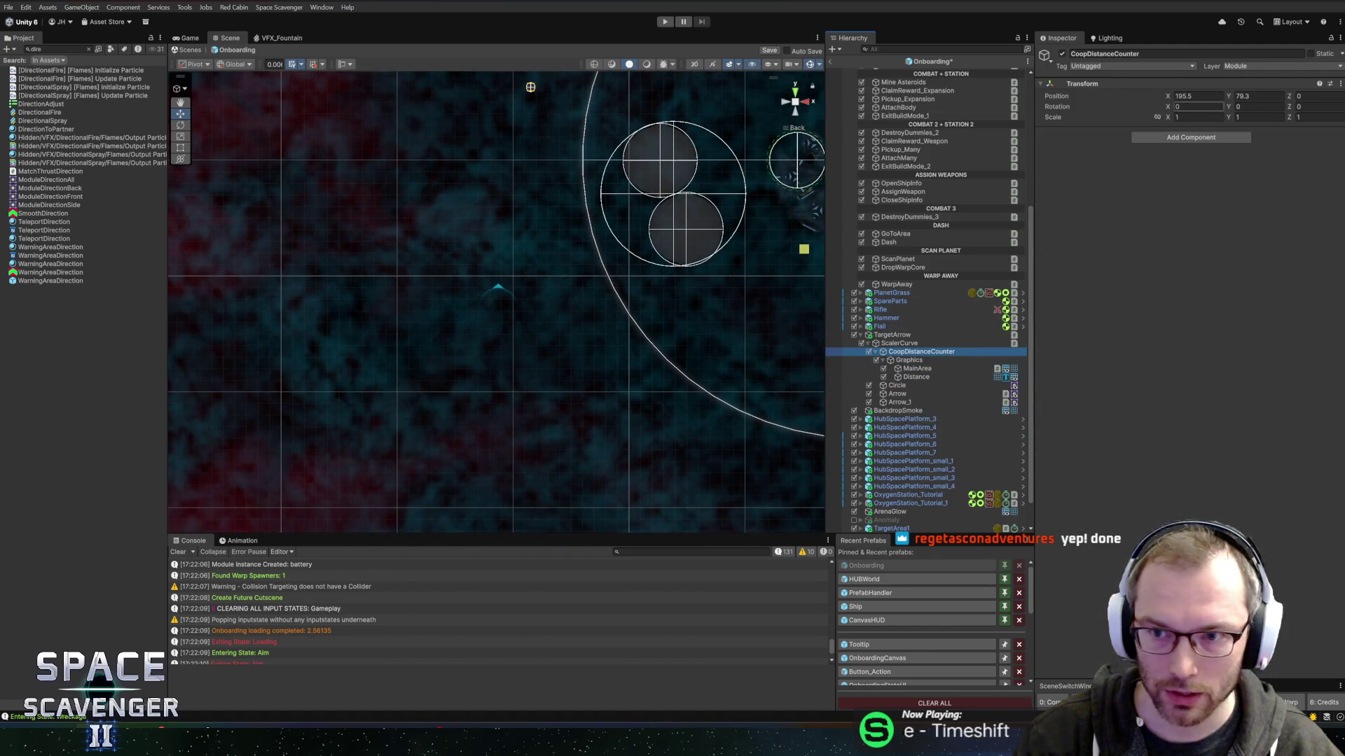
{"action": "scroll", "coordinate": [603, 258], "scroll_direction": "up", "scroll_amount": 8}
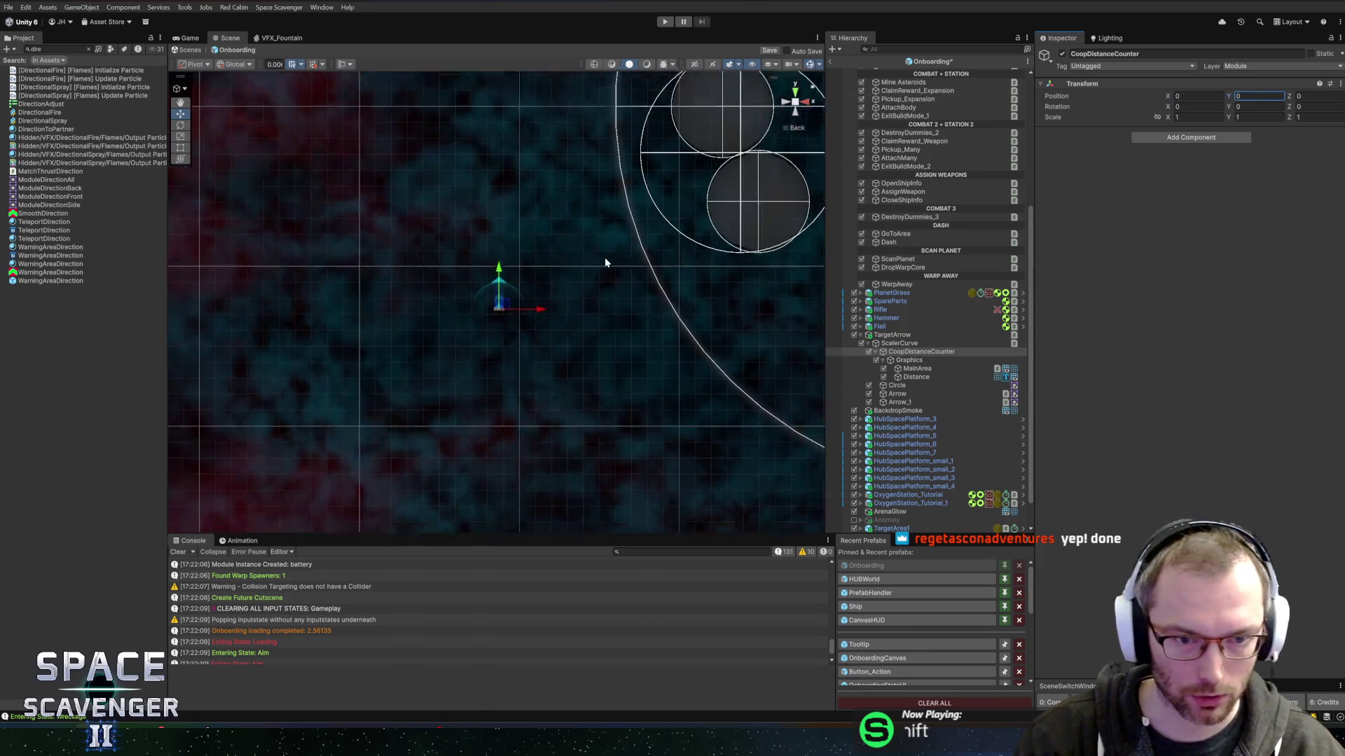
{"action": "left_click_drag", "start_coordinate": [587, 218], "coordinate": [620, 355]}
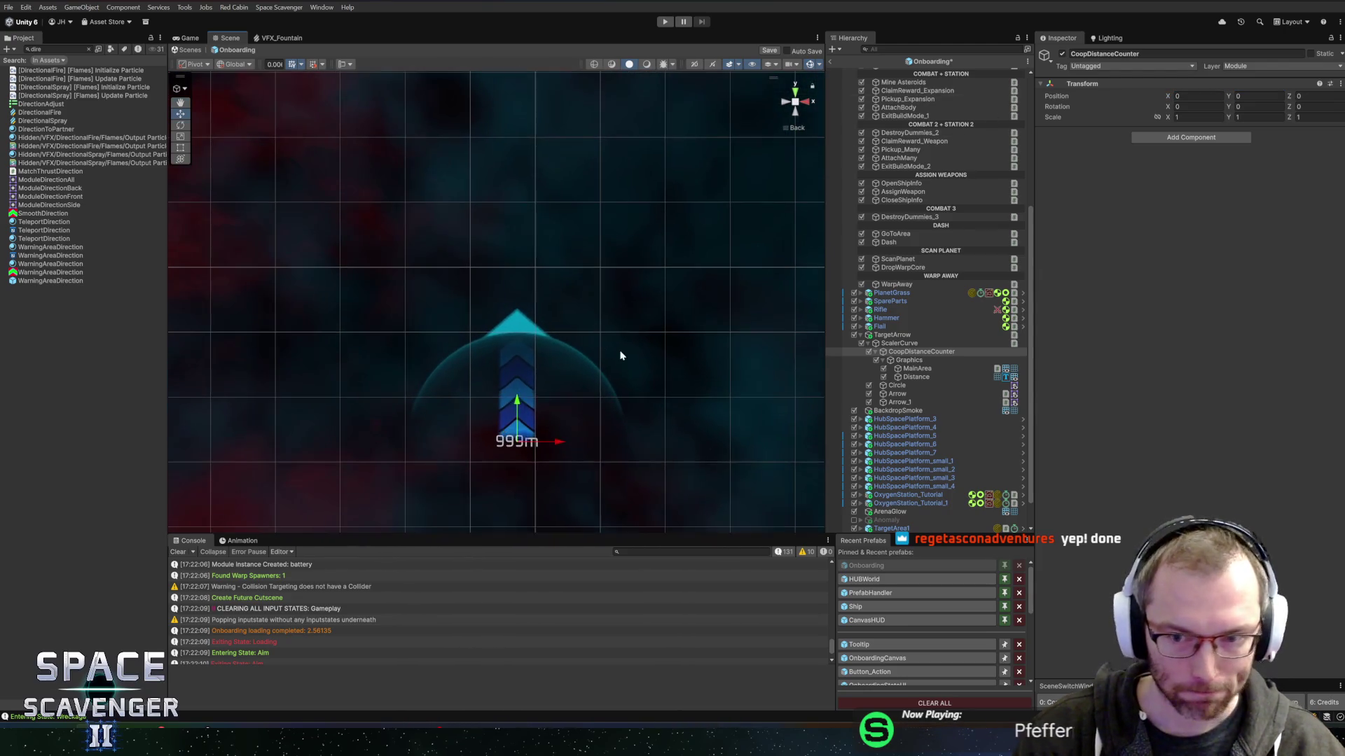
{"action": "left_click", "coordinate": [909, 364]}
{"action": "left_click_drag", "start_coordinate": [1229, 123], "coordinate": [1269, 124]}
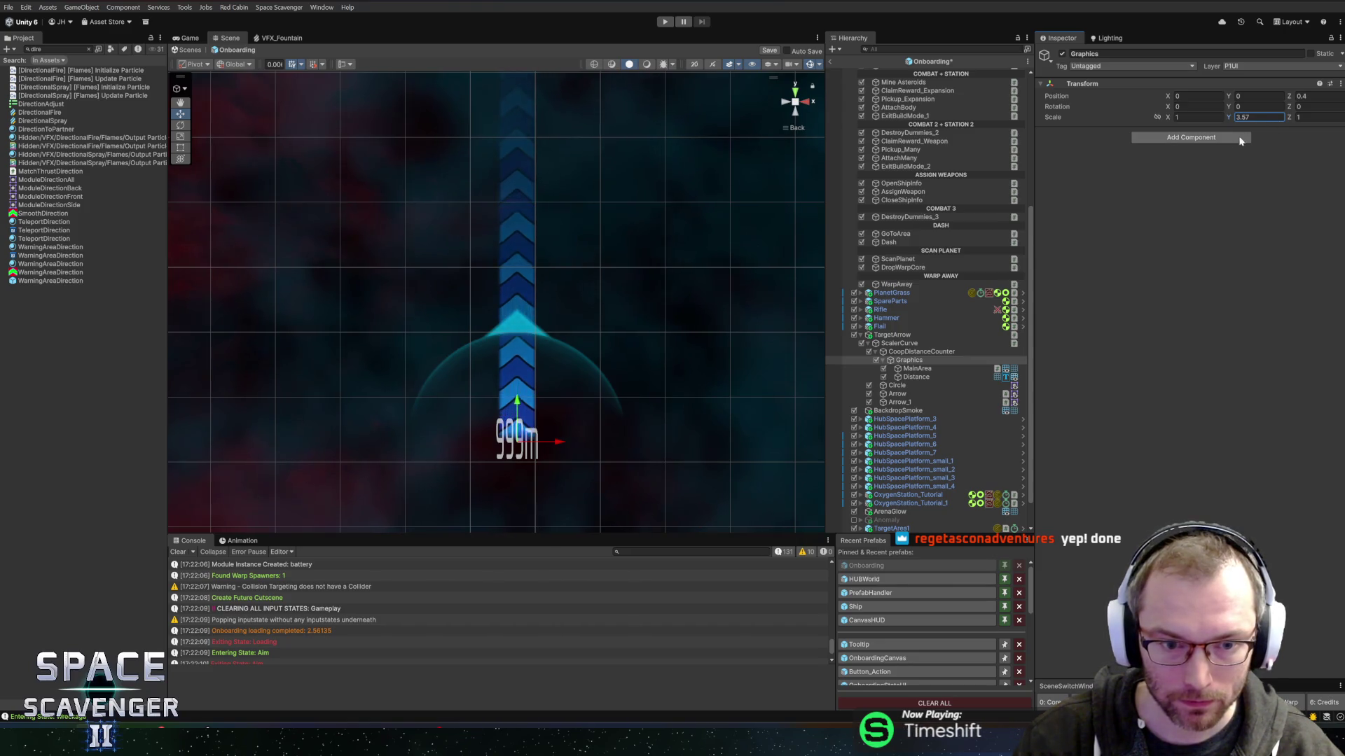
{"action": "type", "text": "1"}
{"action": "left_click", "coordinate": [917, 377]}
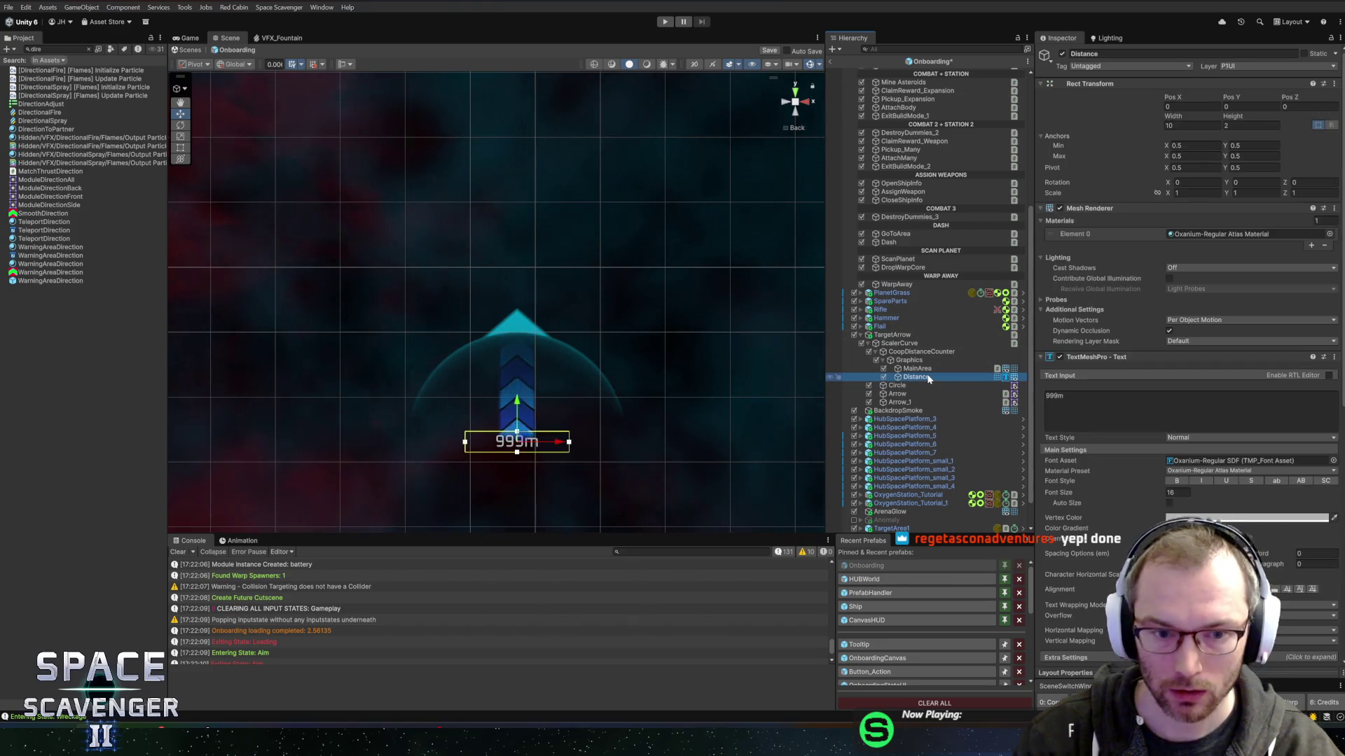
{"action": "key", "text": "Delete"}
Set MainArea's Scale Y to 40 and Position Y to 20, then save the scene.
{"action": "left_click", "coordinate": [910, 369]}
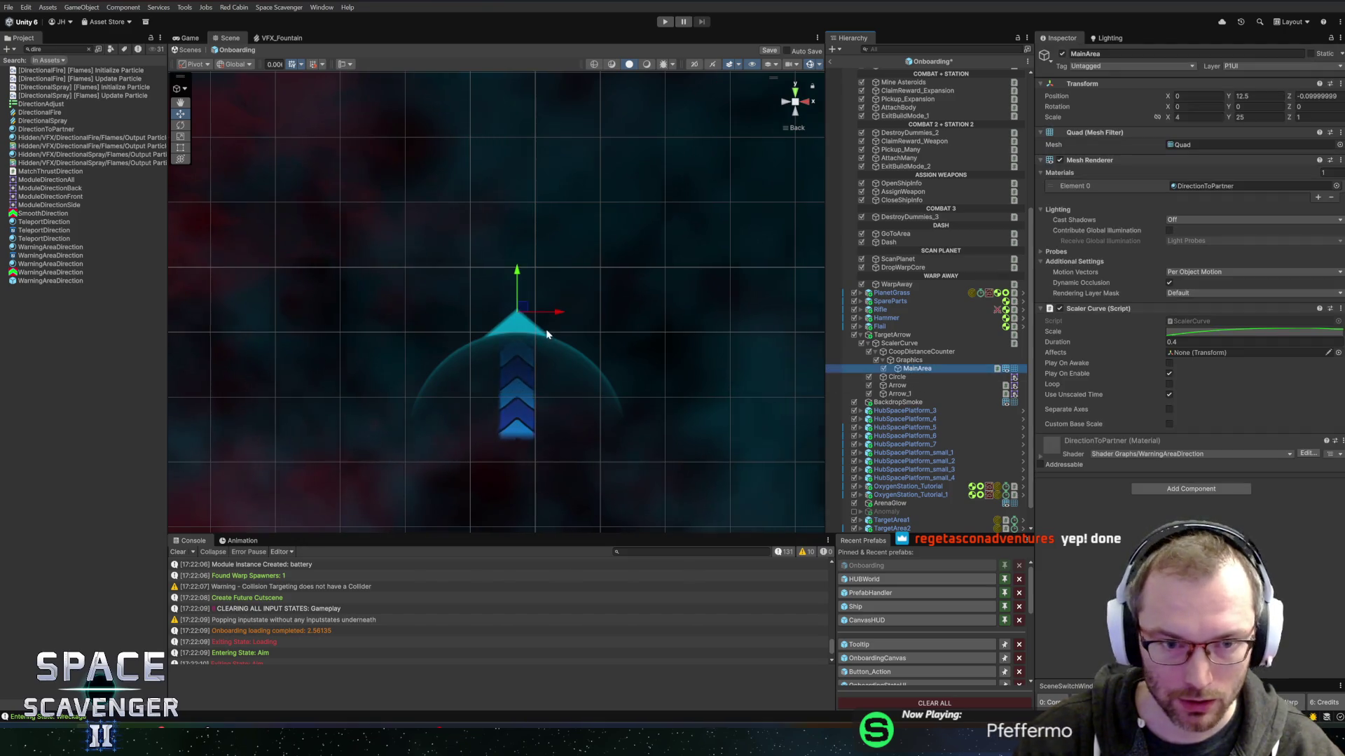
{"action": "scroll", "coordinate": [609, 321], "scroll_direction": "up", "scroll_amount": 2}
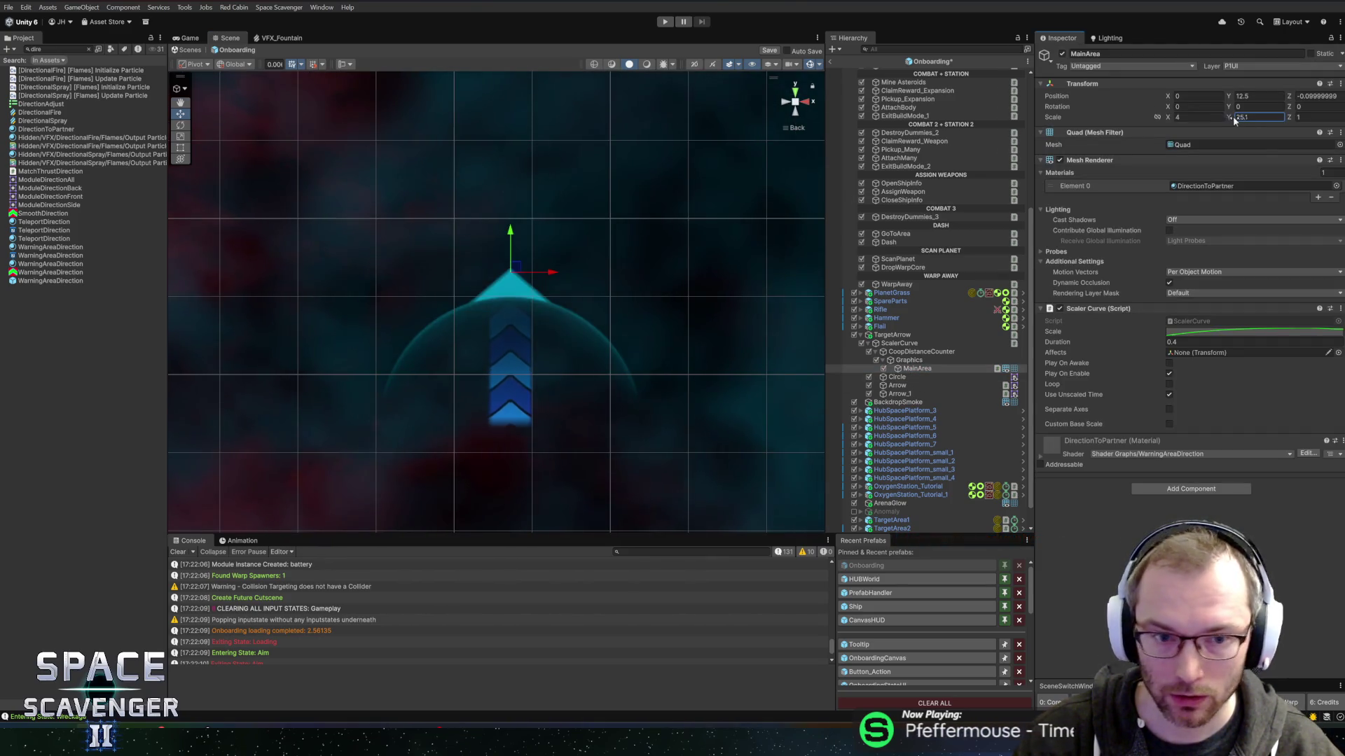
{"action": "left_click_drag", "start_coordinate": [1266, 121], "coordinate": [33, 127]}
{"action": "type", "text": "33.15"}
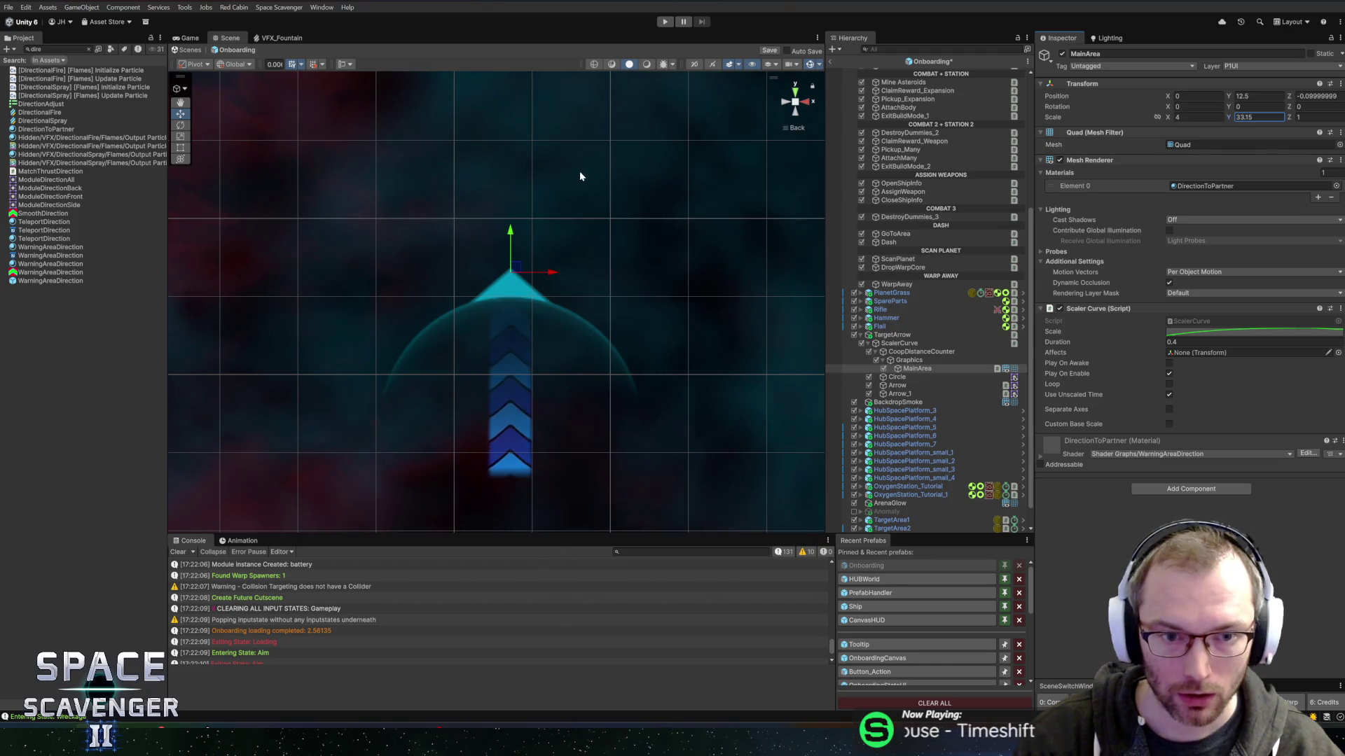
{"action": "type", "text": "25"}
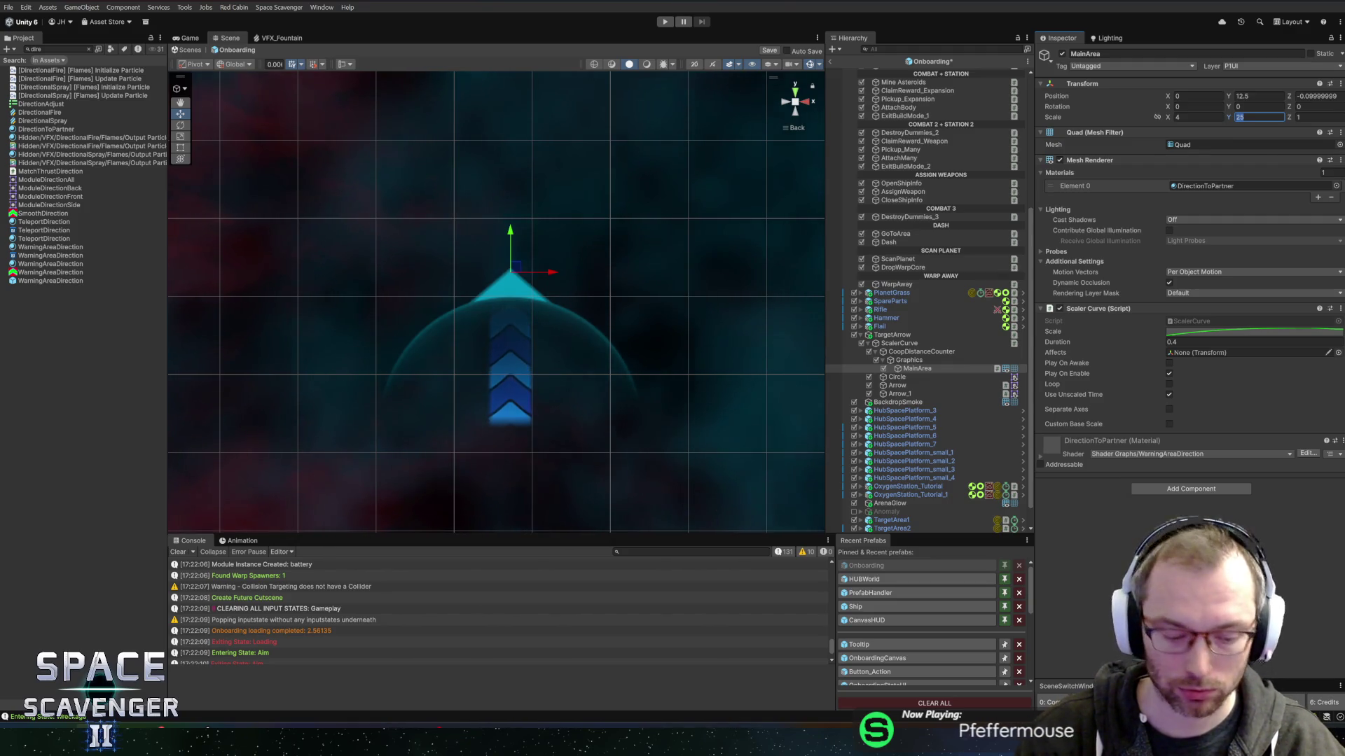
{"action": "type", "text": "40"}
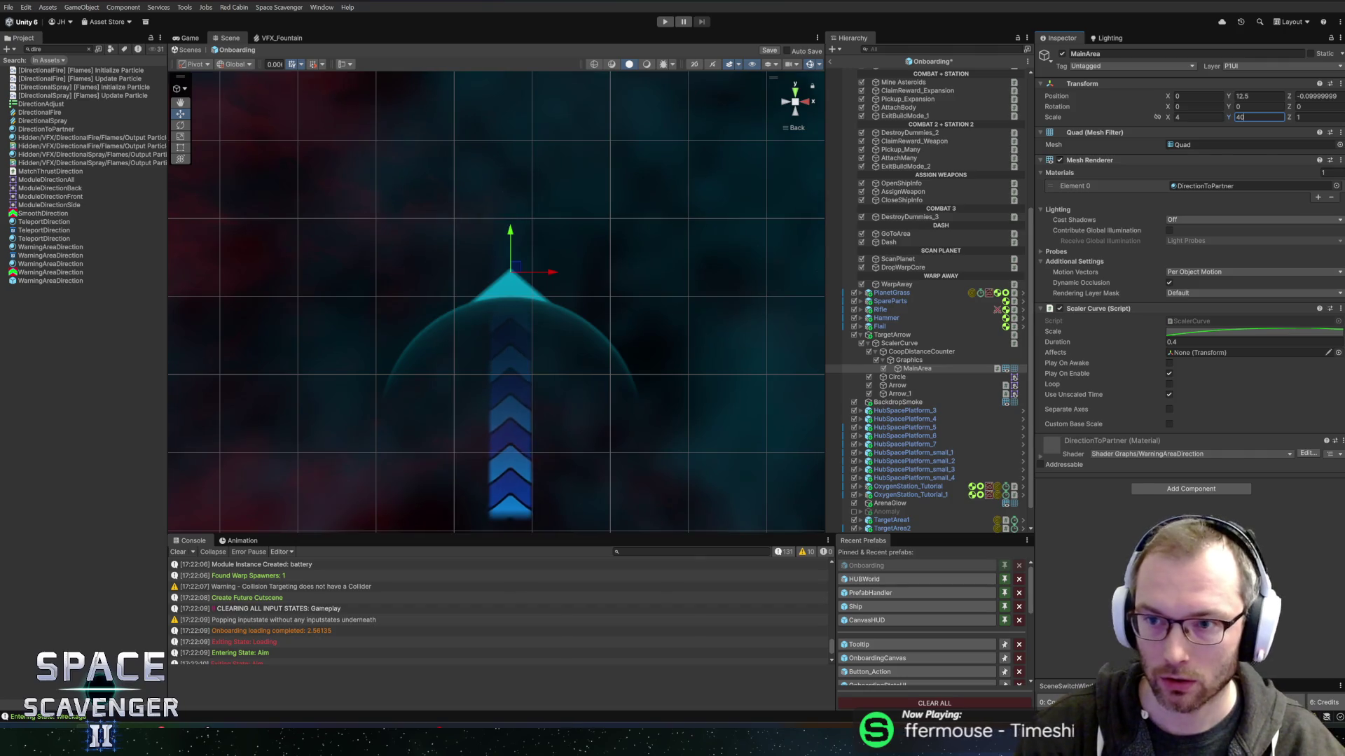
{"action": "left_click", "coordinate": [1258, 96]}
{"action": "type", "text": "20"}
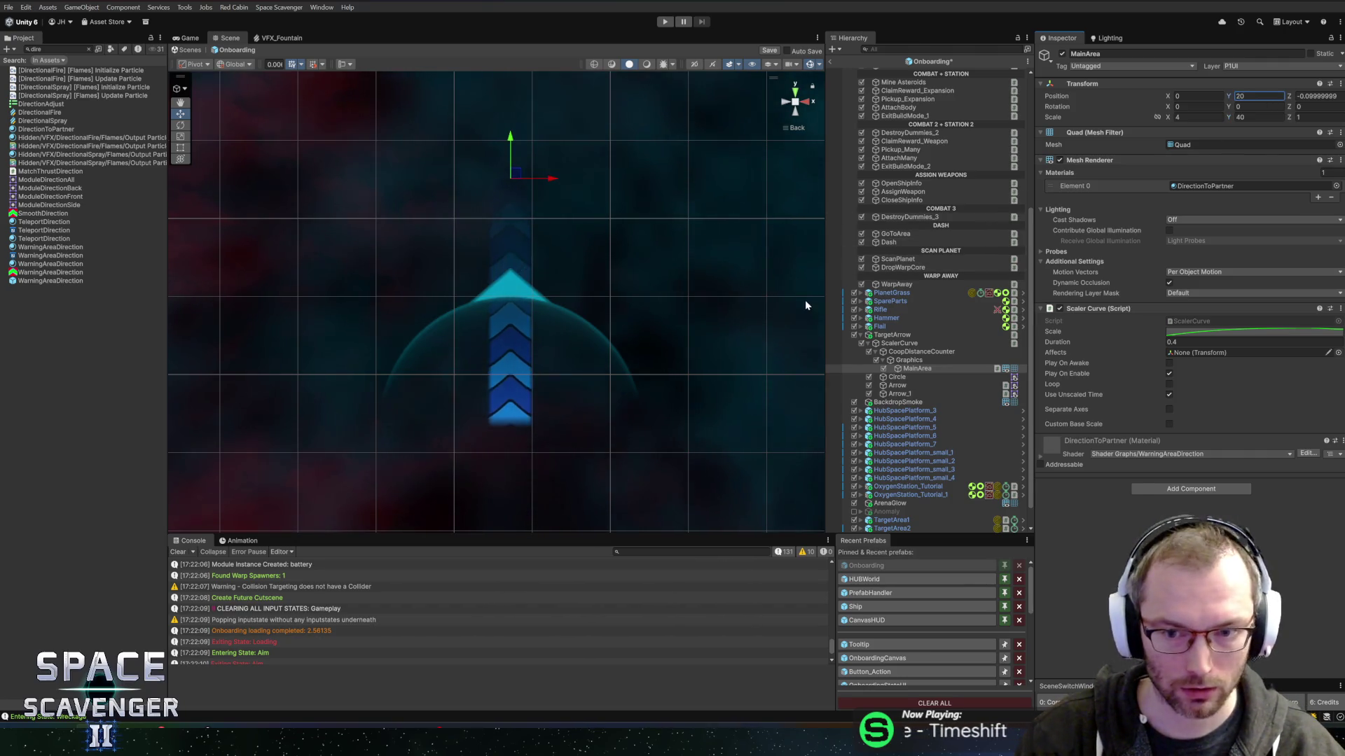
{"action": "key", "text": "ctrl+s"}
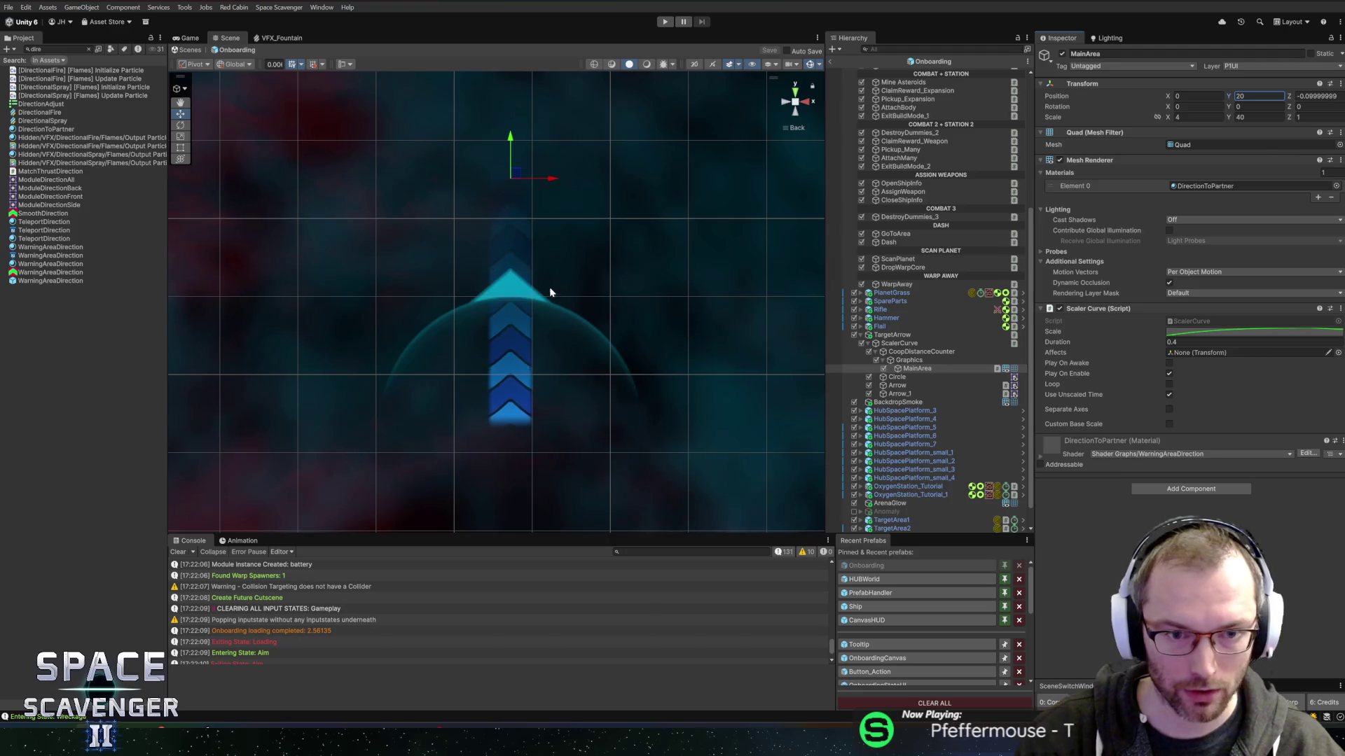
{"action": "left_click", "coordinate": [876, 351]}
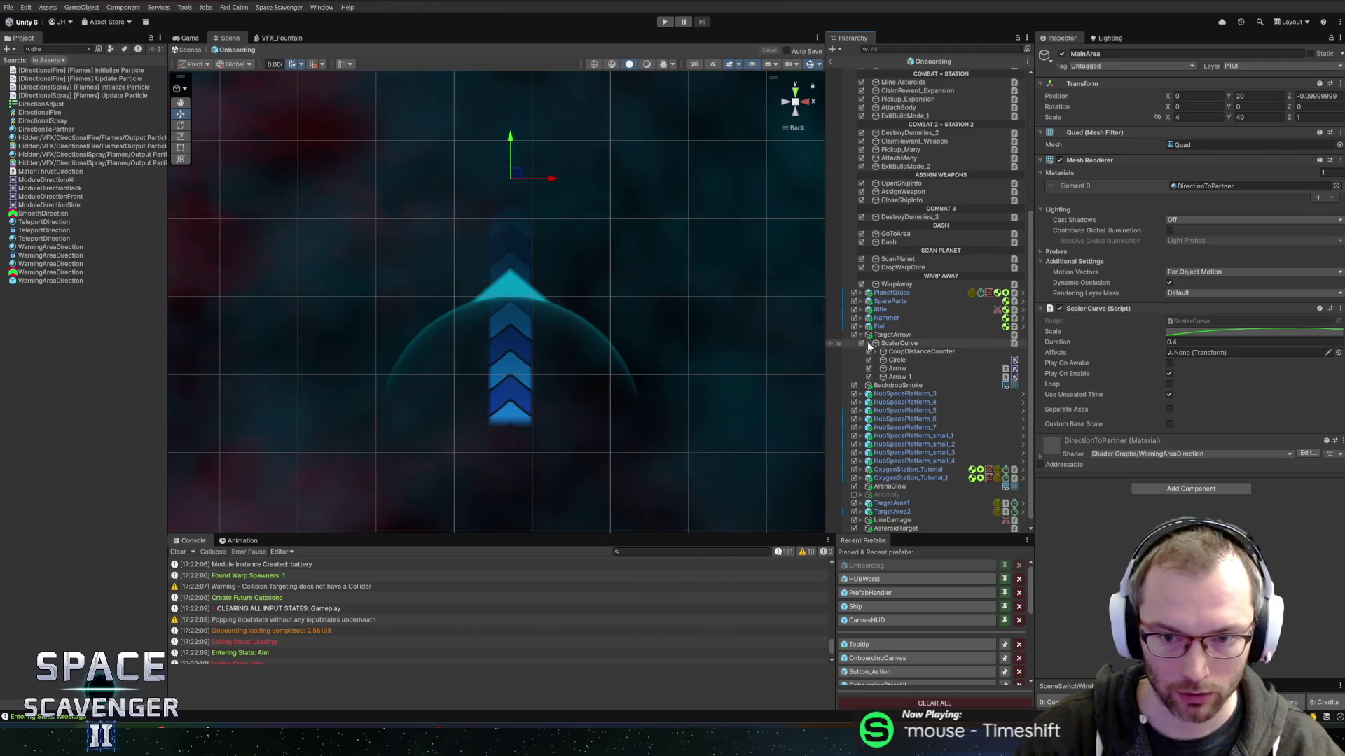
Select Graphics under ScalerCurve > CoopDistanceCounter, set its Position Z to -0.4, and enter Play mode.
{"action": "left_click", "coordinate": [868, 343]}
{"action": "mouse_move", "coordinate": [372, 295]}
{"action": "left_mouse_down"}
{"action": "mouse_move", "coordinate": [621, 309]}
{"action": "mouse_move", "coordinate": [466, 323]}
{"action": "left_mouse_up"}
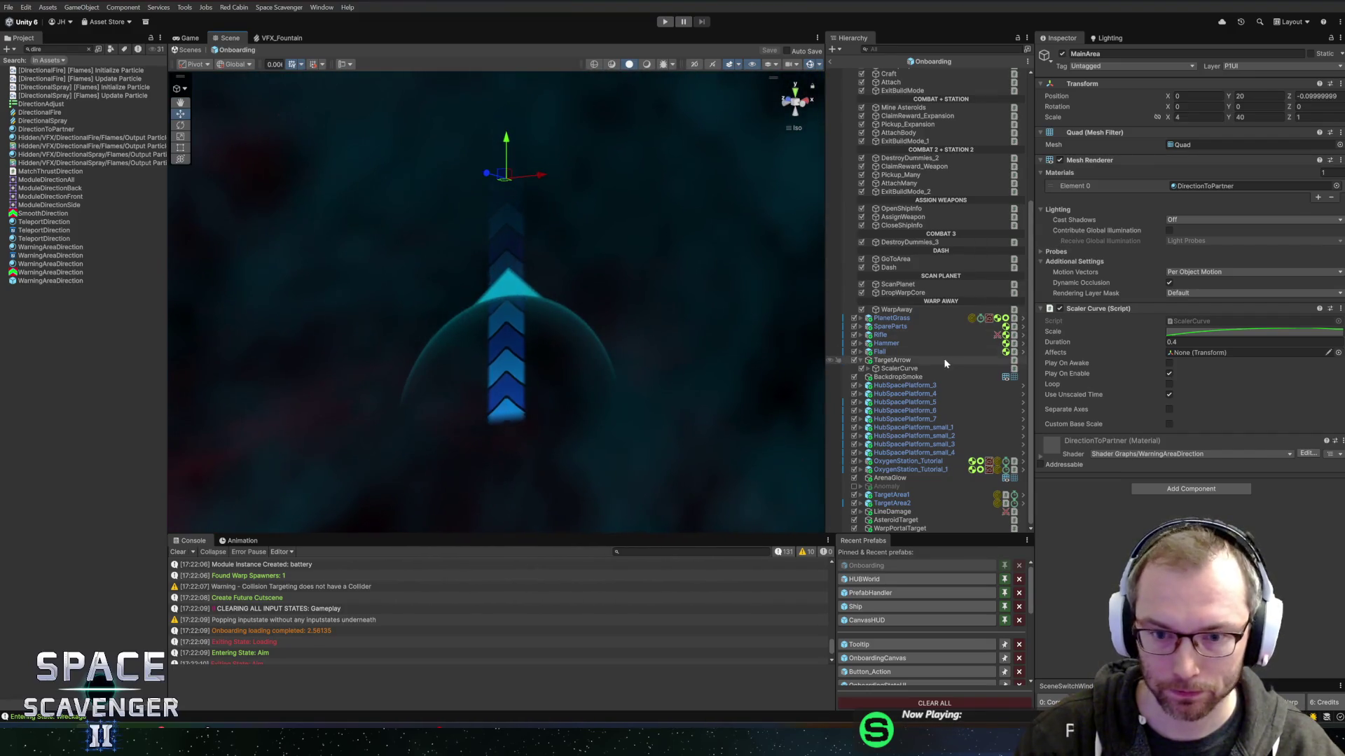
{"action": "left_click", "coordinate": [910, 367]}
{"action": "key", "text": "Right"}
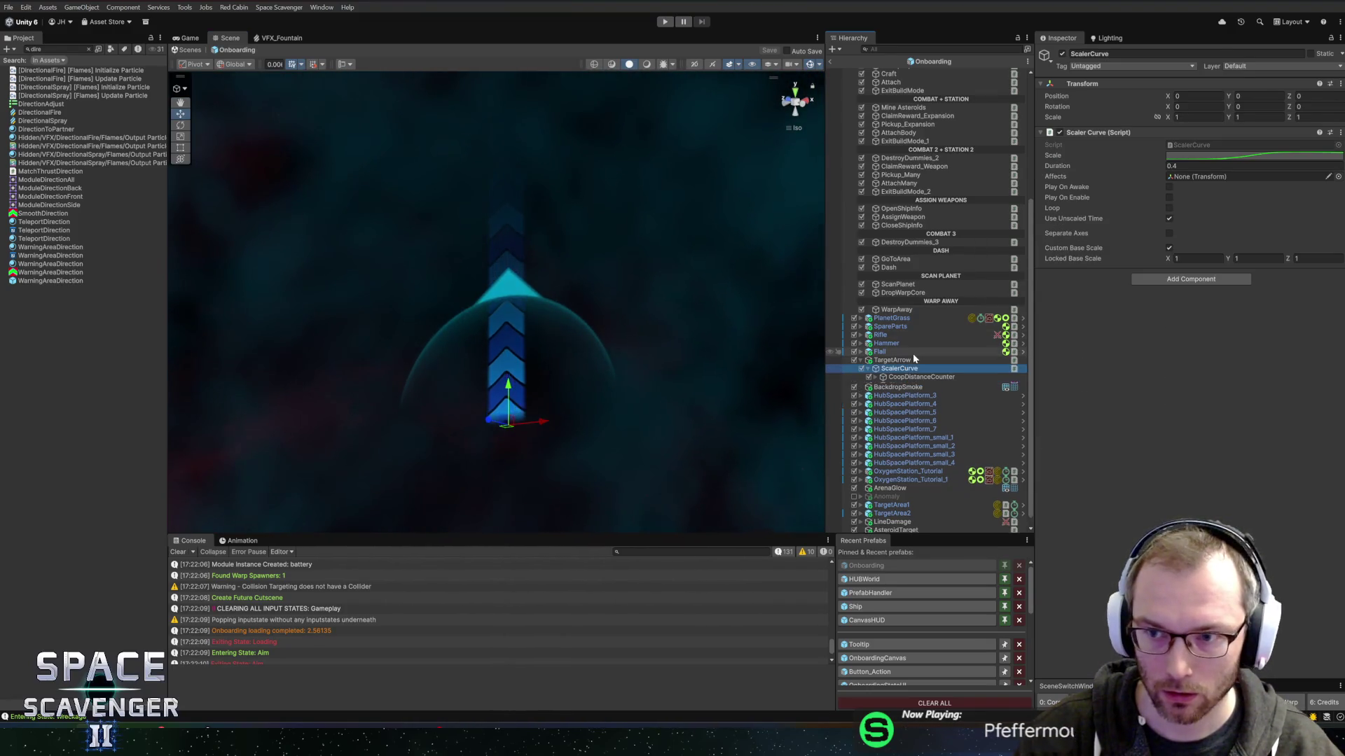
{"action": "key", "text": "Down"}
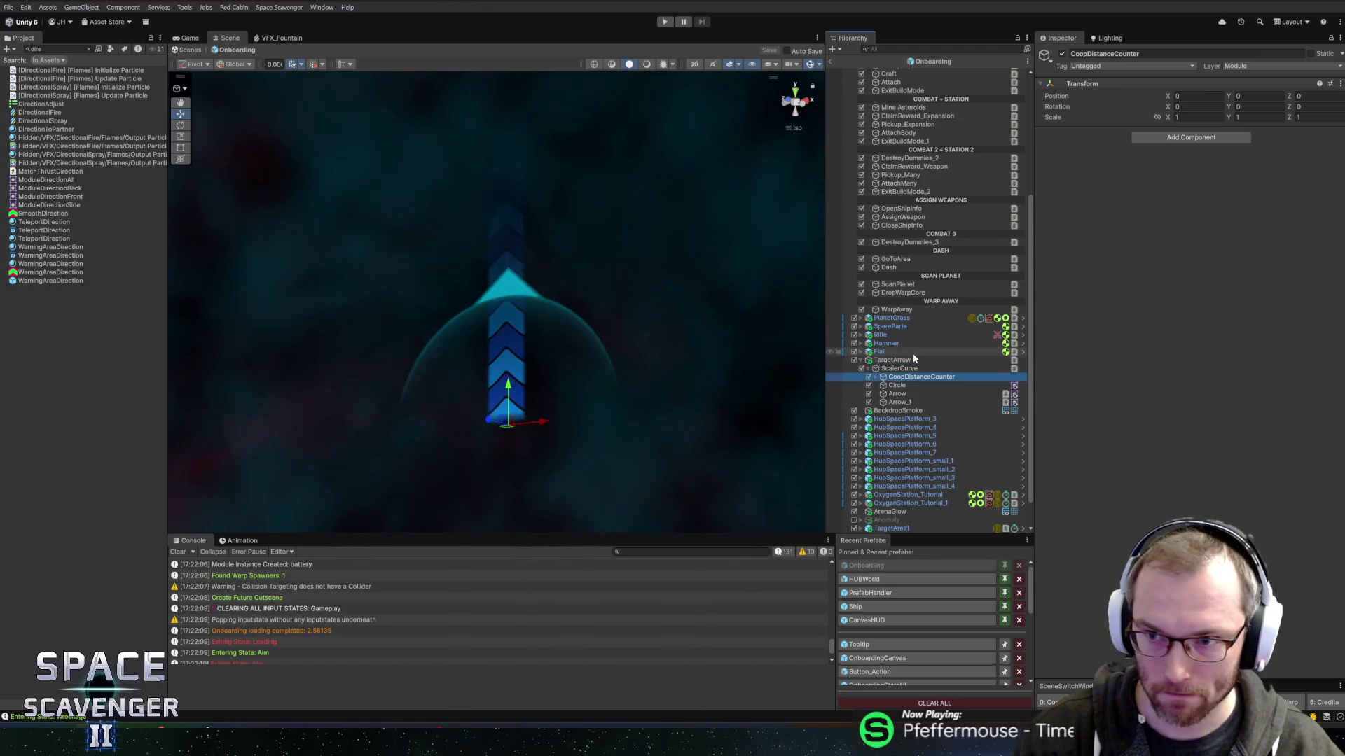
{"action": "key", "text": "Right"}
{"action": "key", "text": "Down"}
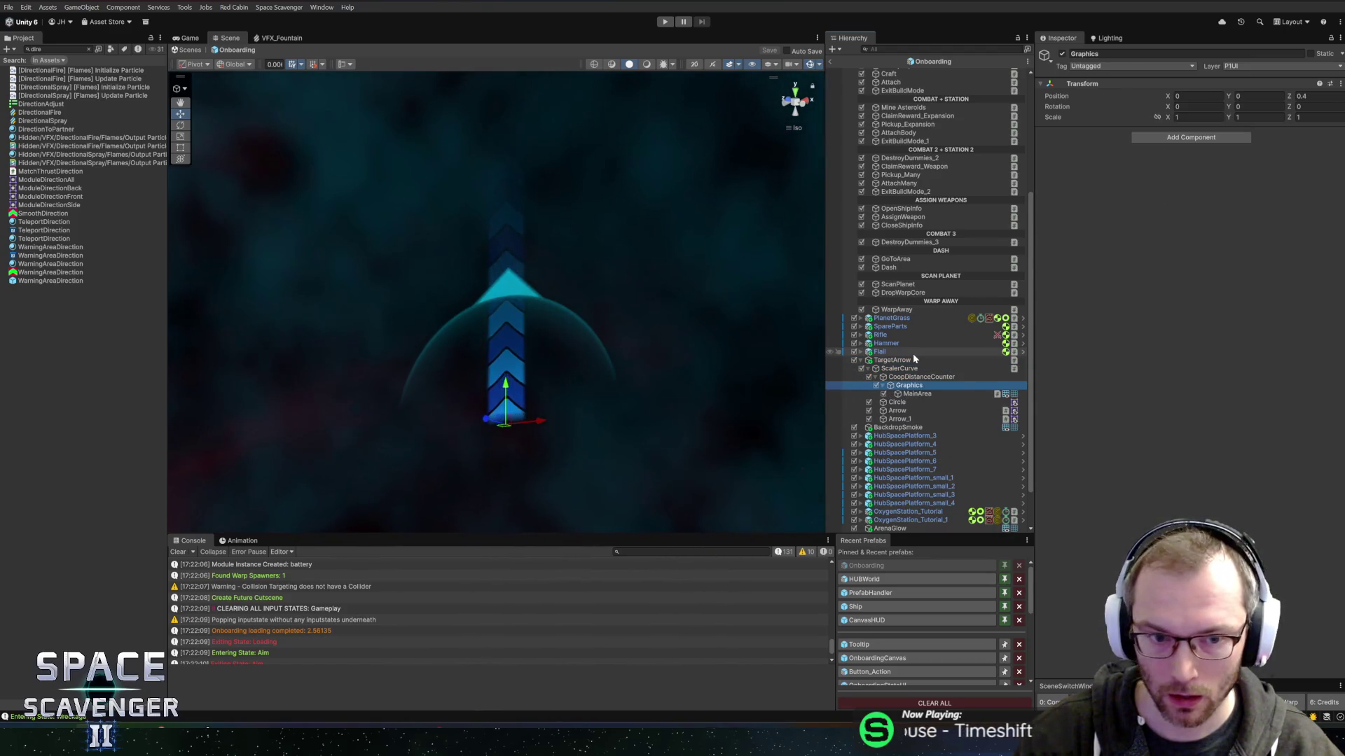
{"action": "left_click", "coordinate": [1313, 96]}
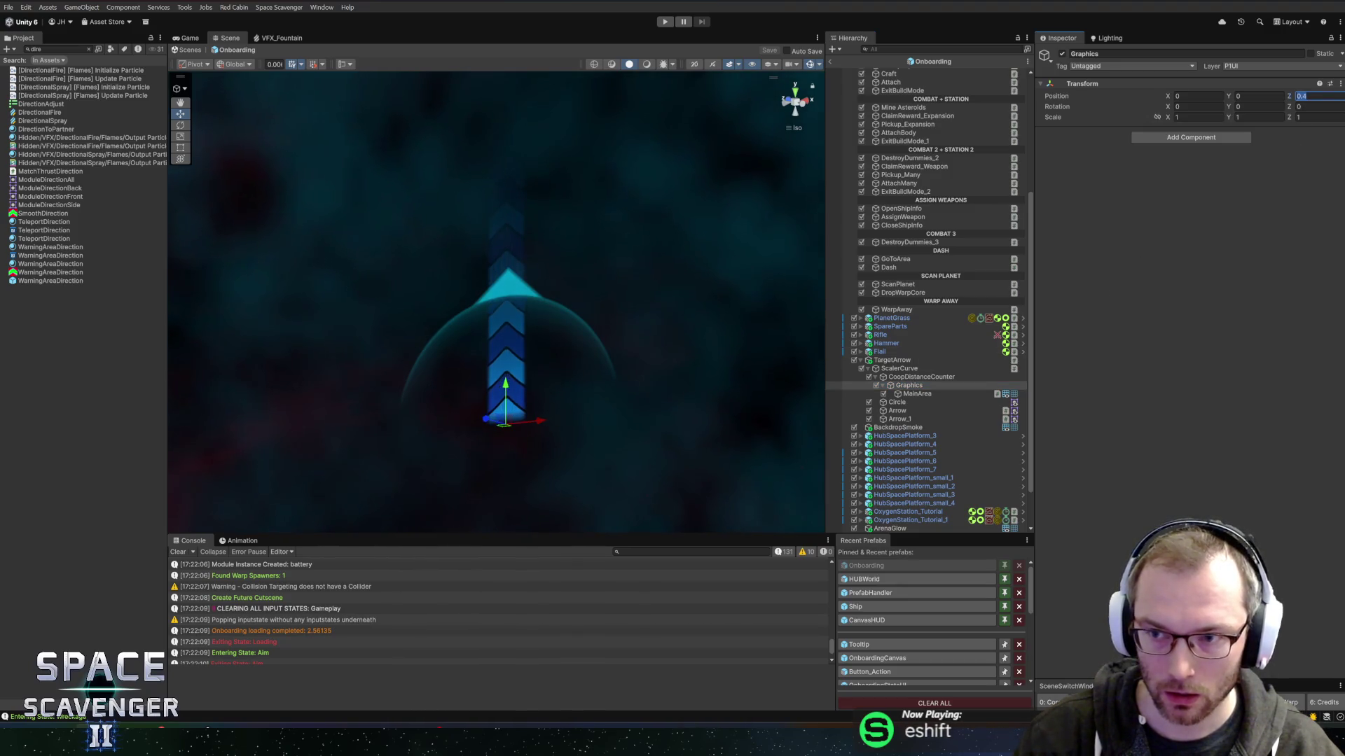
{"action": "type", "text": "-0.4"}
{"action": "mouse_move", "coordinate": [434, 199]}
{"action": "left_mouse_down"}
{"action": "mouse_move", "coordinate": [411, 204]}
{"action": "mouse_move", "coordinate": [498, 203]}
{"action": "mouse_move", "coordinate": [348, 216]}
{"action": "mouse_move", "coordinate": [255, 207]}
{"action": "mouse_move", "coordinate": [267, 186]}
{"action": "mouse_move", "coordinate": [252, 196]}
{"action": "left_mouse_up"}
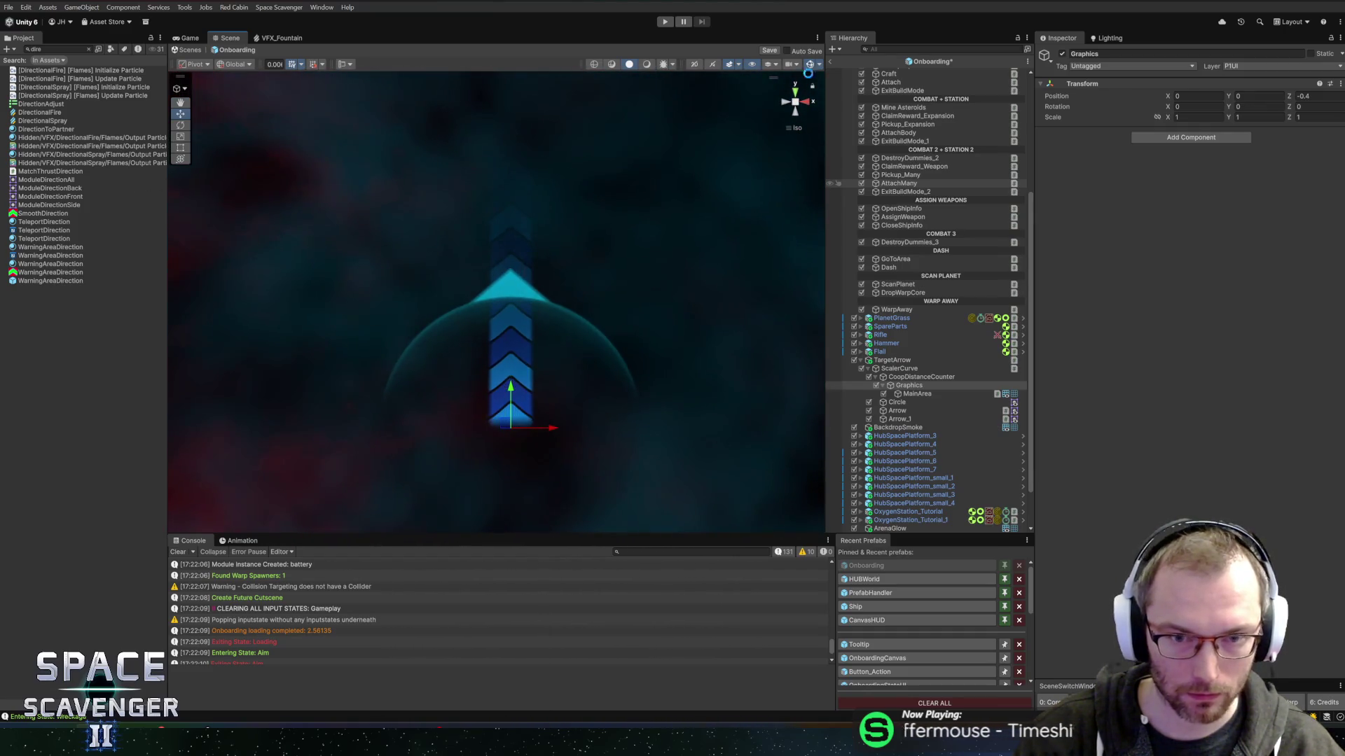
{"action": "left_click", "coordinate": [664, 22]}
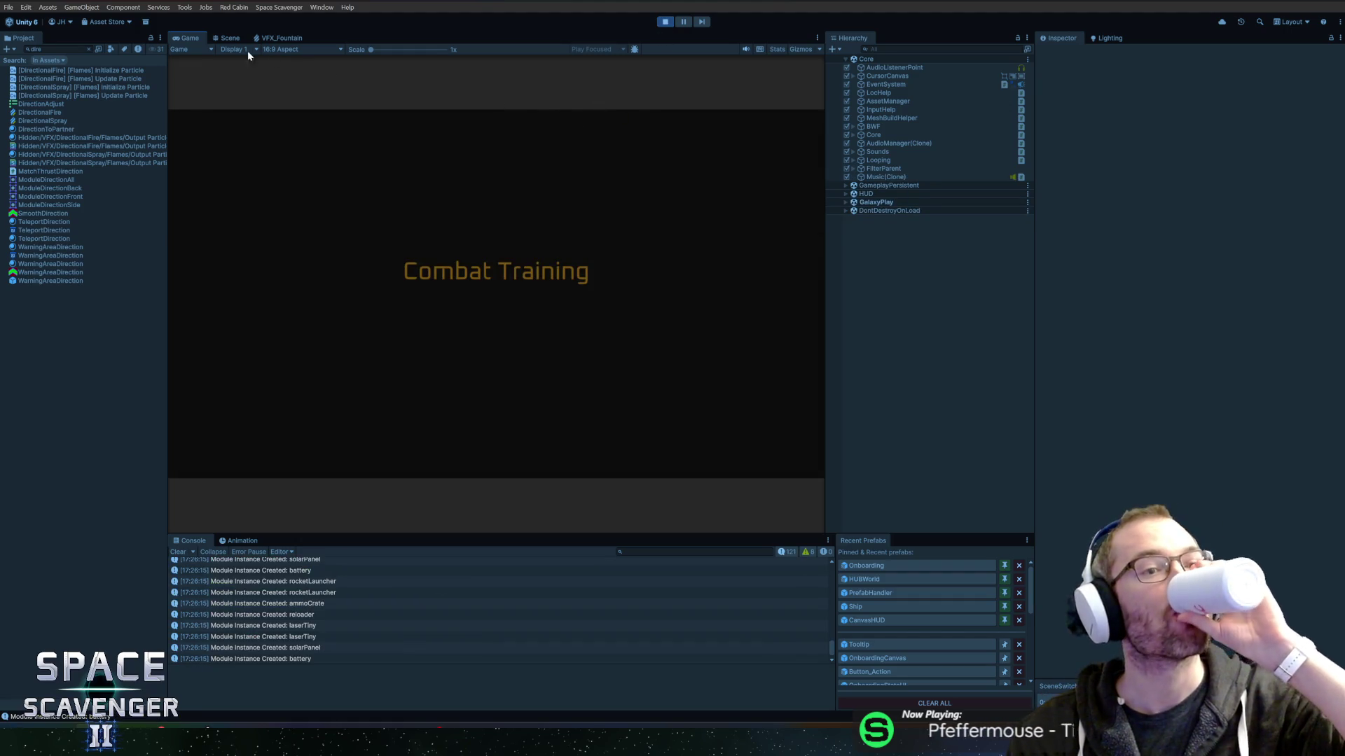
Maximize the Game view and fly the ship to the 'Scavenge the wreckage' objective, then restore the layout.
{"action": "double_click", "coordinate": [184, 38]}
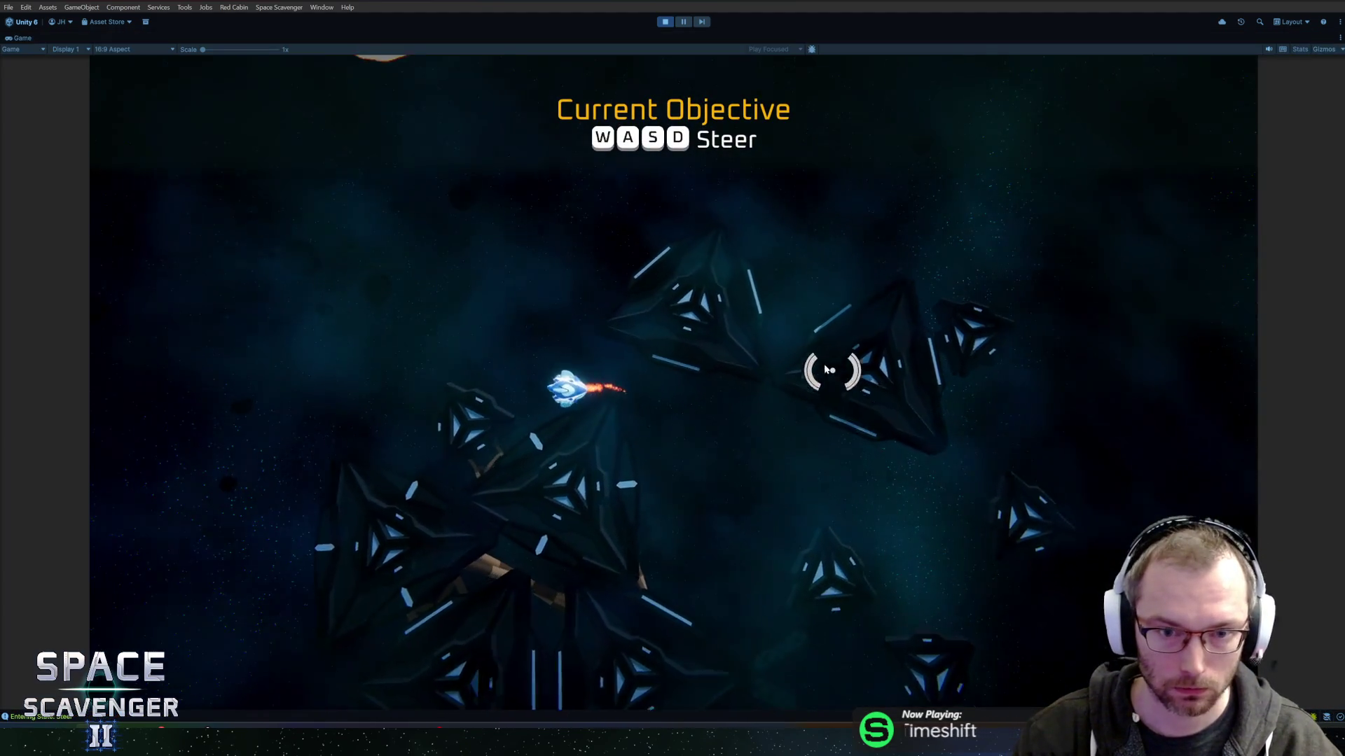
{"action": "key", "text": "w"}
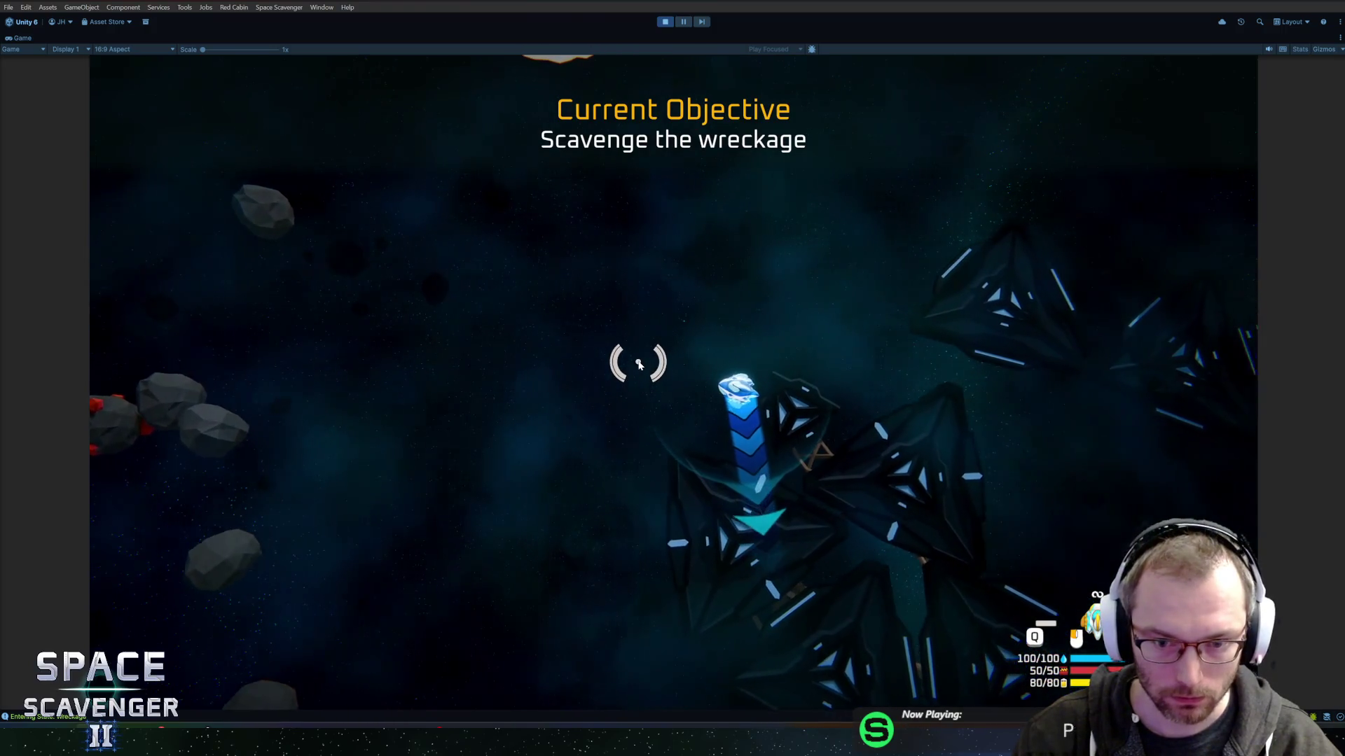
{"action": "key", "text": "w"}
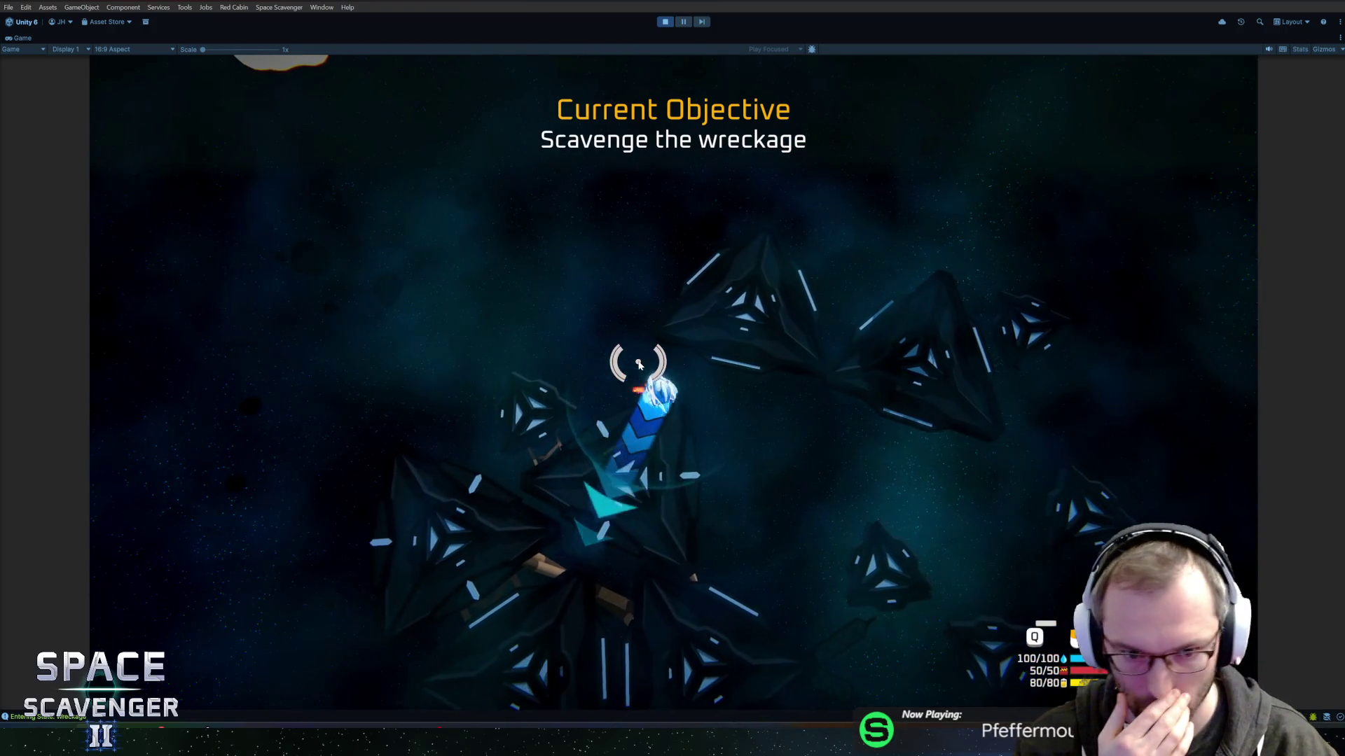
{"action": "key", "text": "d"}
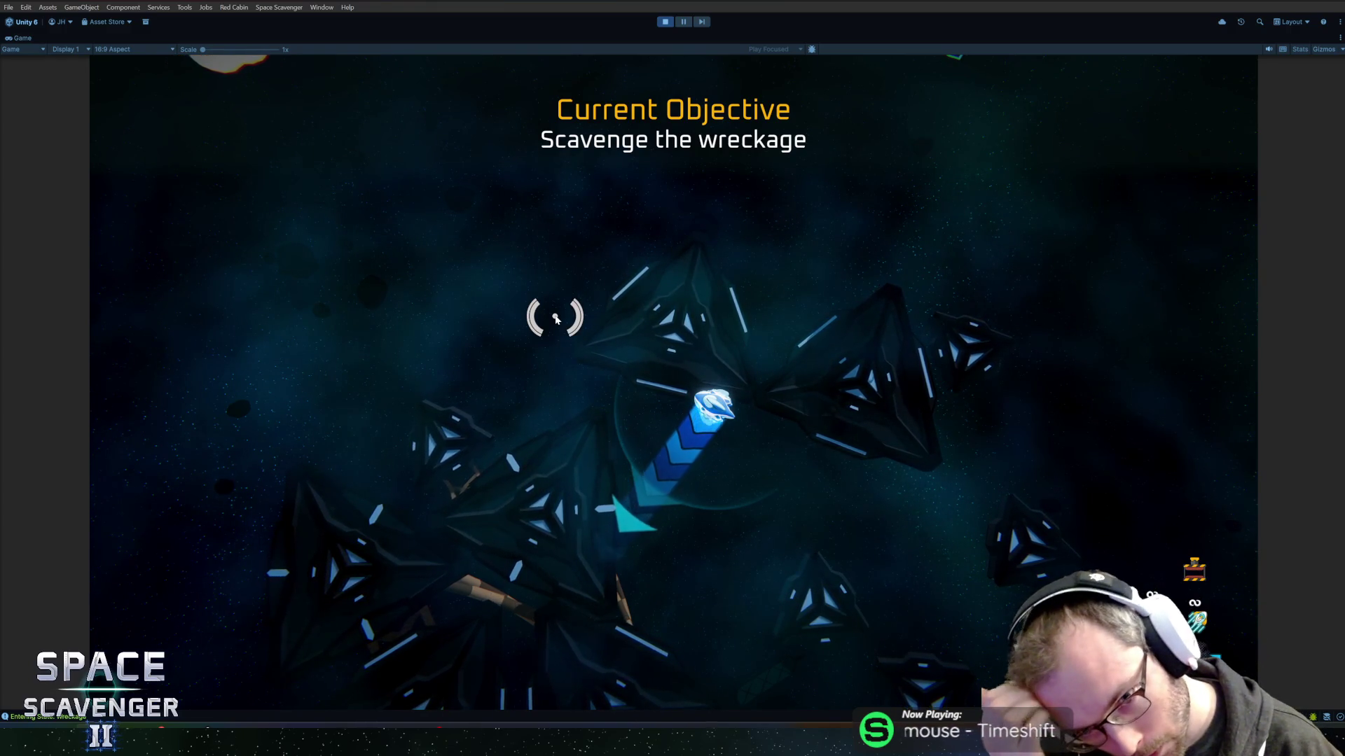
{"action": "key", "text": "shift+space"}
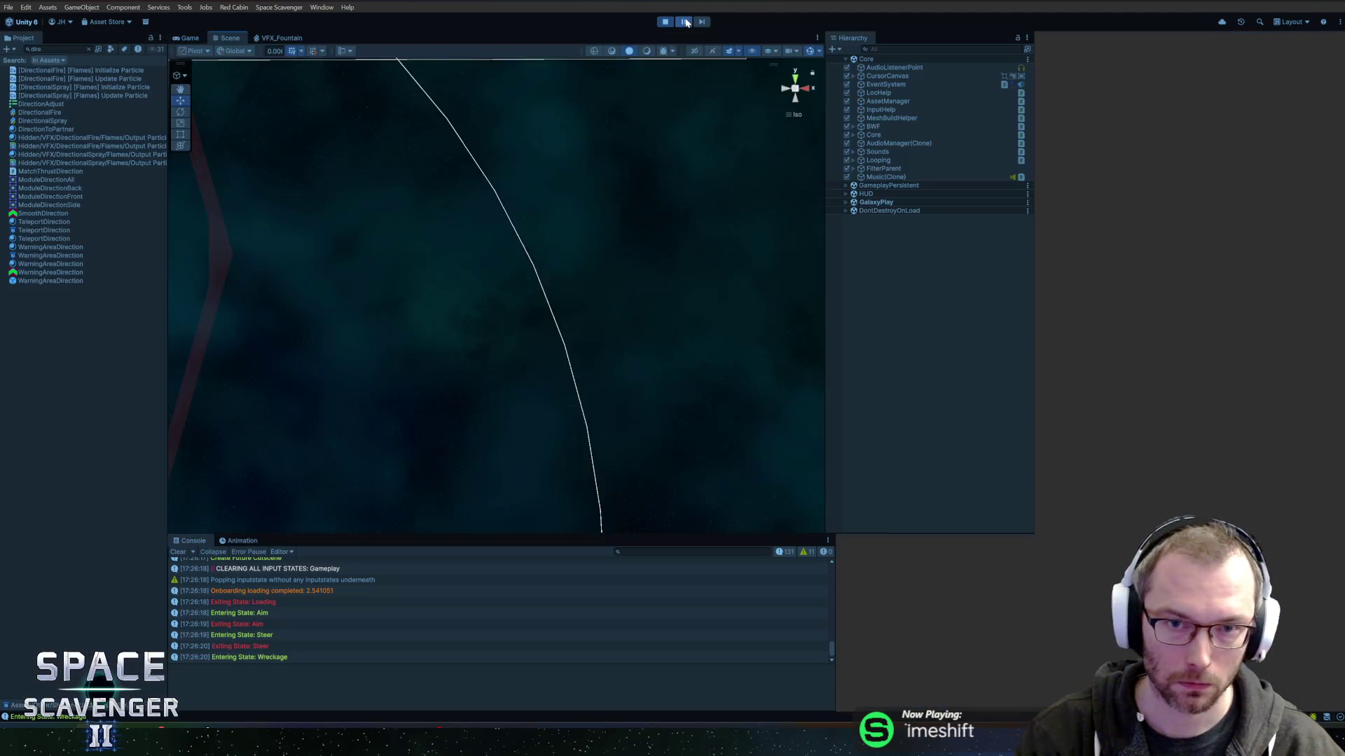
{"action": "left_click", "coordinate": [869, 50]}
Search for TargetArrow and deactivate its Arrow and Arrow_1 children while the game runs.
{"action": "type", "text": "targetan"}
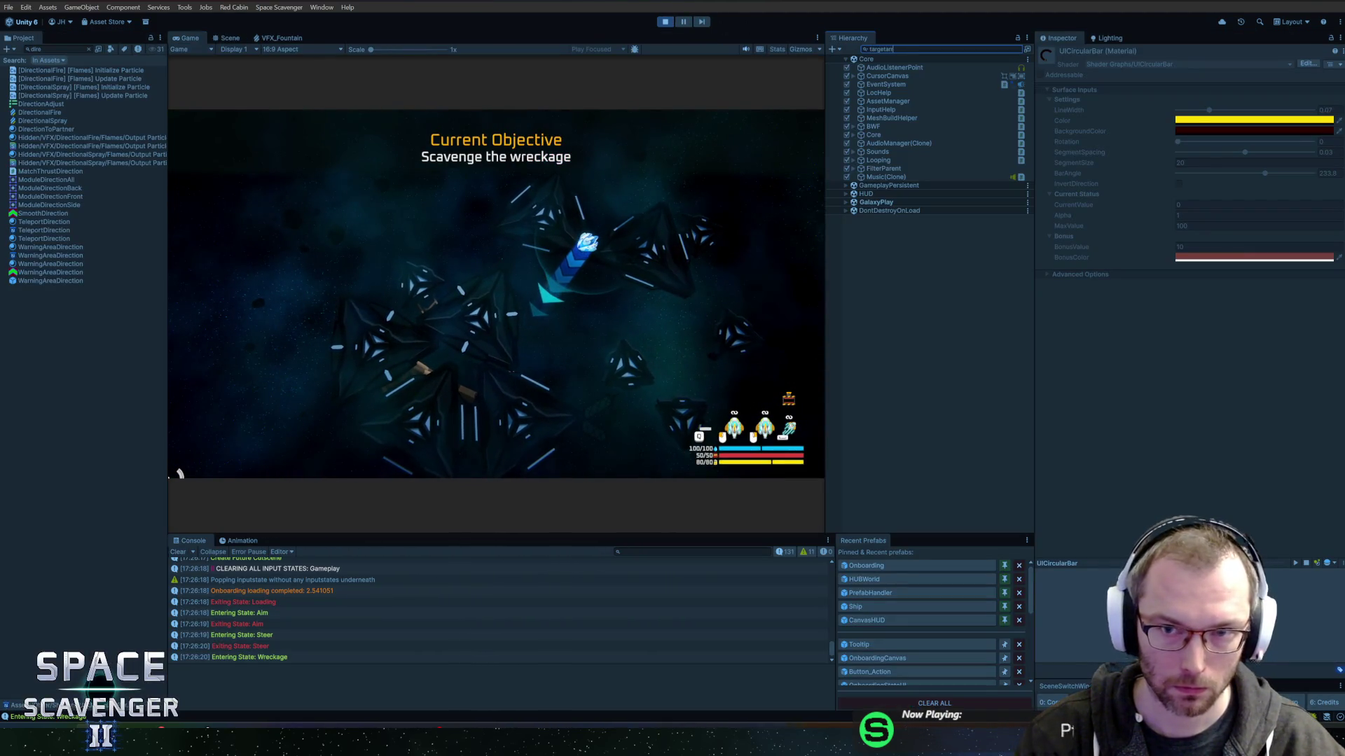
{"action": "left_click", "coordinate": [897, 70]}
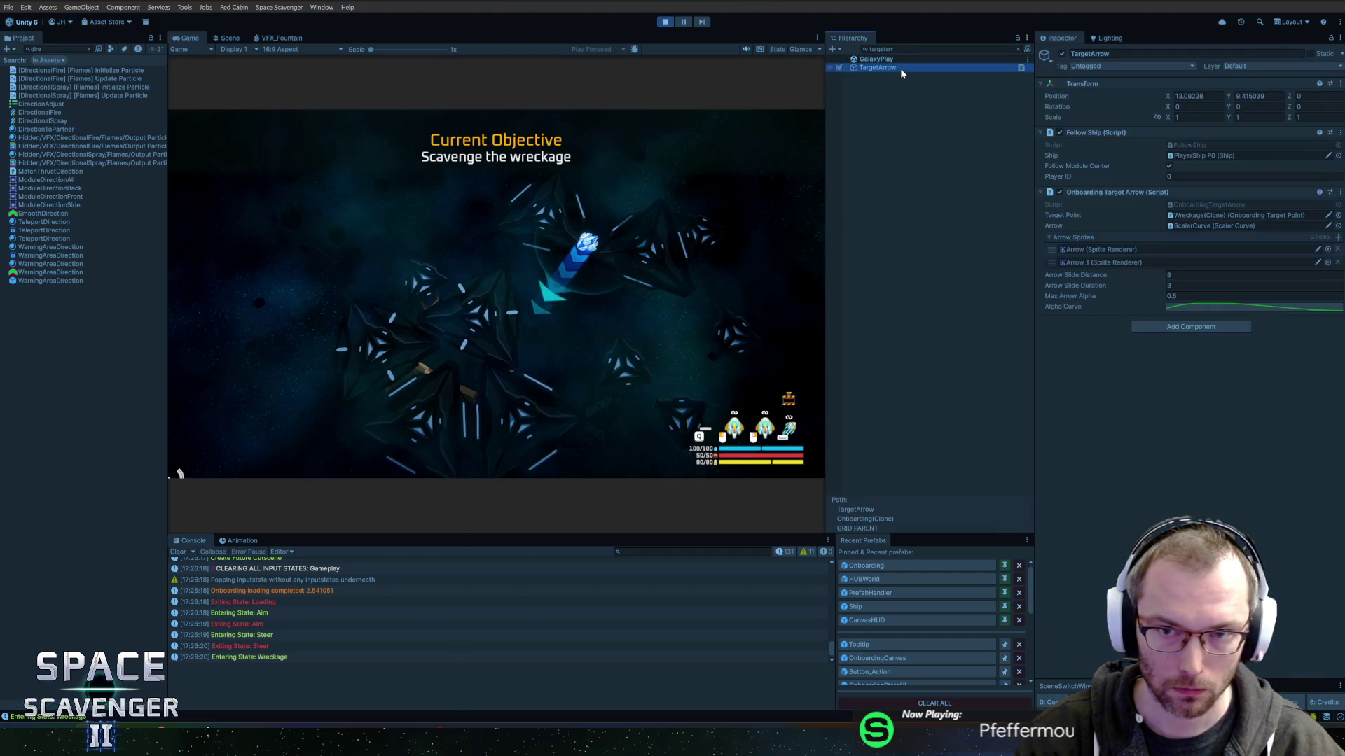
{"action": "key", "text": "Escape"}
{"action": "left_click", "coordinate": [868, 396]}
{"action": "left_click", "coordinate": [903, 423]}
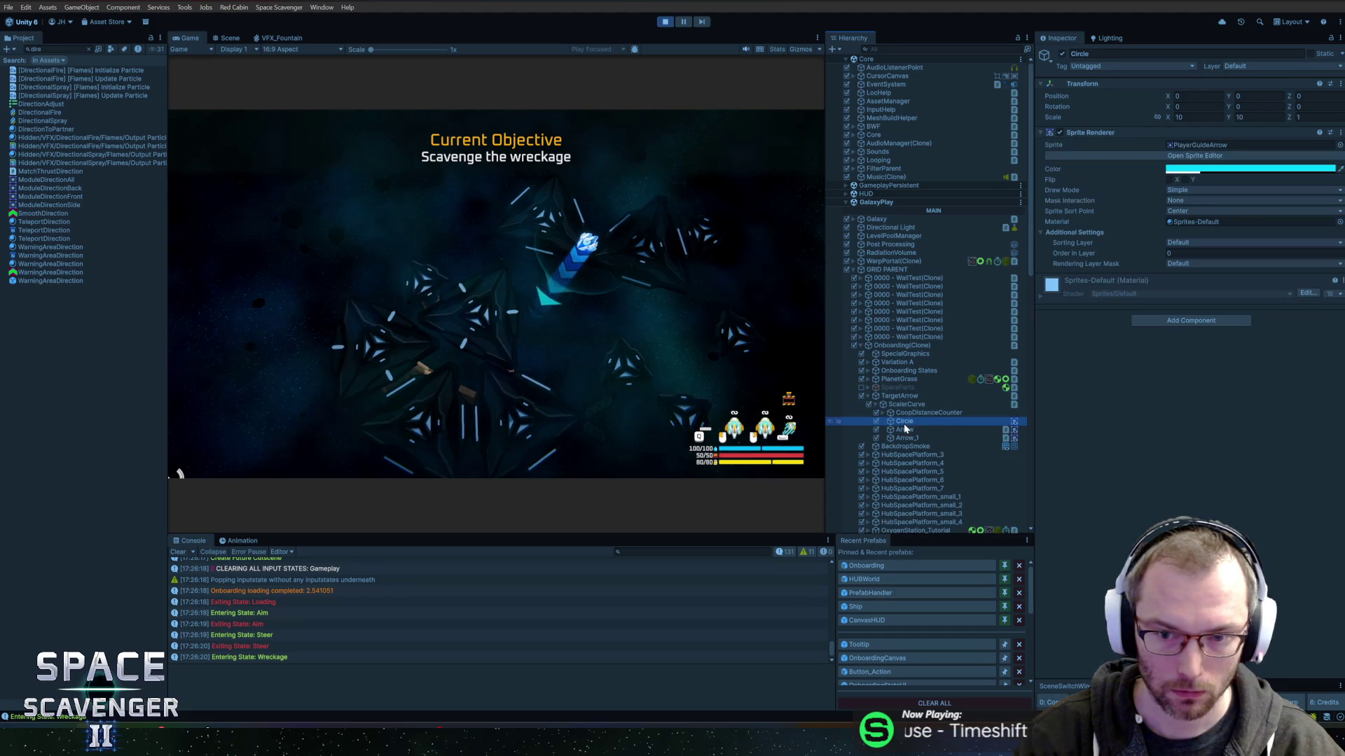
{"action": "left_click", "coordinate": [902, 429]}
{"action": "left_click", "coordinate": [904, 438], "text": "shift"}
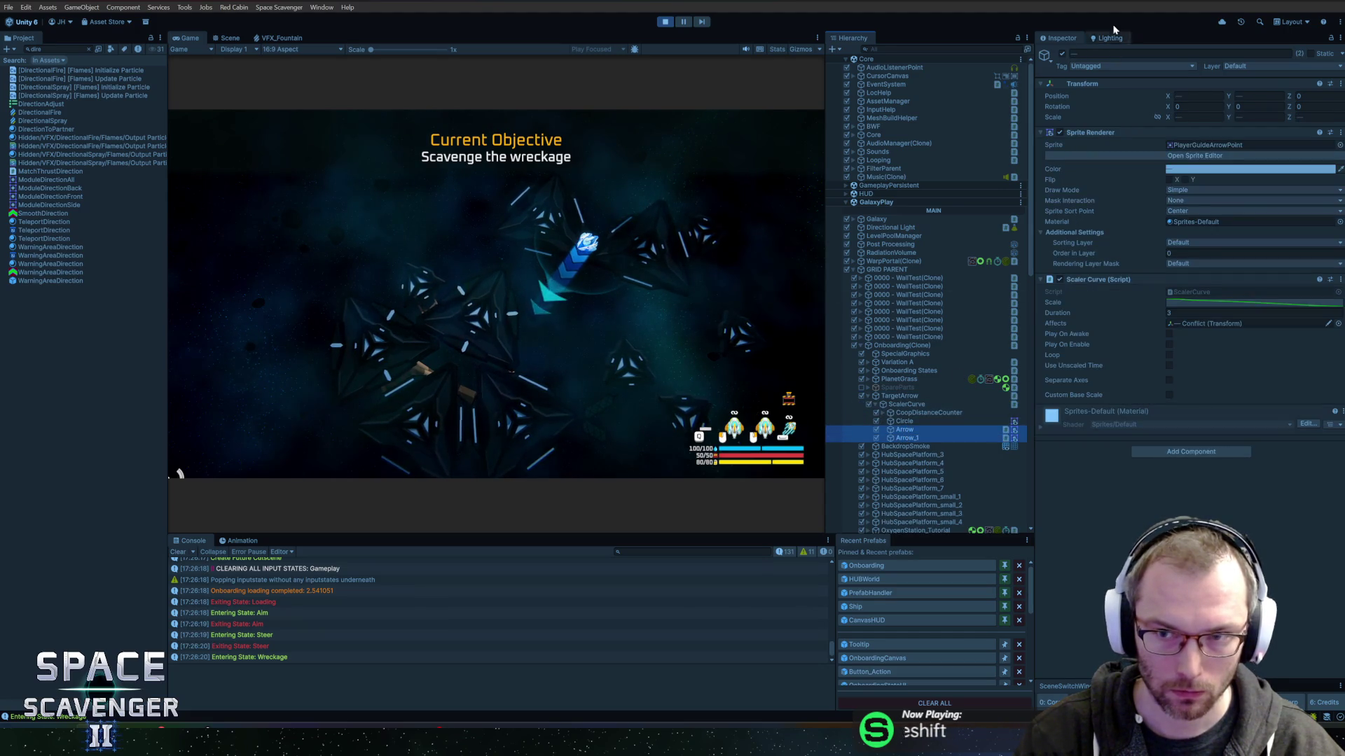
{"action": "left_click", "coordinate": [1062, 54]}
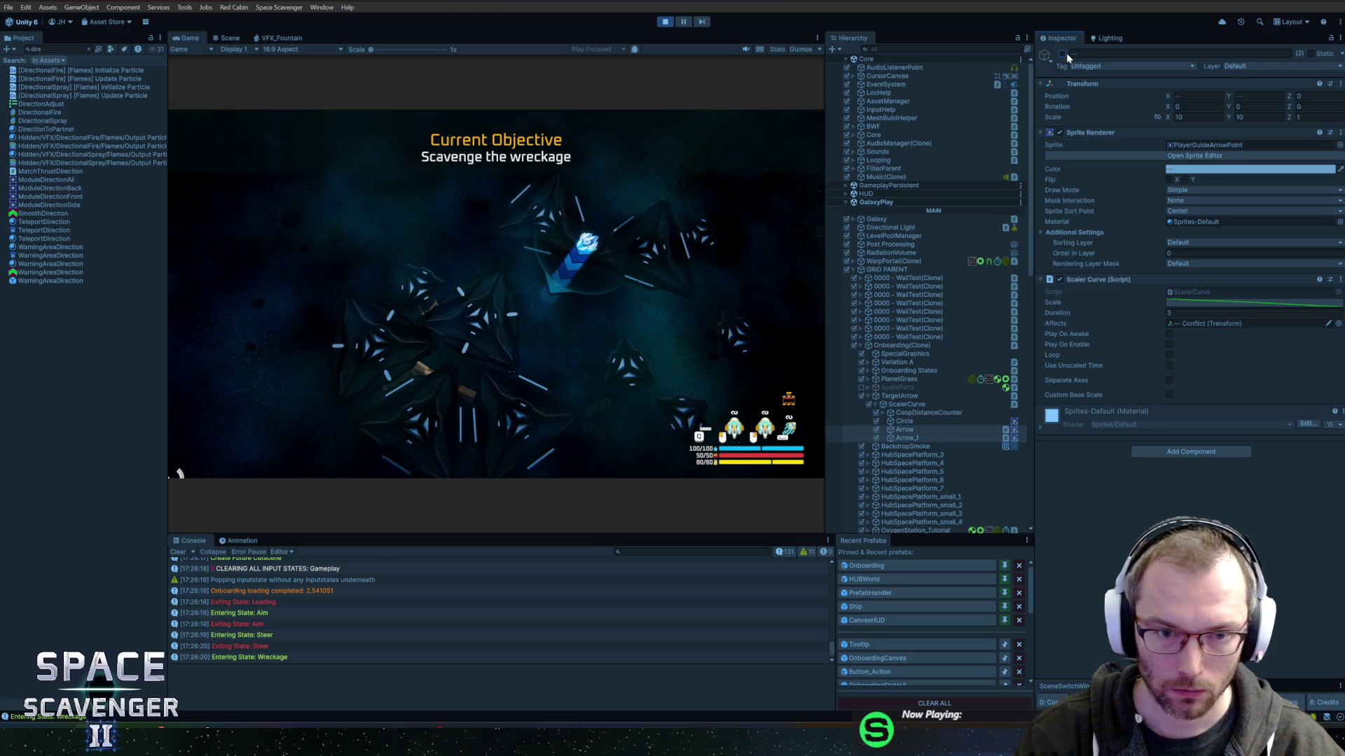
{"action": "left_click", "coordinate": [903, 420]}
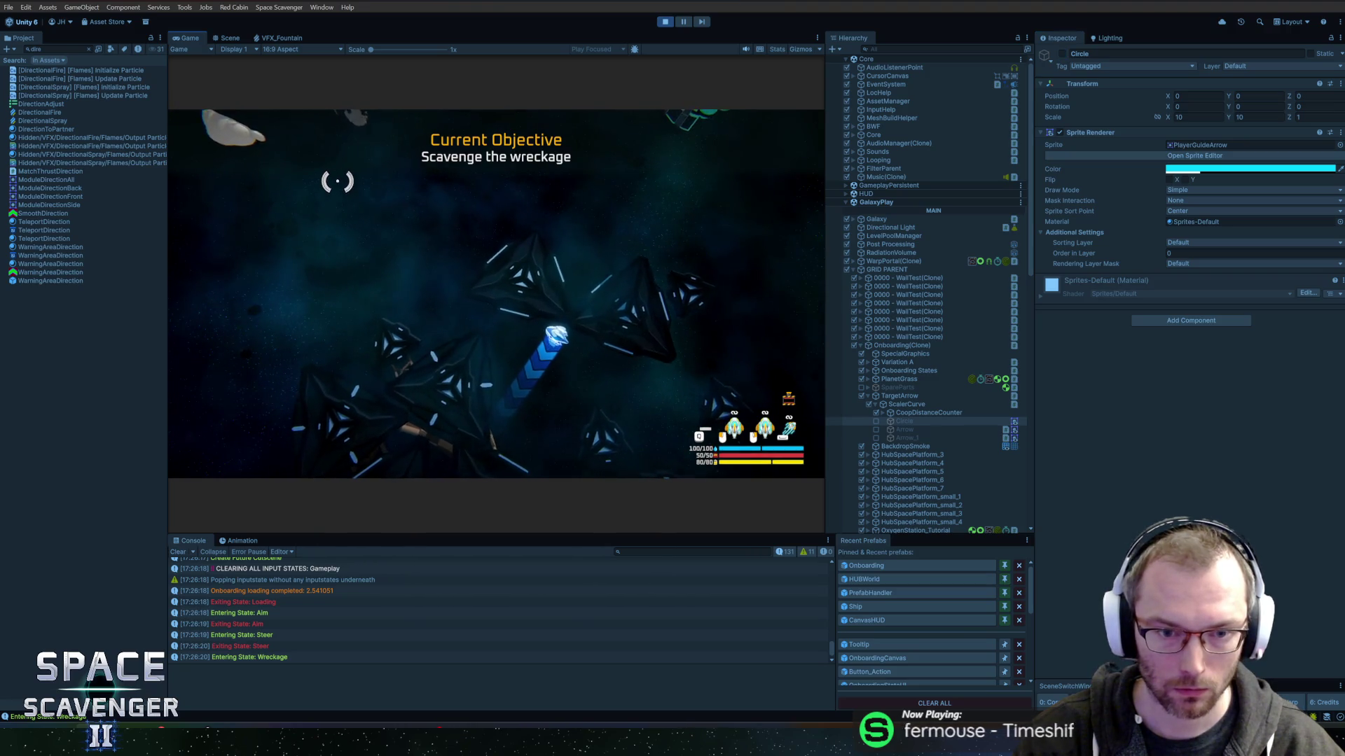
{"action": "double_click", "coordinate": [196, 40]}
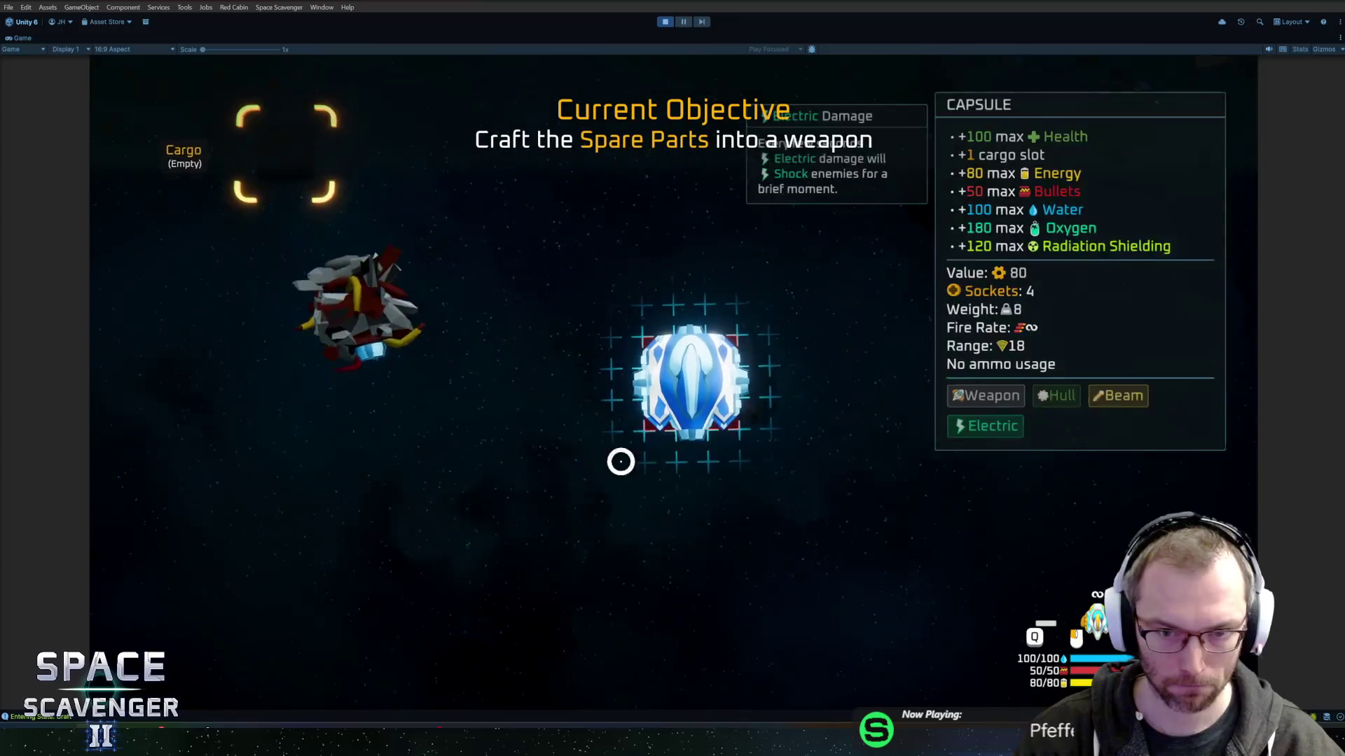
Craft and attach the Flail to the ship, then play on to the Oxygen Station objective.
{"action": "left_click", "coordinate": [568, 378]}
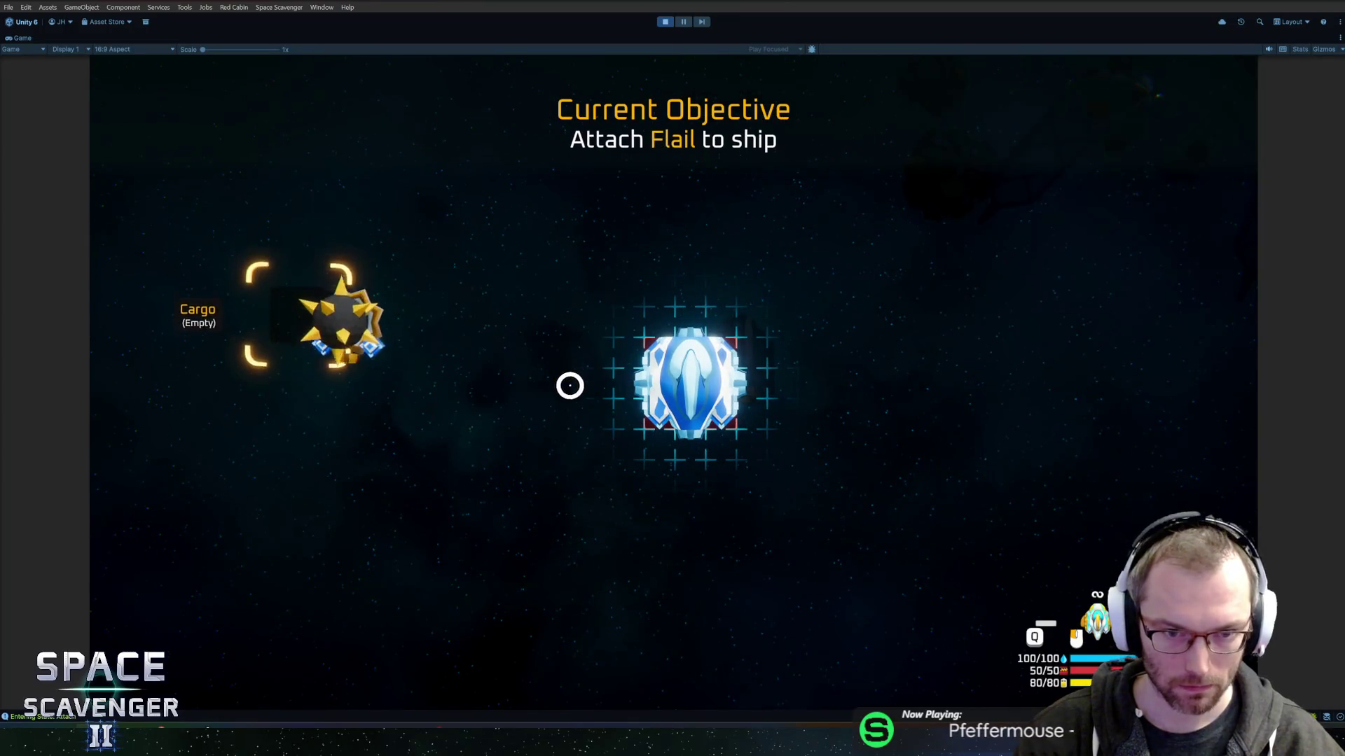
{"action": "left_click", "coordinate": [766, 370]}
{"action": "key", "text": "e"}
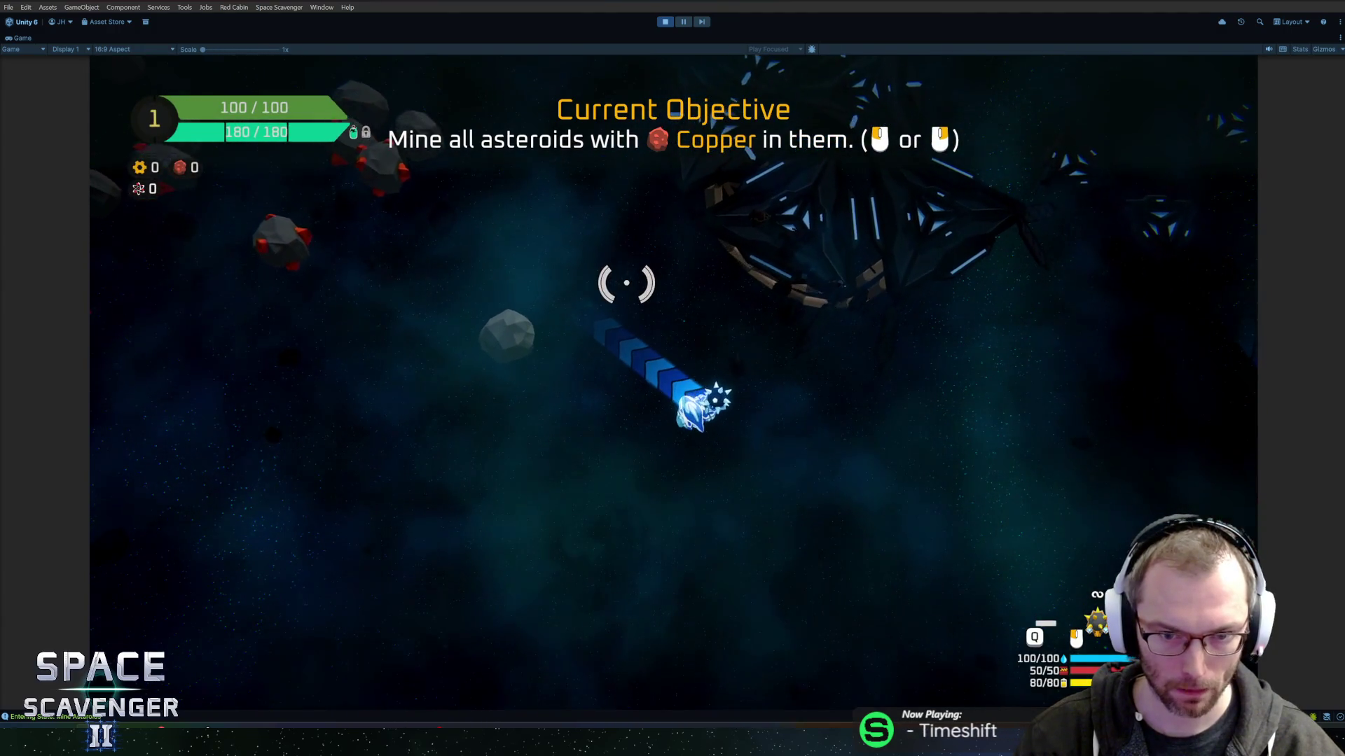
{"action": "scroll", "coordinate": [627, 282], "scroll_direction": "up", "scroll_amount": 5}
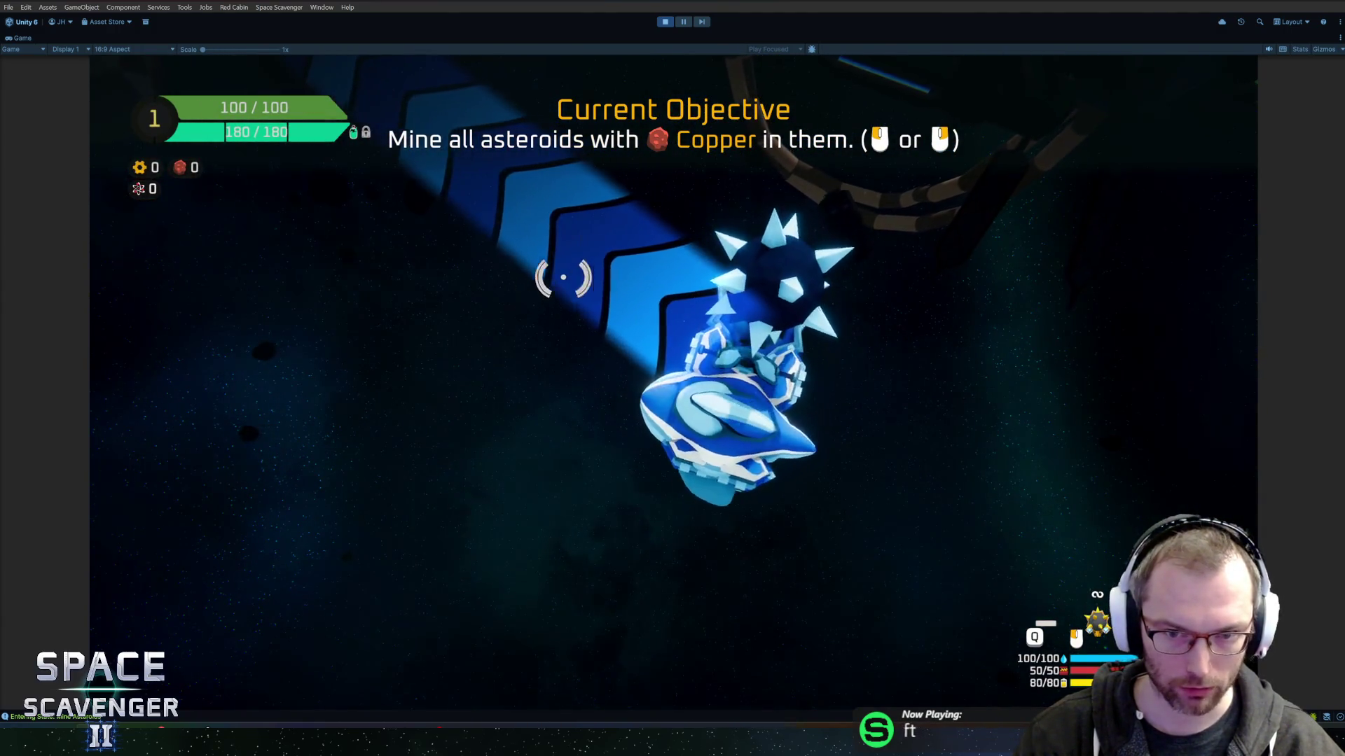
{"action": "scroll", "coordinate": [665, 230], "scroll_direction": "down", "scroll_amount": 5}
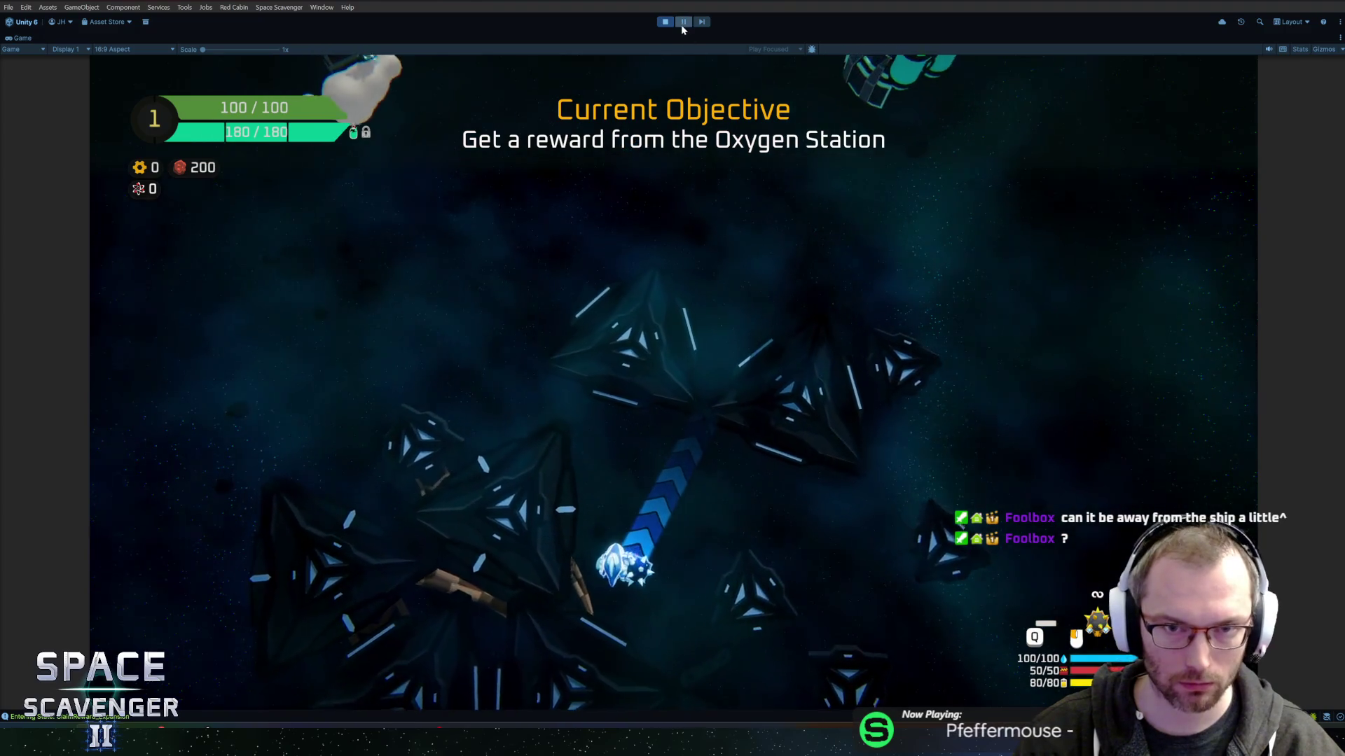
{"action": "left_click", "coordinate": [682, 23]}
{"action": "left_click", "coordinate": [682, 24]}
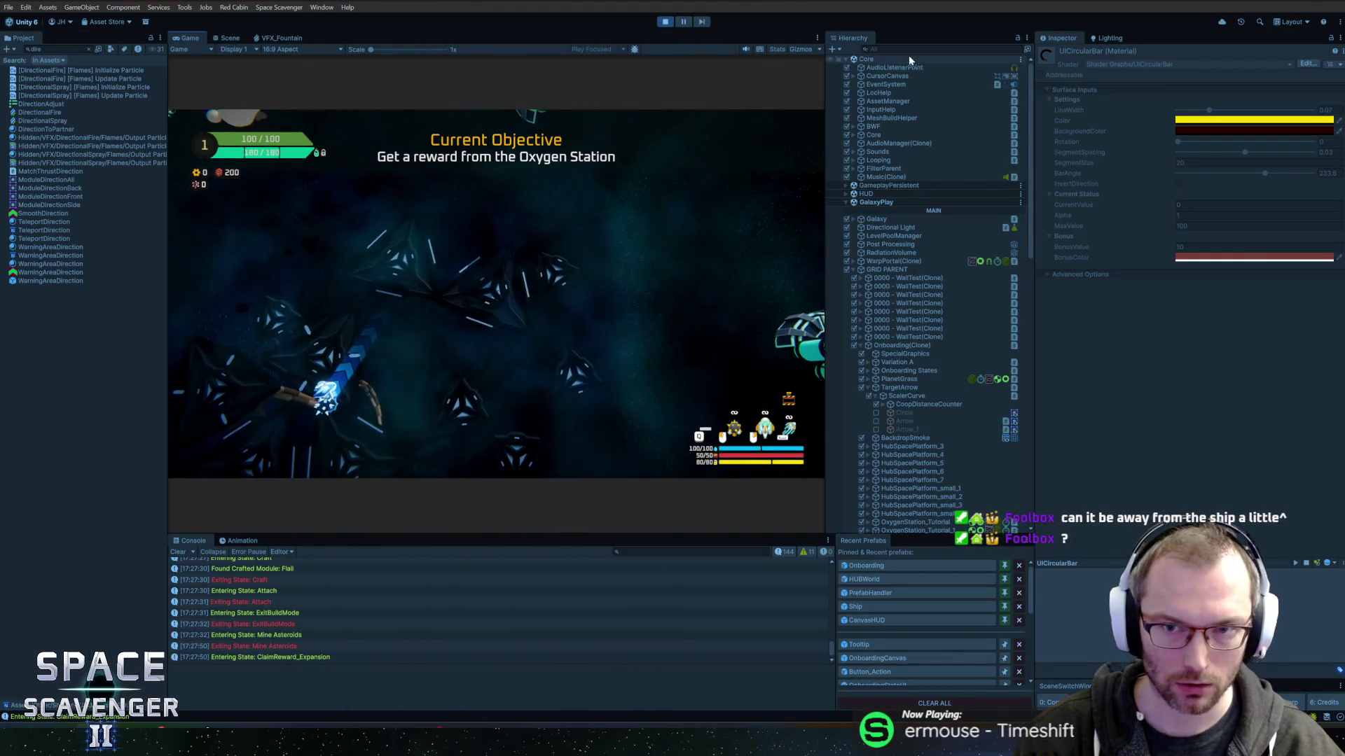
Raise CoopDistanceCounter's Position Y by entering .7, then destroy the training dummies with the flail.
{"action": "left_click", "coordinate": [906, 405]}
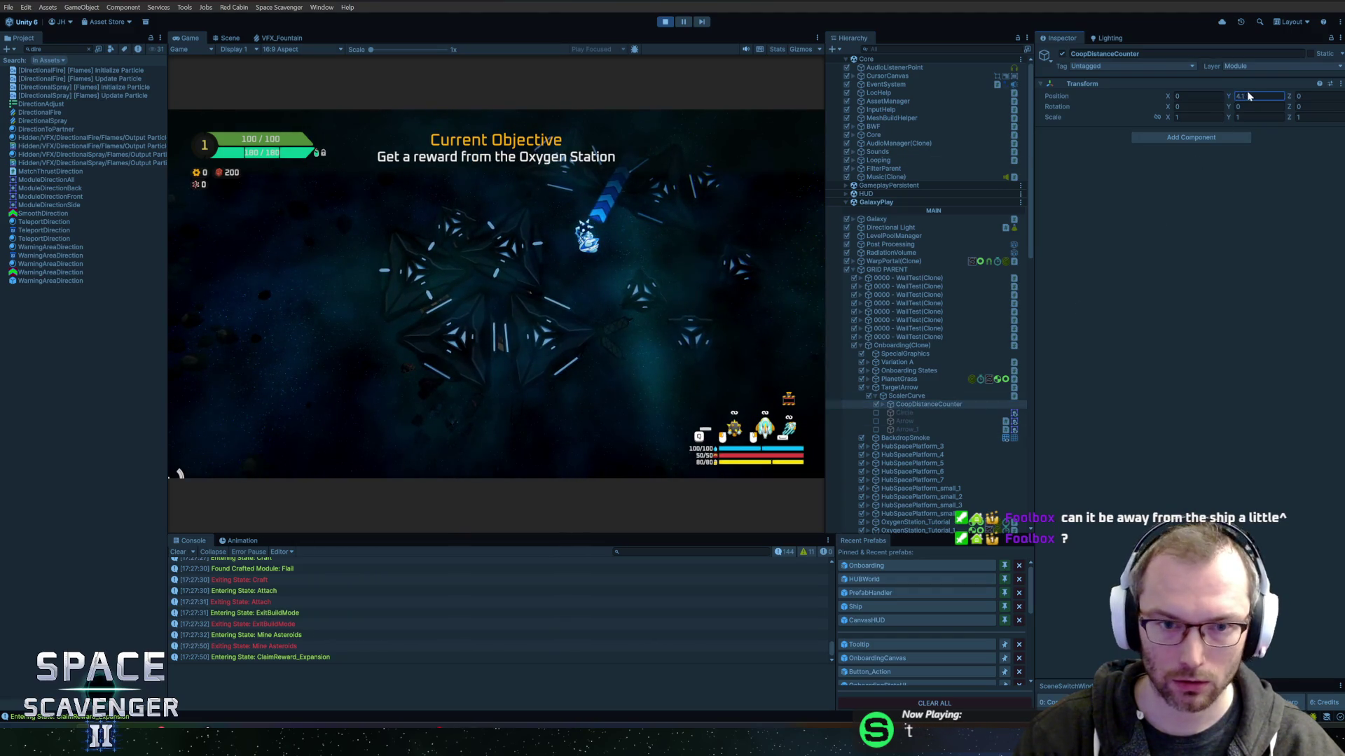
{"action": "type", "text": ".7"}
{"action": "key", "text": "Return"}
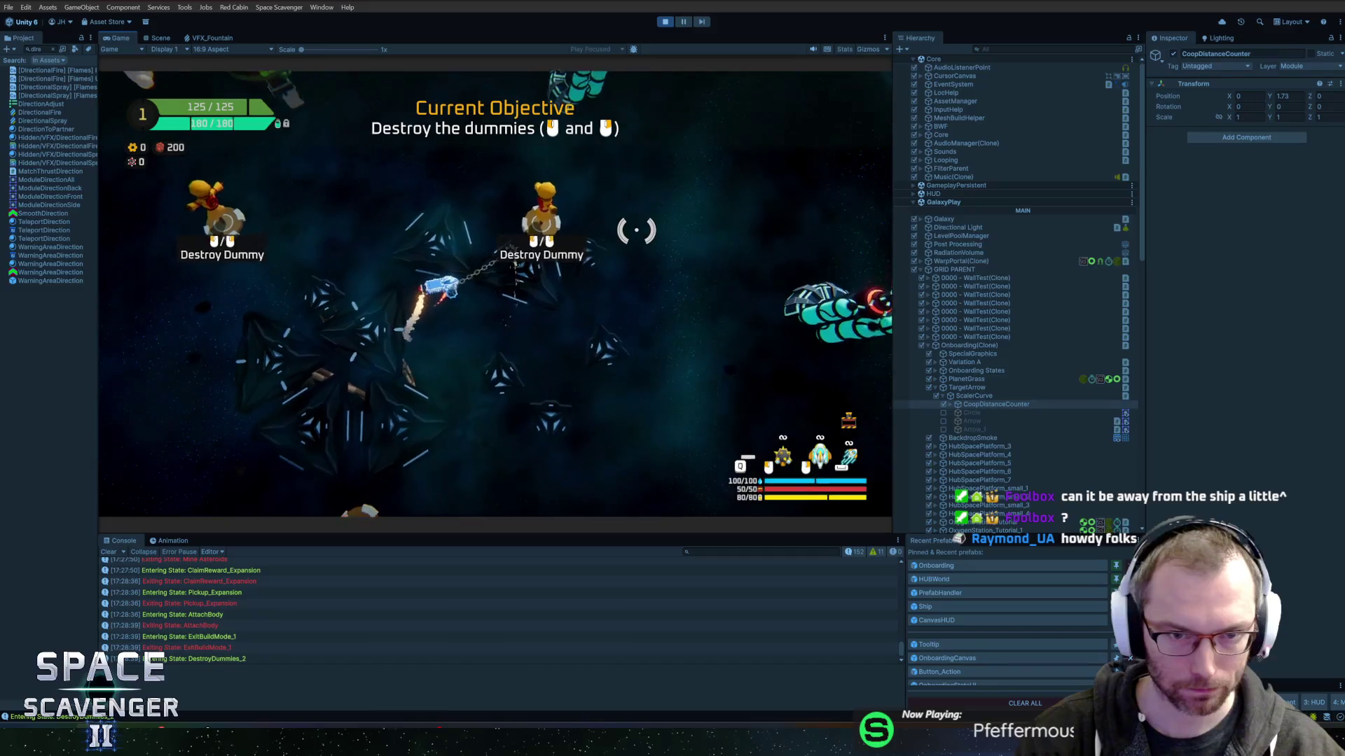
{"action": "left_click", "coordinate": [636, 233]}
{"action": "key", "text": "a"}
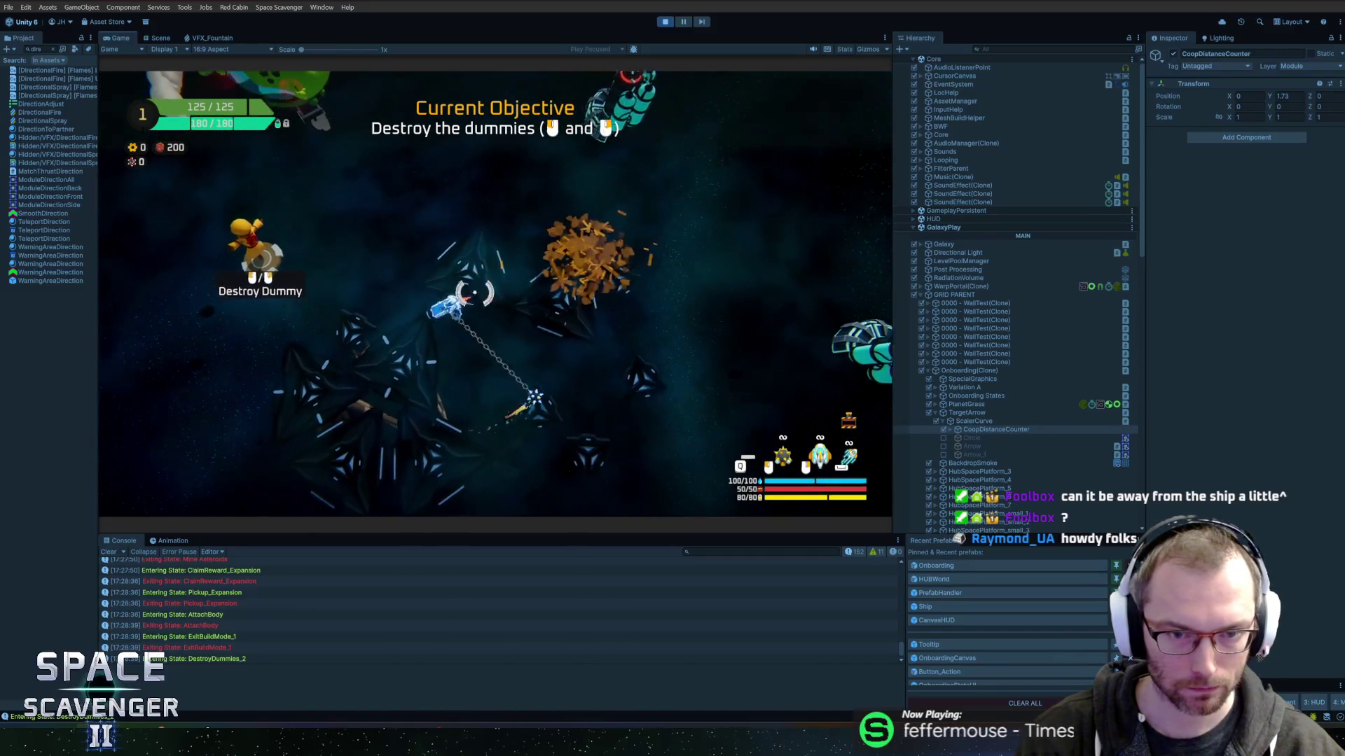
{"action": "left_click", "coordinate": [654, 234]}
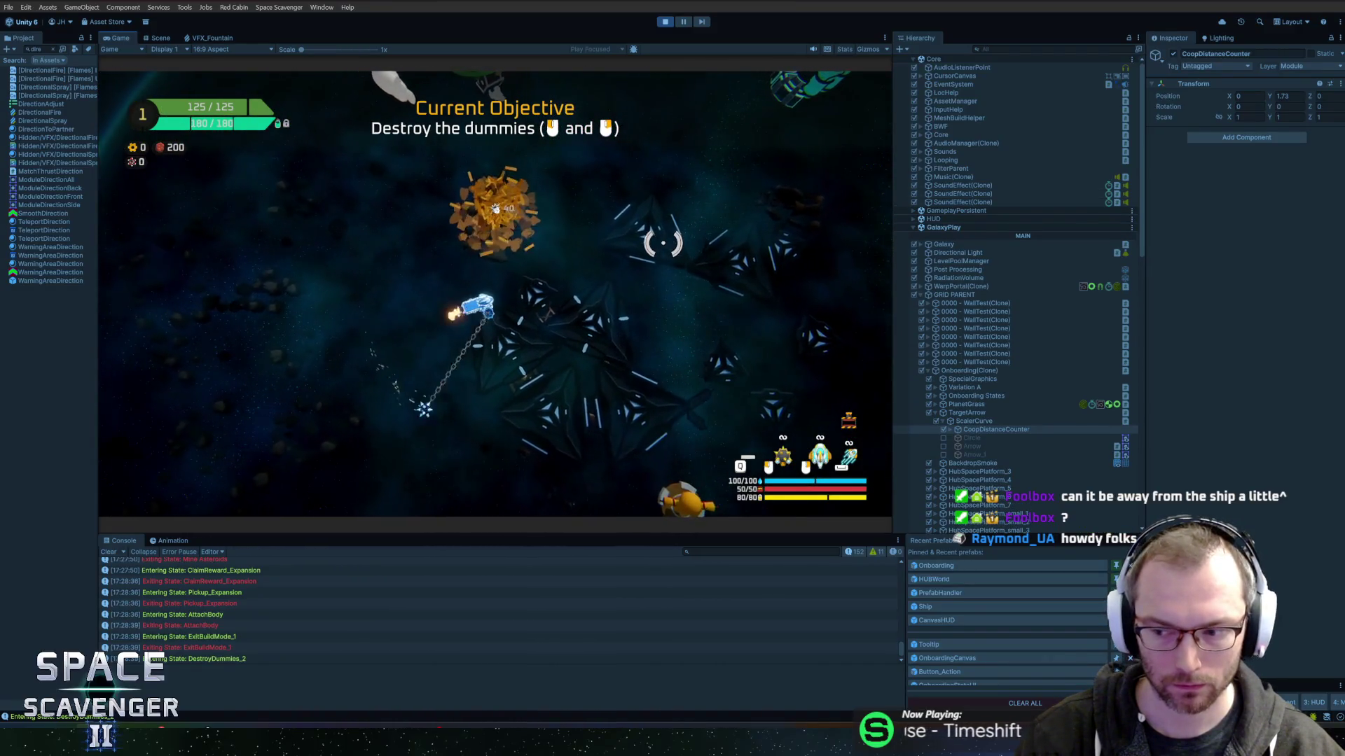
{"action": "key", "text": "d"}
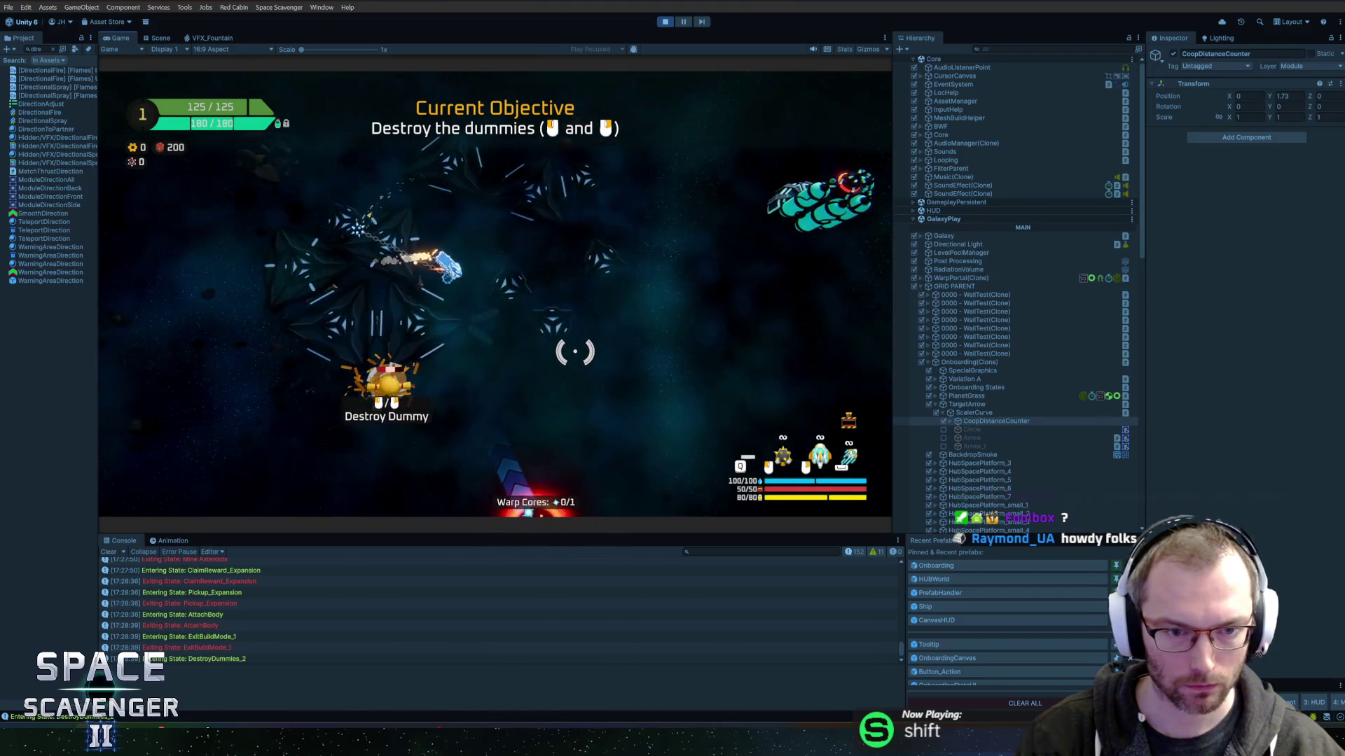
{"action": "key", "text": "w"}
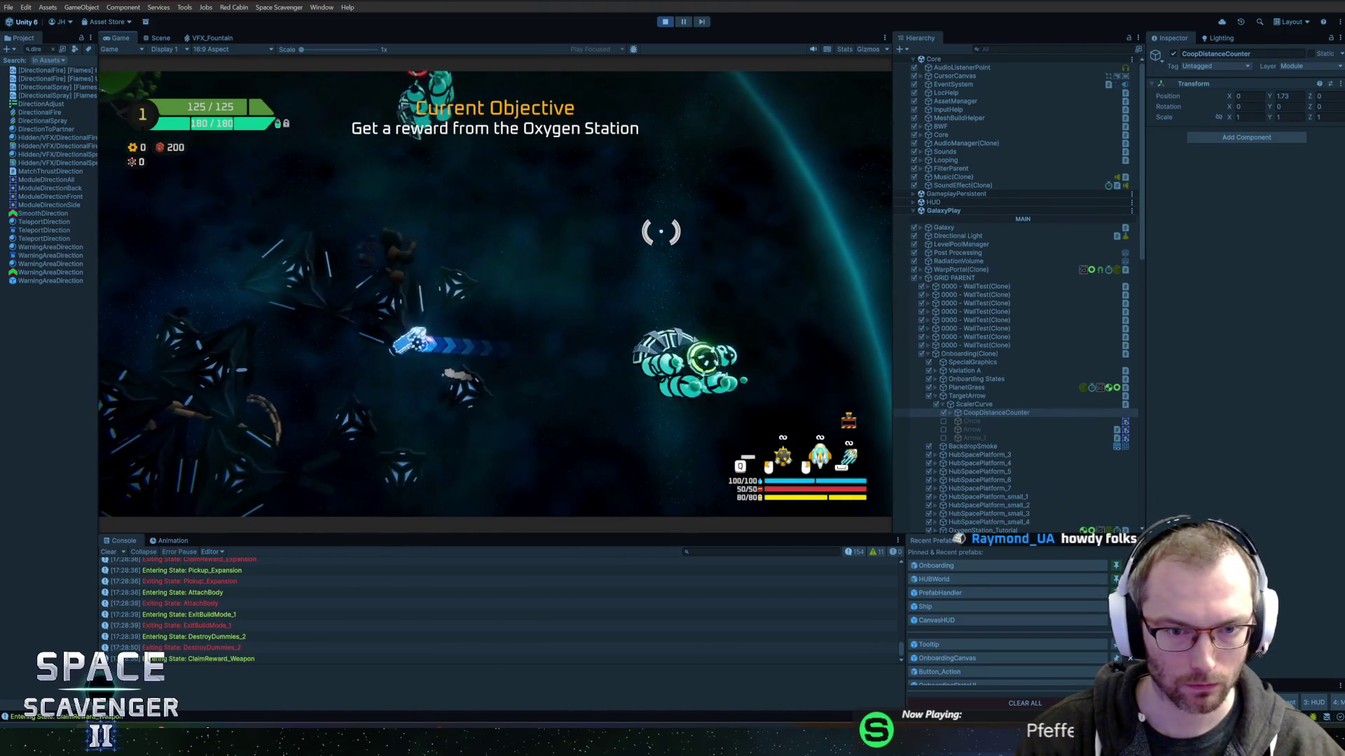
{"action": "key", "text": "a"}
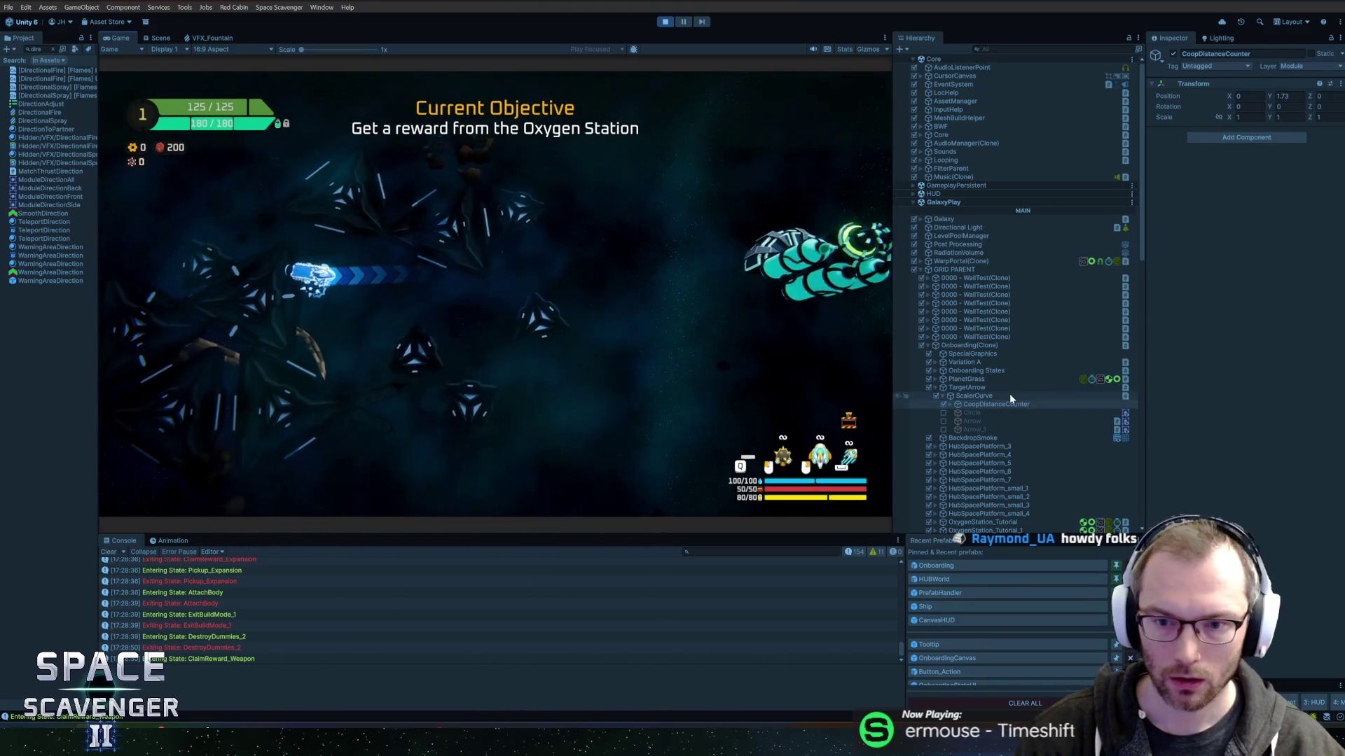
Tick Use Unscaled Time on ScalerCurve and set the arrow Graphics' Position Z to 2.
{"action": "left_click", "coordinate": [1008, 394]}
{"action": "left_click", "coordinate": [1230, 218]}
{"action": "left_click", "coordinate": [973, 404]}
{"action": "left_click", "coordinate": [950, 404]}
{"action": "left_click", "coordinate": [983, 412]}
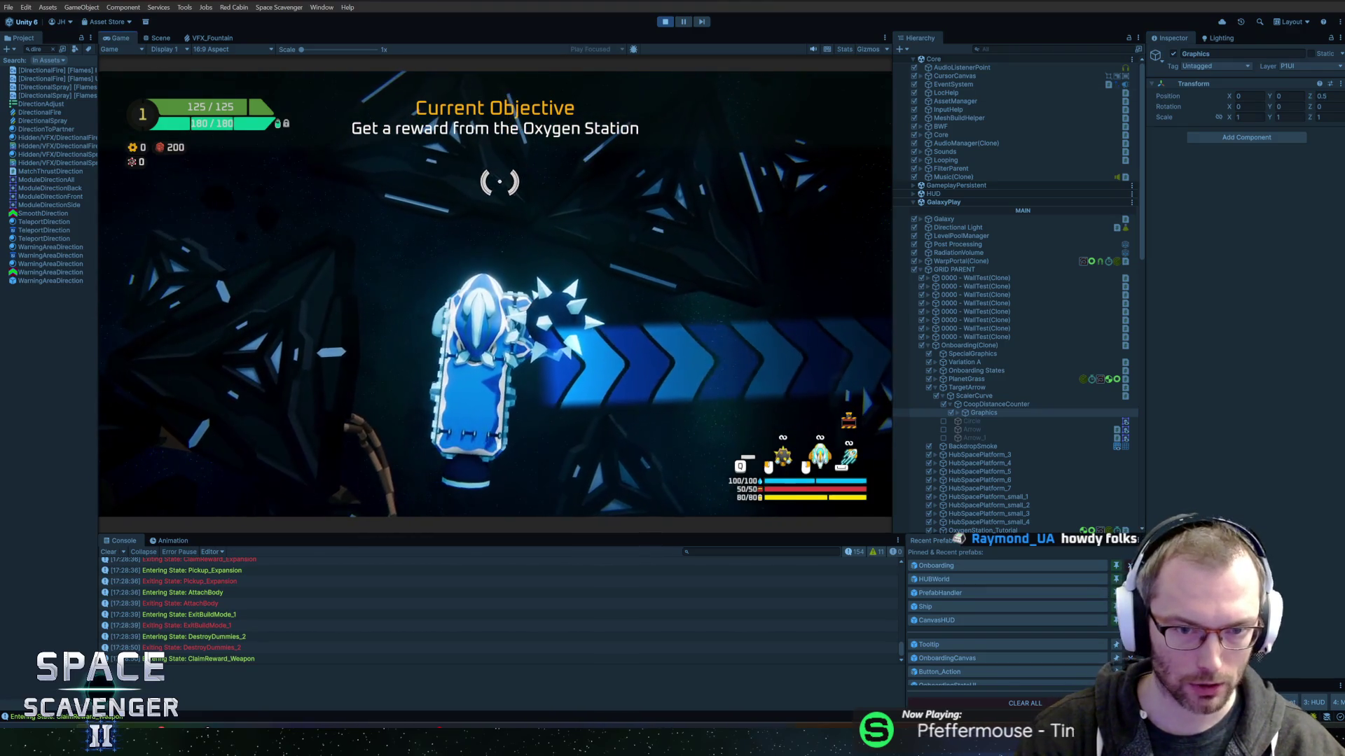
{"action": "left_click", "coordinate": [1321, 96]}
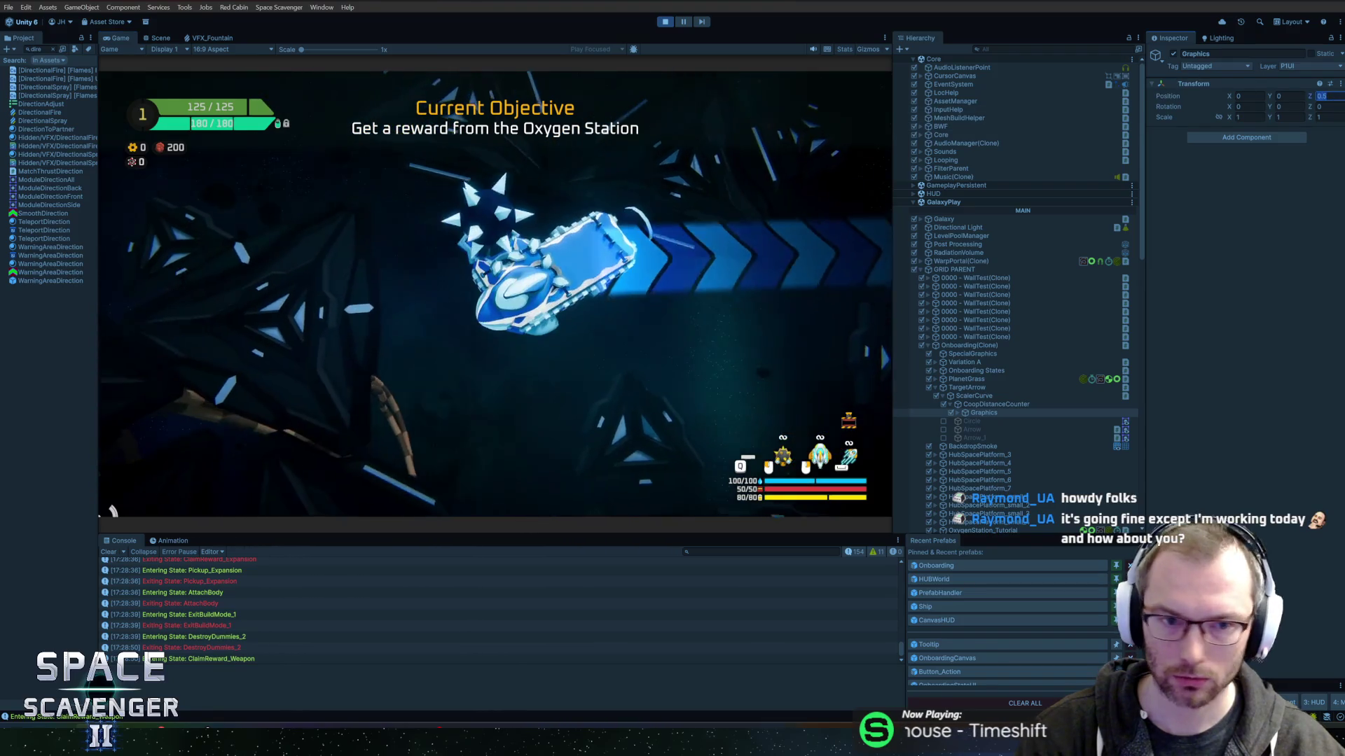
{"action": "type", "text": "2"}
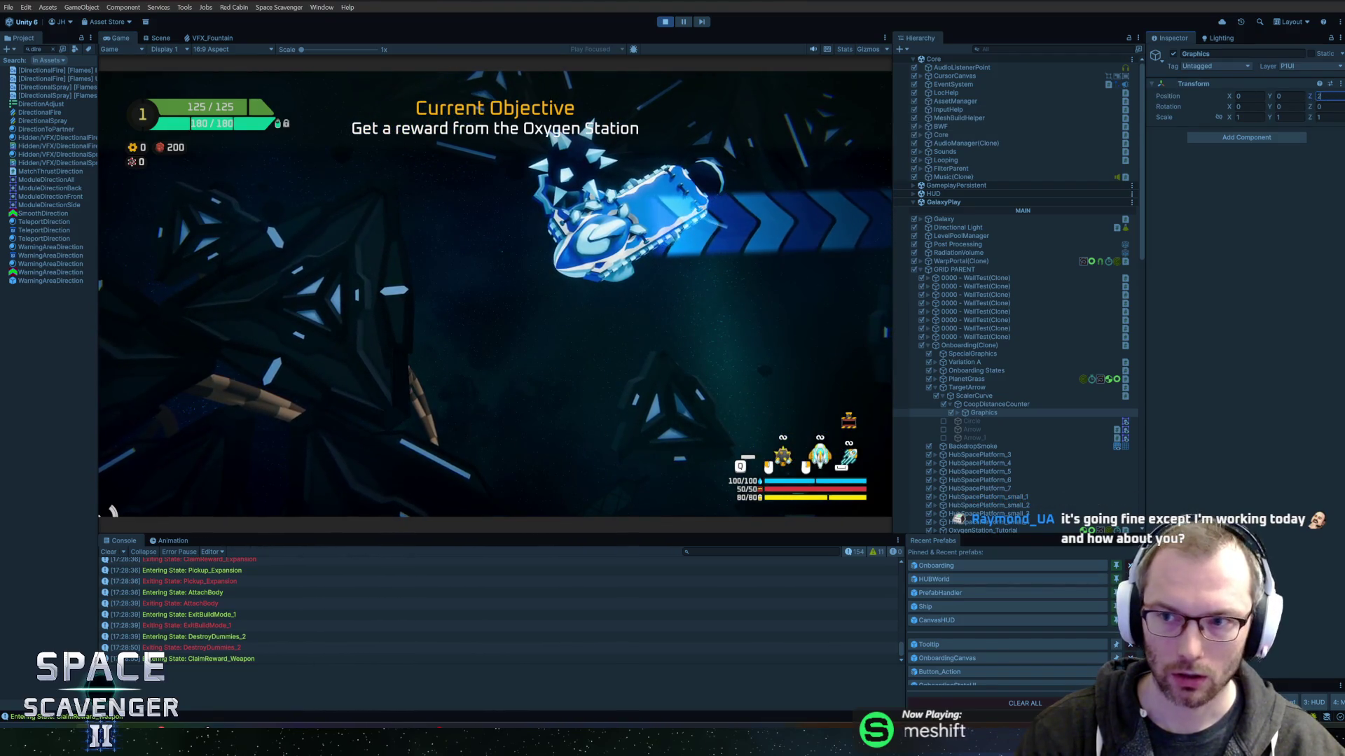
{"action": "mouse_move", "coordinate": [1314, 99]}
{"action": "left_mouse_down"}
{"action": "mouse_move", "coordinate": [25, 98]}
{"action": "mouse_move", "coordinate": [602, 124]}
{"action": "left_mouse_up"}
{"action": "key", "text": "Return"}
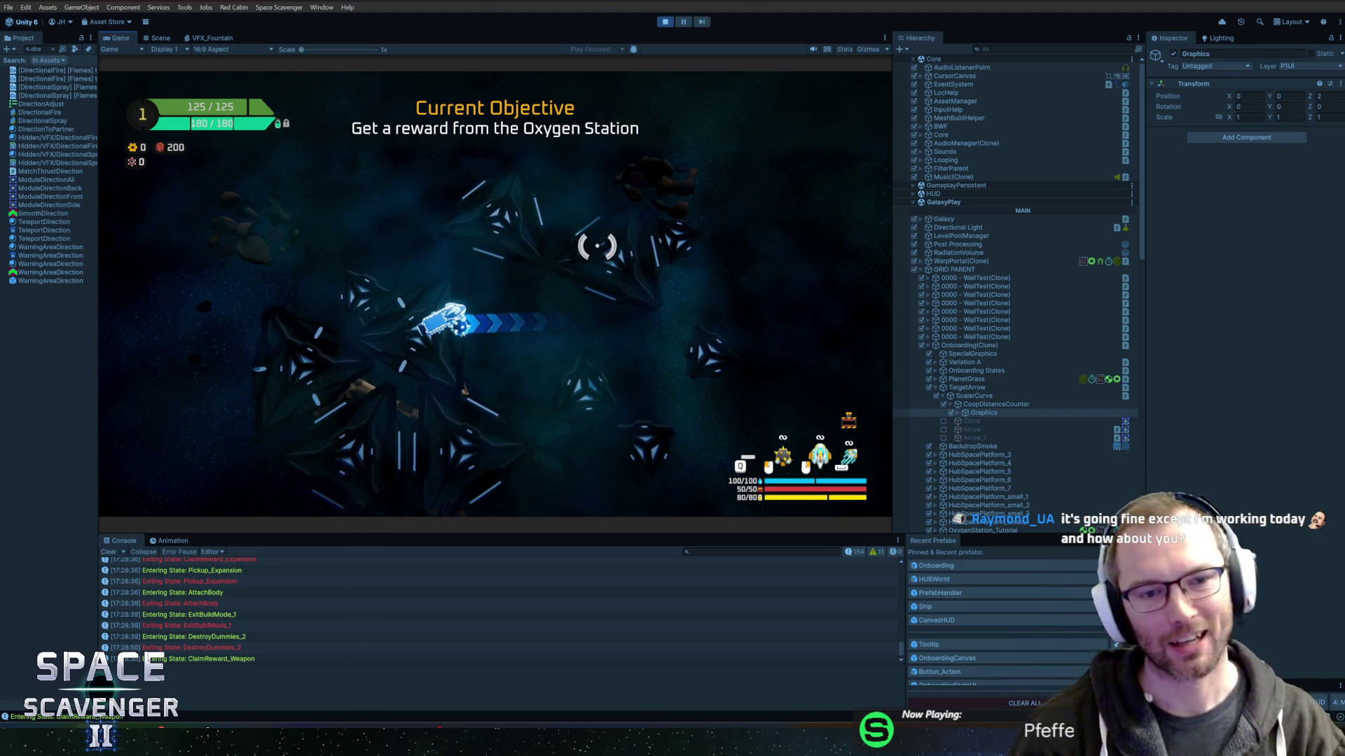
{"action": "key", "text": "shift+space"}
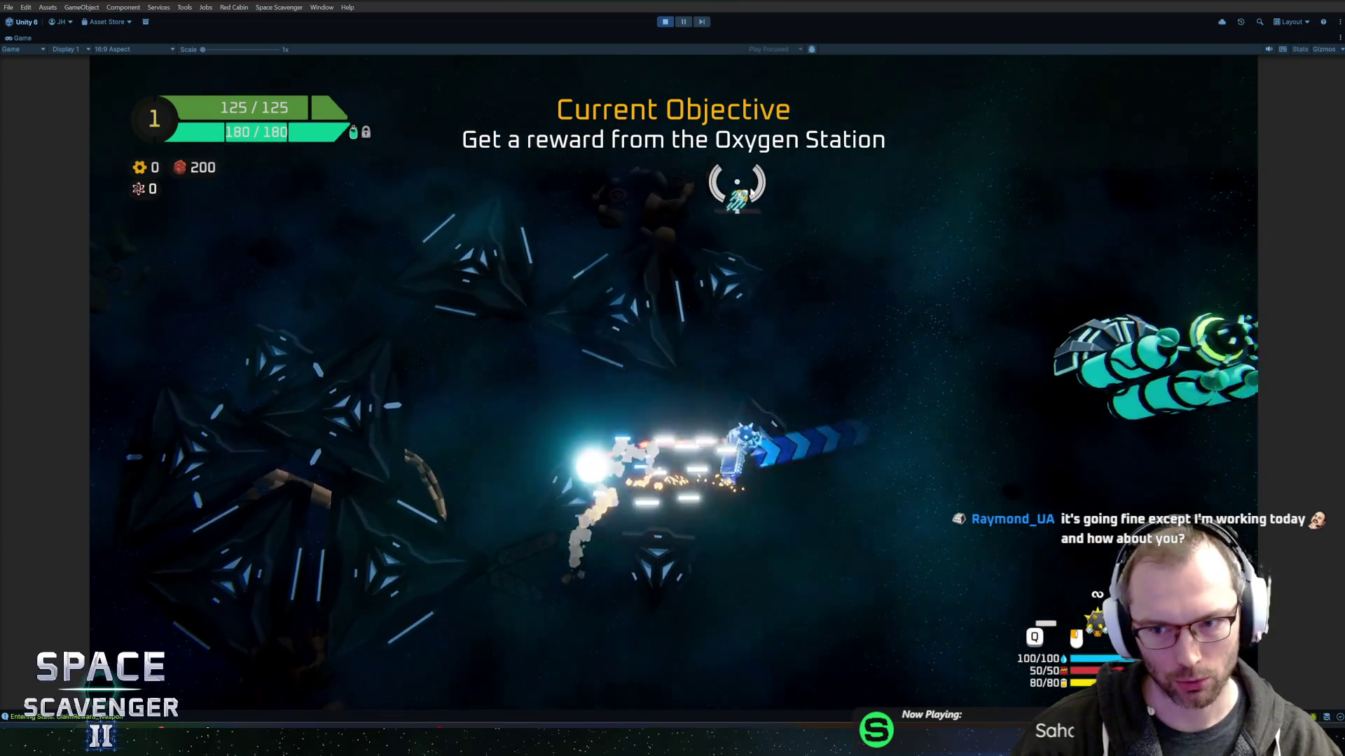
Take the right-hand Oxygen Station reward and fit two lasers, a solar panel and a battery.
{"action": "key", "text": "e"}
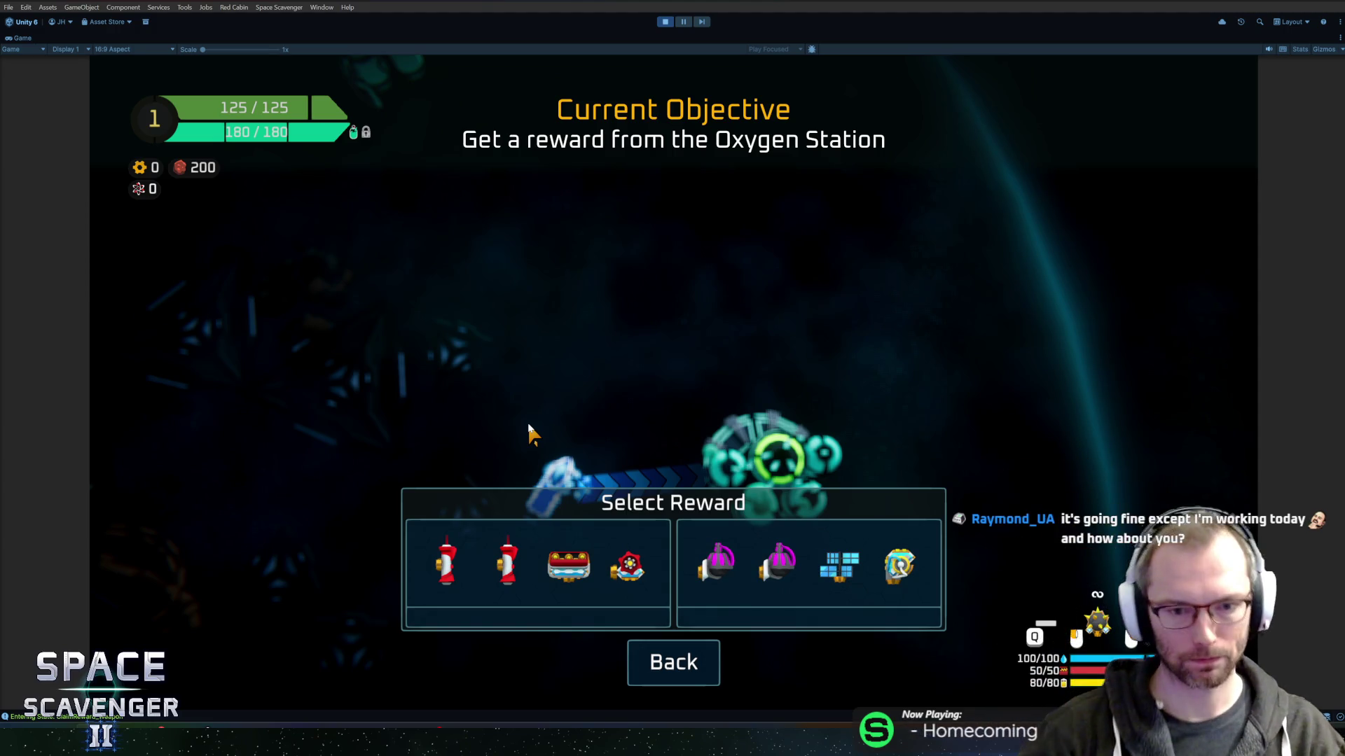
{"action": "left_click", "coordinate": [809, 567]}
{"action": "left_click", "coordinate": [308, 515]}
{"action": "left_click", "coordinate": [496, 333]}
{"action": "left_click", "coordinate": [304, 514]}
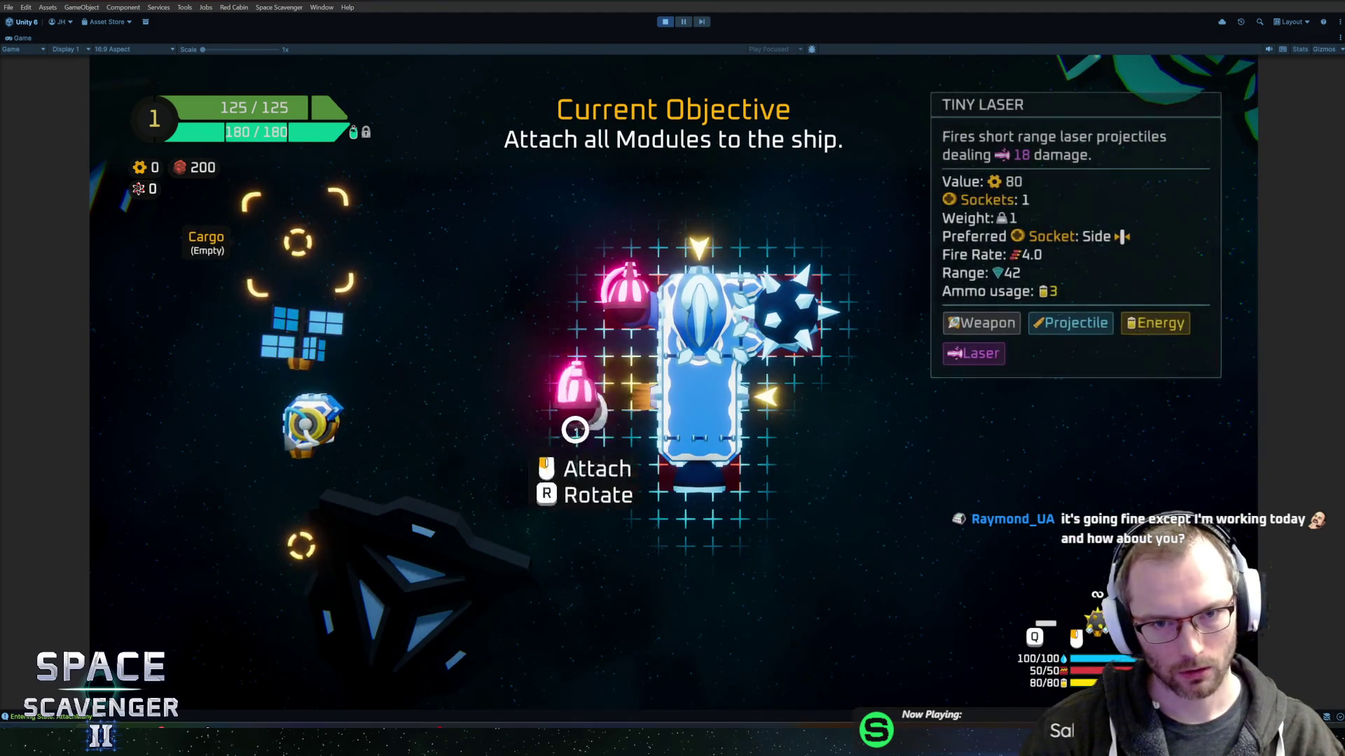
{"action": "left_click", "coordinate": [577, 429]}
{"action": "left_click", "coordinate": [301, 336]}
{"action": "left_click", "coordinate": [767, 392]}
{"action": "left_click", "coordinate": [308, 424]}
{"action": "left_click", "coordinate": [747, 278]}
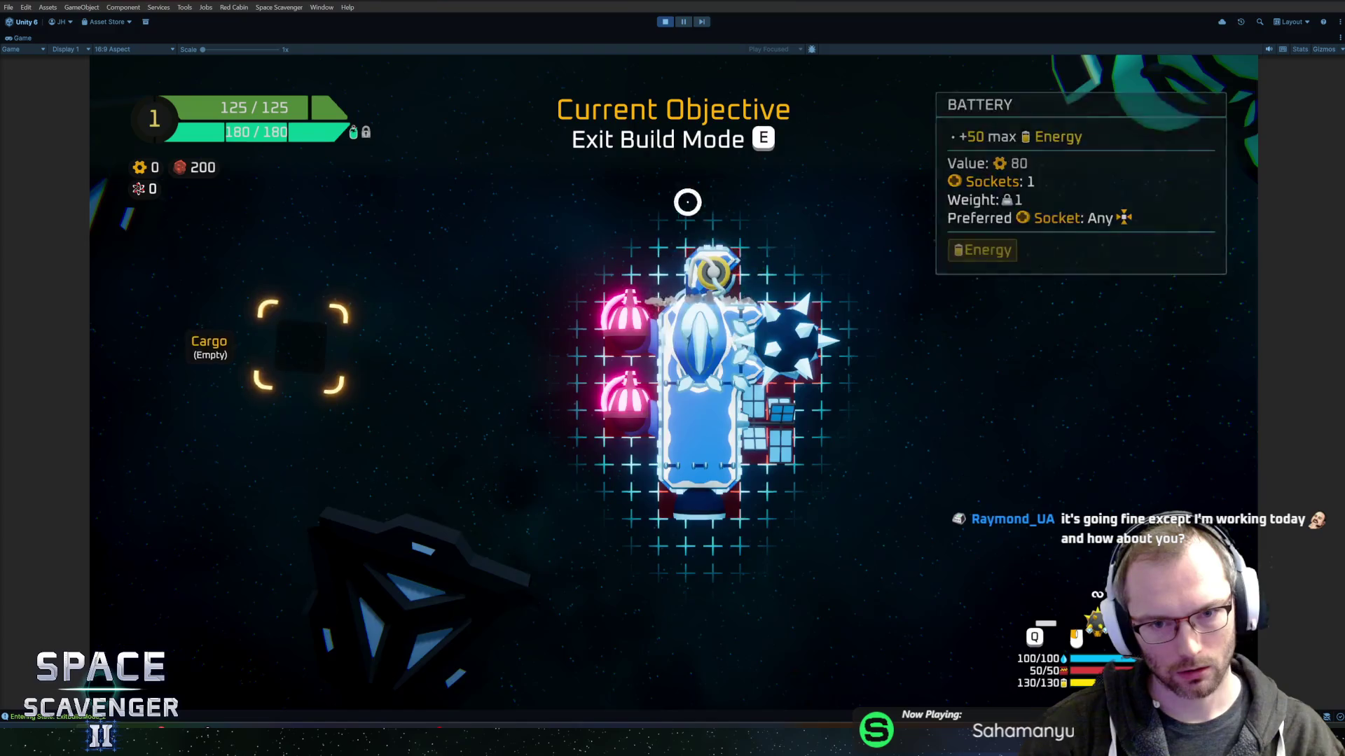
{"action": "key", "text": "e"}
Assign a mouse button to the Tiny Laser, destroy the dummies, and head for the marked area.
{"action": "key", "text": "Tab"}
{"action": "left_click", "coordinate": [865, 610]}
{"action": "key", "text": "Tab"}
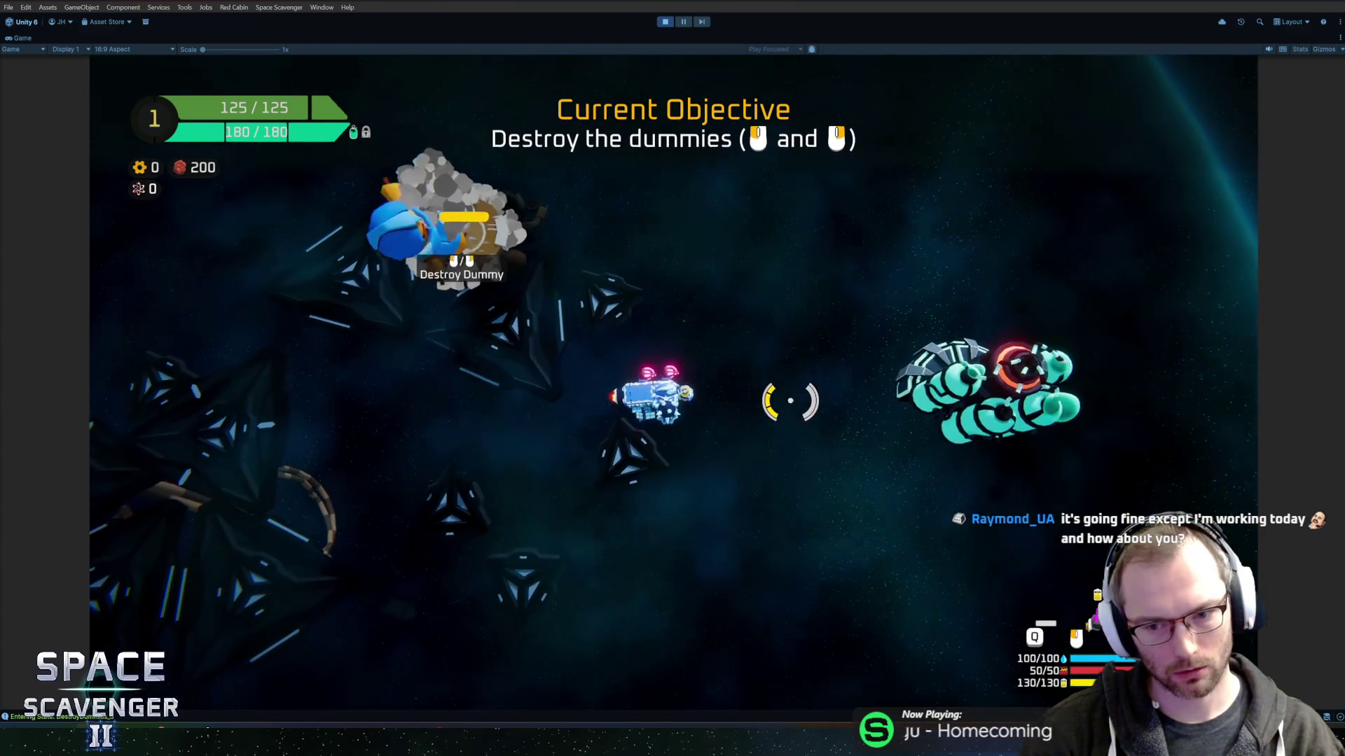
{"action": "left_click", "coordinate": [786, 399]}
{"action": "mouse_move", "coordinate": [854, 242]}
{"action": "left_mouse_down"}
{"action": "mouse_move", "coordinate": [855, 266]}
{"action": "mouse_move", "coordinate": [420, 329]}
{"action": "mouse_move", "coordinate": [434, 280]}
{"action": "mouse_move", "coordinate": [550, 214]}
{"action": "mouse_move", "coordinate": [645, 242]}
{"action": "mouse_move", "coordinate": [840, 445]}
{"action": "mouse_move", "coordinate": [494, 242]}
{"action": "mouse_move", "coordinate": [459, 291]}
{"action": "mouse_move", "coordinate": [420, 287]}
{"action": "mouse_move", "coordinate": [490, 491]}
{"action": "mouse_move", "coordinate": [390, 516]}
{"action": "mouse_move", "coordinate": [384, 533]}
{"action": "mouse_move", "coordinate": [511, 570]}
{"action": "mouse_move", "coordinate": [729, 570]}
{"action": "mouse_move", "coordinate": [787, 399]}
{"action": "left_mouse_up"}
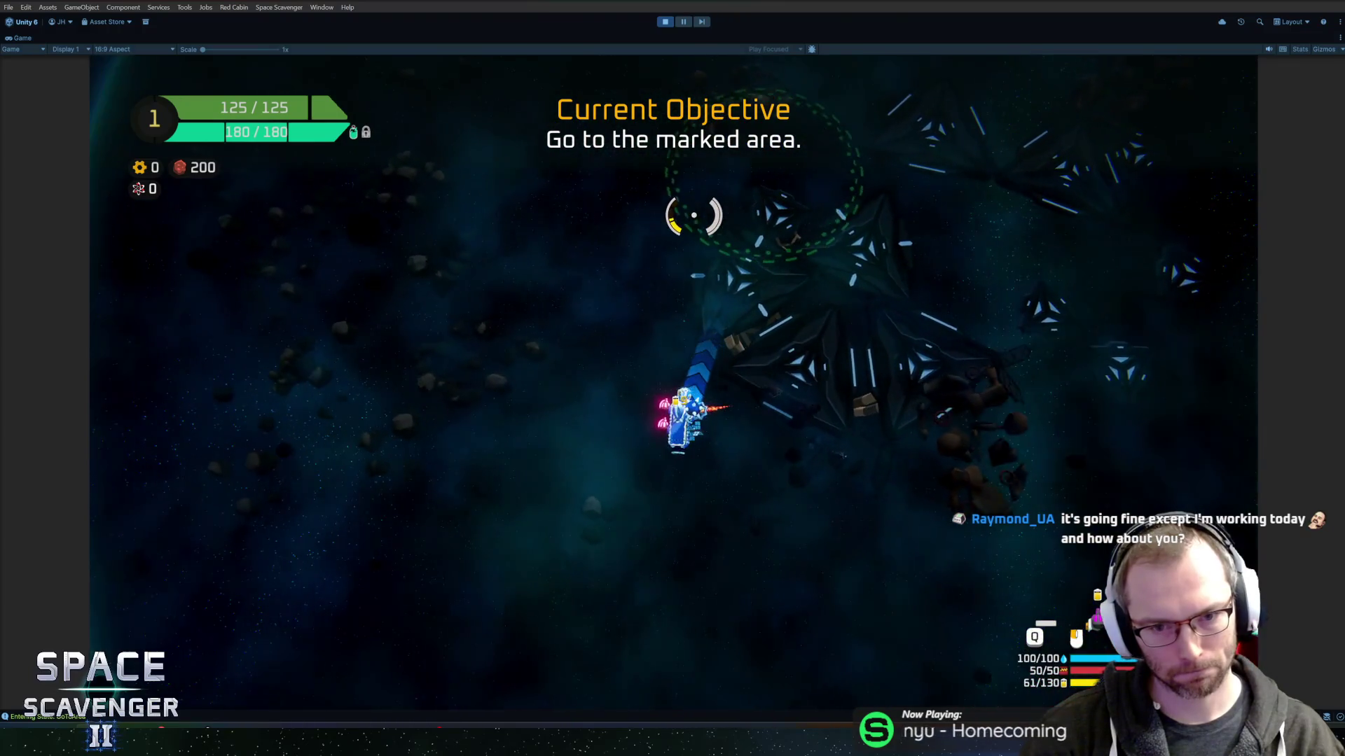
{"action": "key", "text": "a"}
{"action": "key", "text": "a"}
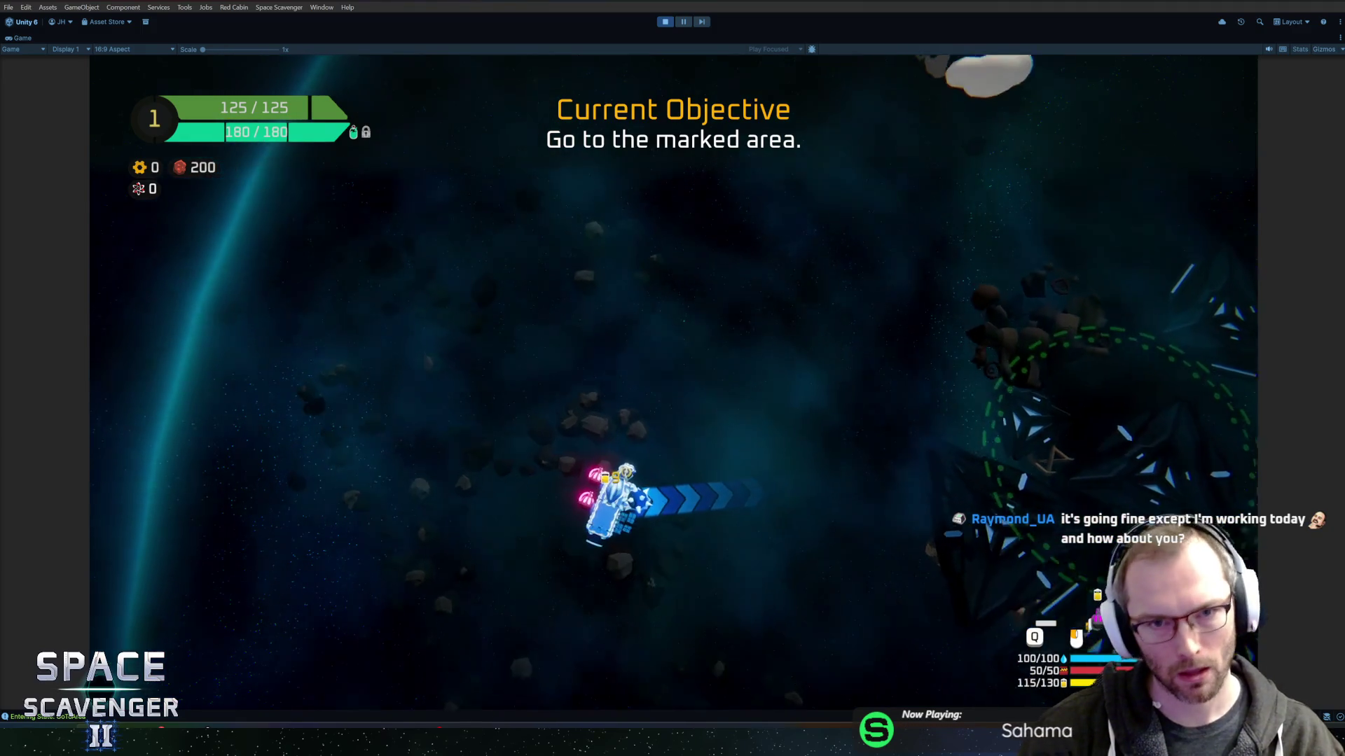
{"action": "key", "text": "shift+space"}
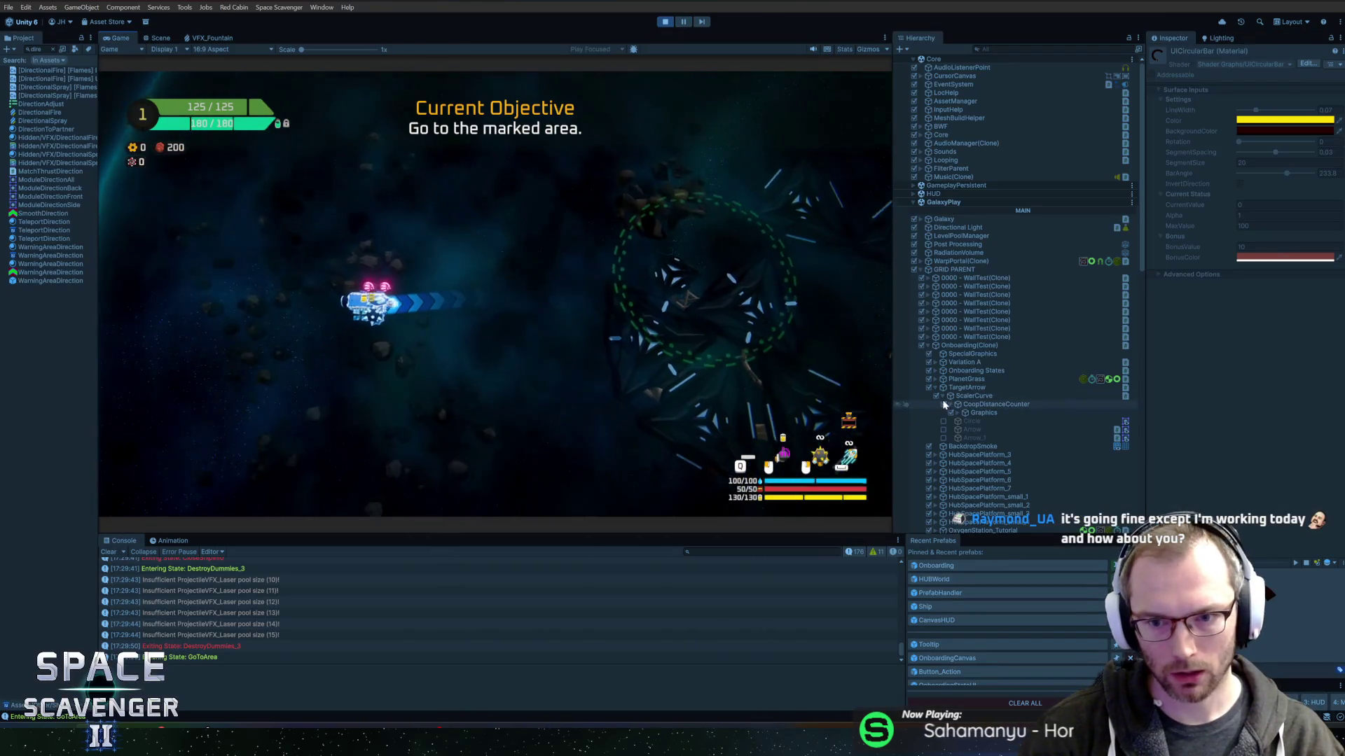
Select MainArea and expand its DirectionToPartner material settings in the Inspector.
{"action": "left_click", "coordinate": [1000, 419]}
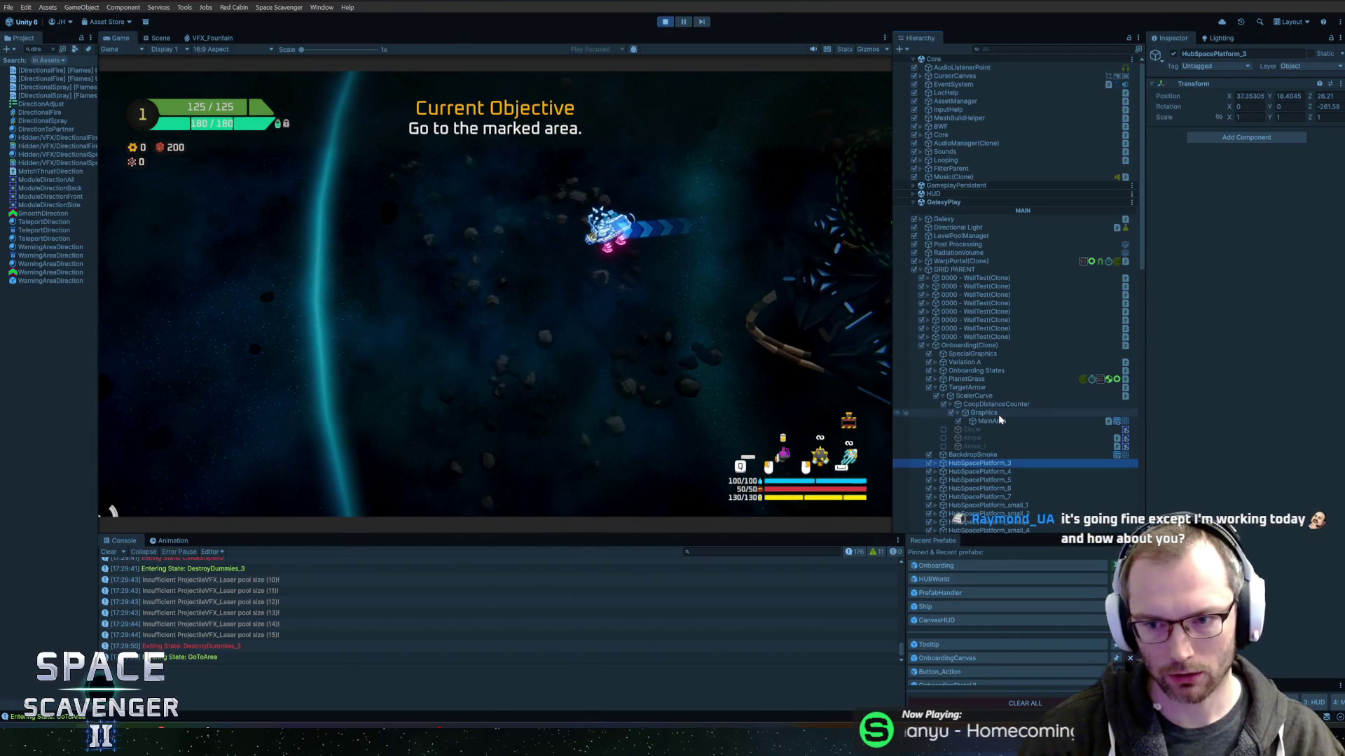
{"action": "left_click", "coordinate": [824, 266]}
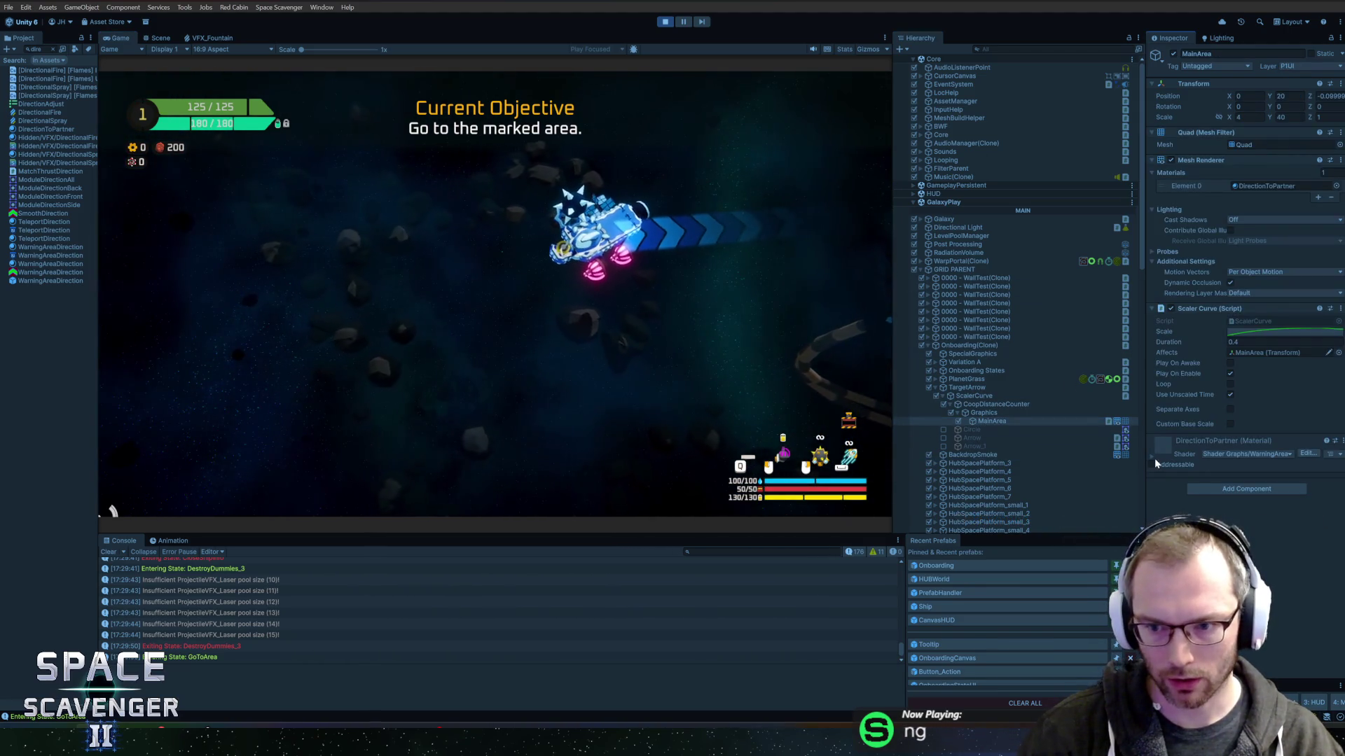
{"action": "left_click", "coordinate": [1150, 458]}
Set CoopDistanceCounter's Position Y to 0, then reselect MainArea and scroll through its material.
{"action": "left_click", "coordinate": [1012, 405]}
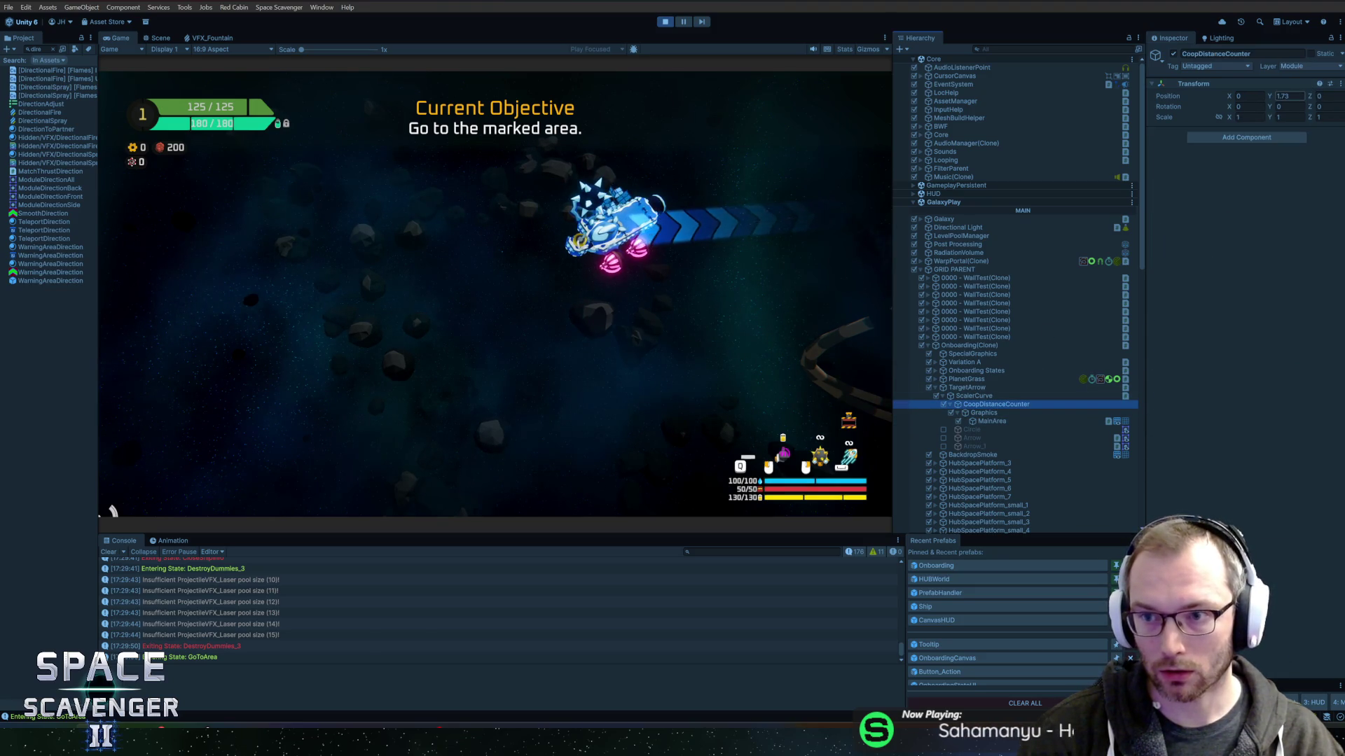
{"action": "left_click", "coordinate": [1287, 96]}
{"action": "type", "text": "0"}
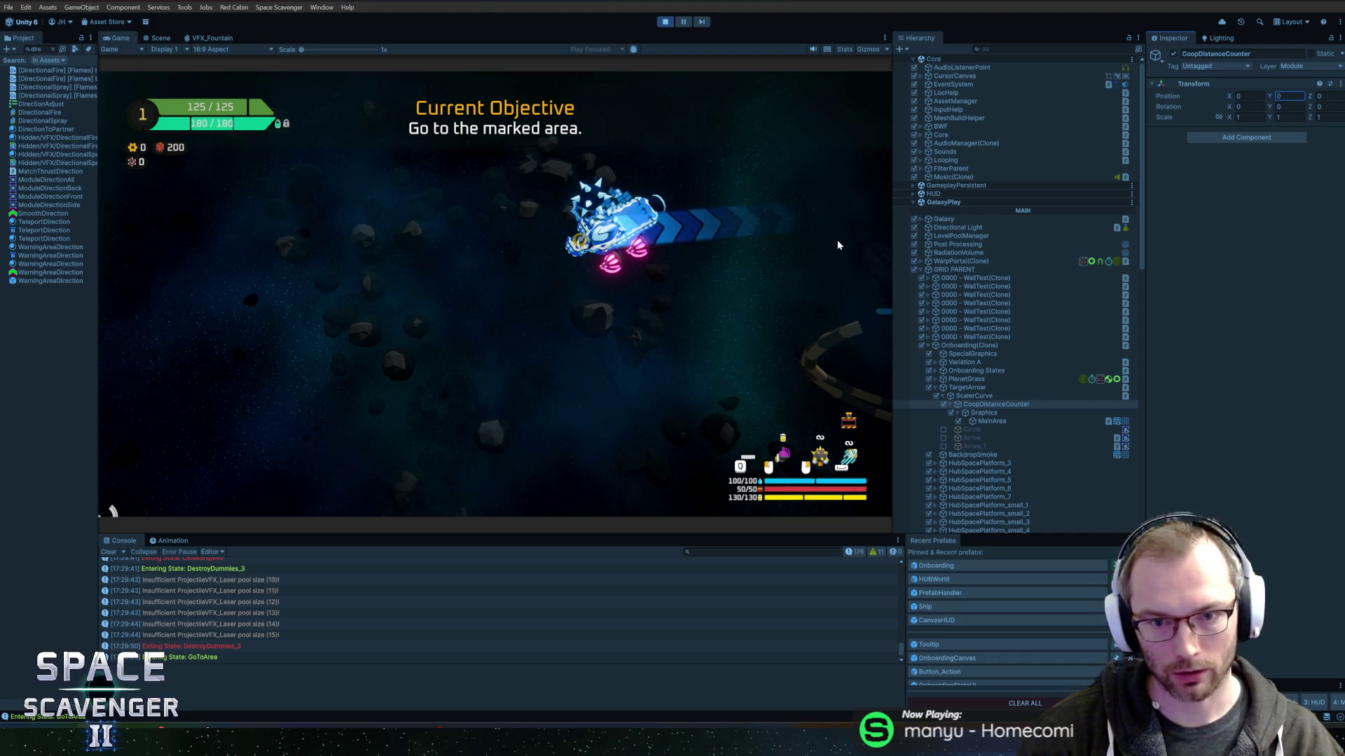
{"action": "left_click", "coordinate": [1001, 420]}
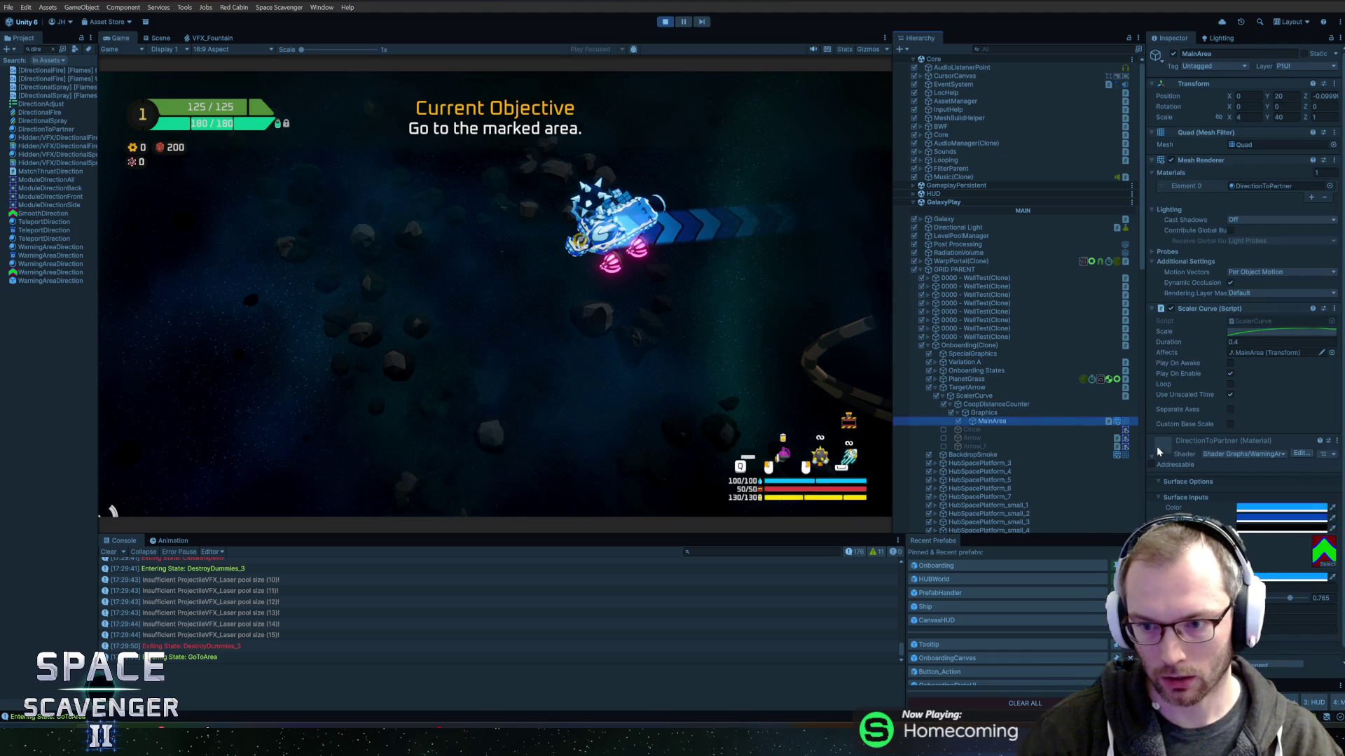
{"action": "left_click_drag", "start_coordinate": [1146, 440], "coordinate": [1031, 456]}
{"action": "scroll", "coordinate": [1100, 576], "scroll_direction": "down", "scroll_amount": 1}
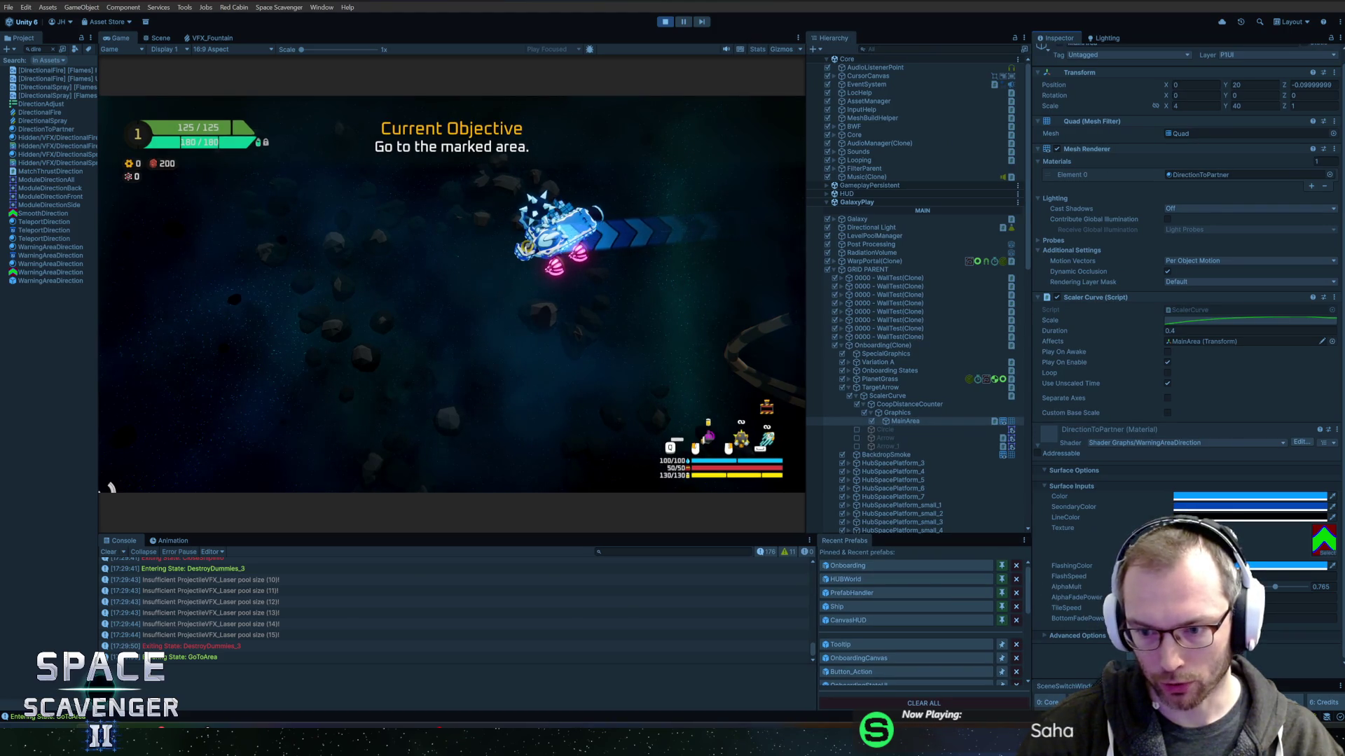
Tweak MainArea's BottomFadePower and surface colour, then give it a Scale X of 6.
{"action": "left_click", "coordinate": [1299, 618]}
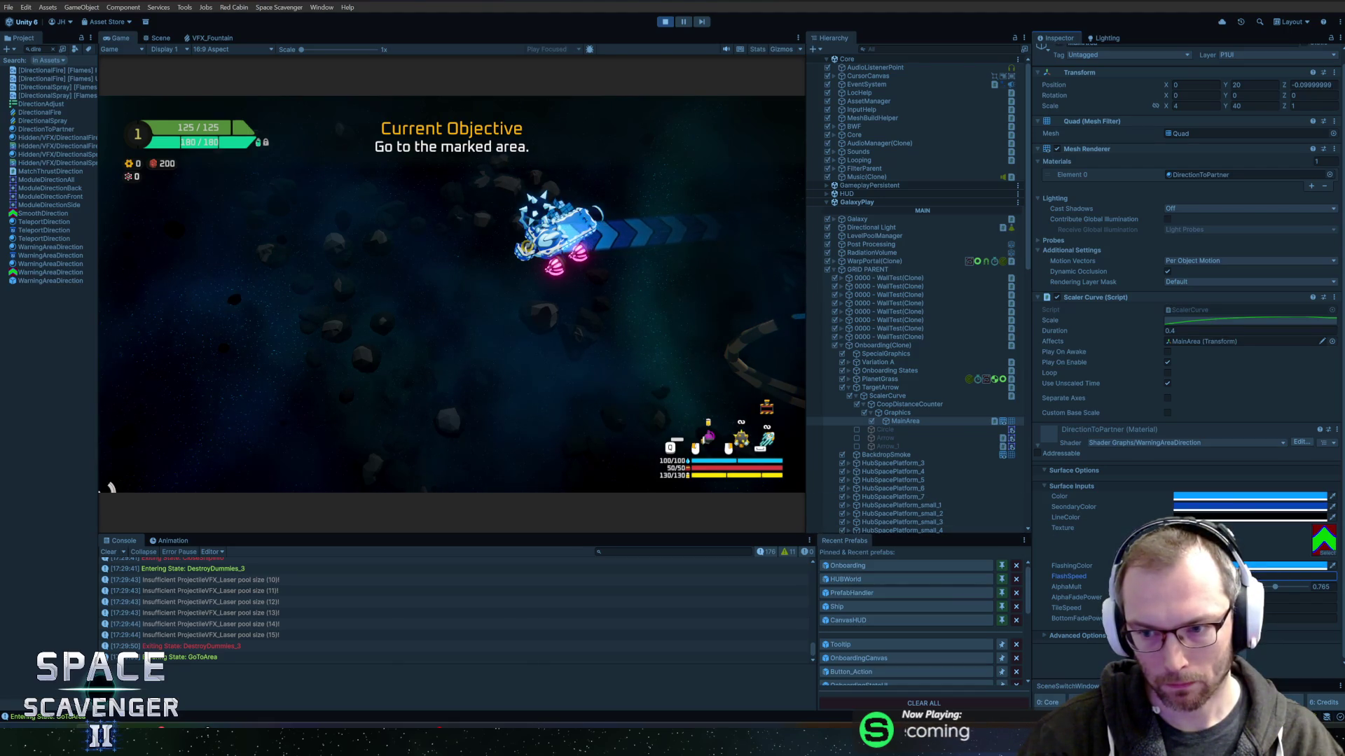
{"action": "left_click", "coordinate": [1289, 566]}
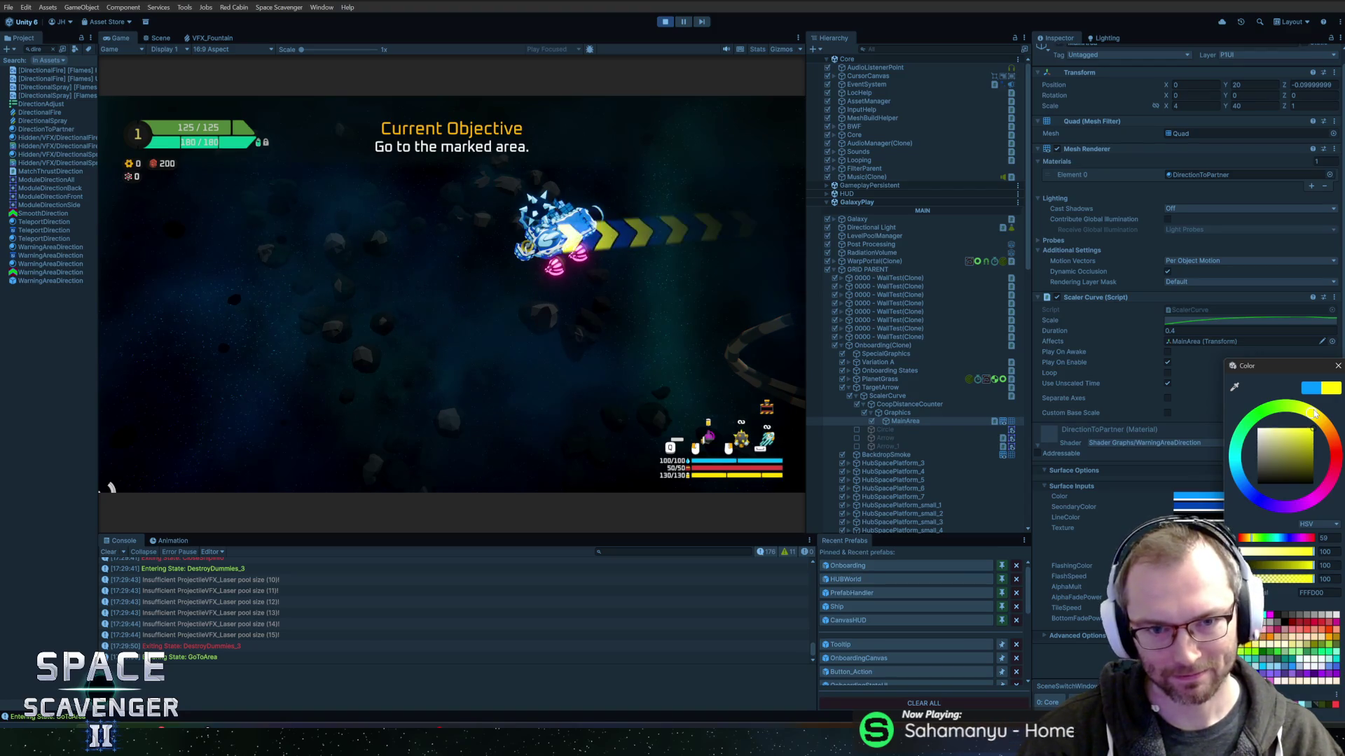
{"action": "left_click", "coordinate": [1336, 367]}
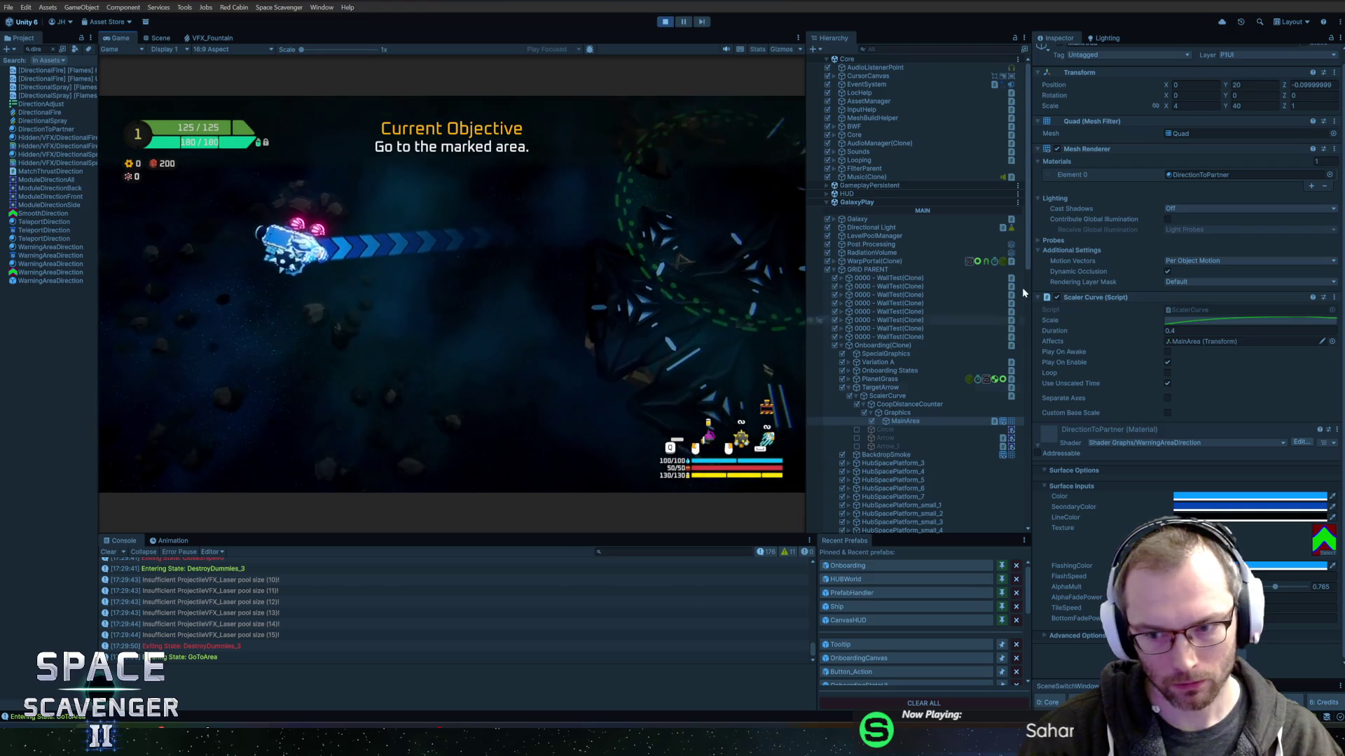
{"action": "left_click", "coordinate": [1194, 105]}
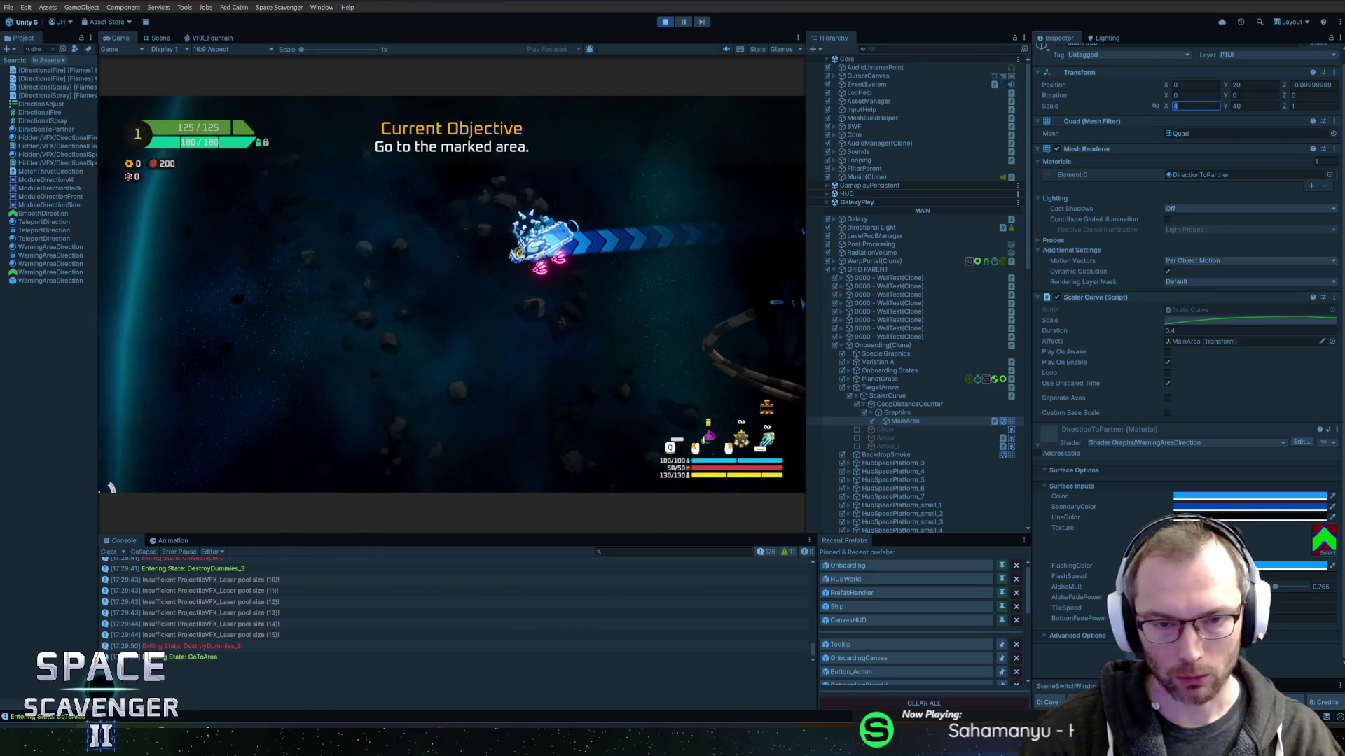
{"action": "left_click", "coordinate": [793, 271]}
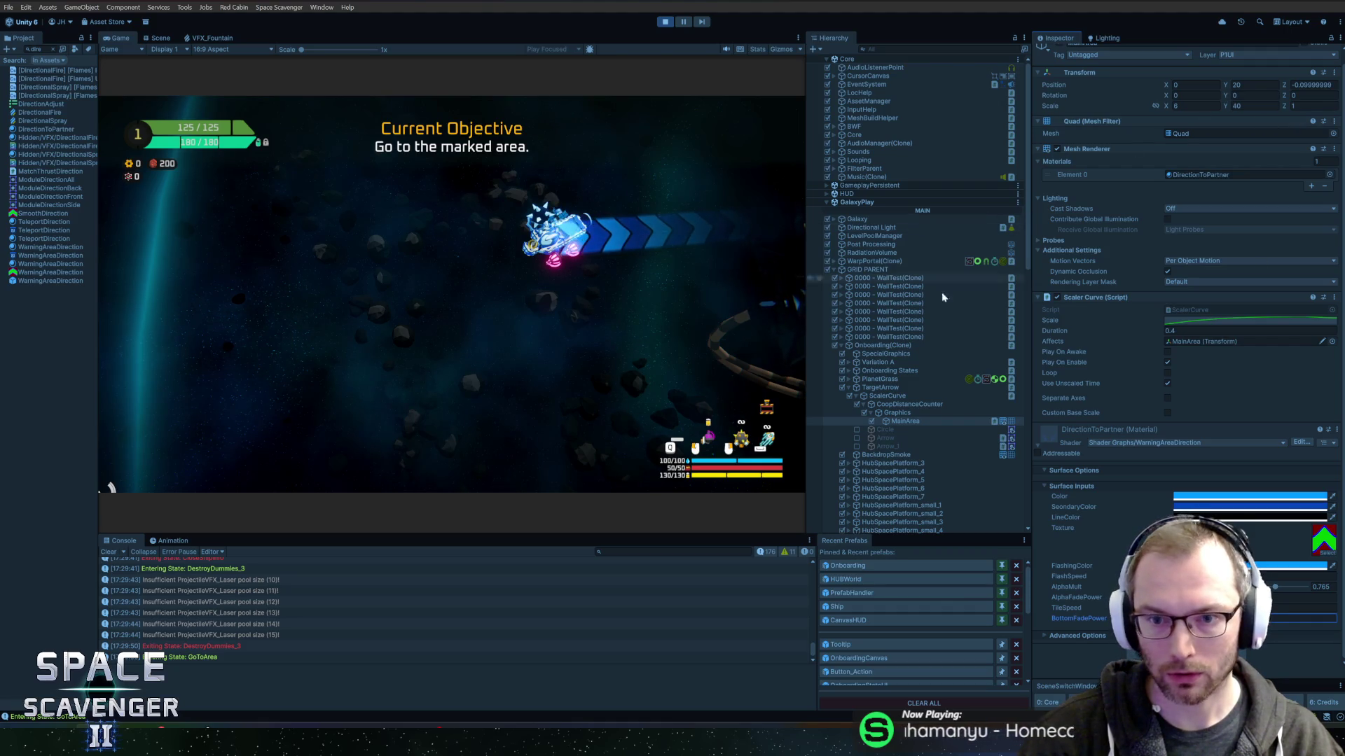
Drag CoopDistanceCounter's Position Y up to 6.77, then open MainArea's WarningAreaDirection shader.
{"action": "left_click", "coordinate": [932, 406]}
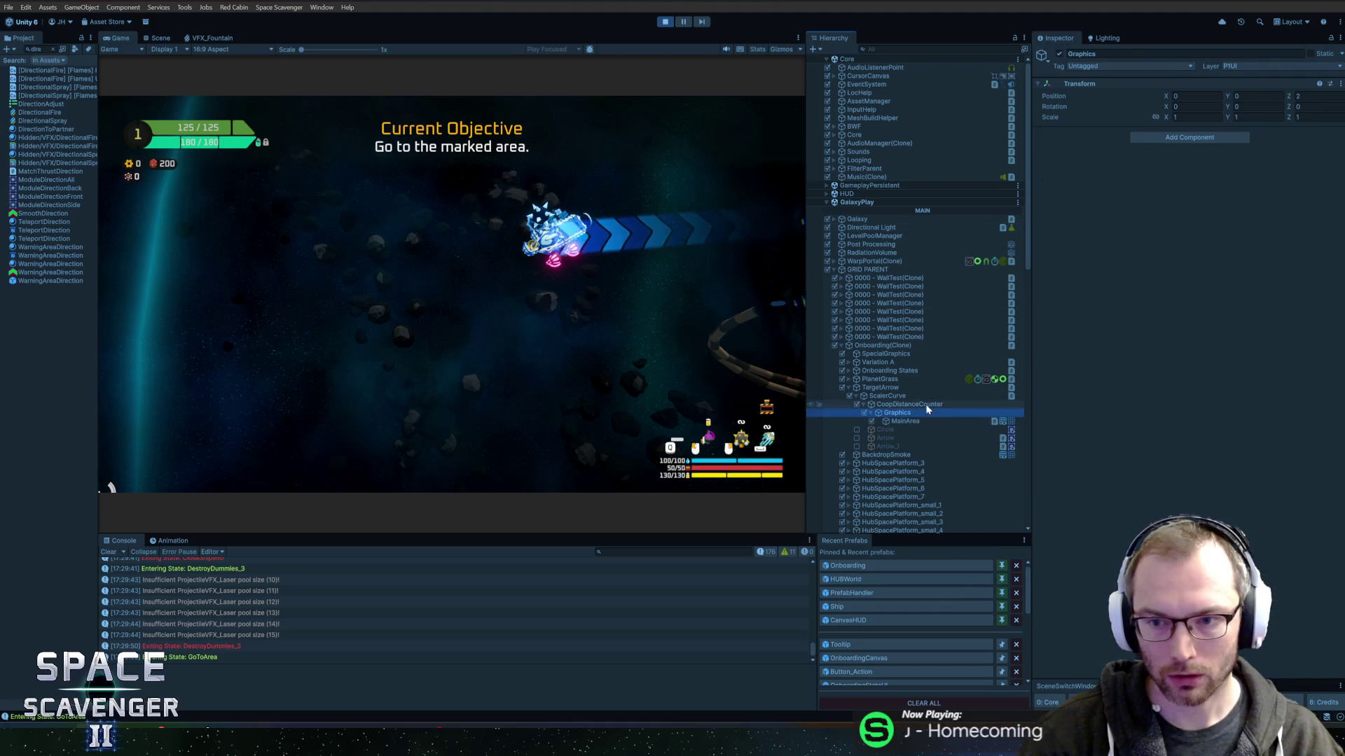
{"action": "left_click_drag", "start_coordinate": [1227, 98], "coordinate": [9, 98]}
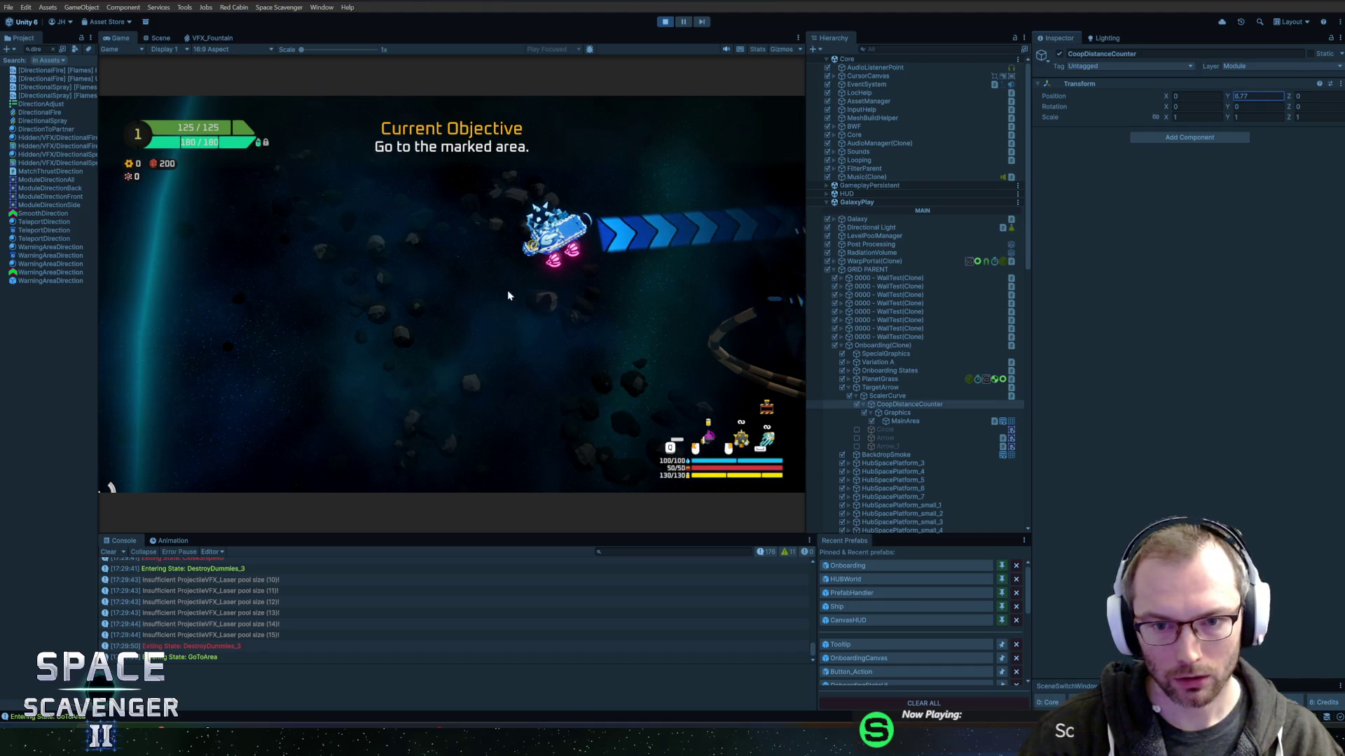
{"action": "left_click", "coordinate": [920, 421]}
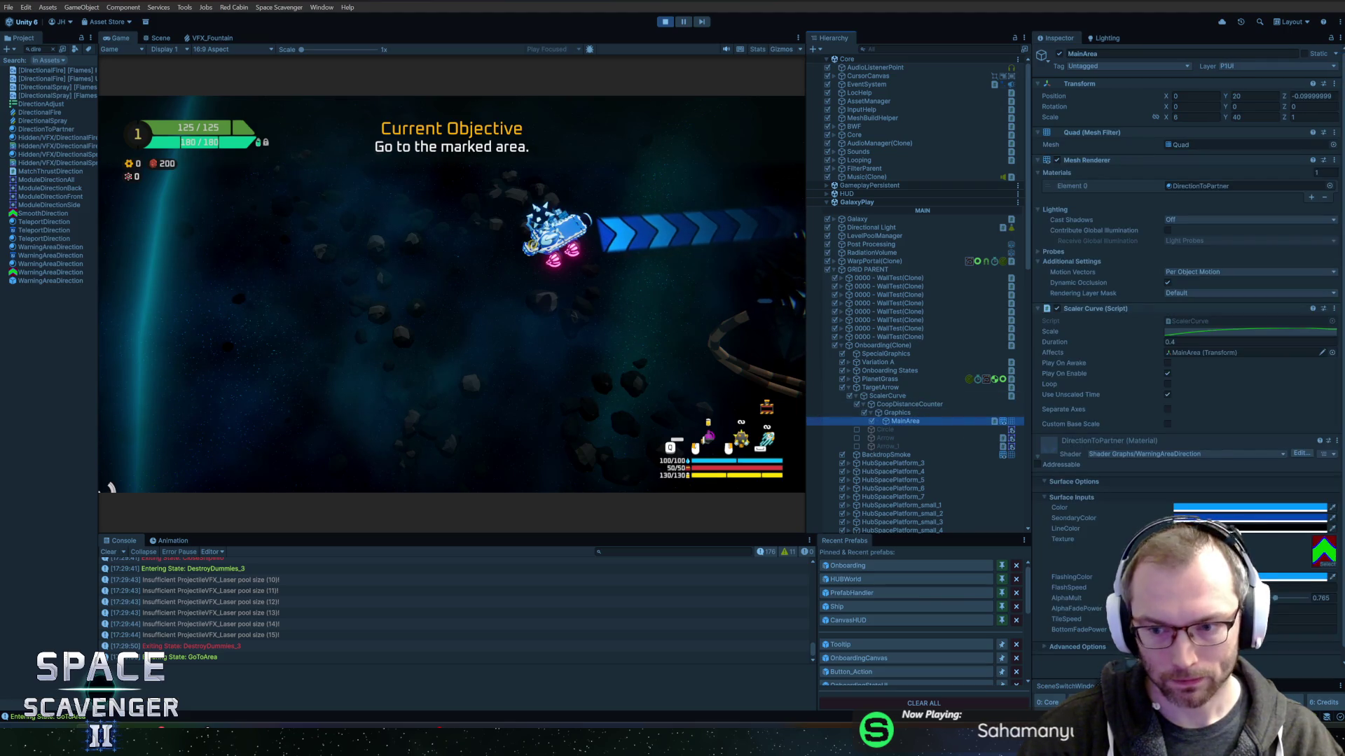
{"action": "left_click", "coordinate": [1302, 630]}
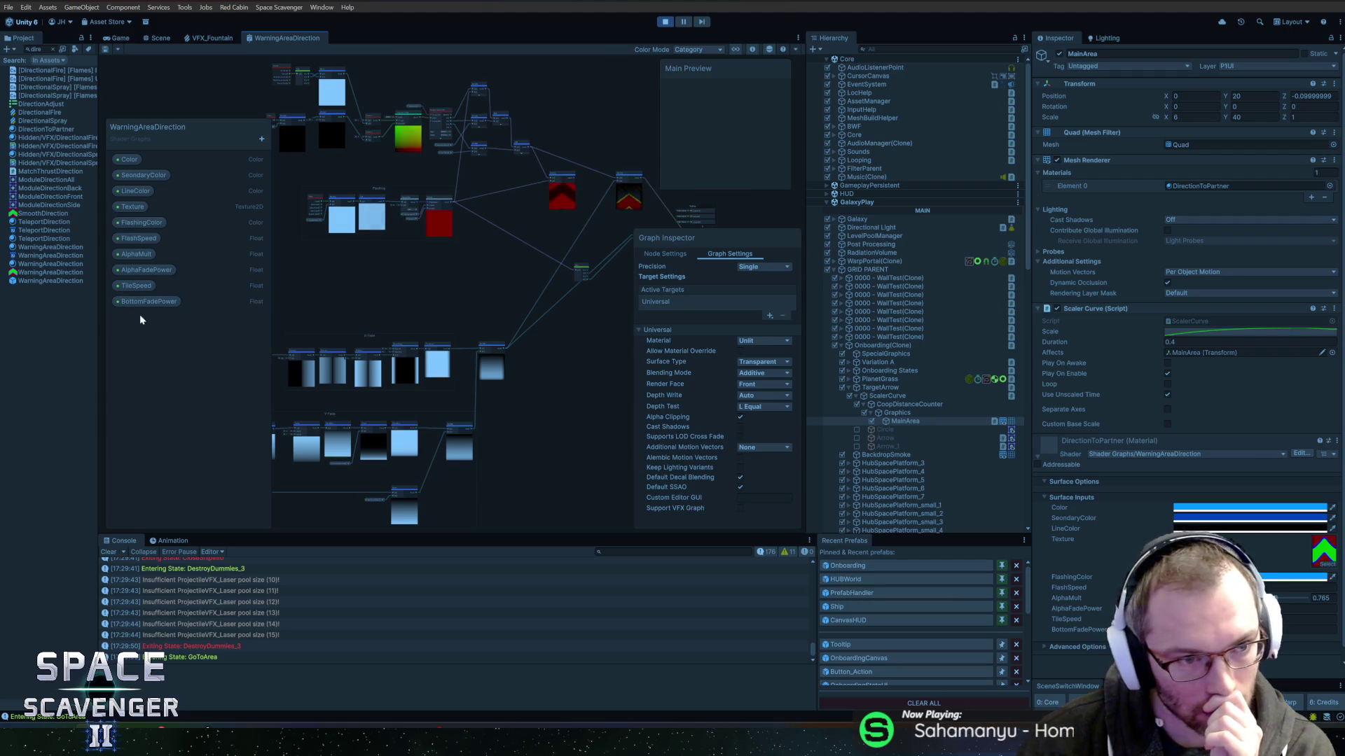
Inspect the BottomFadePower property and examine the Y-Fade nodes in the WarningAreaDirection graph.
{"action": "left_click", "coordinate": [124, 303]}
{"action": "scroll", "coordinate": [443, 351], "scroll_direction": "up", "scroll_amount": 3}
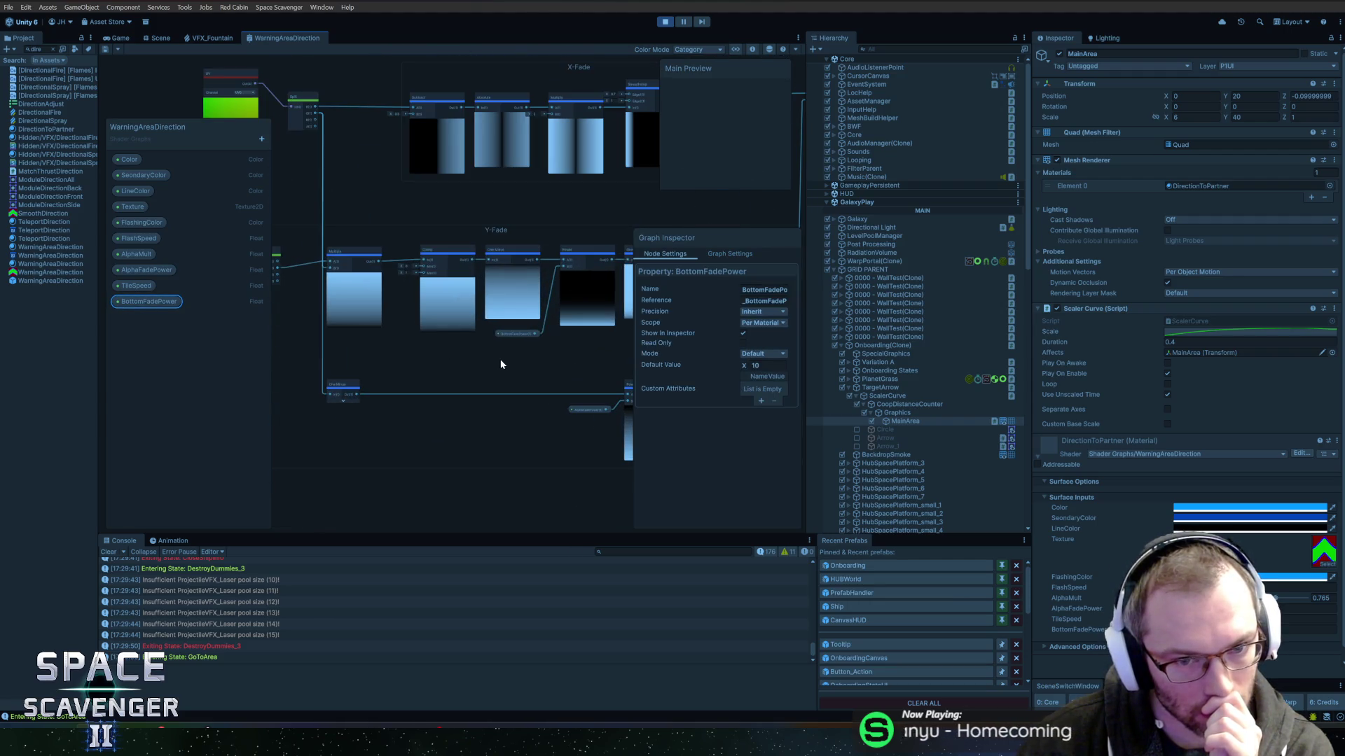
{"action": "mouse_move", "coordinate": [570, 366]}
{"action": "left_mouse_down"}
{"action": "mouse_move", "coordinate": [454, 384]}
{"action": "mouse_move", "coordinate": [417, 375]}
{"action": "mouse_move", "coordinate": [423, 409]}
{"action": "left_mouse_up"}
{"action": "scroll", "coordinate": [547, 405], "scroll_direction": "up", "scroll_amount": 5}
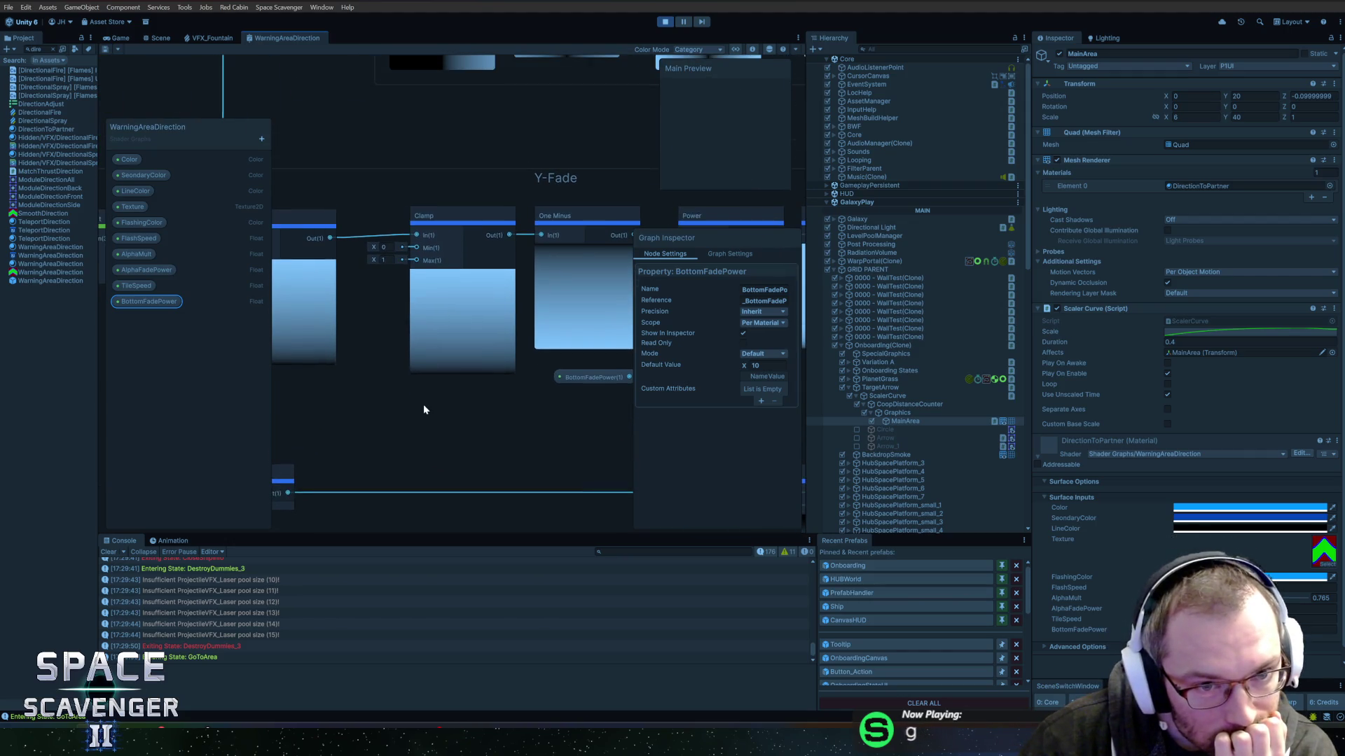
{"action": "scroll", "coordinate": [424, 409], "scroll_direction": "down", "scroll_amount": 5}
{"action": "scroll", "coordinate": [455, 379], "scroll_direction": "up", "scroll_amount": 5}
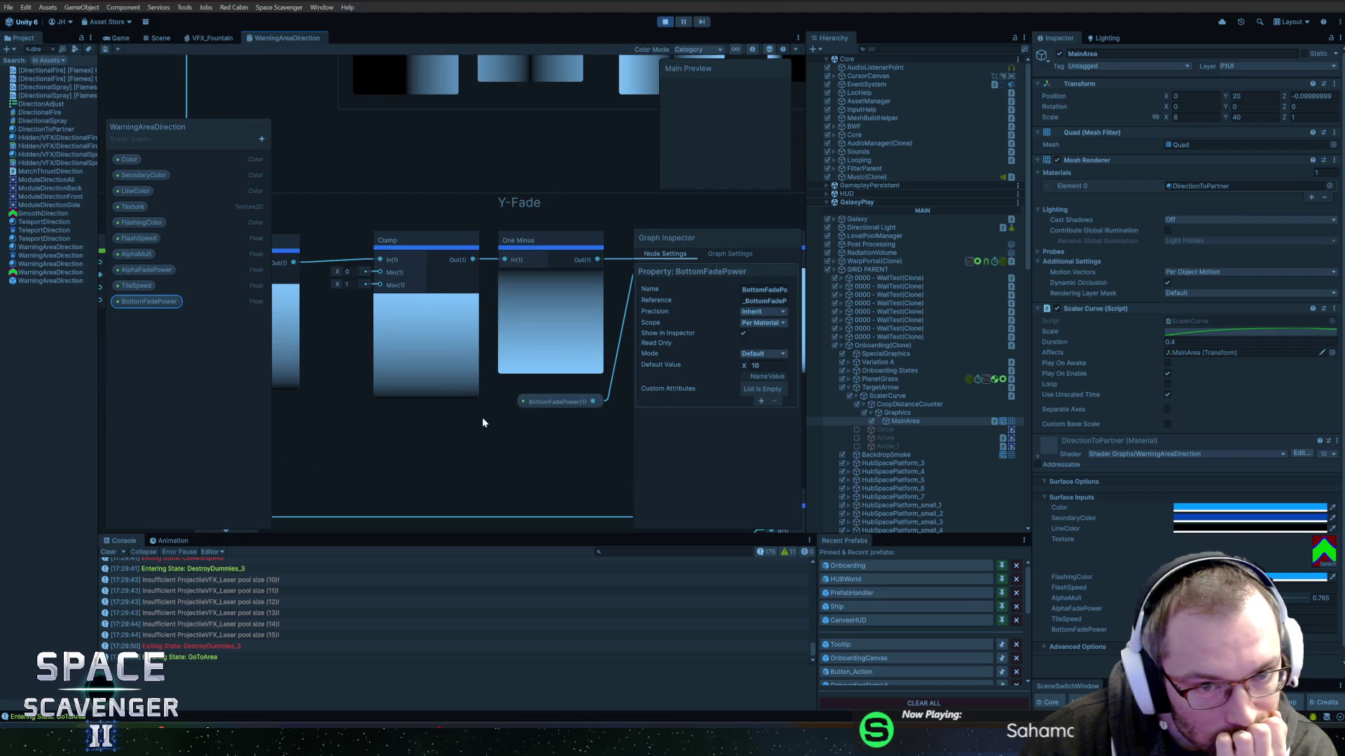
{"action": "scroll", "coordinate": [484, 420], "scroll_direction": "down", "scroll_amount": 5}
{"action": "mouse_move", "coordinate": [556, 427]}
{"action": "left_mouse_down"}
{"action": "mouse_move", "coordinate": [459, 410]}
{"action": "mouse_move", "coordinate": [359, 416]}
{"action": "left_mouse_up"}
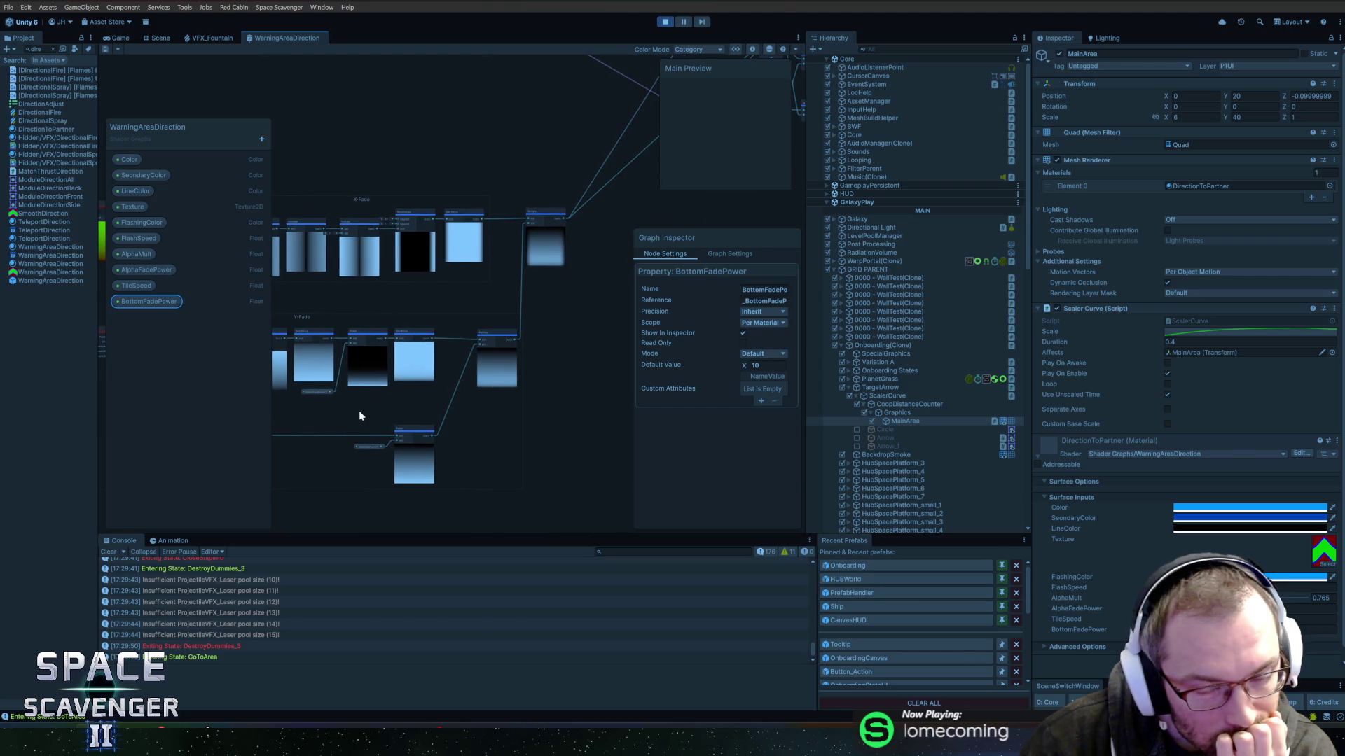
{"action": "mouse_move", "coordinate": [359, 416]}
{"action": "left_mouse_down"}
{"action": "mouse_move", "coordinate": [442, 420]}
{"action": "mouse_move", "coordinate": [430, 428]}
{"action": "mouse_move", "coordinate": [413, 363]}
{"action": "mouse_move", "coordinate": [601, 371]}
{"action": "left_mouse_up"}
{"action": "scroll", "coordinate": [405, 390], "scroll_direction": "up", "scroll_amount": 5}
{"action": "scroll", "coordinate": [420, 385], "scroll_direction": "down", "scroll_amount": 5}
{"action": "scroll", "coordinate": [322, 379], "scroll_direction": "up", "scroll_amount": 3}
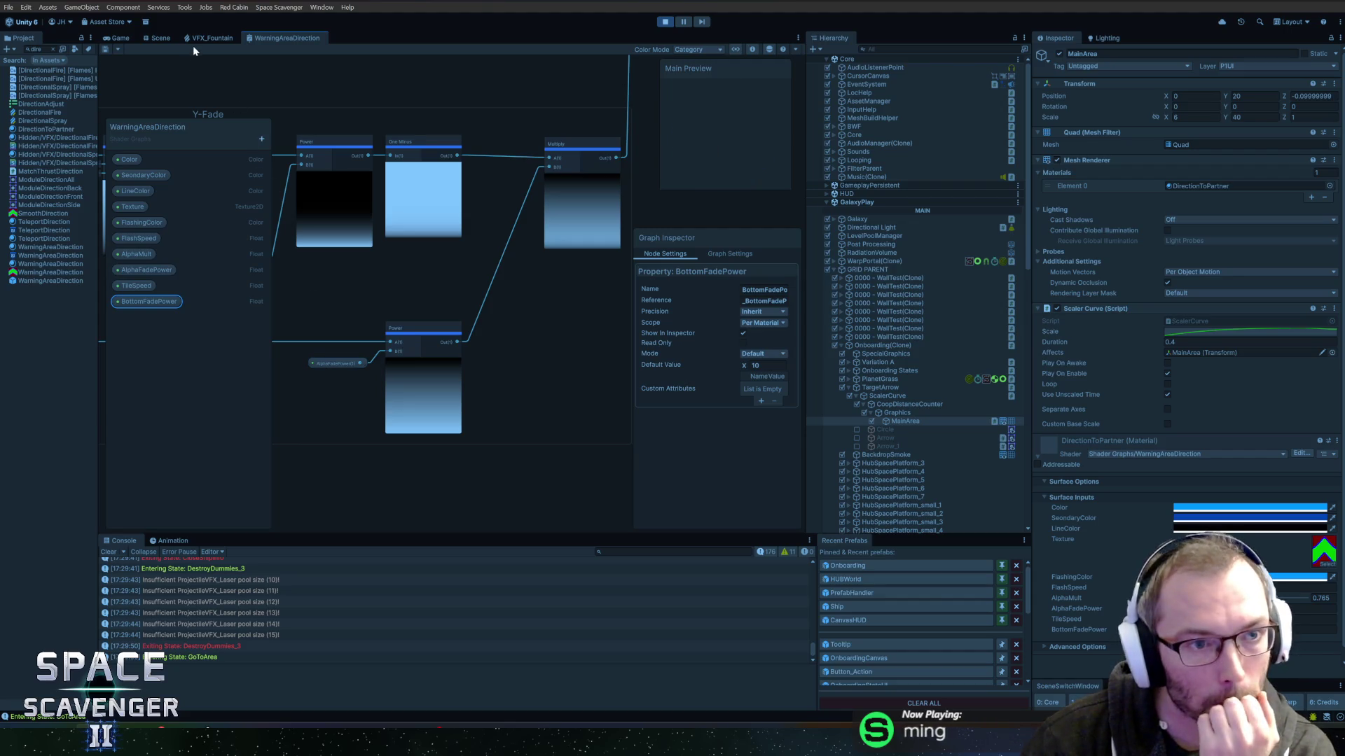
Frame the whole WarningAreaDirection graph, then return to the Scene view.
{"action": "left_click", "coordinate": [159, 39]}
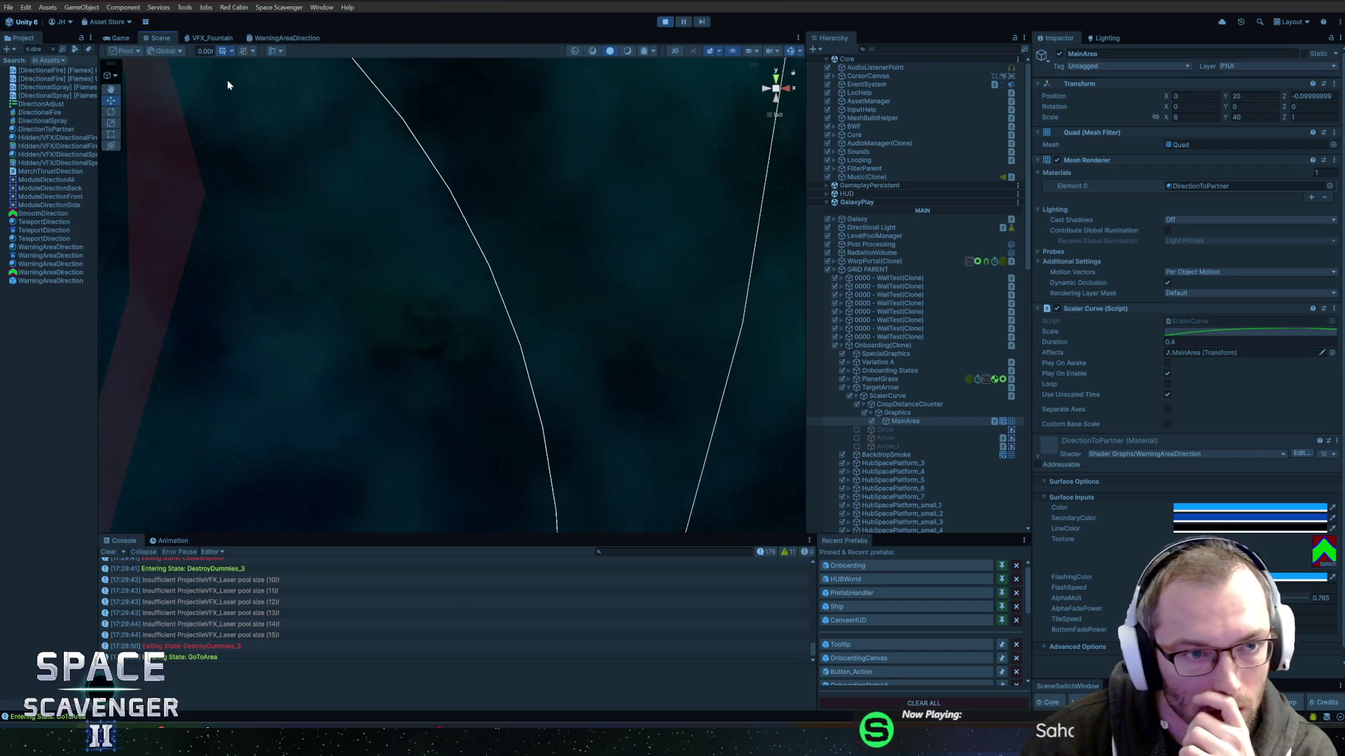
{"action": "left_click", "coordinate": [283, 38]}
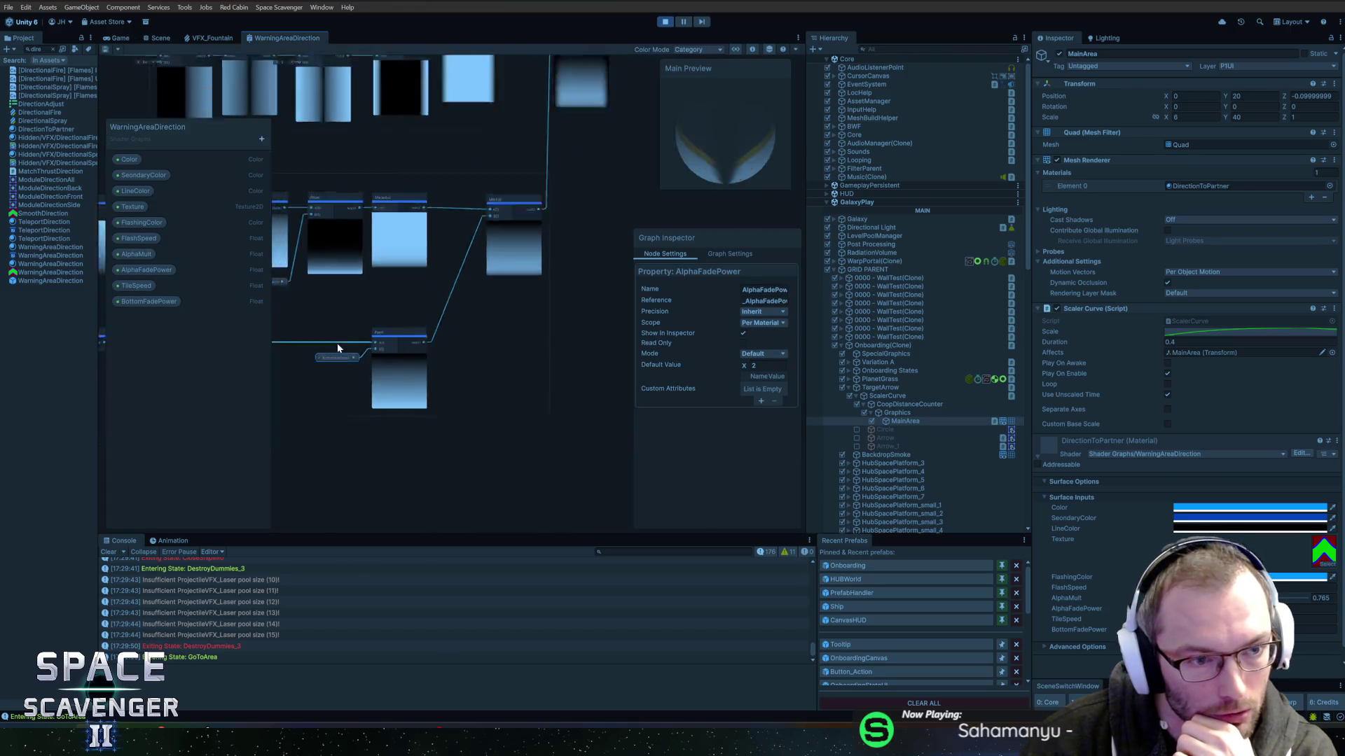
{"action": "scroll", "coordinate": [337, 348], "scroll_direction": "down", "scroll_amount": 3}
{"action": "scroll", "coordinate": [511, 309], "scroll_direction": "down", "scroll_amount": 1}
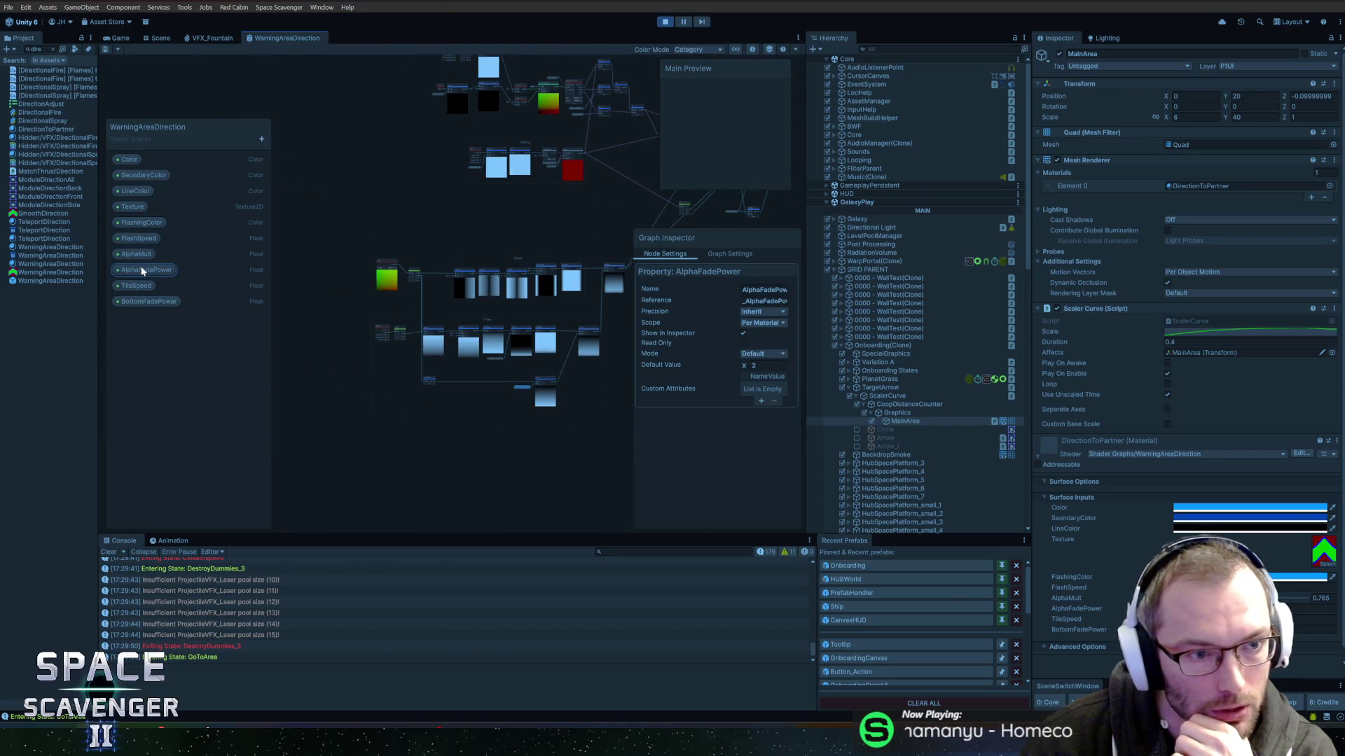
{"action": "key", "text": "a"}
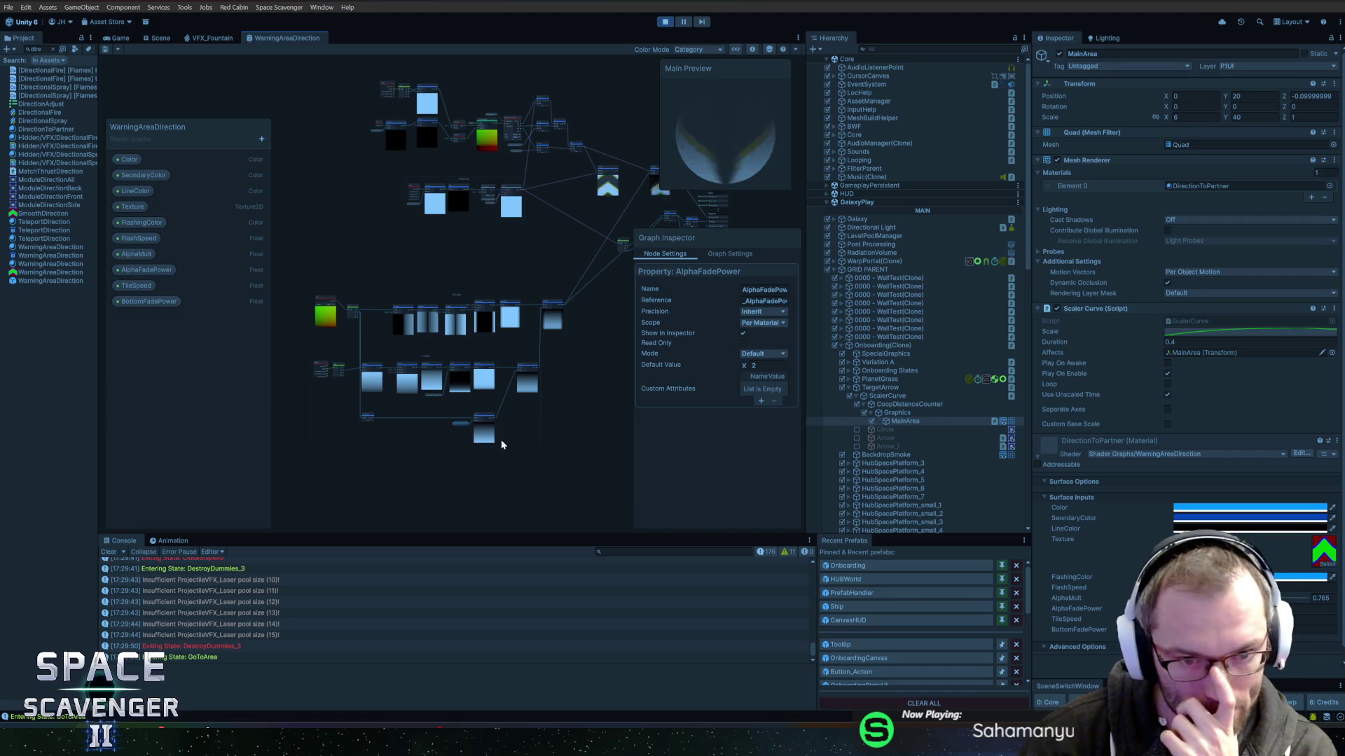
{"action": "left_click", "coordinate": [163, 39]}
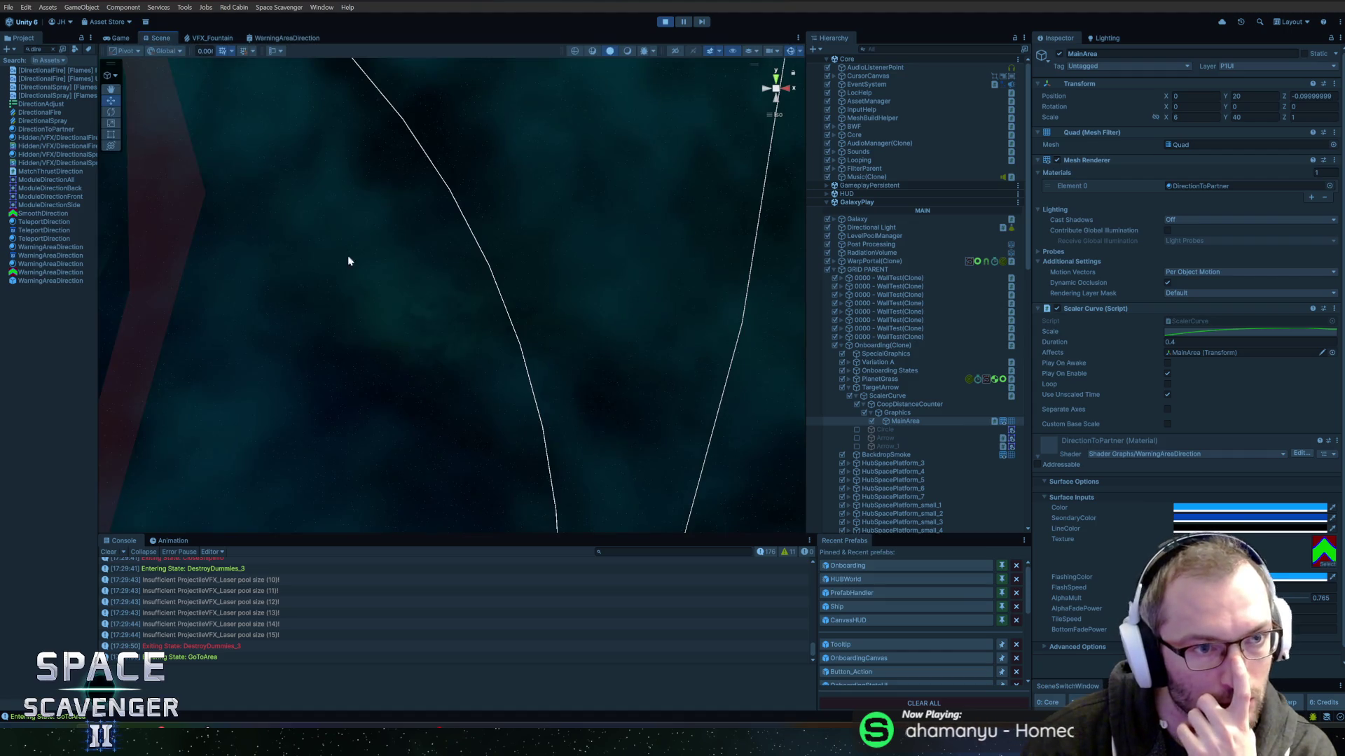
Return to the Game view and set CoopDistanceCounter's Position Y to 2.
{"action": "left_click", "coordinate": [119, 38]}
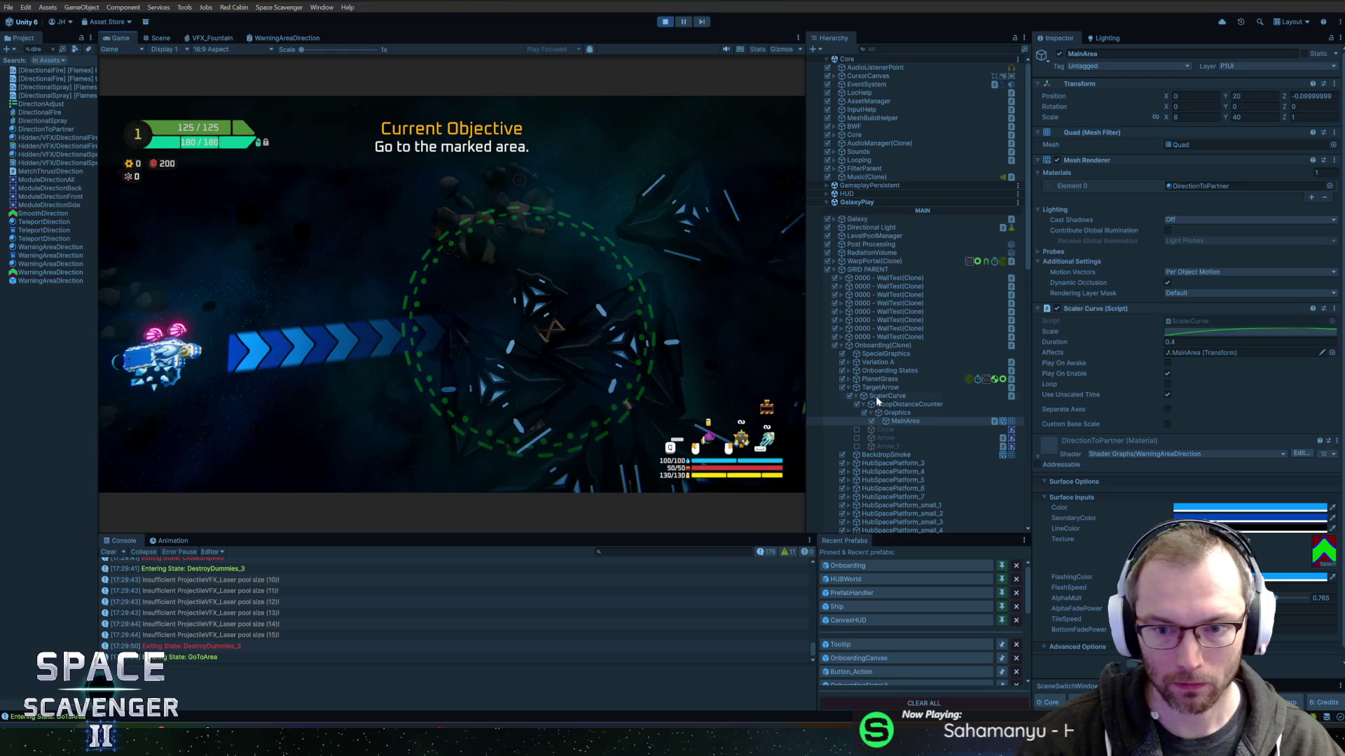
{"action": "left_click", "coordinate": [904, 404]}
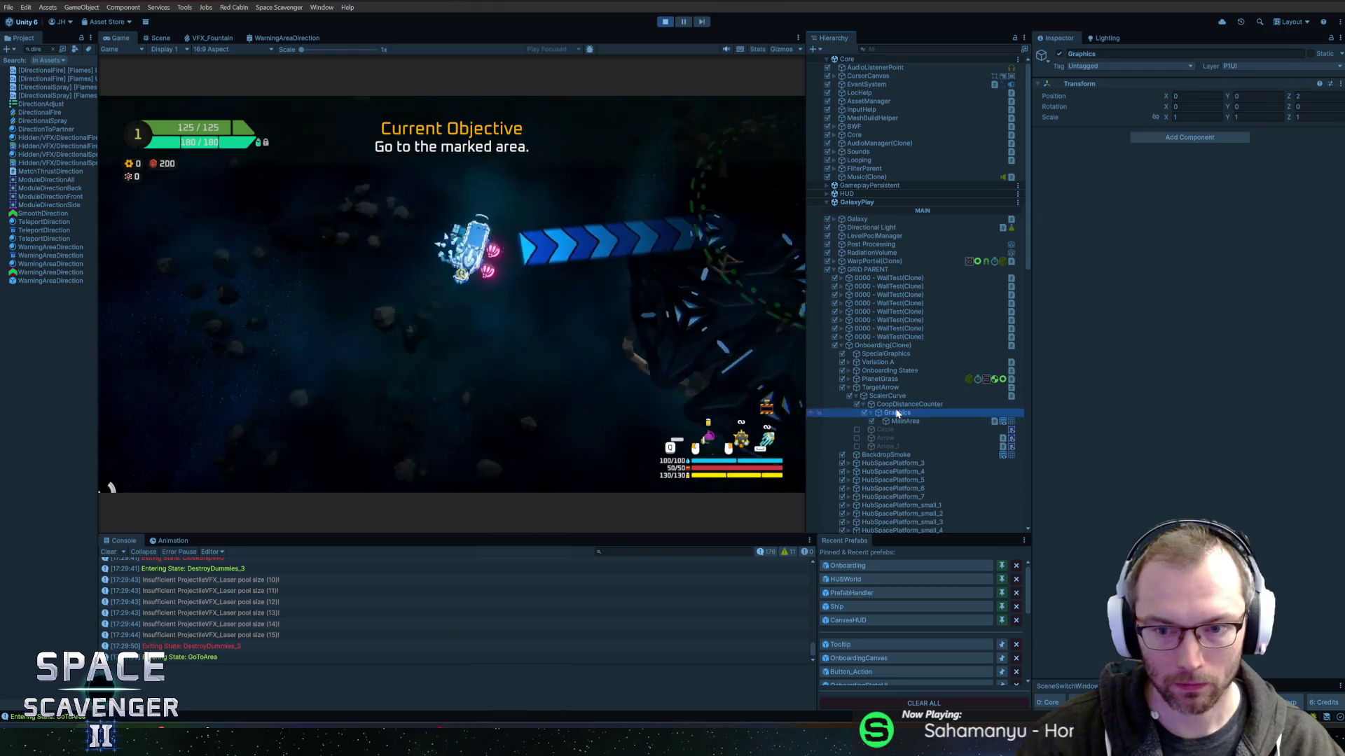
{"action": "left_click", "coordinate": [1258, 96]}
{"action": "type", "text": "2"}
{"action": "key", "text": "Return"}
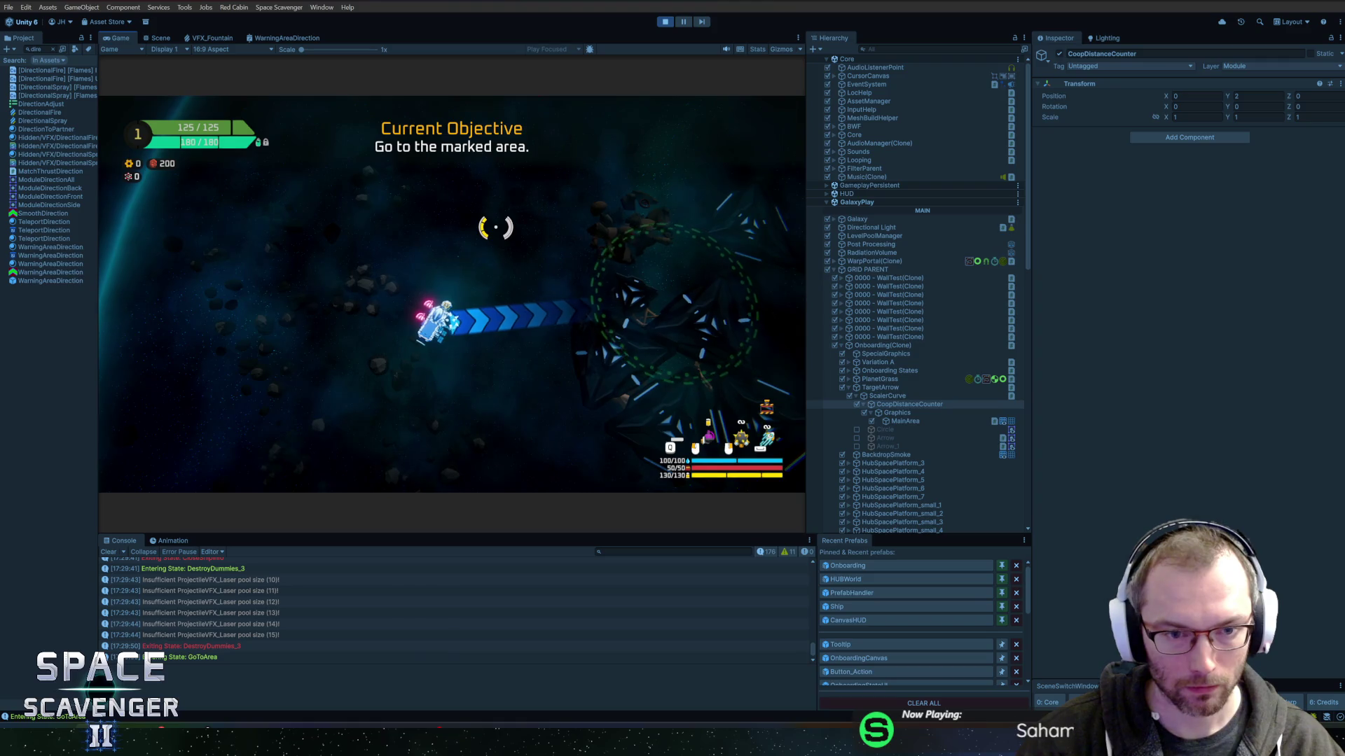
{"action": "left_click", "coordinate": [886, 430]}
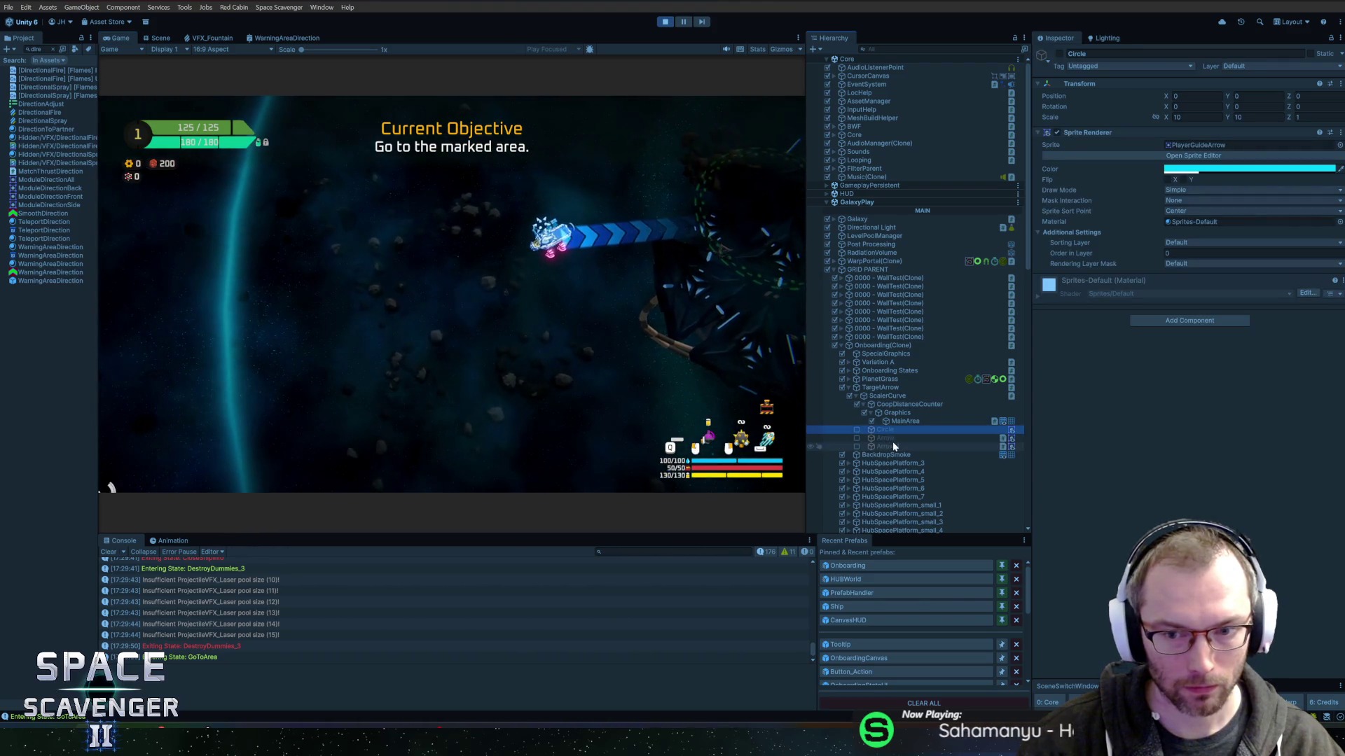
{"action": "left_click", "coordinate": [1060, 54]}
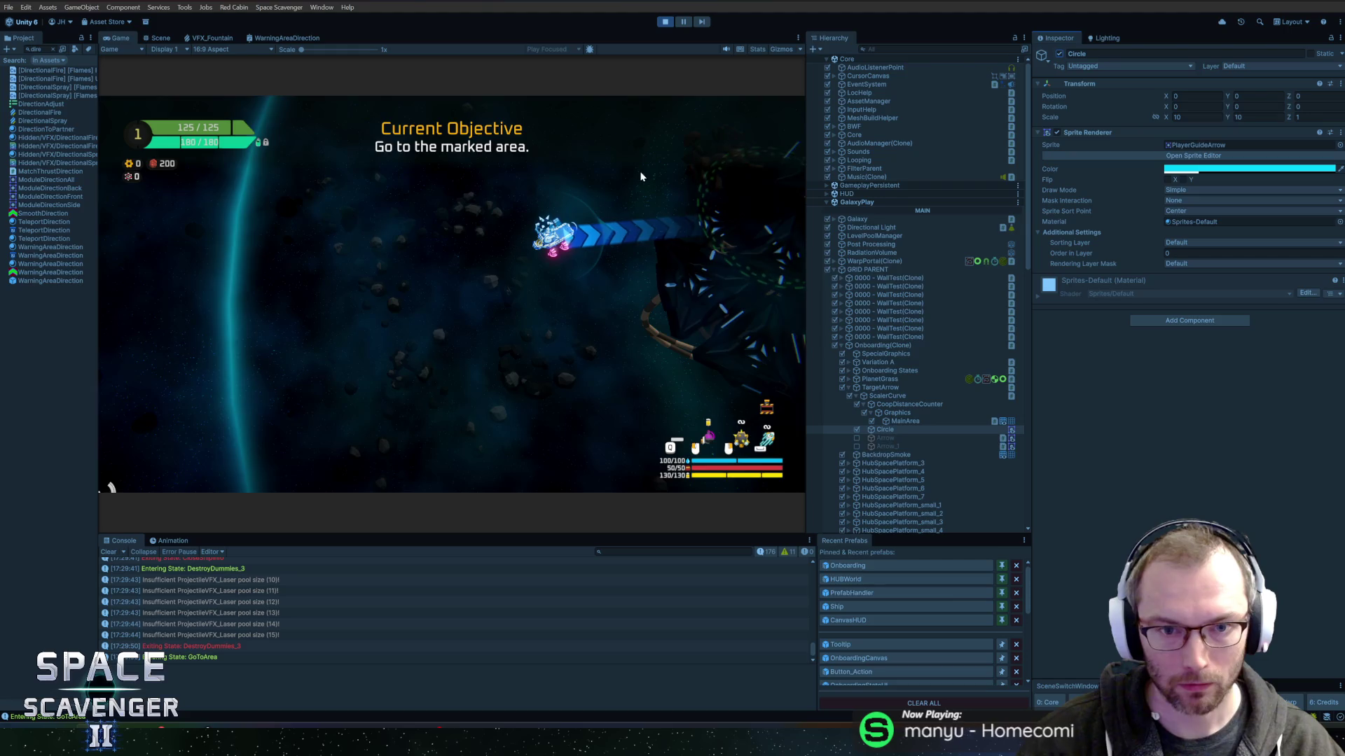
{"action": "left_click", "coordinate": [640, 177]}
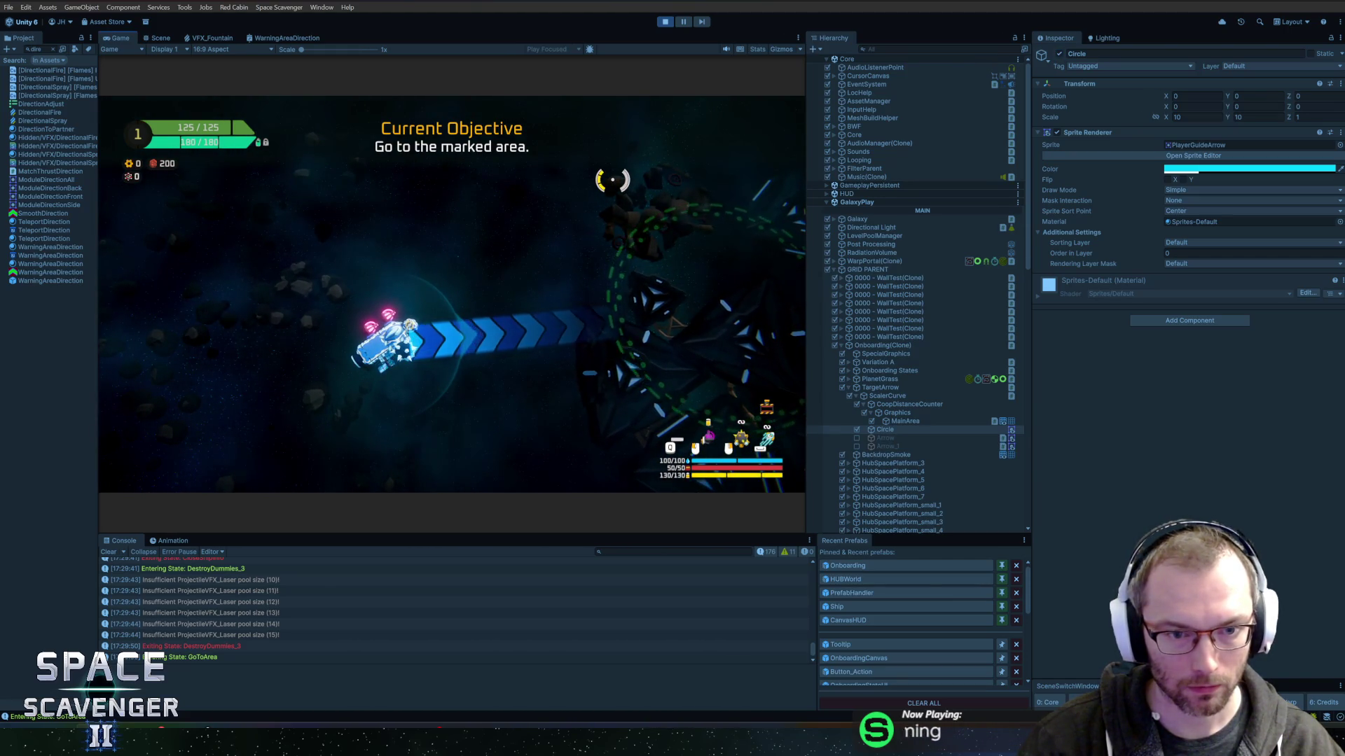
{"action": "left_click", "coordinate": [896, 439]}
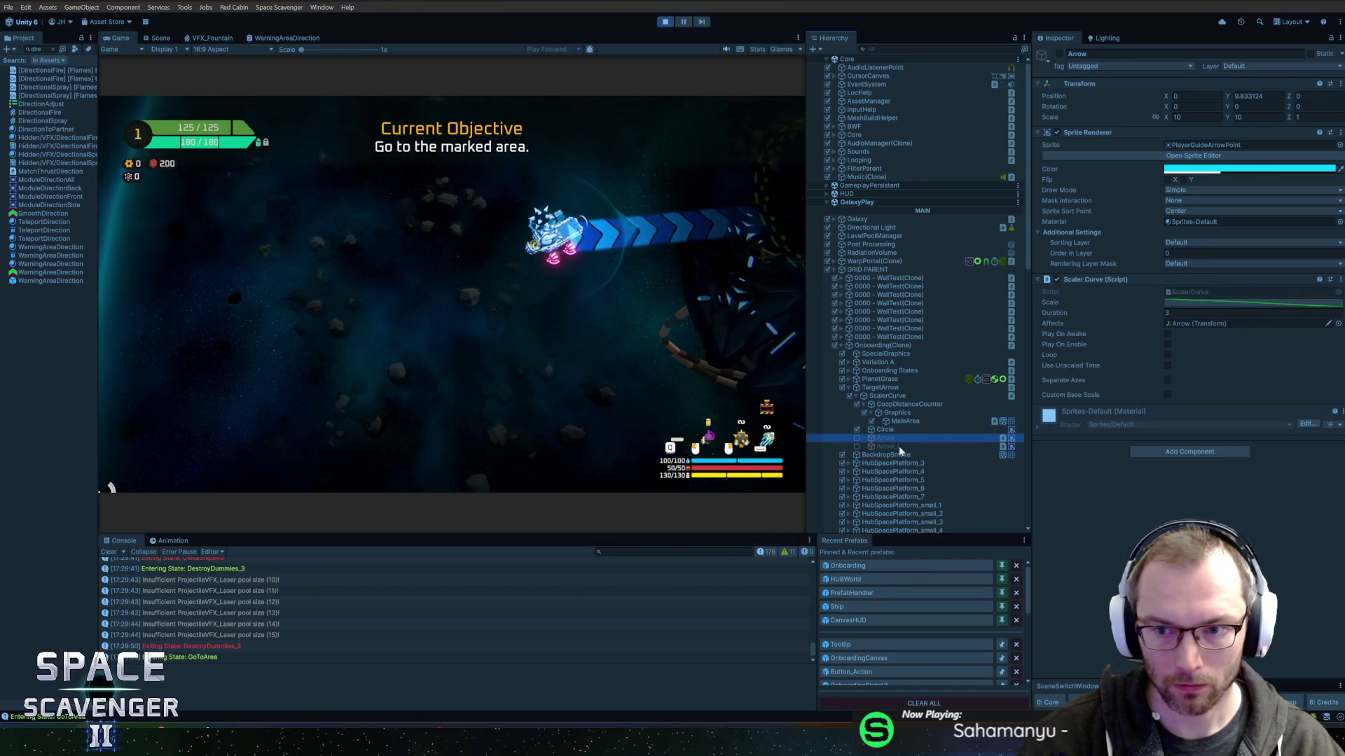
{"action": "left_click", "coordinate": [899, 447]}
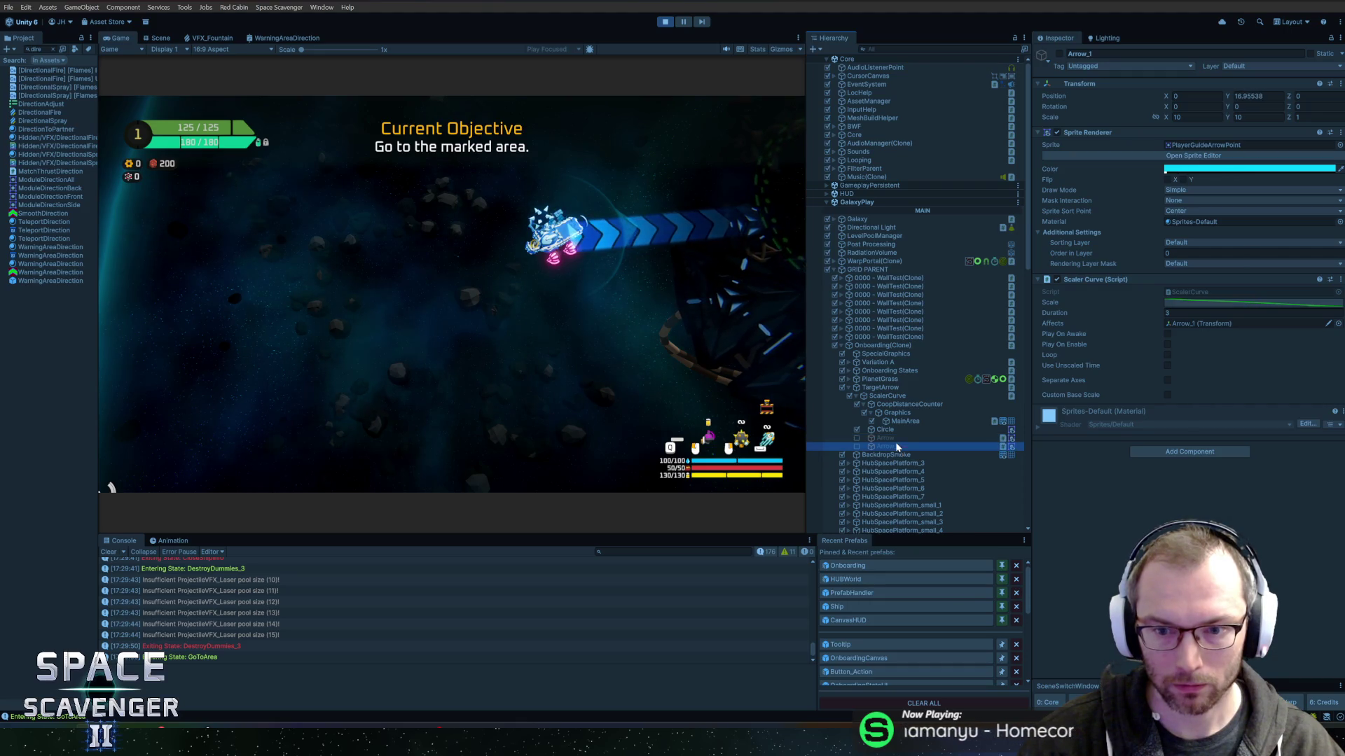
{"action": "left_click", "coordinate": [888, 397]}
{"action": "key", "text": "Up"}
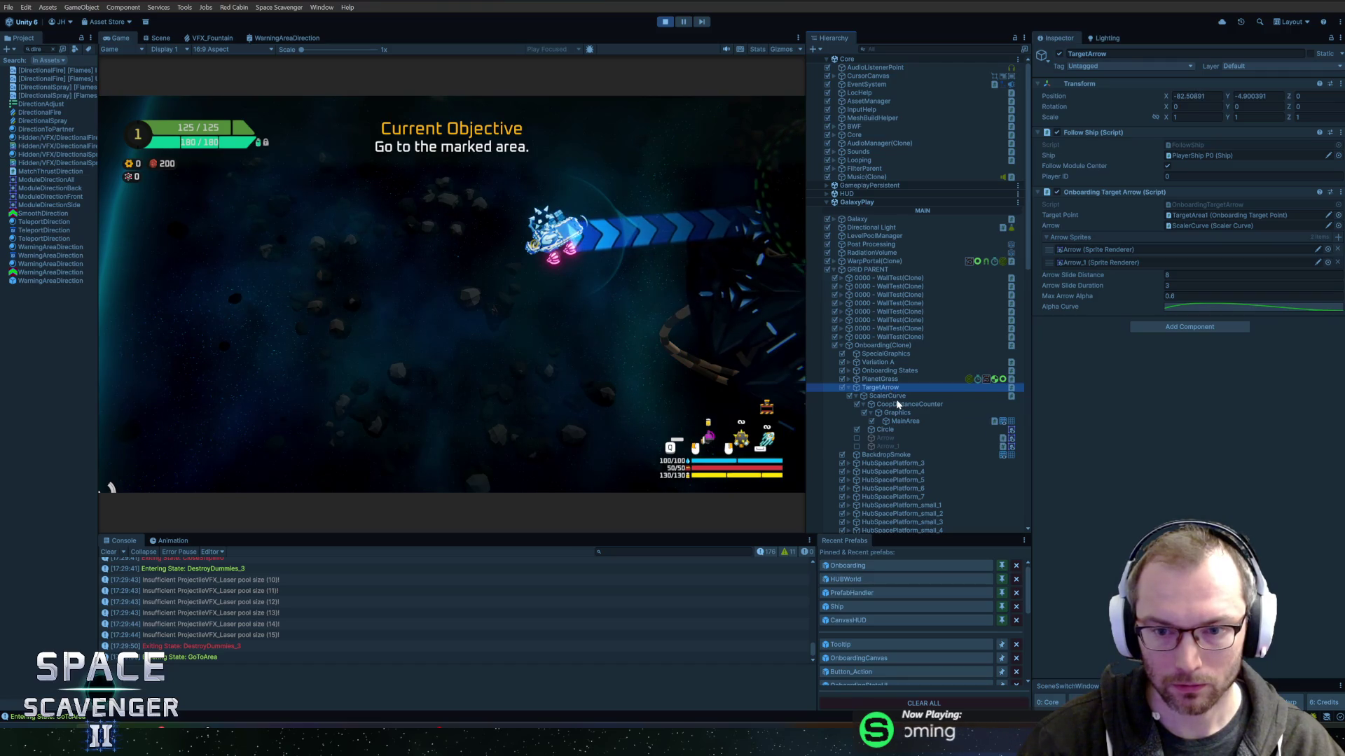
{"action": "left_click", "coordinate": [901, 414]}
{"action": "left_click", "coordinate": [904, 421]}
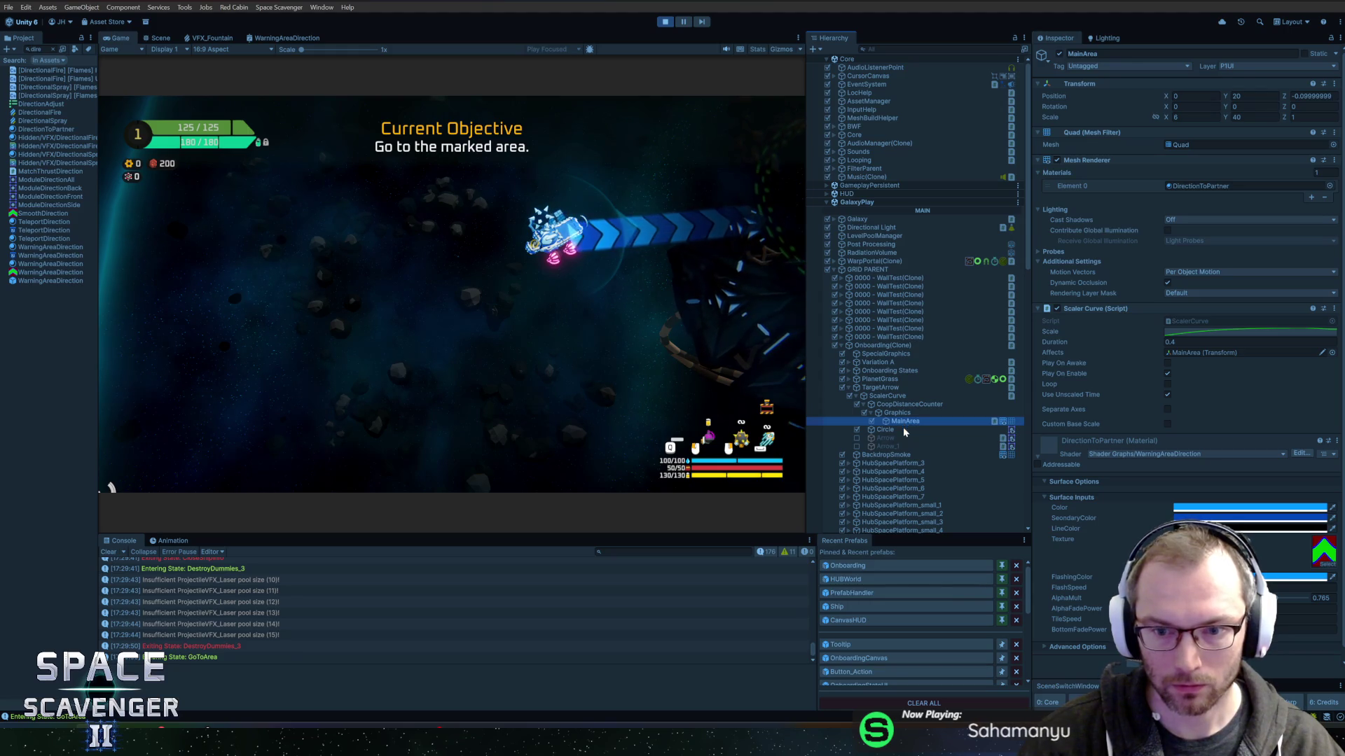
{"action": "left_click", "coordinate": [901, 437]}
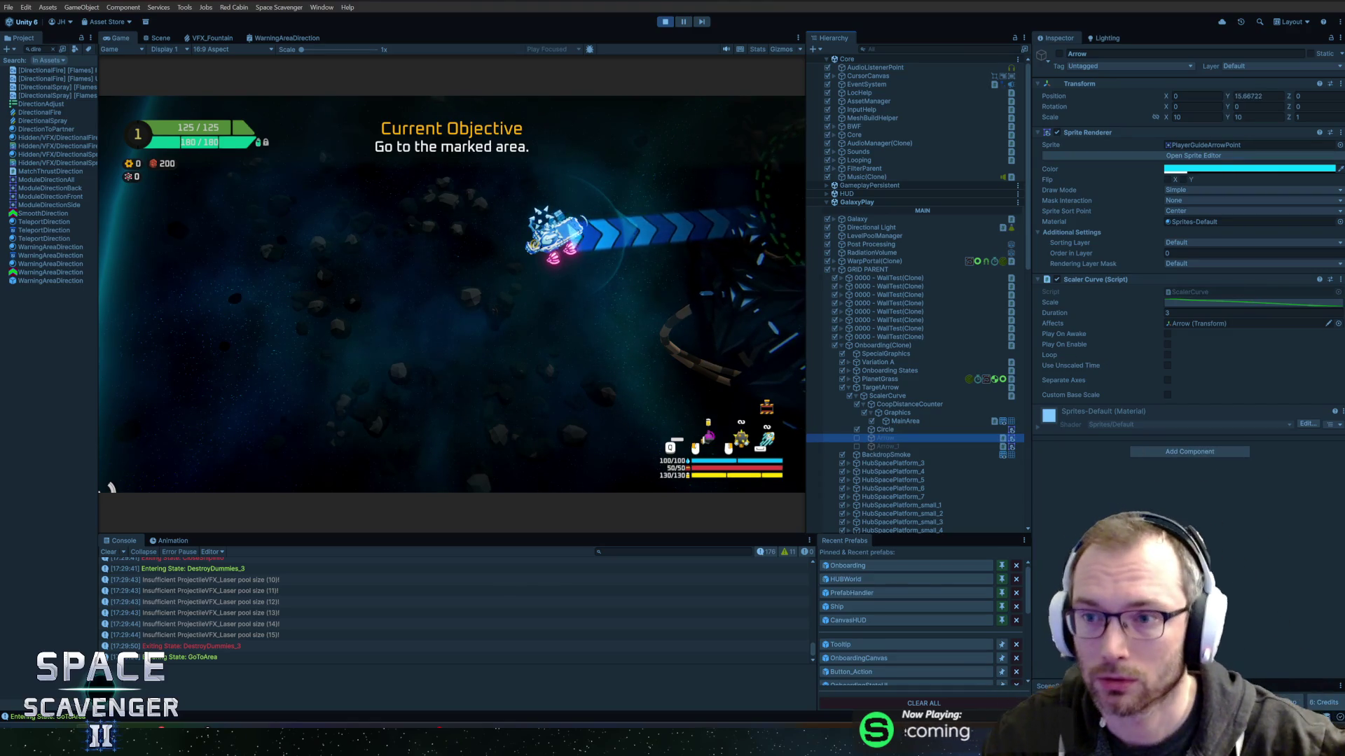
{"action": "left_click", "coordinate": [885, 448]}
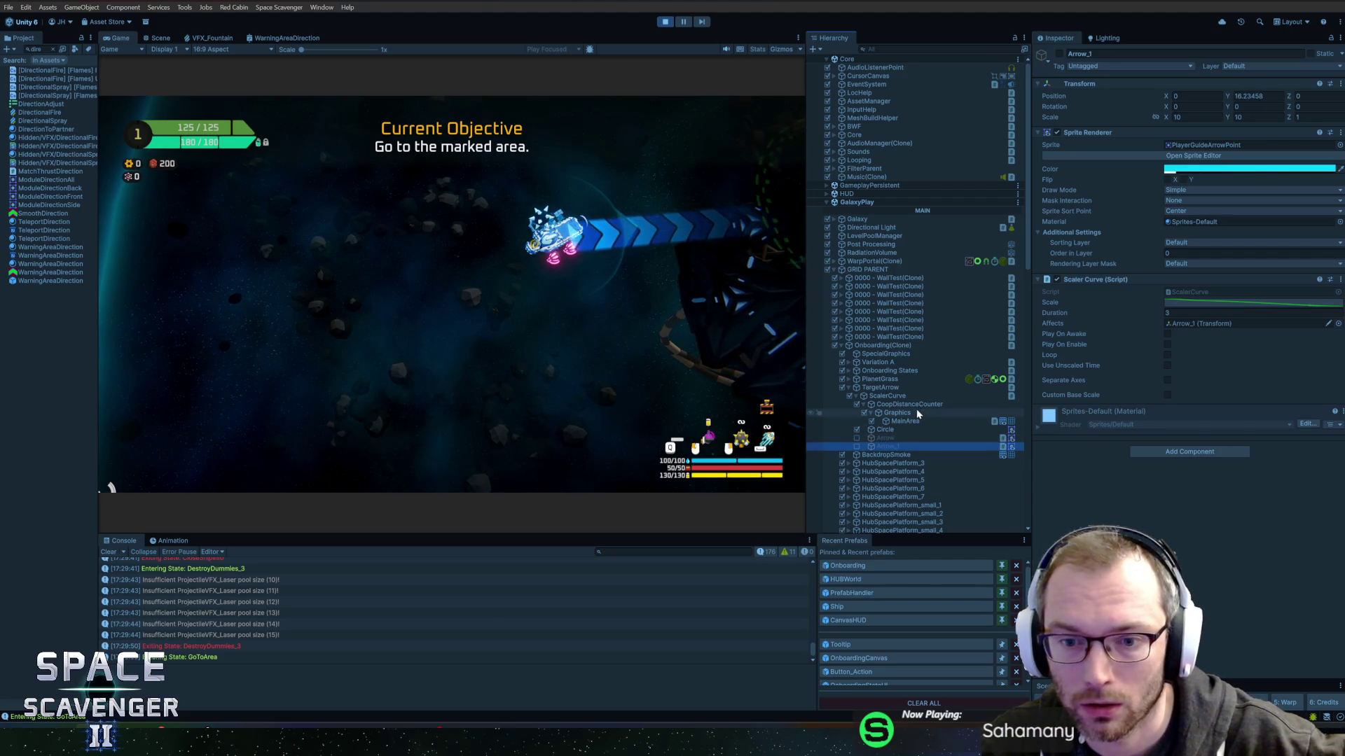
{"action": "left_click", "coordinate": [914, 413]}
{"action": "left_click", "coordinate": [907, 421]}
{"action": "left_click", "coordinate": [1167, 362]}
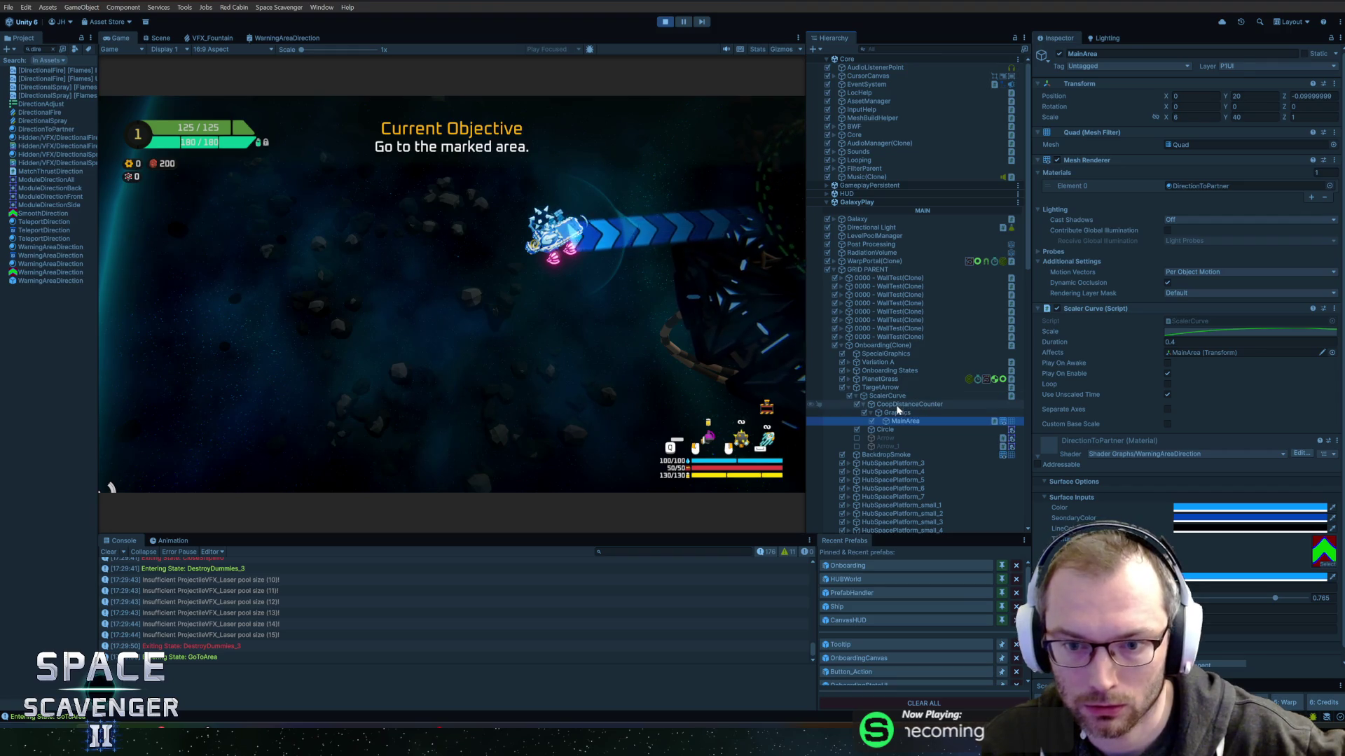
{"action": "left_click", "coordinate": [894, 387]}
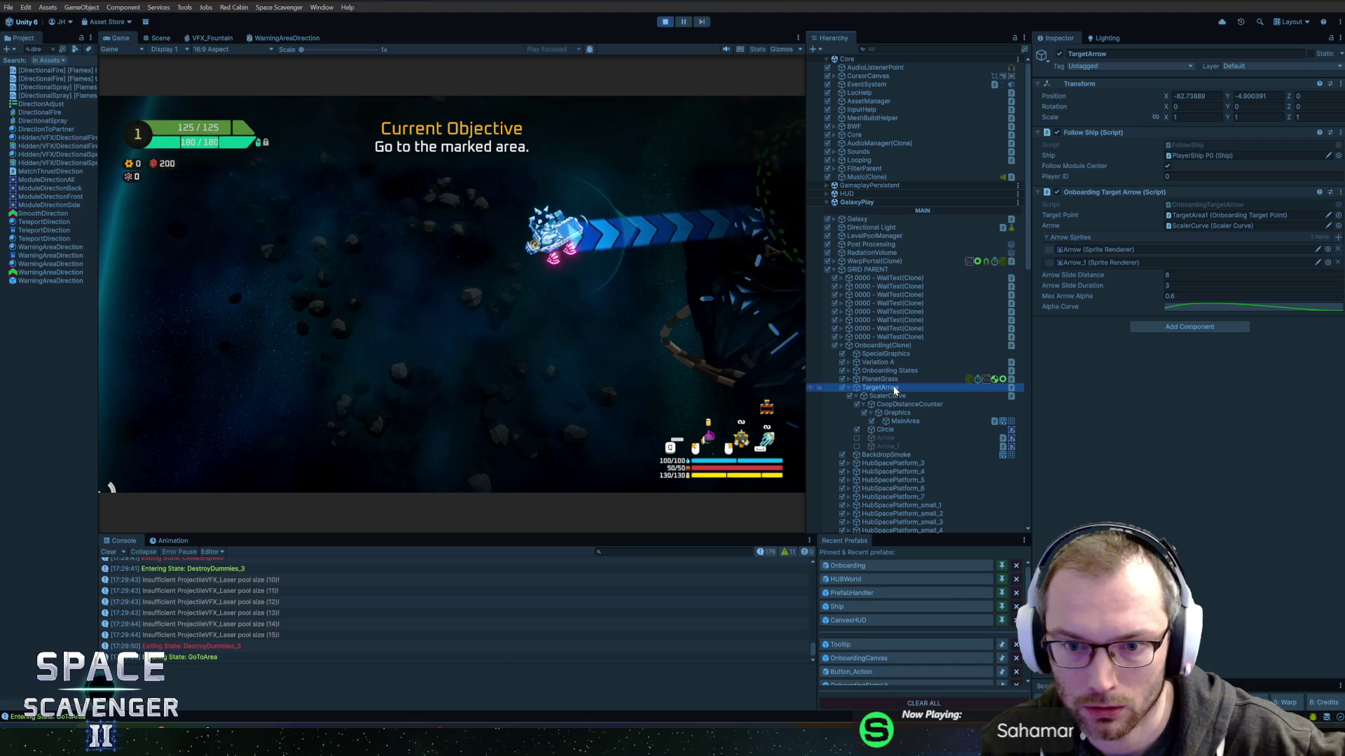
{"action": "left_click", "coordinate": [885, 437]}
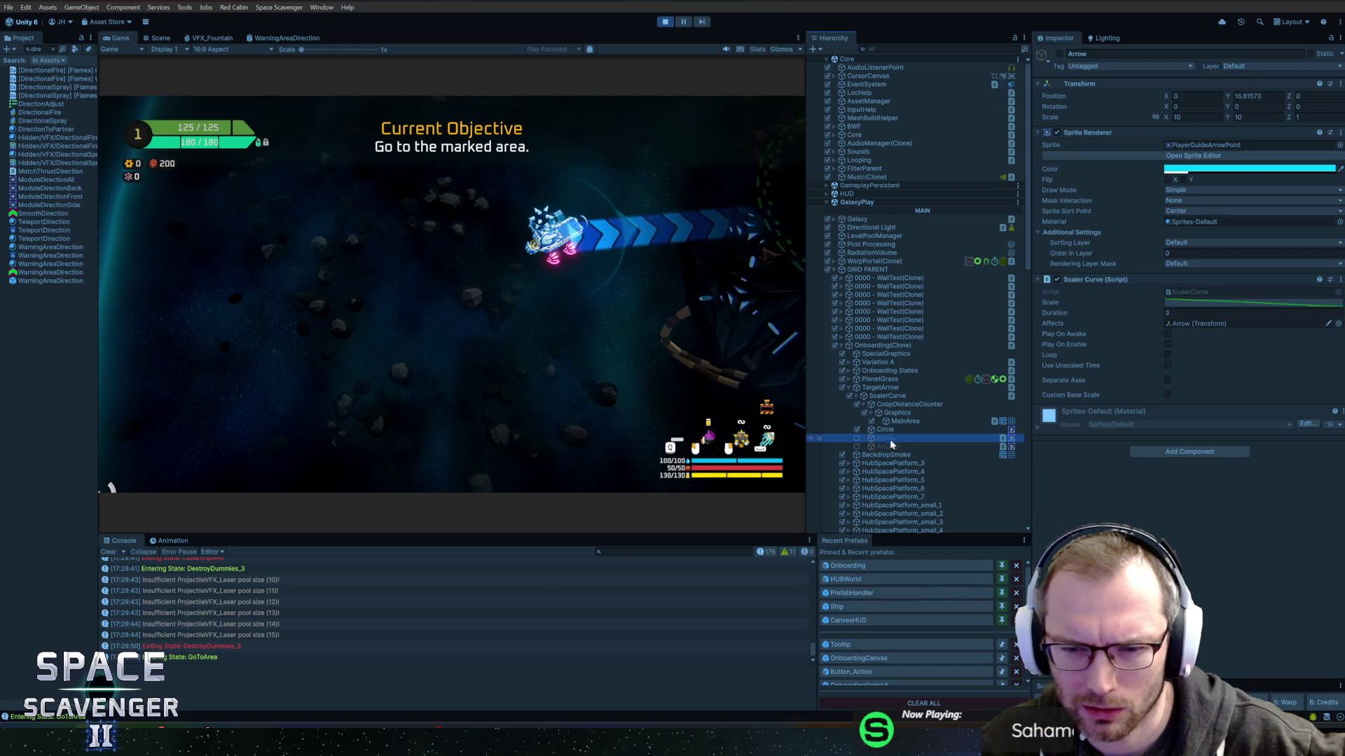
{"action": "left_click", "coordinate": [894, 445]}
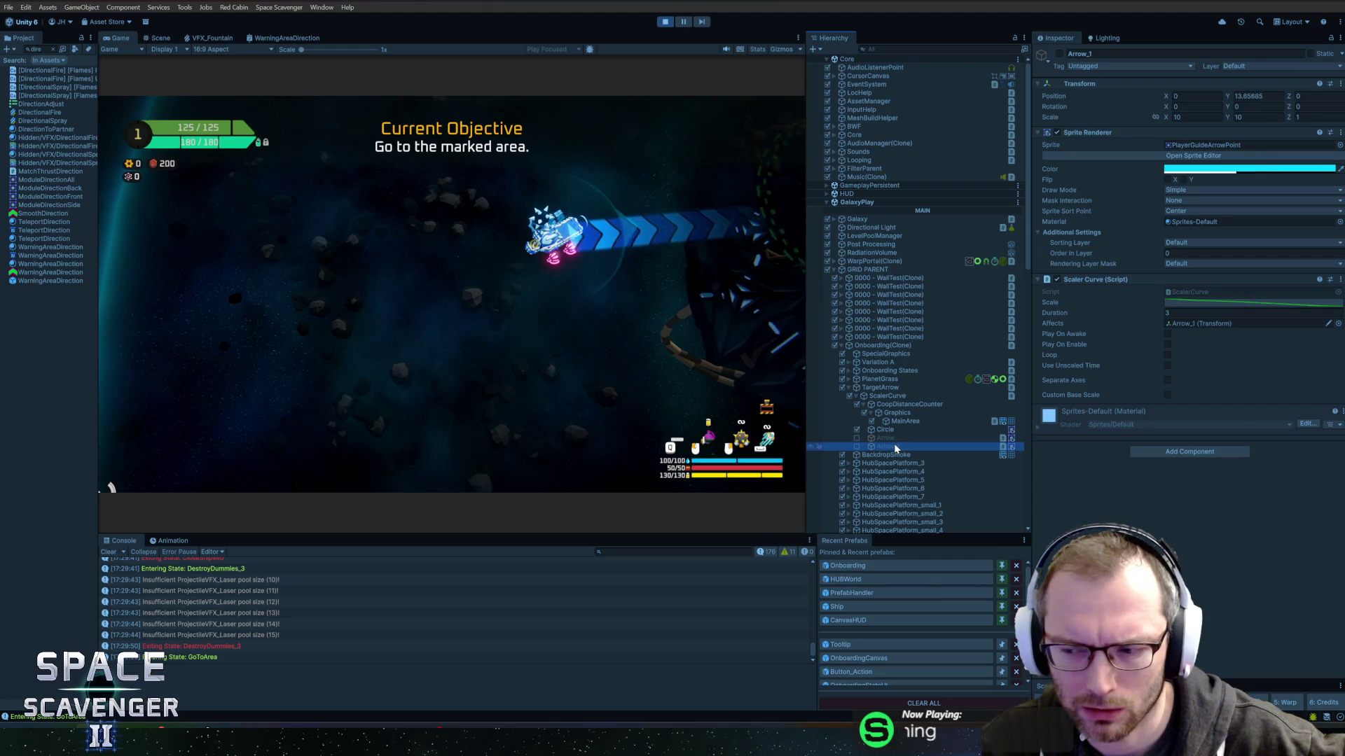
{"action": "left_click", "coordinate": [881, 387]}
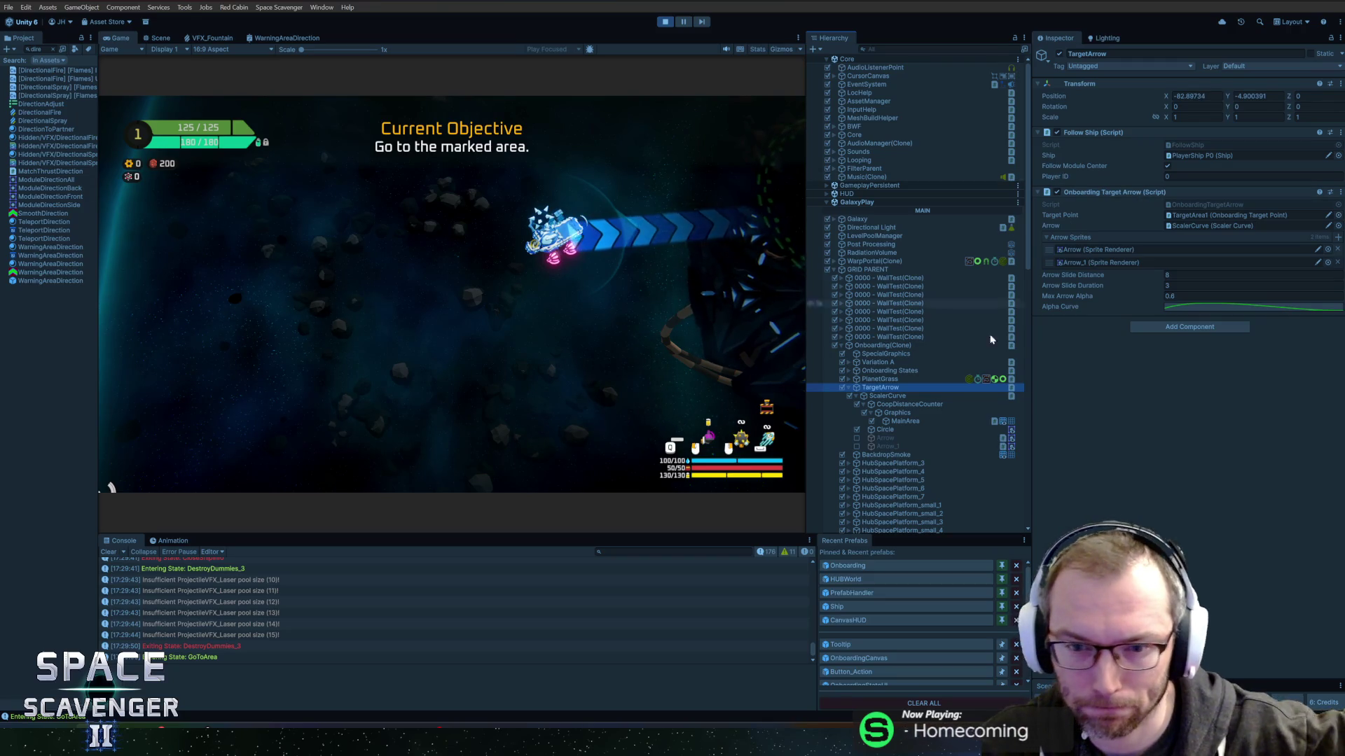
{"action": "left_click", "coordinate": [899, 396]}
{"action": "left_click", "coordinate": [909, 406]}
{"action": "left_click", "coordinate": [908, 414]}
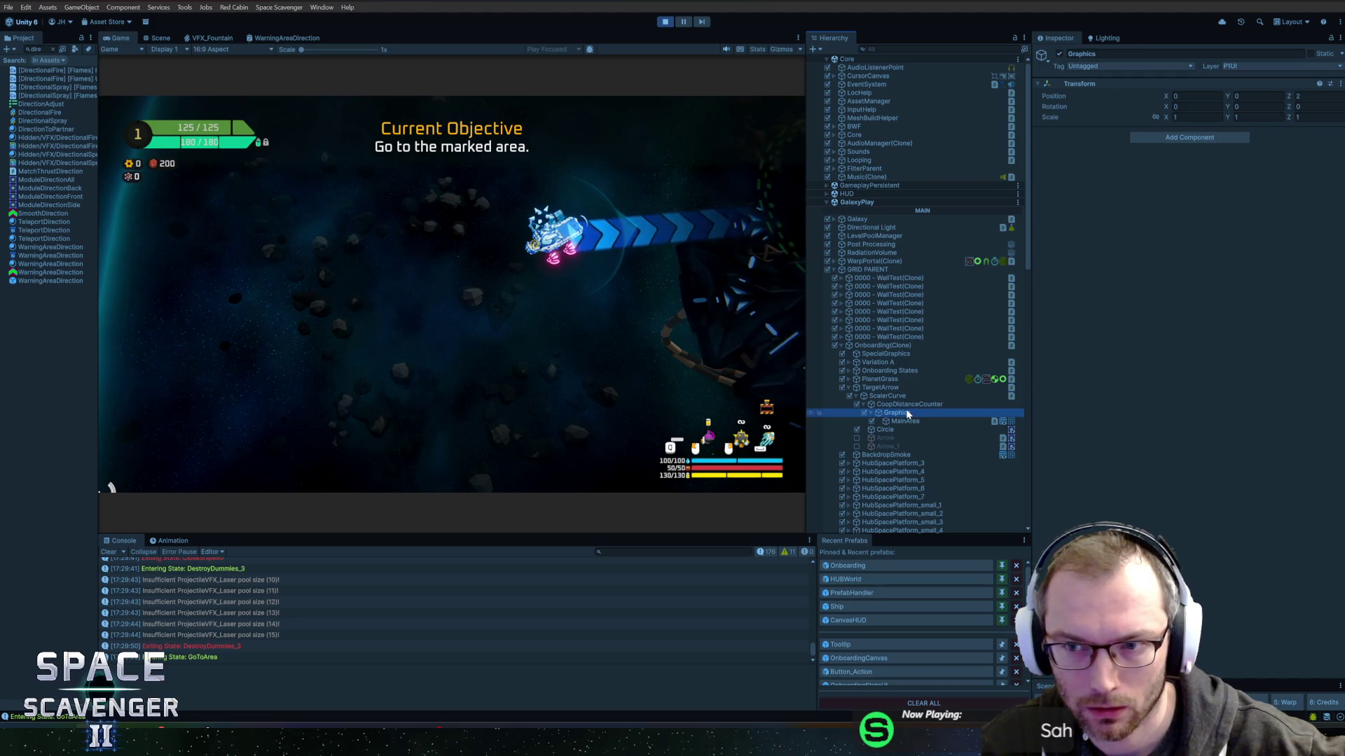
{"action": "left_click", "coordinate": [914, 421]}
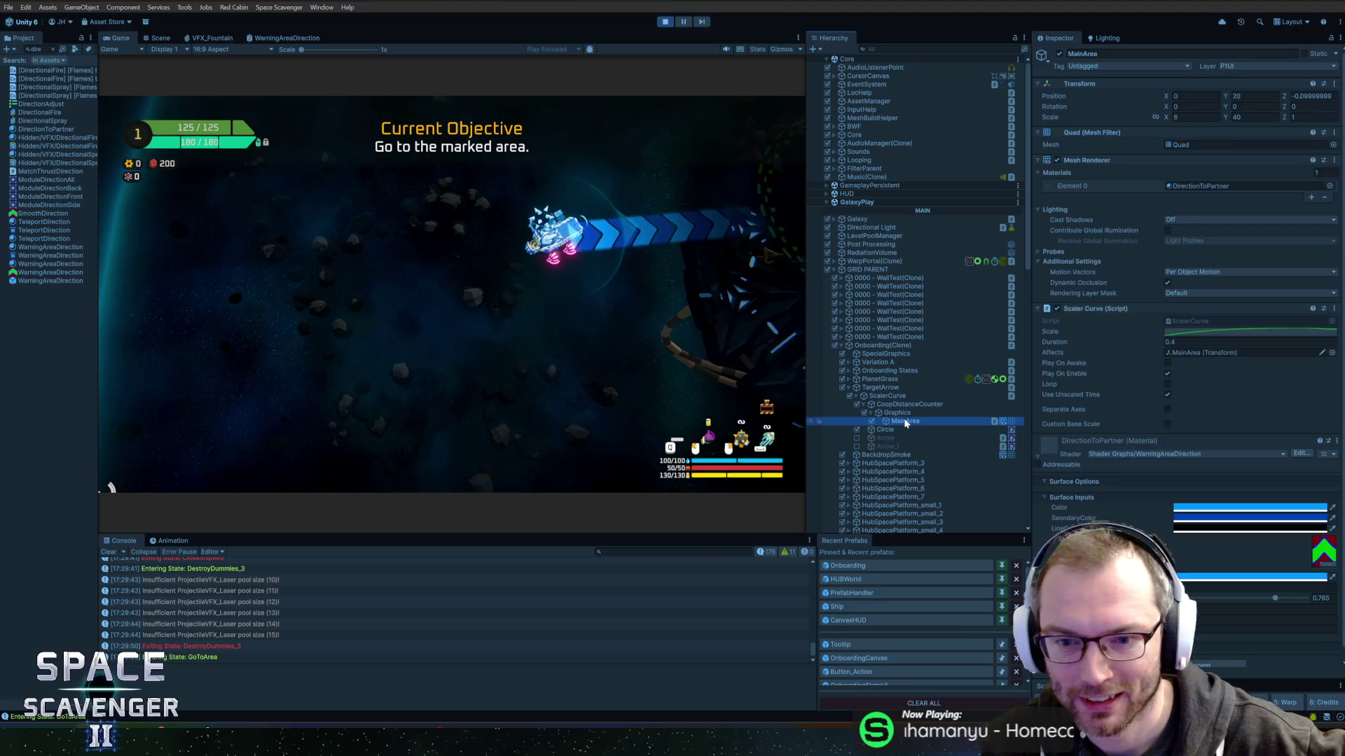
{"action": "scroll", "coordinate": [1117, 323], "scroll_direction": "down", "scroll_amount": 1}
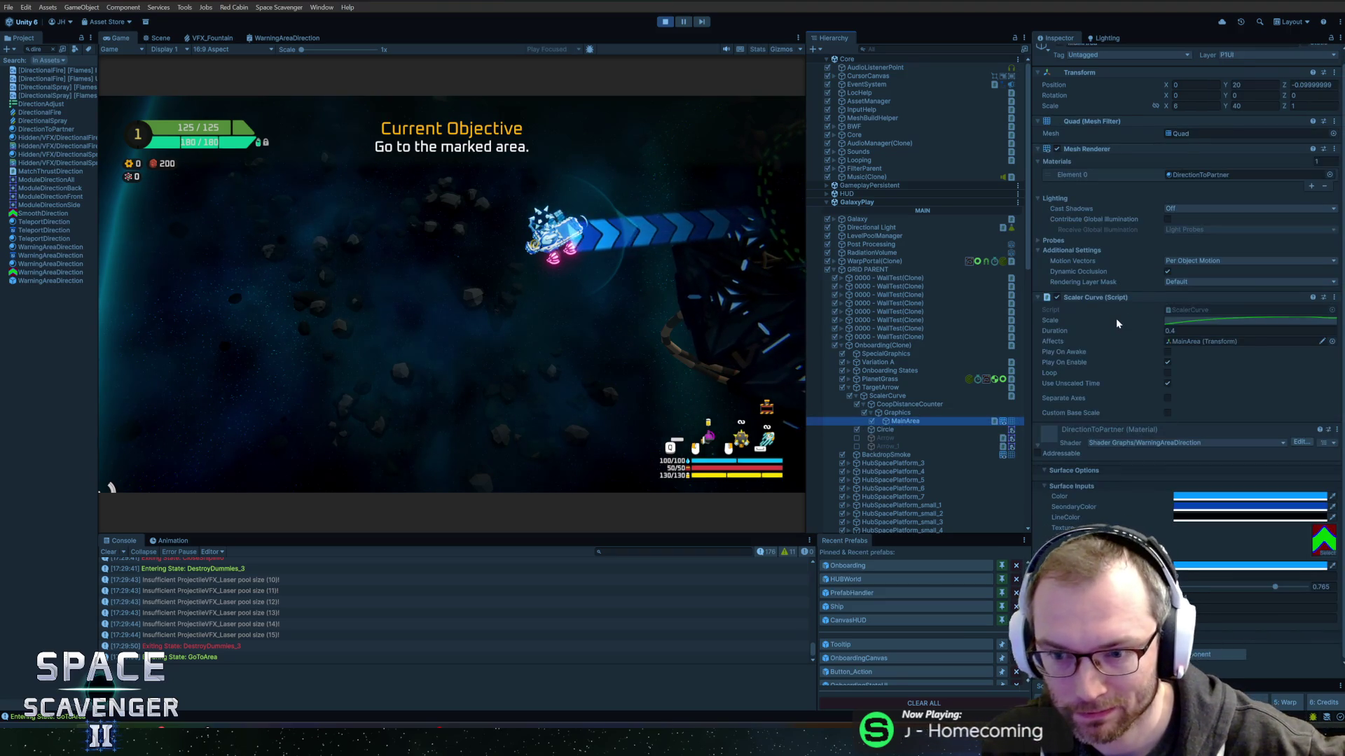
{"action": "left_click", "coordinate": [891, 413]}
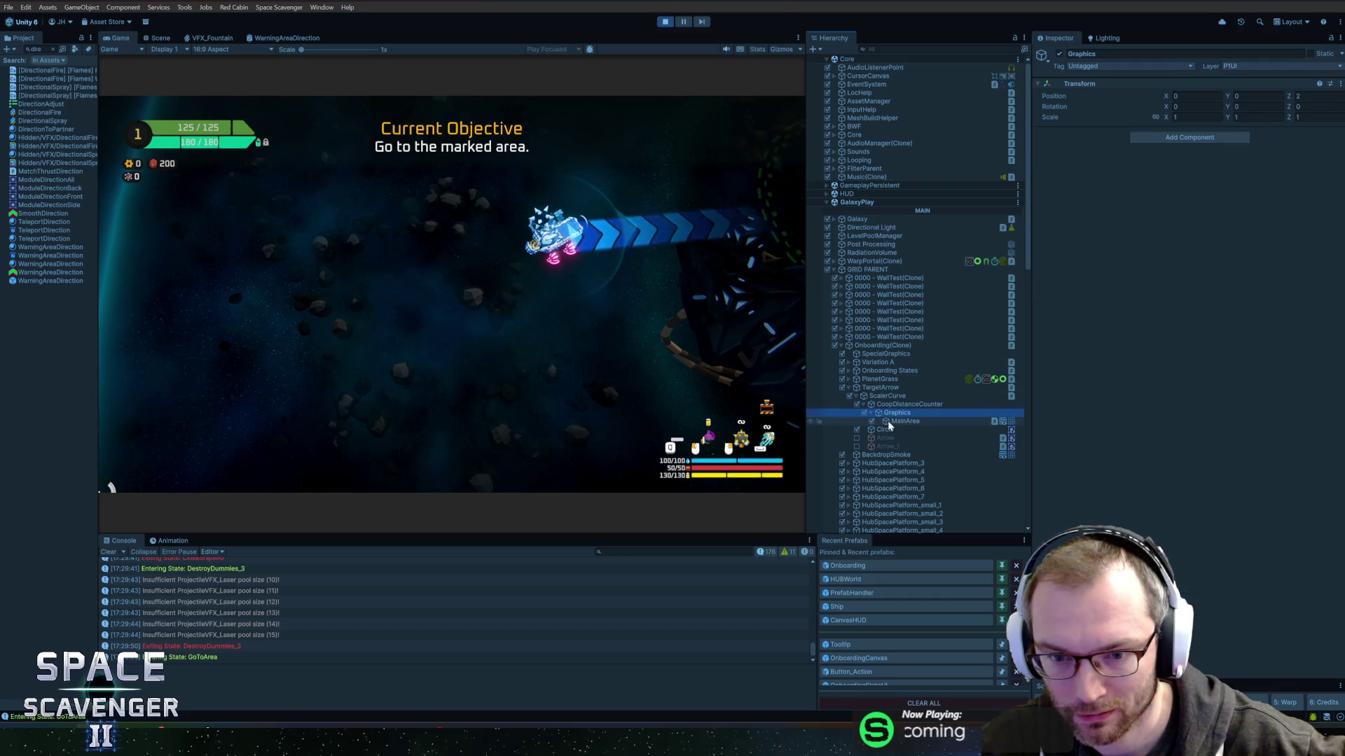
{"action": "left_click", "coordinate": [892, 430]}
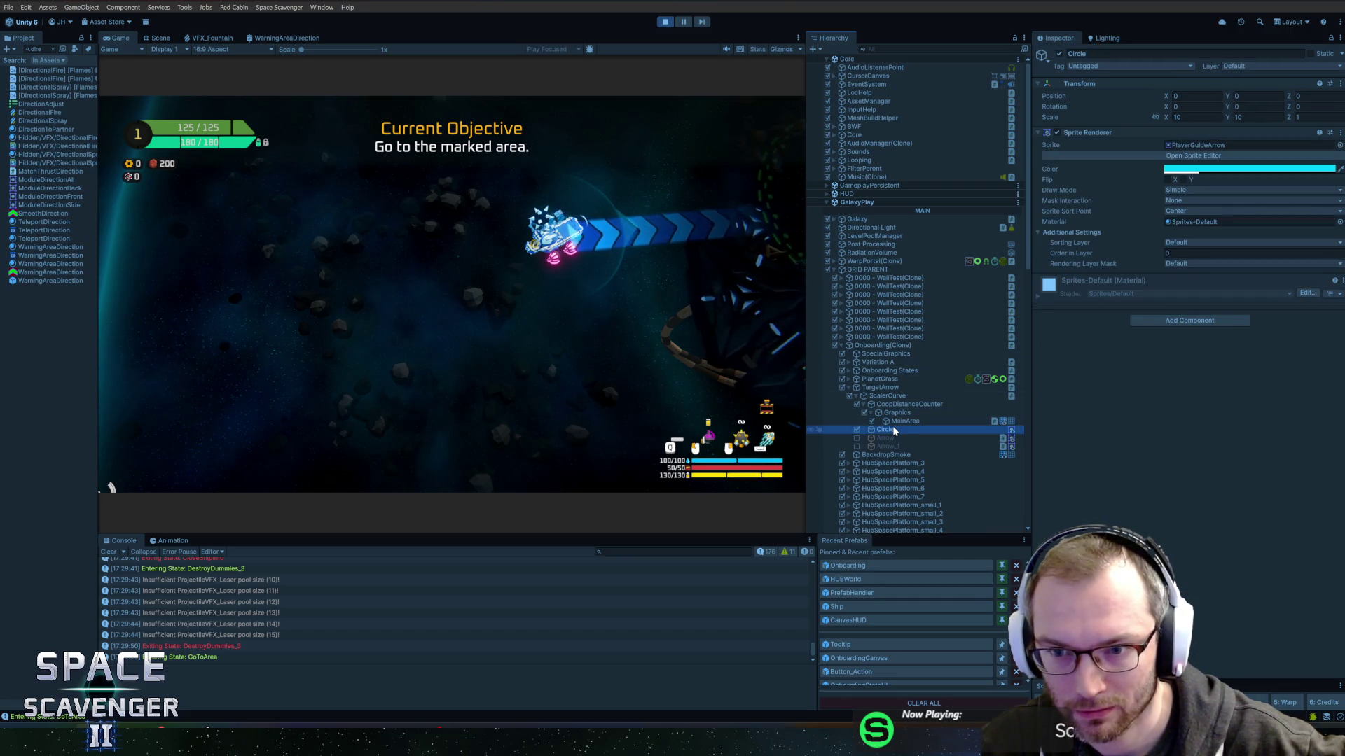
{"action": "left_click", "coordinate": [897, 437]}
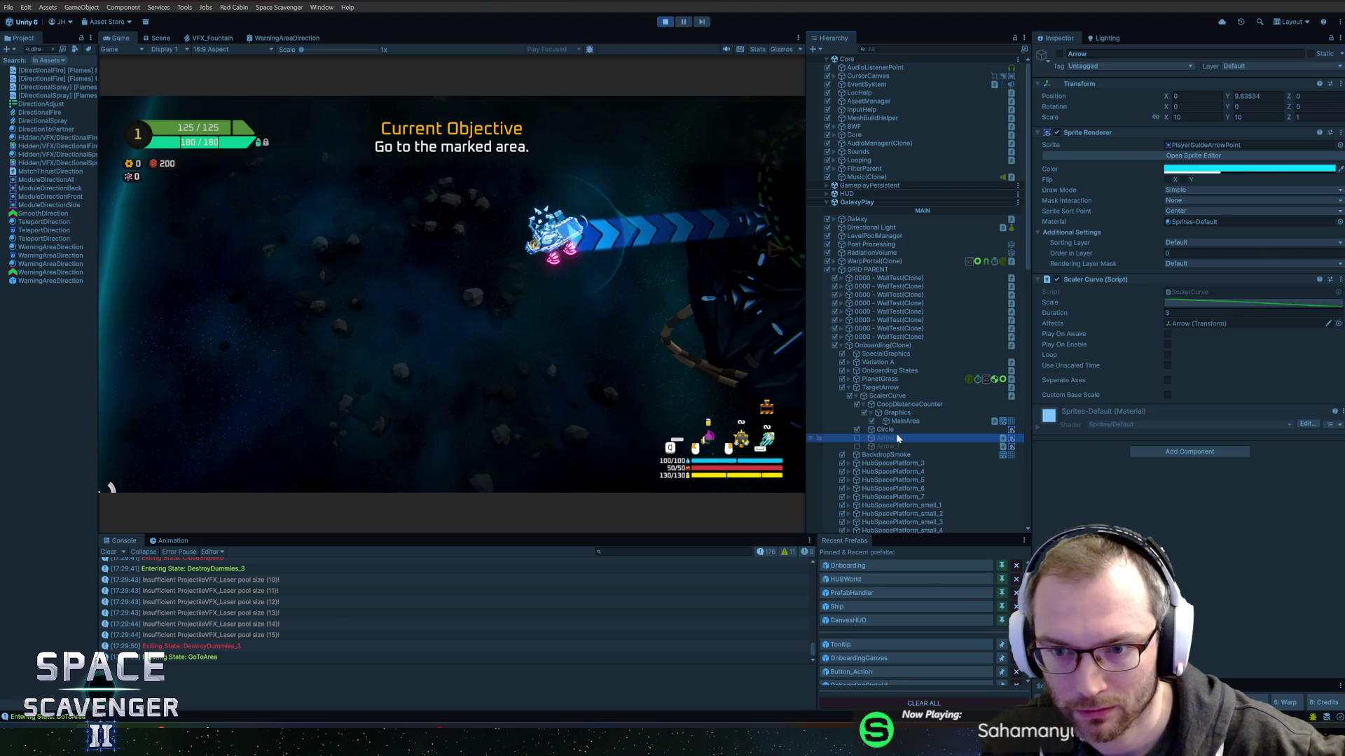
{"action": "left_click", "coordinate": [1056, 279]}
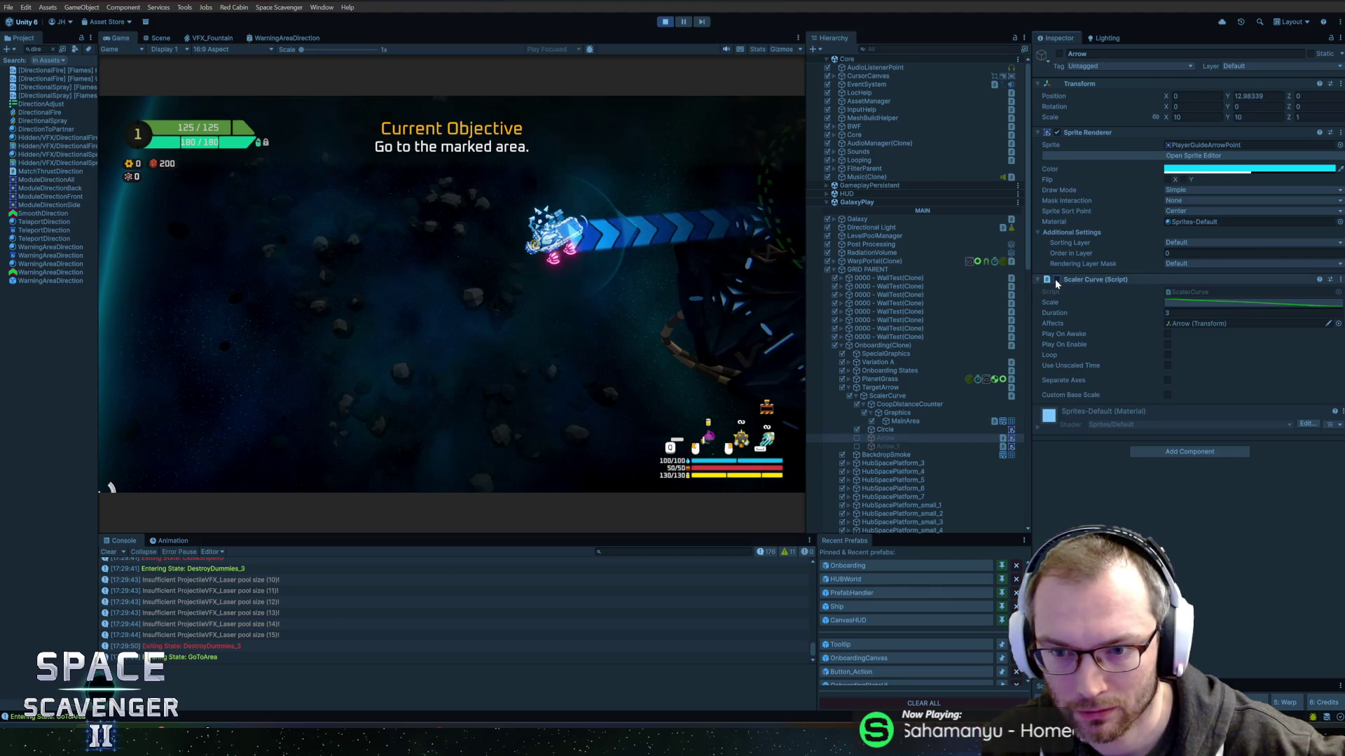
{"action": "left_click", "coordinate": [1056, 280]}
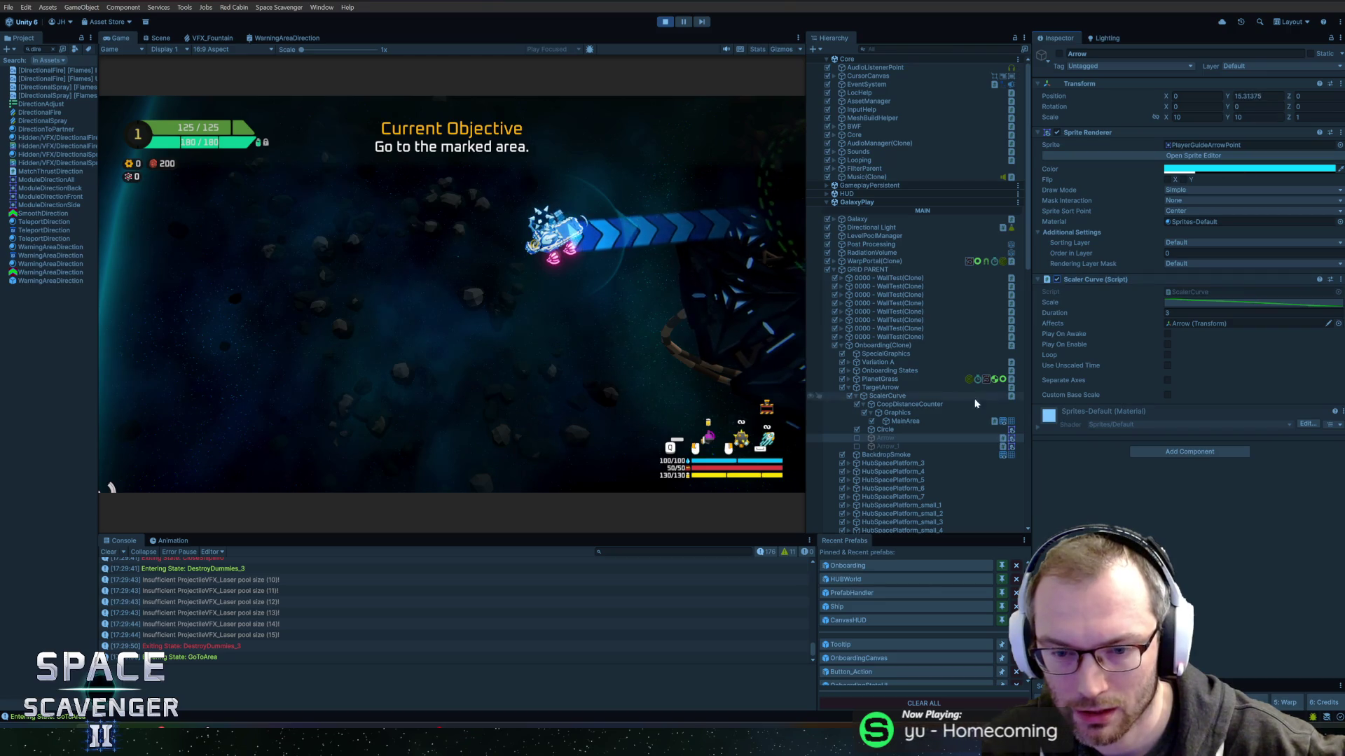
{"action": "left_click", "coordinate": [888, 447]}
{"action": "left_click", "coordinate": [881, 438]}
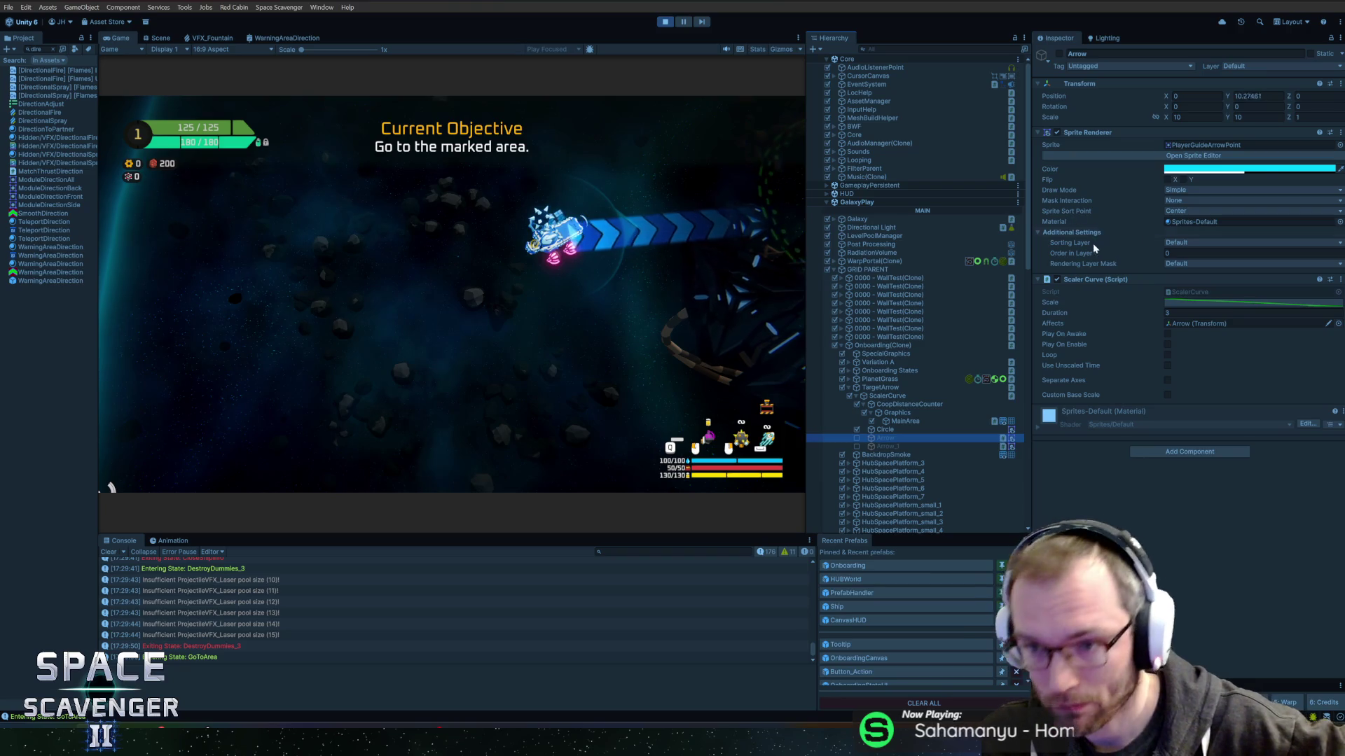
{"action": "left_click", "coordinate": [1188, 171]}
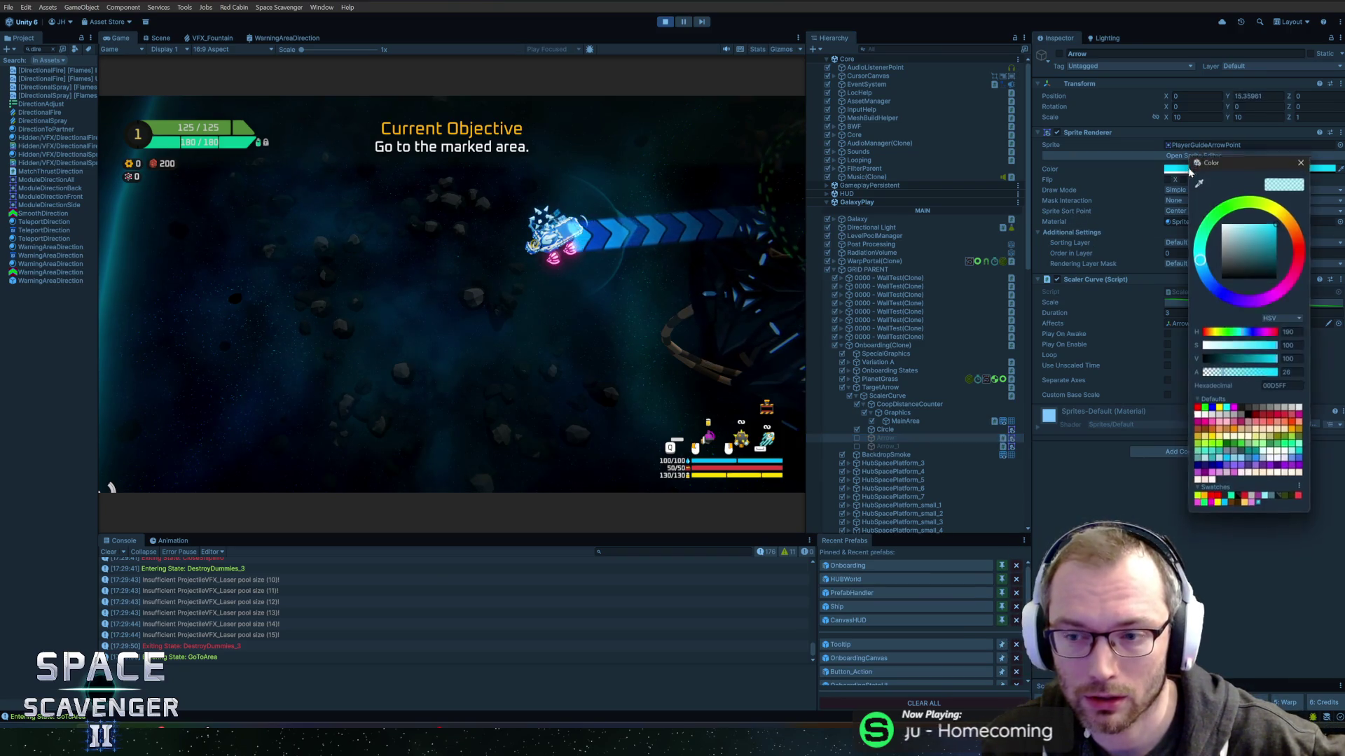
{"action": "left_click", "coordinate": [1301, 157]}
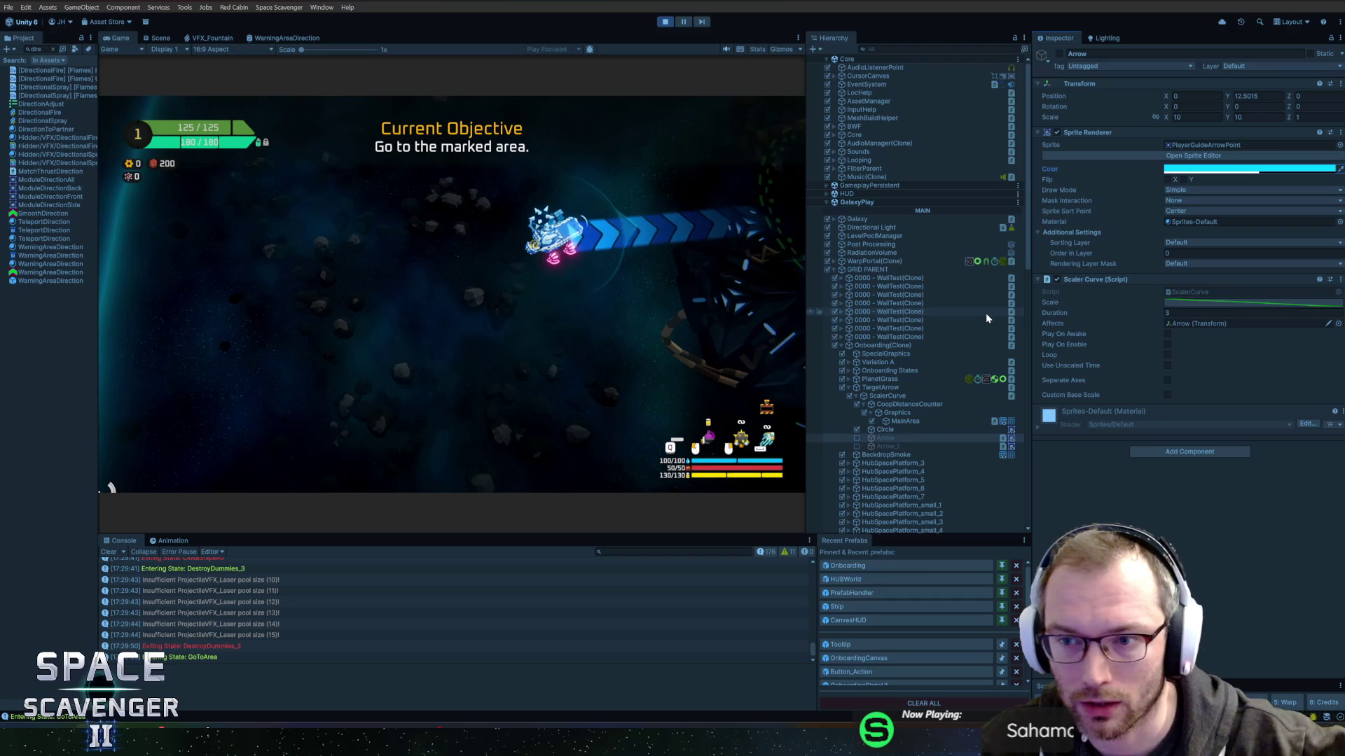
{"action": "left_click", "coordinate": [909, 421]}
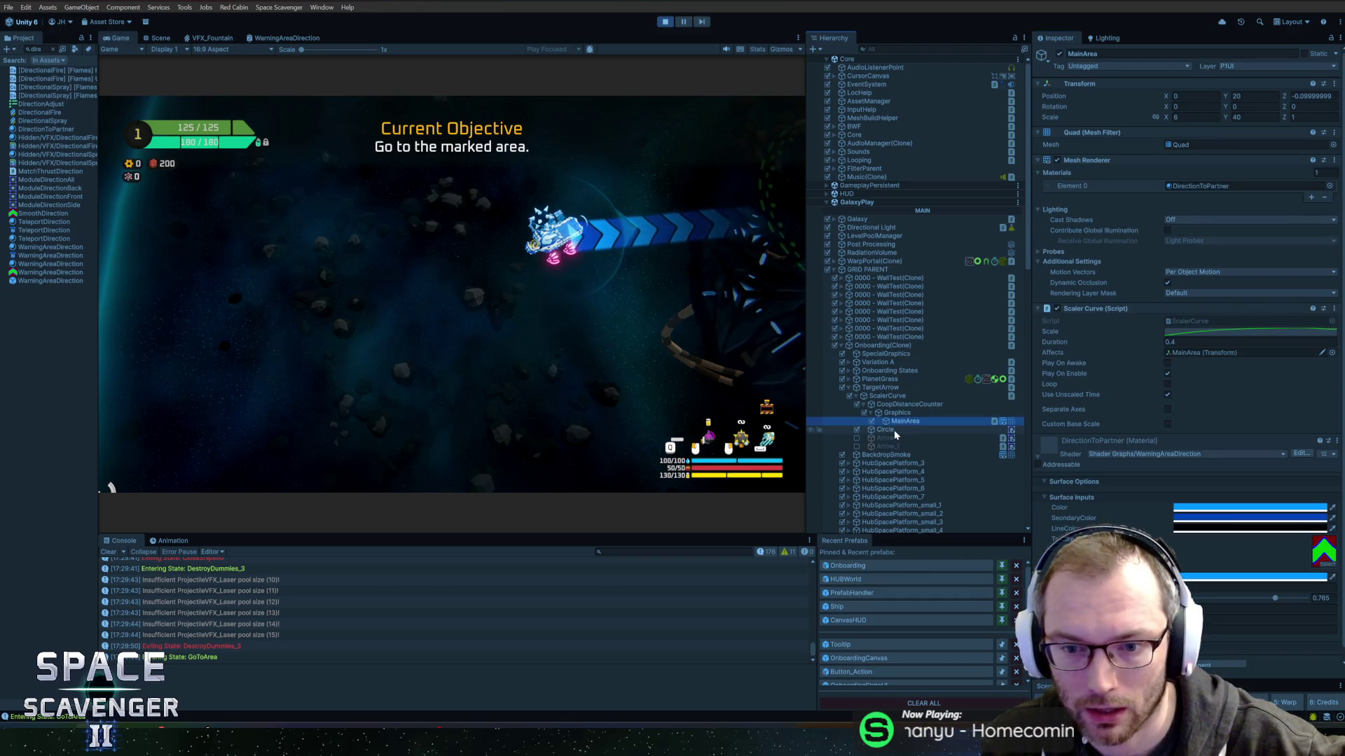
{"action": "left_click", "coordinate": [893, 430]}
{"action": "left_click", "coordinate": [907, 421]}
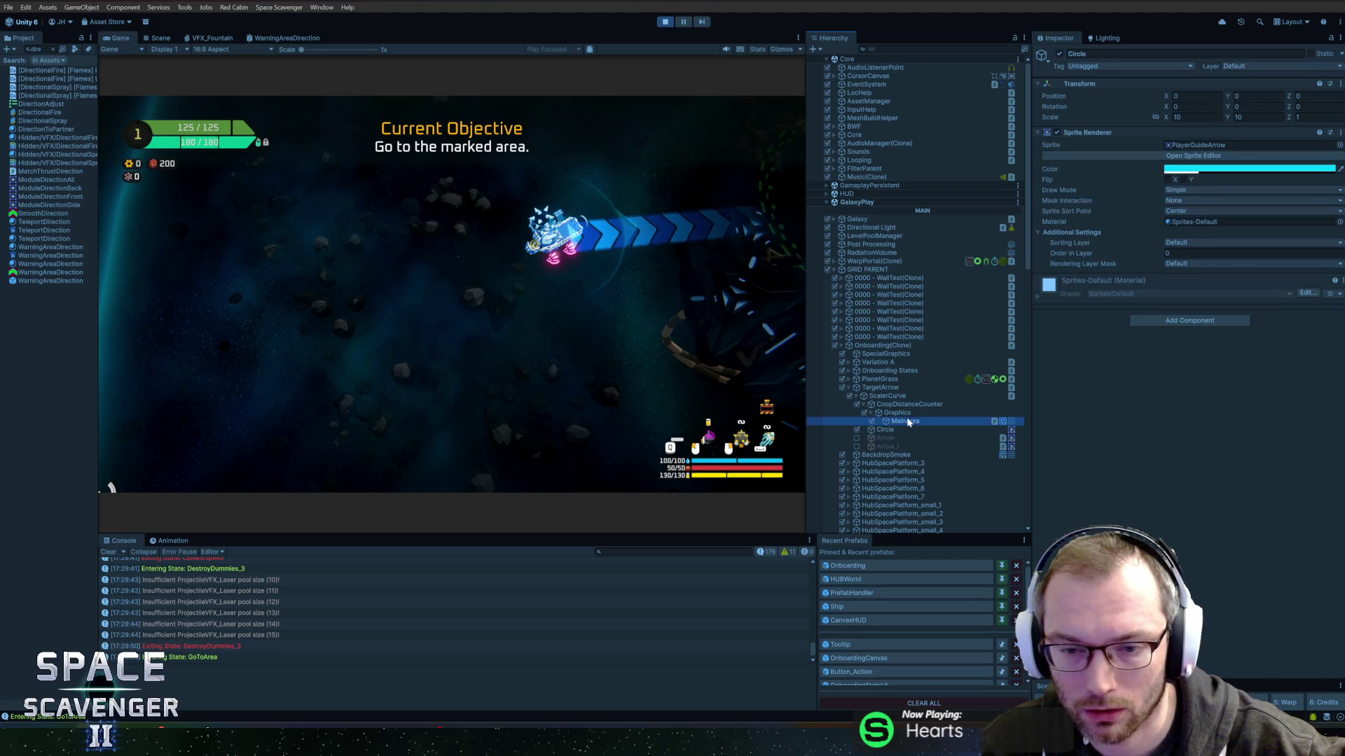
{"action": "left_click", "coordinate": [906, 414]}
{"action": "left_click", "coordinate": [905, 388]}
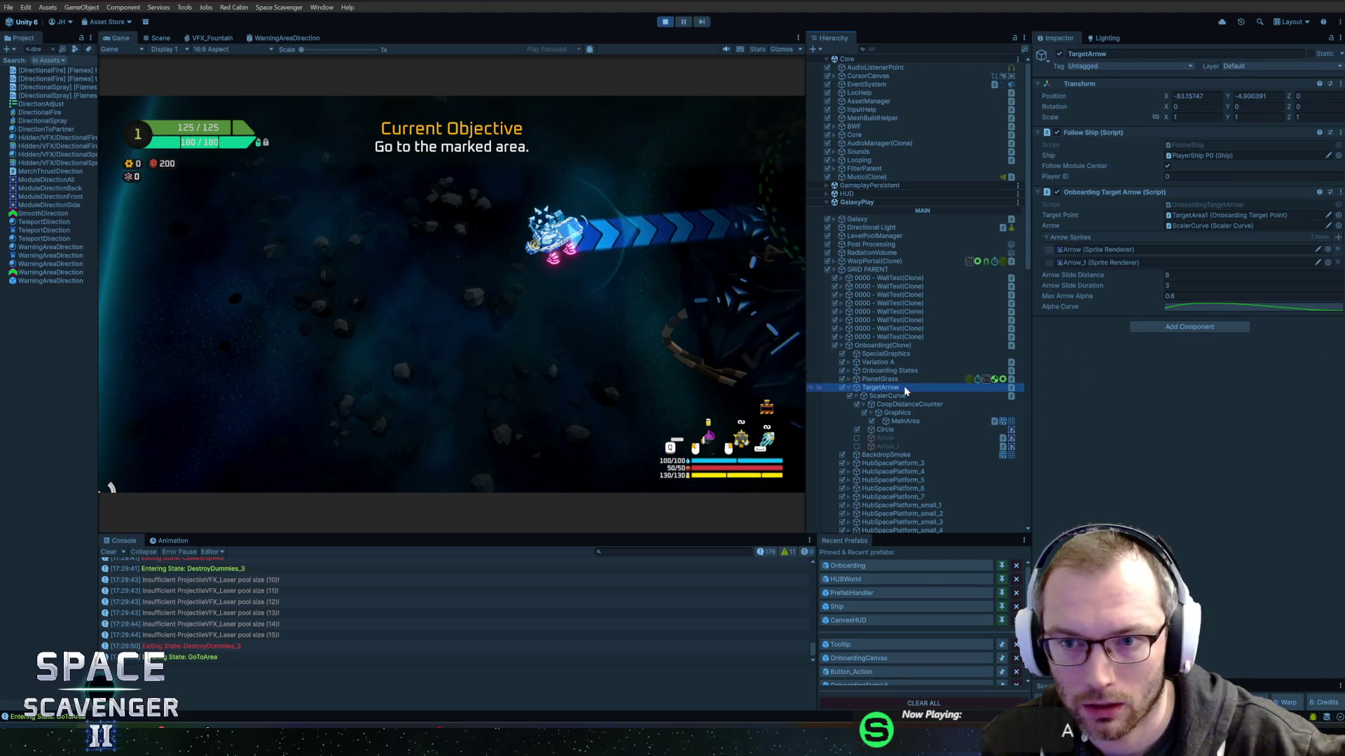
{"action": "left_click", "coordinate": [565, 267]}
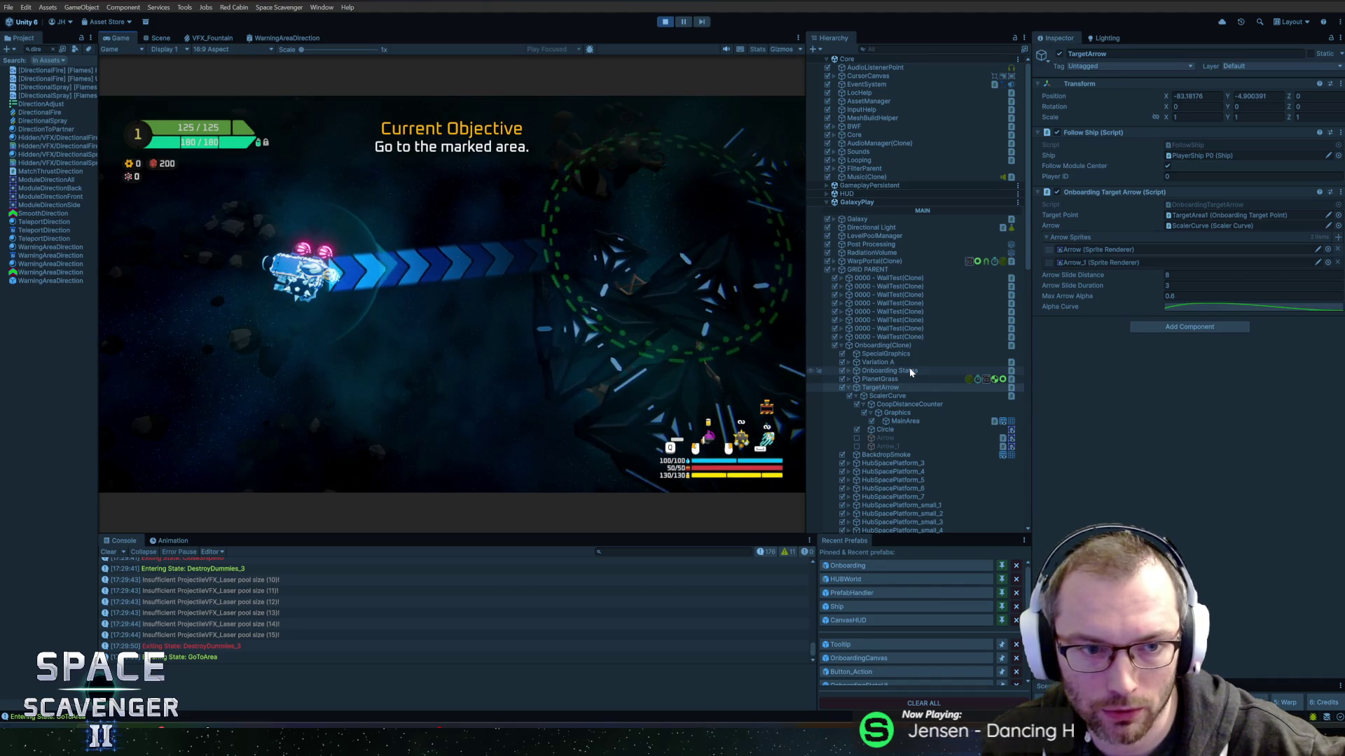
{"action": "left_click", "coordinate": [909, 404]}
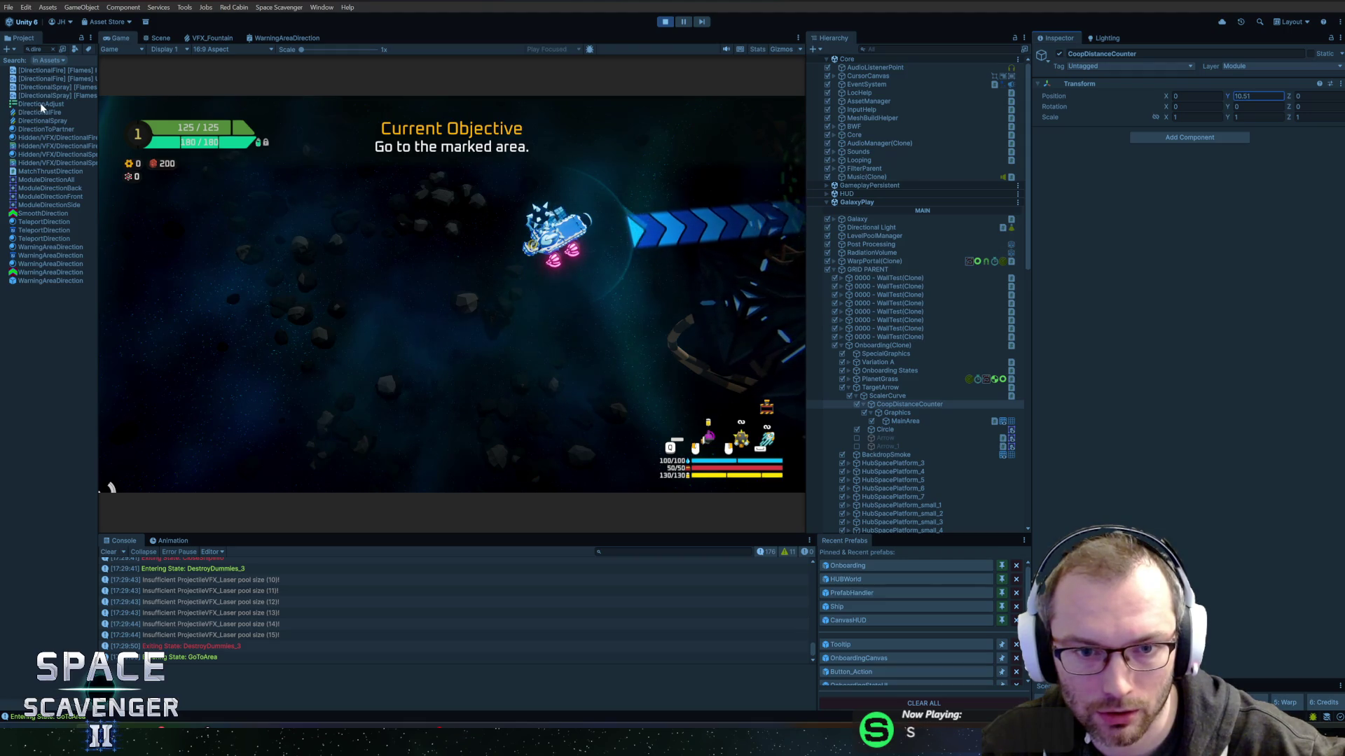
In the Scene view, zoom to the ship and drag CoopDistanceCounter's Position Y lower.
{"action": "left_click", "coordinate": [540, 168]}
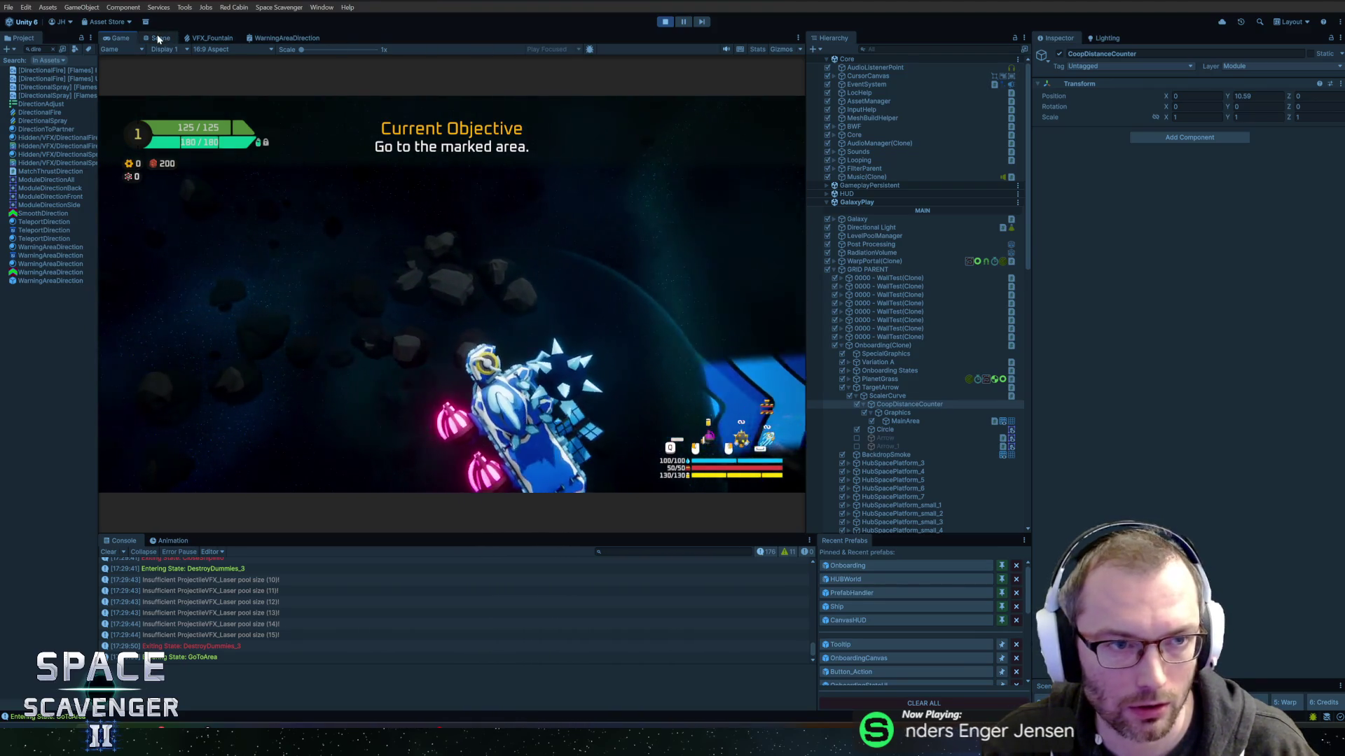
{"action": "left_click", "coordinate": [158, 39]}
{"action": "mouse_move", "coordinate": [435, 276]}
{"action": "left_mouse_down"}
{"action": "mouse_move", "coordinate": [724, 285]}
{"action": "mouse_move", "coordinate": [558, 290]}
{"action": "mouse_move", "coordinate": [580, 281]}
{"action": "left_mouse_up"}
{"action": "scroll", "coordinate": [580, 282], "scroll_direction": "up", "scroll_amount": 5}
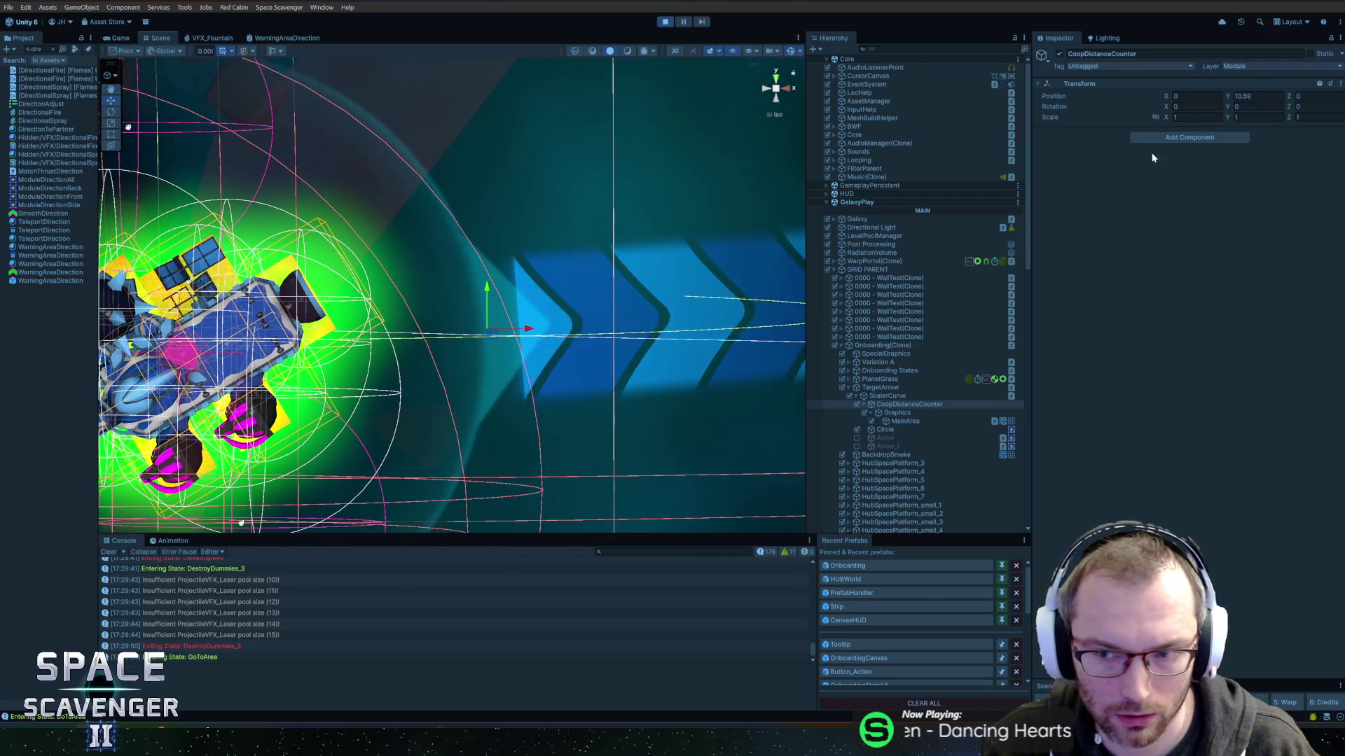
{"action": "left_click_drag", "start_coordinate": [1228, 92], "coordinate": [1207, 93]}
{"action": "type", "text": "0.1"}
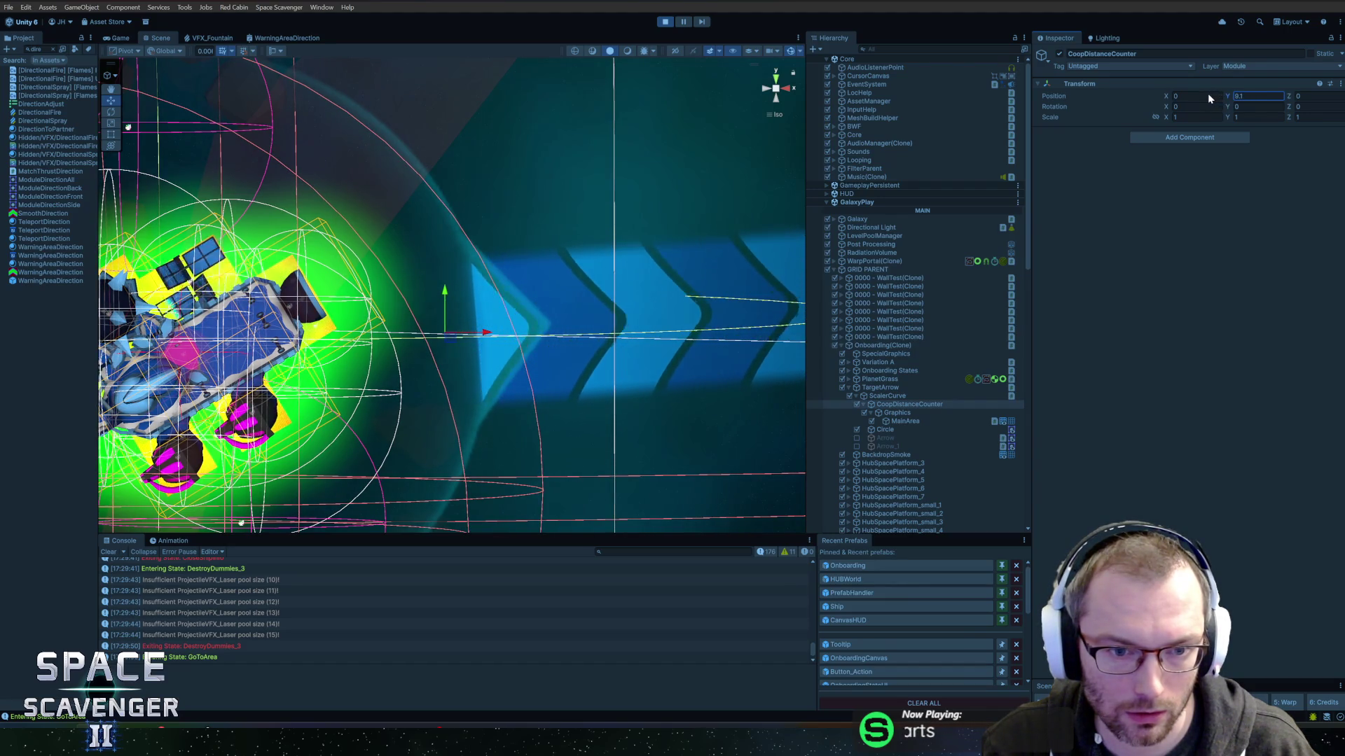
Check MainArea's material, then nudge CoopDistanceCounter sideways with the move gizmo.
{"action": "left_click", "coordinate": [903, 421]}
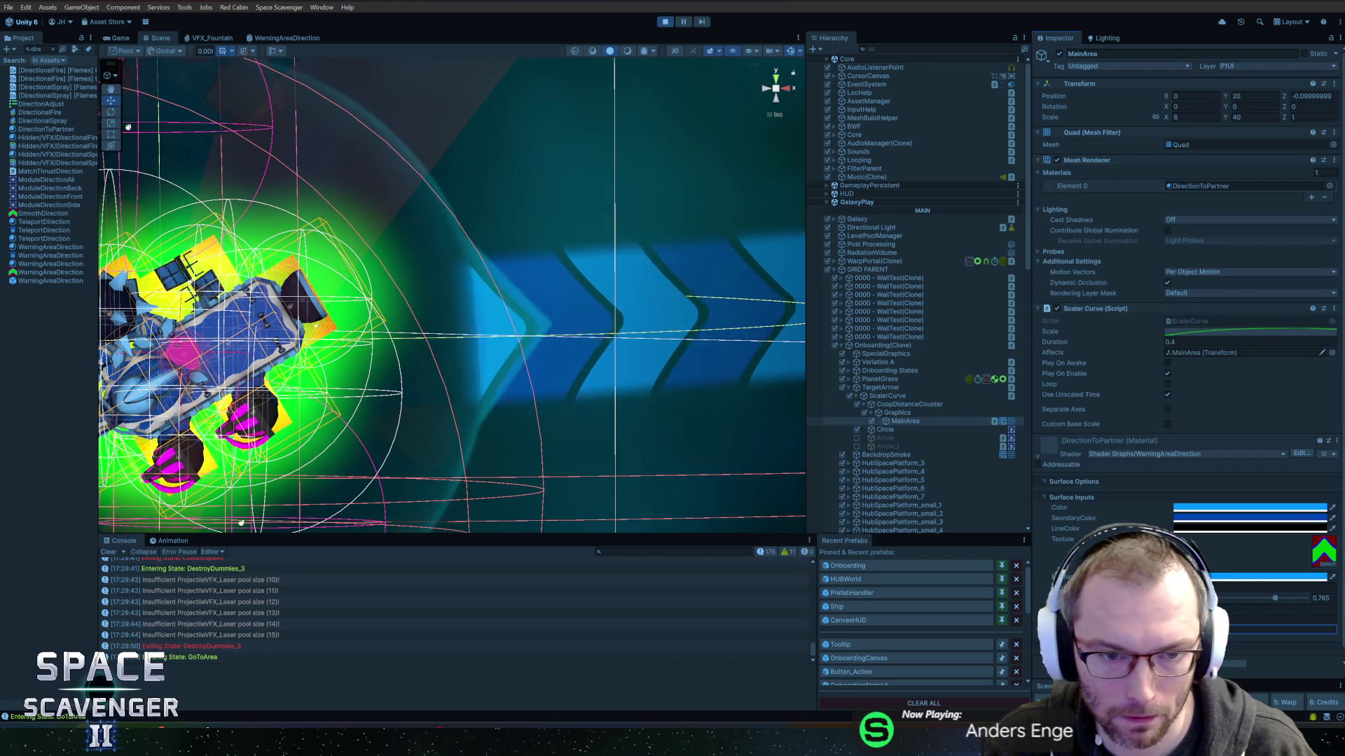
{"action": "left_click", "coordinate": [1275, 629]}
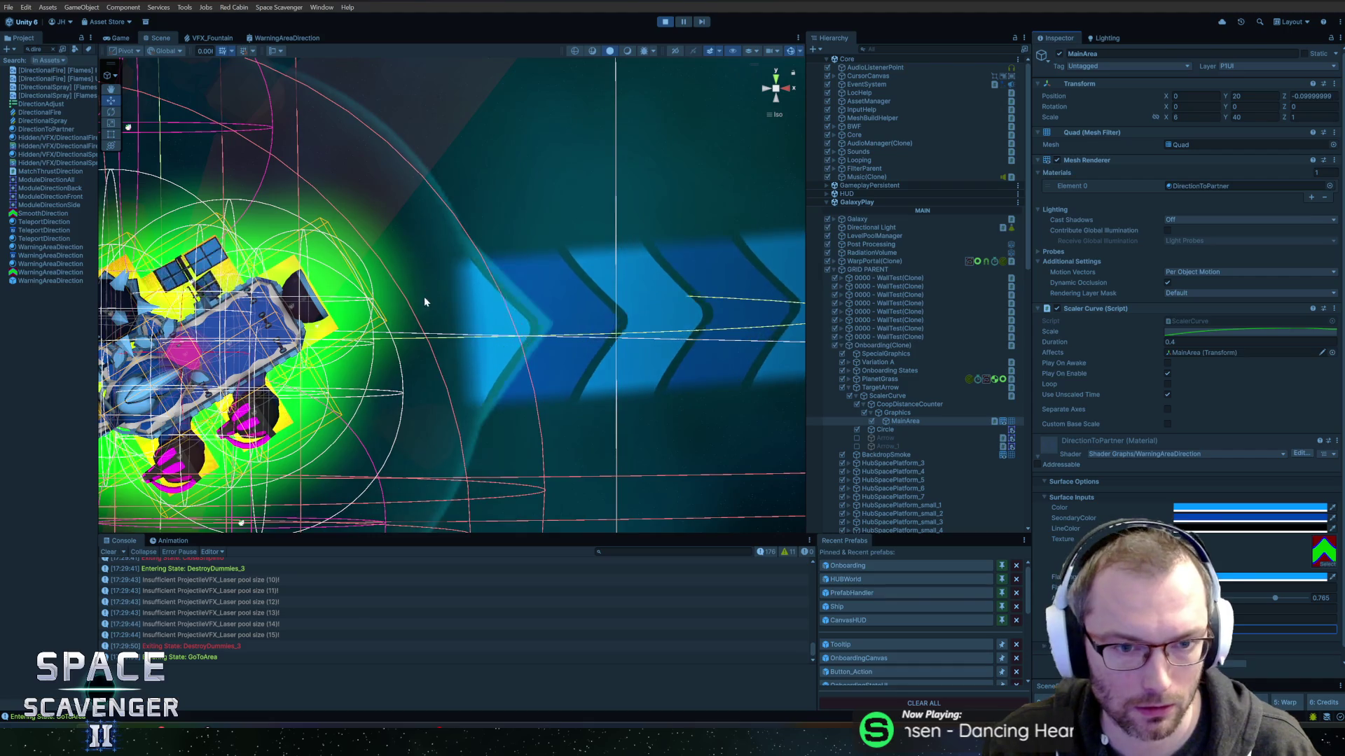
{"action": "left_click", "coordinate": [919, 405]}
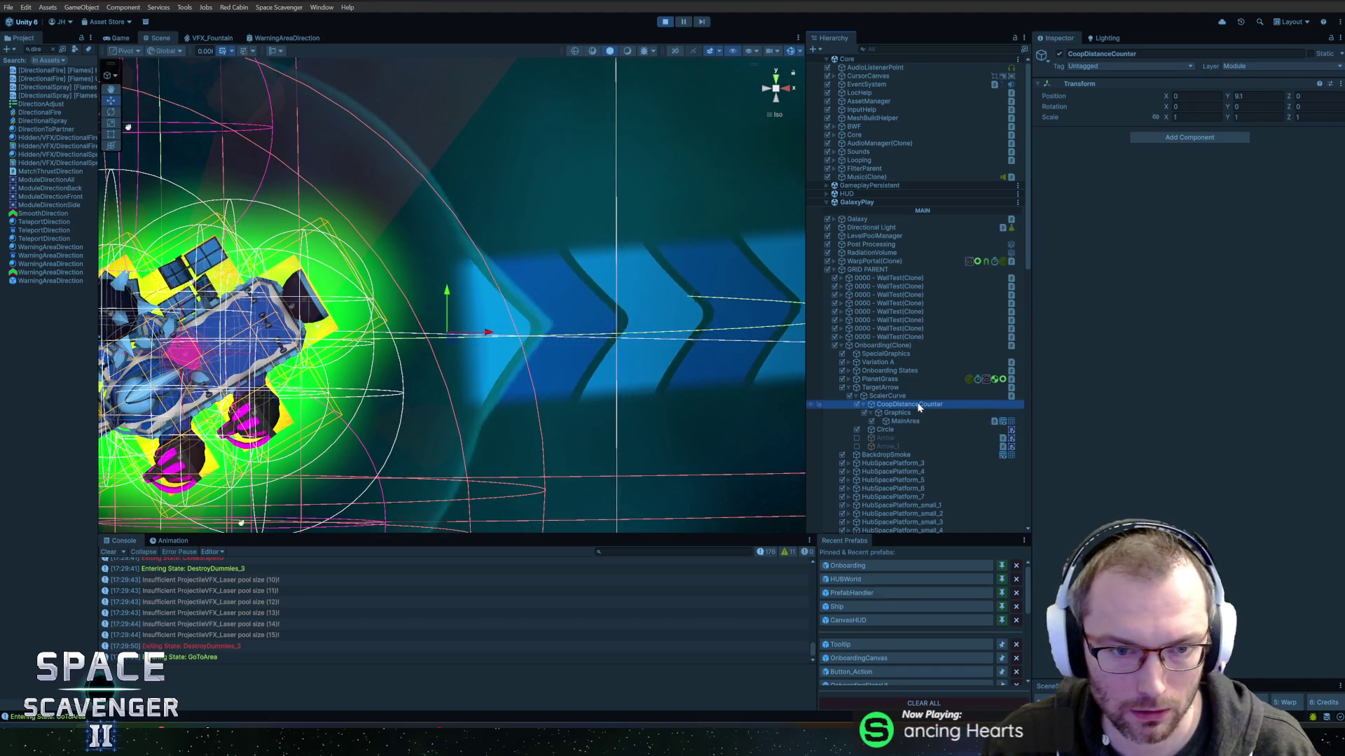
{"action": "left_click_drag", "start_coordinate": [492, 334], "coordinate": [507, 334]}
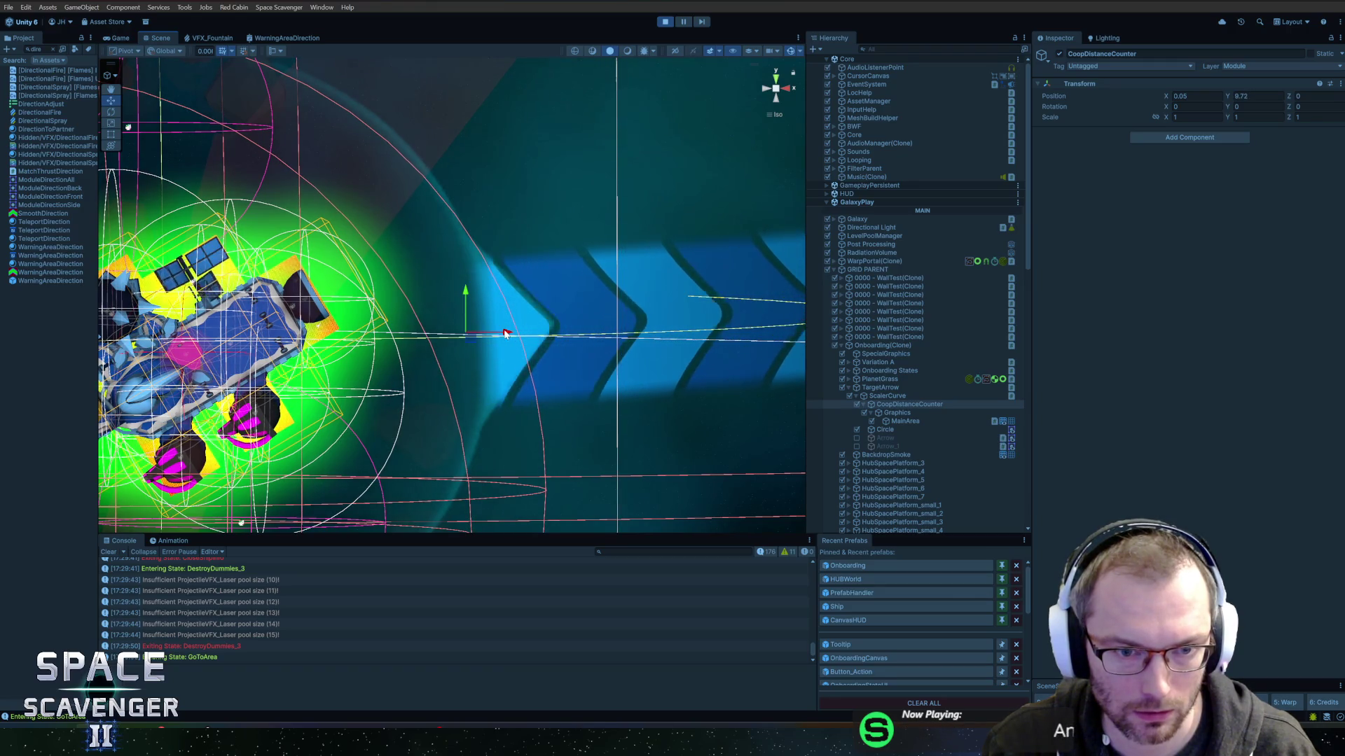
{"action": "key", "text": "alt+Tab"}
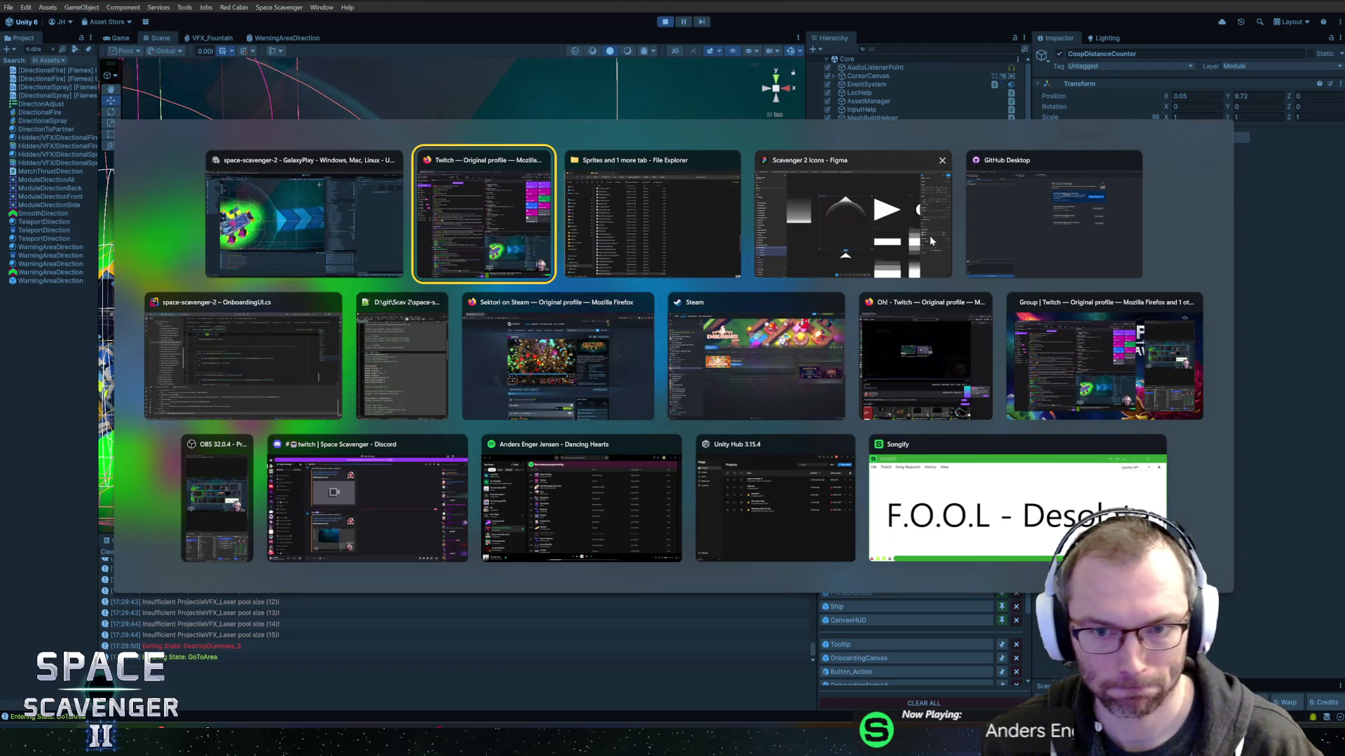
Back in Unity, set CoopDistanceCounter's Position X to 0.
{"action": "key", "text": "alt+shift+Tab"}
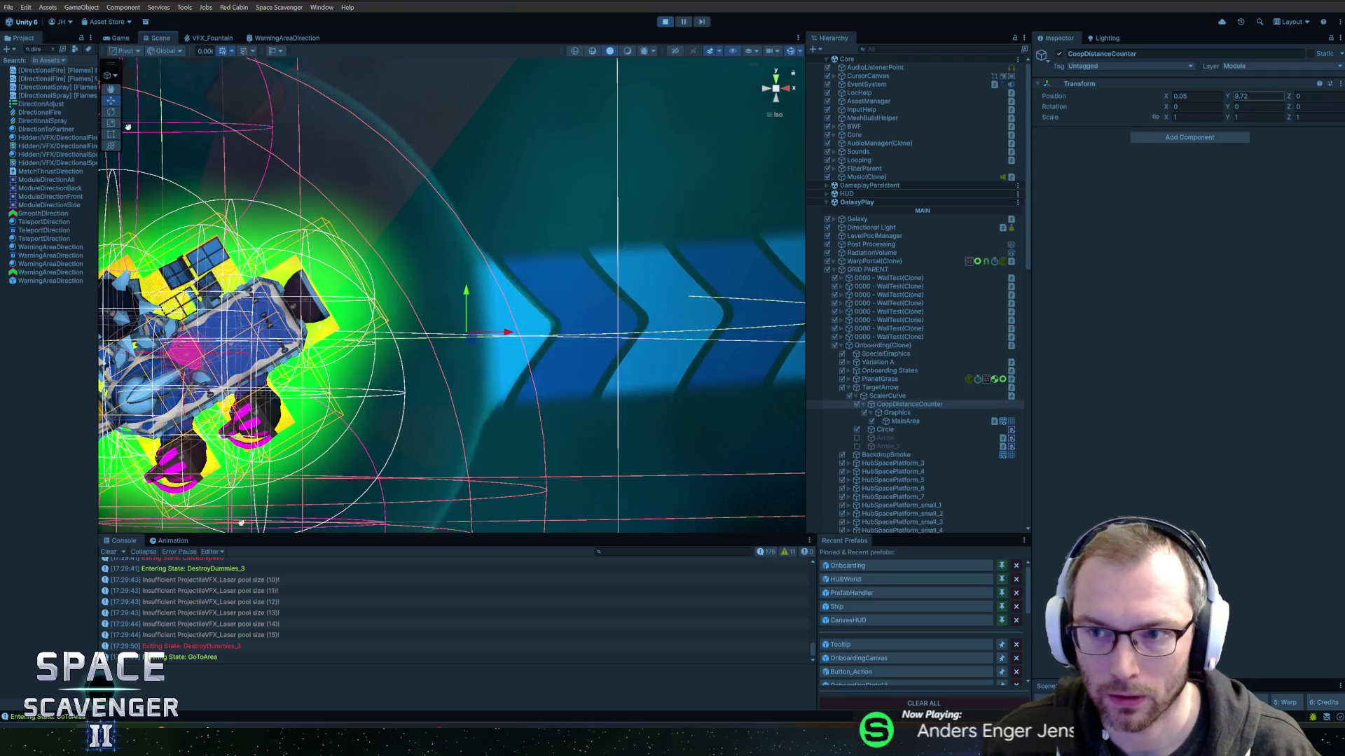
{"action": "left_click", "coordinate": [1198, 95]}
{"action": "type", "text": "0"}
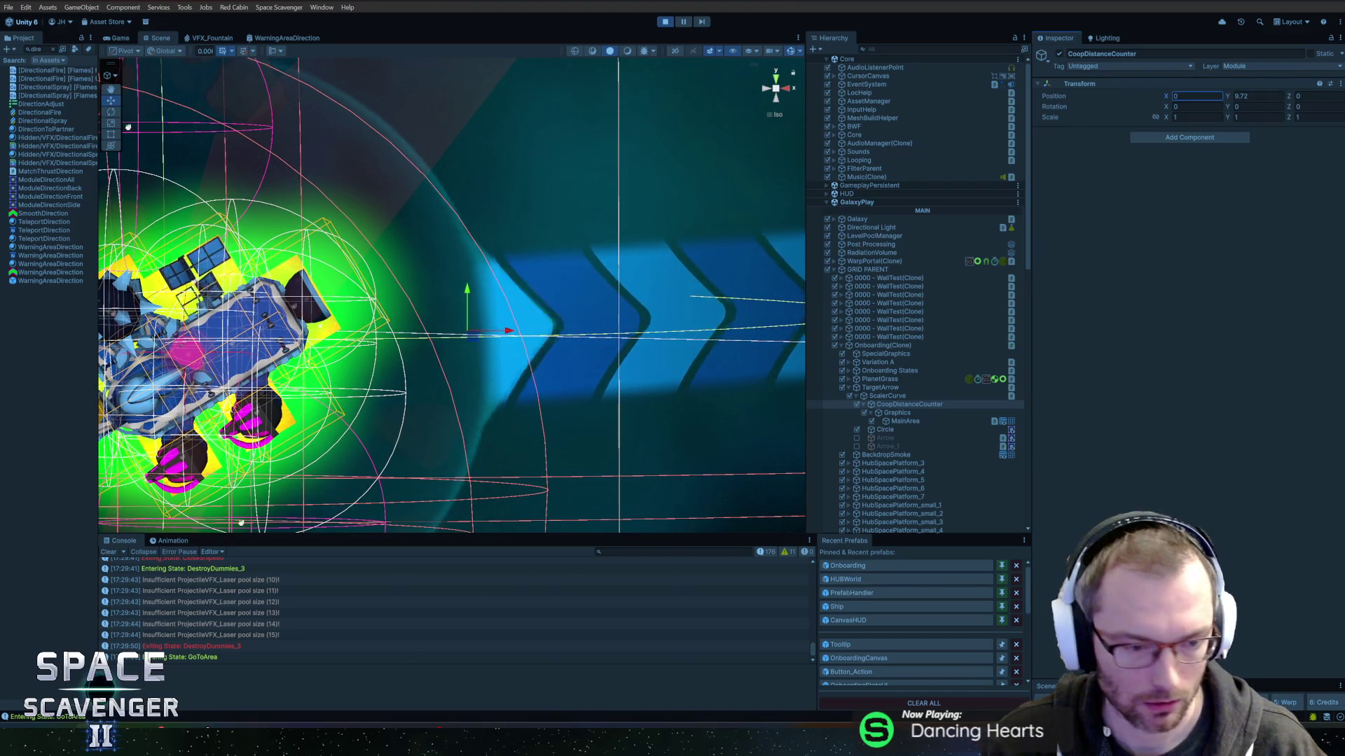
Re-export the PlayerGuideArrow frame from Figma as PNG, overwriting PlayerGuideArrow.png.
{"action": "key", "text": "alt+Tab"}
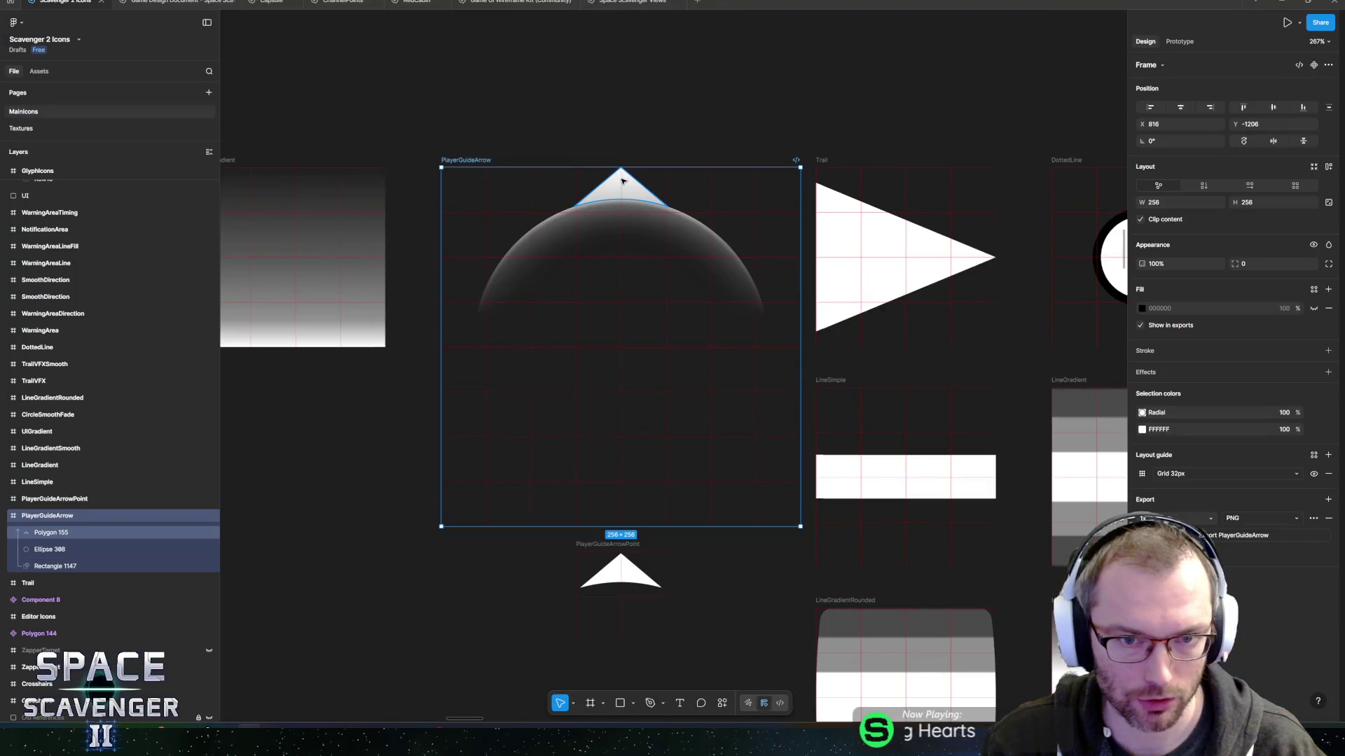
{"action": "left_click", "coordinate": [623, 181]}
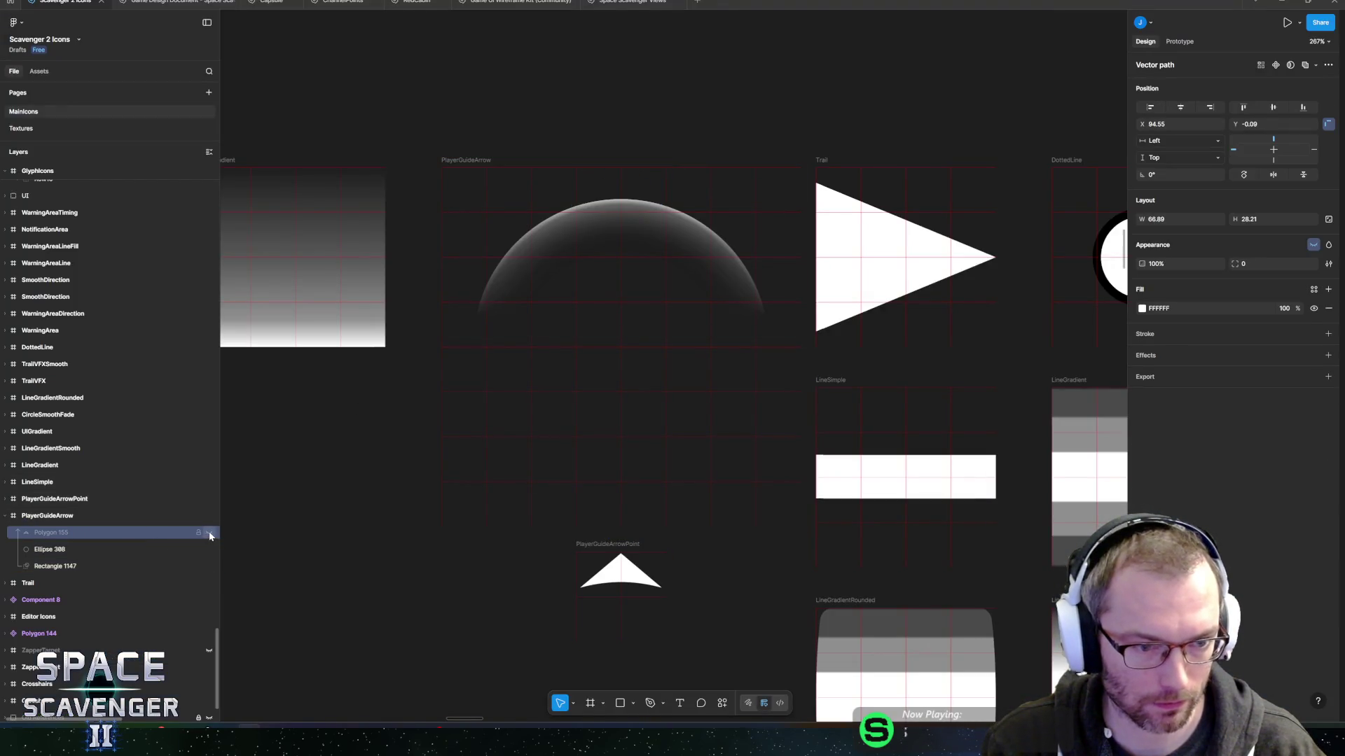
{"action": "left_click", "coordinate": [495, 136]}
{"action": "left_click", "coordinate": [465, 161]}
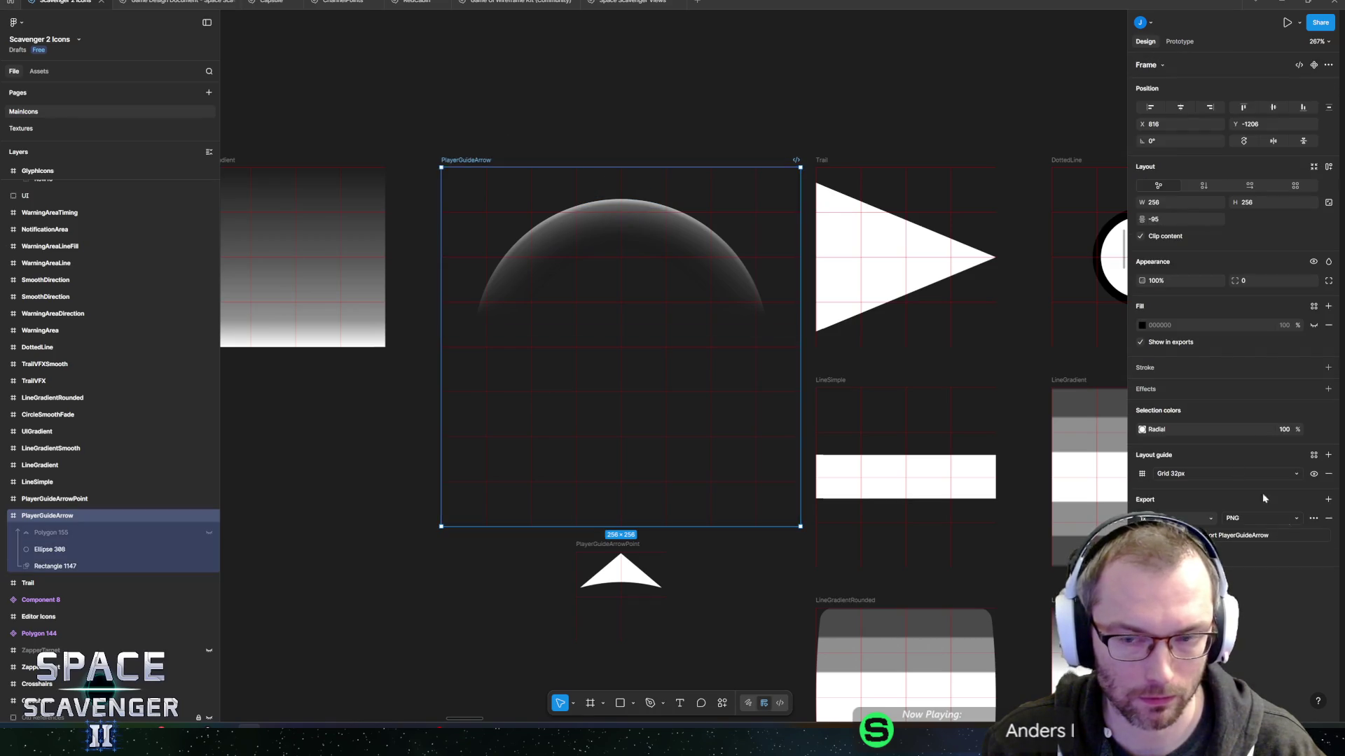
{"action": "left_click", "coordinate": [1244, 537]}
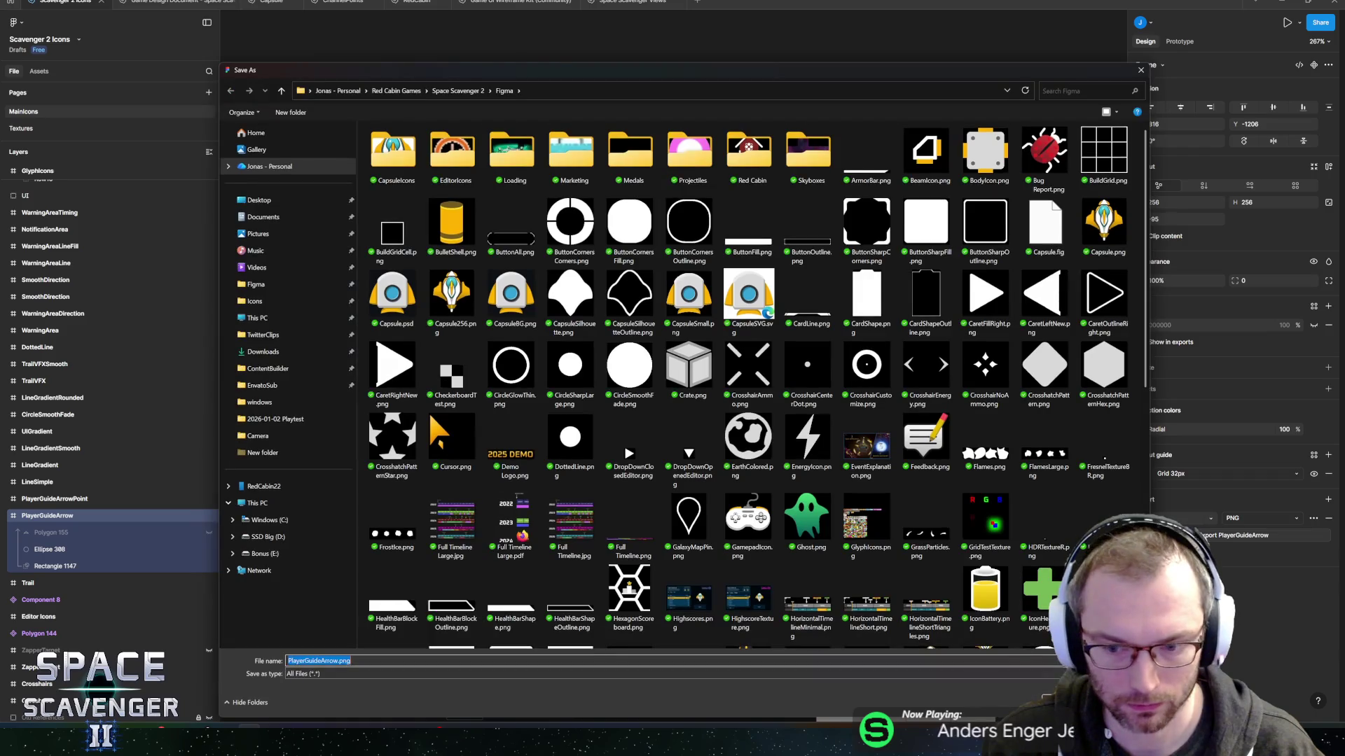
{"action": "key", "text": "Return"}
{"action": "left_click", "coordinate": [698, 363]}
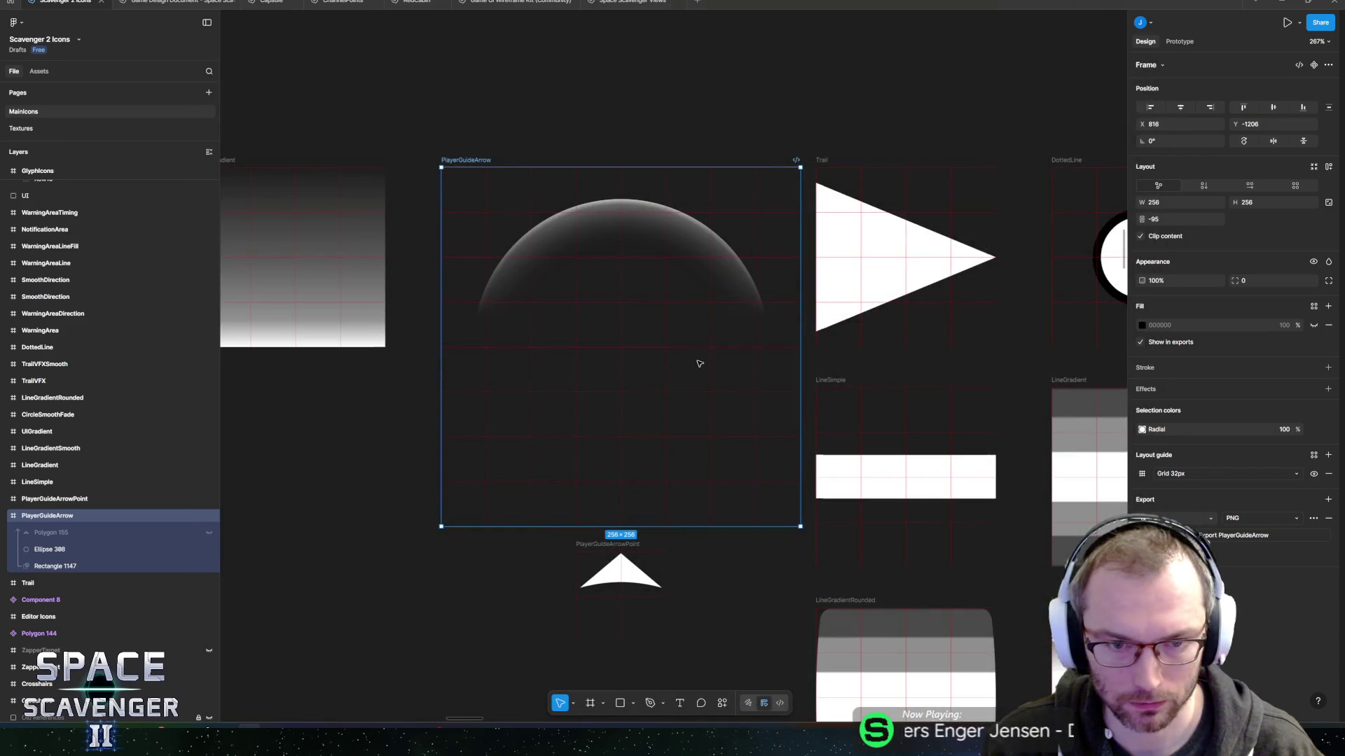
{"action": "key", "text": "alt+Tab"}
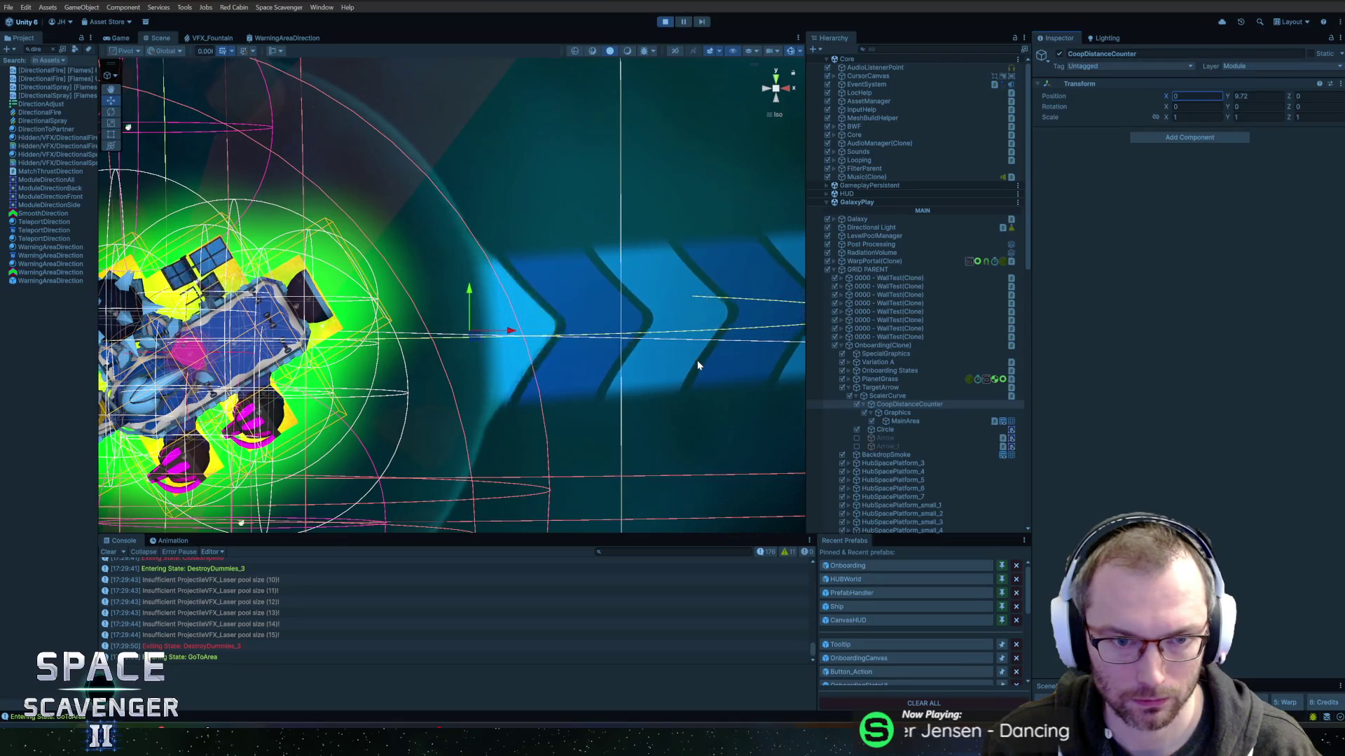
Show the running game maximized, pause and resume it, and select CoopDistanceCounter's Graphics child.
{"action": "key", "text": "alt+Tab"}
{"action": "key", "text": "alt+Tab"}
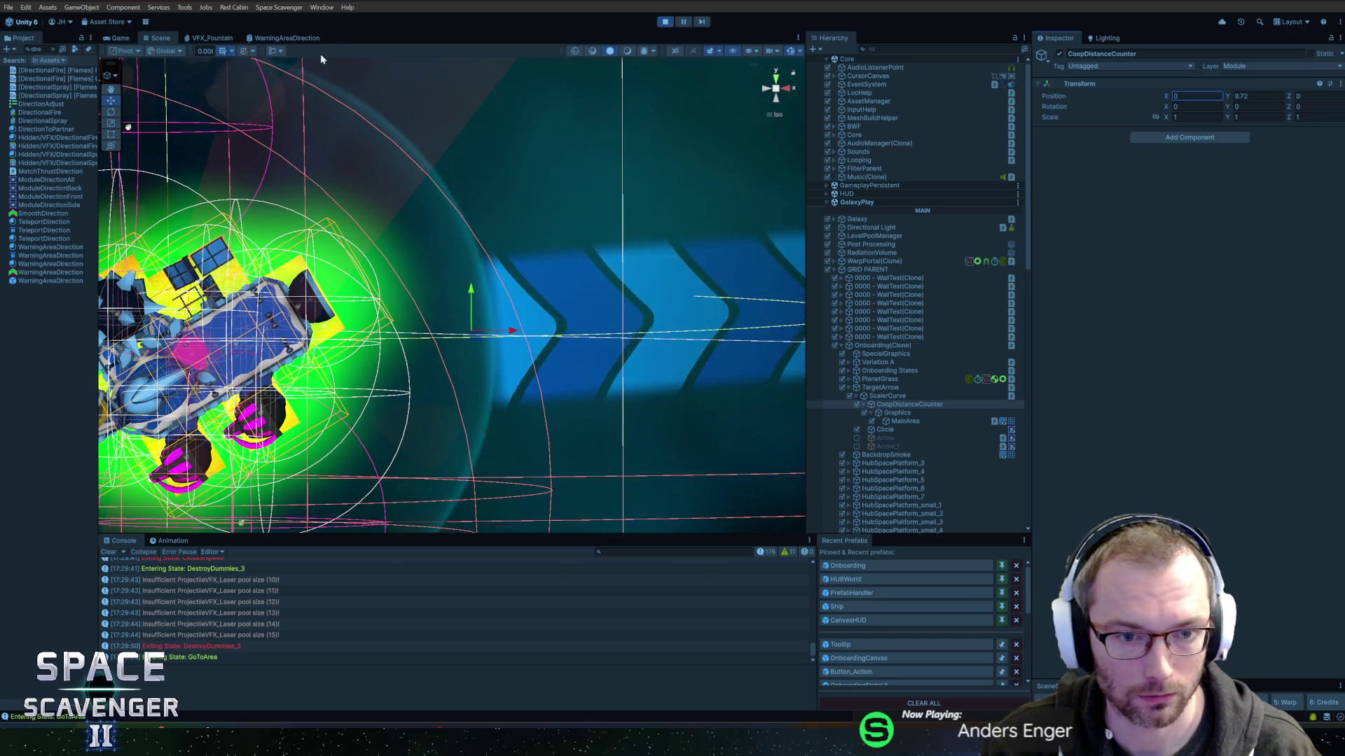
{"action": "left_click", "coordinate": [120, 38]}
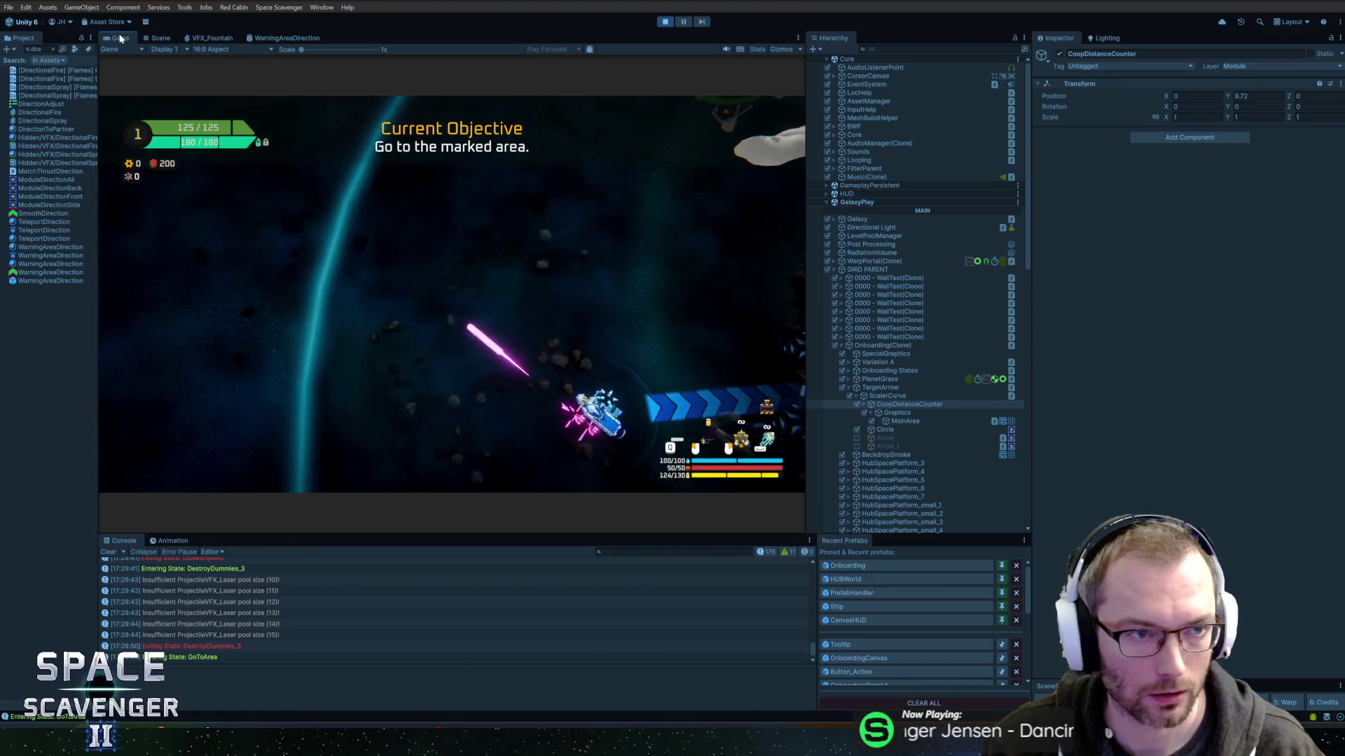
{"action": "double_click", "coordinate": [120, 37]}
{"action": "left_click", "coordinate": [683, 22]}
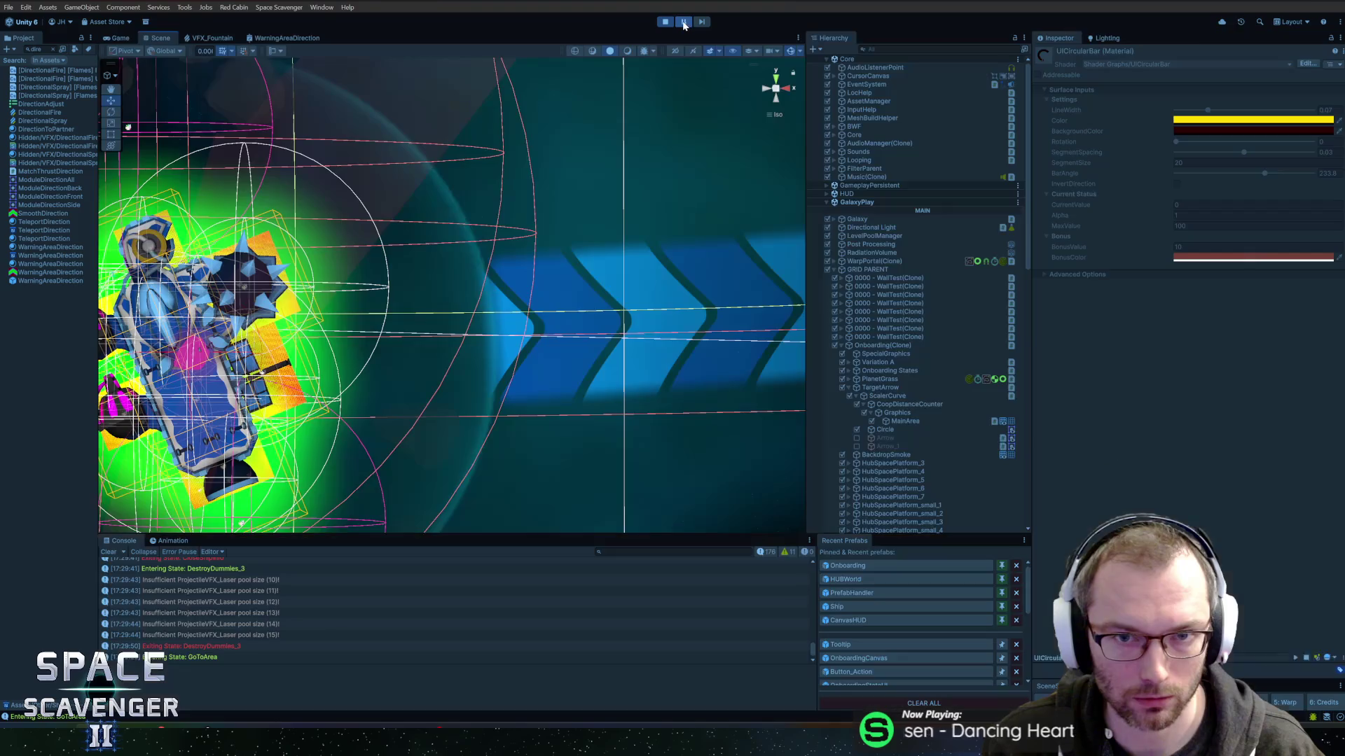
{"action": "left_click", "coordinate": [683, 21]}
{"action": "left_click", "coordinate": [926, 406]}
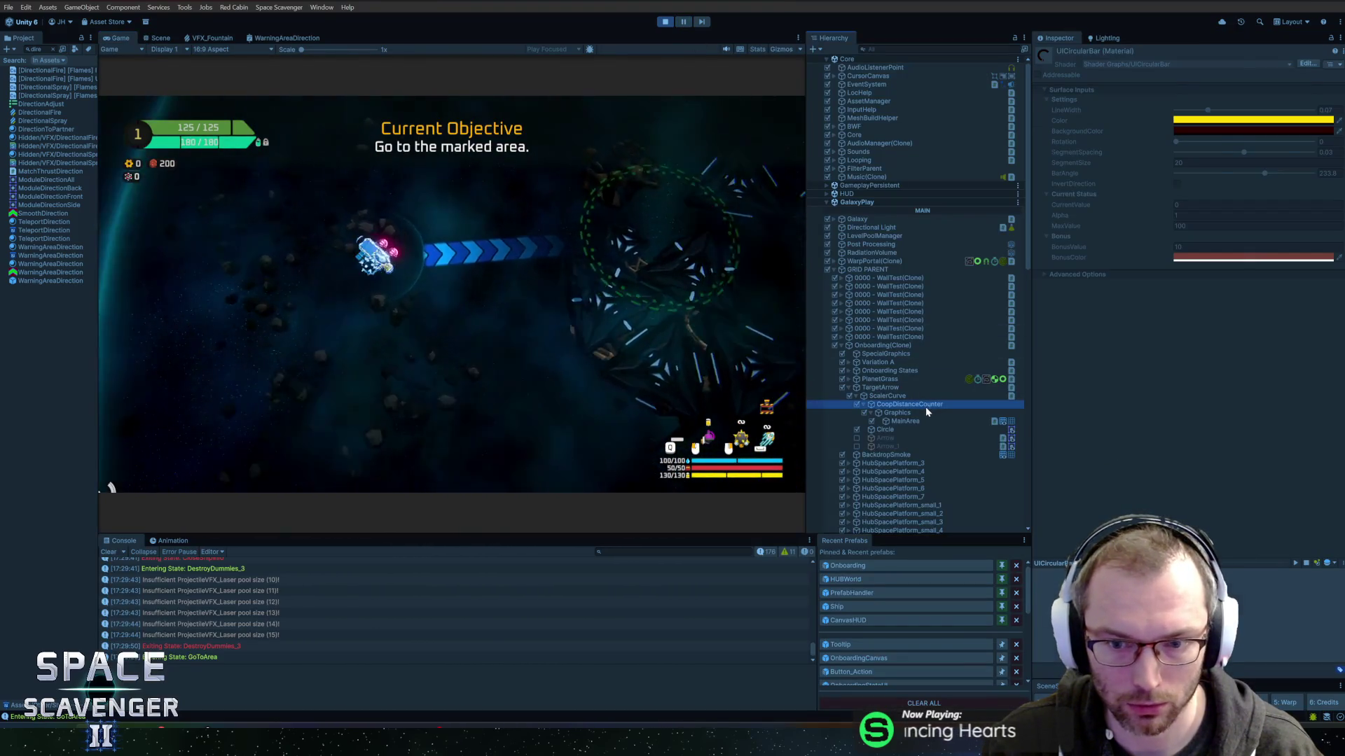
{"action": "left_click", "coordinate": [922, 413]}
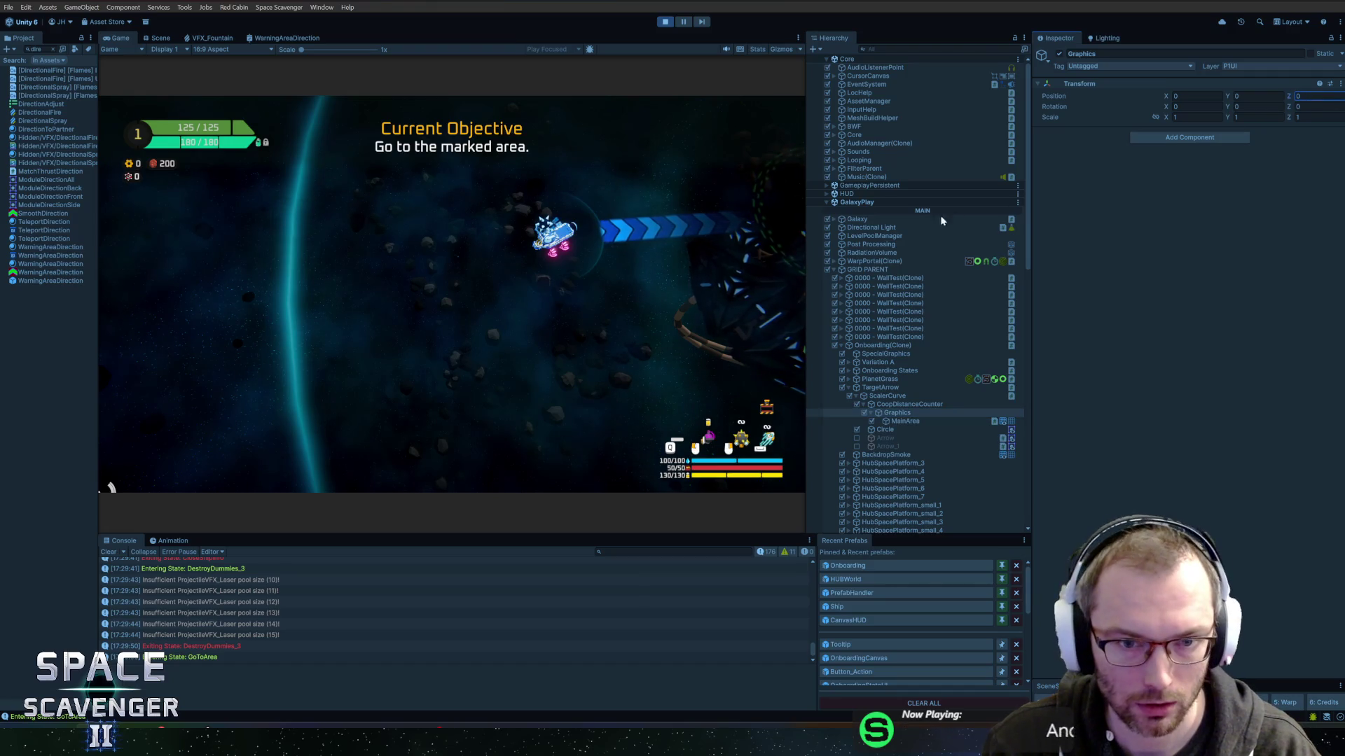
Select the MainArea arrow and adjust its main Color while the game runs.
{"action": "left_click", "coordinate": [926, 421]}
{"action": "left_click", "coordinate": [902, 428]}
{"action": "left_click", "coordinate": [914, 423]}
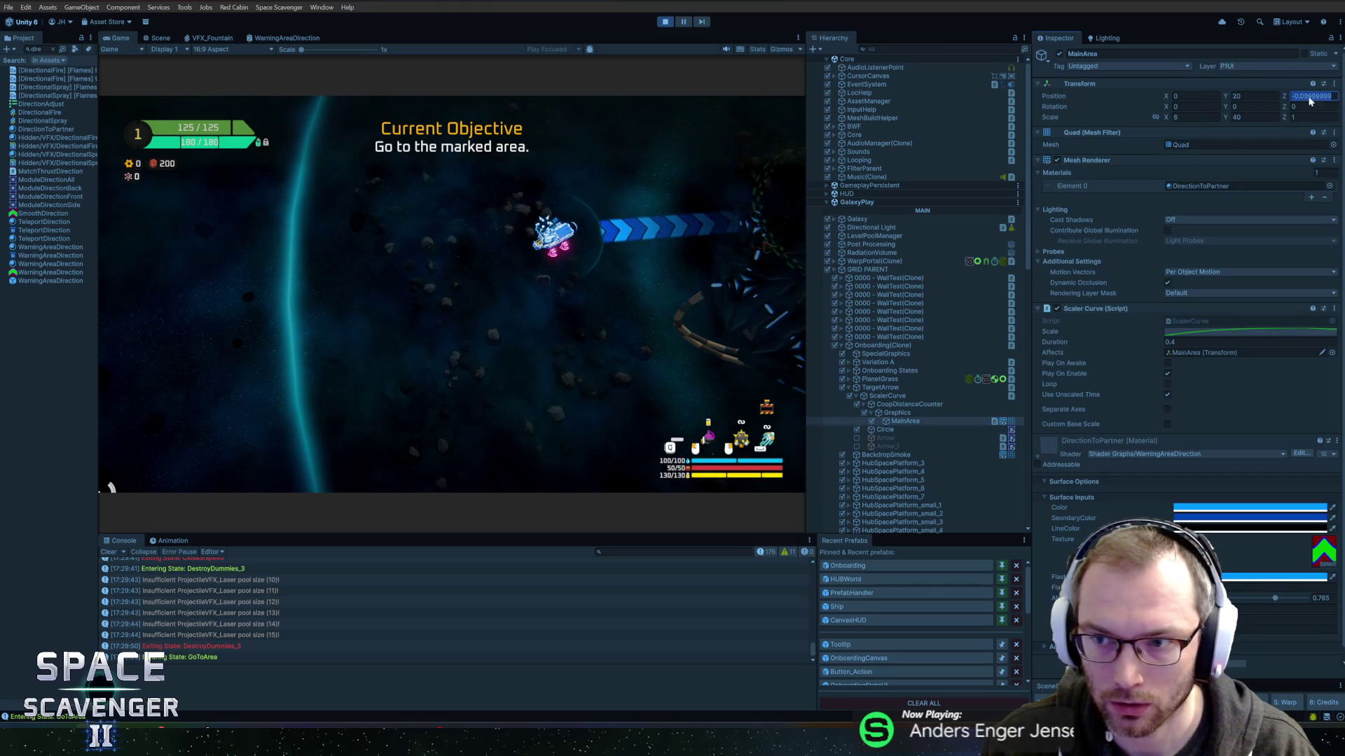
{"action": "left_click", "coordinate": [616, 204]}
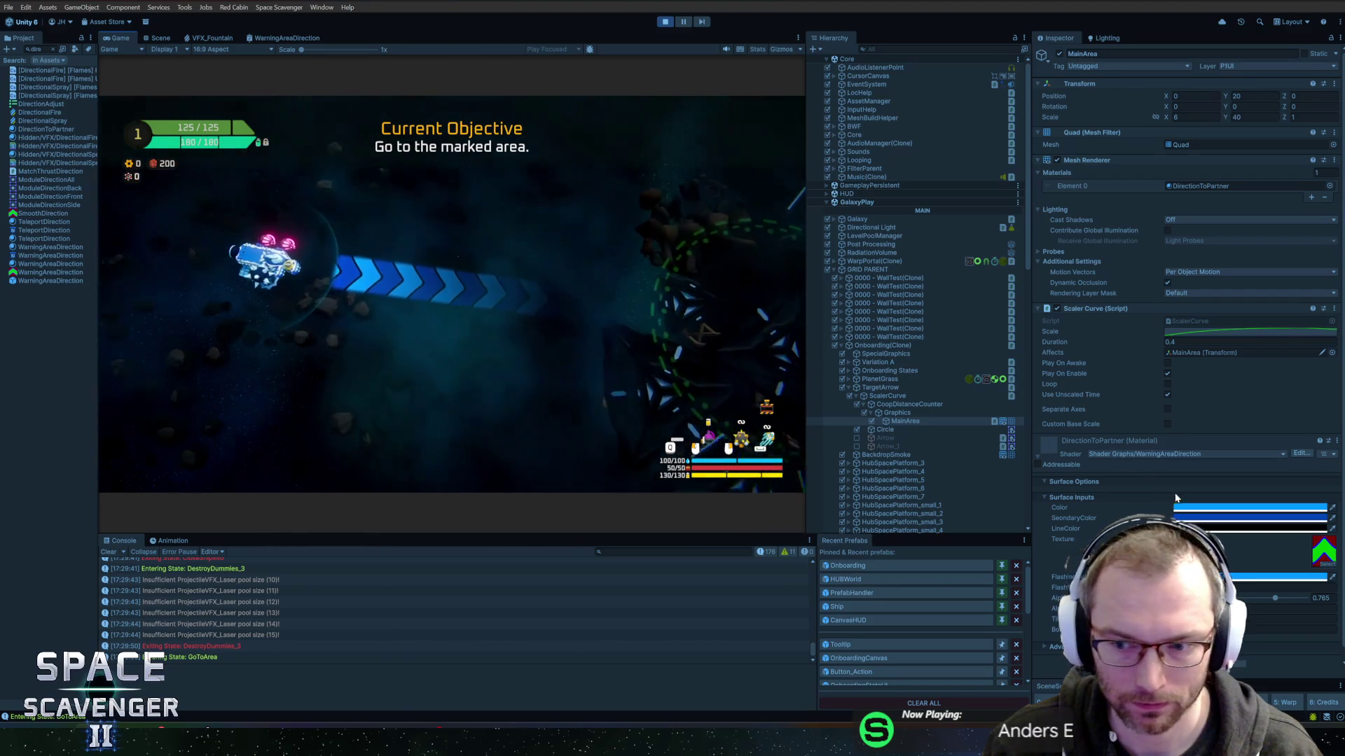
{"action": "left_click", "coordinate": [1206, 506]}
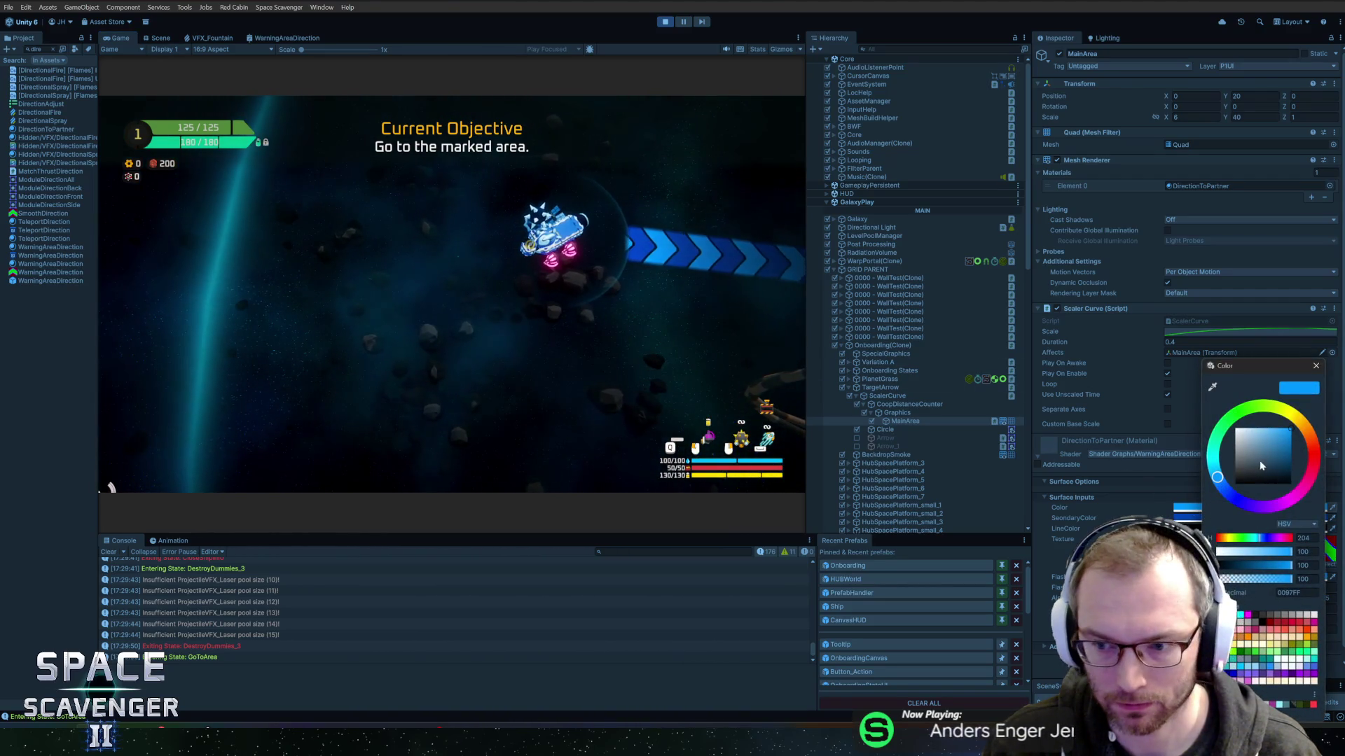
{"action": "left_click", "coordinate": [1314, 366]}
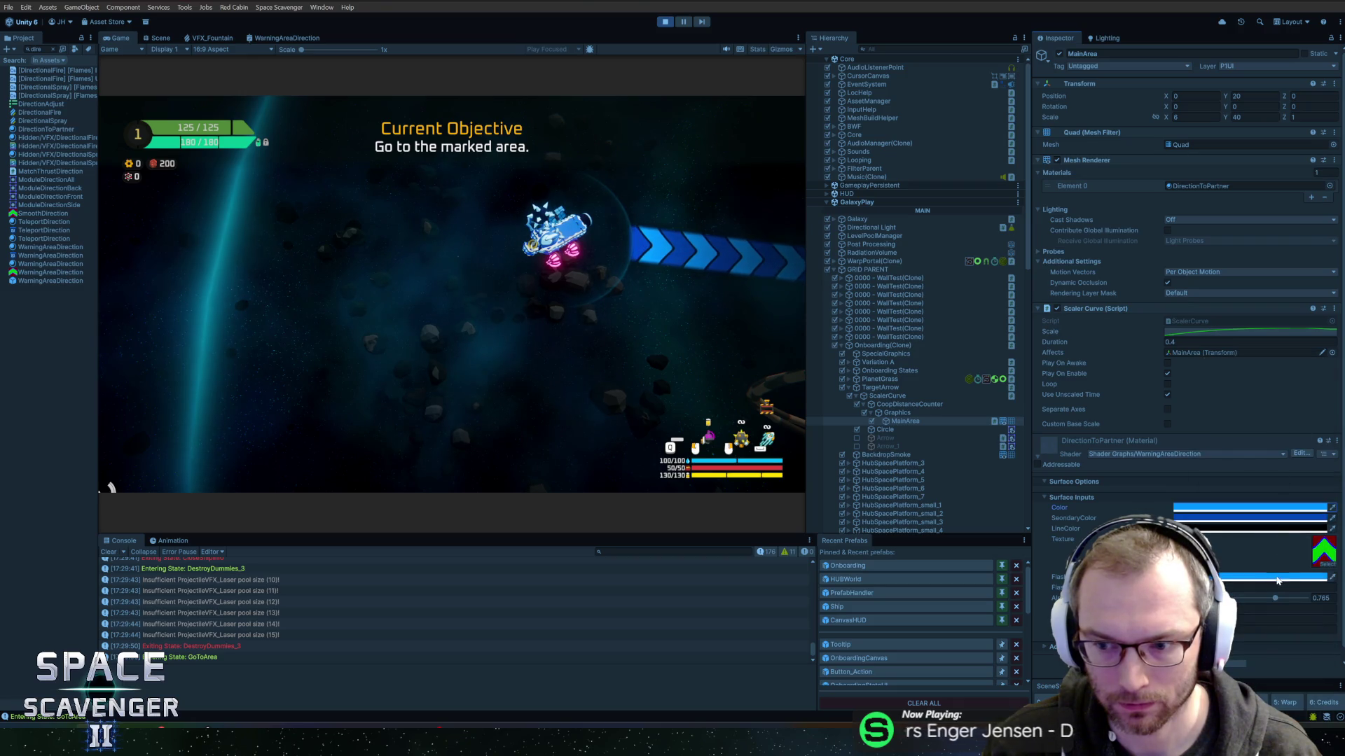
{"action": "left_click", "coordinate": [1257, 511]}
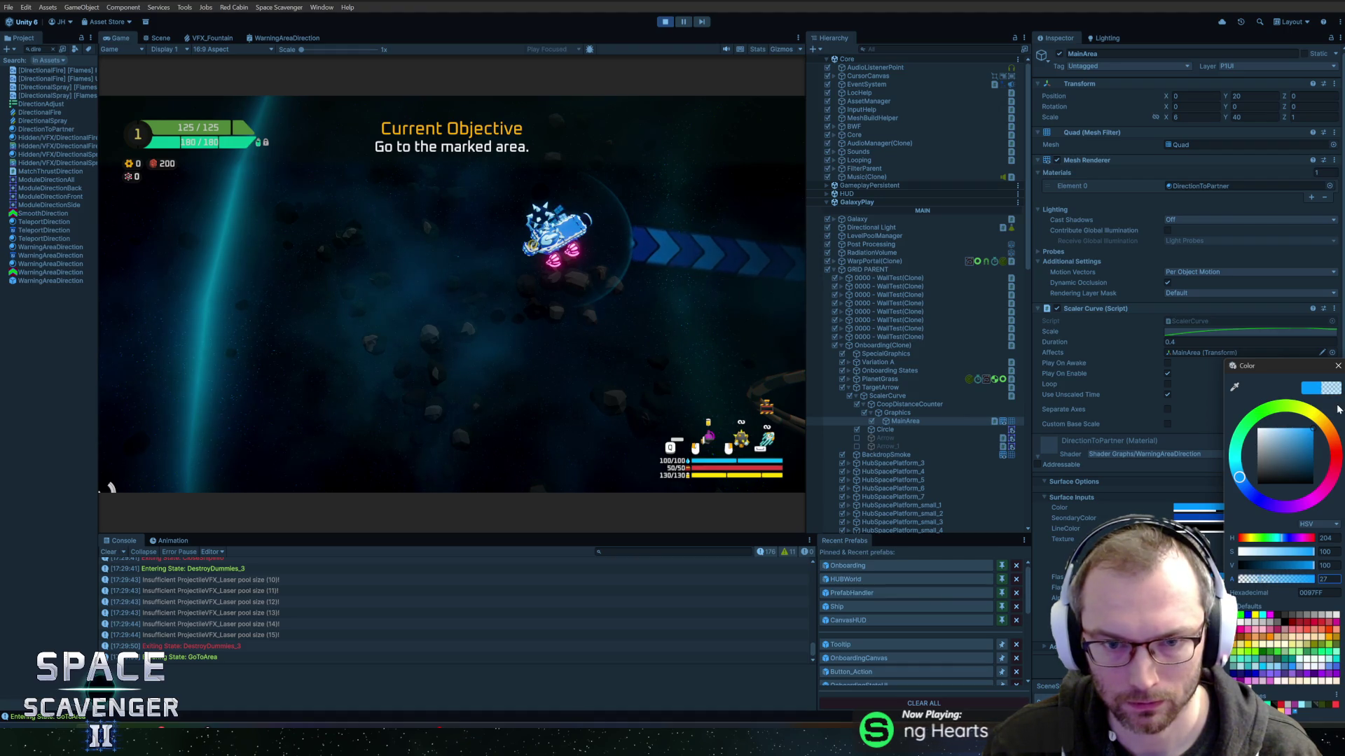
{"action": "left_click", "coordinate": [1337, 367]}
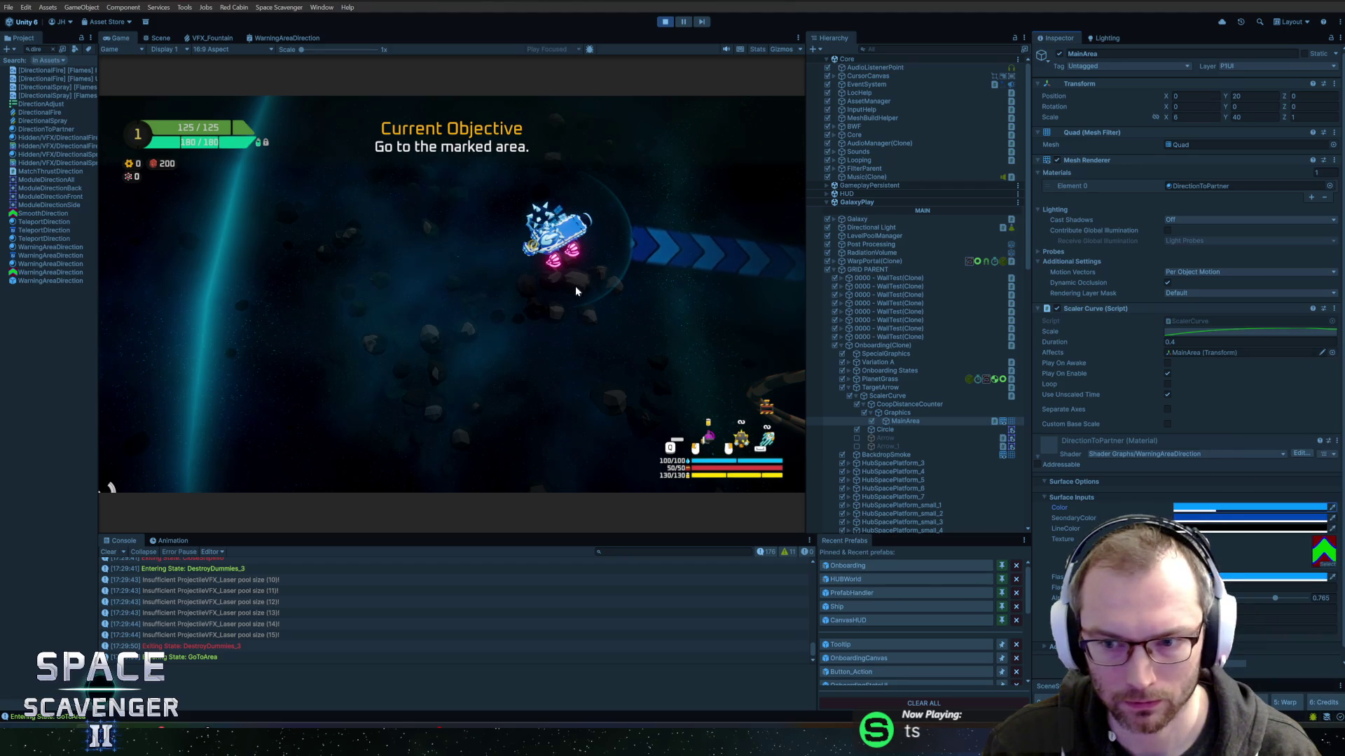
{"action": "left_click", "coordinate": [576, 290]}
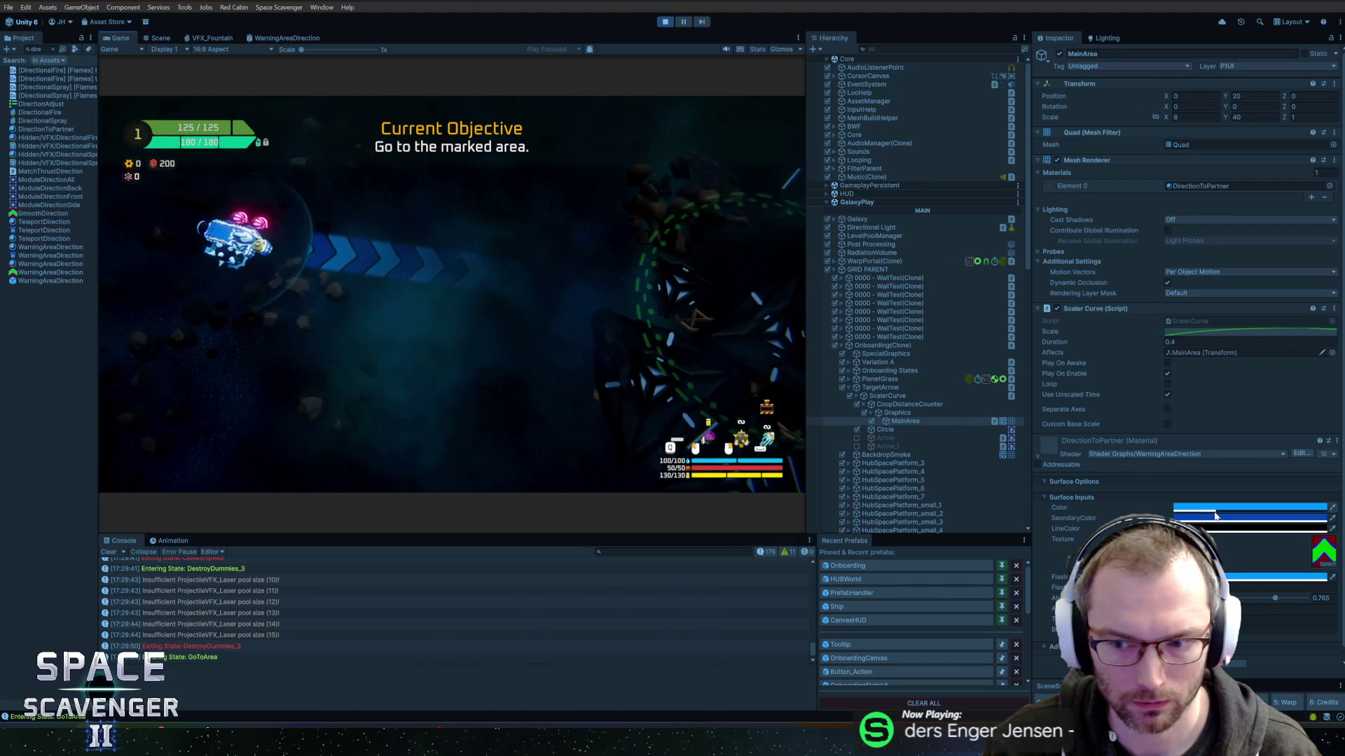
Adjust the arrow's SecondaryColor, then fine-tune its main Color again.
{"action": "left_click", "coordinate": [1215, 519]}
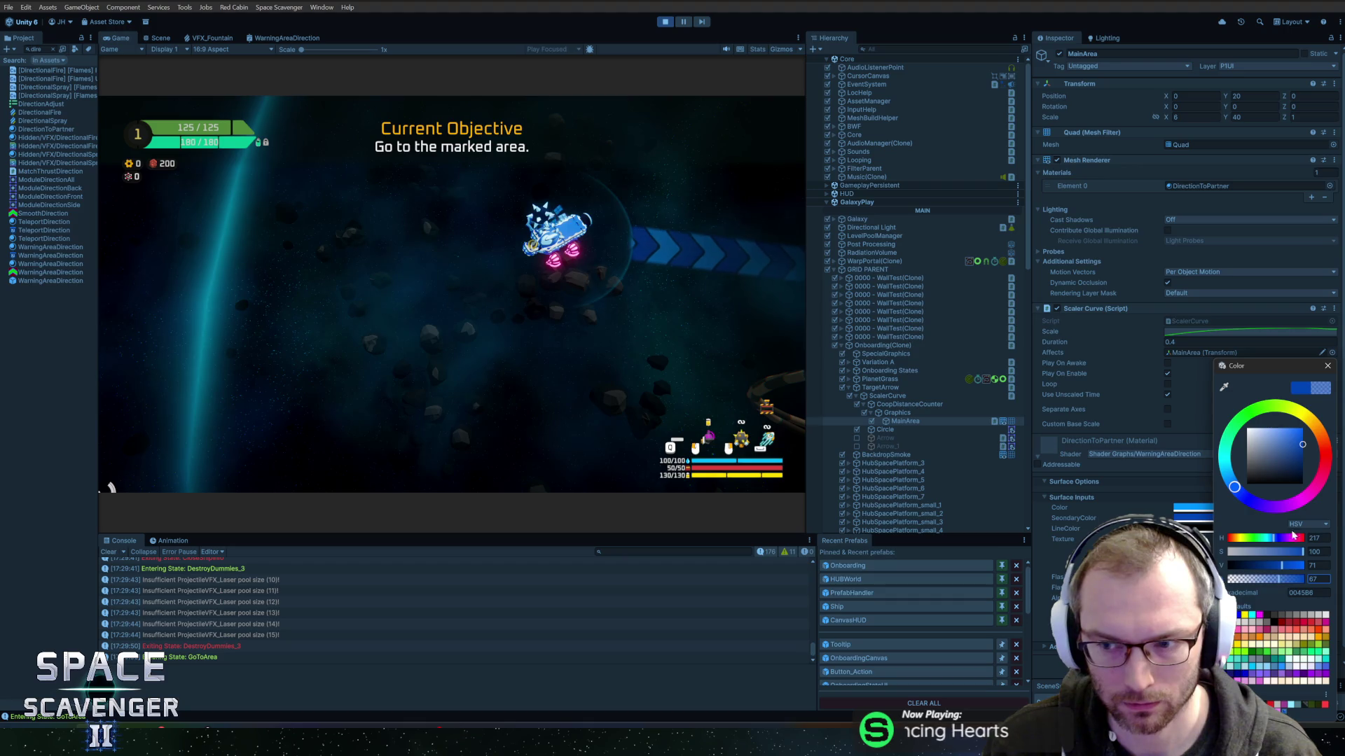
{"action": "left_click", "coordinate": [1329, 367]}
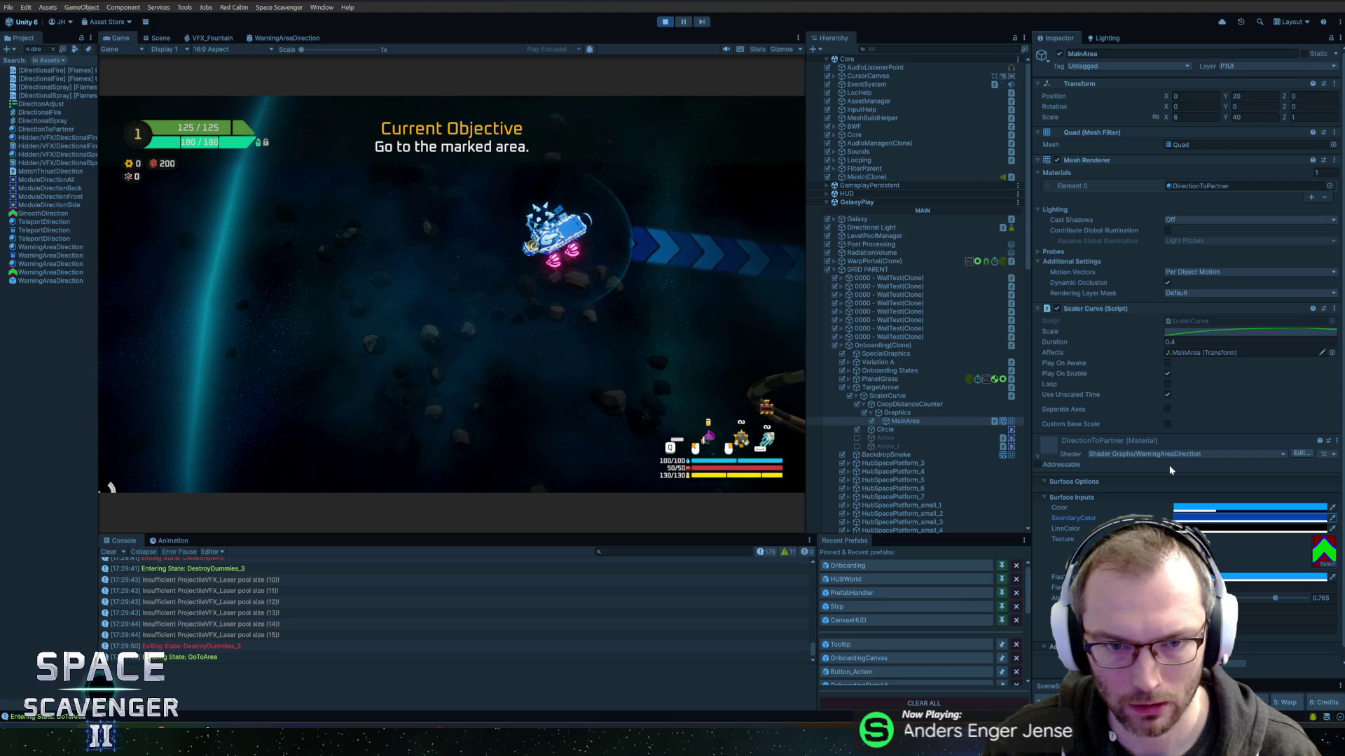
{"action": "left_click", "coordinate": [1226, 520]}
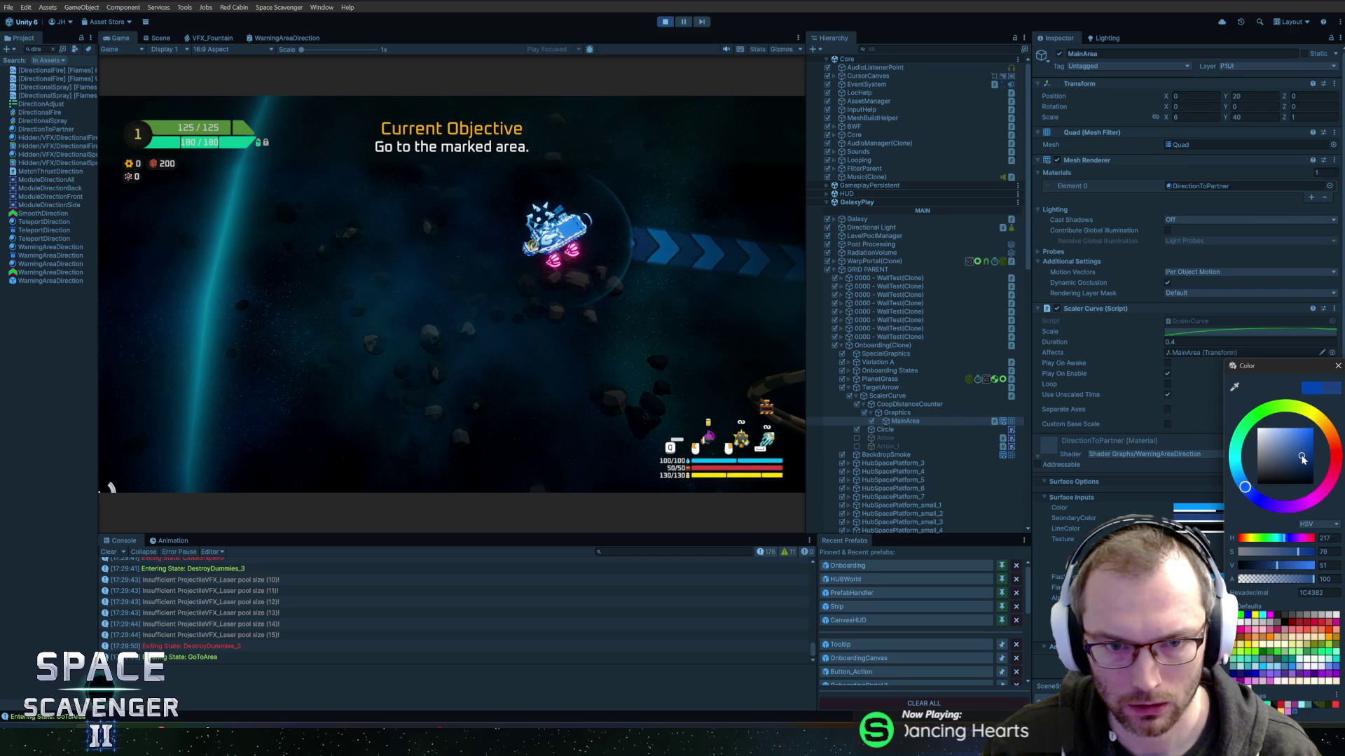
{"action": "left_click", "coordinate": [1337, 365]}
{"action": "left_click", "coordinate": [1267, 511]}
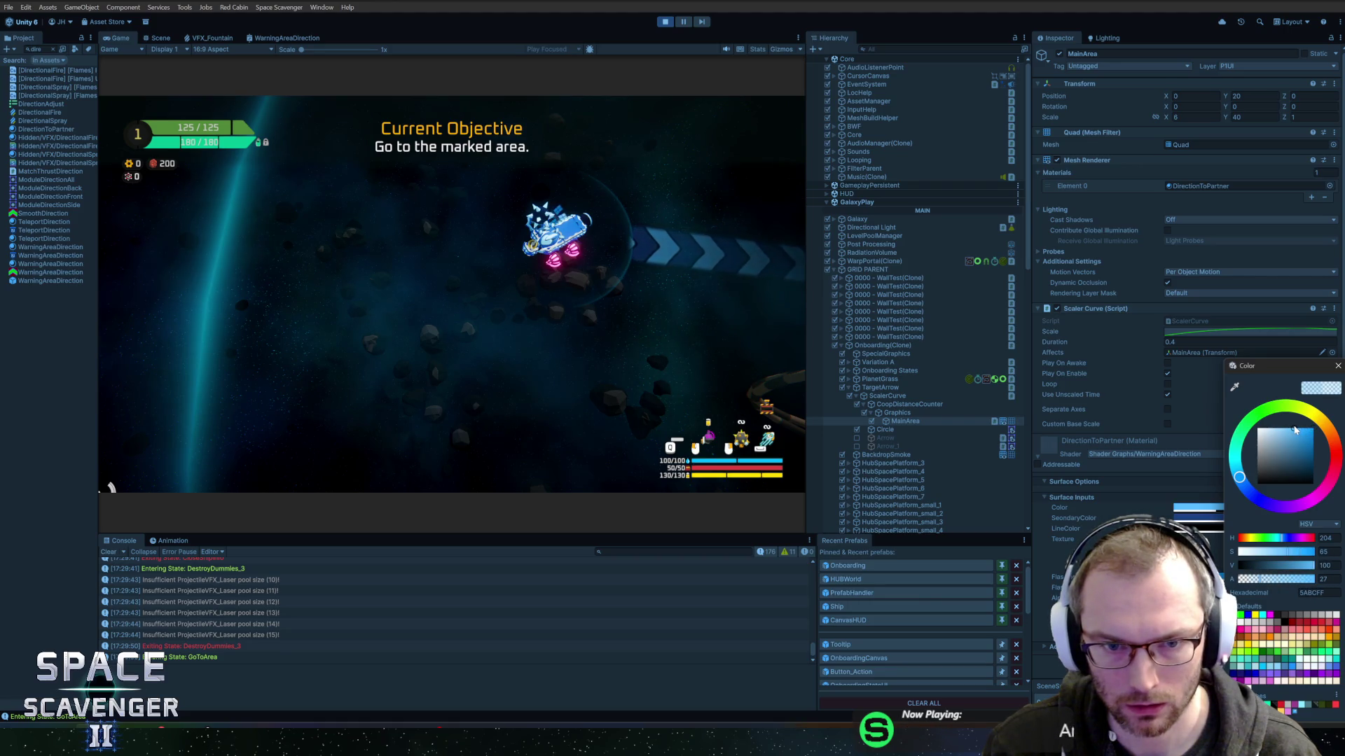
{"action": "left_click", "coordinate": [1337, 365]}
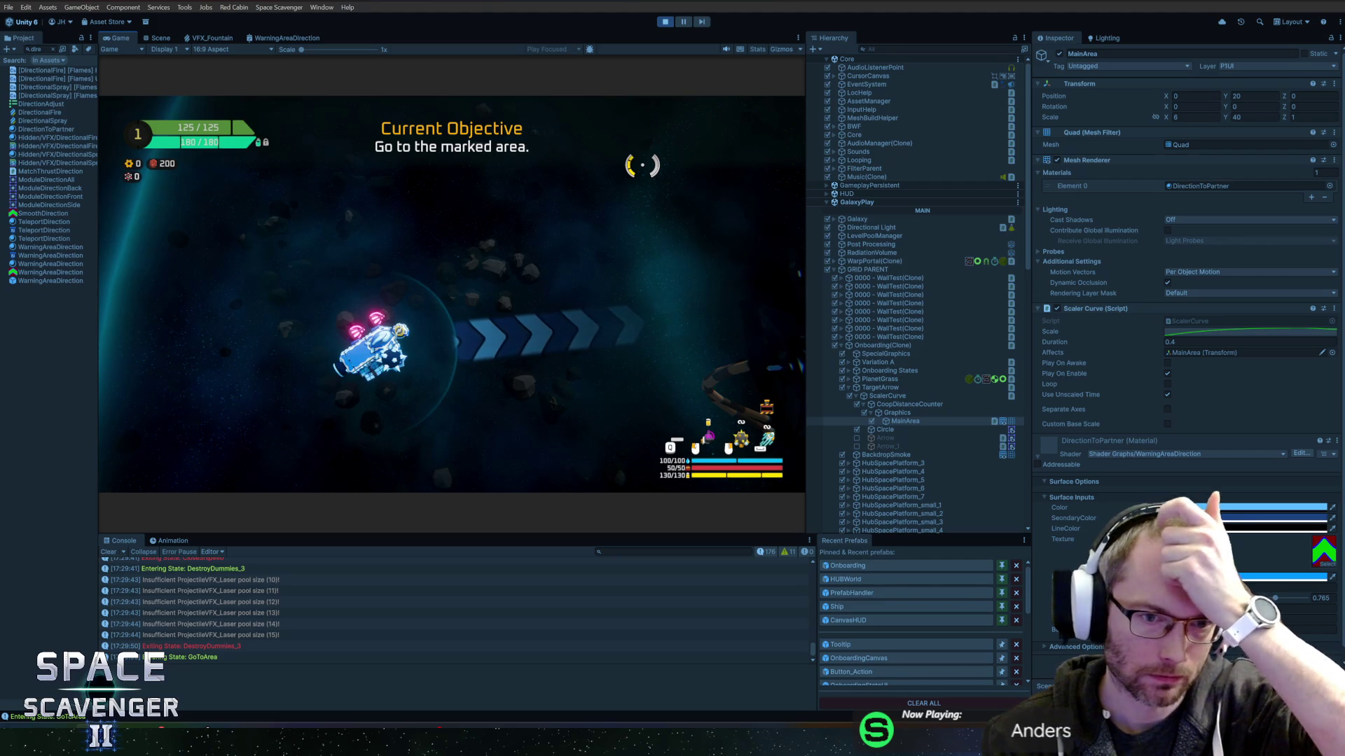
Move MainArea to Position Y 10, scale it to 8.26 by 20, then exit Play mode.
{"action": "left_click", "coordinate": [915, 420]}
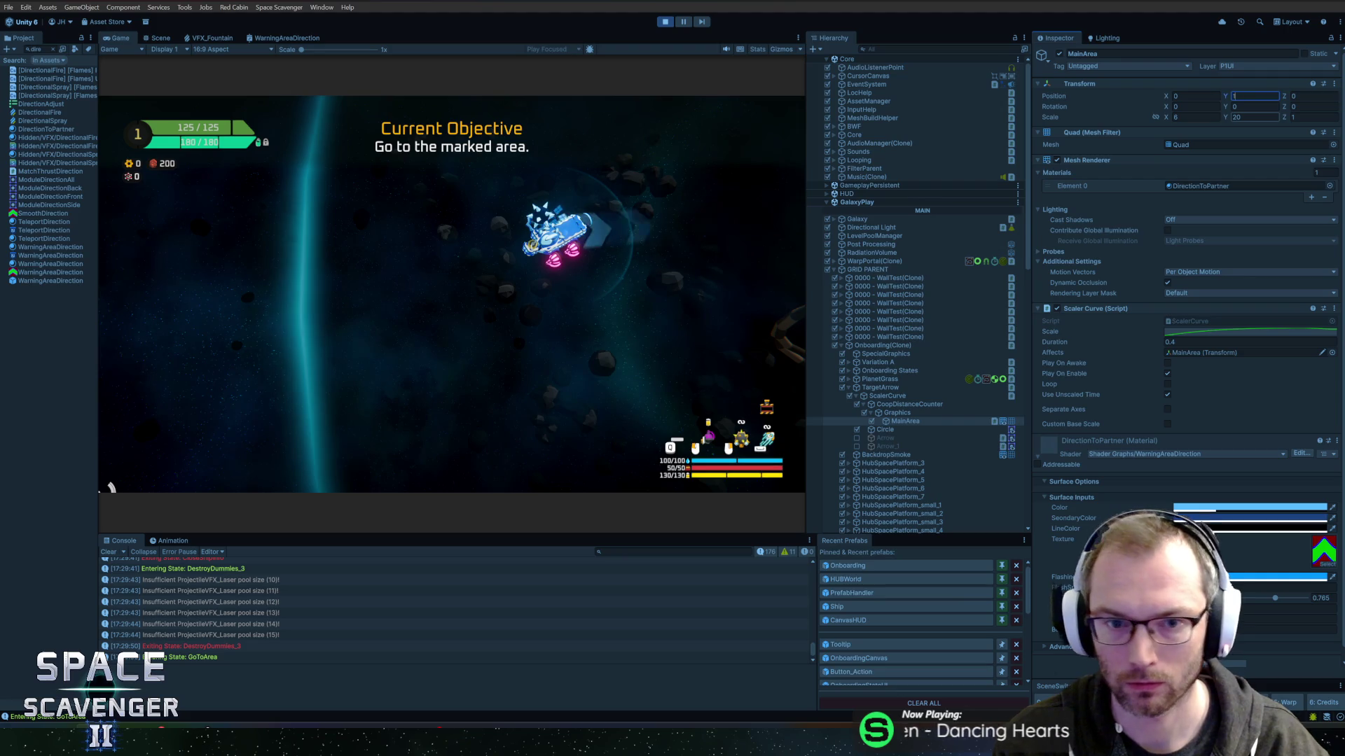
{"action": "type", "text": "0"}
{"action": "left_click", "coordinate": [110, 487]}
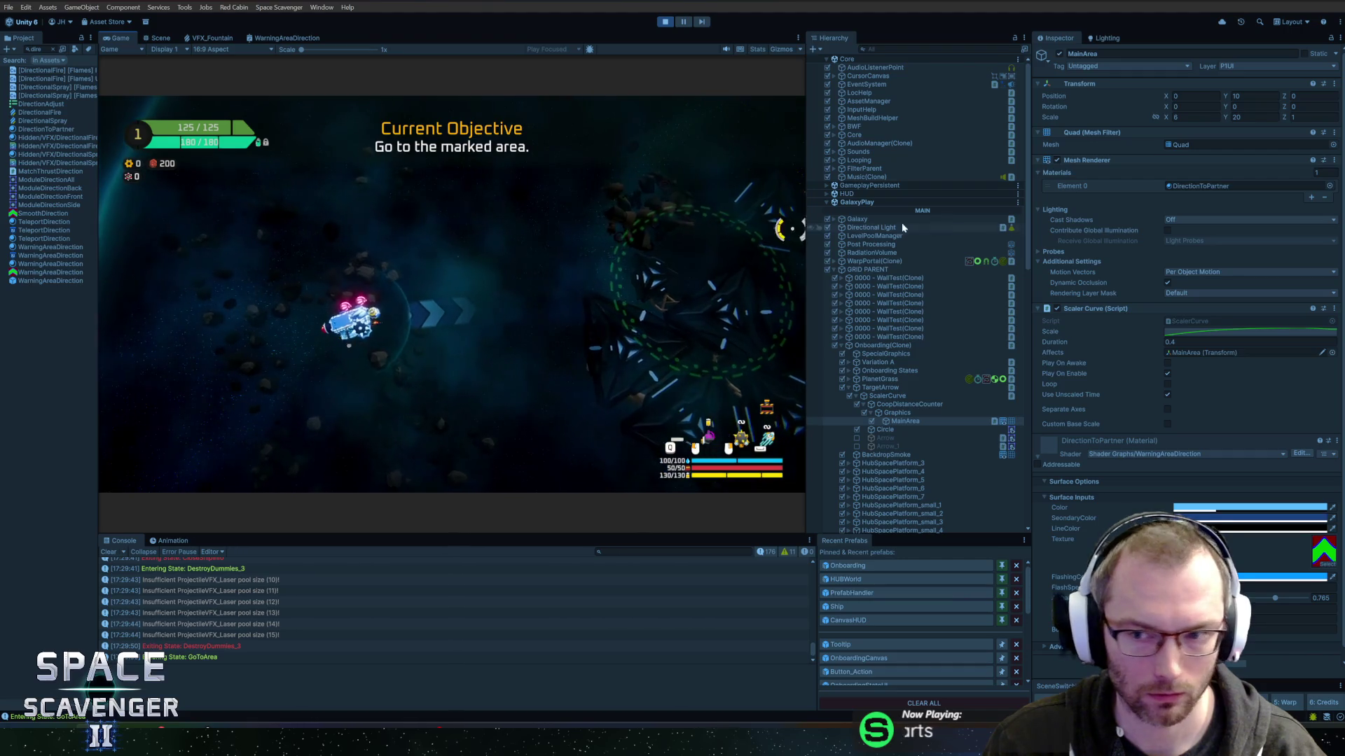
{"action": "double_click", "coordinate": [1190, 117]}
{"action": "type", "text": "7.35"}
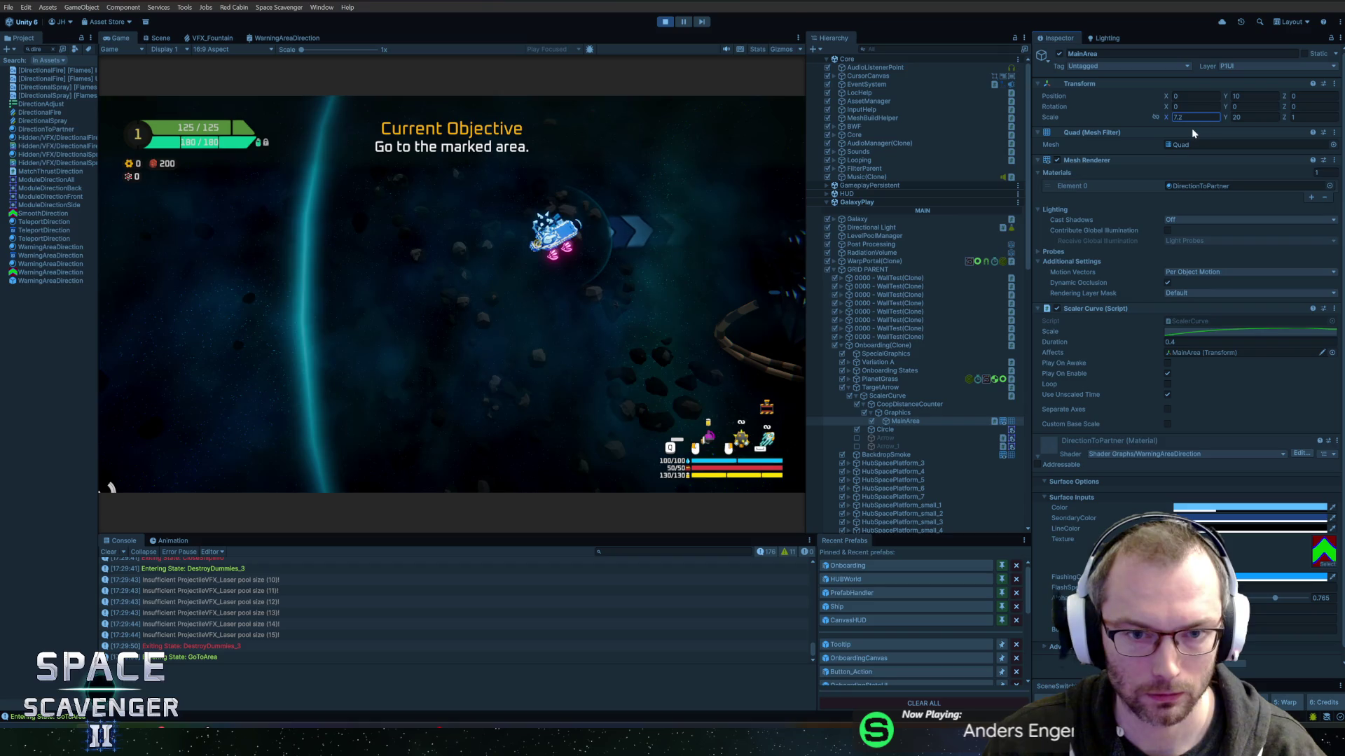
{"action": "left_click", "coordinate": [110, 487]}
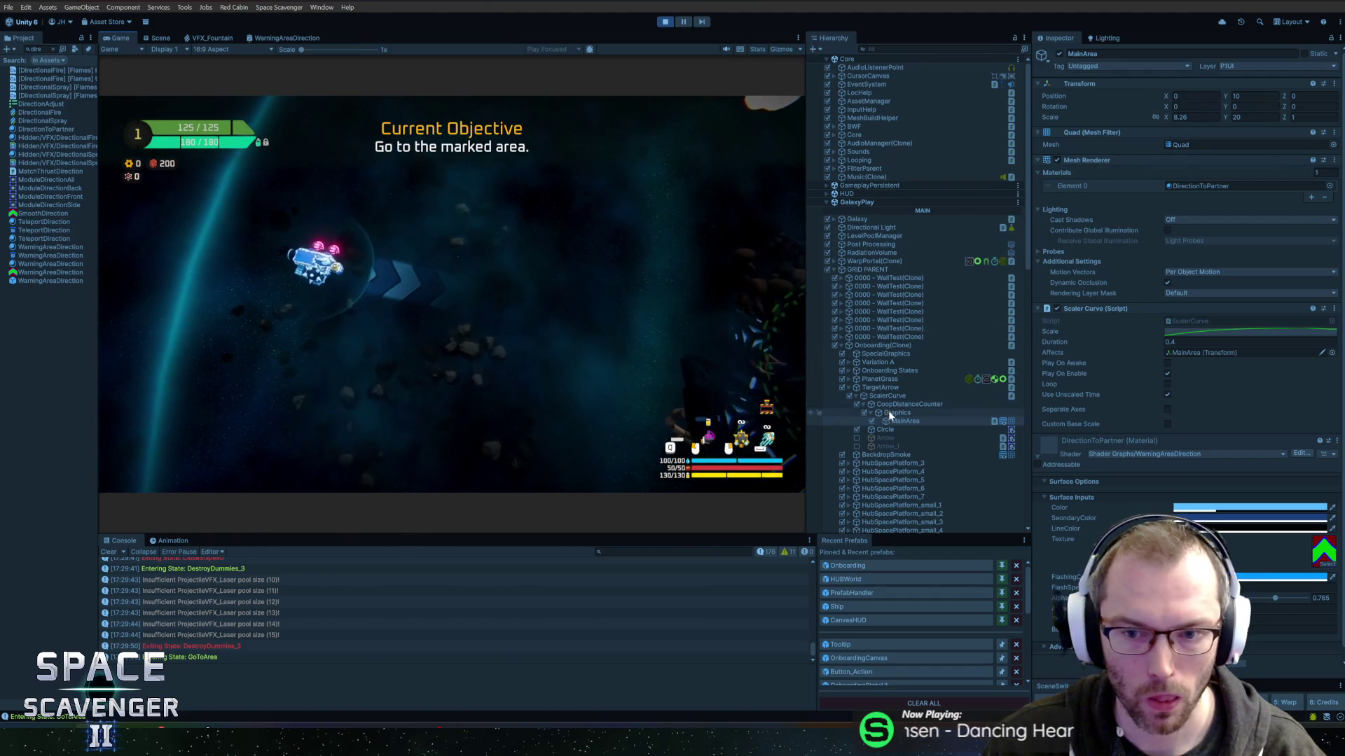
{"action": "left_click", "coordinate": [888, 412]}
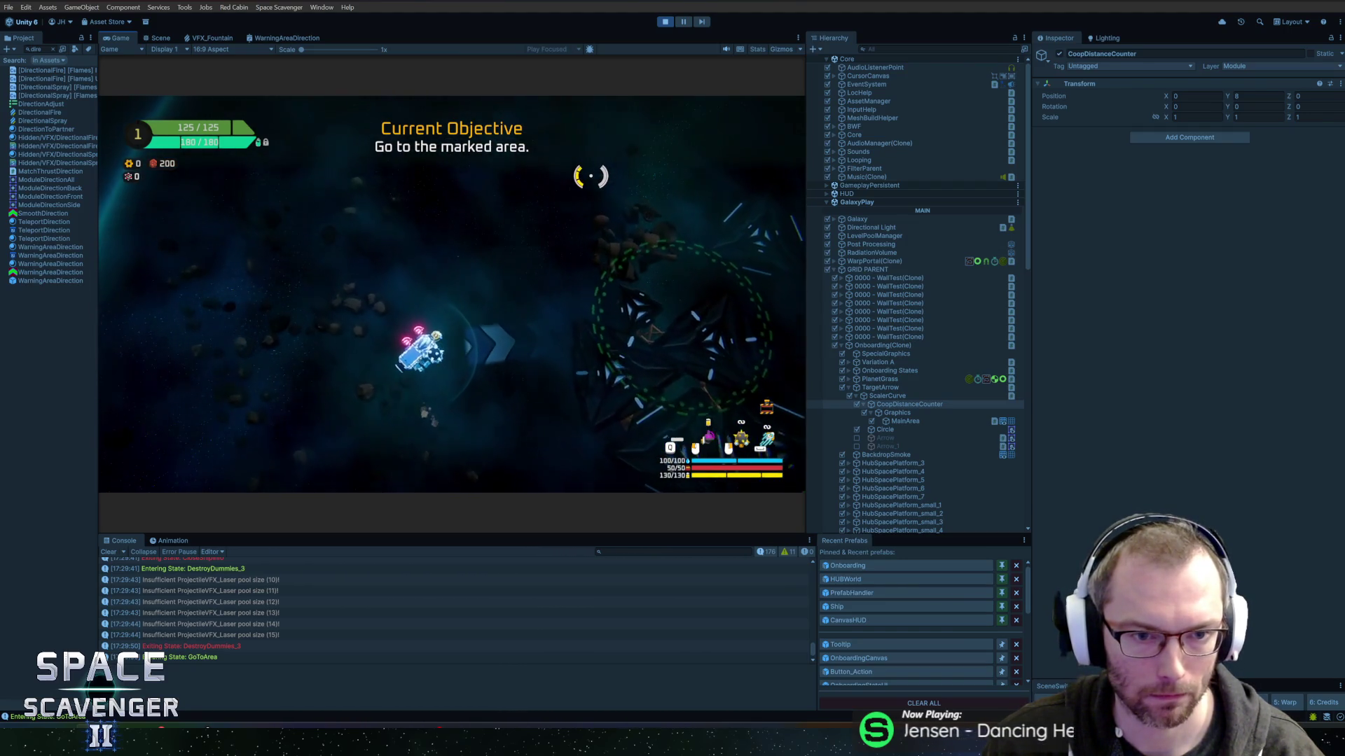
{"action": "key", "text": "ctrl+p"}
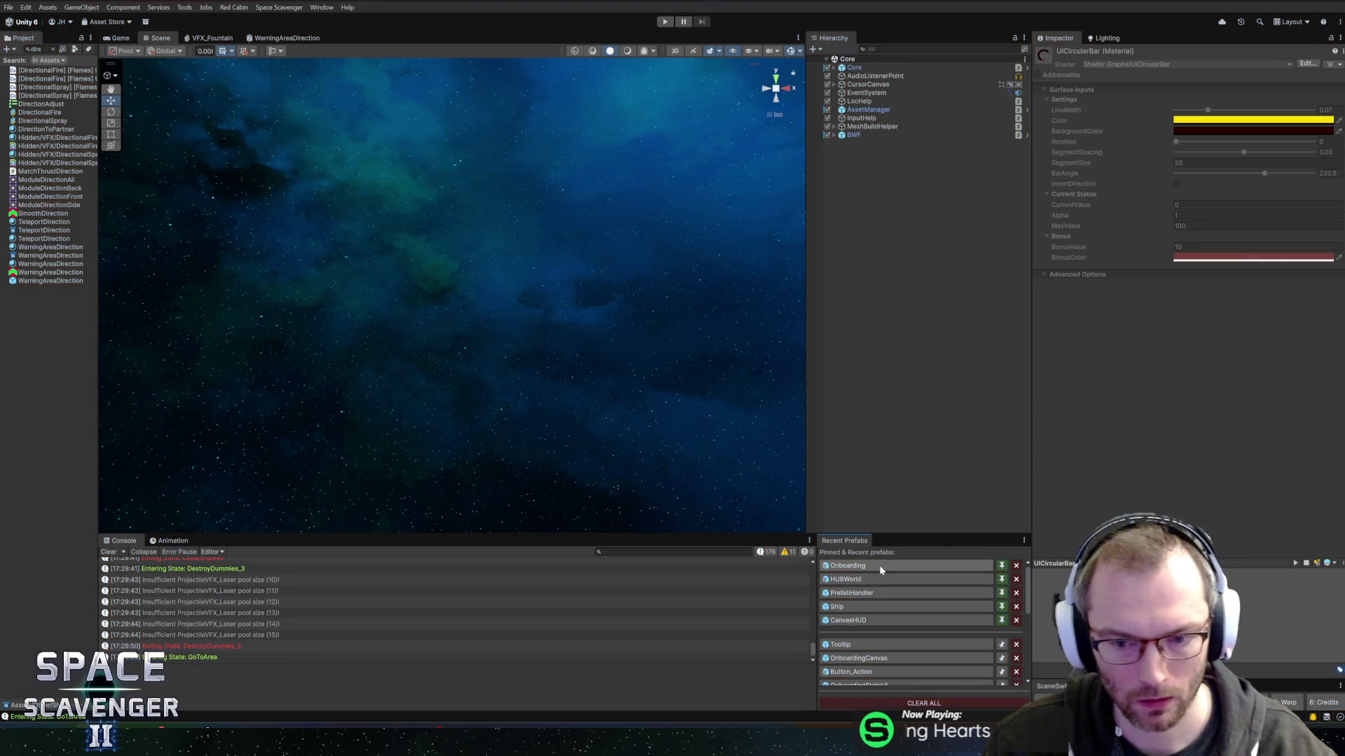
In the Onboarding prefab, deactivate the Arrow object to hide the cyan arrowhead sprites.
{"action": "left_click", "coordinate": [879, 565]}
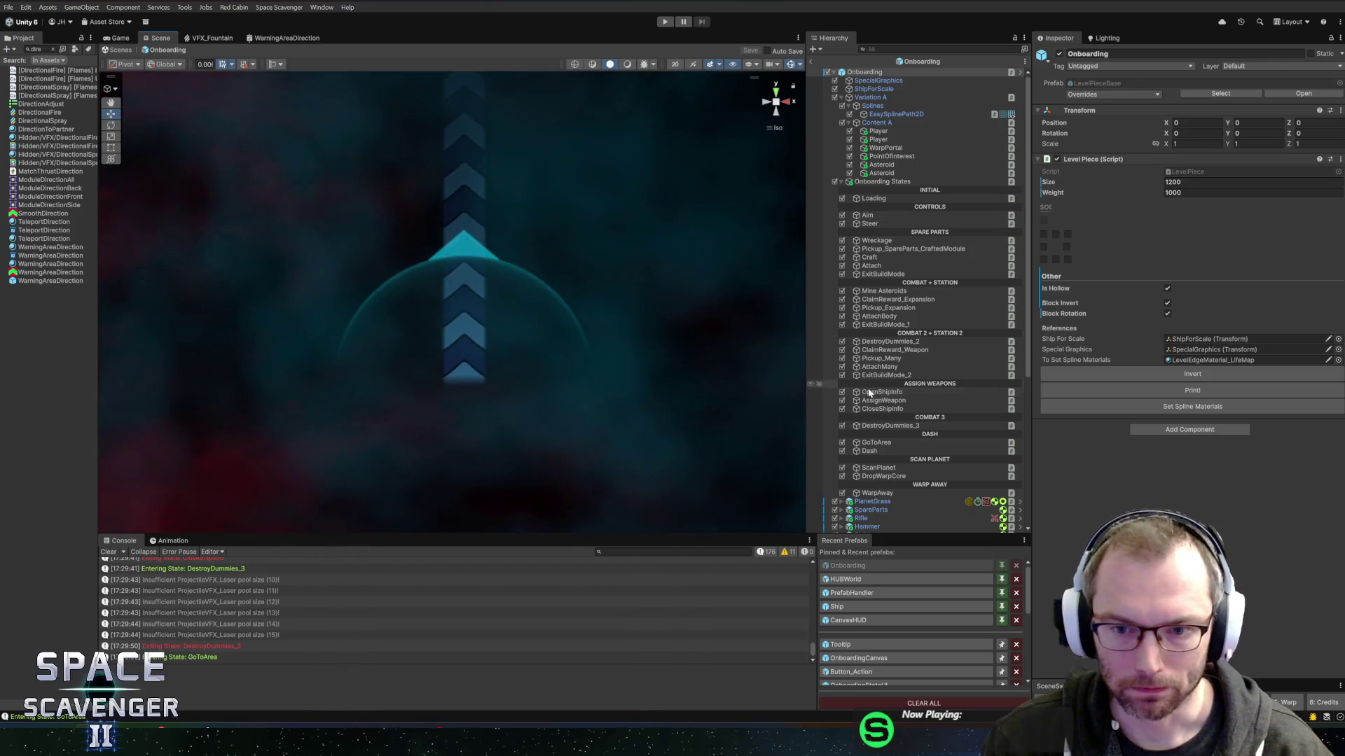
{"action": "scroll", "coordinate": [869, 393], "scroll_direction": "down", "scroll_amount": 10}
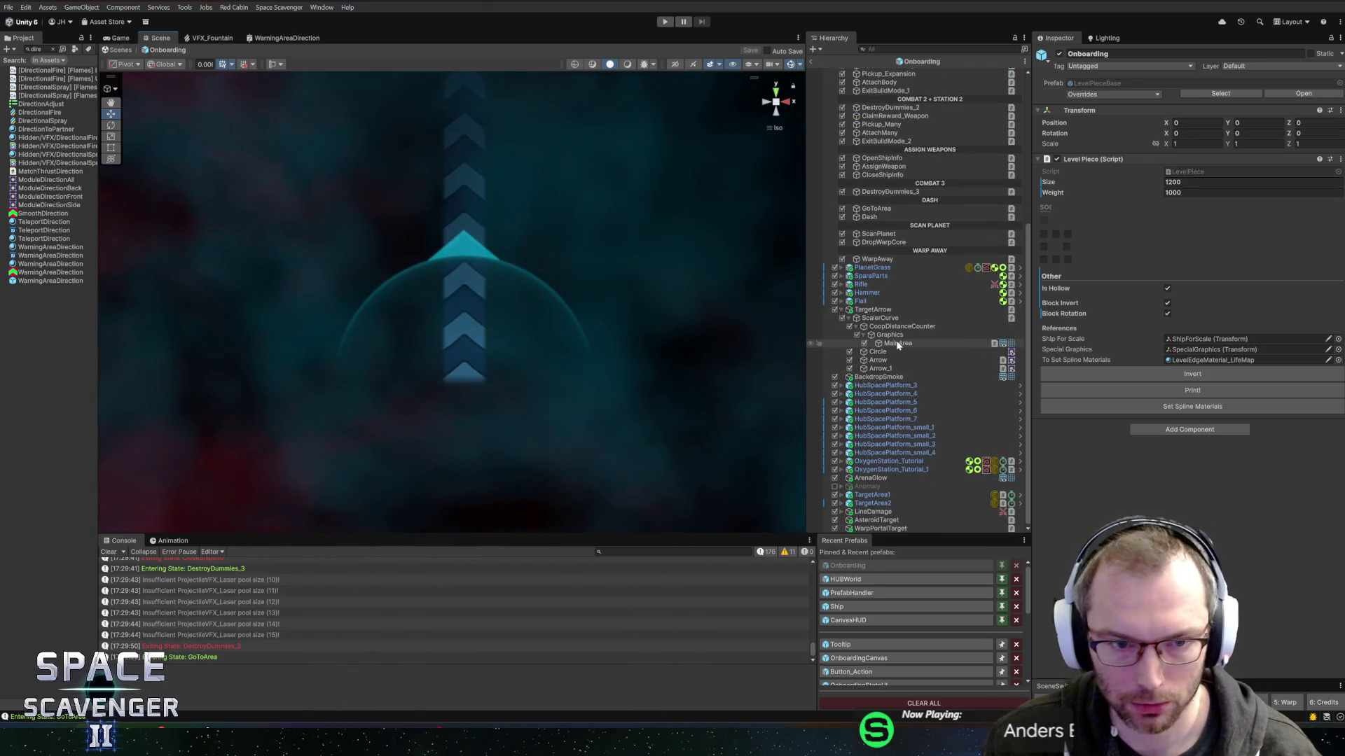
{"action": "left_click", "coordinate": [879, 352]}
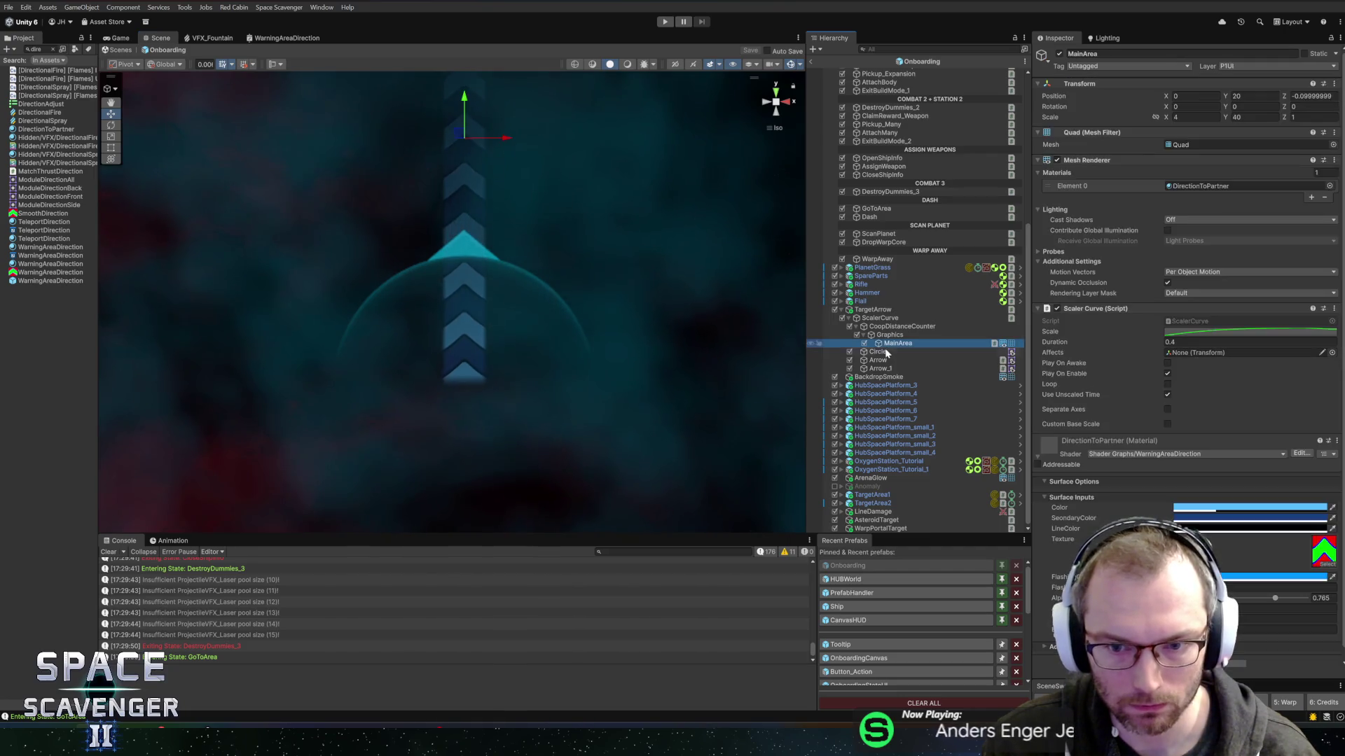
{"action": "left_click", "coordinate": [883, 360]}
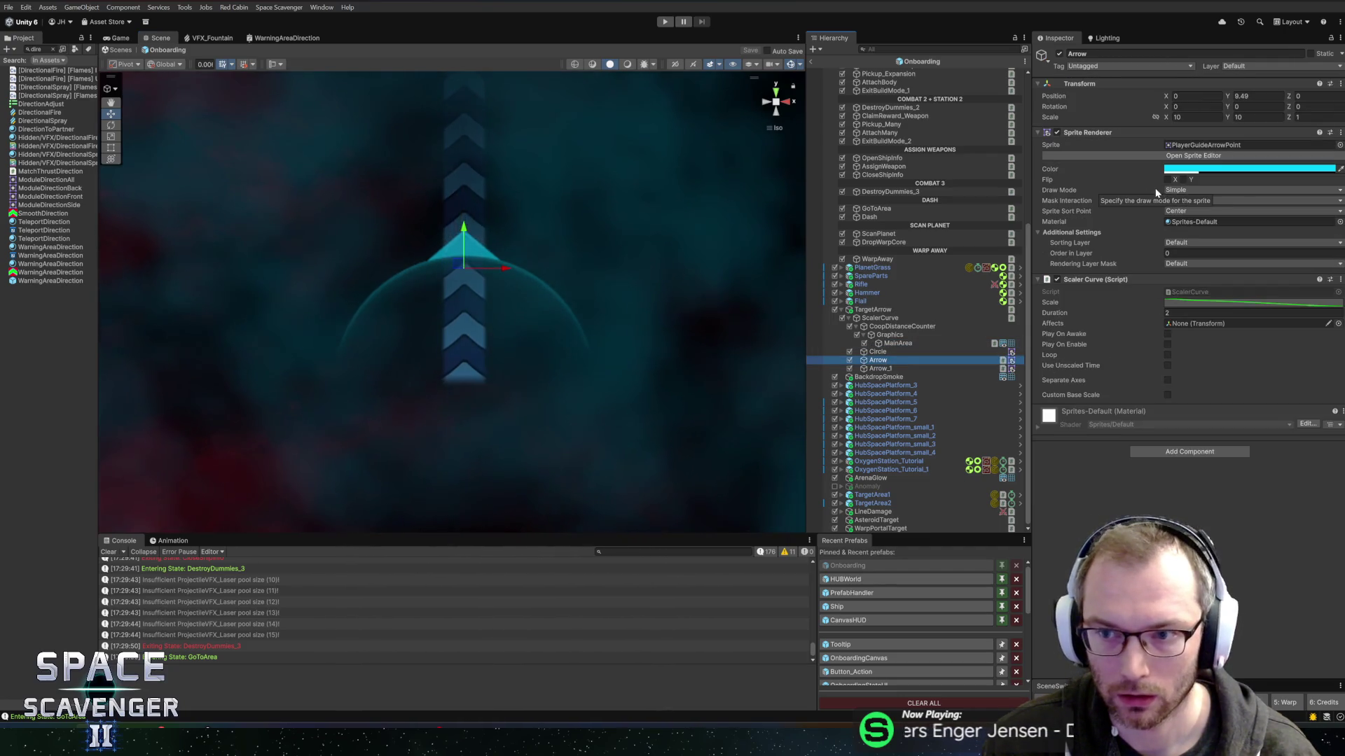
{"action": "scroll", "coordinate": [651, 253], "scroll_direction": "up", "scroll_amount": 2}
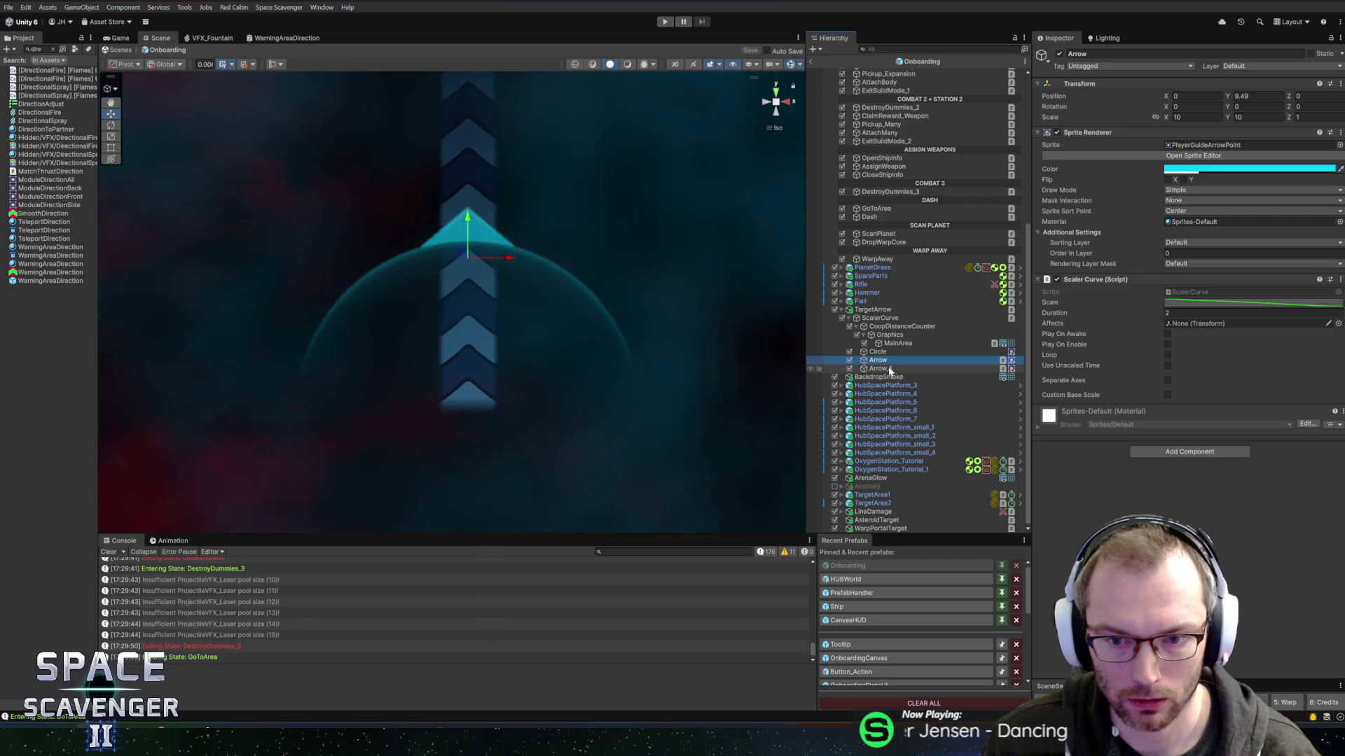
{"action": "left_click", "coordinate": [1059, 55]}
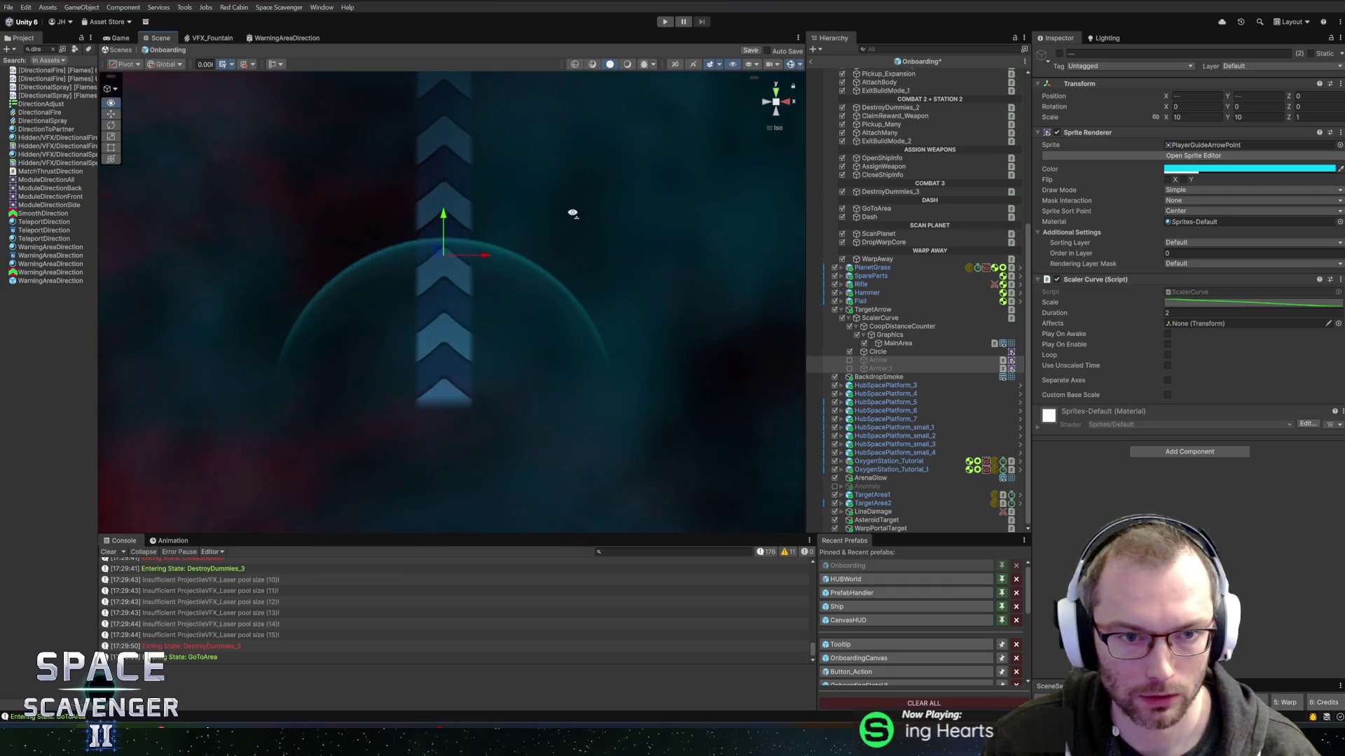
Re-enable the Circle ring and set MainArea's Position Y to 15 and Scale Y to 30.
{"action": "left_click", "coordinate": [893, 356]}
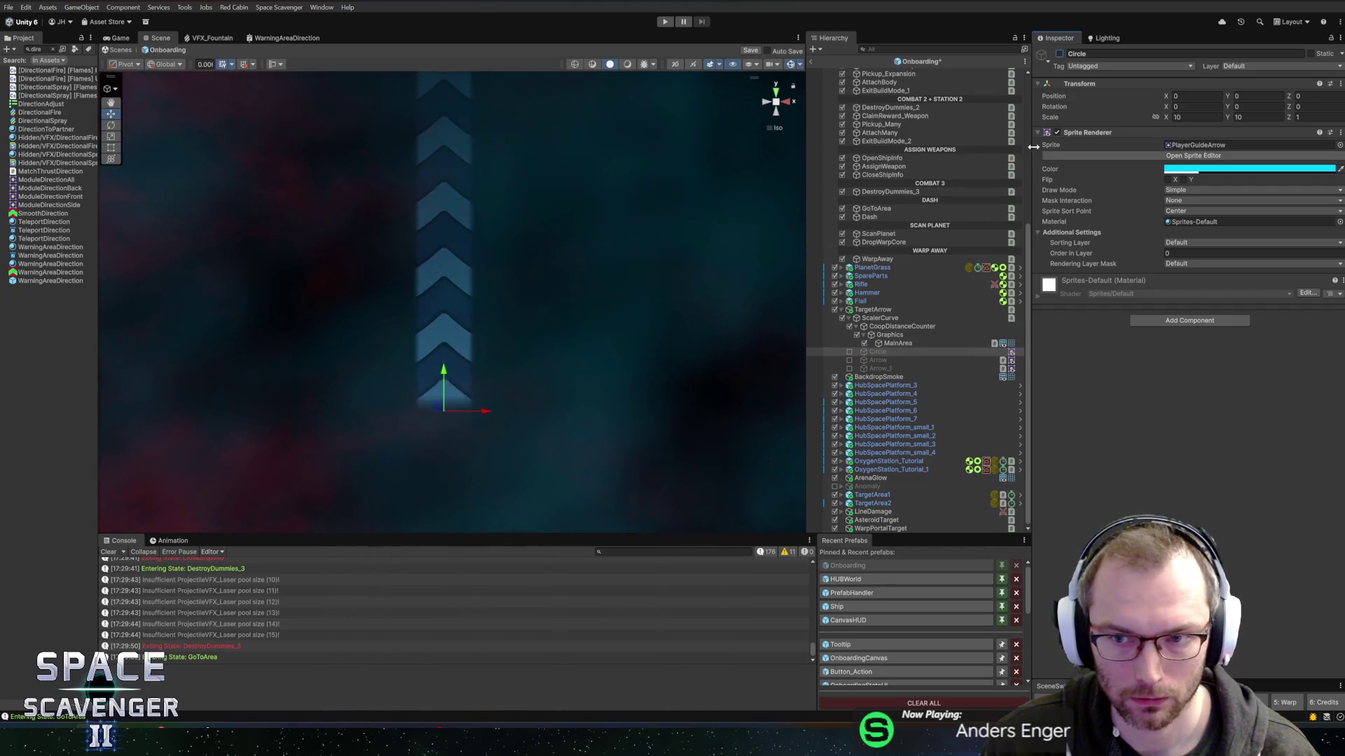
{"action": "key", "text": "alt+shift+a"}
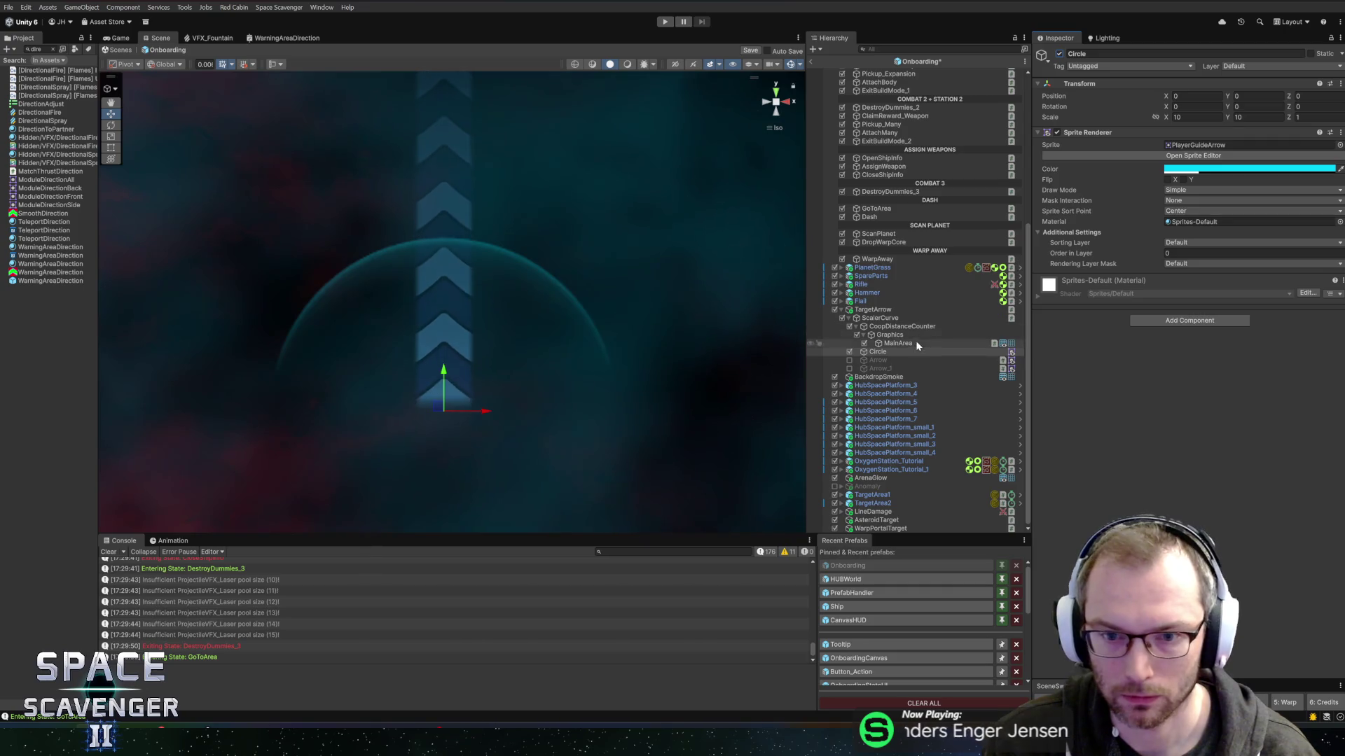
{"action": "left_click", "coordinate": [887, 330]}
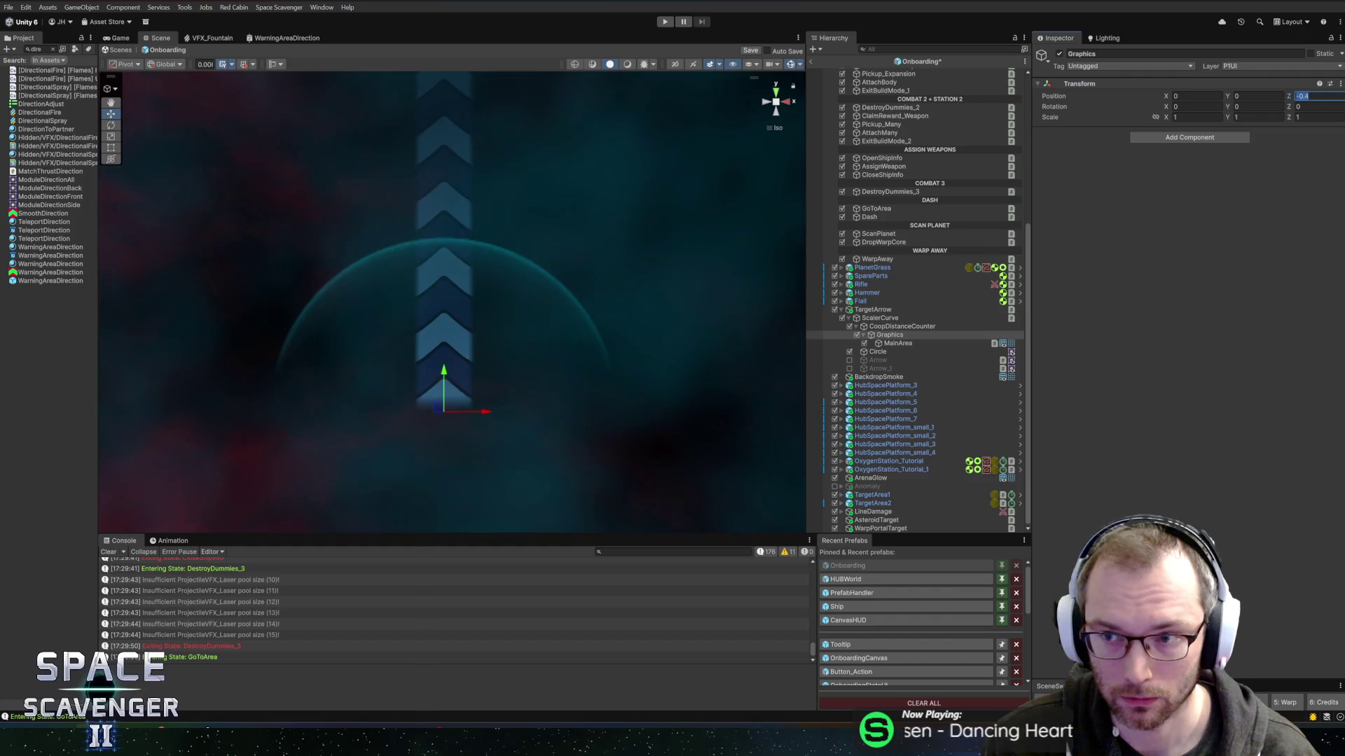
{"action": "type", "text": "0"}
{"action": "left_click", "coordinate": [900, 344]}
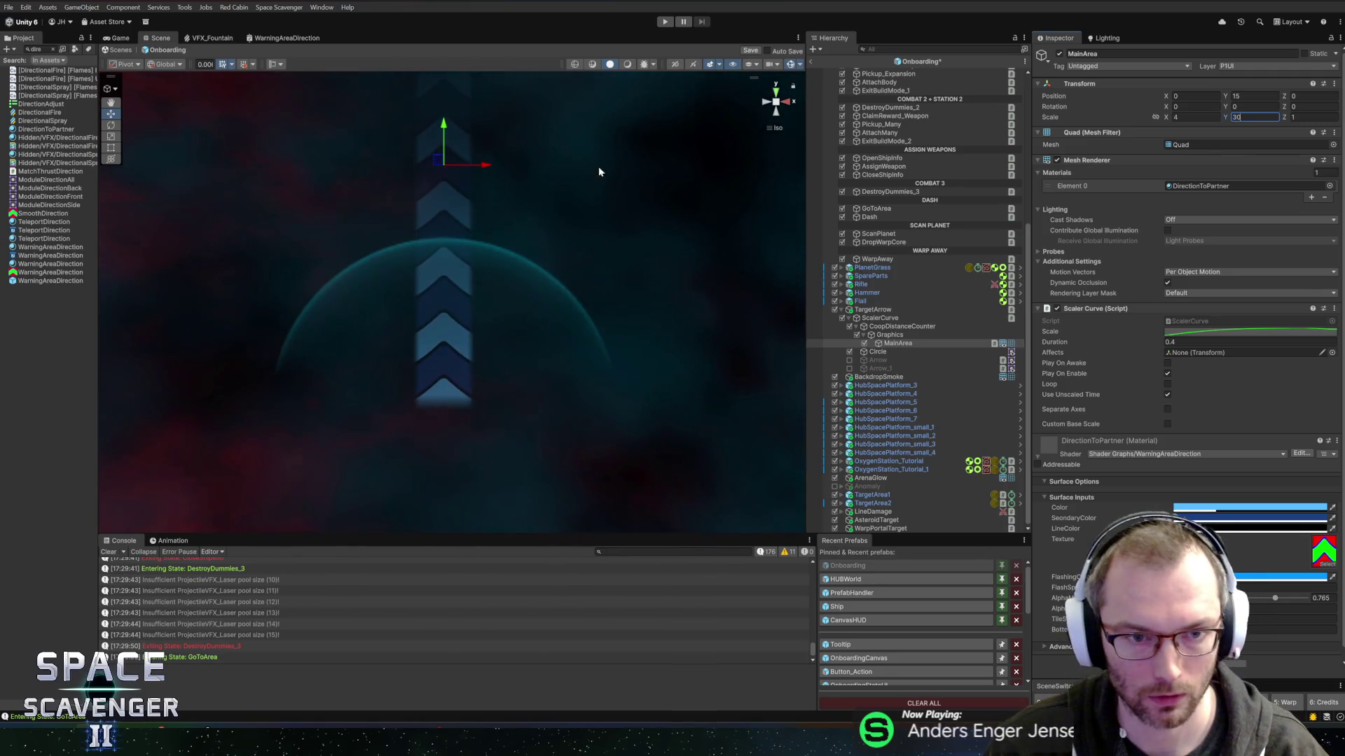
{"action": "left_click", "coordinate": [899, 327]}
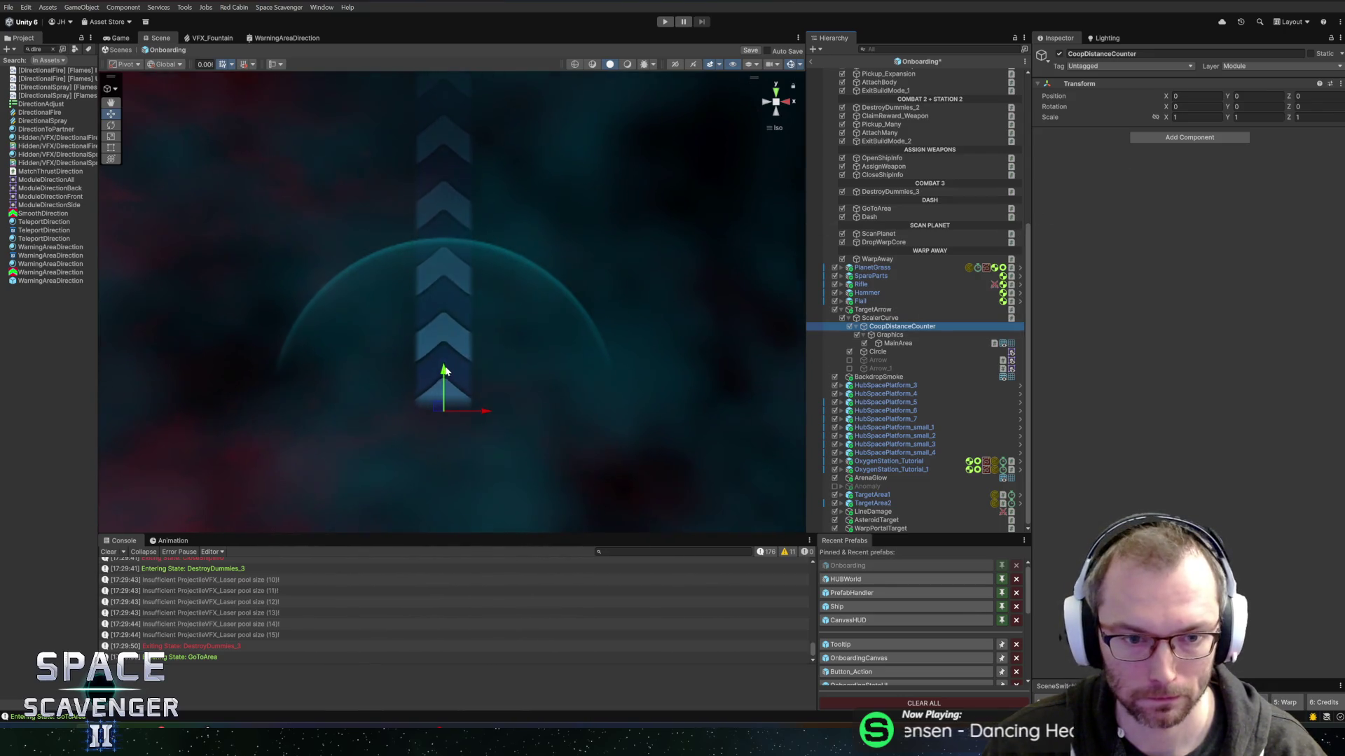
Lower the CoopDistanceCounter slightly, then review its Graphics and TargetArrow children.
{"action": "left_click_drag", "start_coordinate": [468, 217], "coordinate": [474, 226]}
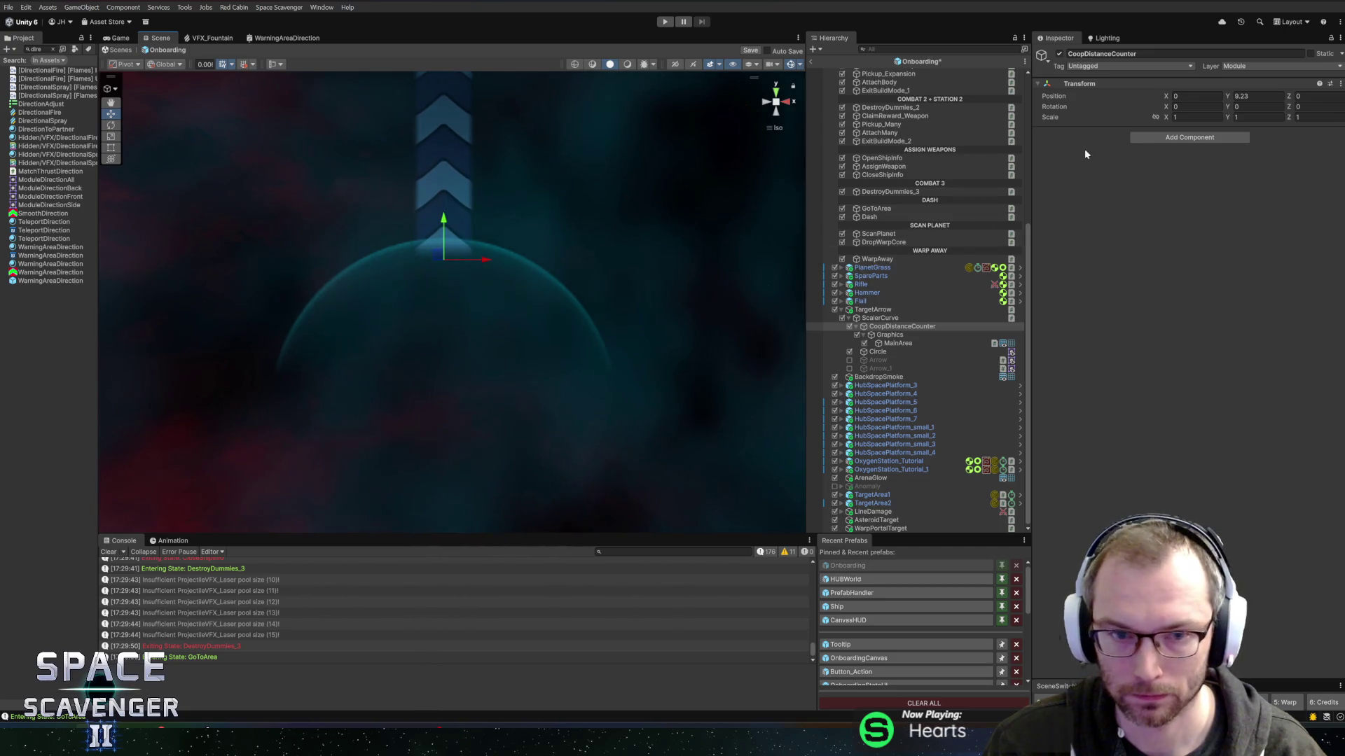
{"action": "mouse_move", "coordinate": [525, 225]}
{"action": "left_mouse_down"}
{"action": "mouse_move", "coordinate": [292, 222]}
{"action": "mouse_move", "coordinate": [614, 223]}
{"action": "left_mouse_up"}
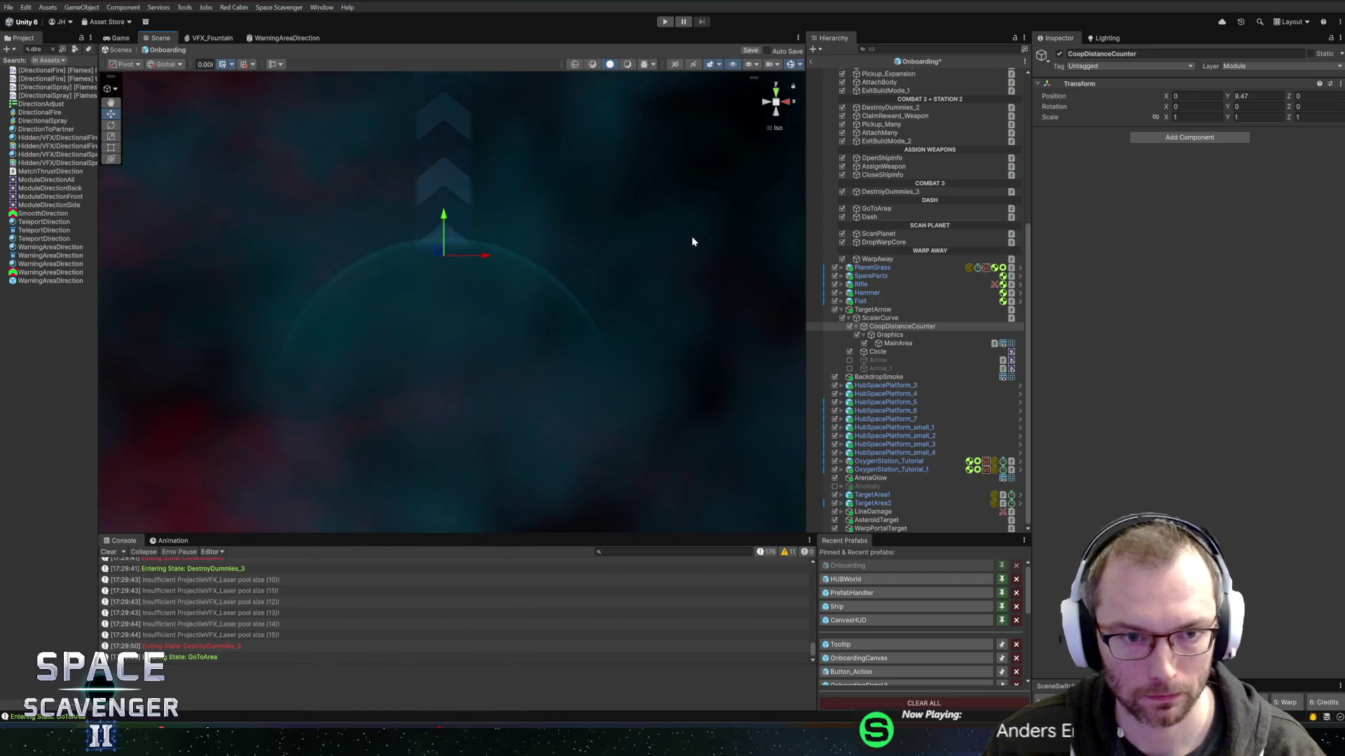
{"action": "left_click", "coordinate": [911, 343]}
{"action": "left_click", "coordinate": [905, 335]}
{"action": "left_click", "coordinate": [895, 318]}
{"action": "left_click", "coordinate": [894, 309]}
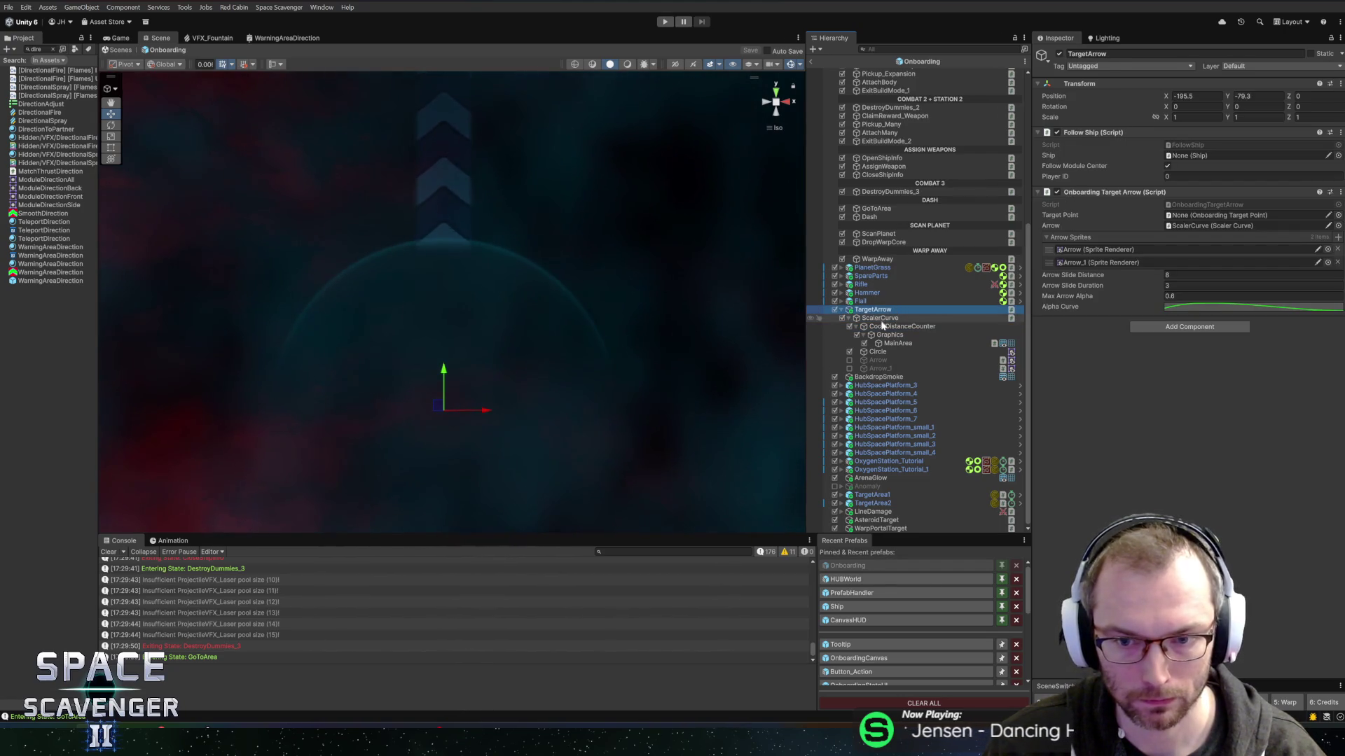
{"action": "left_click", "coordinate": [856, 327]}
{"action": "left_click", "coordinate": [874, 345]}
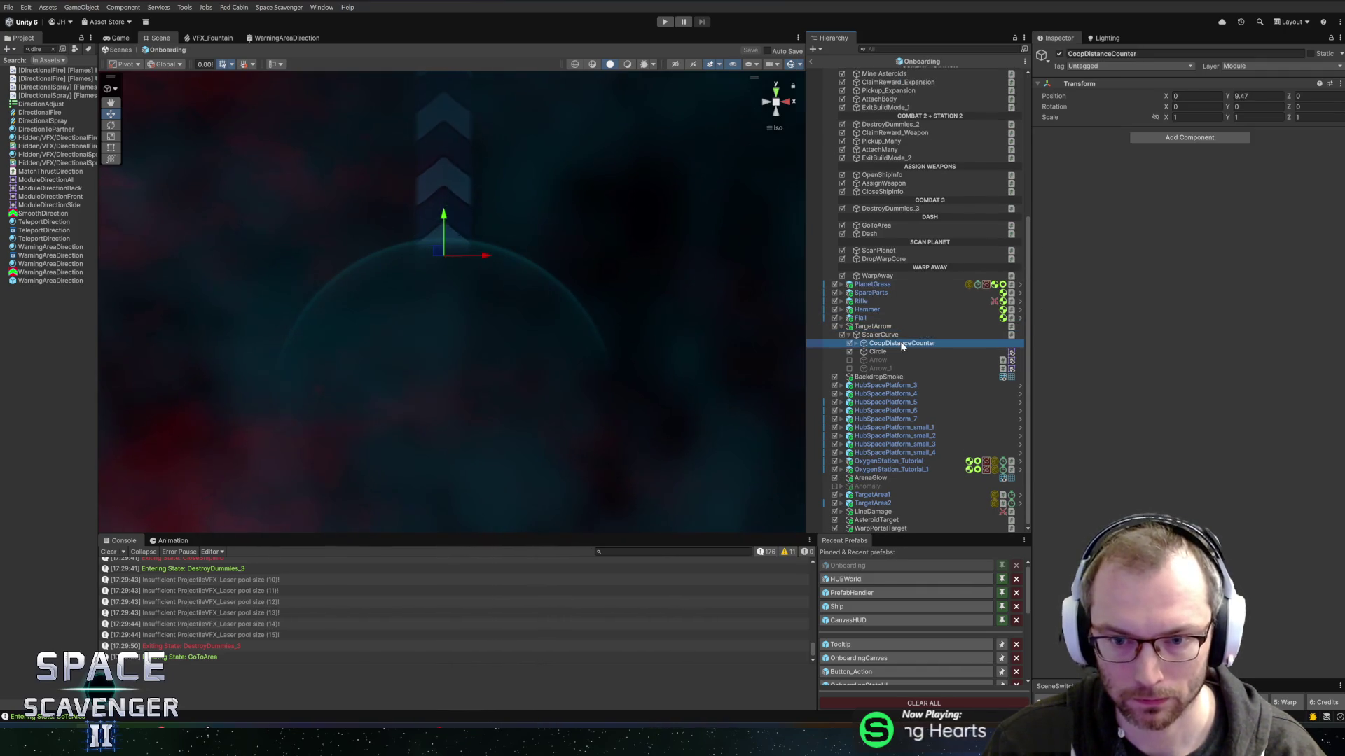
Widen the MainArea chevron strip to Scale X 7, then return to the Core scene.
{"action": "key", "text": "Right"}
{"action": "key", "text": "Down"}
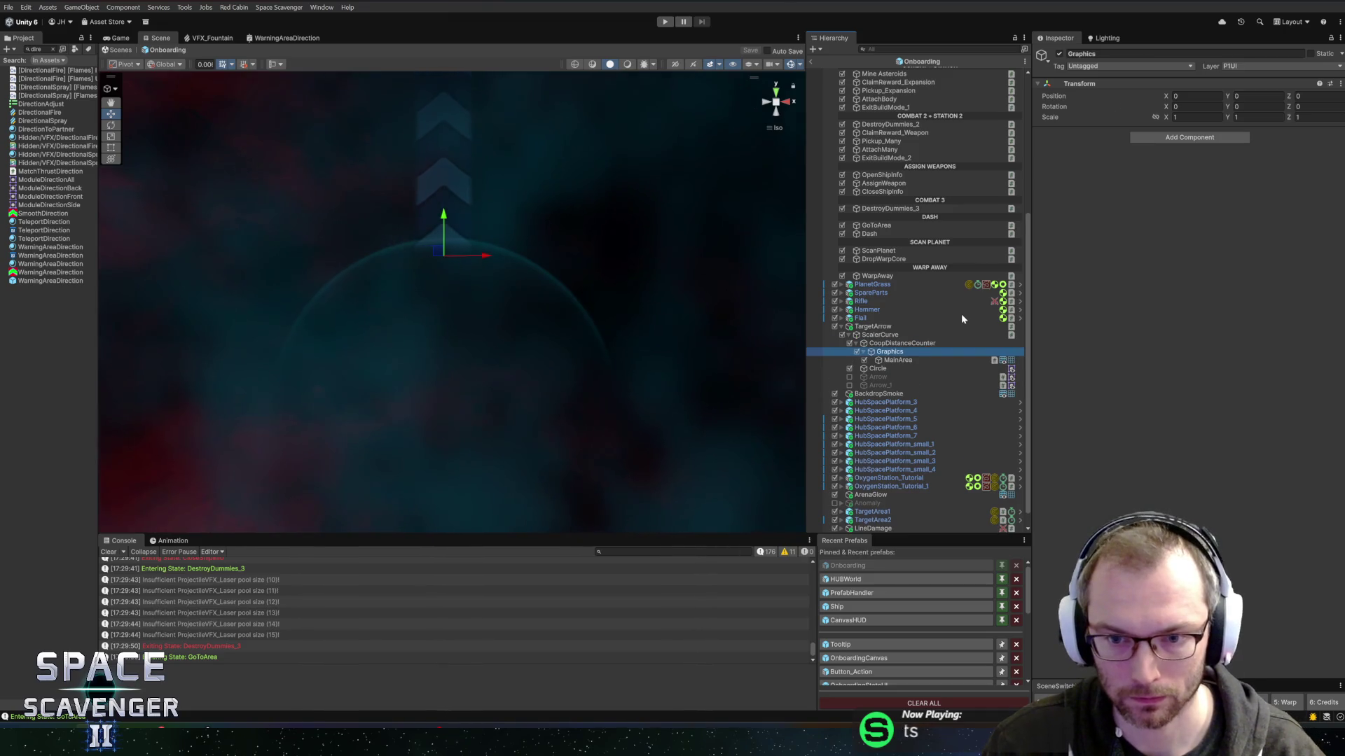
{"action": "key", "text": "Down"}
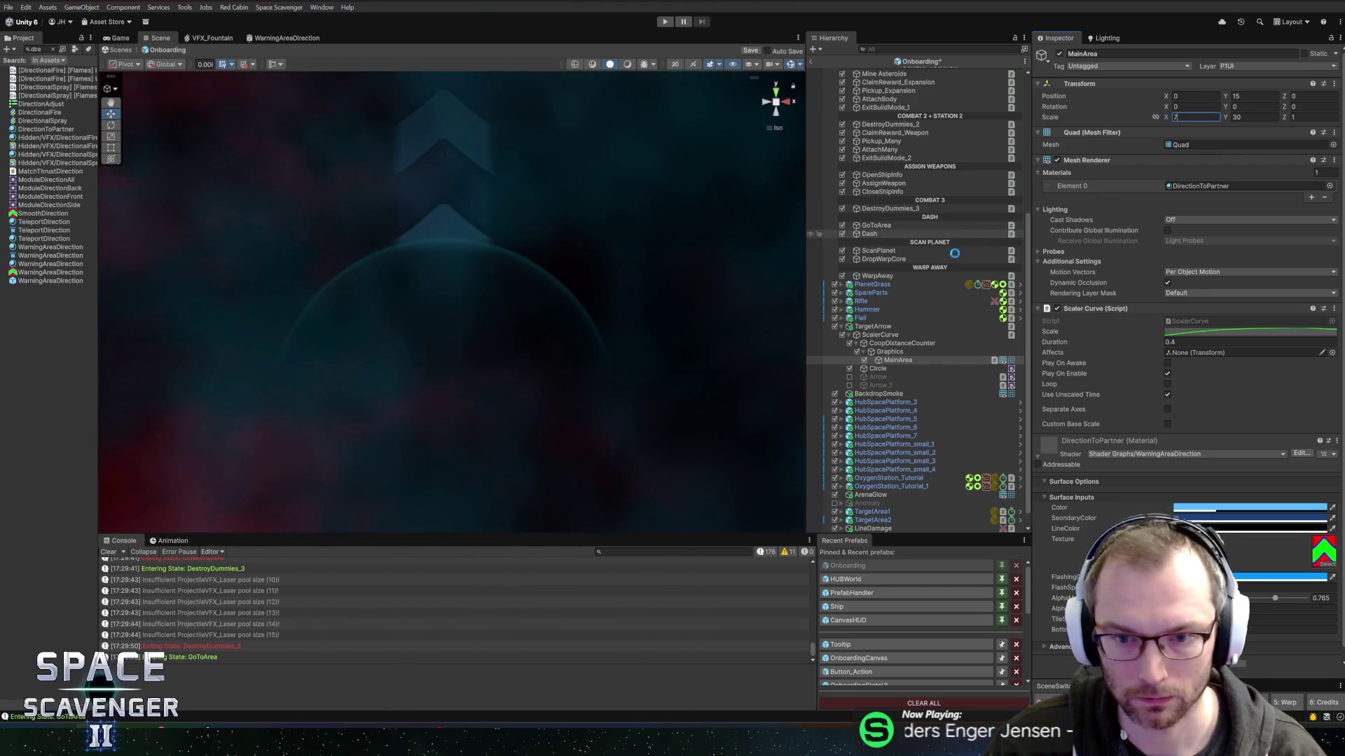
{"action": "left_click", "coordinate": [864, 338]}
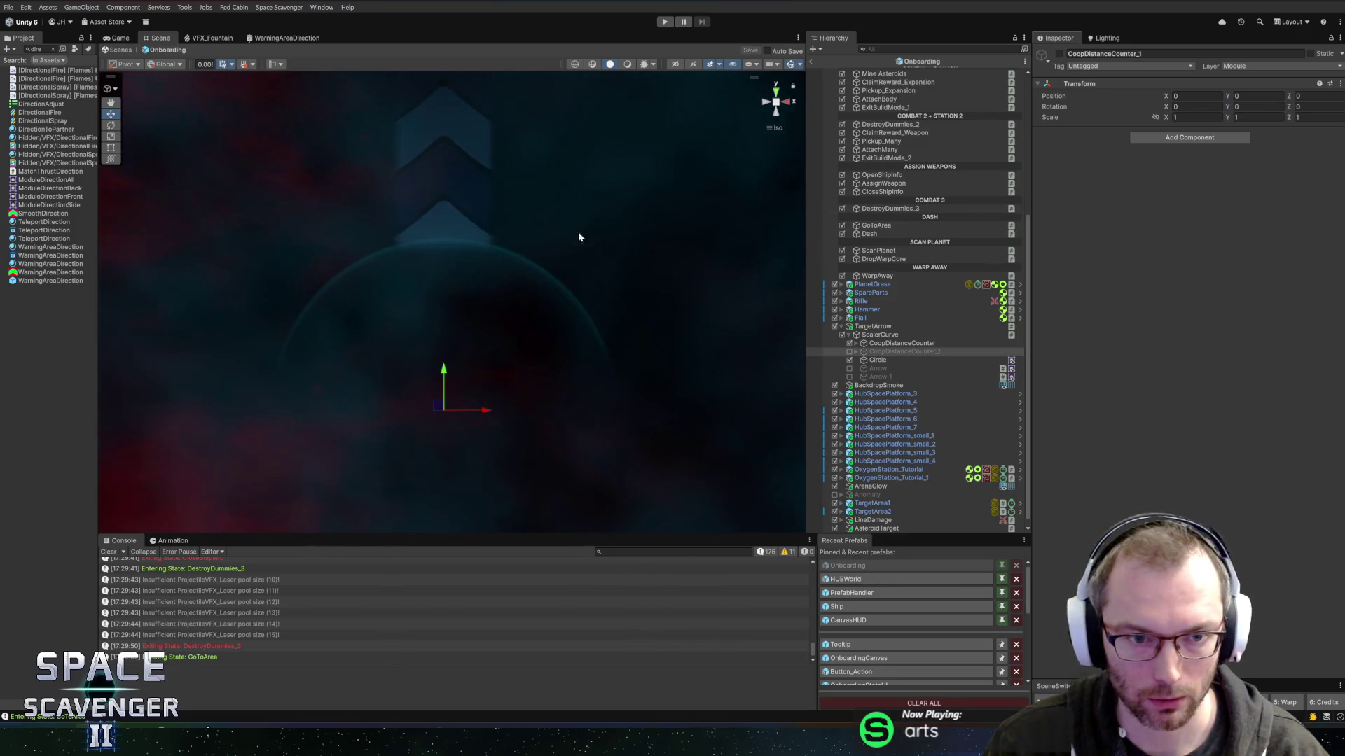
{"action": "left_click", "coordinate": [813, 63]}
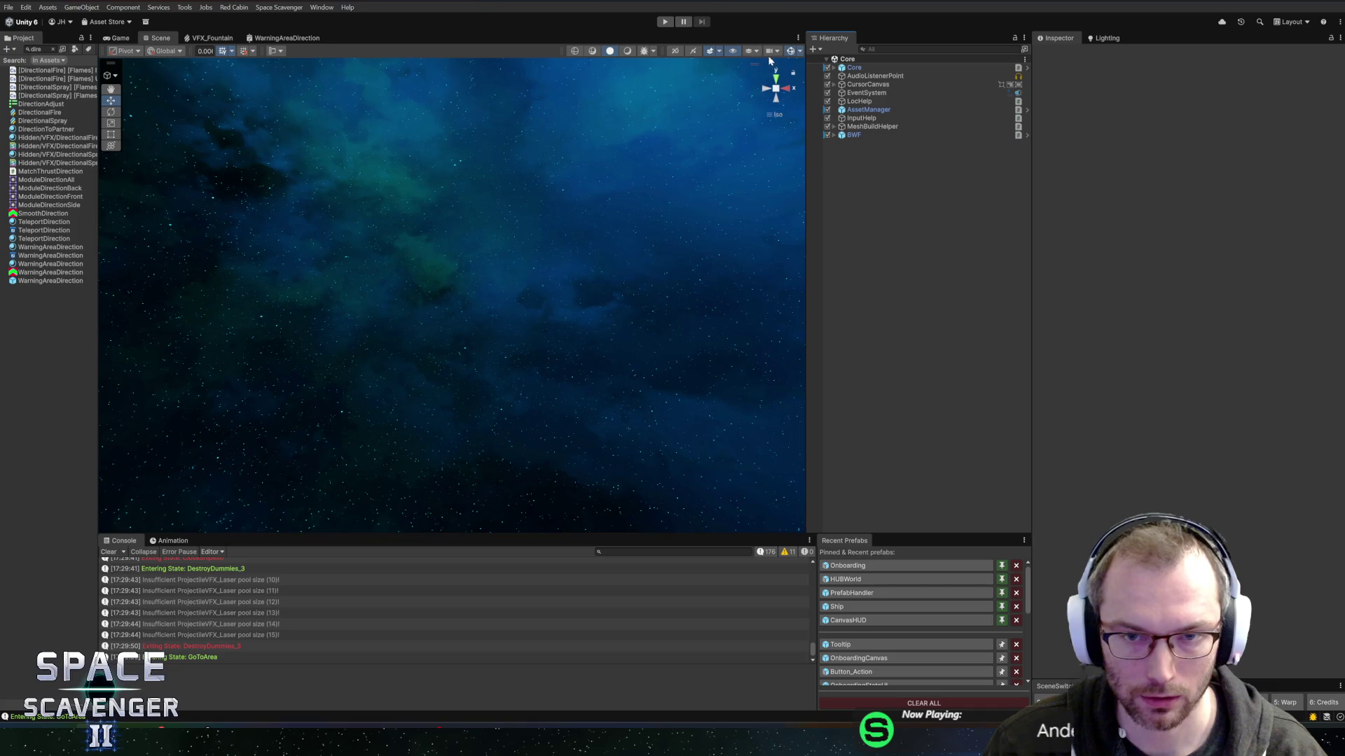
Start play mode, maximize the game, and fly to the wreckage to scavenge it.
{"action": "left_click", "coordinate": [669, 22]}
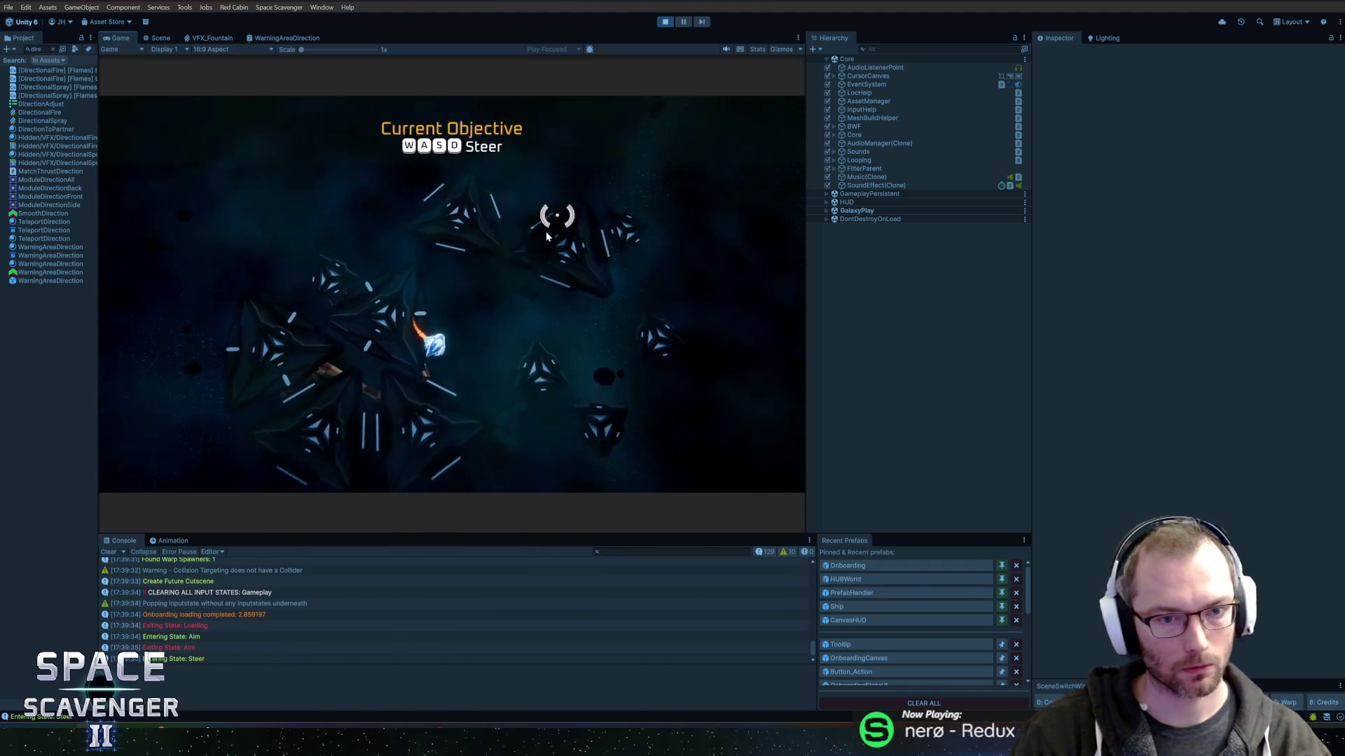
{"action": "key", "text": "w"}
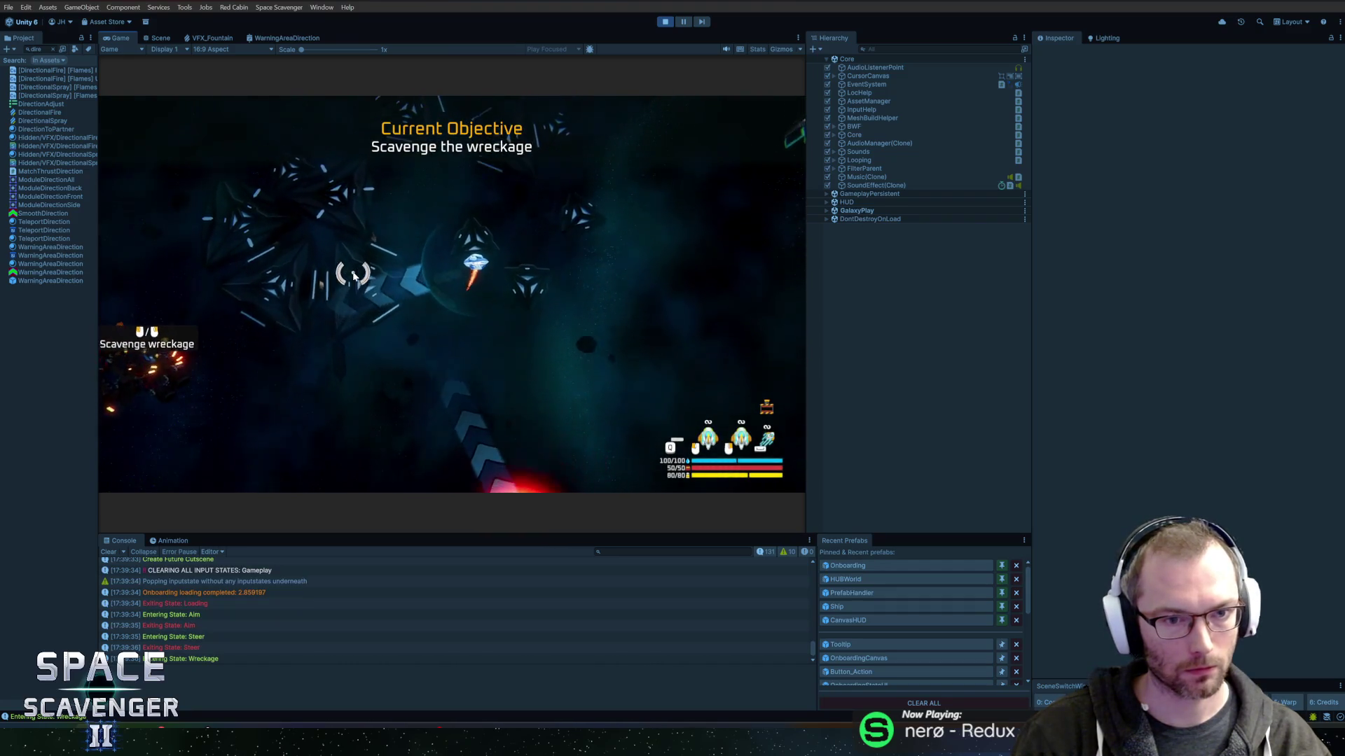
{"action": "key", "text": "w"}
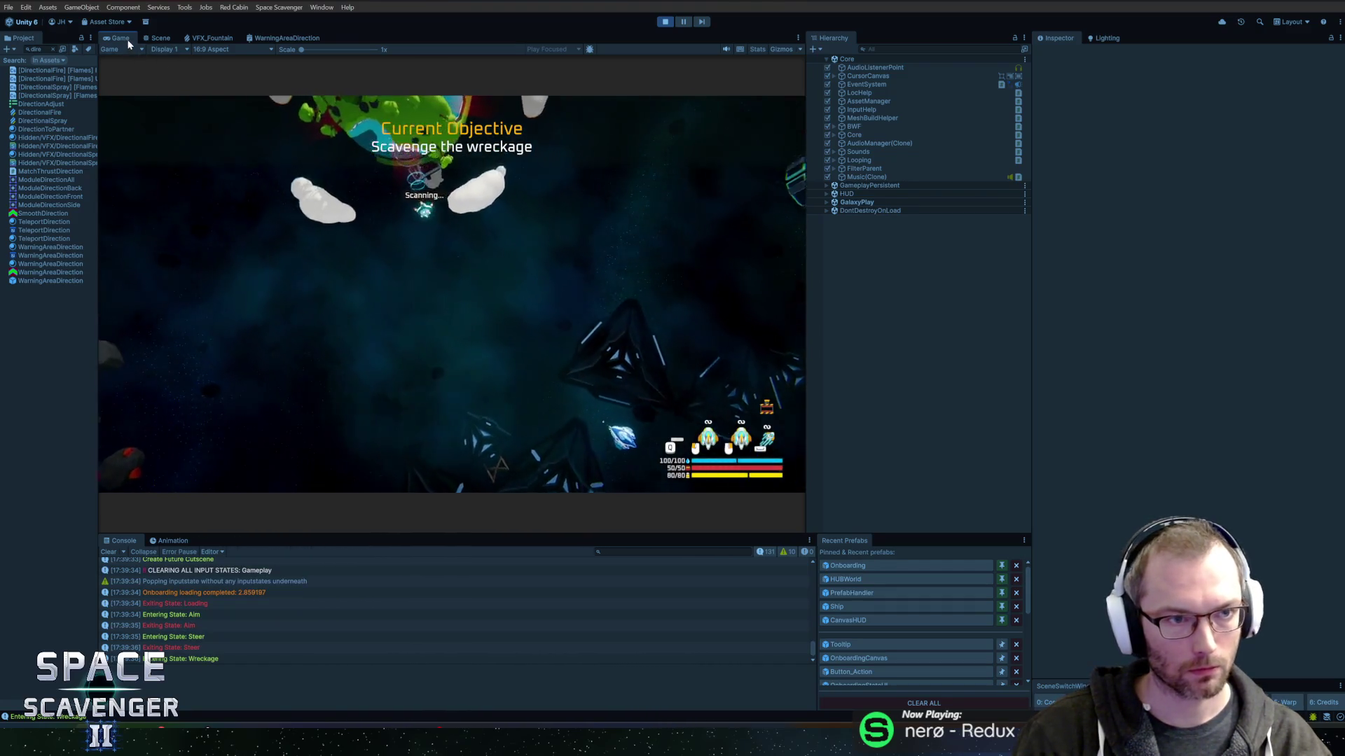
{"action": "double_click", "coordinate": [128, 44]}
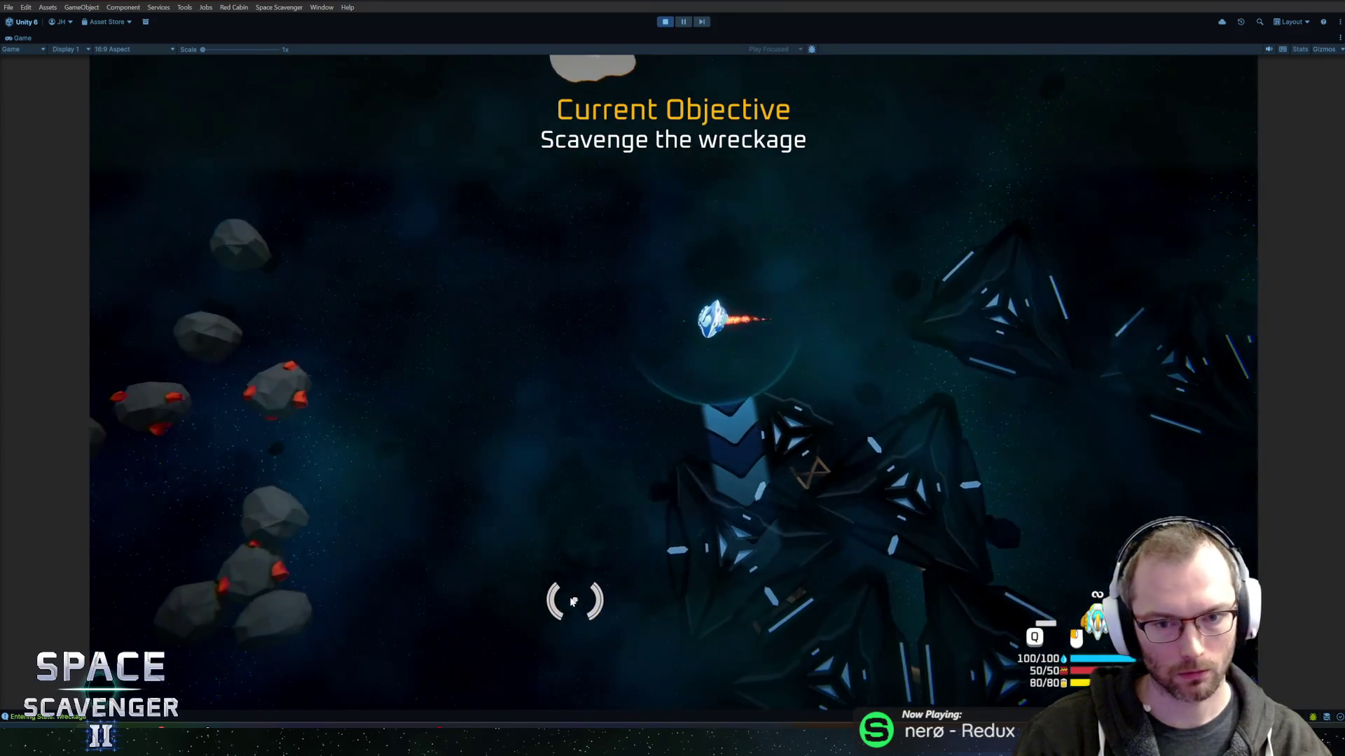
{"action": "key", "text": "w"}
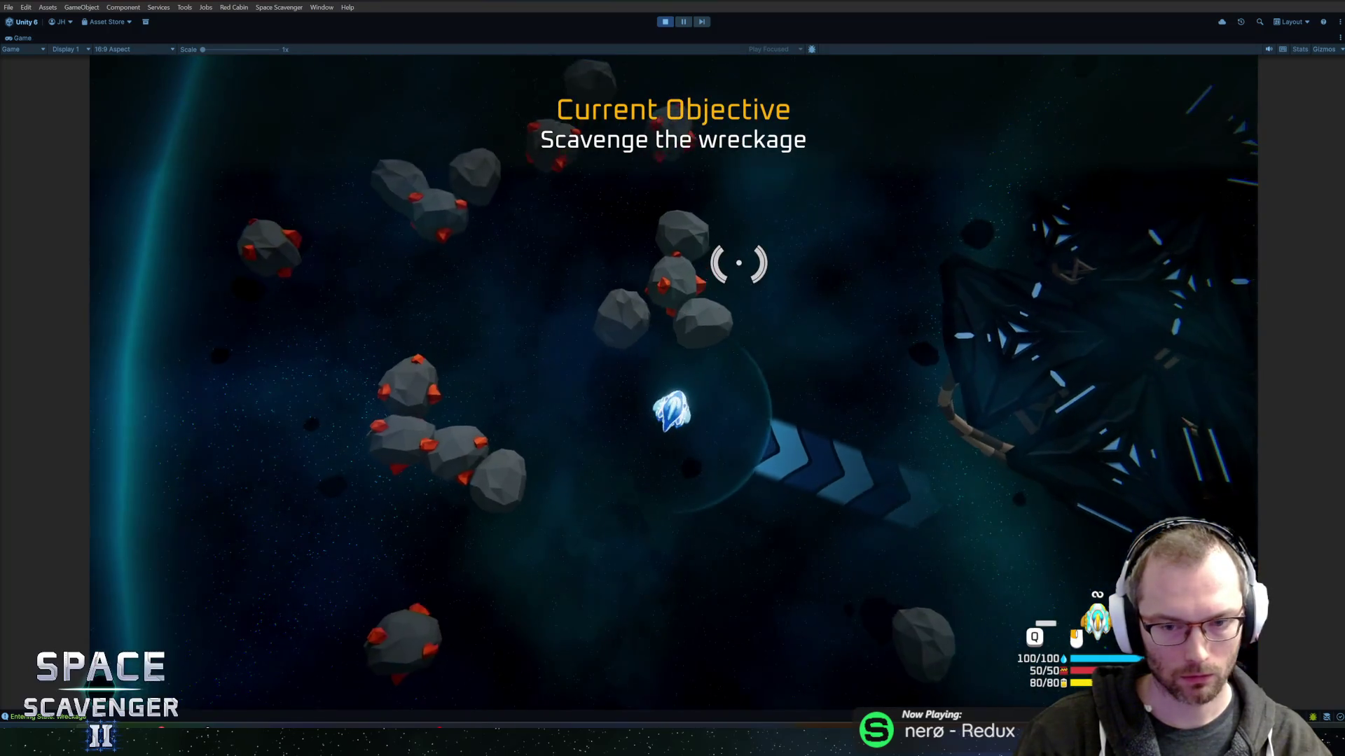
{"action": "key", "text": "w"}
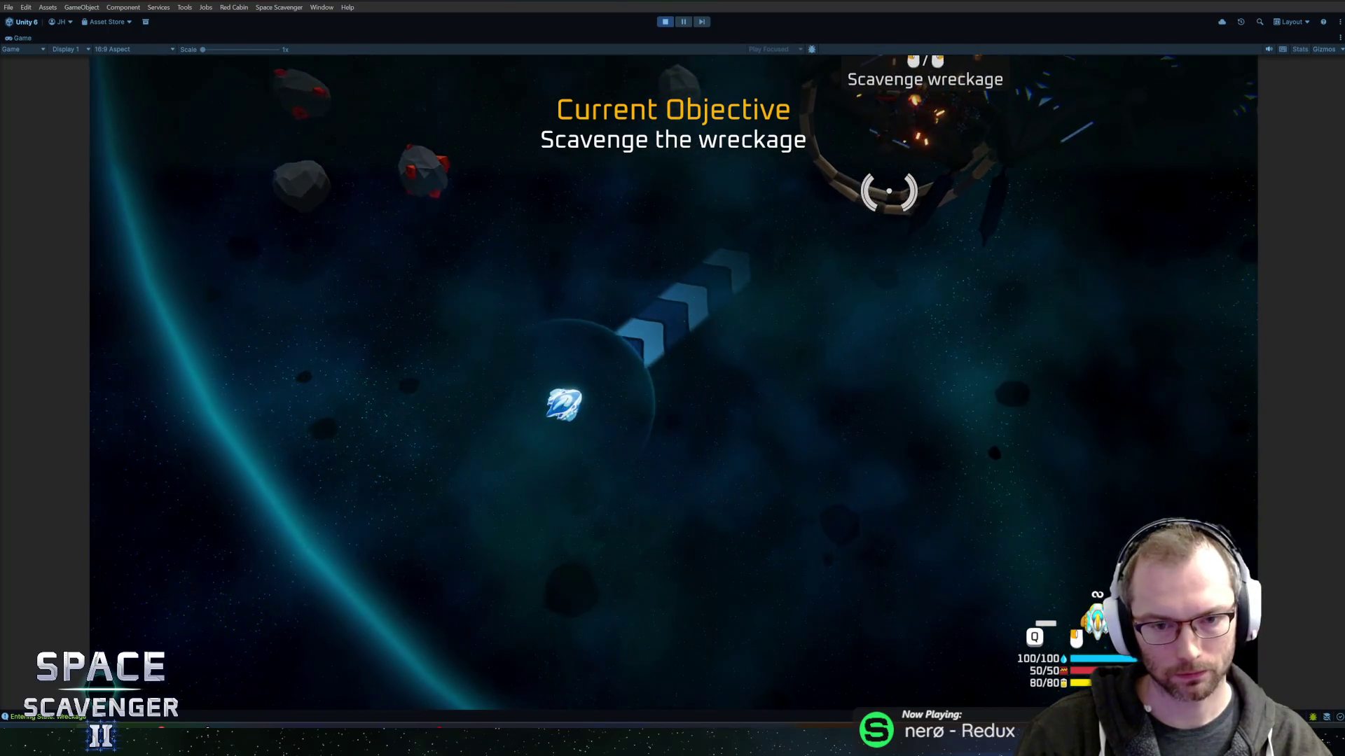
{"action": "key", "text": "w"}
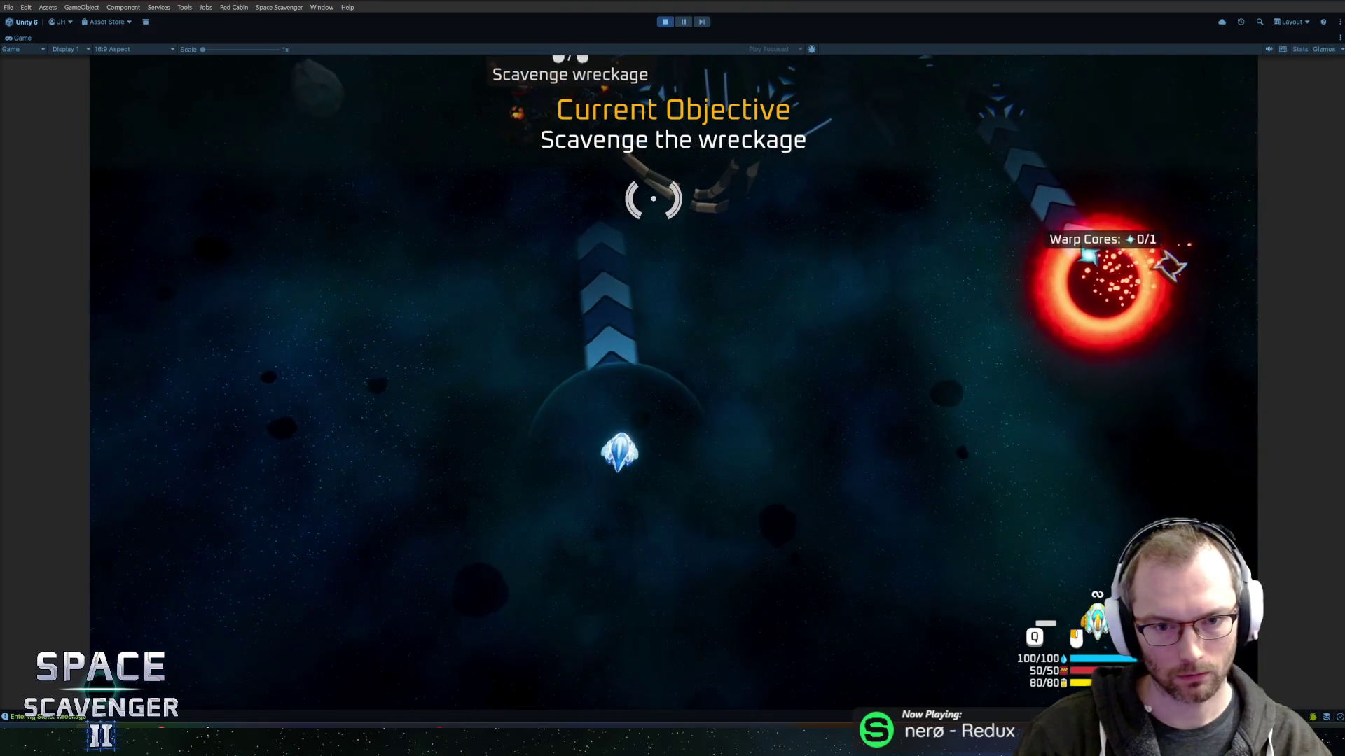
{"action": "mouse_move", "coordinate": [610, 210]}
{"action": "left_mouse_down"}
{"action": "mouse_move", "coordinate": [558, 198]}
{"action": "mouse_move", "coordinate": [587, 248]}
{"action": "mouse_move", "coordinate": [694, 217]}
{"action": "mouse_move", "coordinate": [771, 246]}
{"action": "left_mouse_up"}
{"action": "key", "text": "e"}
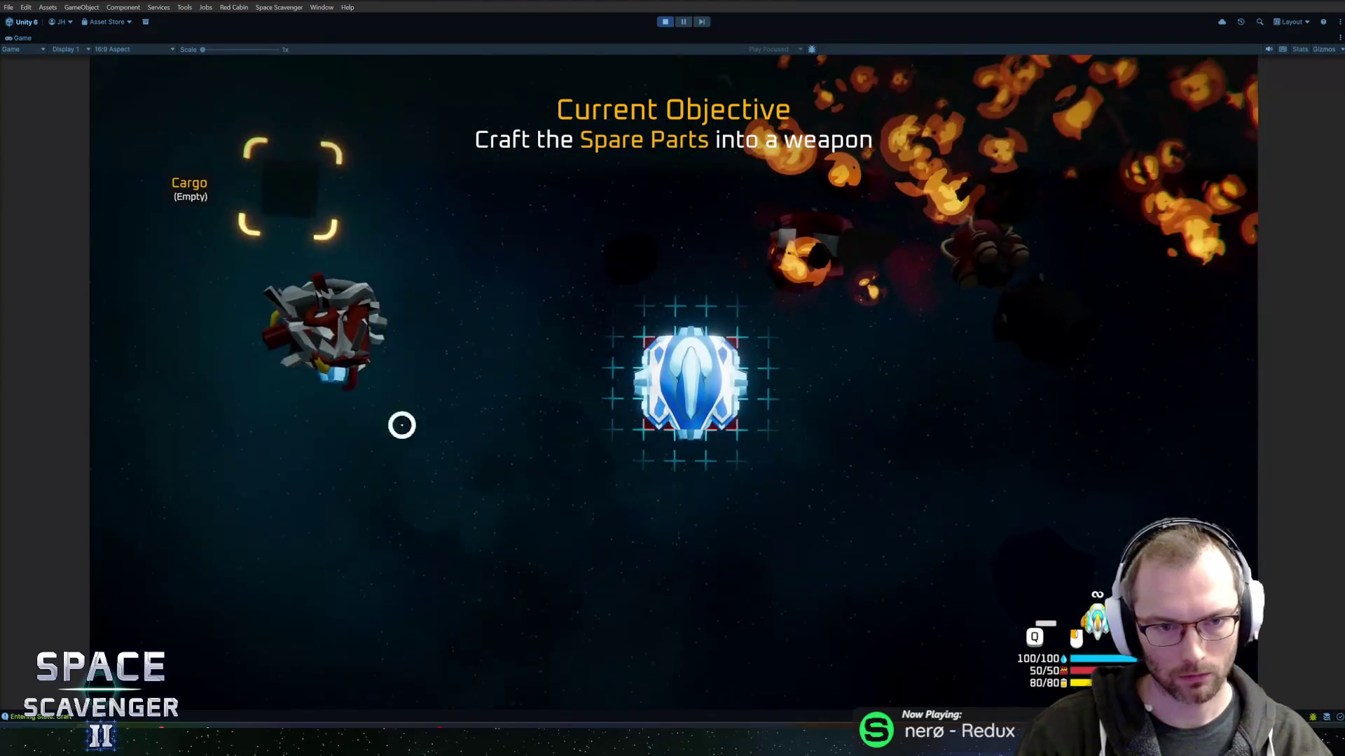
Attach the Flail, smash the copper asteroids, and reach the Oxygen Station.
{"action": "mouse_move", "coordinate": [354, 298]}
{"action": "left_mouse_down"}
{"action": "mouse_move", "coordinate": [571, 376]}
{"action": "mouse_move", "coordinate": [602, 371]}
{"action": "left_mouse_up"}
{"action": "key", "text": "w"}
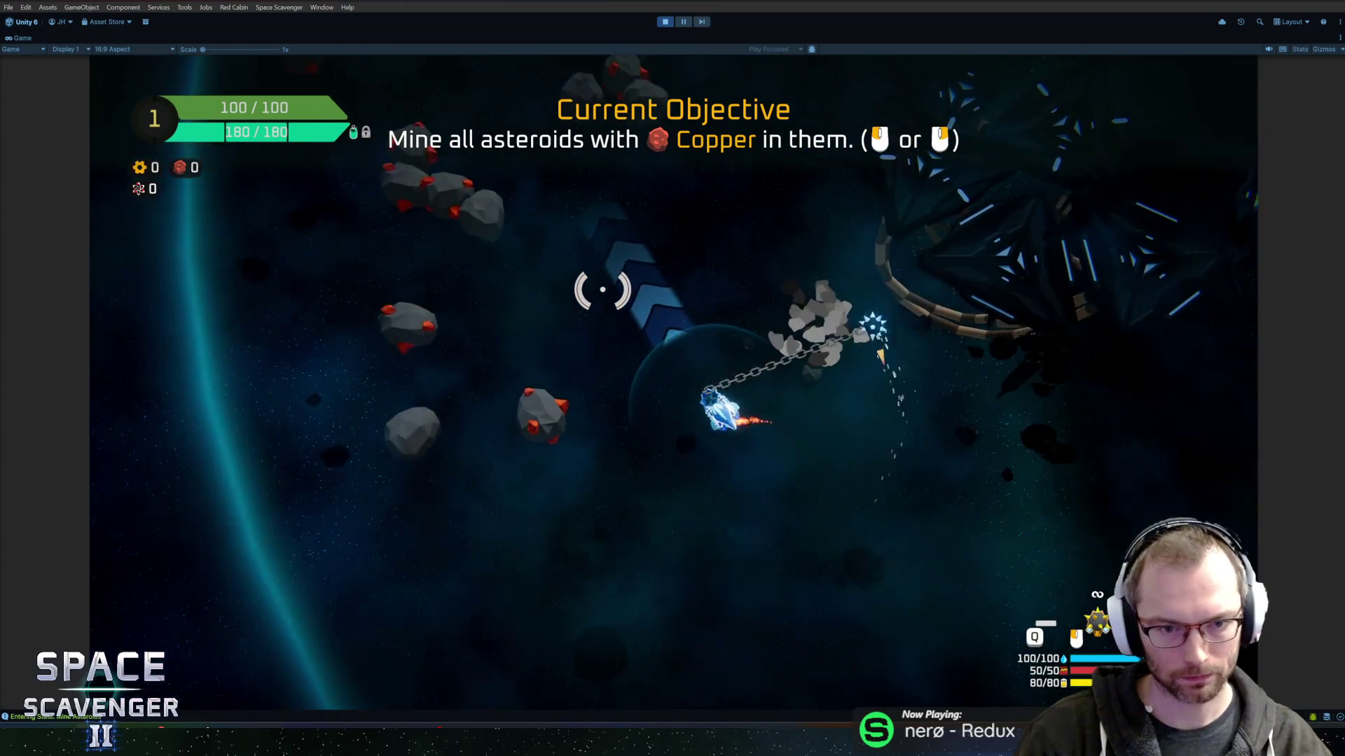
{"action": "key", "text": "w"}
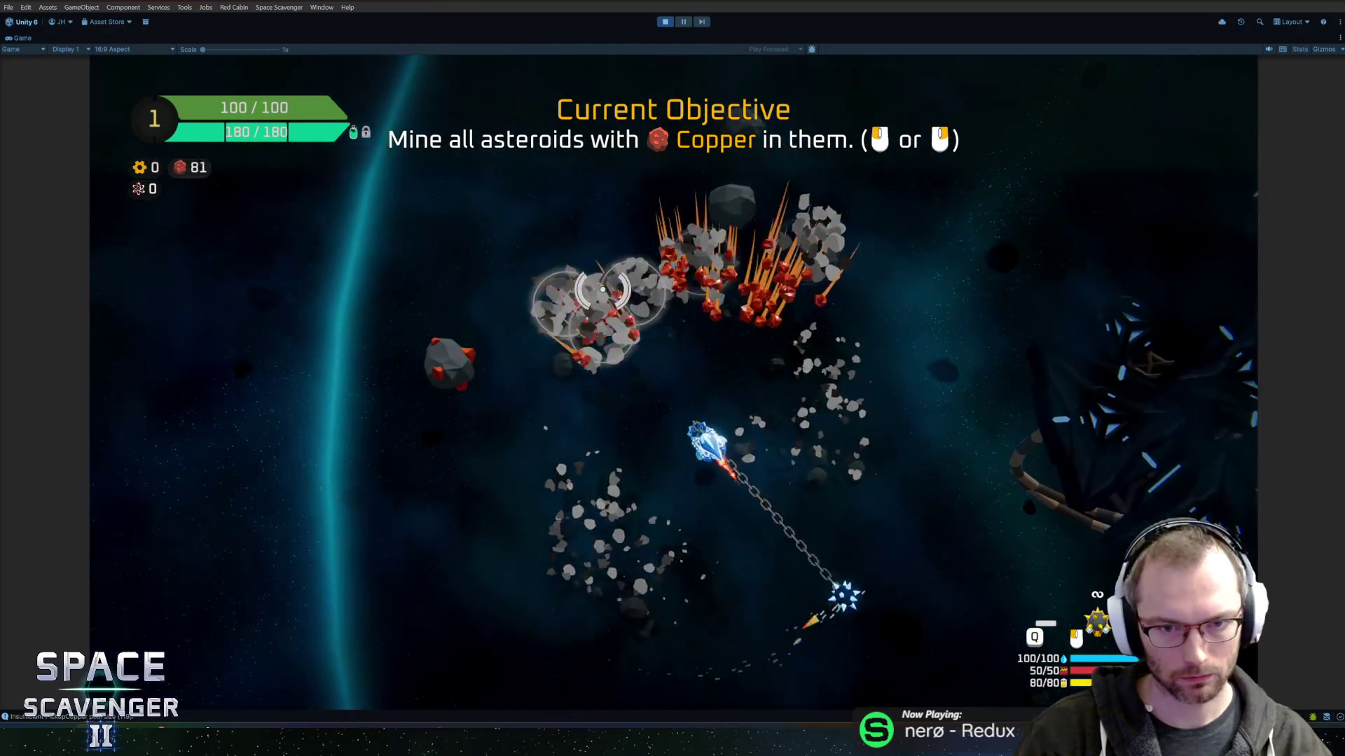
{"action": "key", "text": "w"}
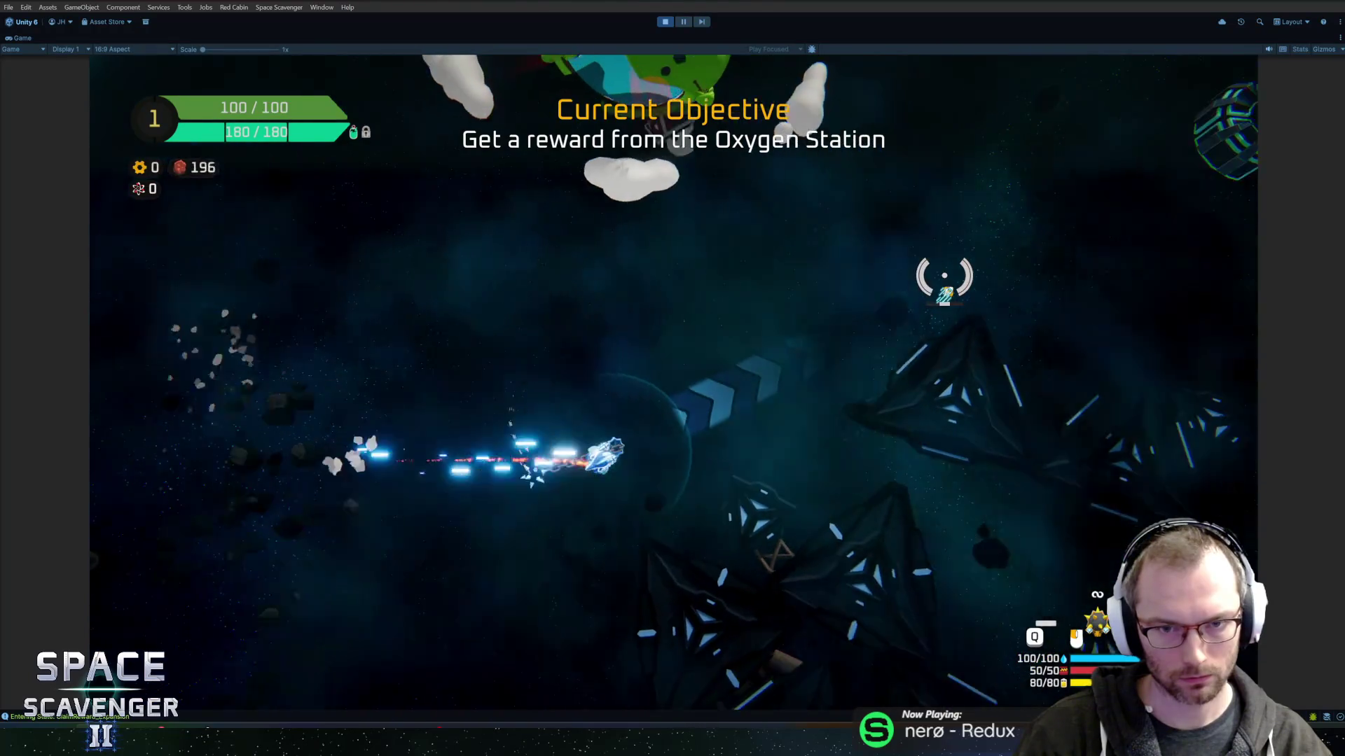
{"action": "key", "text": "w"}
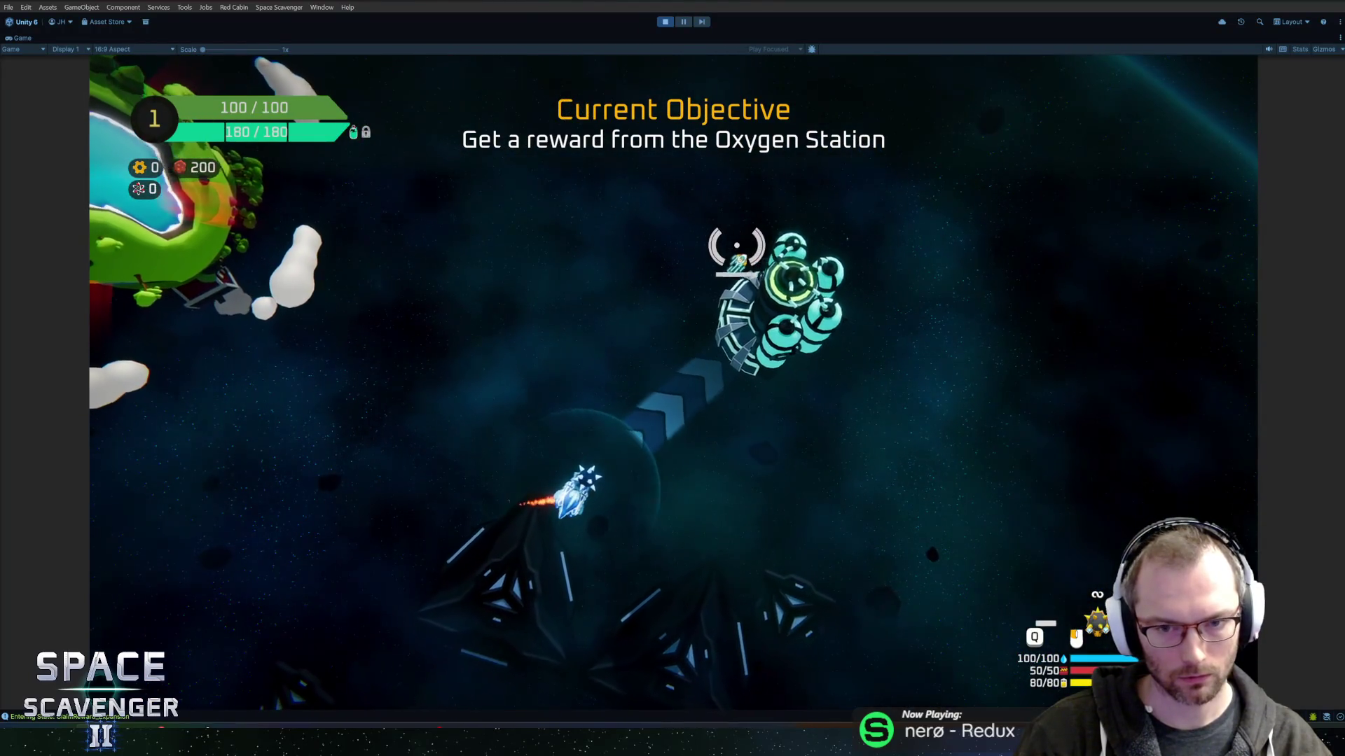
{"action": "key", "text": "e"}
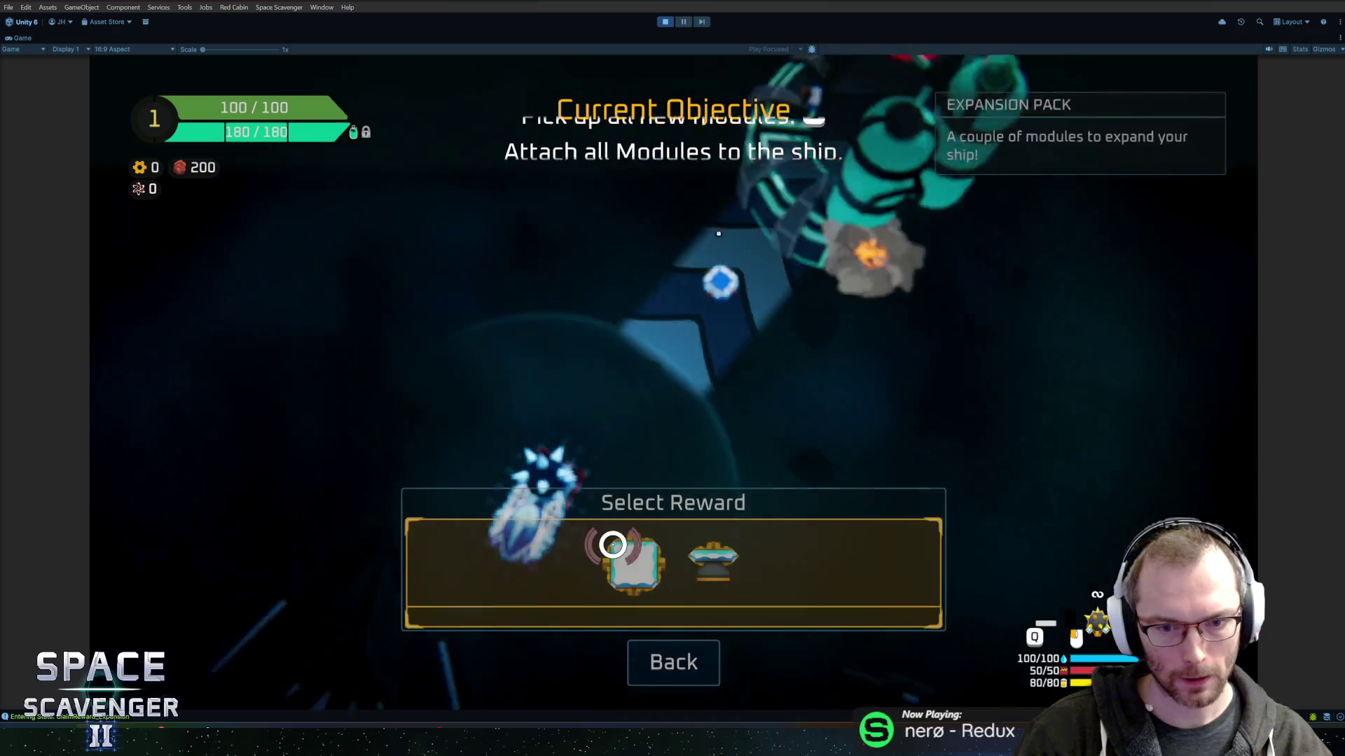
Choose a reward and attach the body module and thruster to the ship.
{"action": "left_click", "coordinate": [613, 545]}
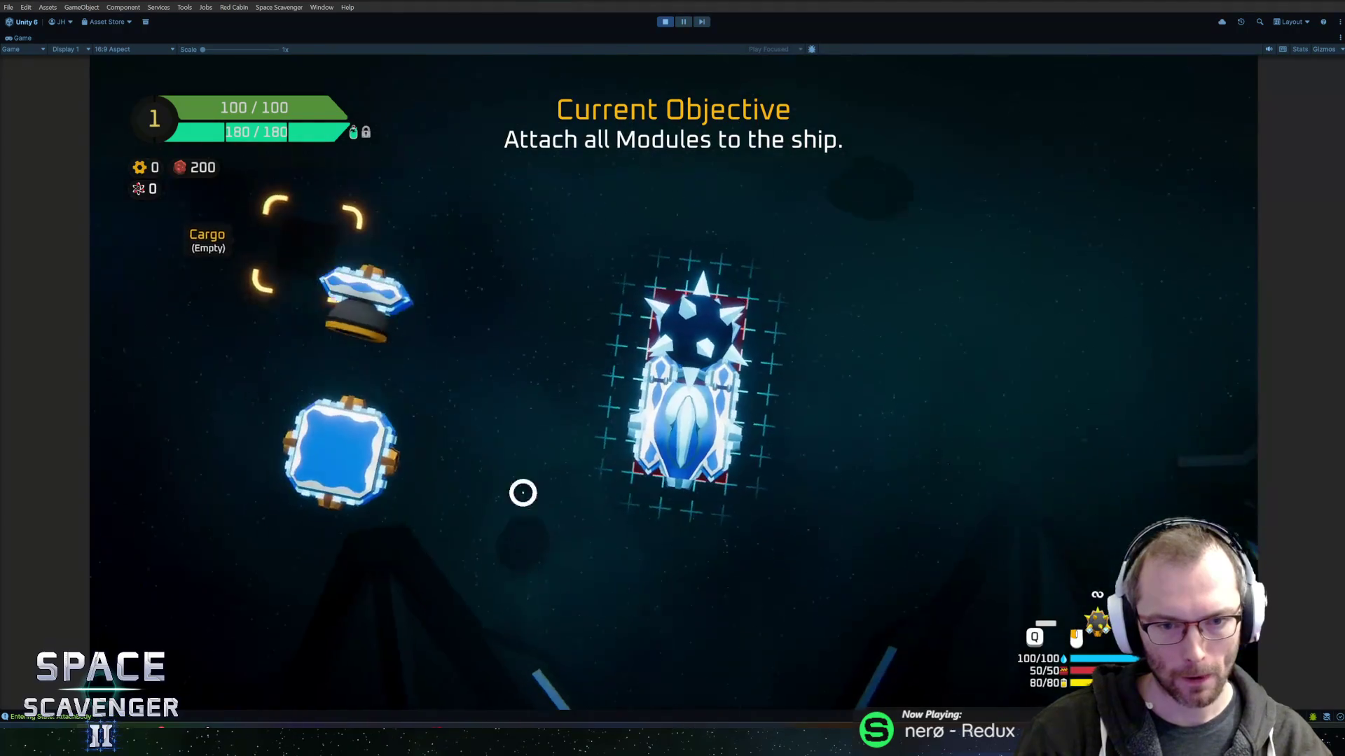
{"action": "left_click", "coordinate": [330, 442]}
{"action": "left_click", "coordinate": [696, 429]}
{"action": "left_click", "coordinate": [291, 330]}
{"action": "left_click", "coordinate": [676, 492]}
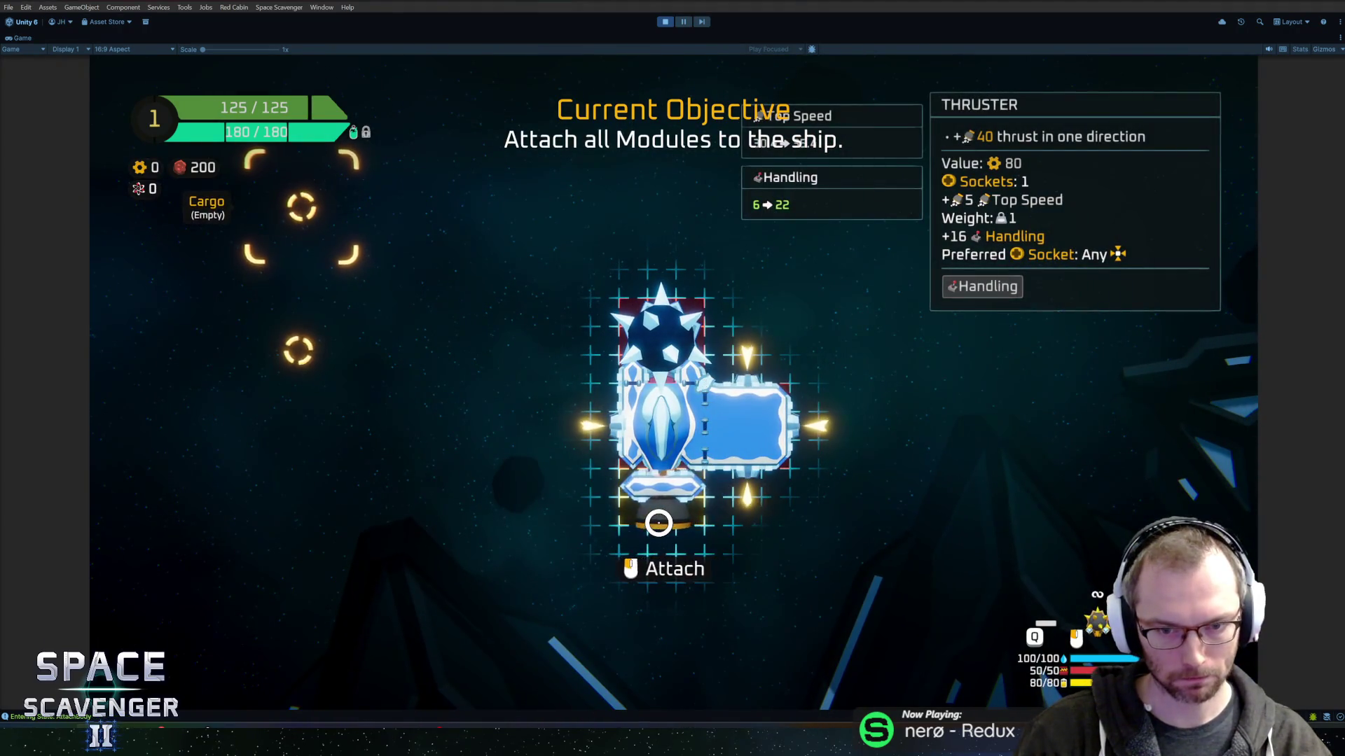
{"action": "key", "text": "e"}
Fly to the dummies and smash one with the flail.
{"action": "key", "text": "s"}
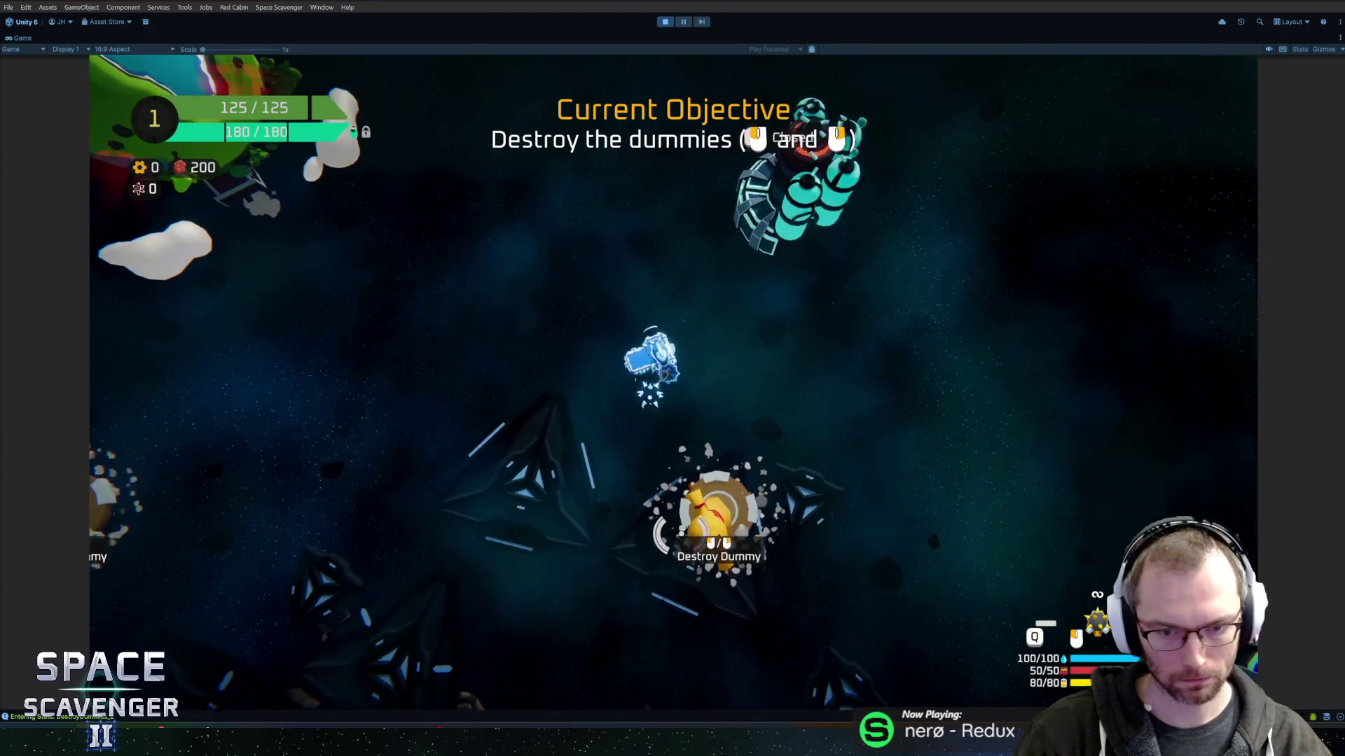
{"action": "left_click", "coordinate": [836, 382]}
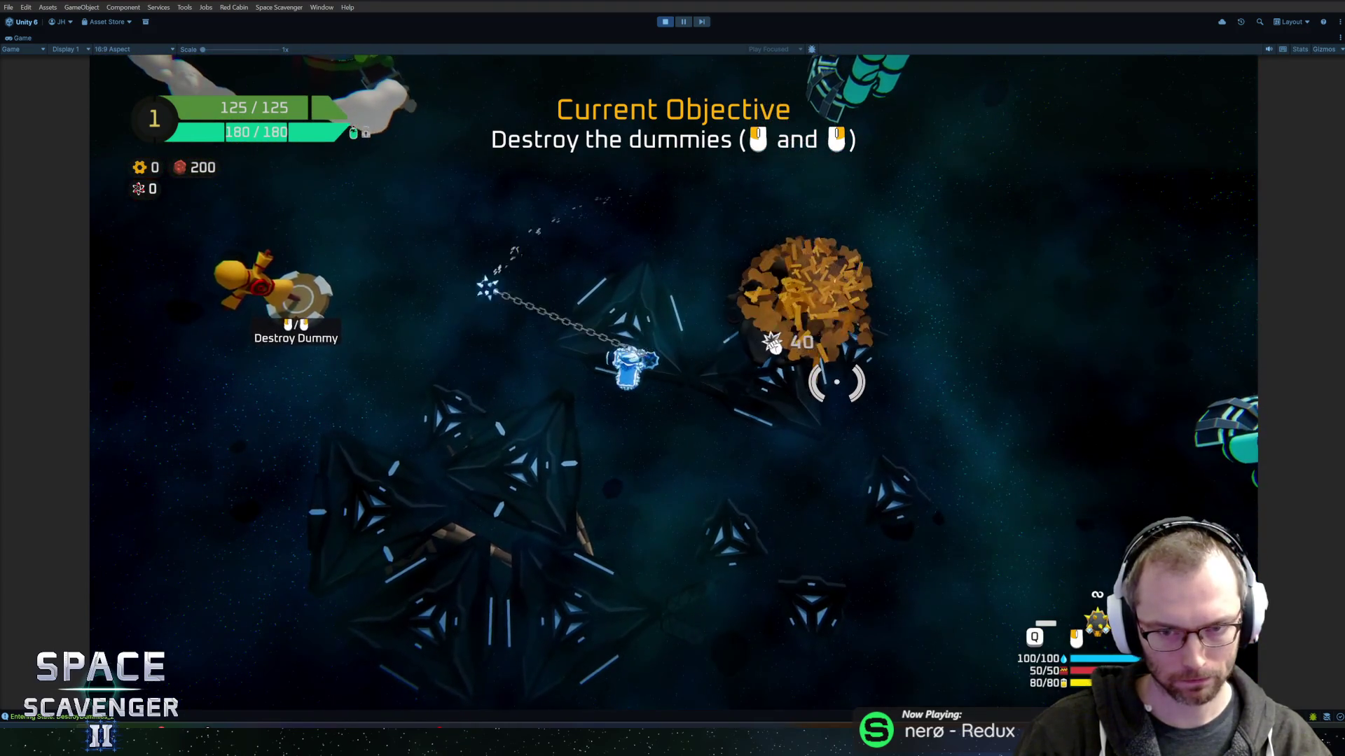
{"action": "key", "text": "w"}
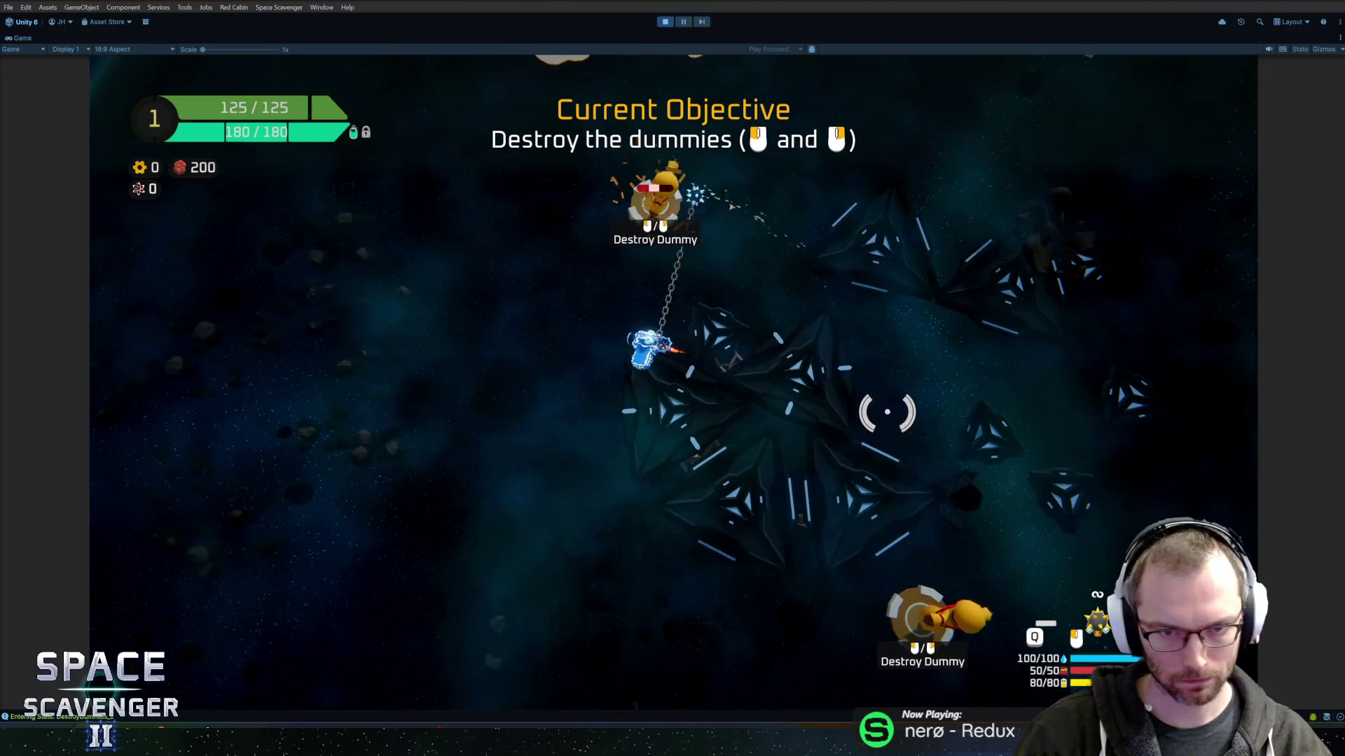
{"action": "key", "text": "d"}
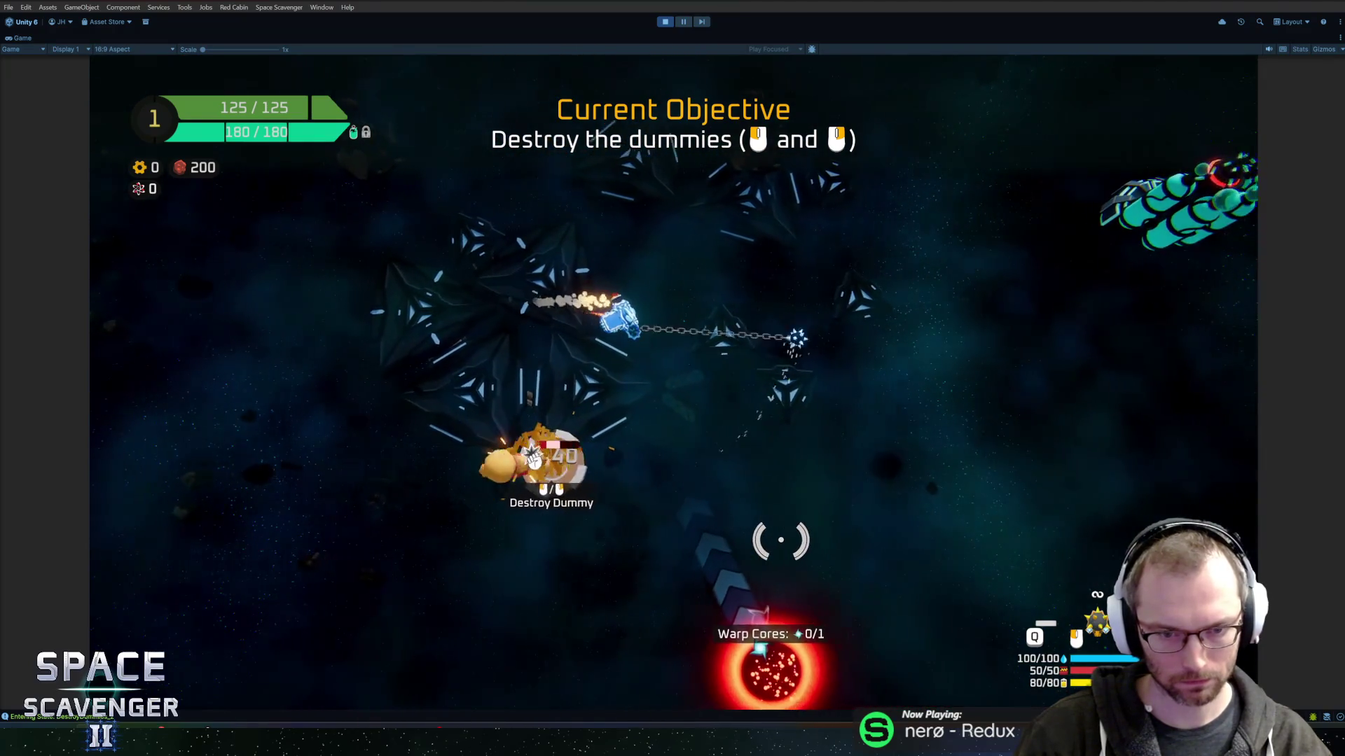
{"action": "key", "text": "d"}
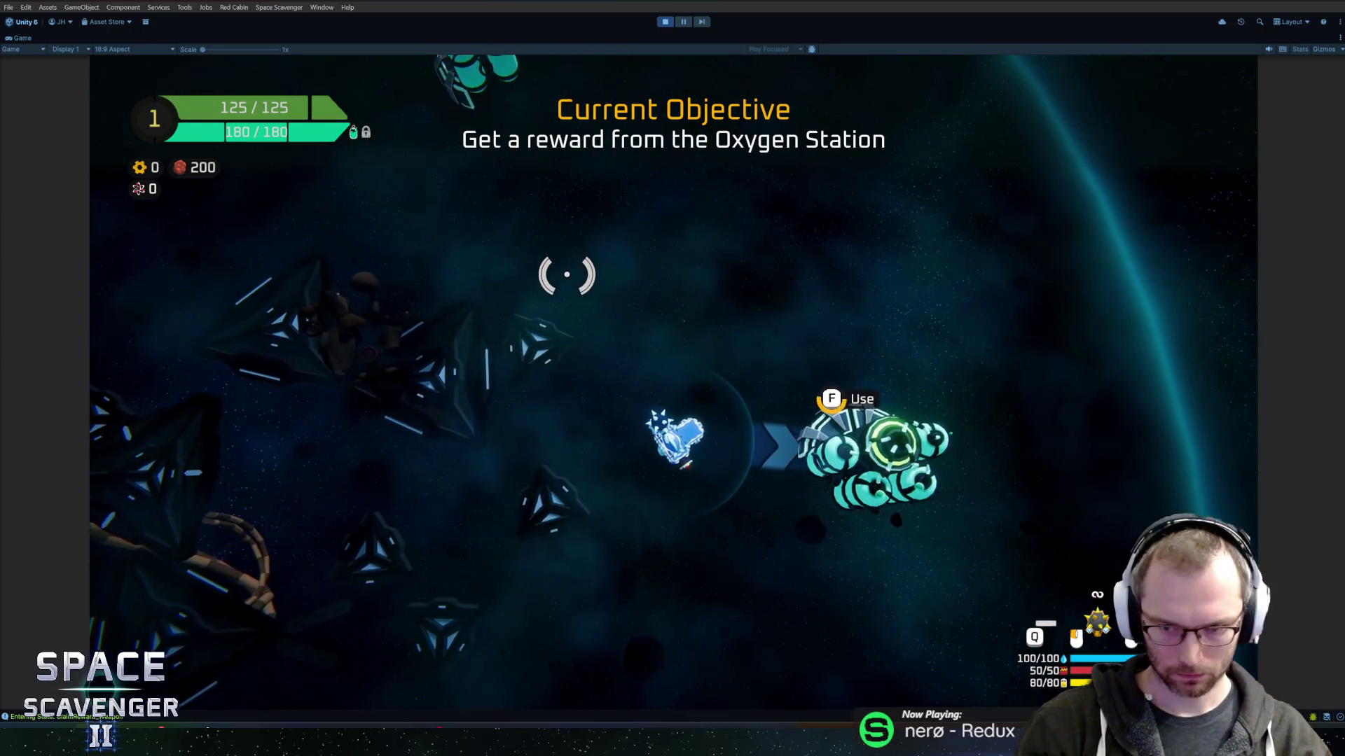
Take the Bullet Pack reward and attach the bullet crate, Reloader and Rocket Launcher.
{"action": "key", "text": "f"}
{"action": "left_click", "coordinate": [553, 578]}
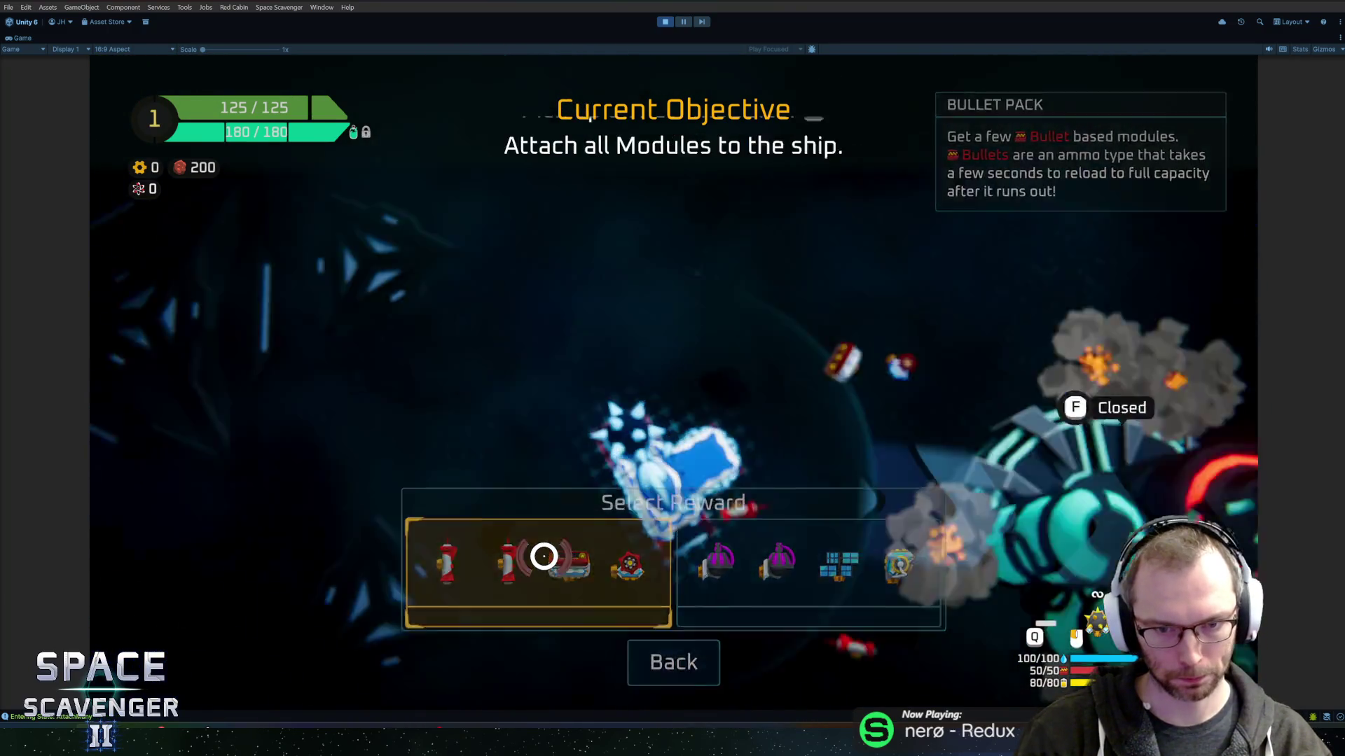
{"action": "left_click_drag", "start_coordinate": [297, 419], "coordinate": [732, 298]}
{"action": "left_click_drag", "start_coordinate": [297, 320], "coordinate": [722, 405]}
{"action": "mouse_move", "coordinate": [291, 382]}
{"action": "left_mouse_down"}
{"action": "mouse_move", "coordinate": [924, 390]}
{"action": "mouse_move", "coordinate": [784, 434]}
{"action": "left_mouse_up"}
{"action": "key", "text": "e"}
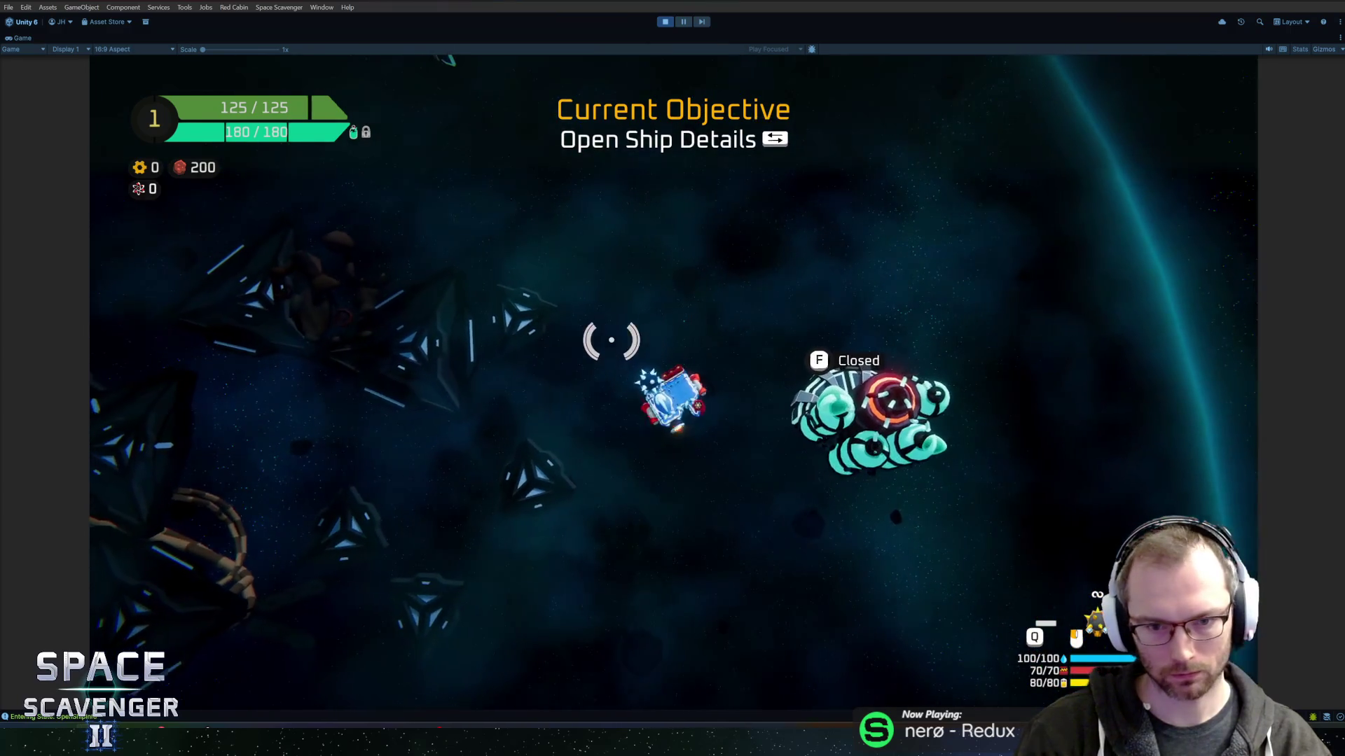
Assign the Rocket Launcher to a weapon slot and destroy the dummies.
{"action": "key", "text": "Tab"}
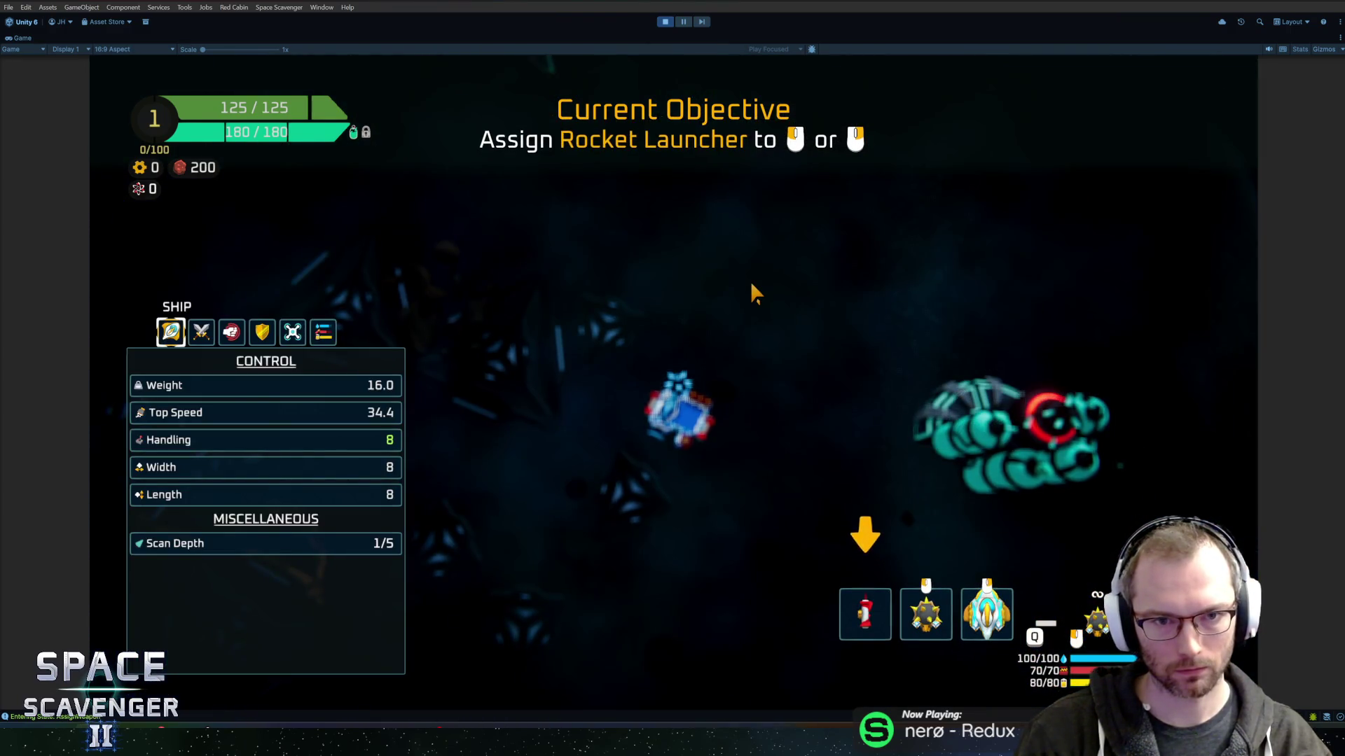
{"action": "left_click", "coordinate": [879, 628]}
{"action": "key", "text": "Tab"}
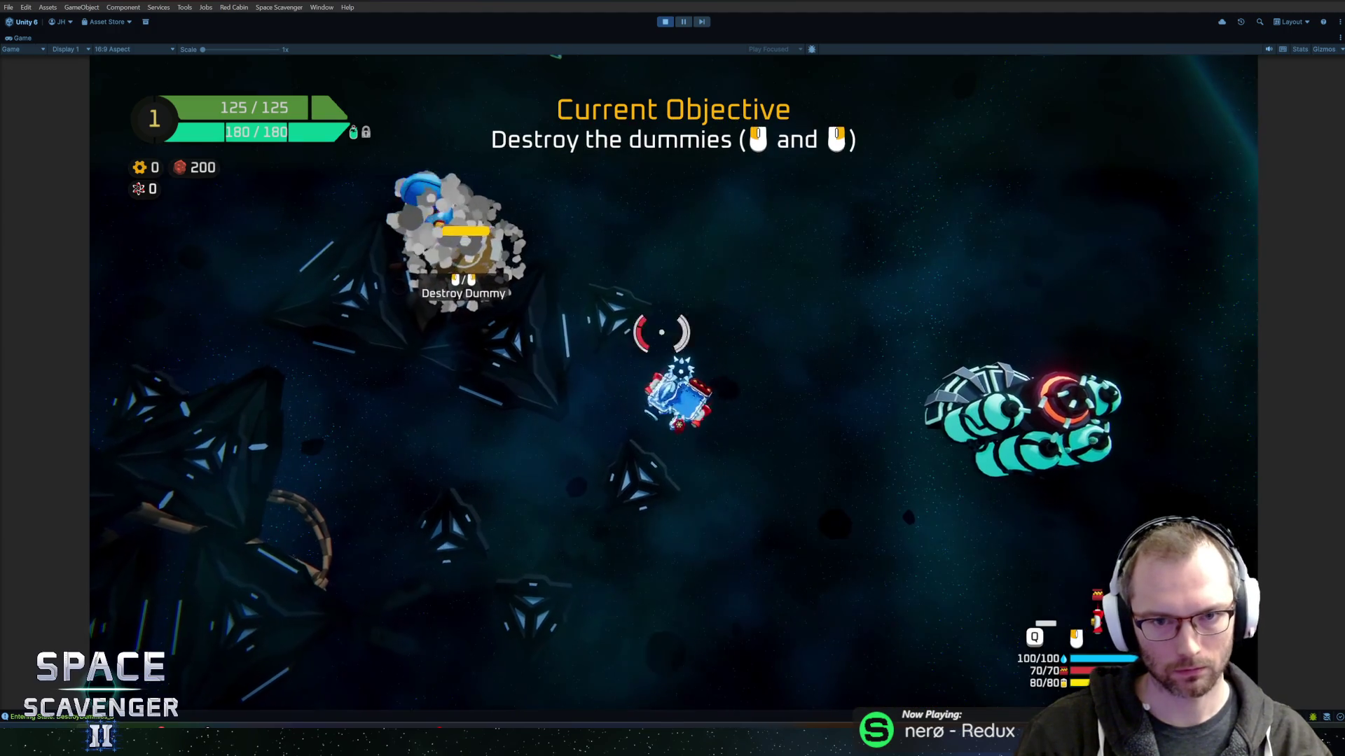
{"action": "left_click", "coordinate": [646, 317]}
{"action": "right_click", "coordinate": [517, 326]}
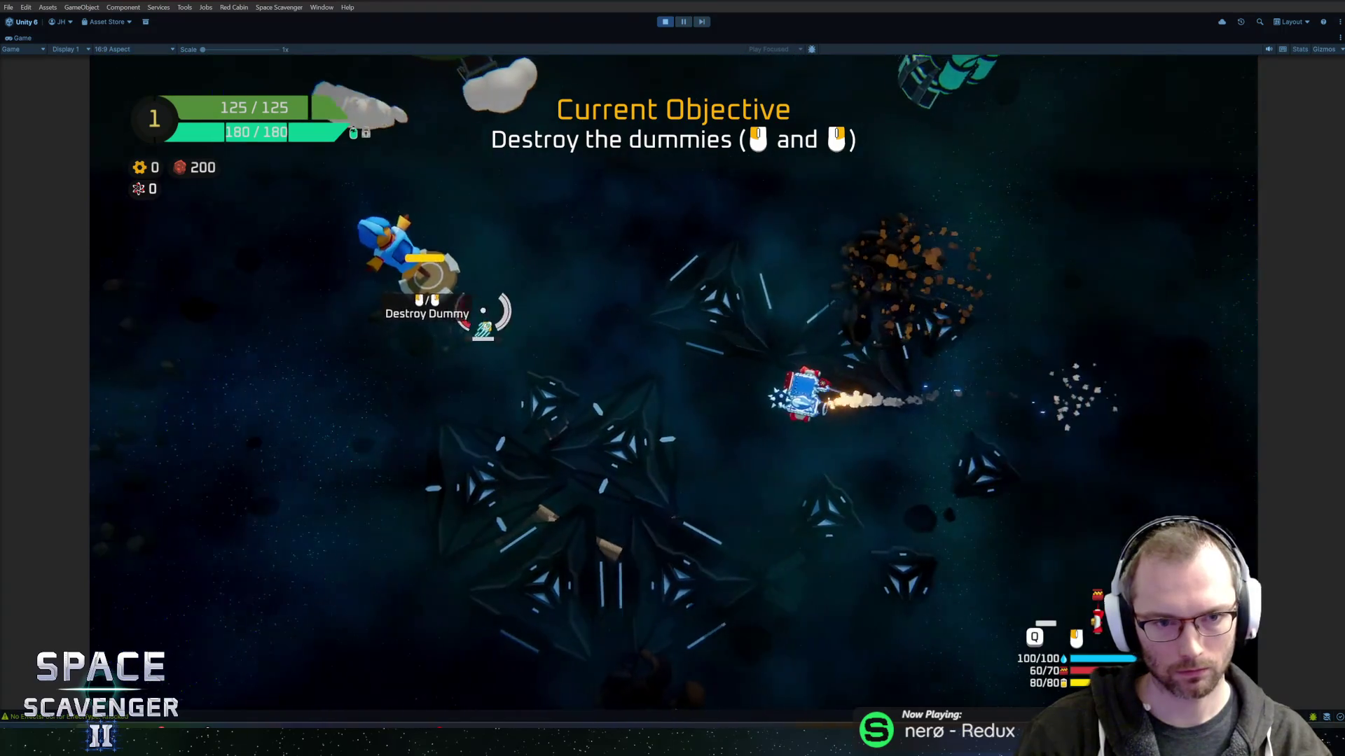
{"action": "left_click", "coordinate": [525, 210]}
{"action": "right_click", "coordinate": [831, 536]}
{"action": "right_click", "coordinate": [840, 529]}
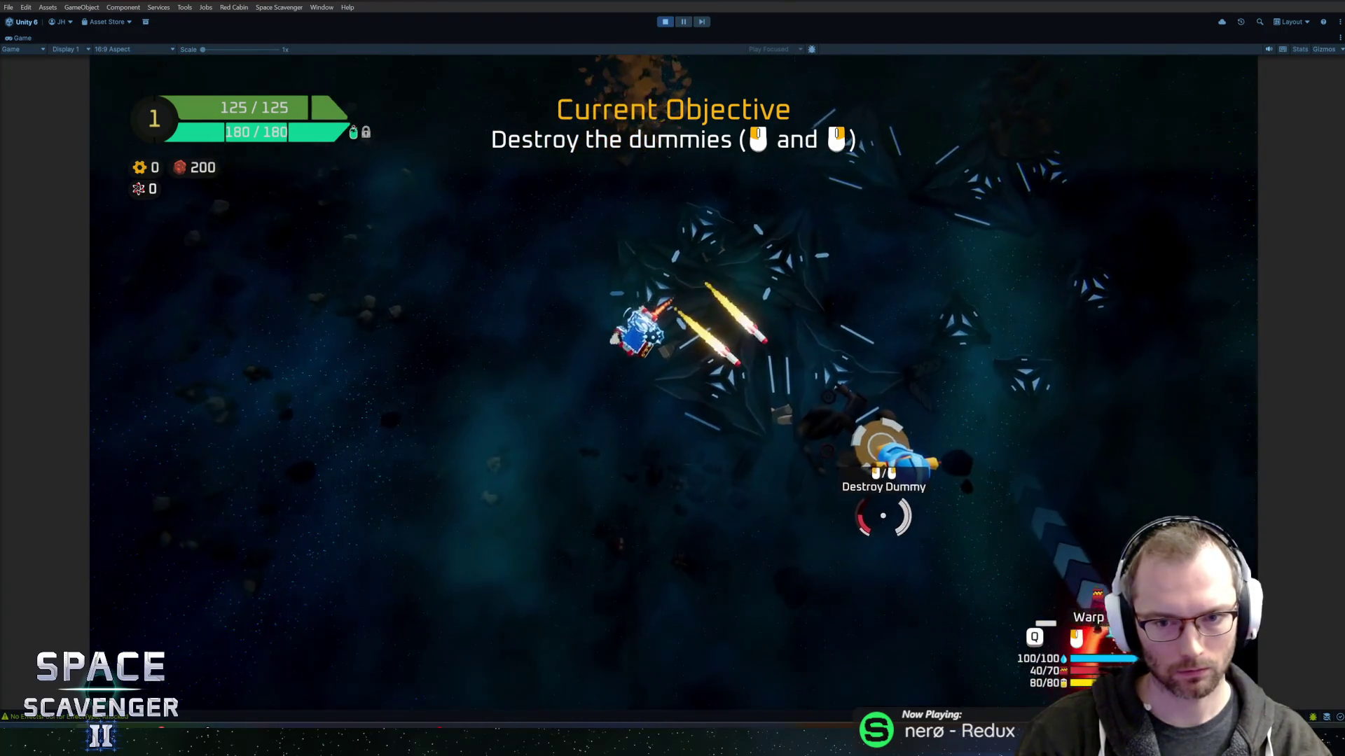
Fly into the marked area and dash back and forth across the lightning line.
{"action": "key", "text": "s"}
{"action": "key", "text": "d"}
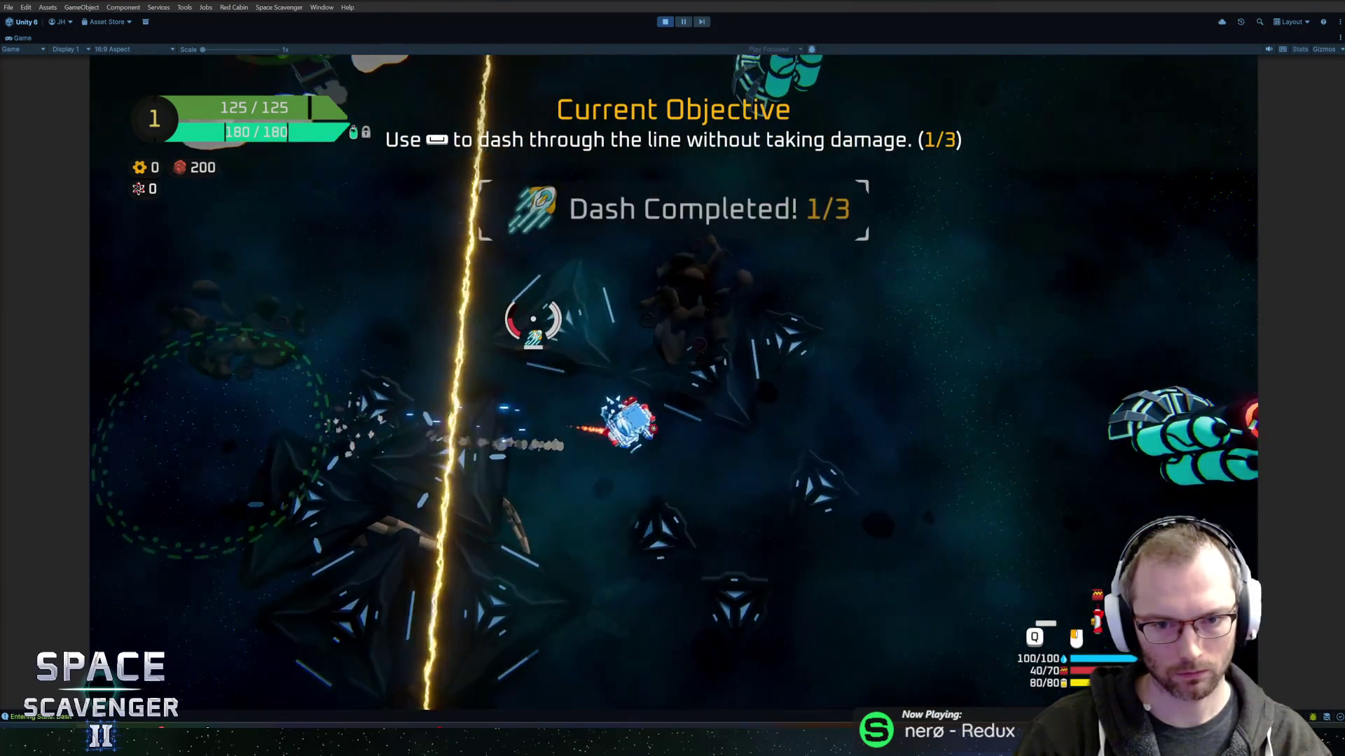
{"action": "key", "text": "space"}
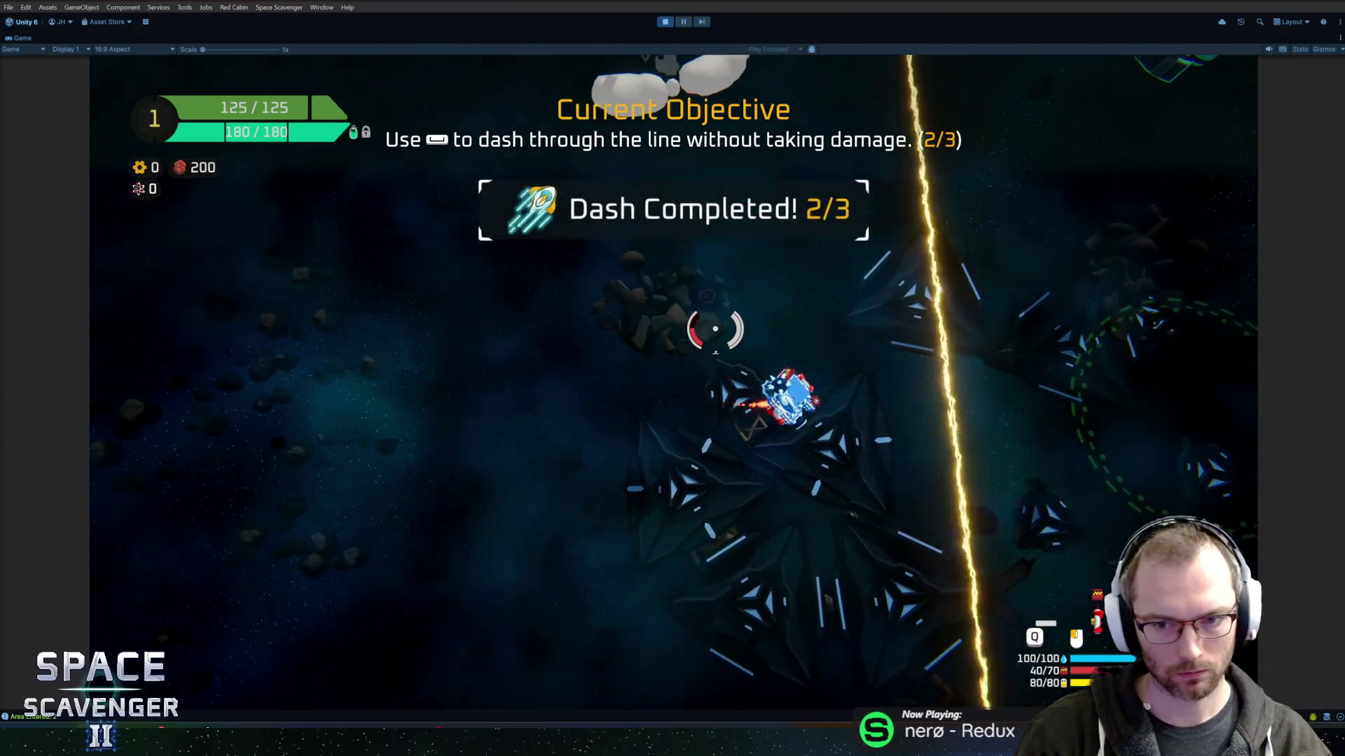
{"action": "key", "text": "space"}
Fly through the asteroids and orbit the green planet to scan it for the Warp Core.
{"action": "key", "text": "d"}
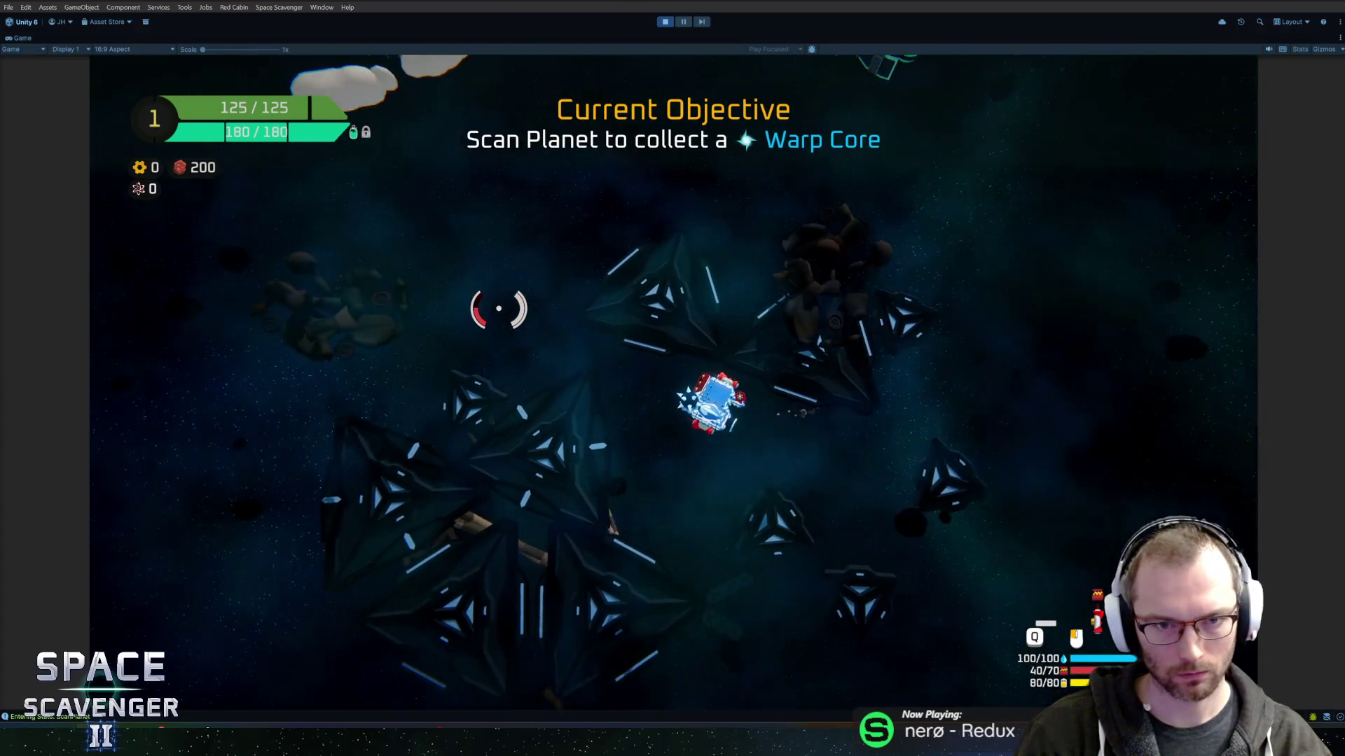
{"action": "key", "text": "w"}
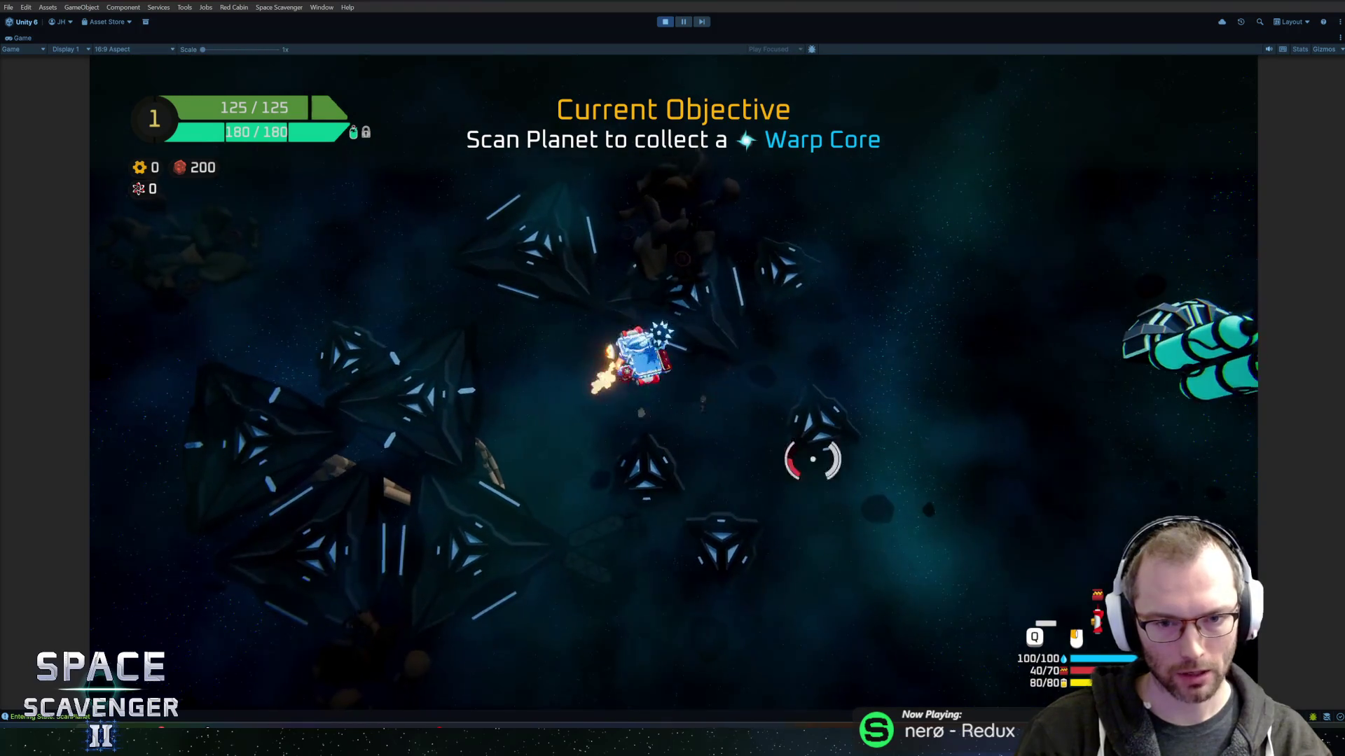
{"action": "key", "text": "w"}
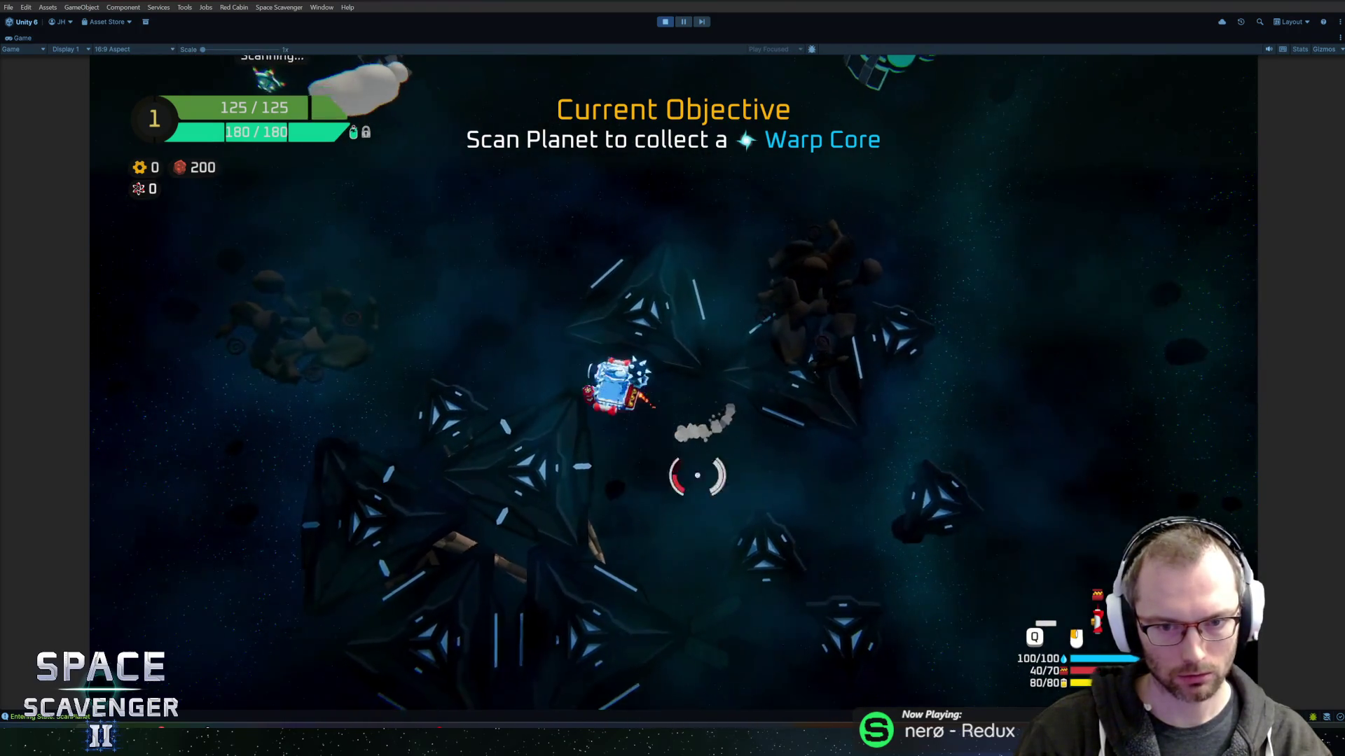
{"action": "key", "text": "w"}
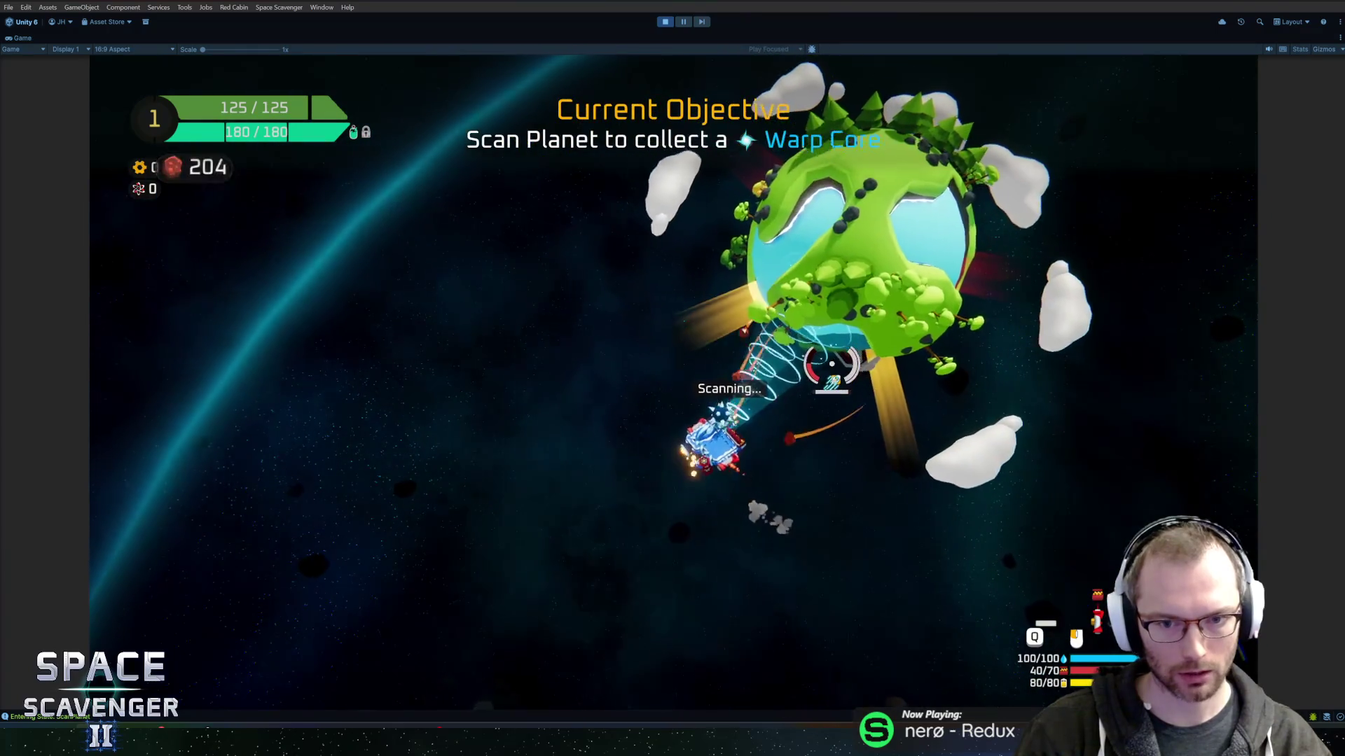
{"action": "key", "text": "w"}
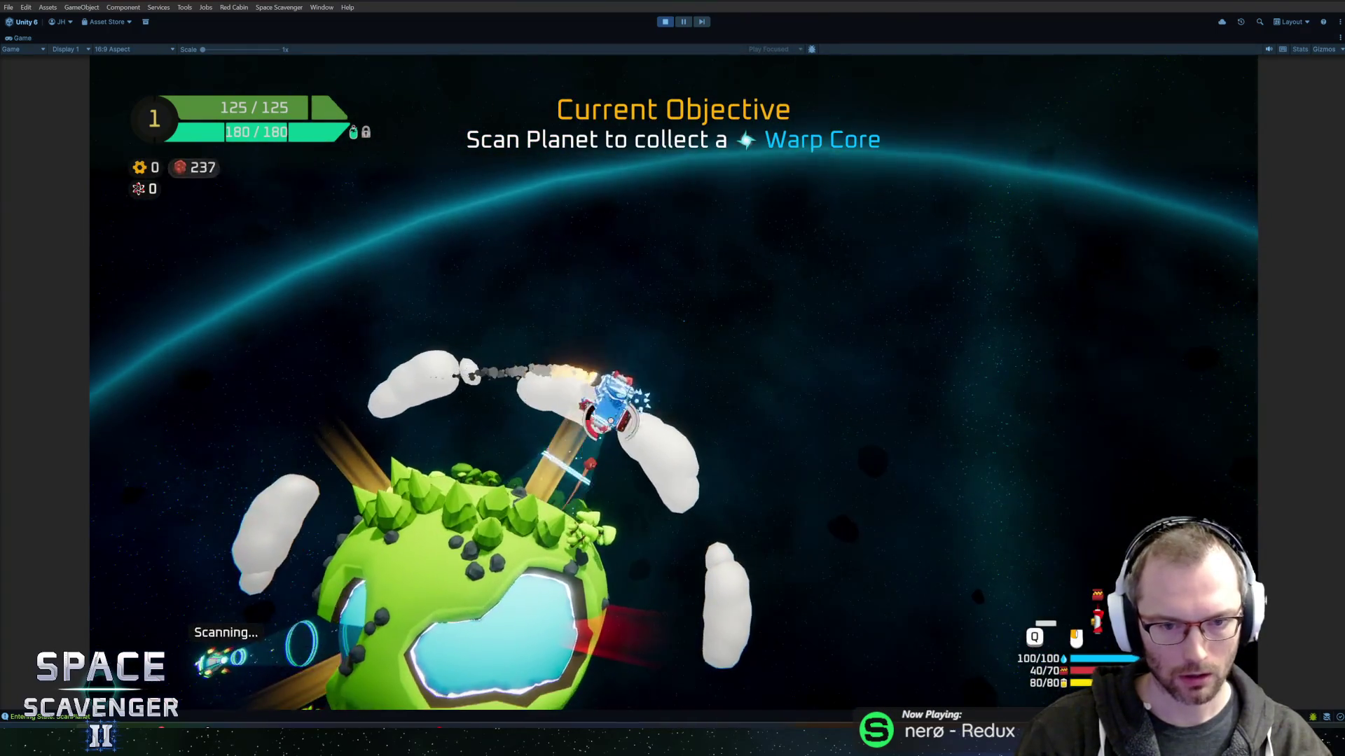
{"action": "key", "text": "w"}
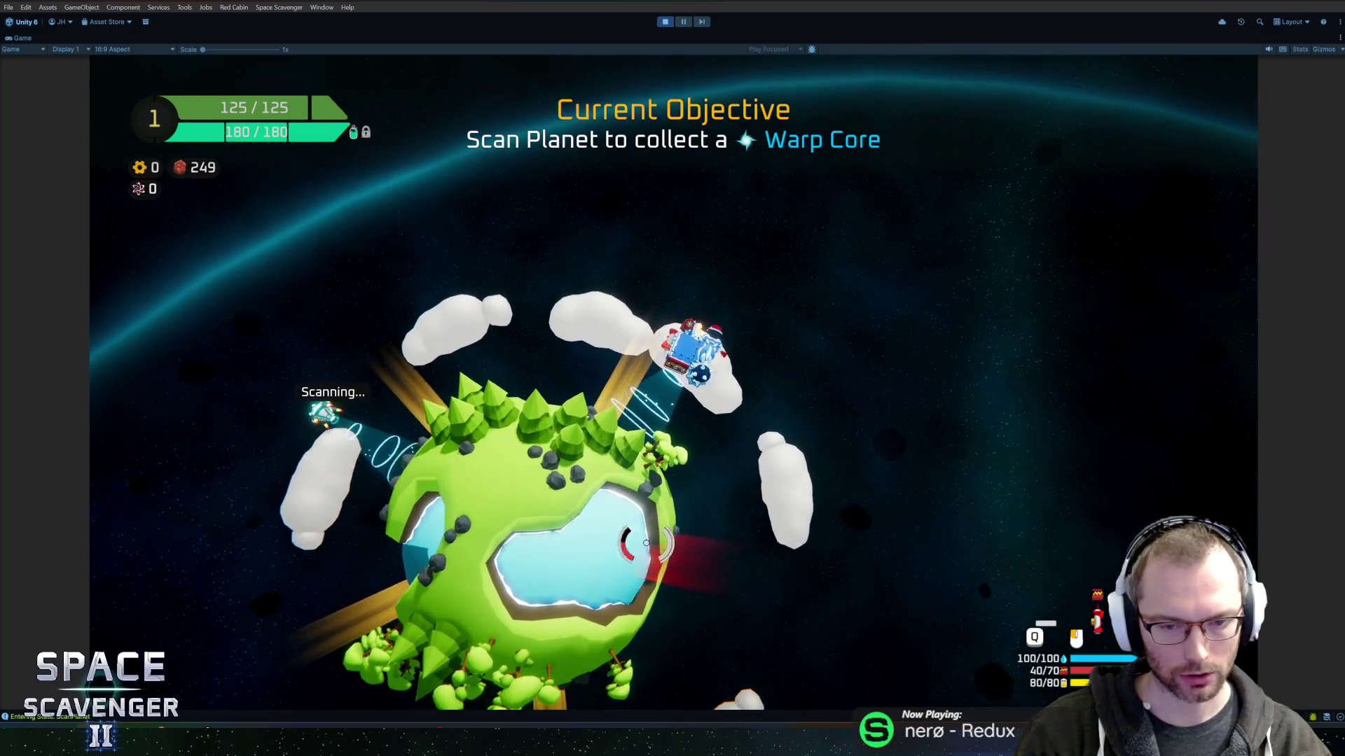
{"action": "key", "text": "w"}
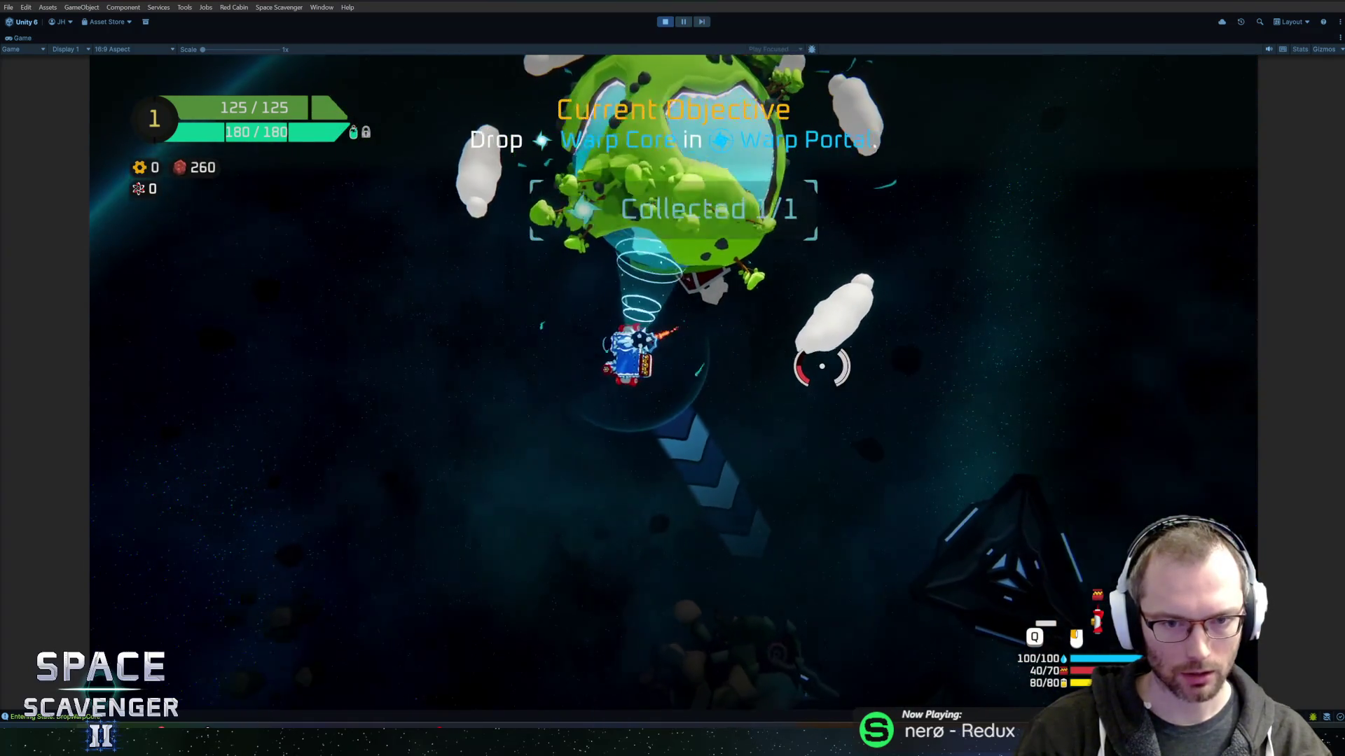
{"action": "key", "text": "w"}
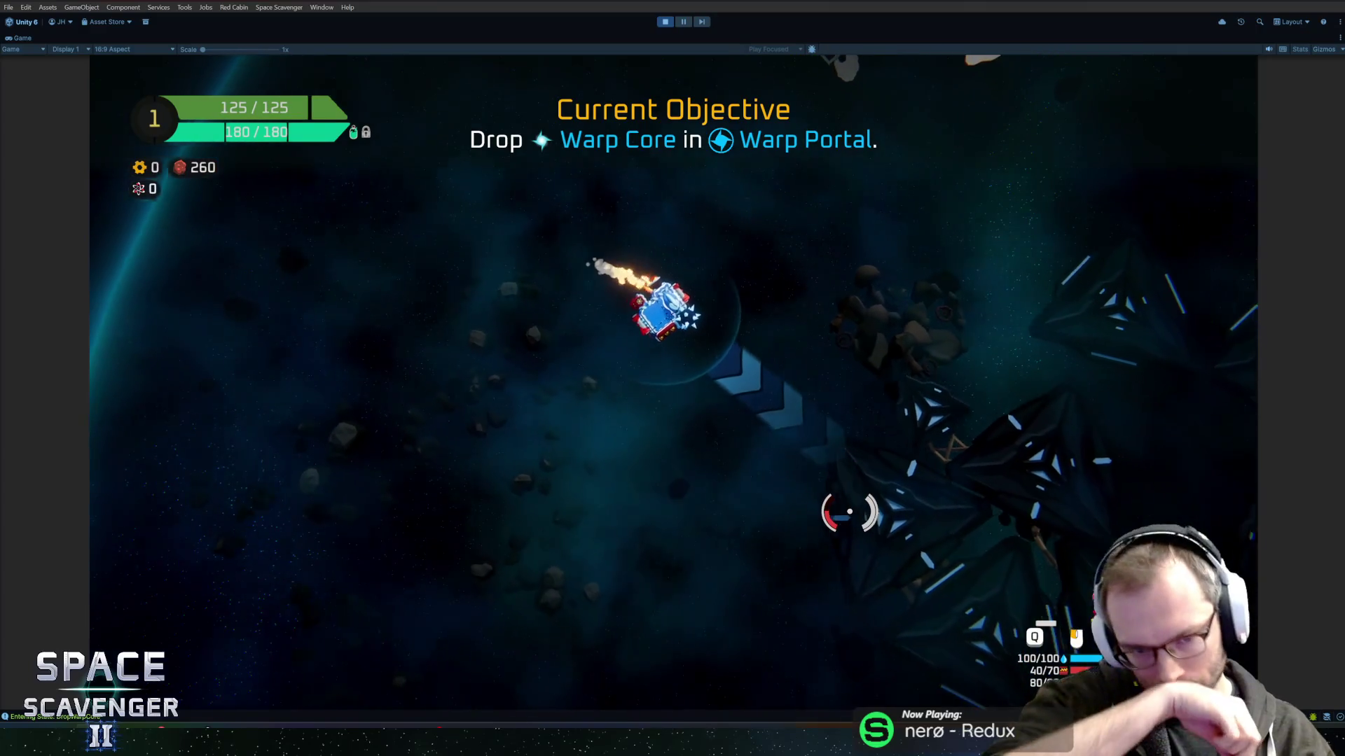
Rearrange ship parts, reattaching the flail and bullet crate, then restore the editor layout.
{"action": "left_click", "coordinate": [673, 255]}
{"action": "left_click", "coordinate": [721, 303]}
{"action": "left_click", "coordinate": [699, 465]}
{"action": "left_click_drag", "start_coordinate": [299, 428], "coordinate": [686, 240]}
{"action": "left_click", "coordinate": [686, 241]}
{"action": "left_click_drag", "start_coordinate": [301, 450], "coordinate": [641, 305]}
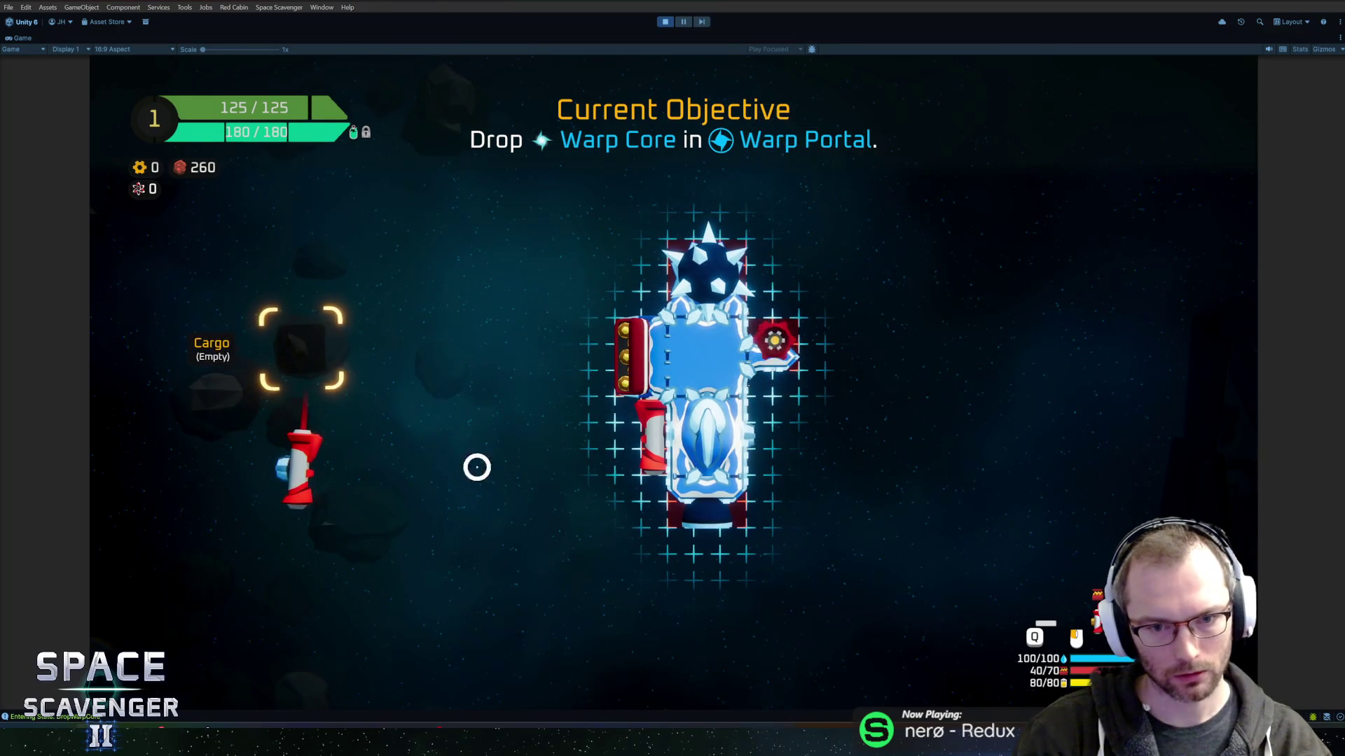
{"action": "key", "text": "w"}
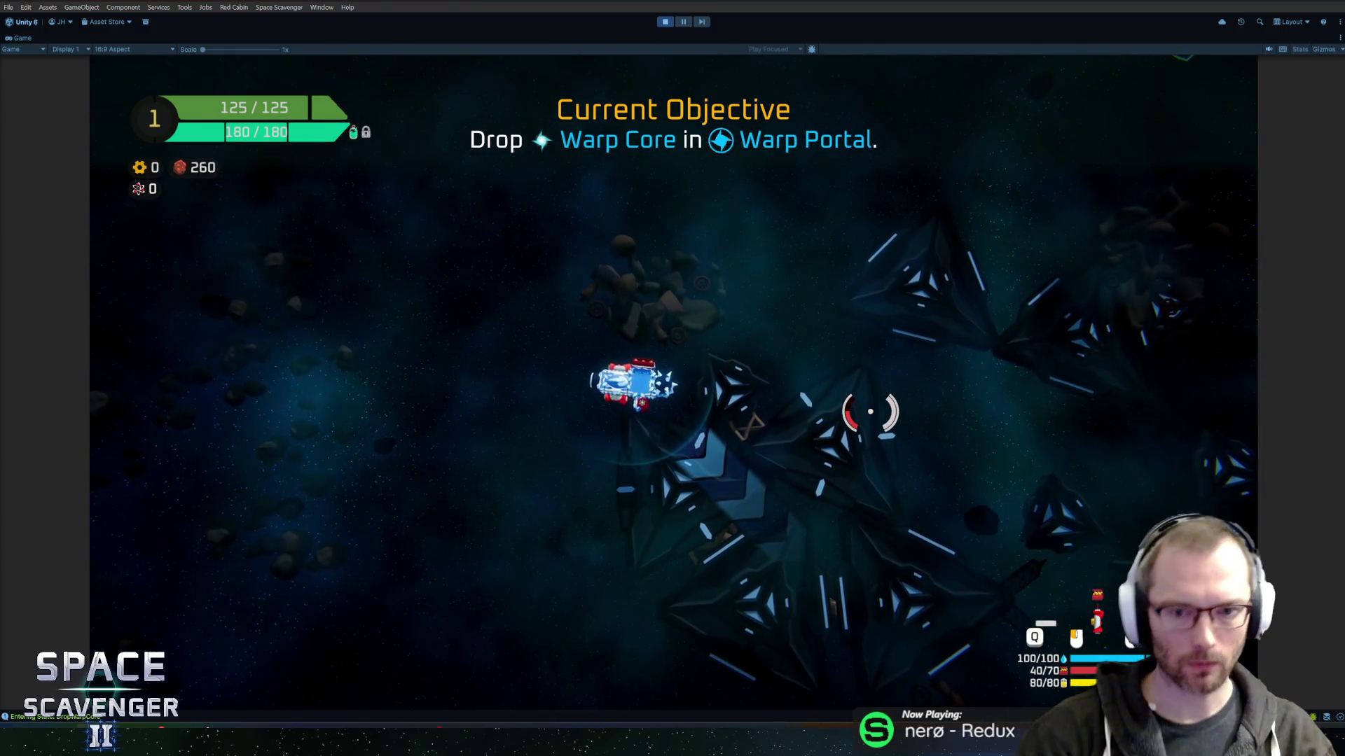
{"action": "left_click", "coordinate": [685, 21]}
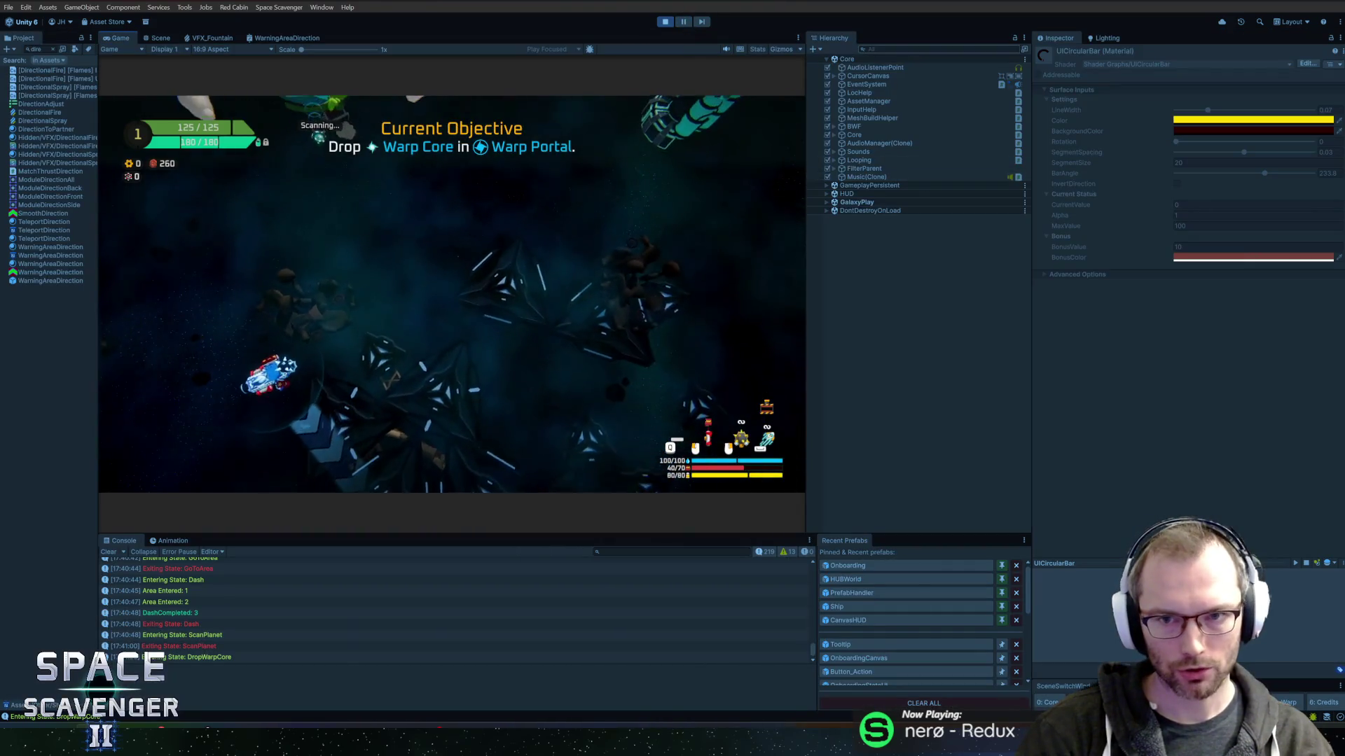
Find CoopDistanceCounter in the Hierarchy, disable it, enable CoopDistanceCounter_1, and resume the maximized game.
{"action": "key", "text": "ctrl+f"}
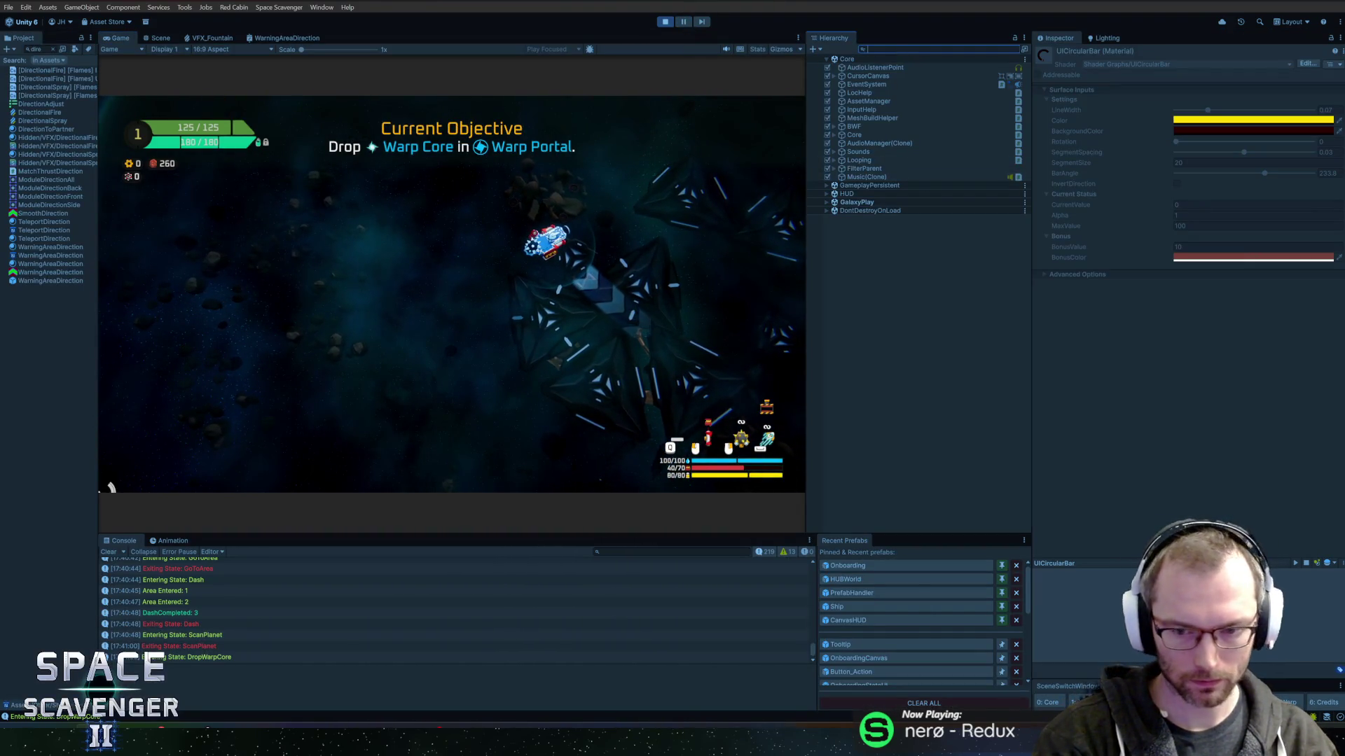
{"action": "type", "text": "dire"}
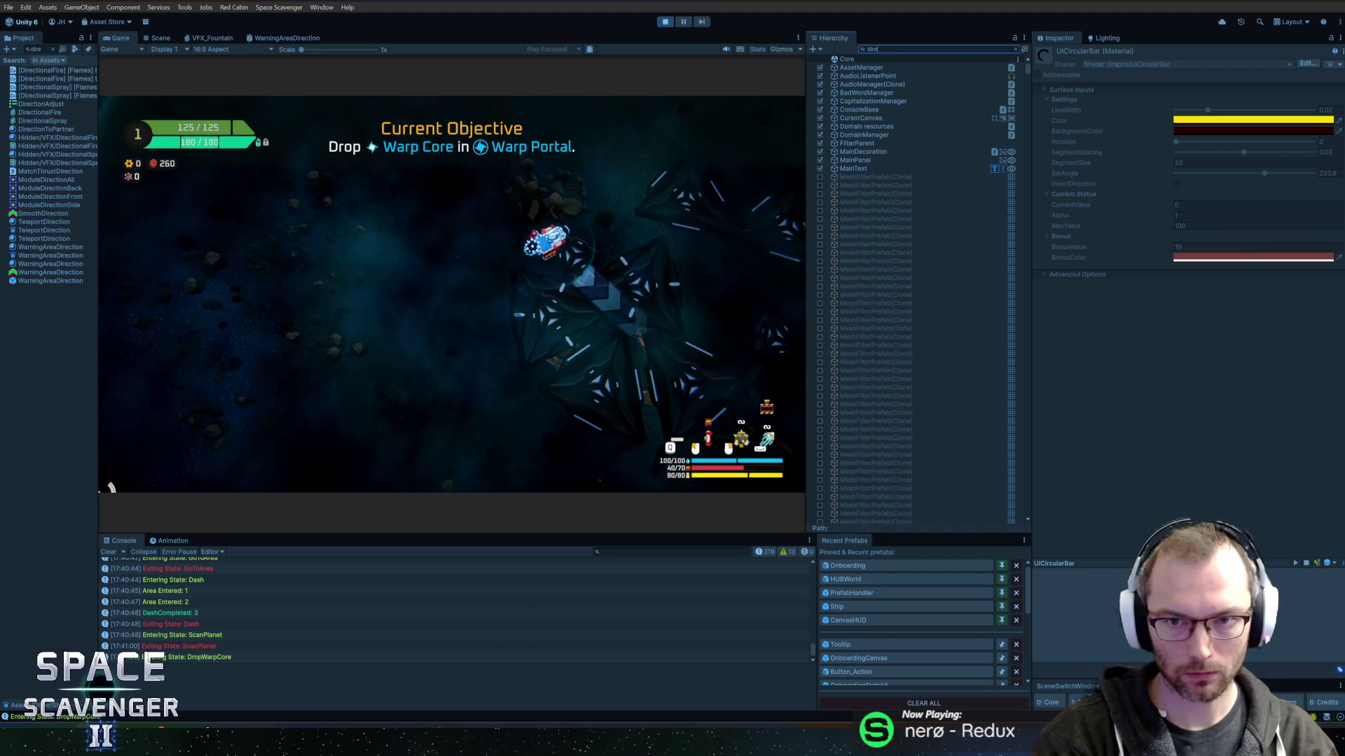
{"action": "type", "text": "ction"}
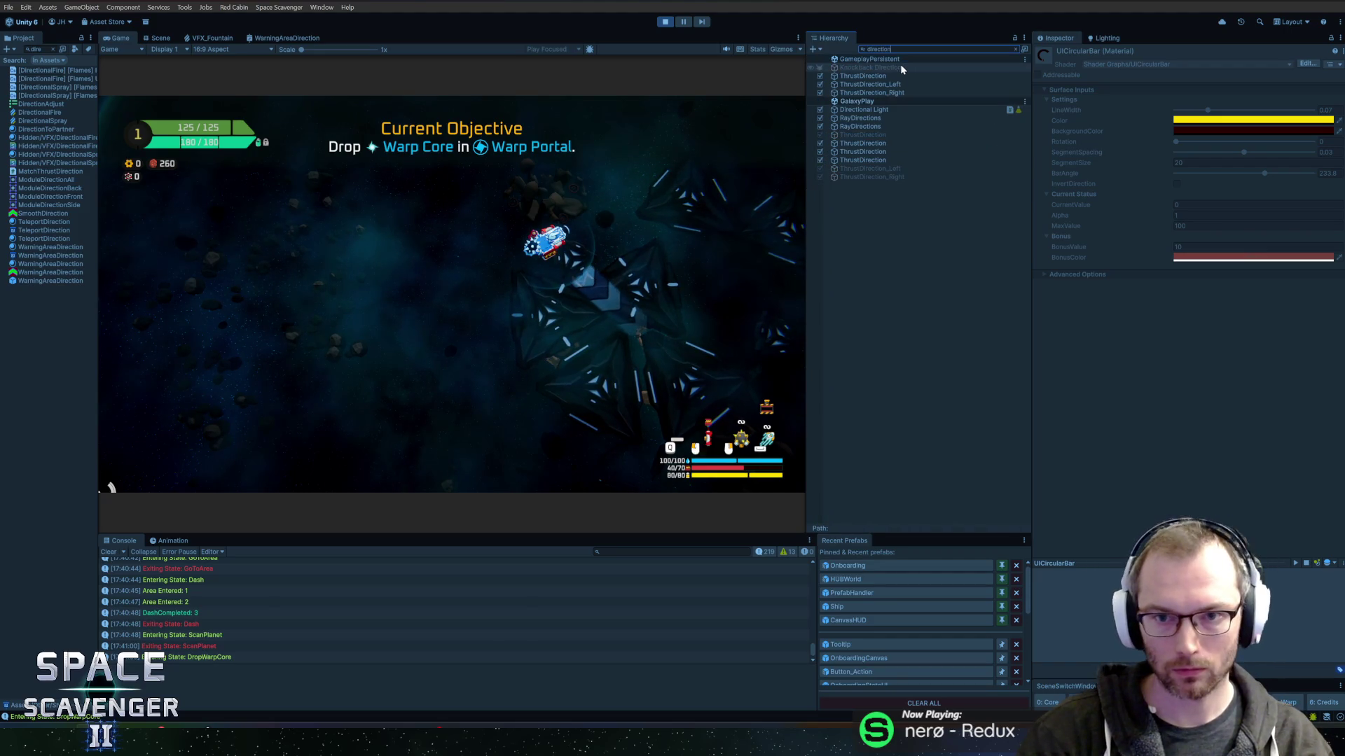
{"action": "key", "text": "ctrl+a"}
{"action": "type", "text": "col"}
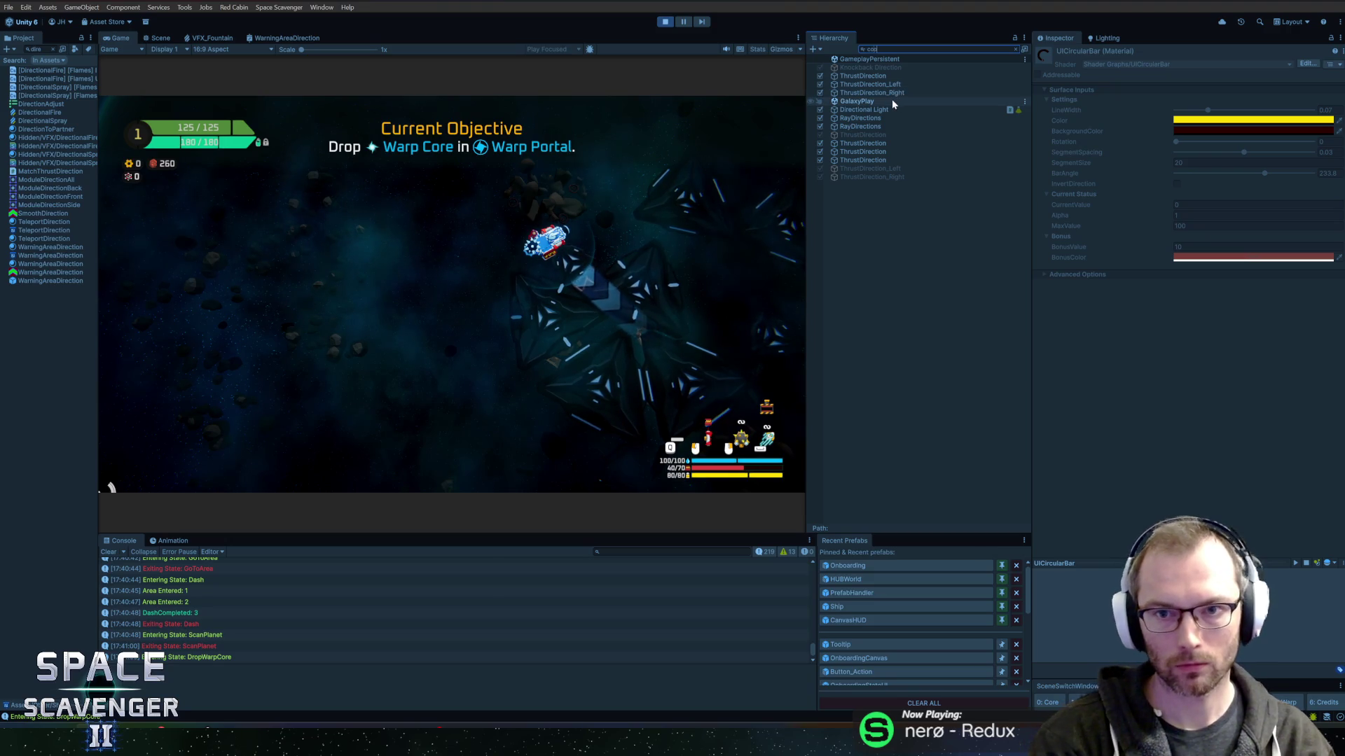
{"action": "type", "text": "p"}
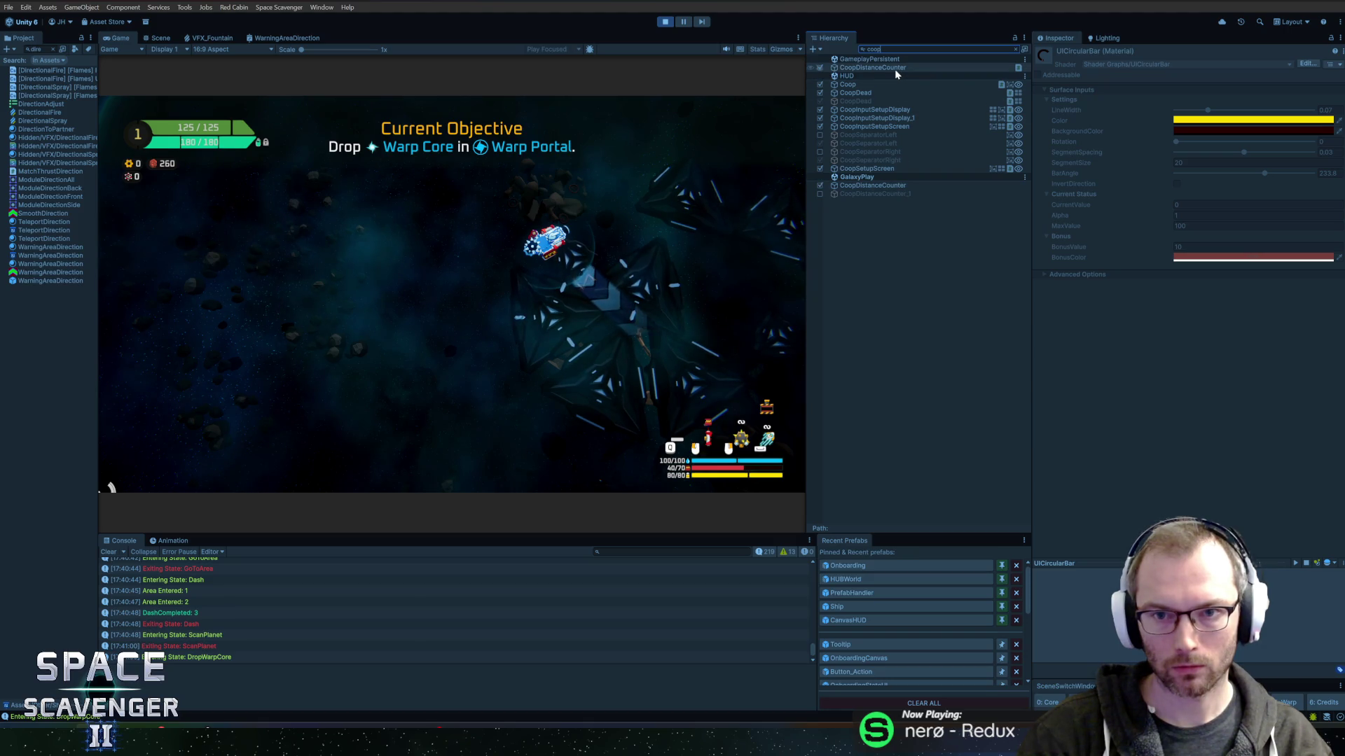
{"action": "left_click", "coordinate": [871, 187]}
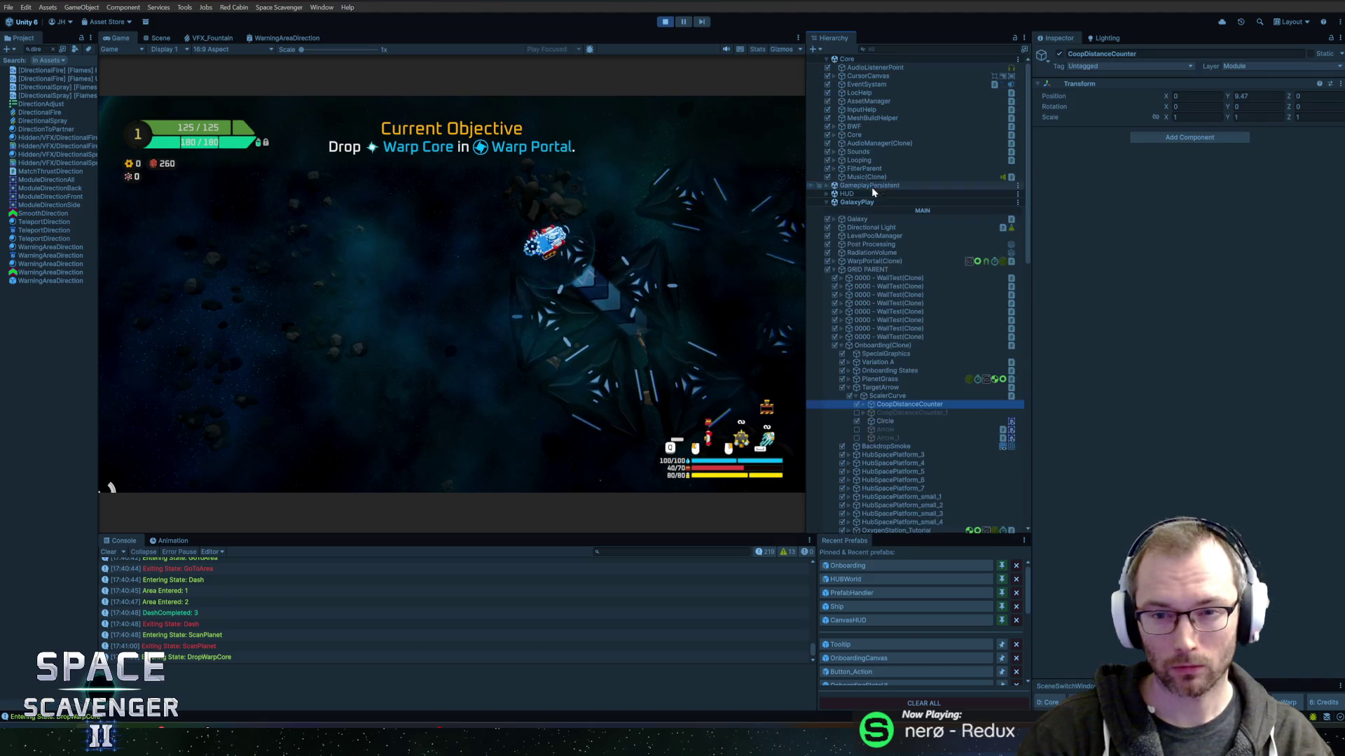
{"action": "left_click", "coordinate": [856, 413]}
{"action": "left_click", "coordinate": [856, 405]}
{"action": "left_click", "coordinate": [388, 381]}
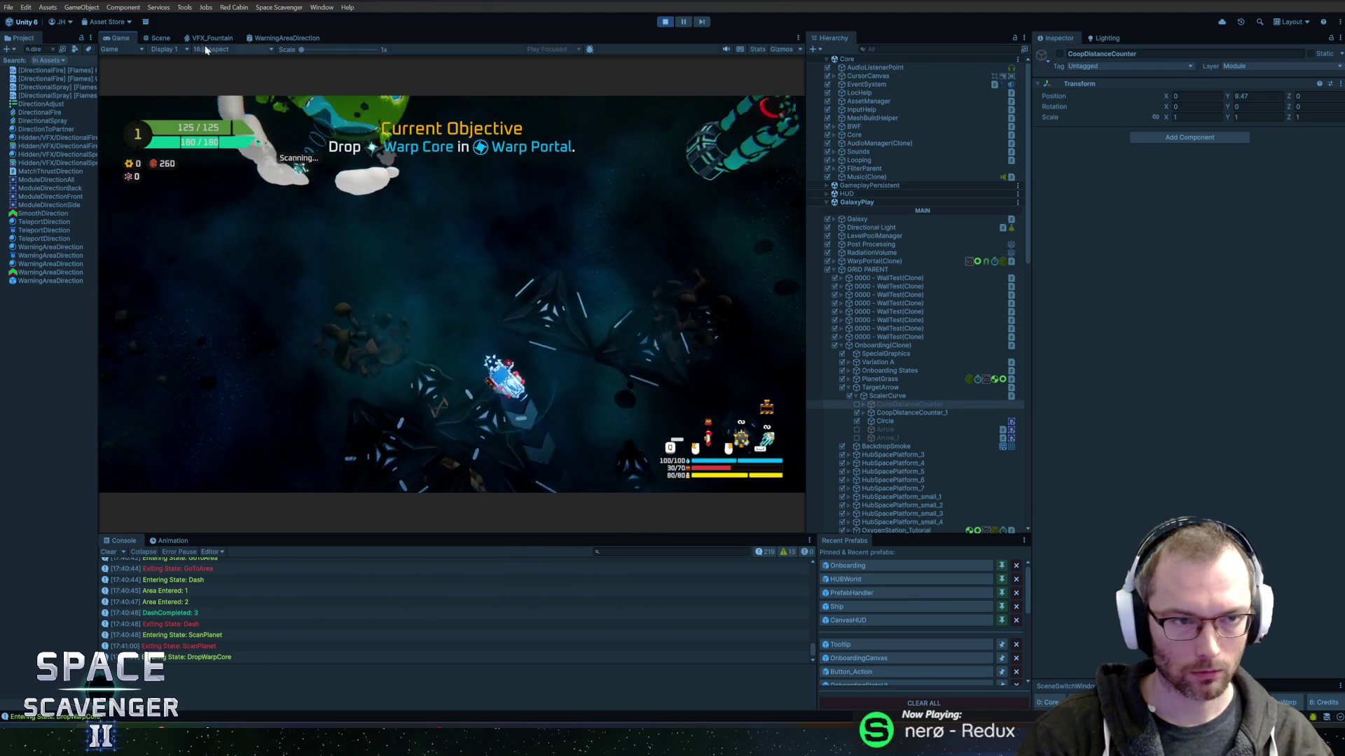
{"action": "key", "text": "shift+space"}
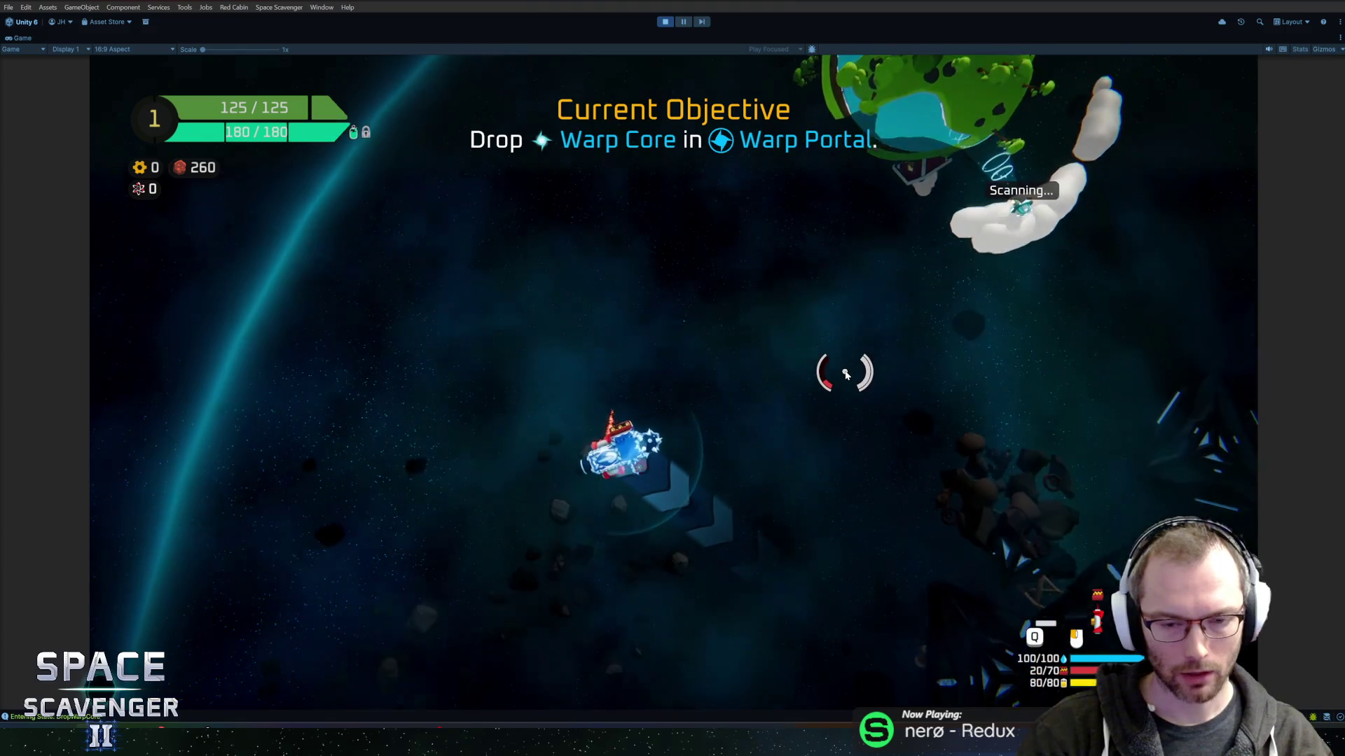
Fire at the targets, fly through the crystal field to deliver the Warp Core, then stop play mode.
{"action": "left_click", "coordinate": [855, 369]}
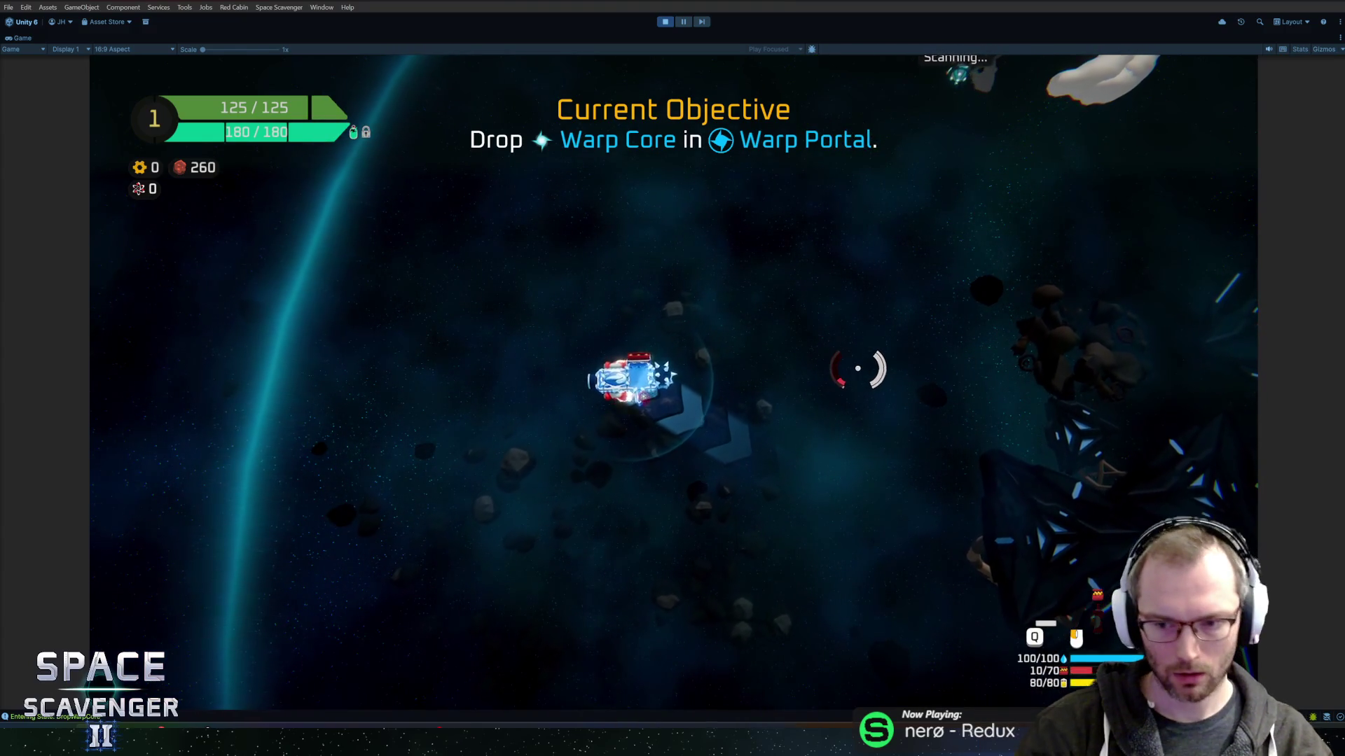
{"action": "left_click", "coordinate": [859, 369]}
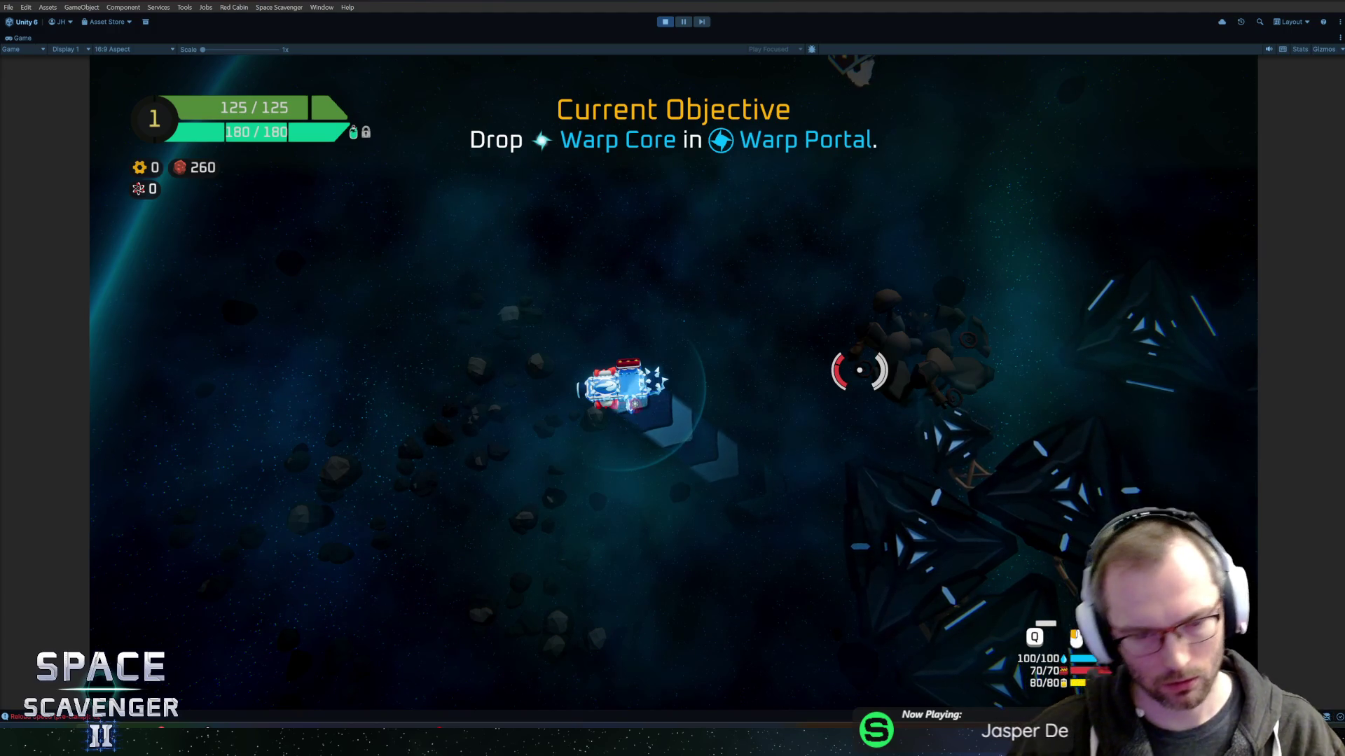
{"action": "key", "text": "w"}
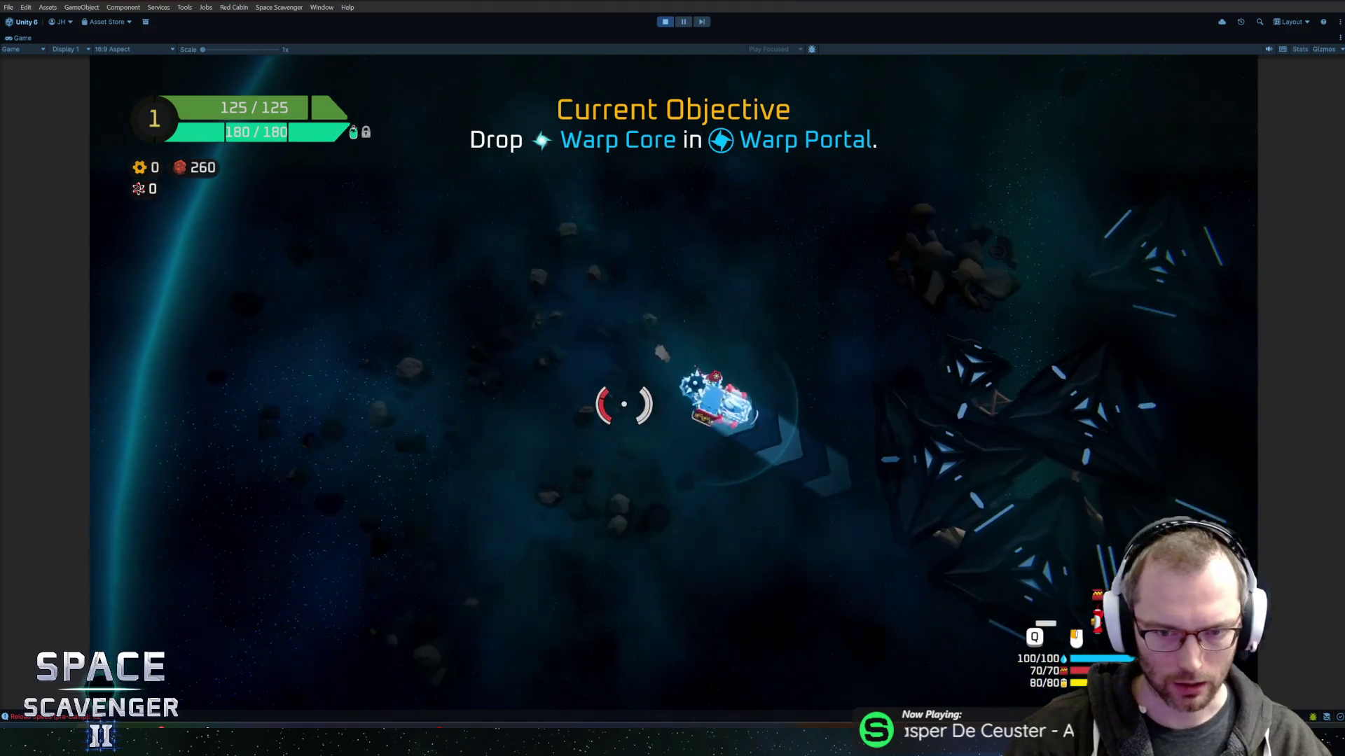
{"action": "key", "text": "w"}
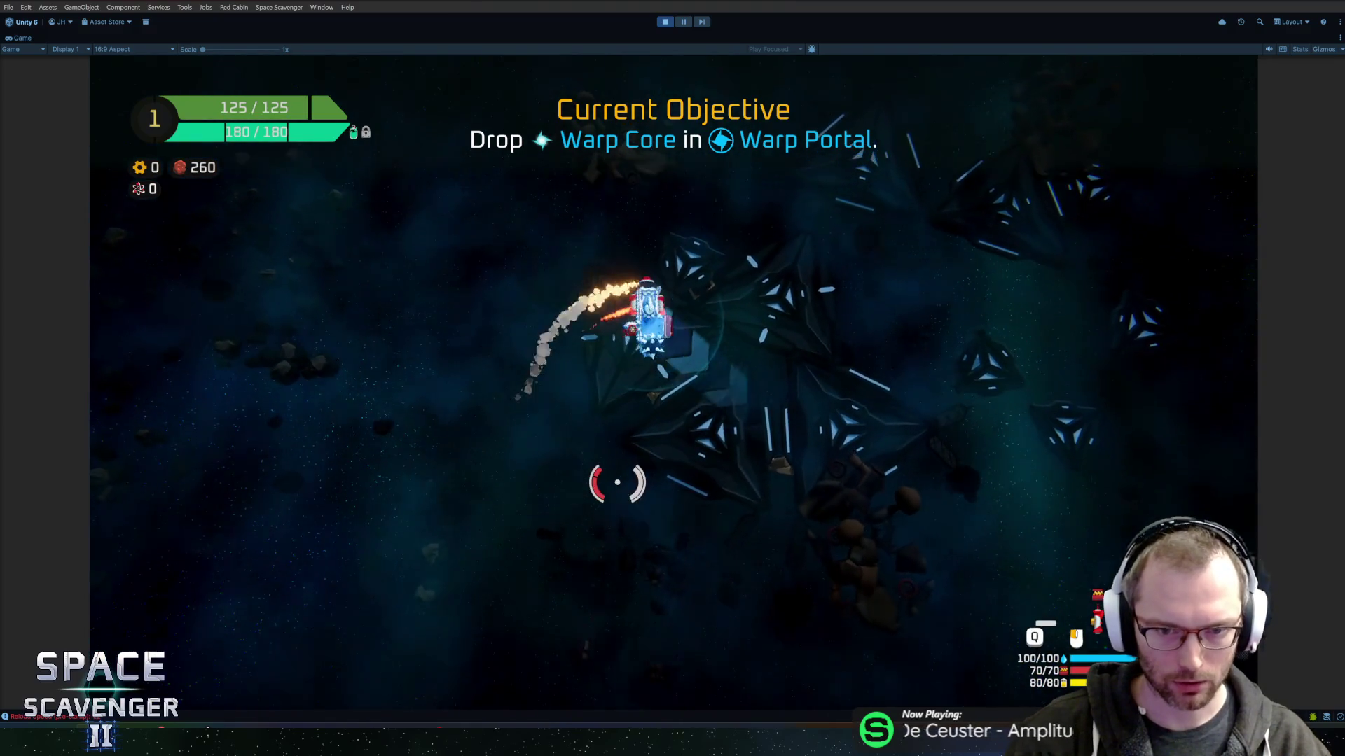
{"action": "left_click", "coordinate": [596, 479]}
{"action": "key", "text": "w"}
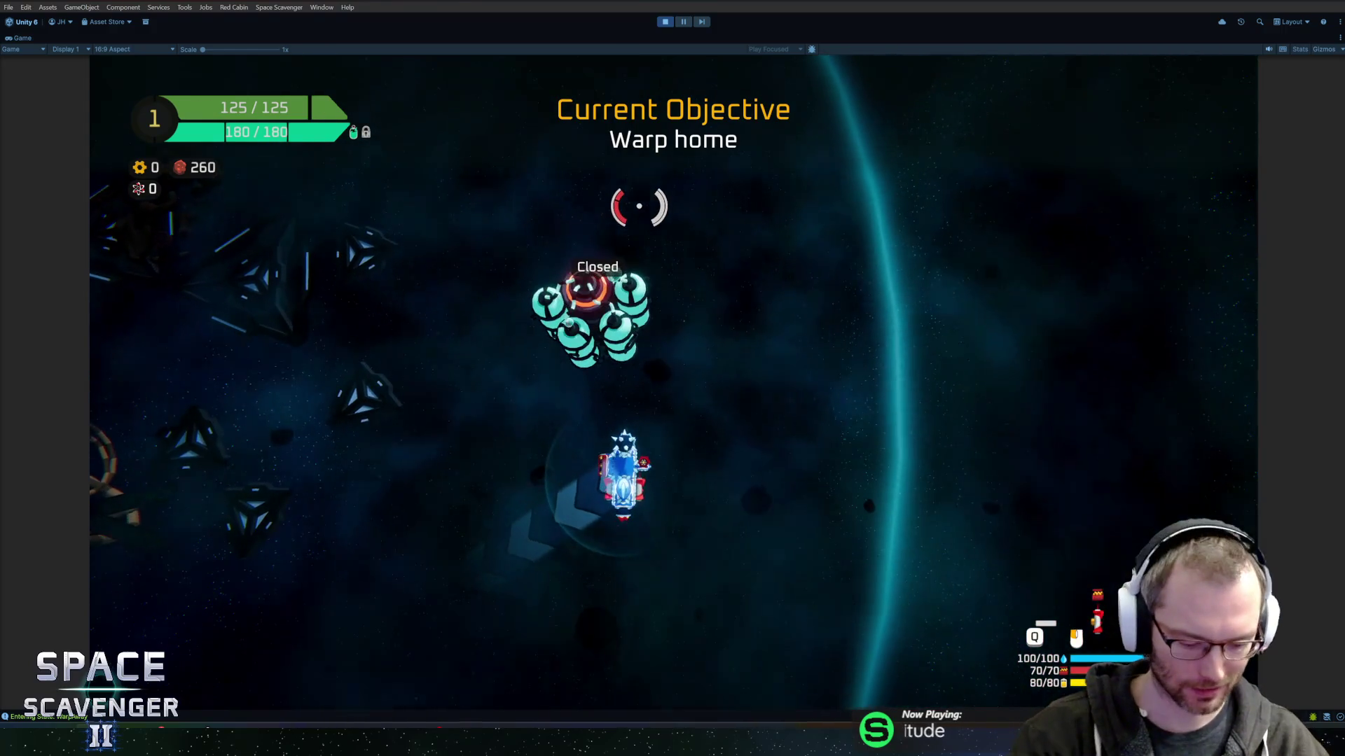
{"action": "key", "text": "ctrl+p"}
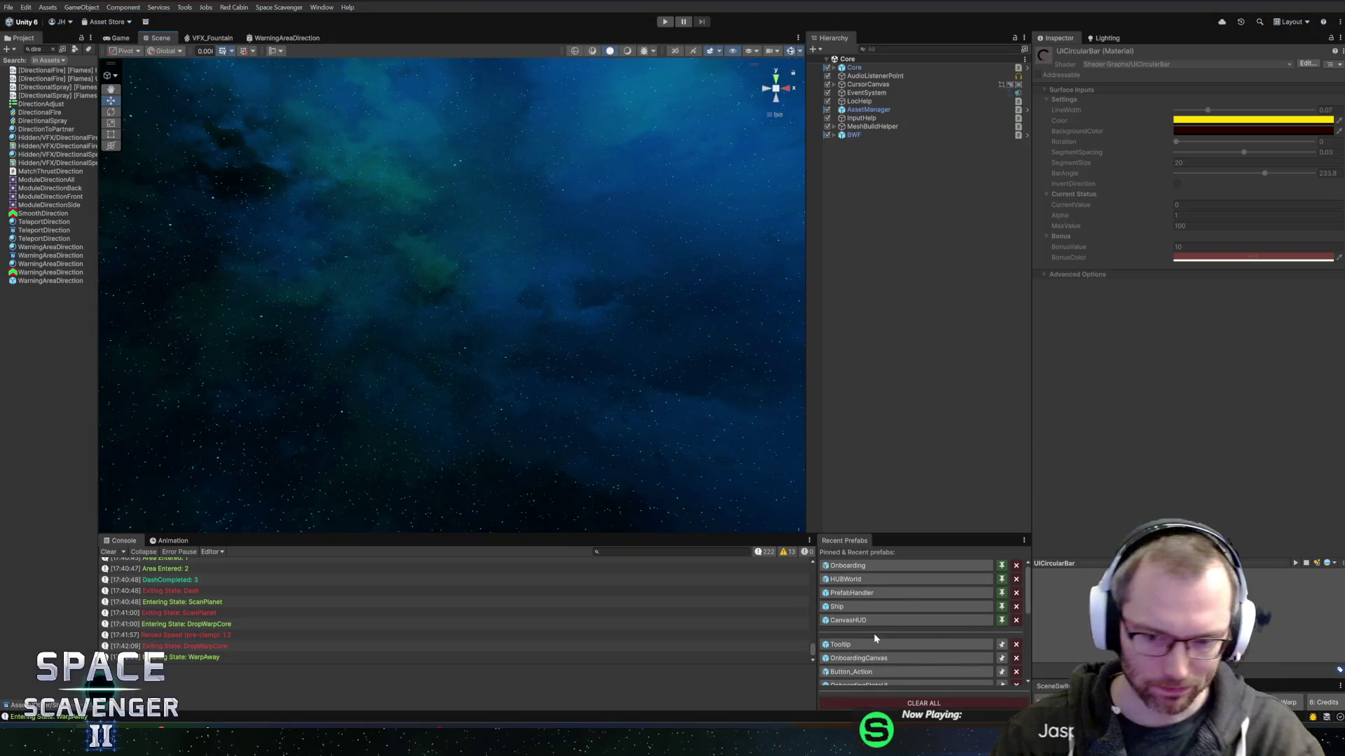
In the Onboarding prefab, disable CoopDistanceCounter, enable CoopDistanceCounter_1, and save.
{"action": "left_click", "coordinate": [875, 644]}
{"action": "left_click", "coordinate": [861, 566]}
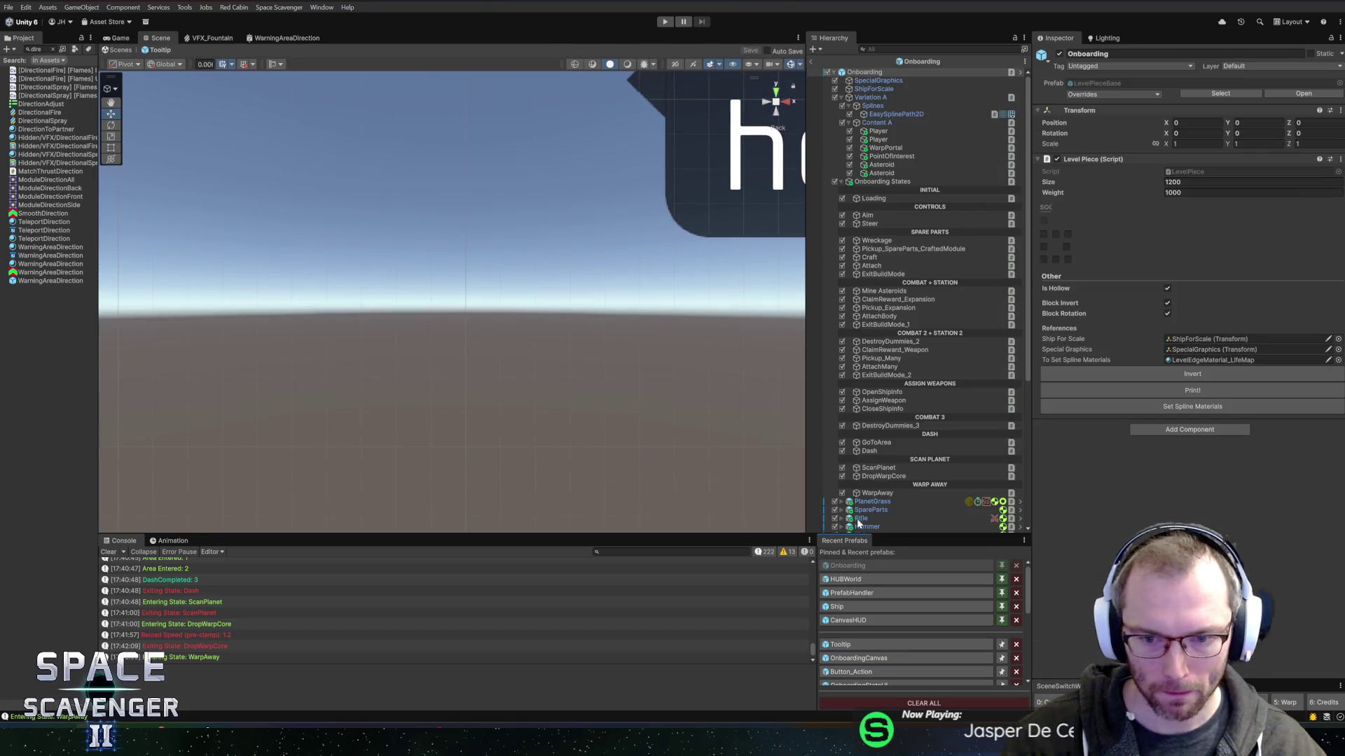
{"action": "scroll", "coordinate": [881, 273], "scroll_direction": "down", "scroll_amount": 5}
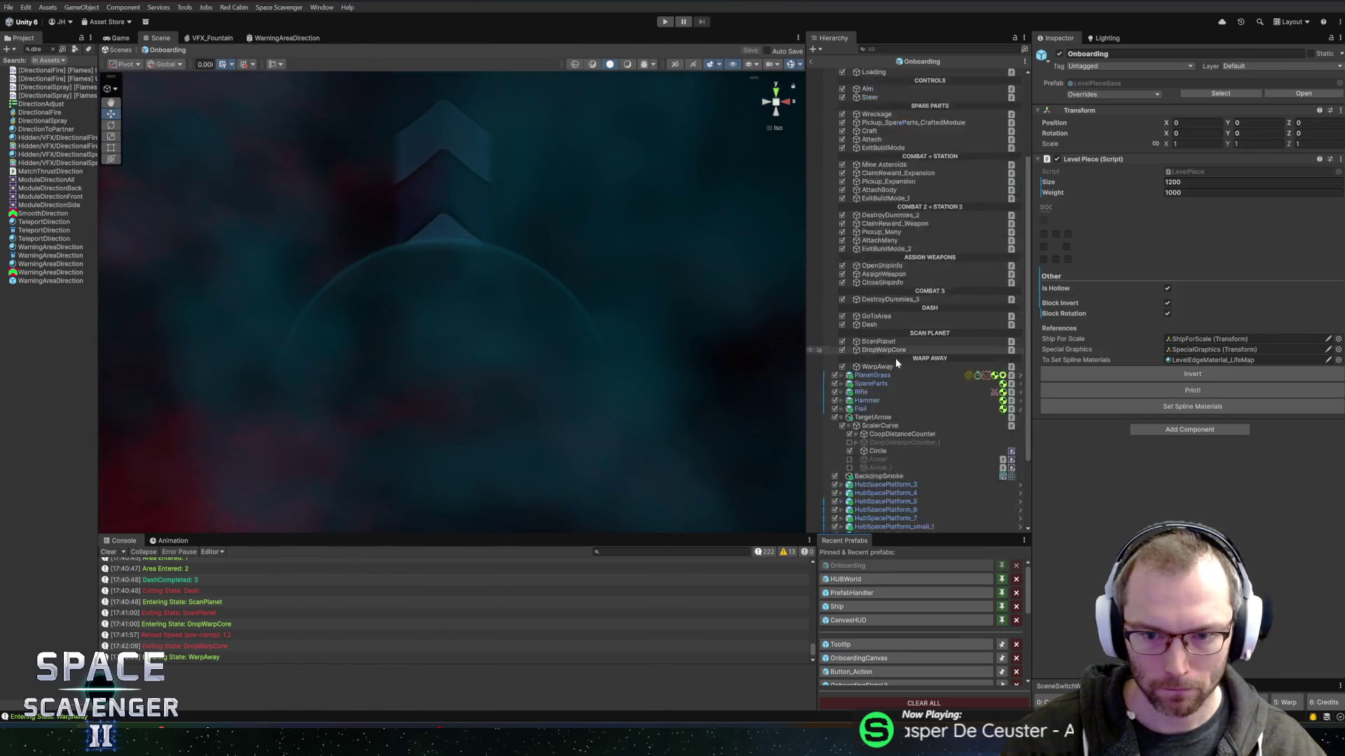
{"action": "left_click", "coordinate": [849, 343]}
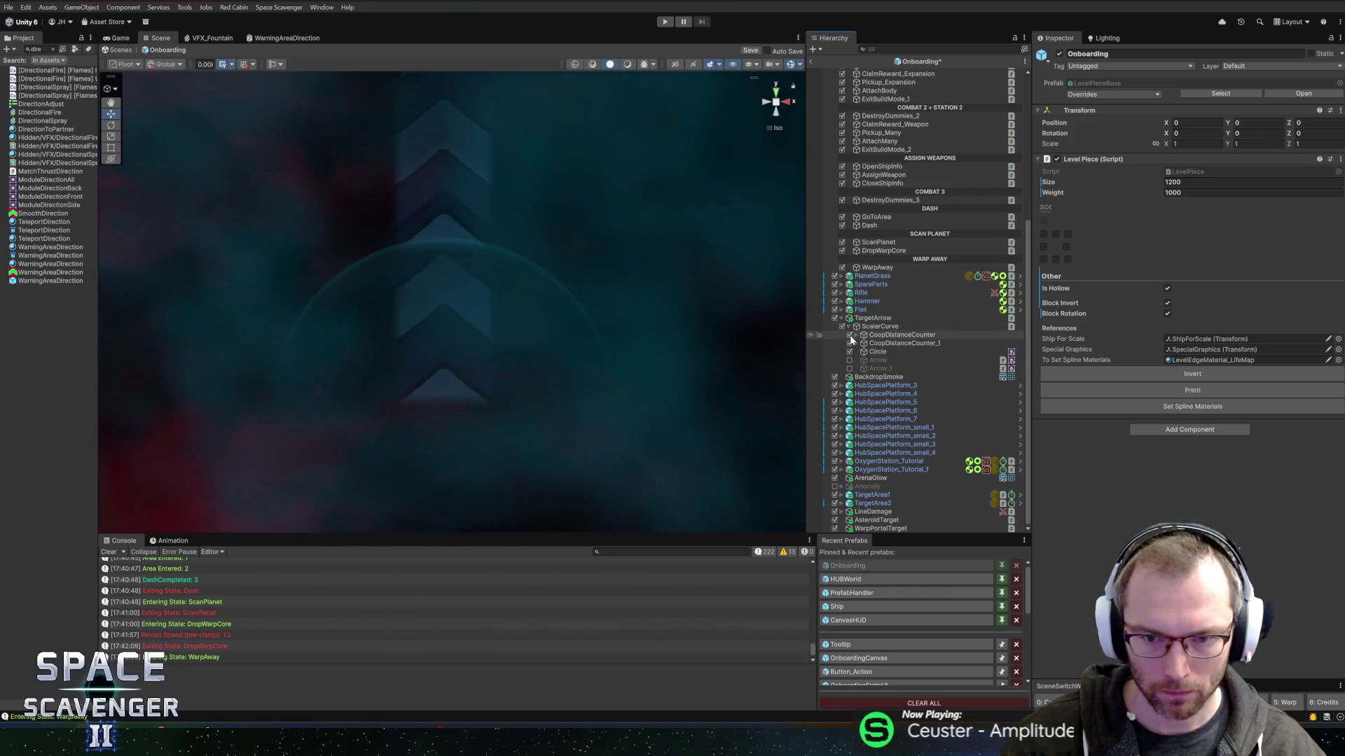
{"action": "left_click", "coordinate": [850, 335]}
{"action": "key", "text": "ctrl+s"}
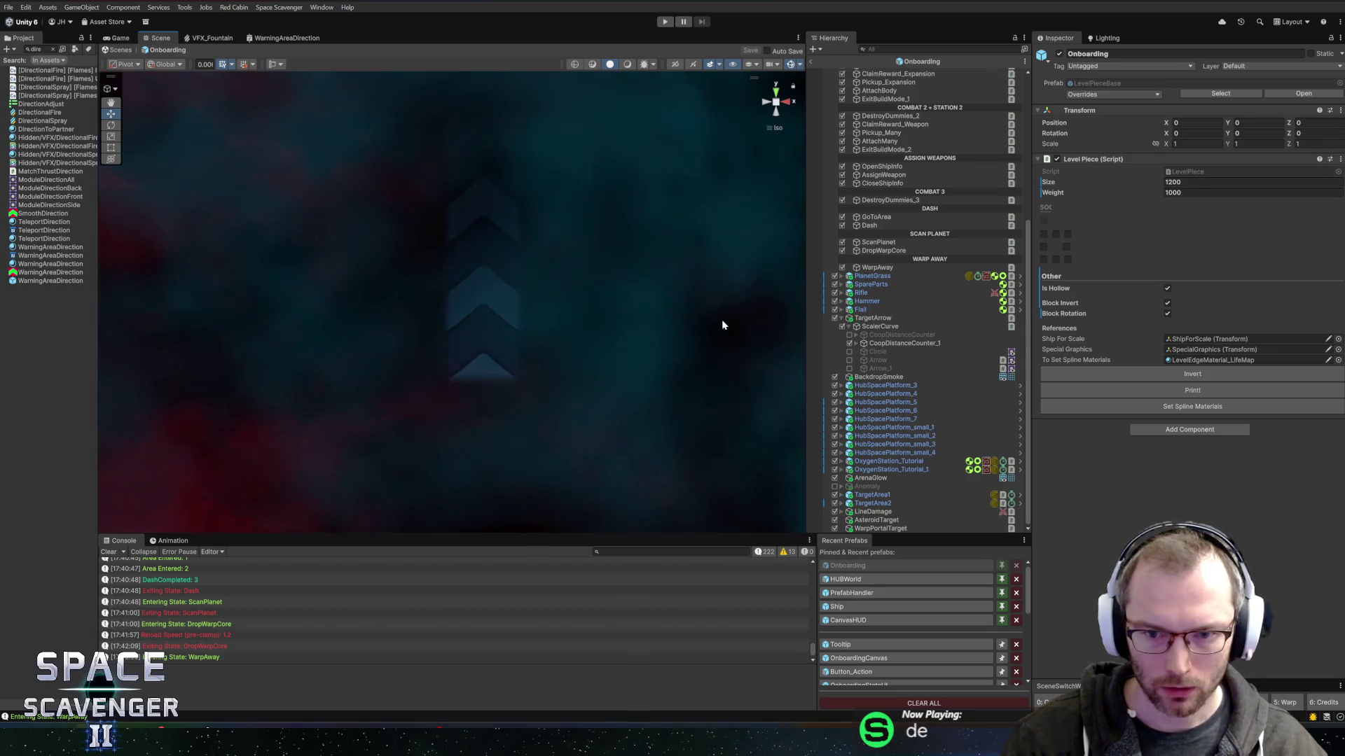
Set ScanPlanet's Target Point to PlanetGrass and start the game.
{"action": "left_click", "coordinate": [861, 343]}
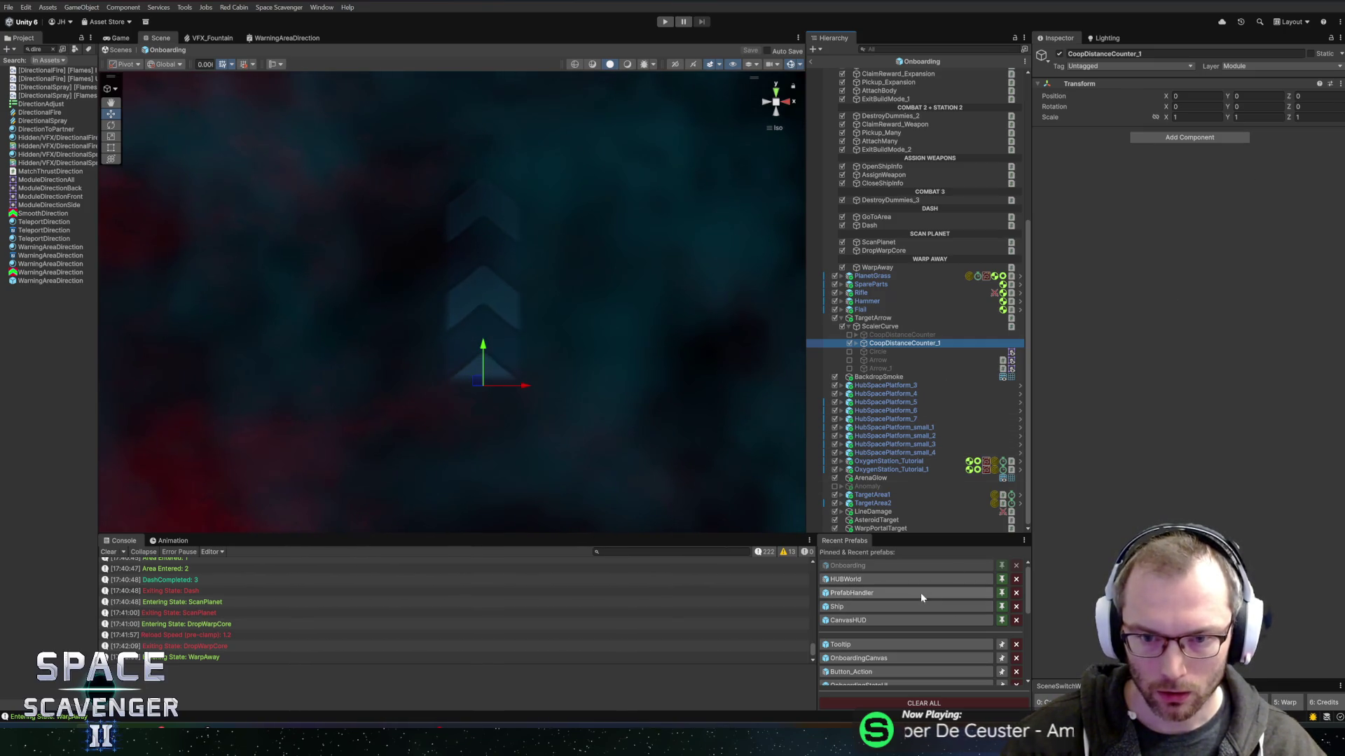
{"action": "scroll", "coordinate": [901, 287], "scroll_direction": "up", "scroll_amount": 3}
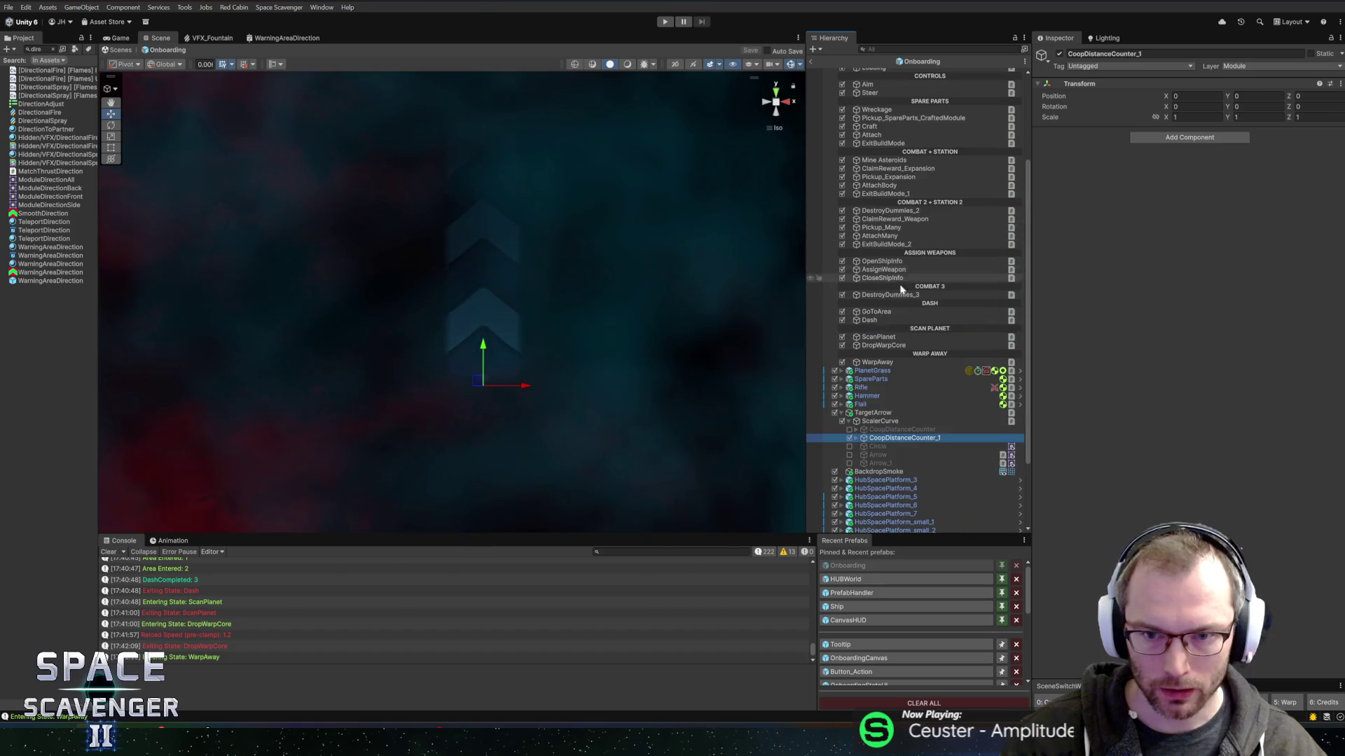
{"action": "left_click", "coordinate": [878, 337]}
{"action": "scroll", "coordinate": [656, 288], "scroll_direction": "down", "scroll_amount": 10}
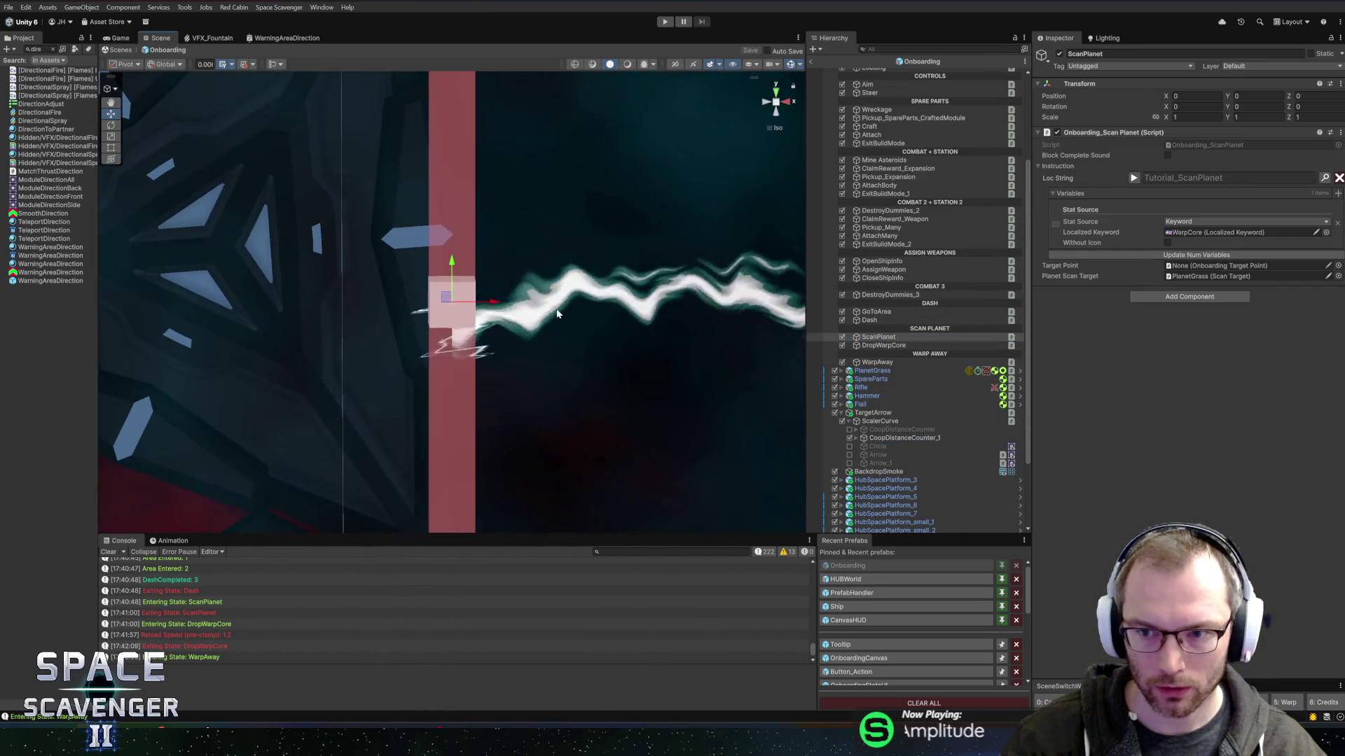
{"action": "scroll", "coordinate": [335, 317], "scroll_direction": "down", "scroll_amount": 5}
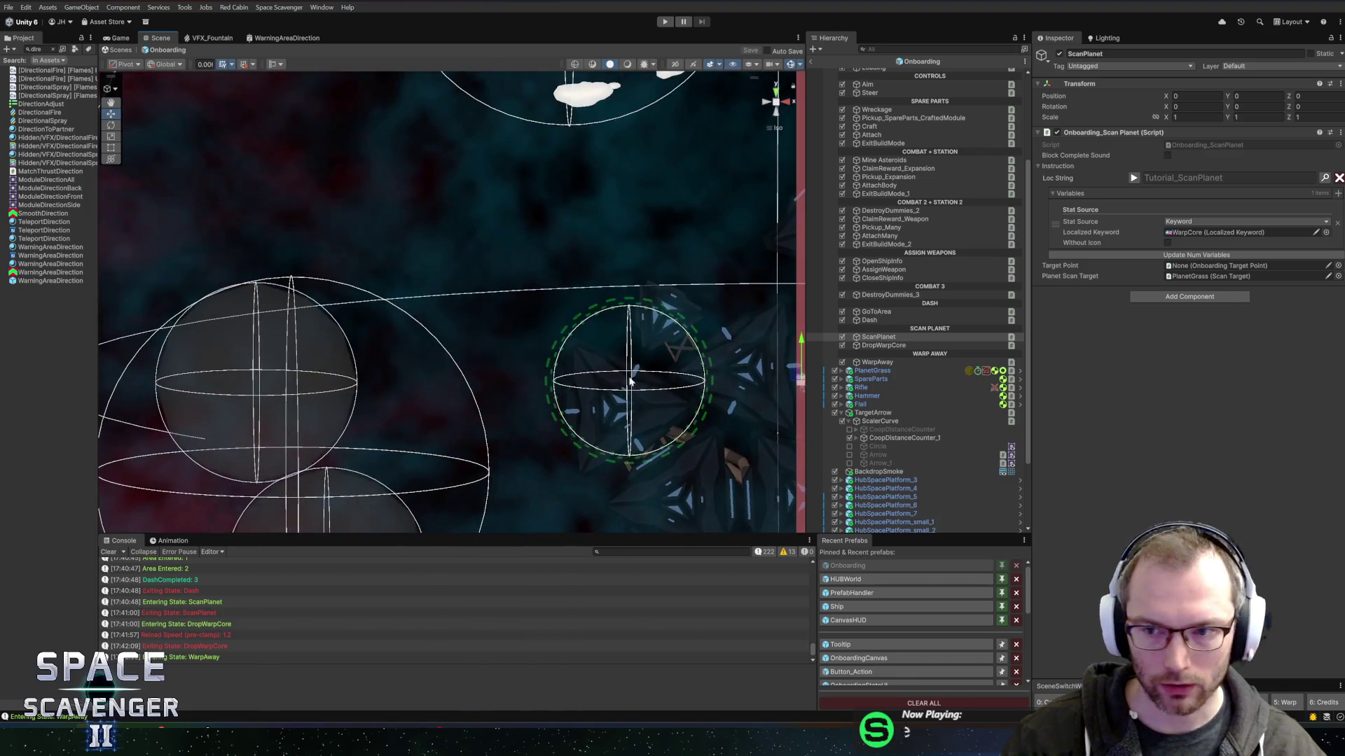
{"action": "scroll", "coordinate": [631, 367], "scroll_direction": "up", "scroll_amount": 5}
{"action": "scroll", "coordinate": [626, 350], "scroll_direction": "up", "scroll_amount": 4}
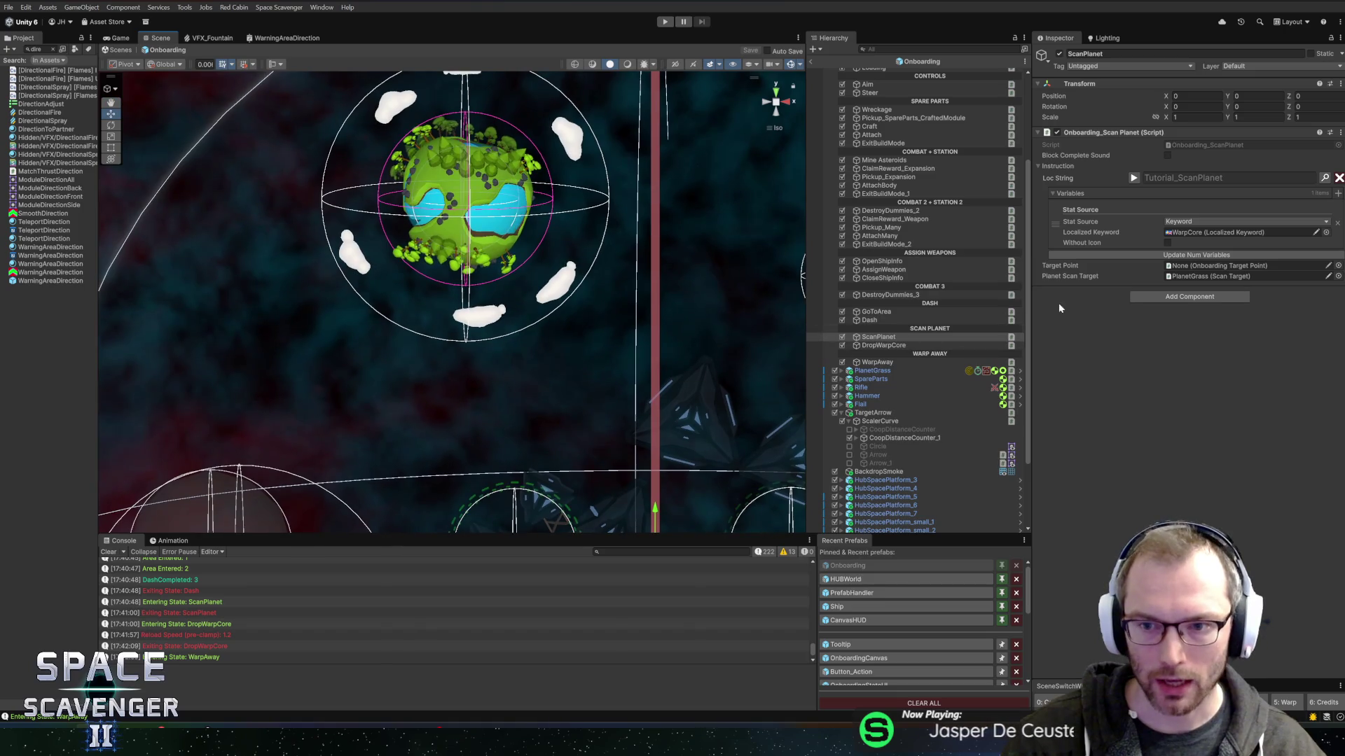
{"action": "left_click_drag", "start_coordinate": [1146, 309], "coordinate": [1222, 266]}
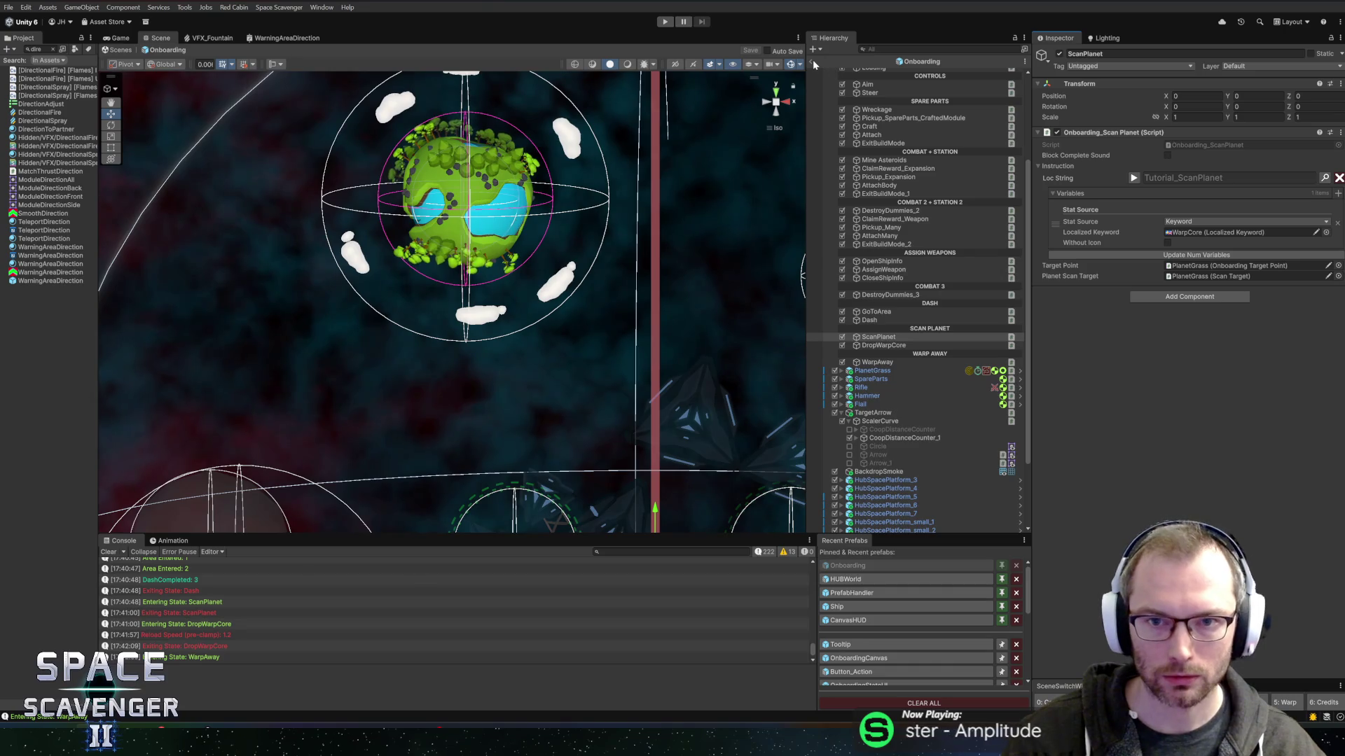
{"action": "left_click", "coordinate": [664, 21]}
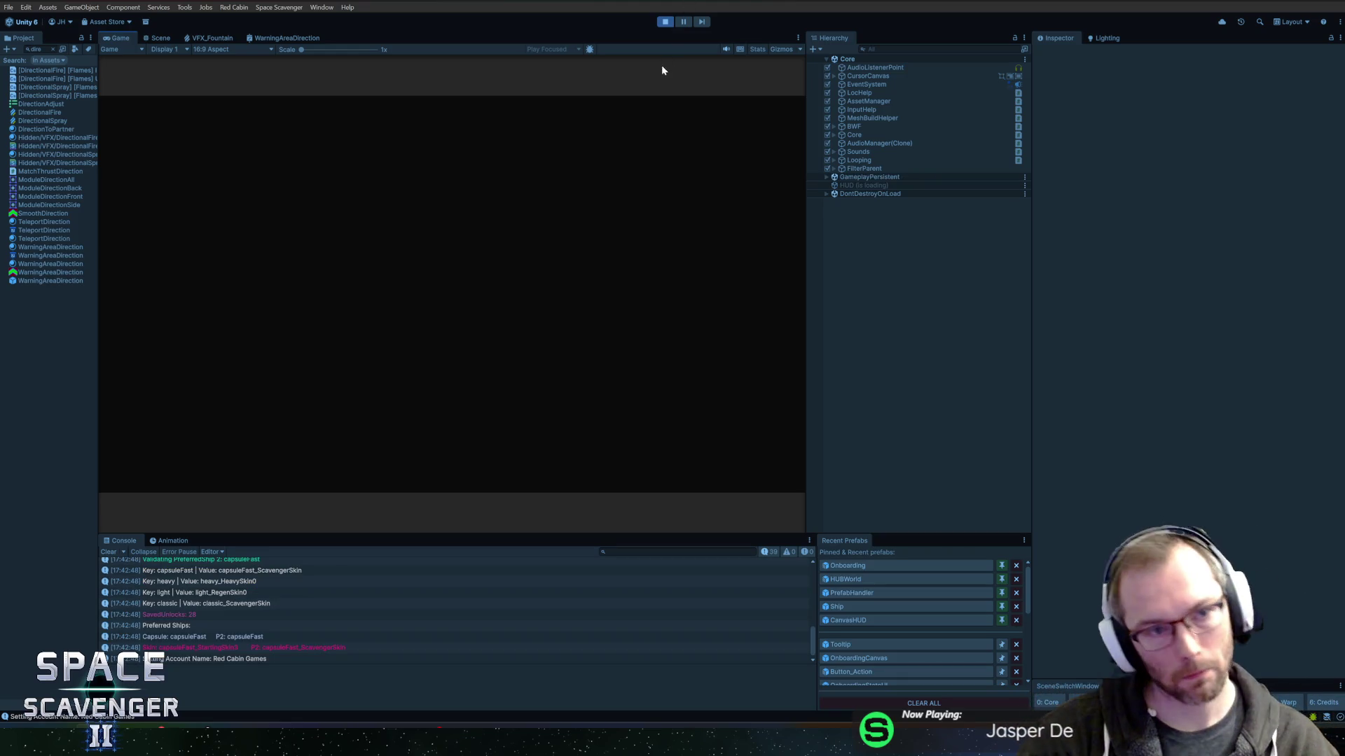
Maximize the game, fly to the wreckage, scavenge Spare Parts, then restore the editor layout.
{"action": "double_click", "coordinate": [120, 38]}
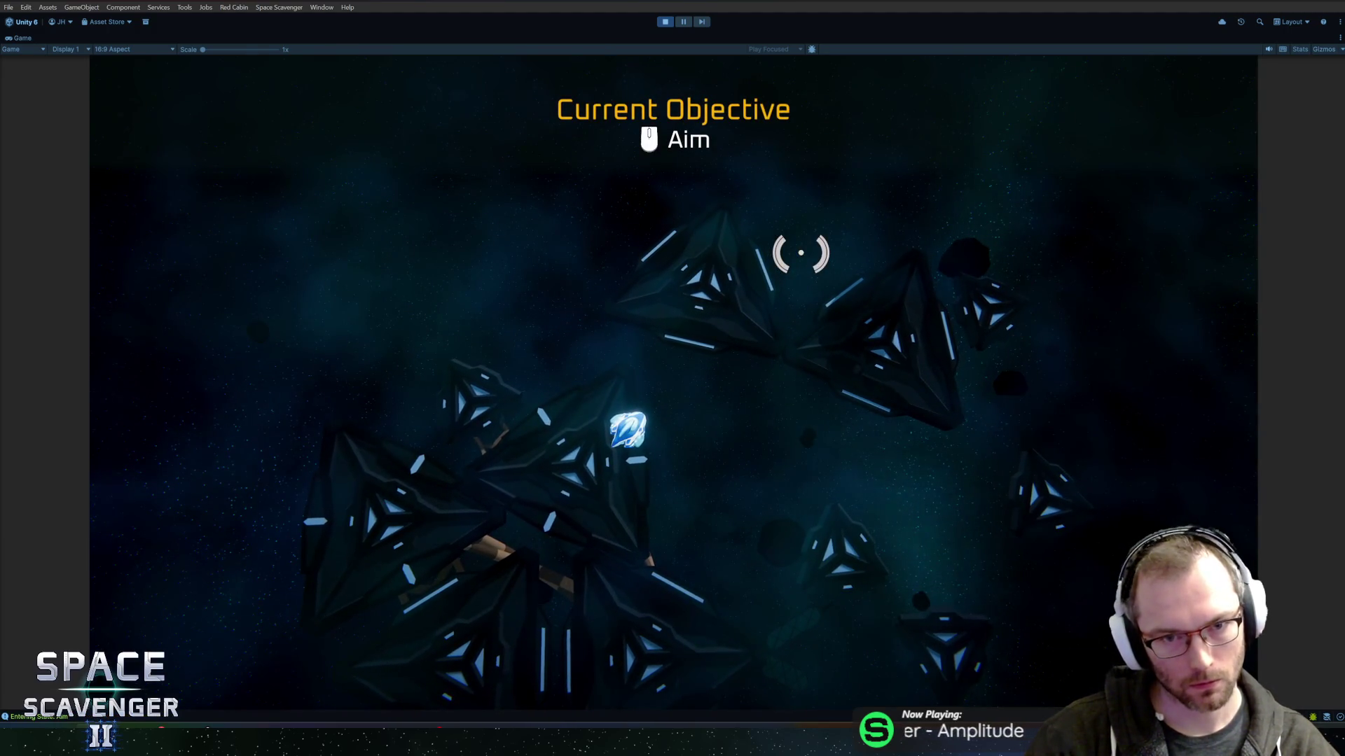
{"action": "key", "text": "w"}
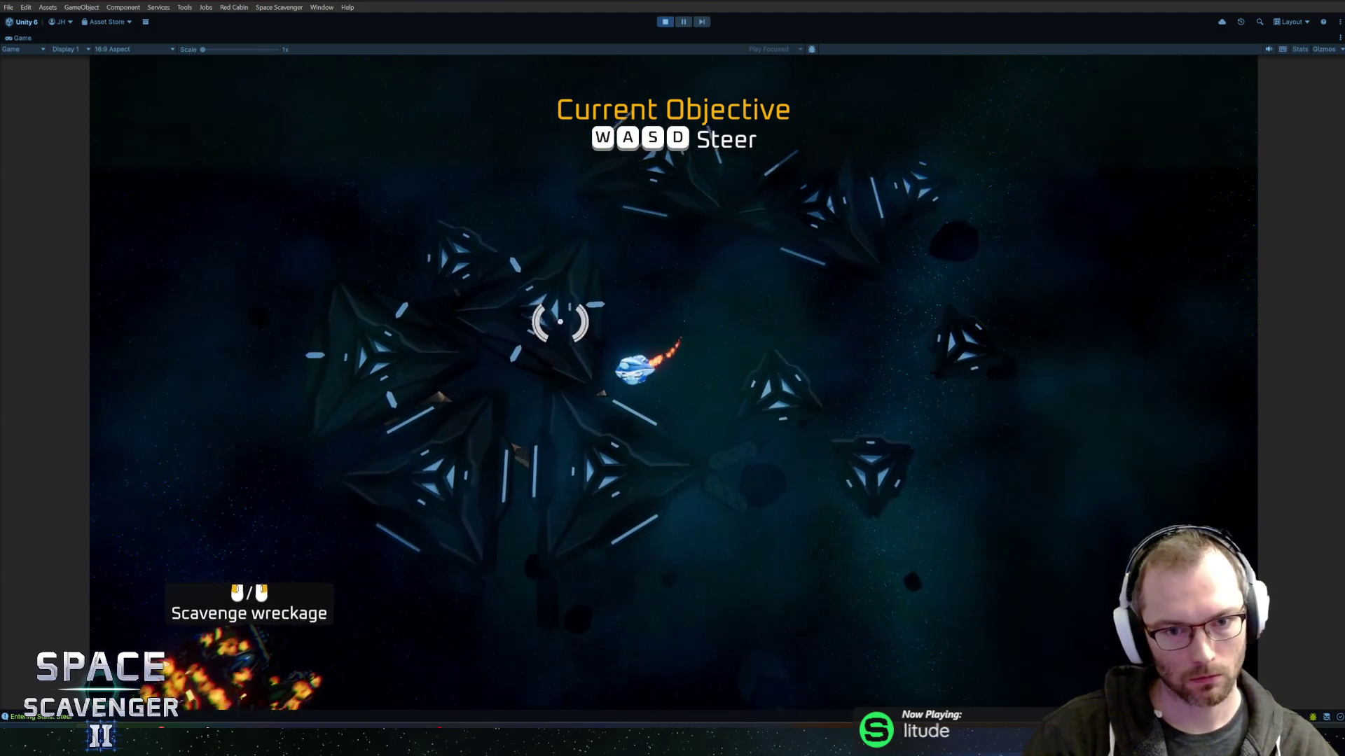
{"action": "mouse_move", "coordinate": [735, 505]}
{"action": "left_mouse_down"}
{"action": "mouse_move", "coordinate": [771, 552]}
{"action": "mouse_move", "coordinate": [915, 480]}
{"action": "mouse_move", "coordinate": [711, 204]}
{"action": "left_mouse_up"}
{"action": "key", "text": "e"}
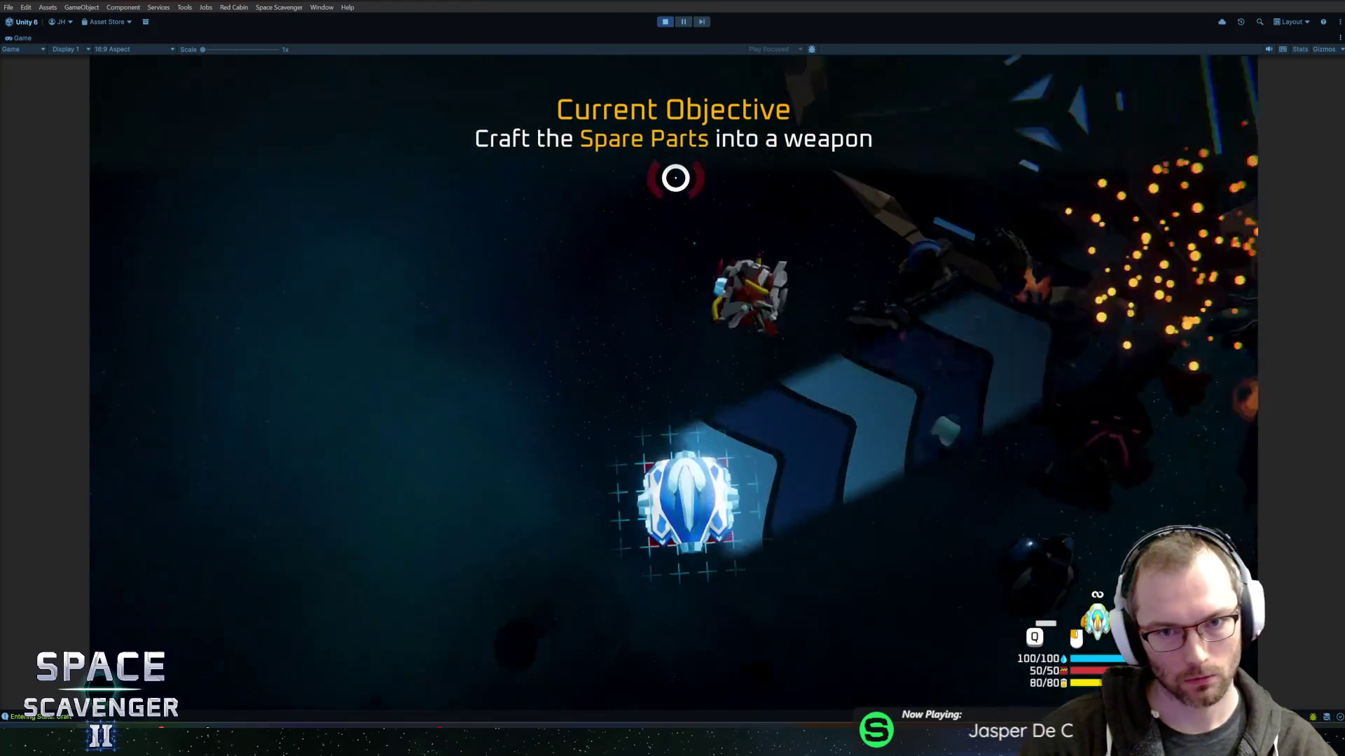
{"action": "mouse_move", "coordinate": [302, 344]}
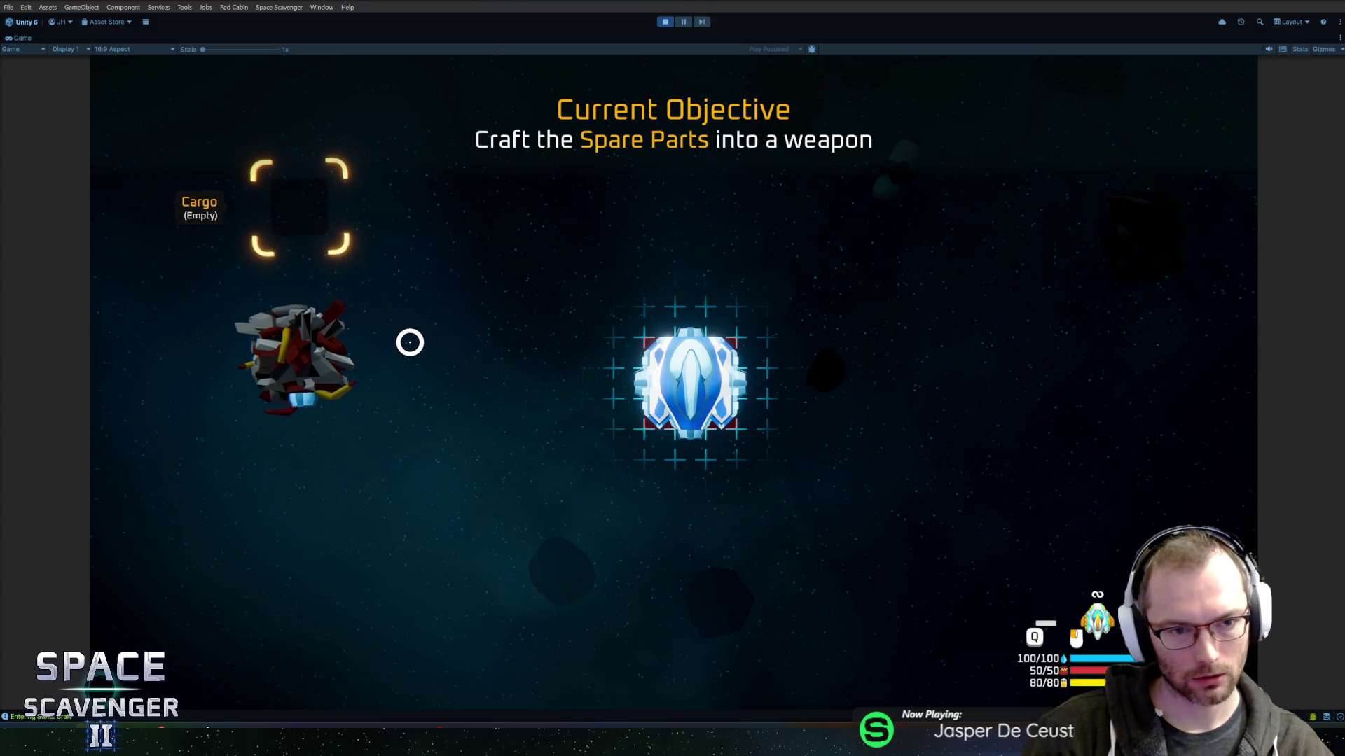
{"action": "key", "text": "shift+space"}
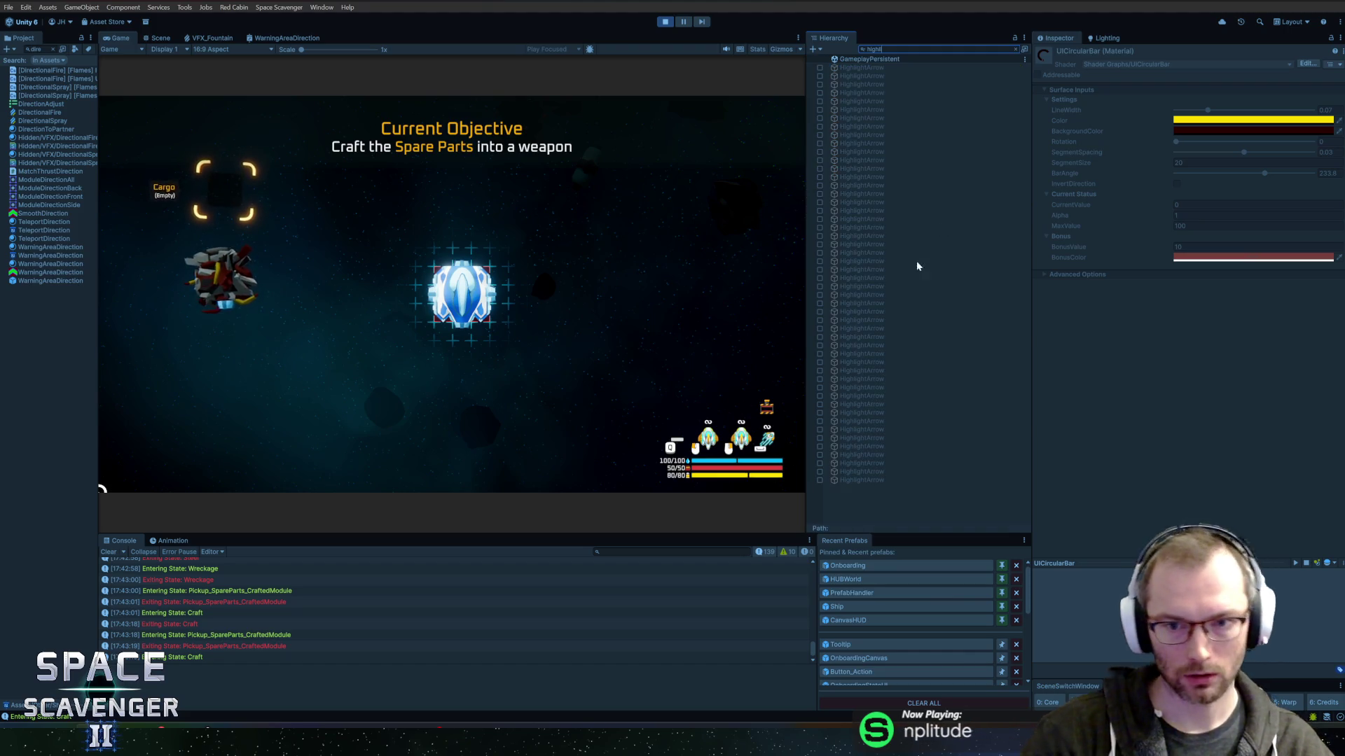
Search the scene objects and inspect the SpareParts object in the Hierarchy.
{"action": "left_click", "coordinate": [867, 68]}
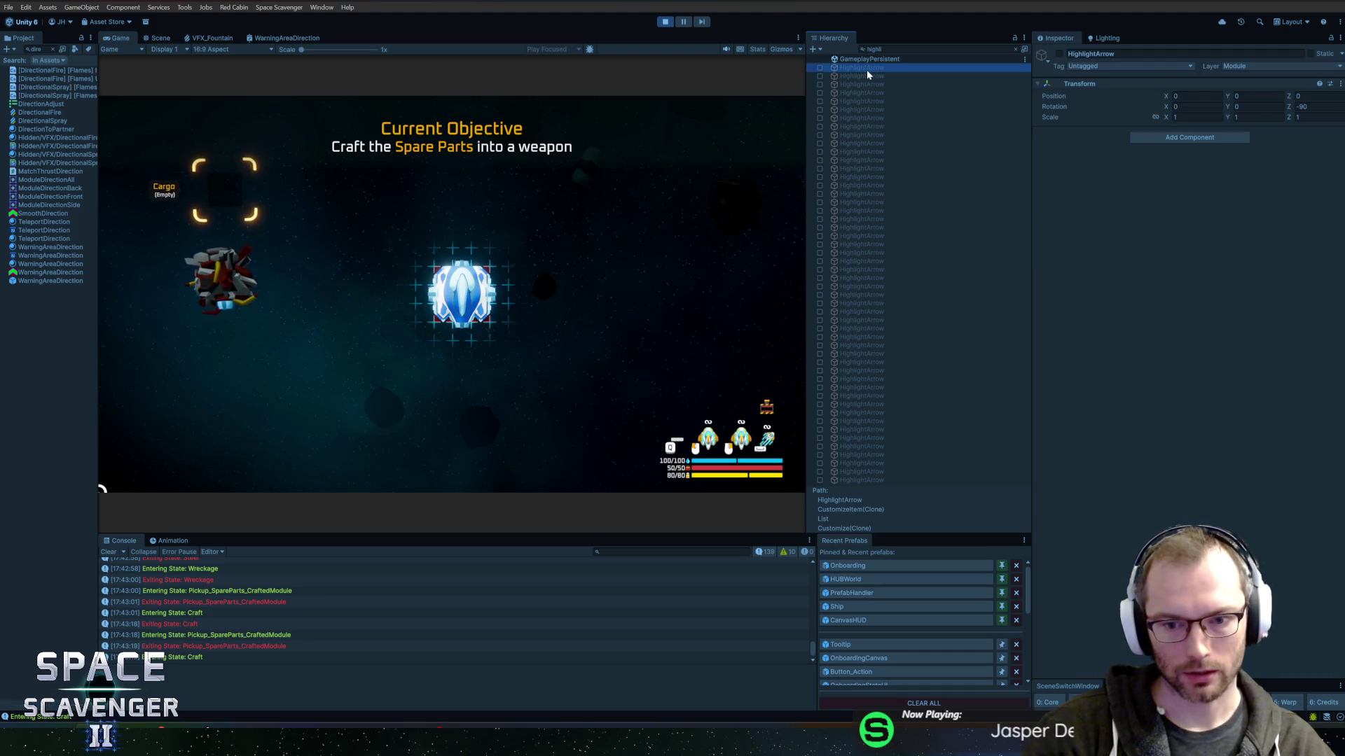
{"action": "key", "text": "ctrl+f"}
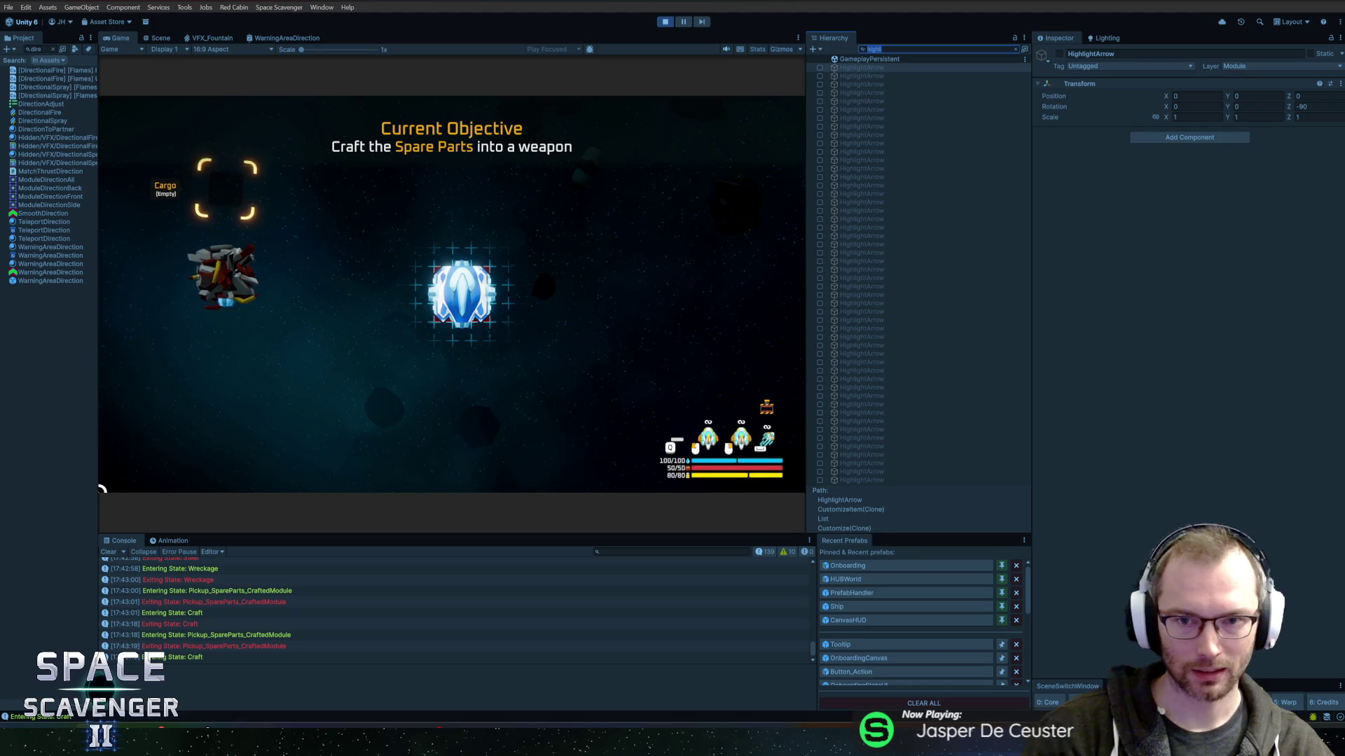
{"action": "left_click", "coordinate": [877, 66]}
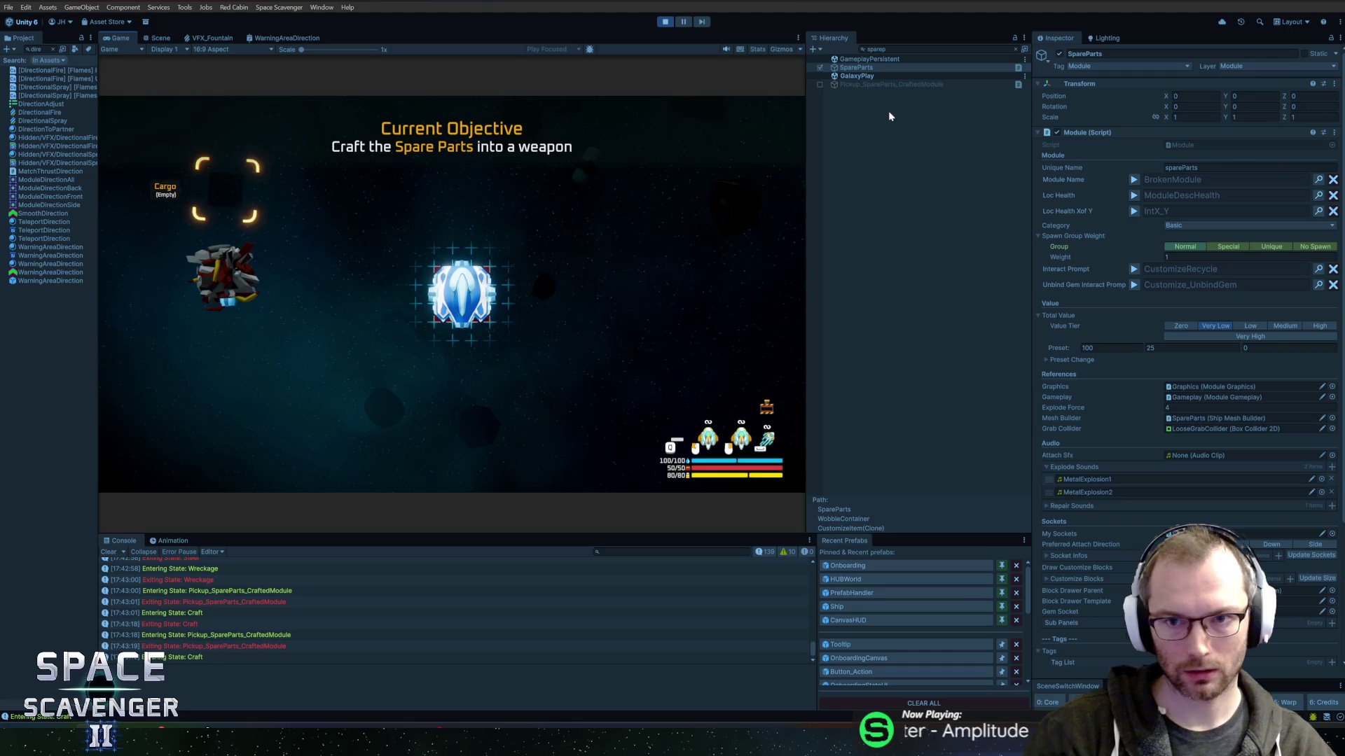
{"action": "left_click", "coordinate": [876, 68], "text": "ctrl"}
{"action": "left_click", "coordinate": [874, 67]}
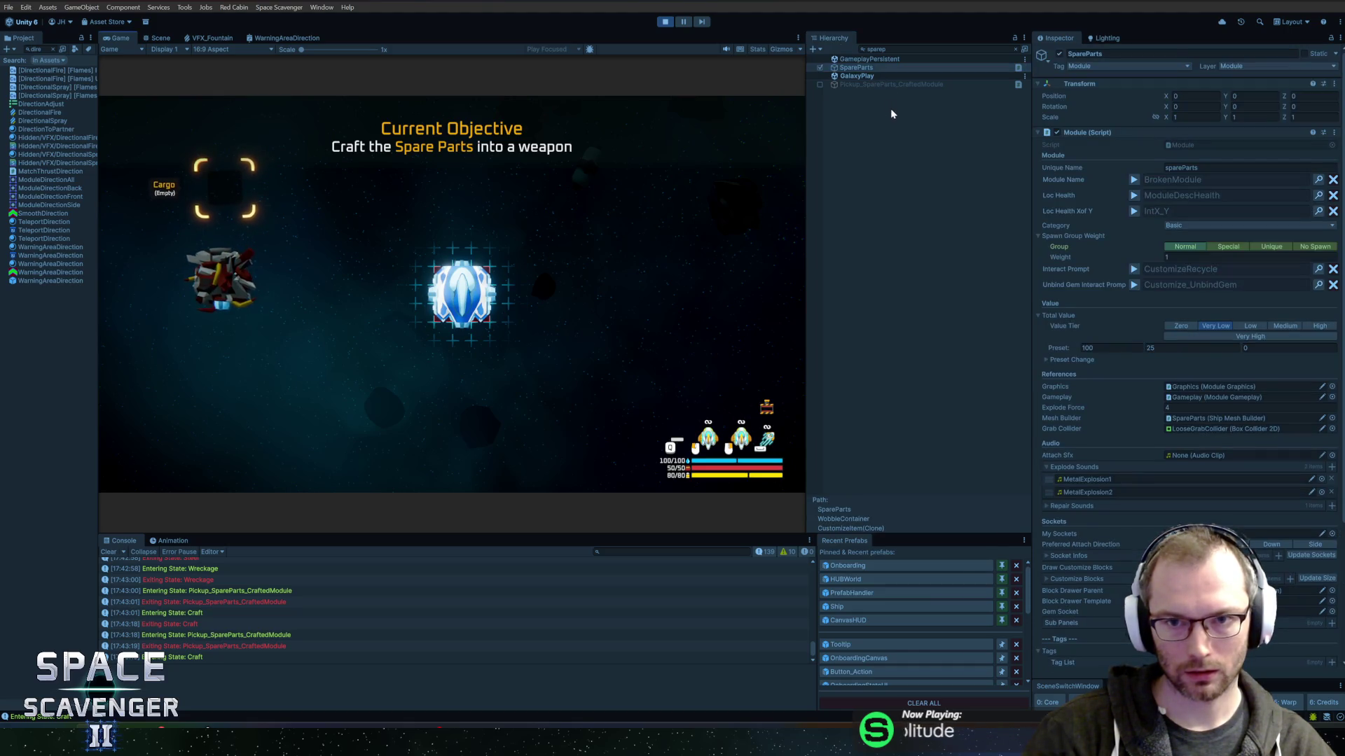
{"action": "left_click", "coordinate": [914, 117]}
{"action": "left_click", "coordinate": [894, 201]}
{"action": "key", "text": "super"}
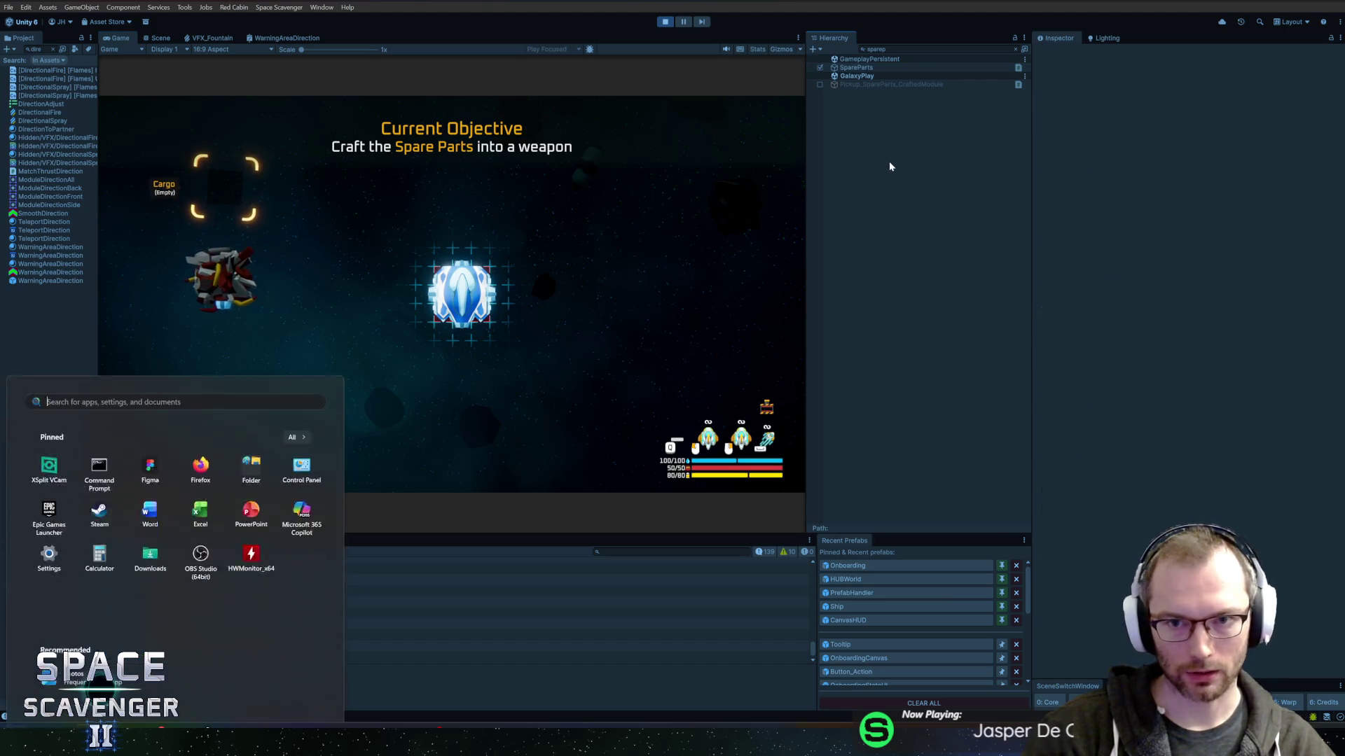
{"action": "left_click", "coordinate": [871, 67]}
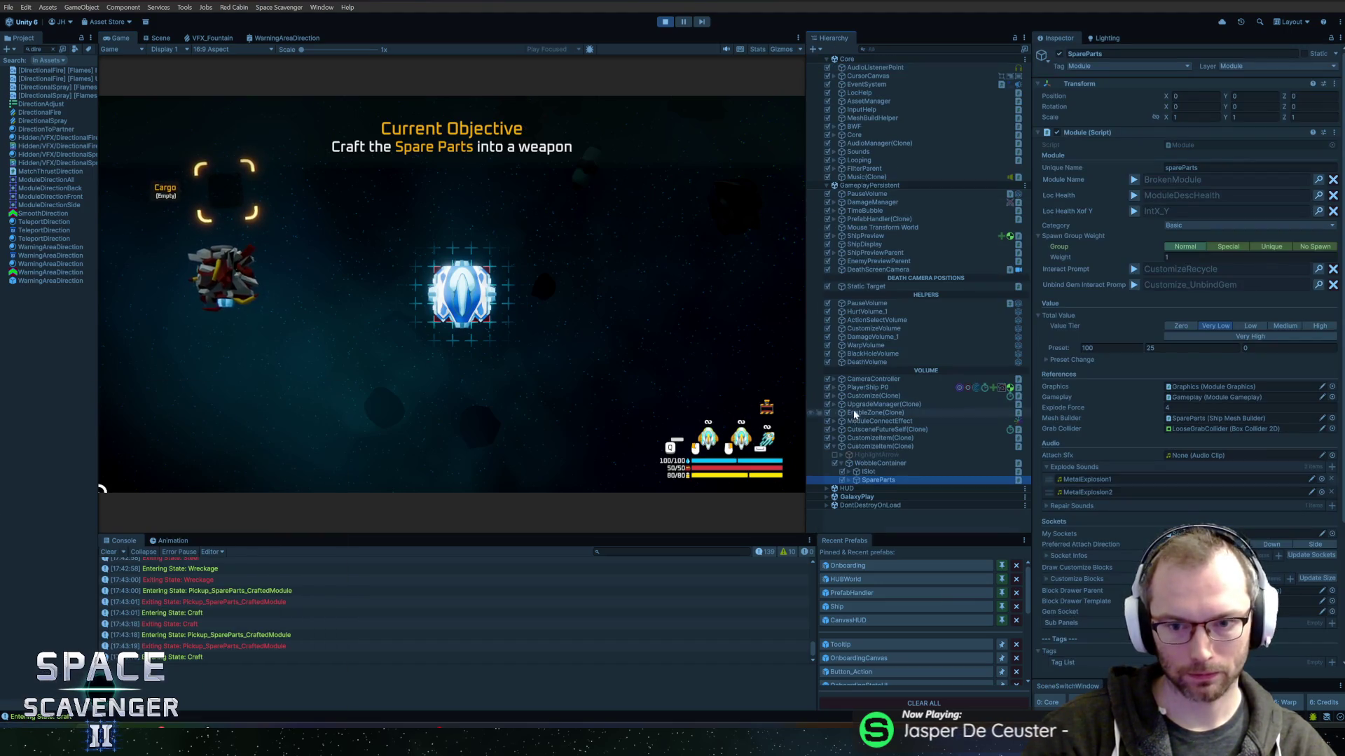
Enable the inactive HighlightArrow so it appears in the running game.
{"action": "left_click", "coordinate": [881, 462]}
{"action": "left_click", "coordinate": [831, 455]}
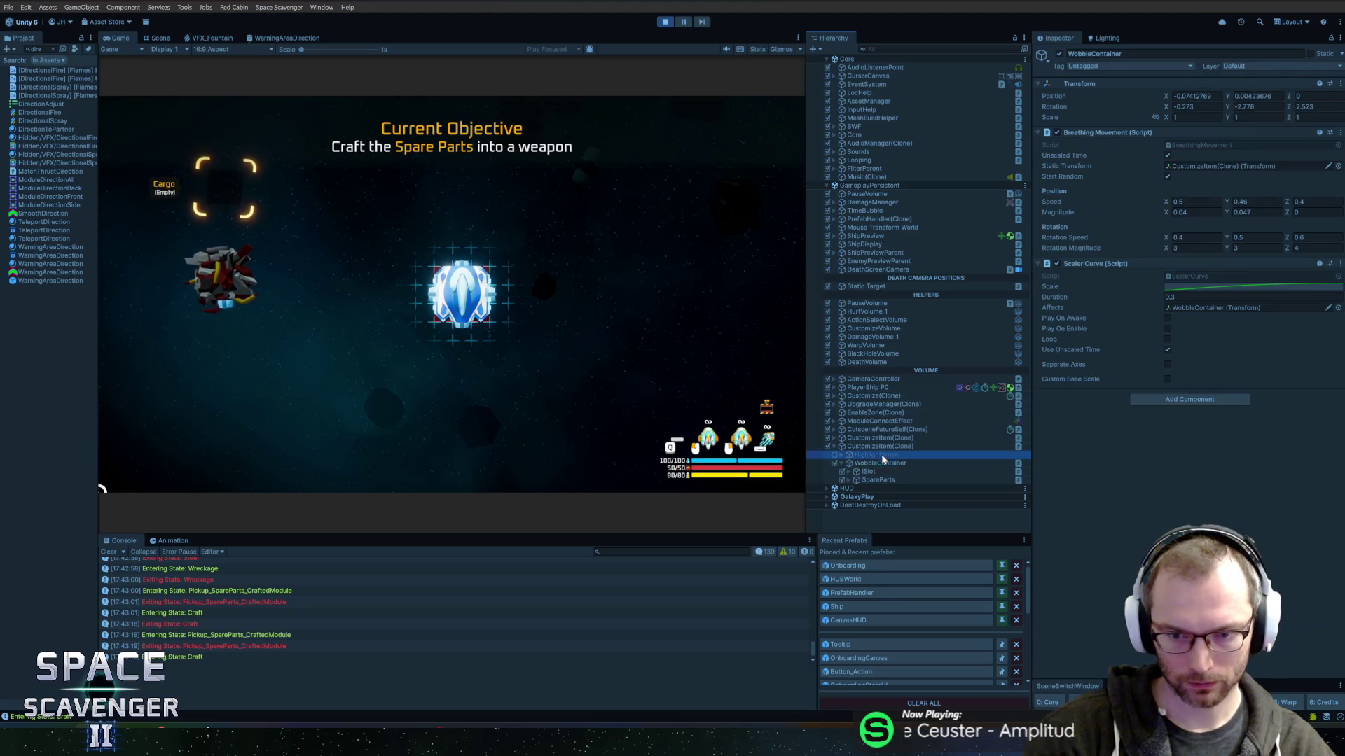
{"action": "left_click", "coordinate": [833, 456]}
{"action": "left_click", "coordinate": [505, 191]}
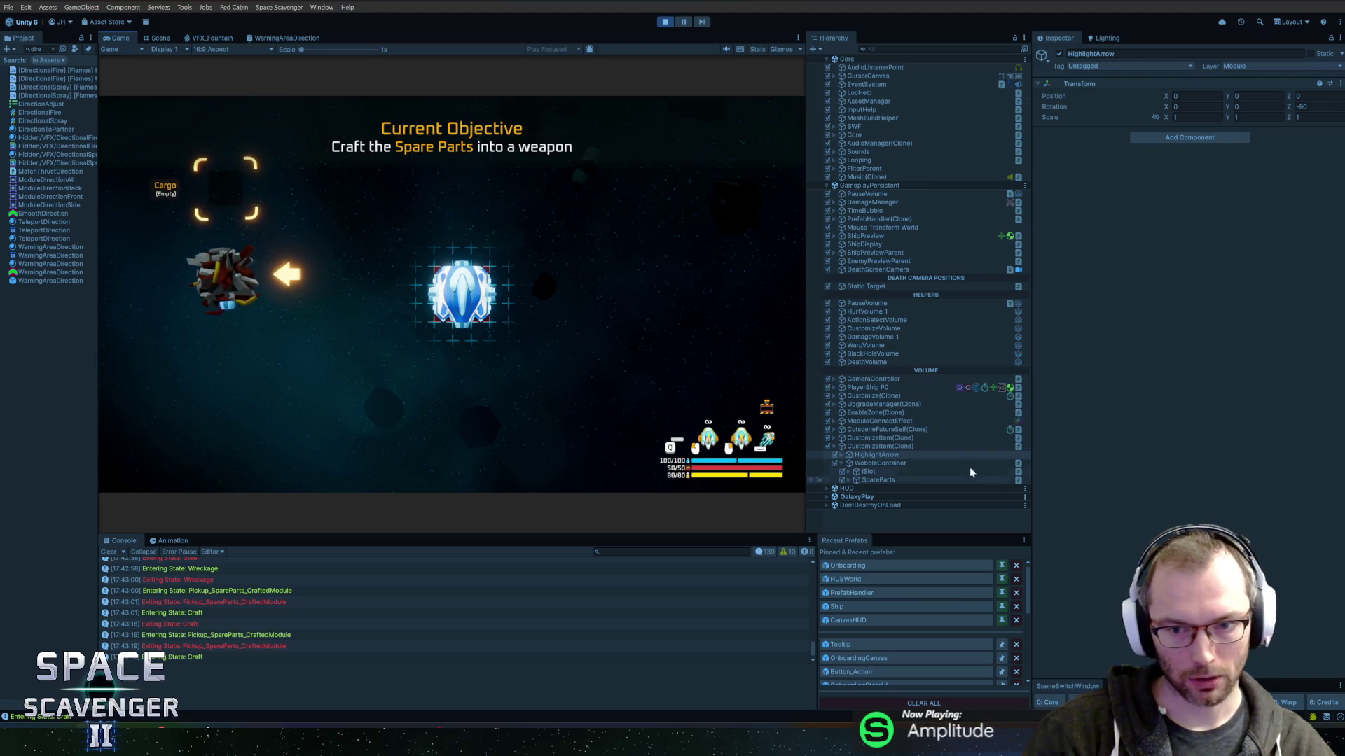
Select SlotCorner under HighlightArrow and set breathing speed Y to 4 and magnitude Y to 0.15.
{"action": "left_click", "coordinate": [844, 457]}
{"action": "left_click", "coordinate": [866, 464]}
{"action": "key", "text": "Right"}
{"action": "left_click", "coordinate": [883, 472]}
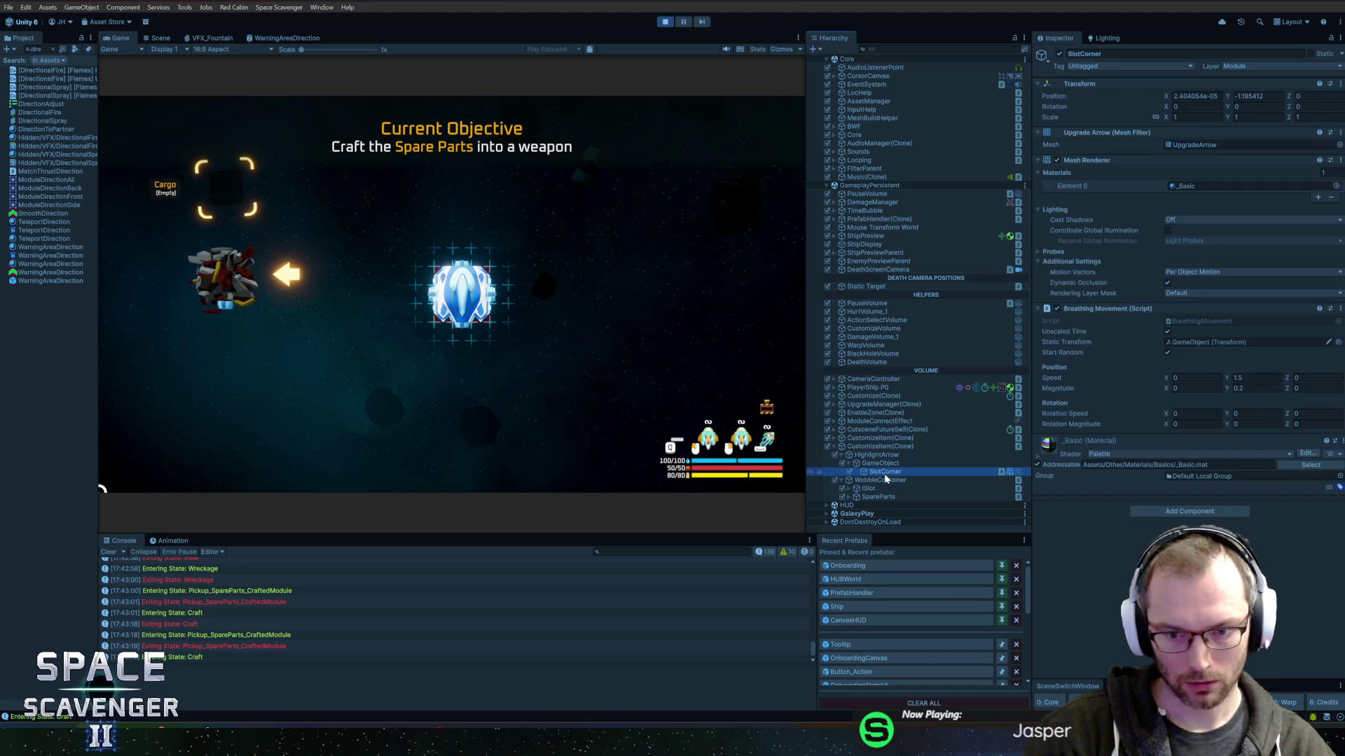
{"action": "left_click", "coordinate": [1254, 377]}
{"action": "type", "text": "4"}
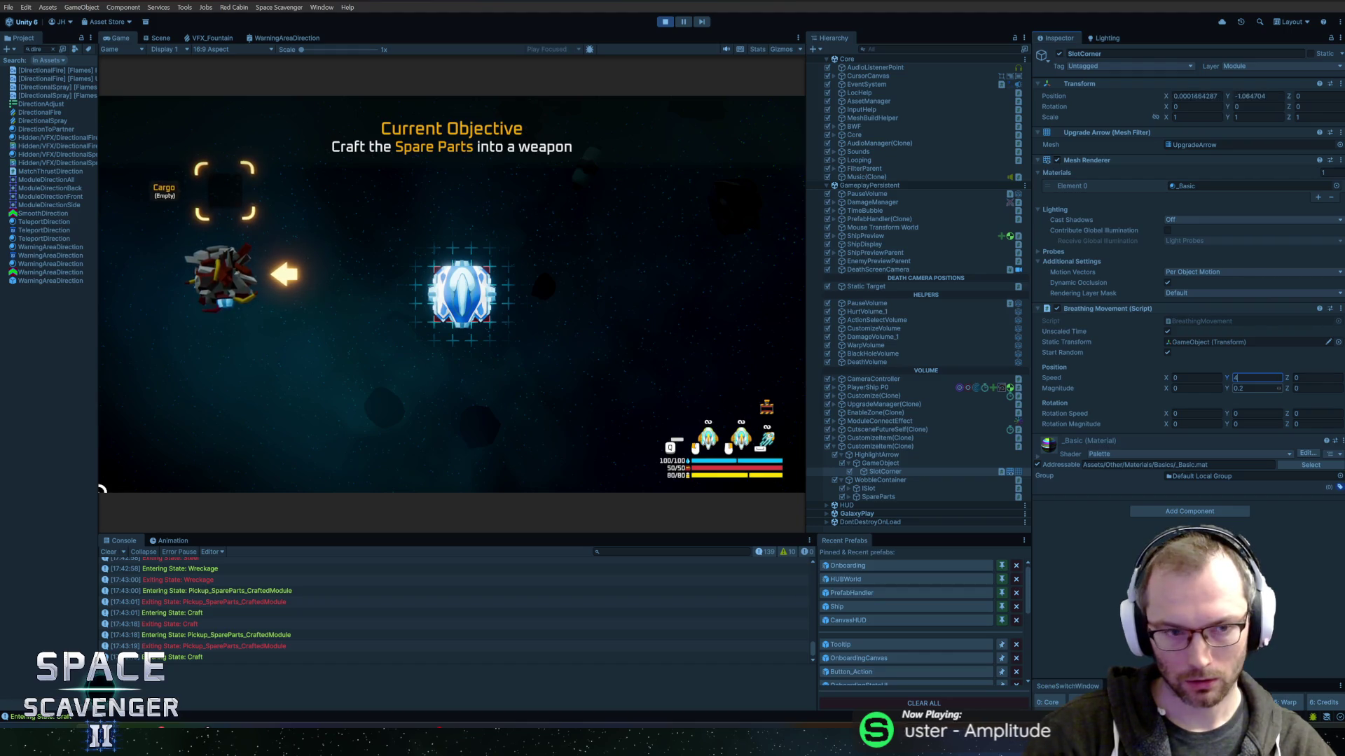
{"action": "key", "text": "Tab"}
{"action": "left_click", "coordinate": [1259, 388]}
{"action": "type", "text": "0.15"}
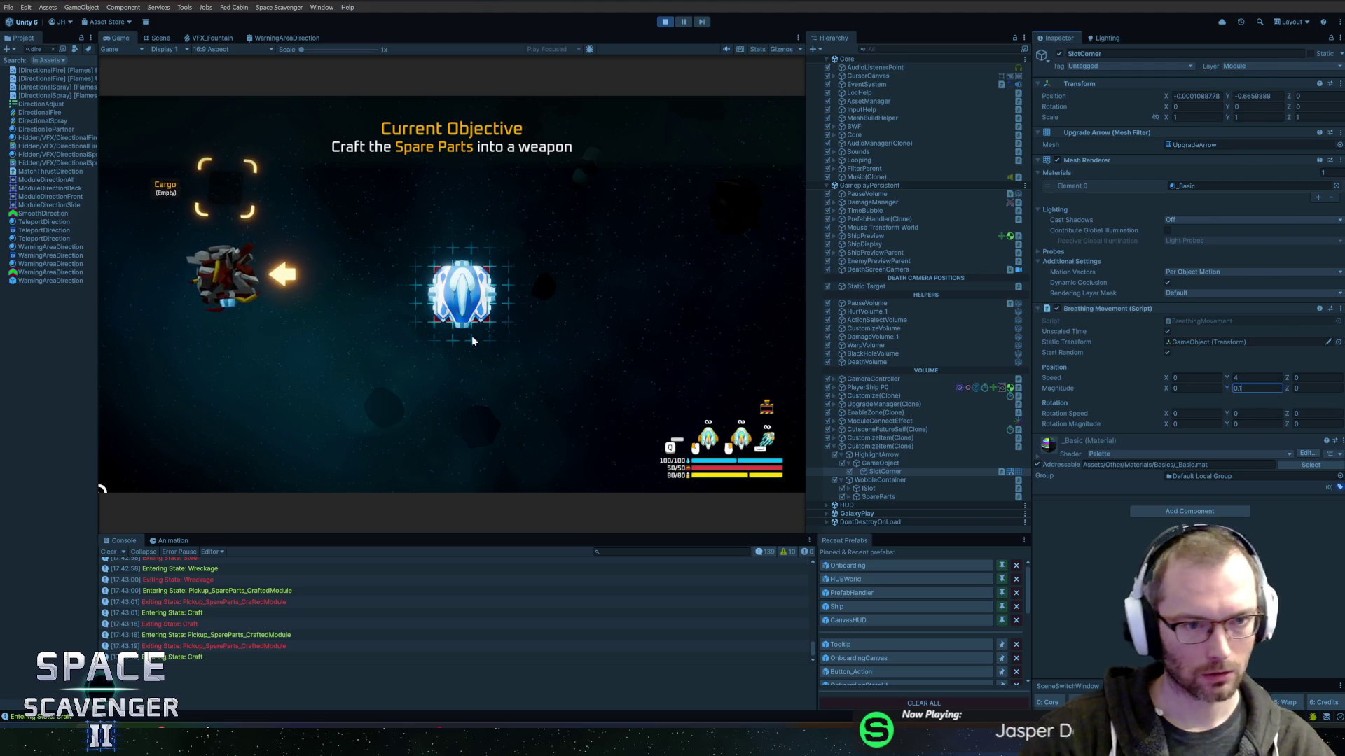
{"action": "left_click", "coordinate": [396, 306]}
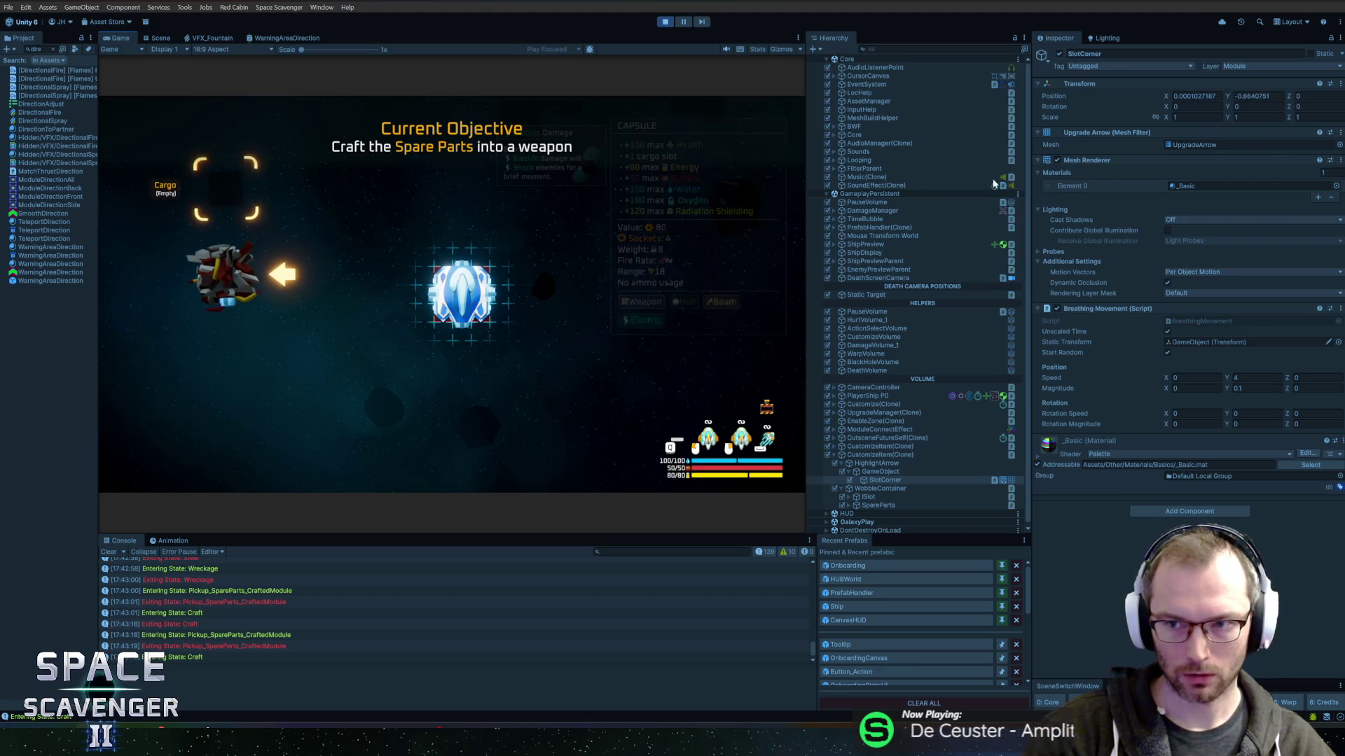
Try the arrow's scale at X 2, Y 1 and check it in the game.
{"action": "left_click", "coordinate": [1194, 117]}
{"action": "type", "text": "2"}
{"action": "key", "text": "Tab"}
{"action": "type", "text": "2"}
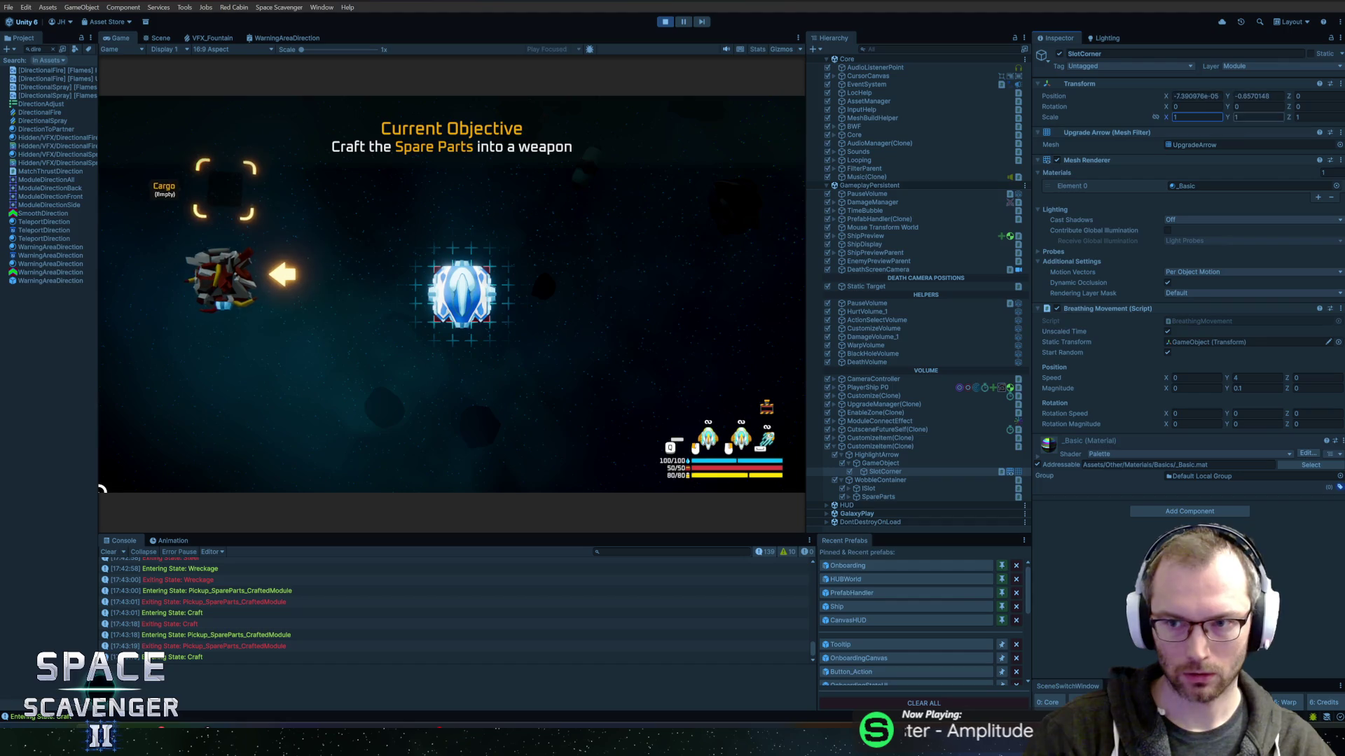
{"action": "key", "text": "BackSpace"}
{"action": "type", "text": "1"}
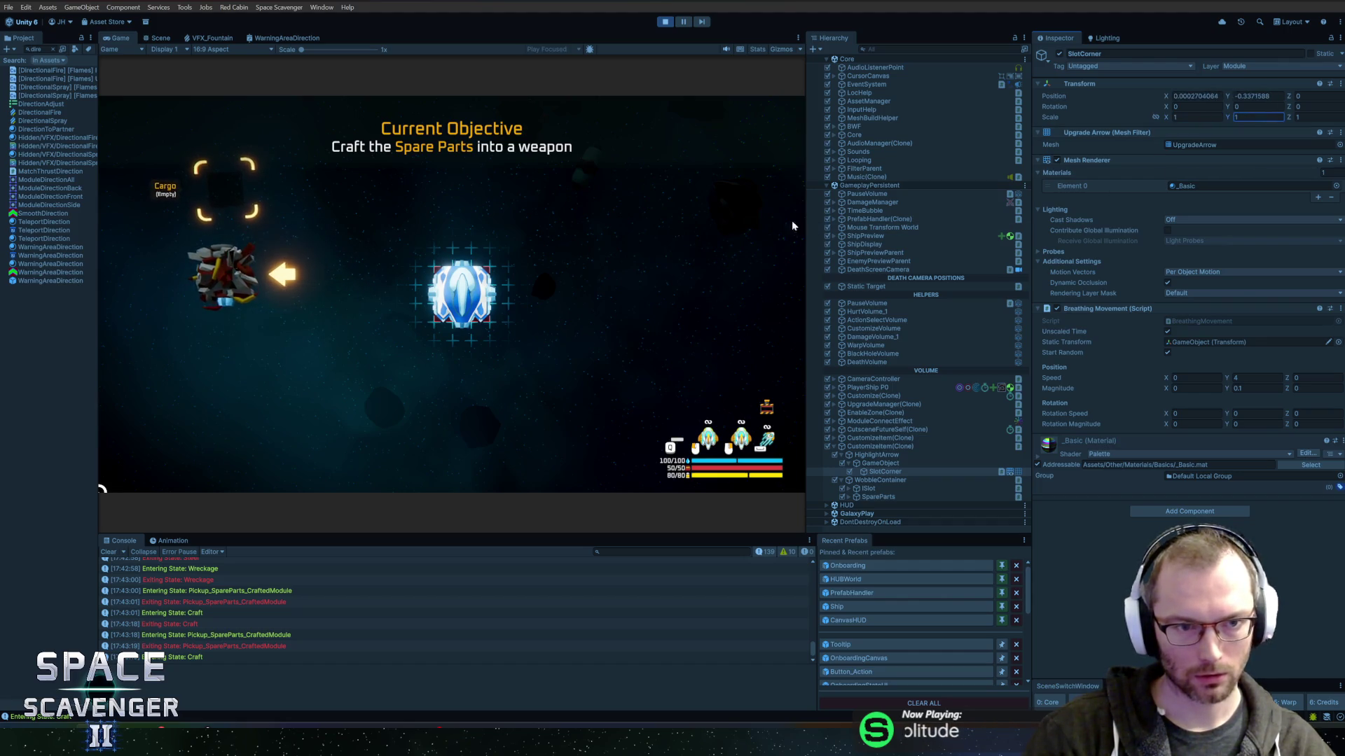
{"action": "left_click", "coordinate": [465, 247]}
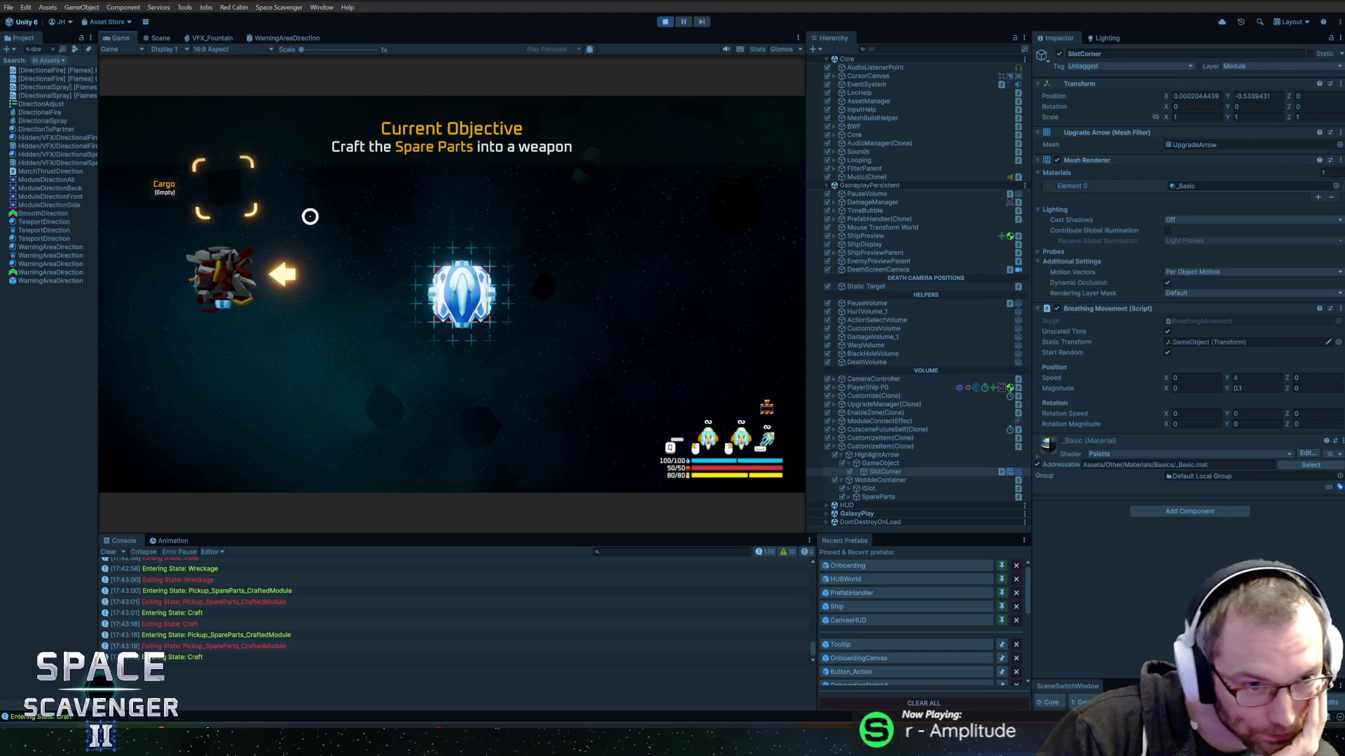
Craft the spare parts into a Flail, attach it to the ship, exit build mode, and stop Play mode.
{"action": "mouse_move", "coordinate": [234, 256]}
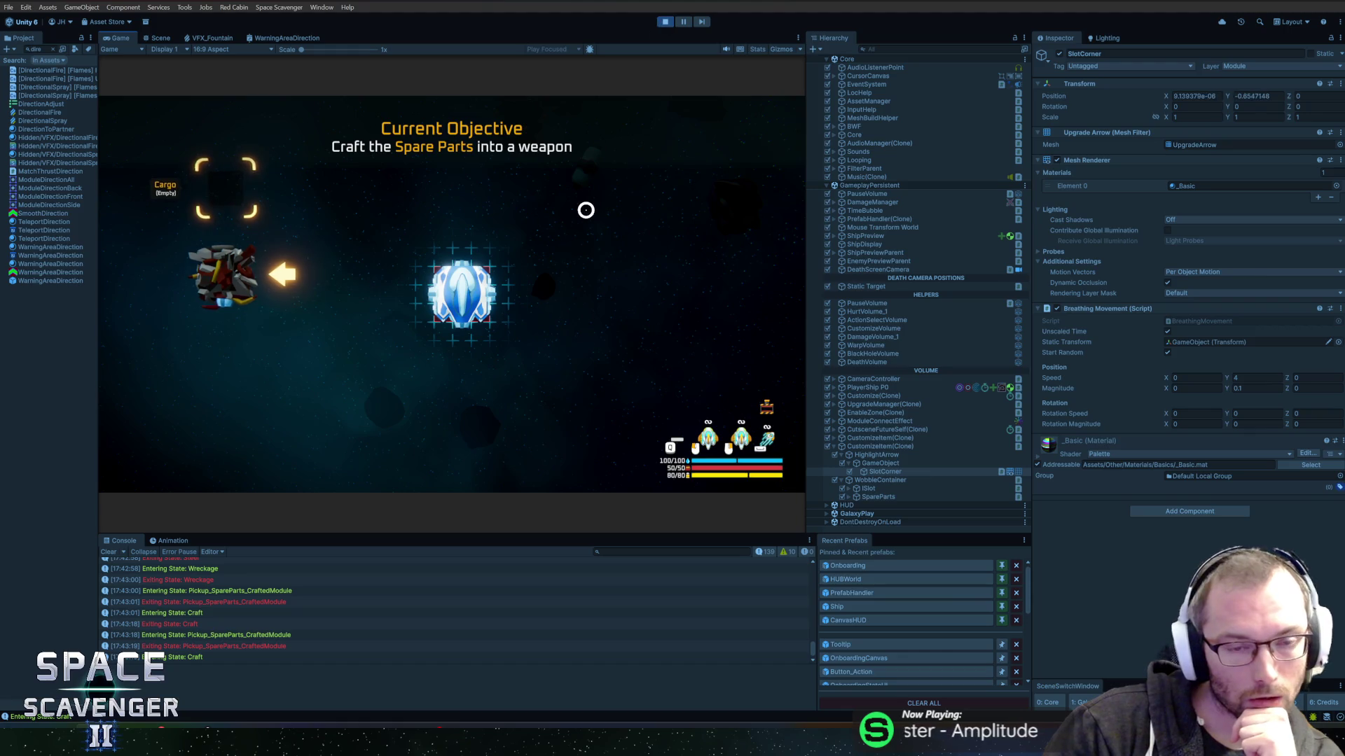
{"action": "left_click", "coordinate": [349, 277]}
{"action": "left_click_drag", "start_coordinate": [224, 280], "coordinate": [448, 301]}
{"action": "key", "text": "e"}
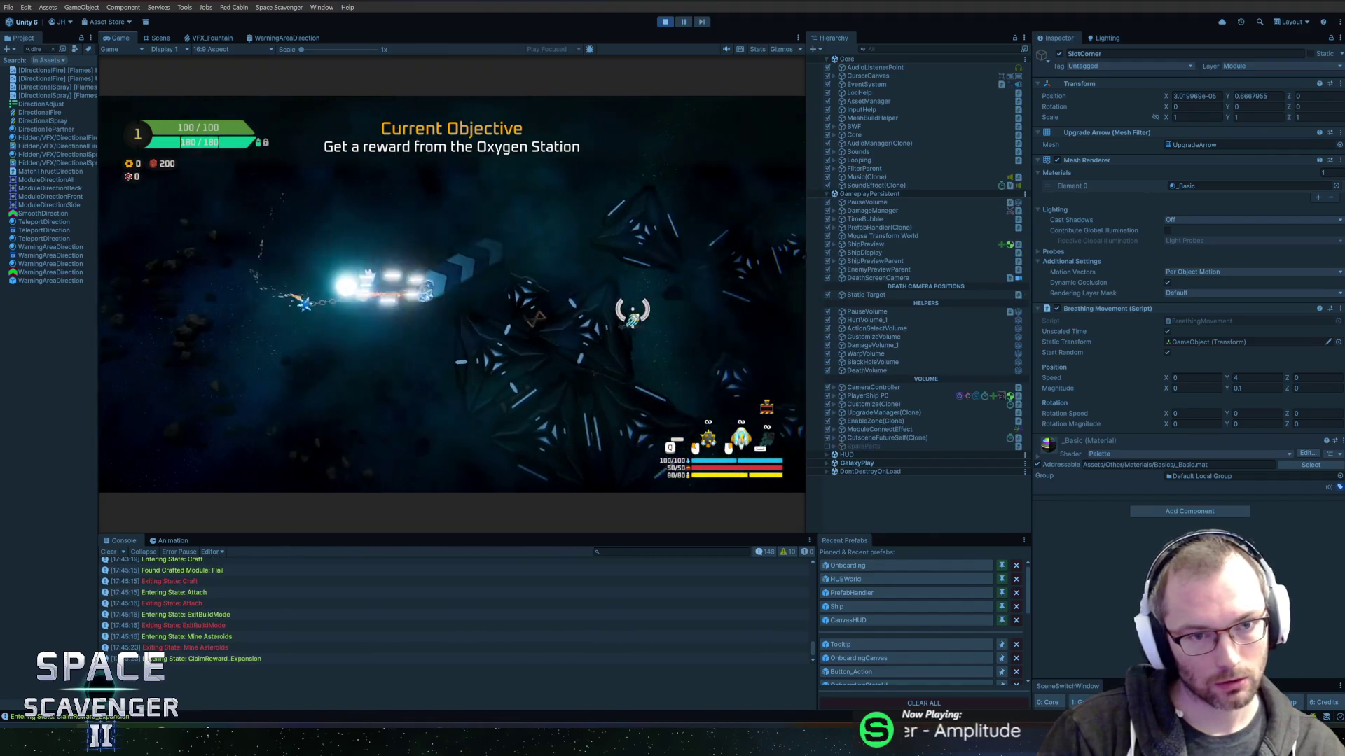
{"action": "key", "text": "ctrl+p"}
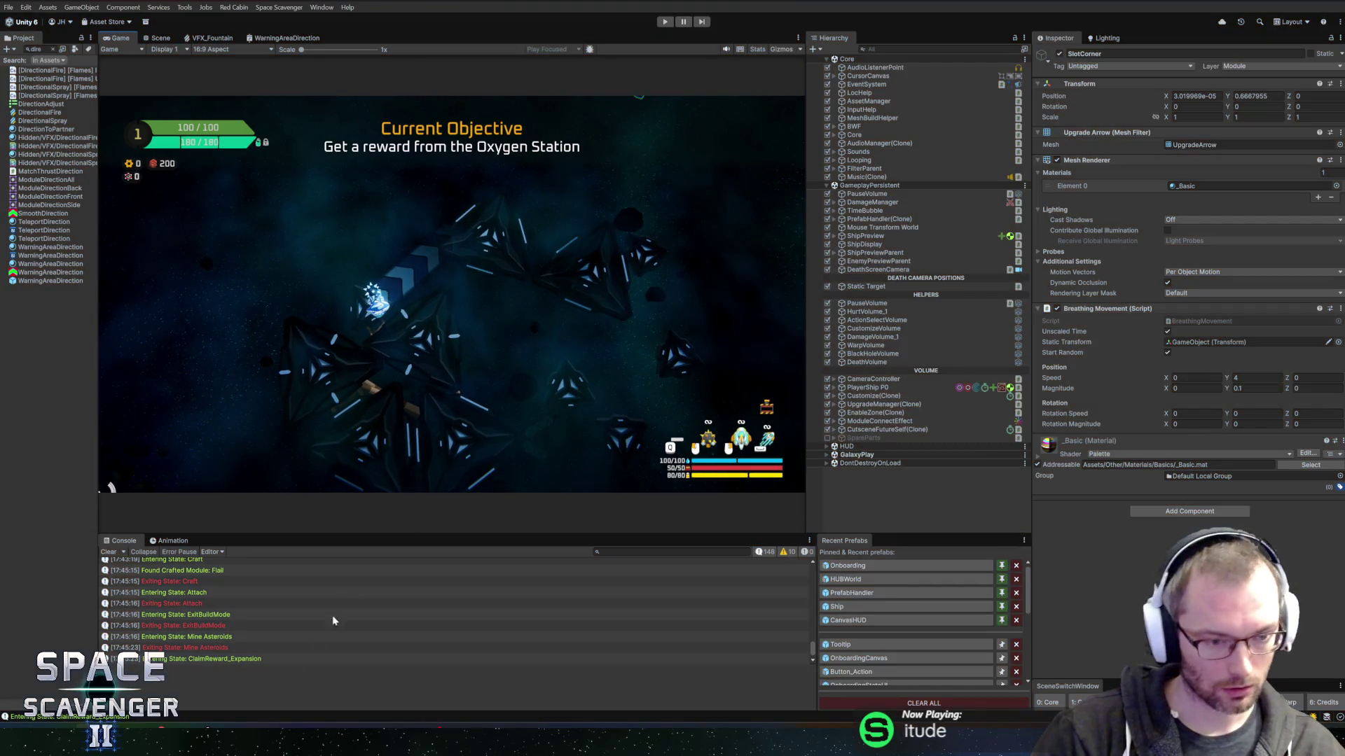
Commit the four changed files to NewTutorial with summary 'Updated onboarding (and coop) direction arrow'.
{"action": "key", "text": "alt+Tab"}
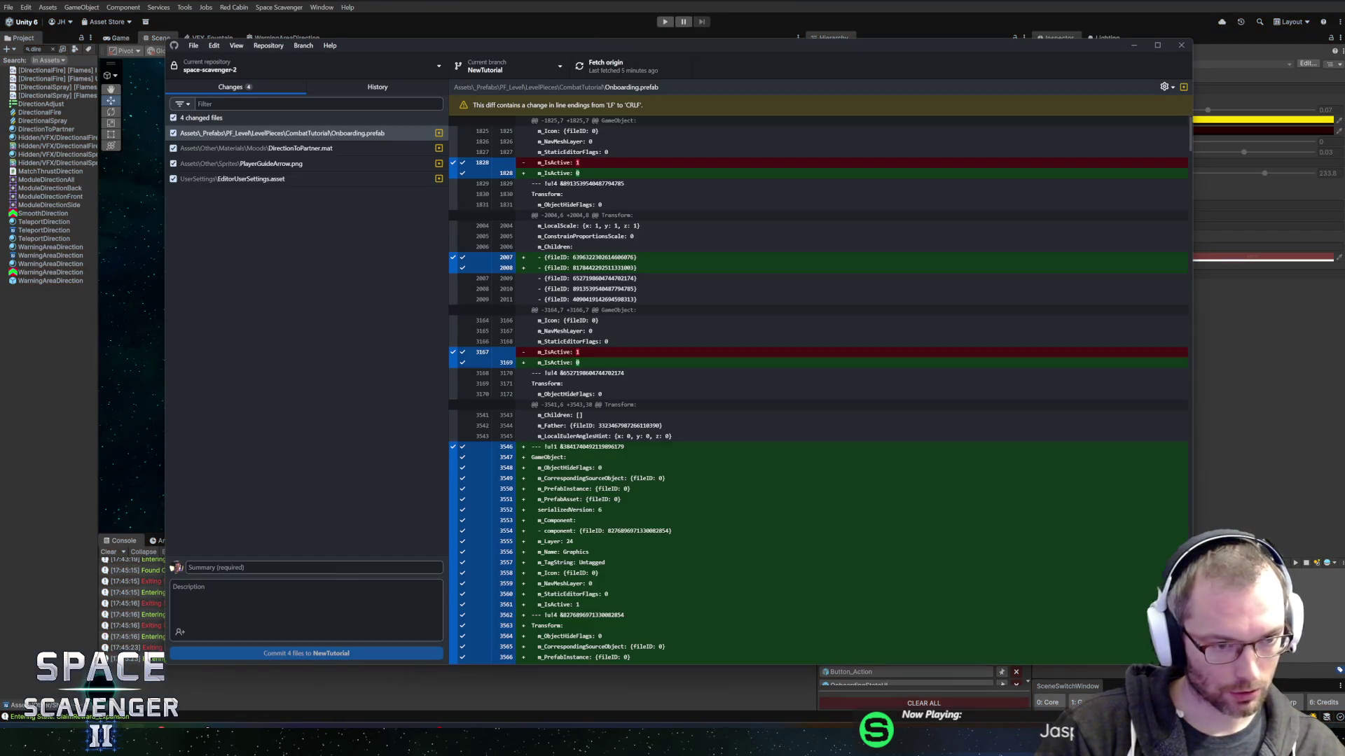
{"action": "type", "text": "Updated "}
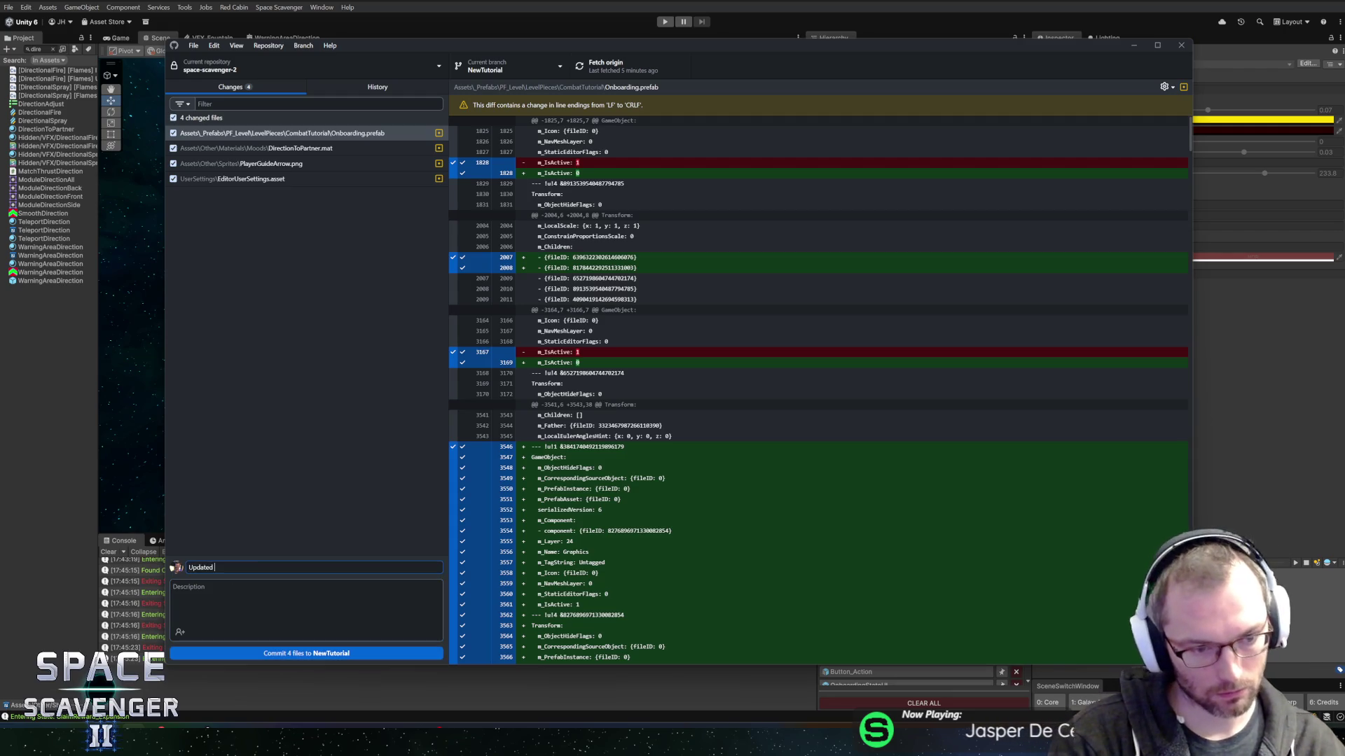
{"action": "type", "text": "onboardin"}
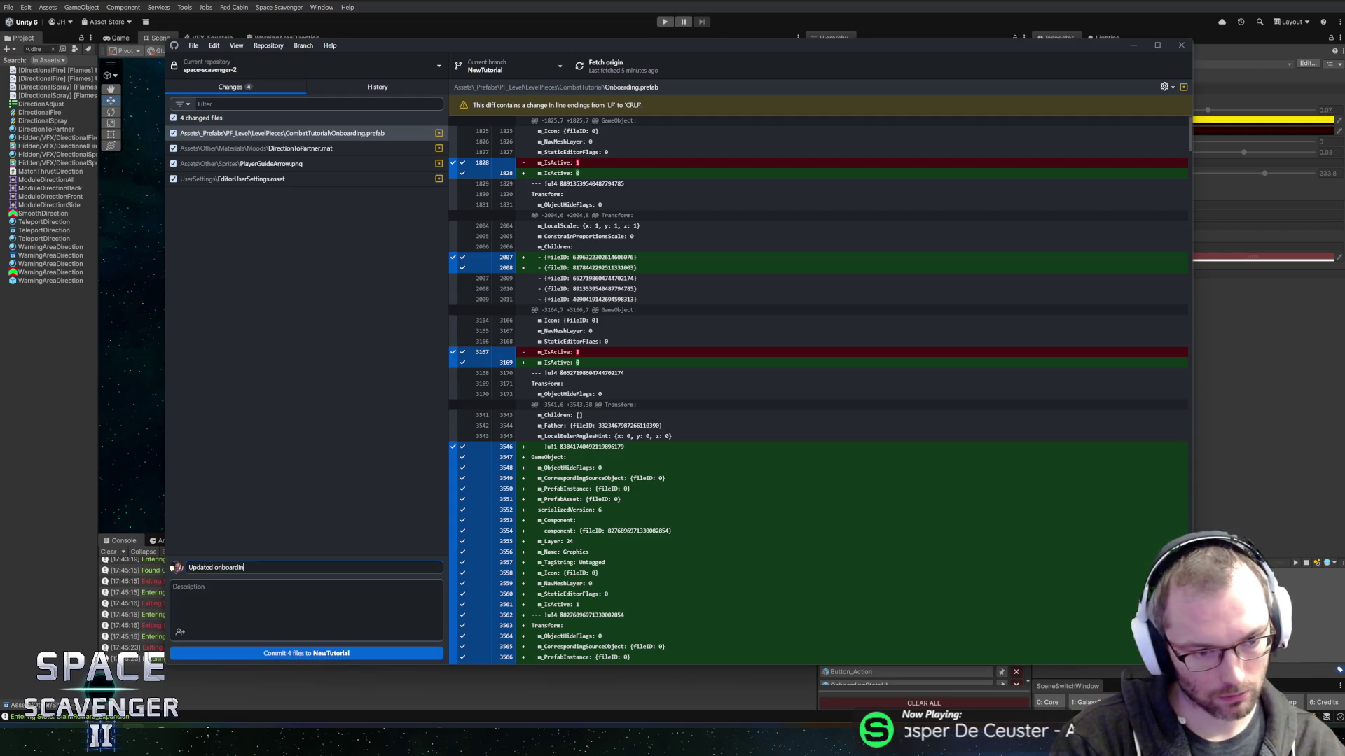
{"action": "type", "text": "g (and coop) "}
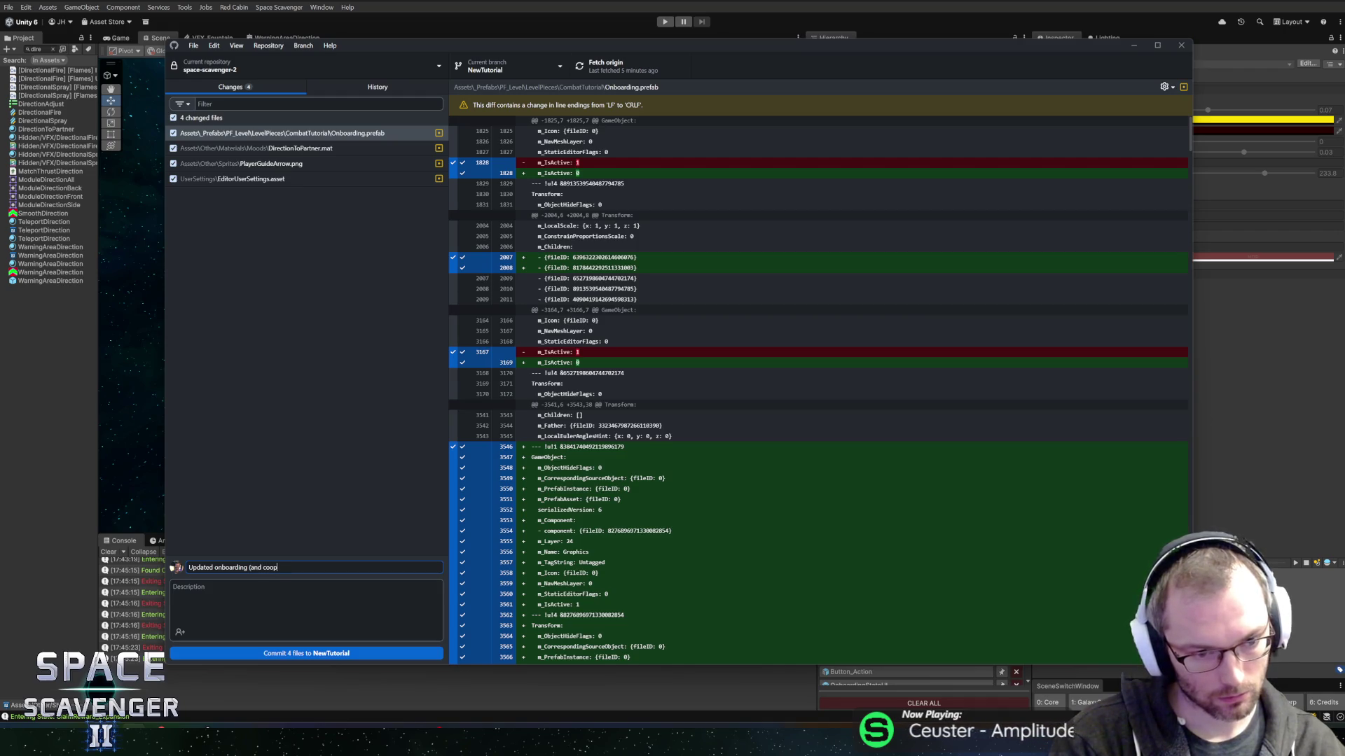
{"action": "type", "text": "direction a"}
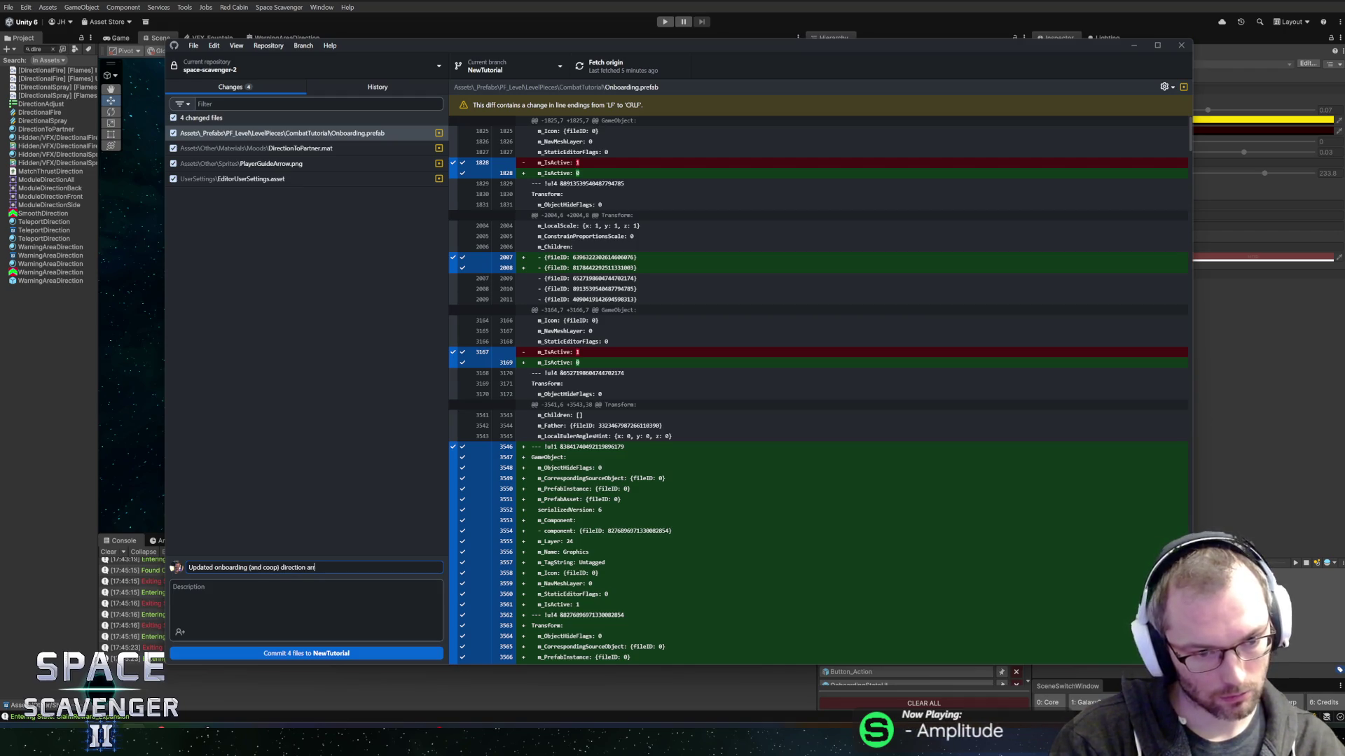
{"action": "type", "text": "rrow"}
{"action": "left_click", "coordinate": [264, 652]}
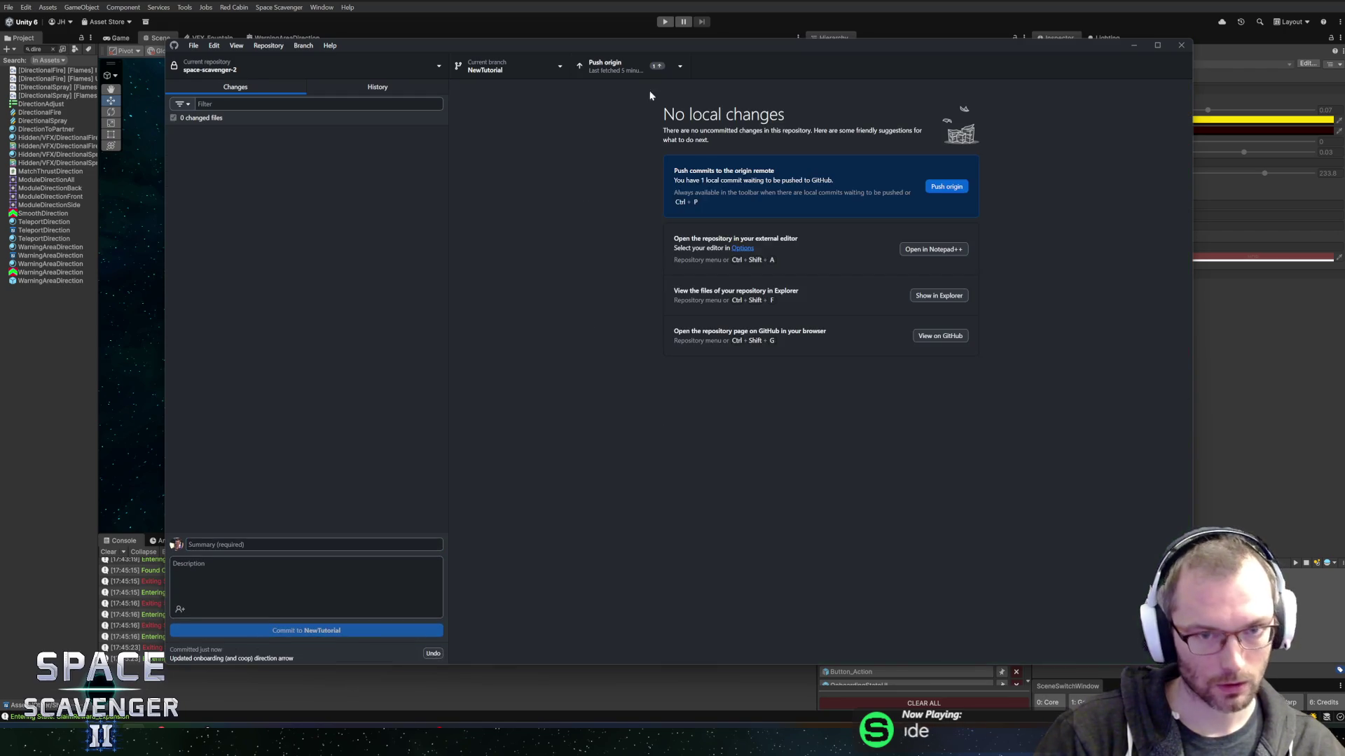
{"action": "key", "text": "alt+Tab"}
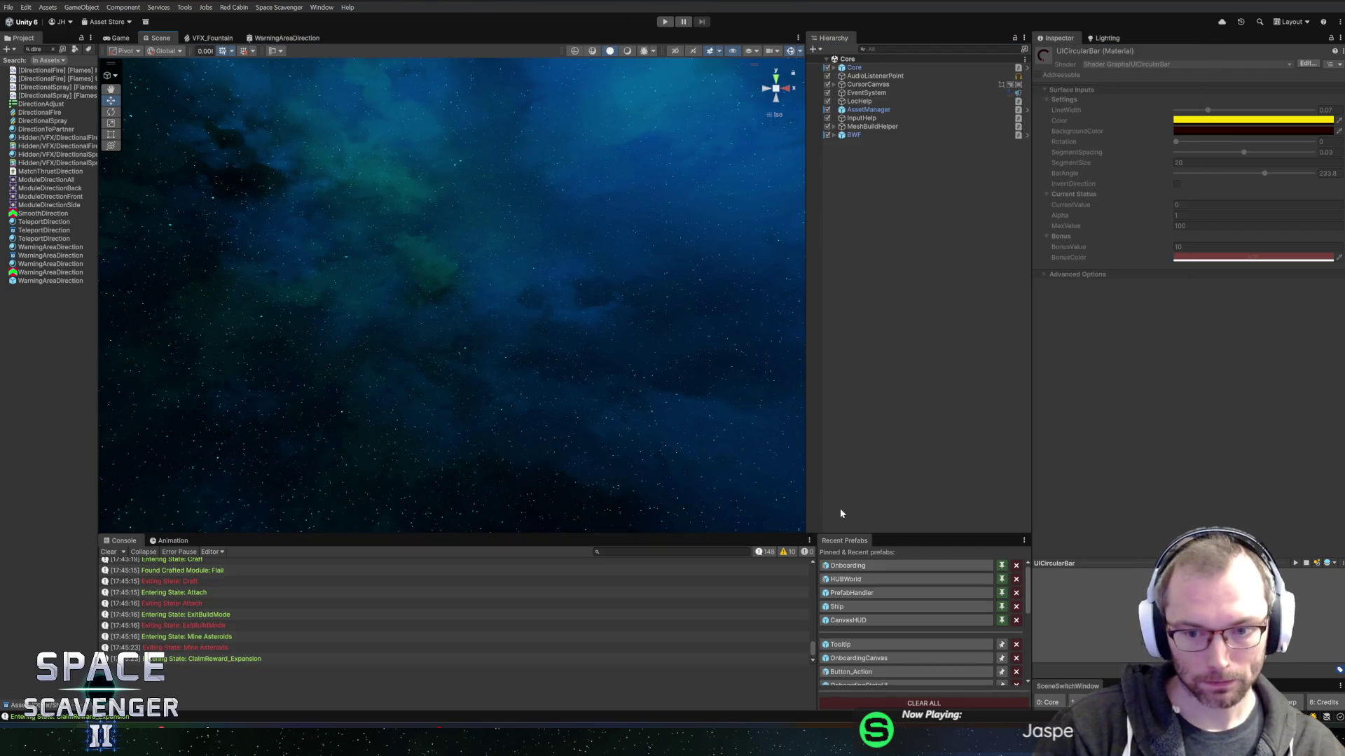
Widen the Project panel, make the Console taller, and focus OnboardingUI.cs in the code editor.
{"action": "left_click_drag", "start_coordinate": [98, 334], "coordinate": [175, 330]}
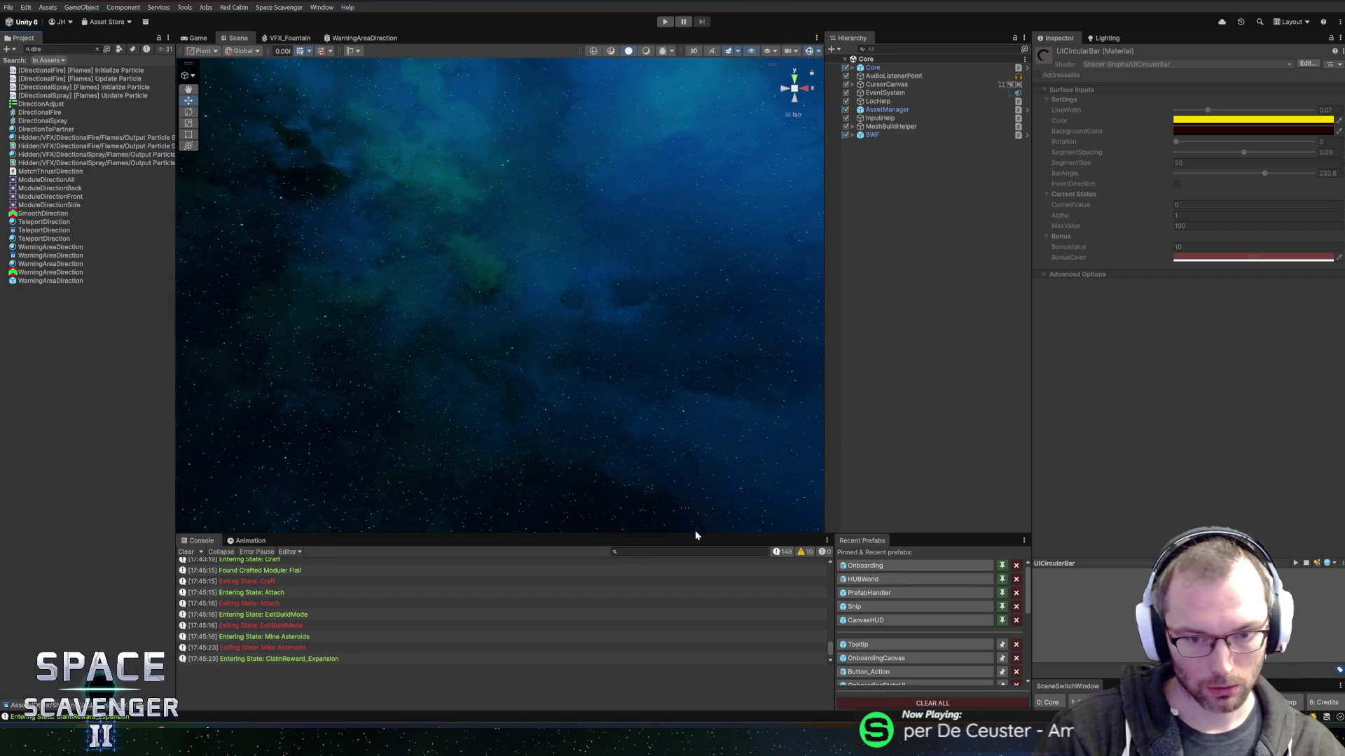
{"action": "left_click_drag", "start_coordinate": [695, 532], "coordinate": [694, 501]}
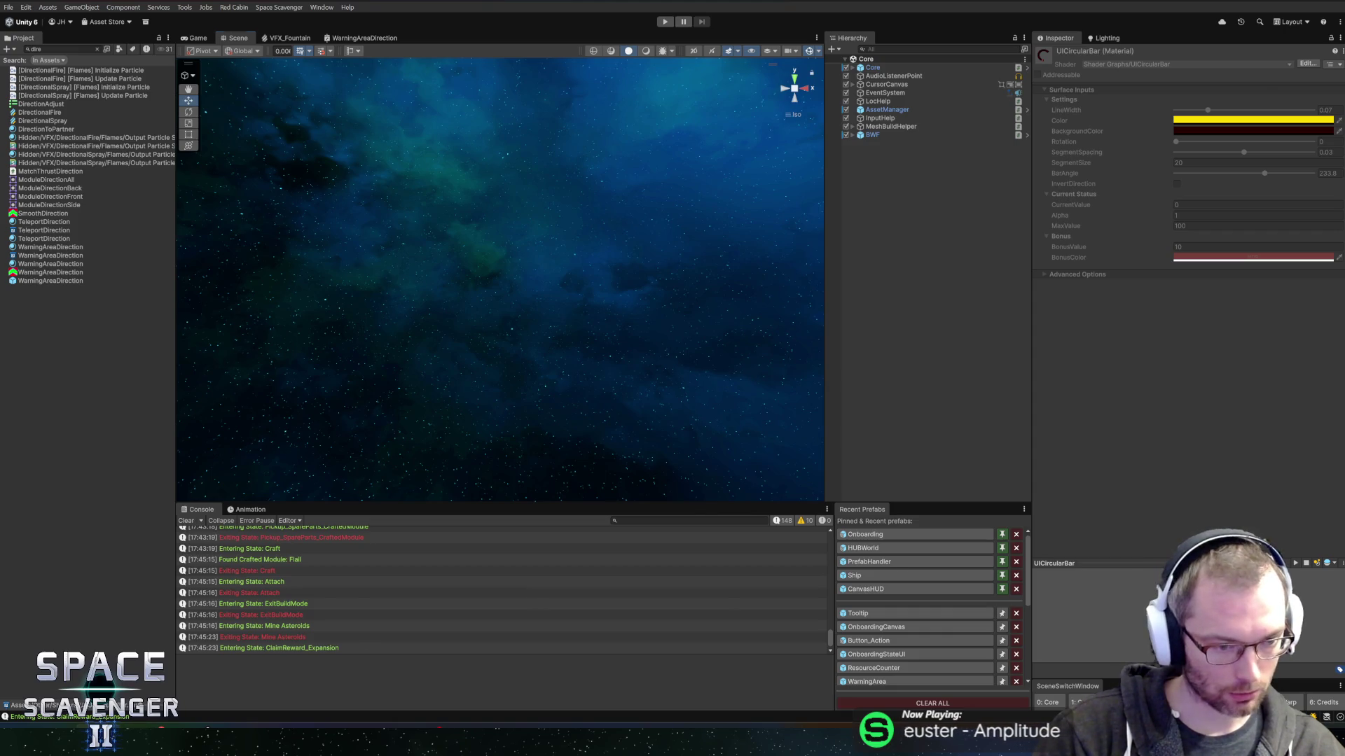
{"action": "key", "text": "alt+Tab"}
{"action": "left_click", "coordinate": [353, 188]}
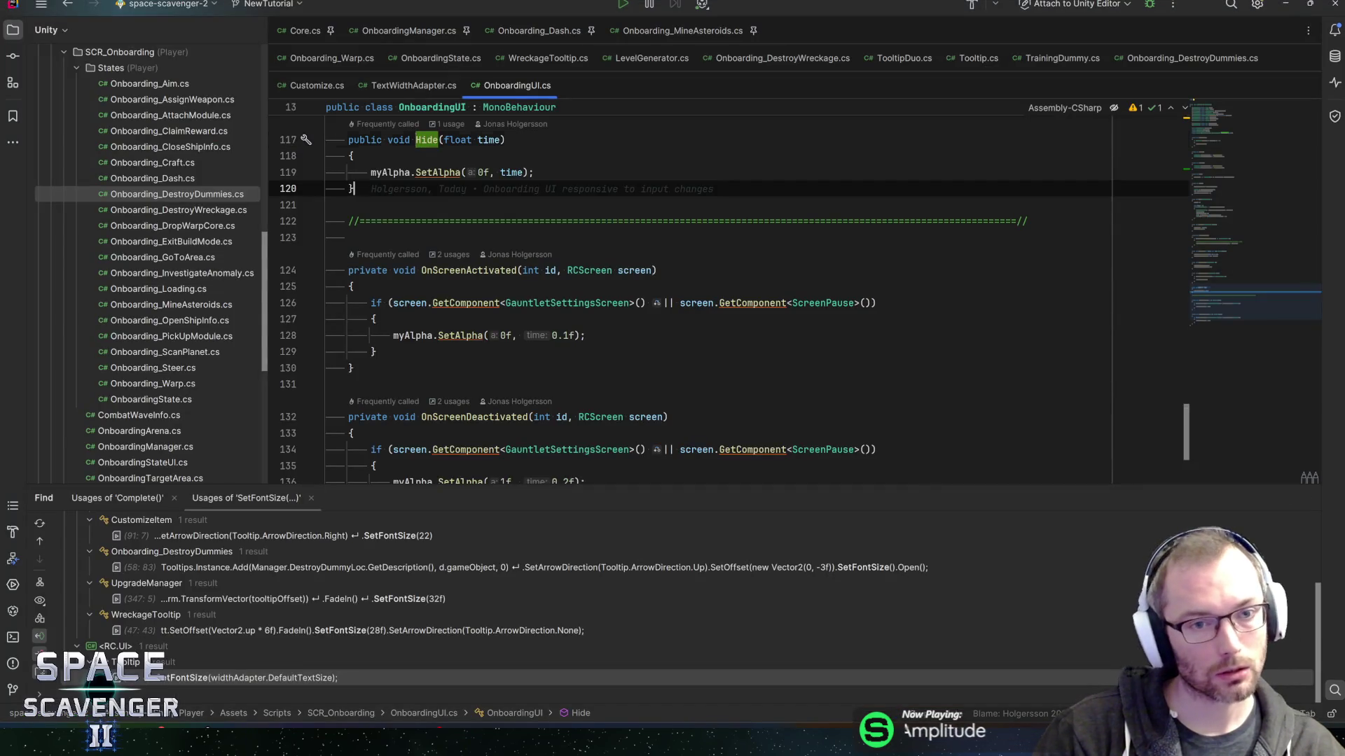
Open the CustomizeItem class in Rider via class search for 'customizeitem'.
{"action": "key", "text": "ctrl+n"}
{"action": "type", "text": "customi"}
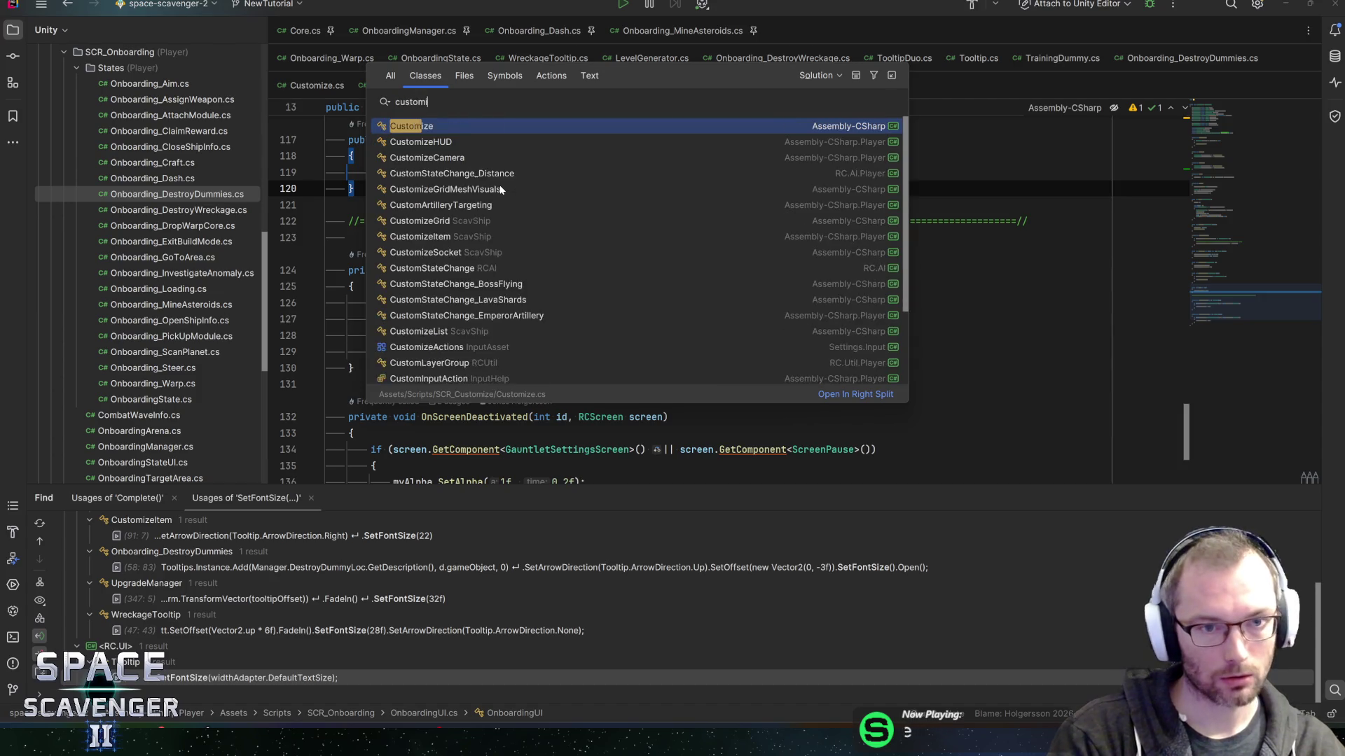
{"action": "type", "text": "zeitem"}
{"action": "key", "text": "Return"}
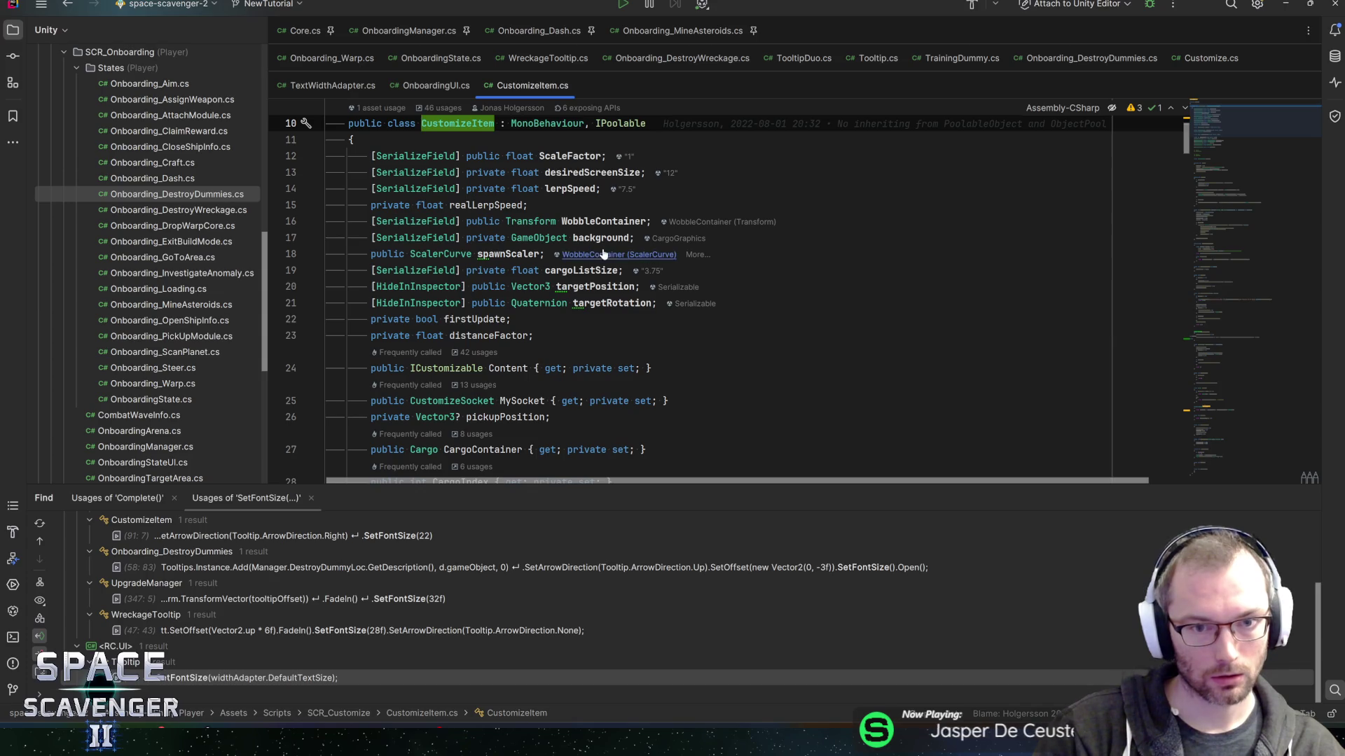
Find the HighlightMarker usage in UpdateHighlight and place the caret on the #if GAMESCOM line.
{"action": "scroll", "coordinate": [597, 350], "scroll_direction": "down", "scroll_amount": 5}
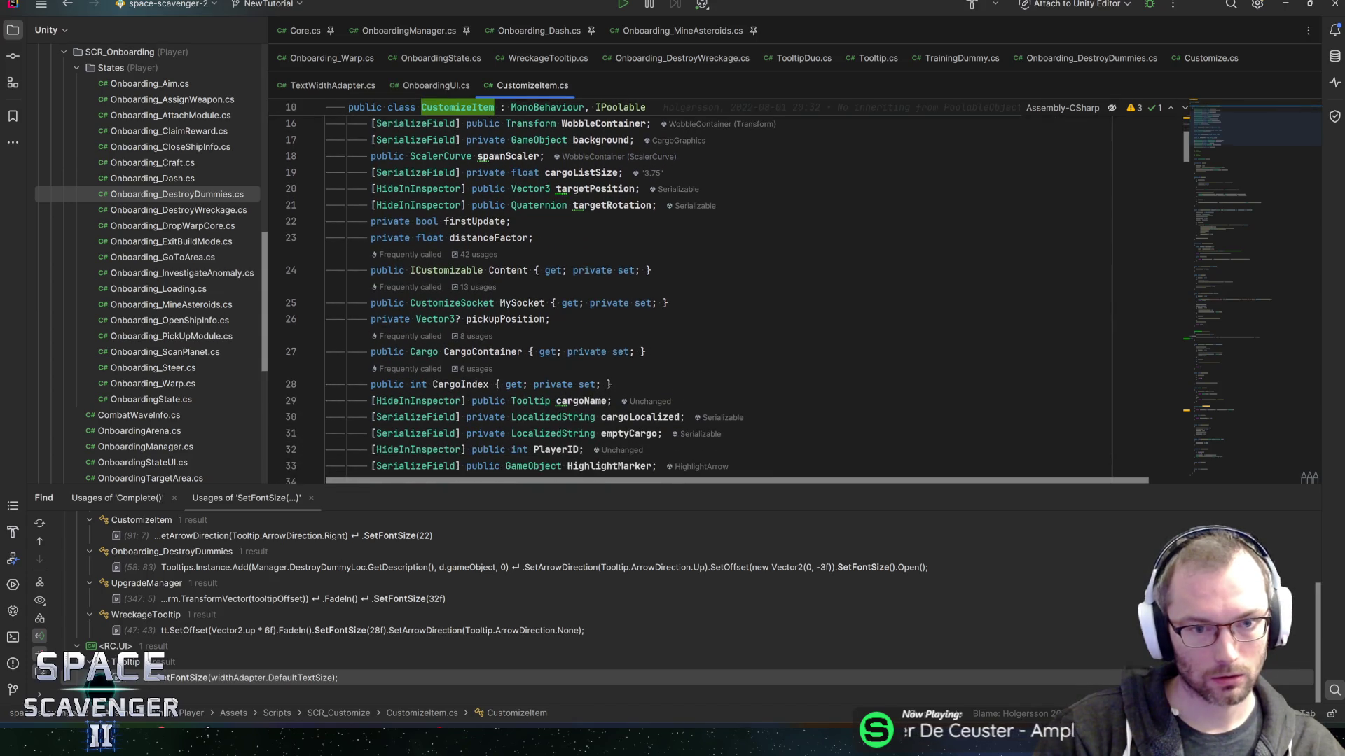
{"action": "double_click", "coordinate": [602, 368]}
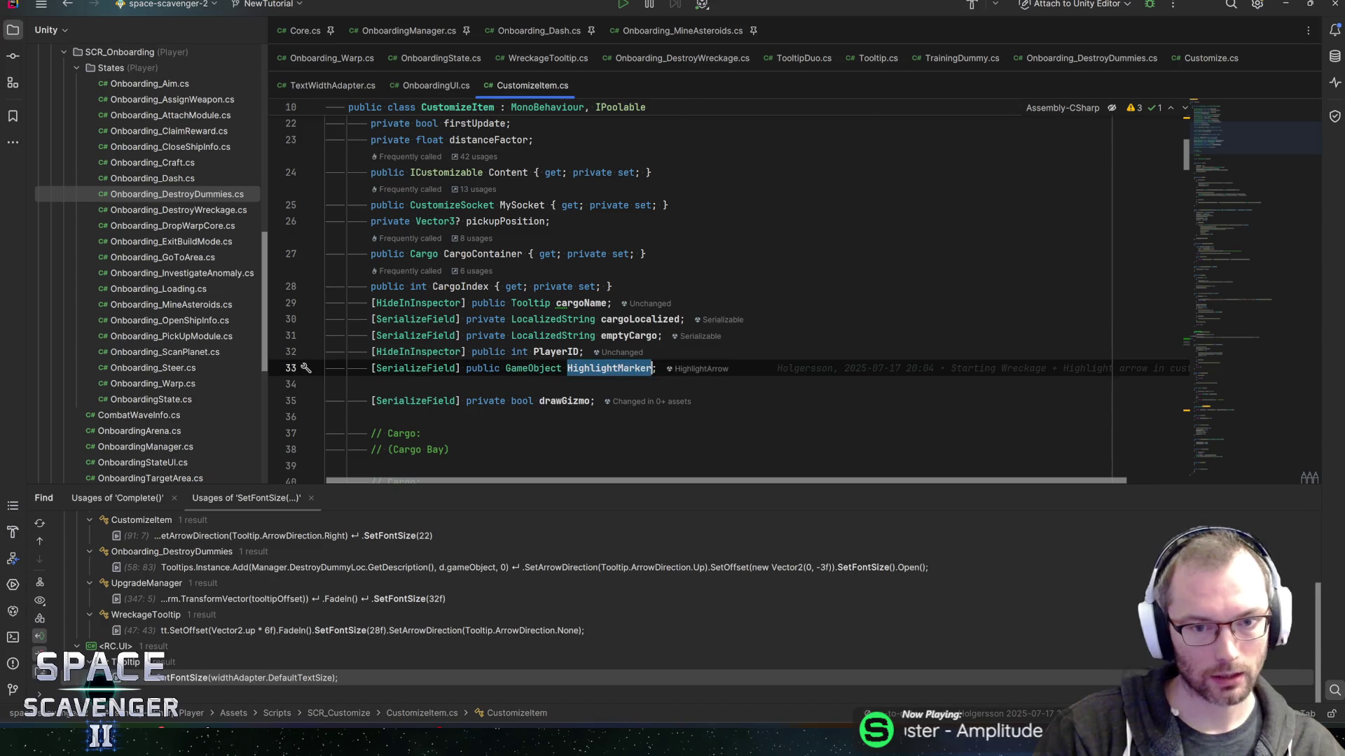
{"action": "key", "text": "ctrl+f"}
{"action": "key", "text": "Return"}
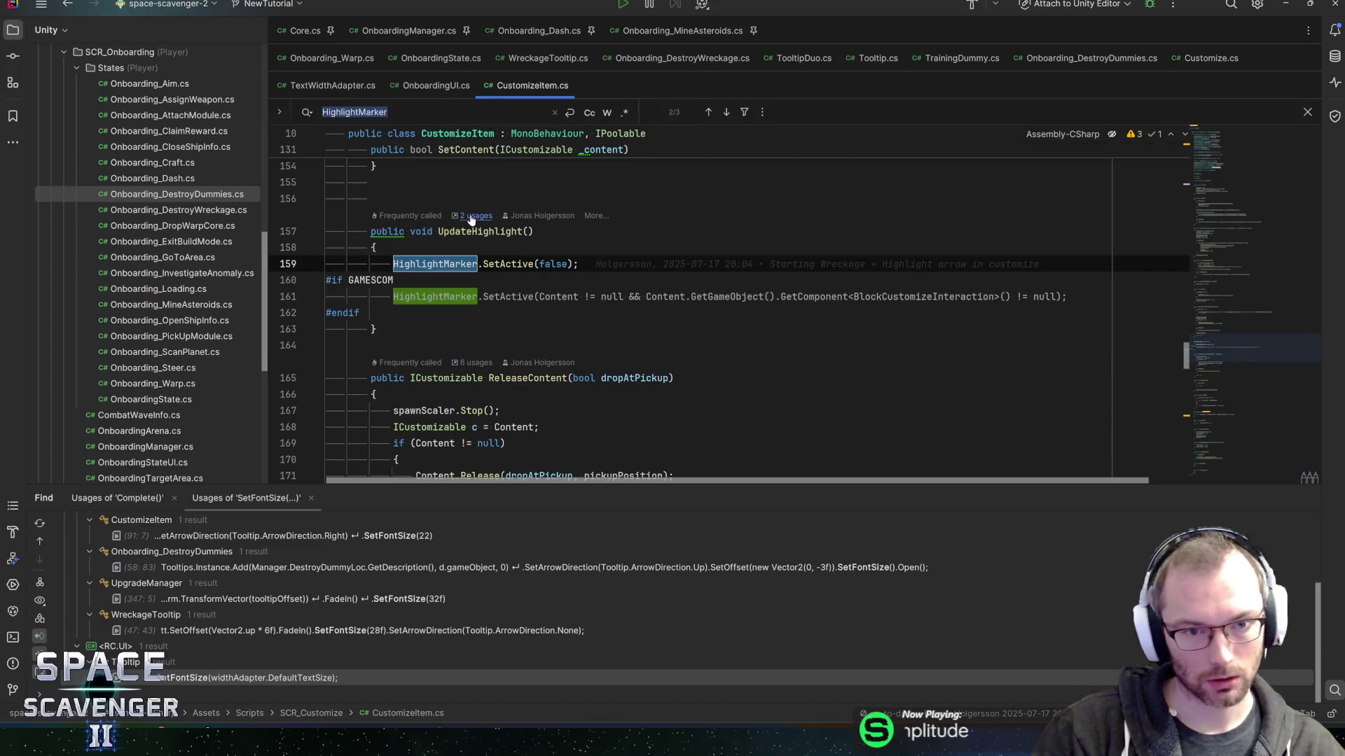
{"action": "left_click", "coordinate": [394, 281]}
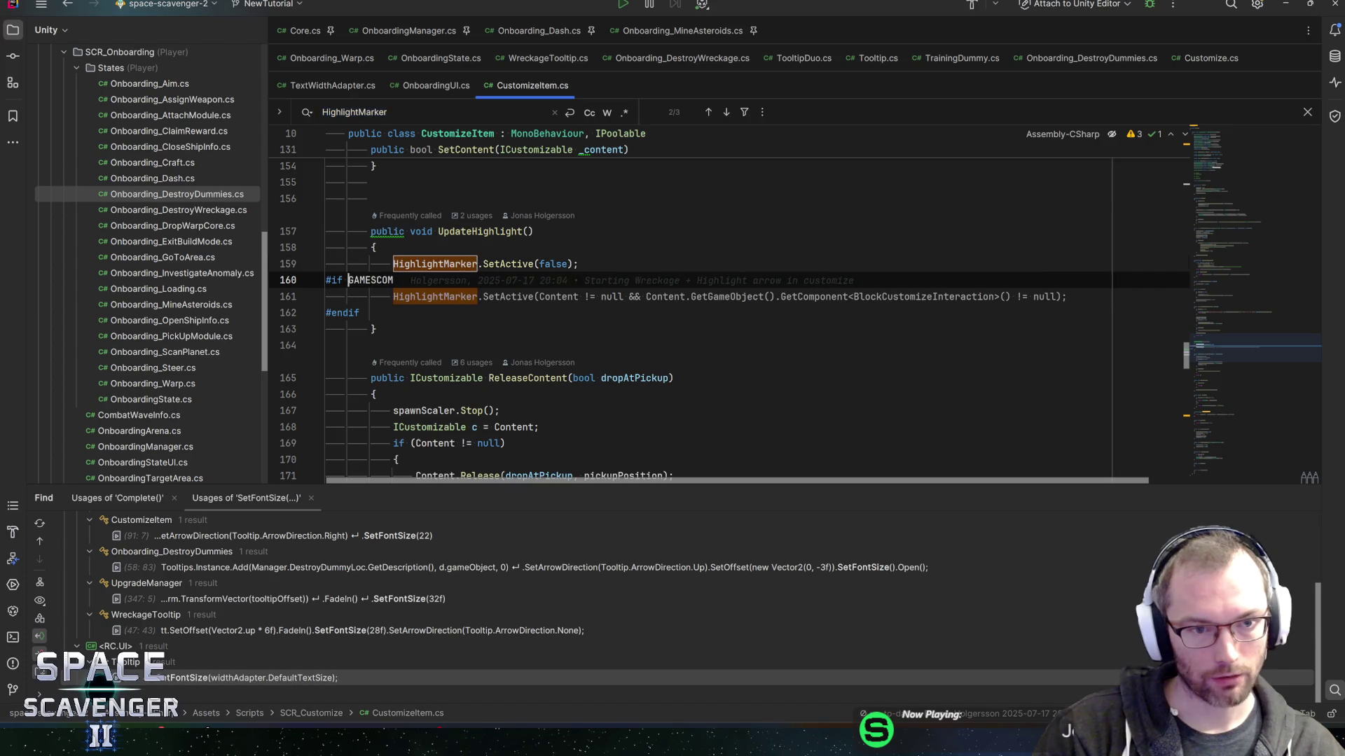